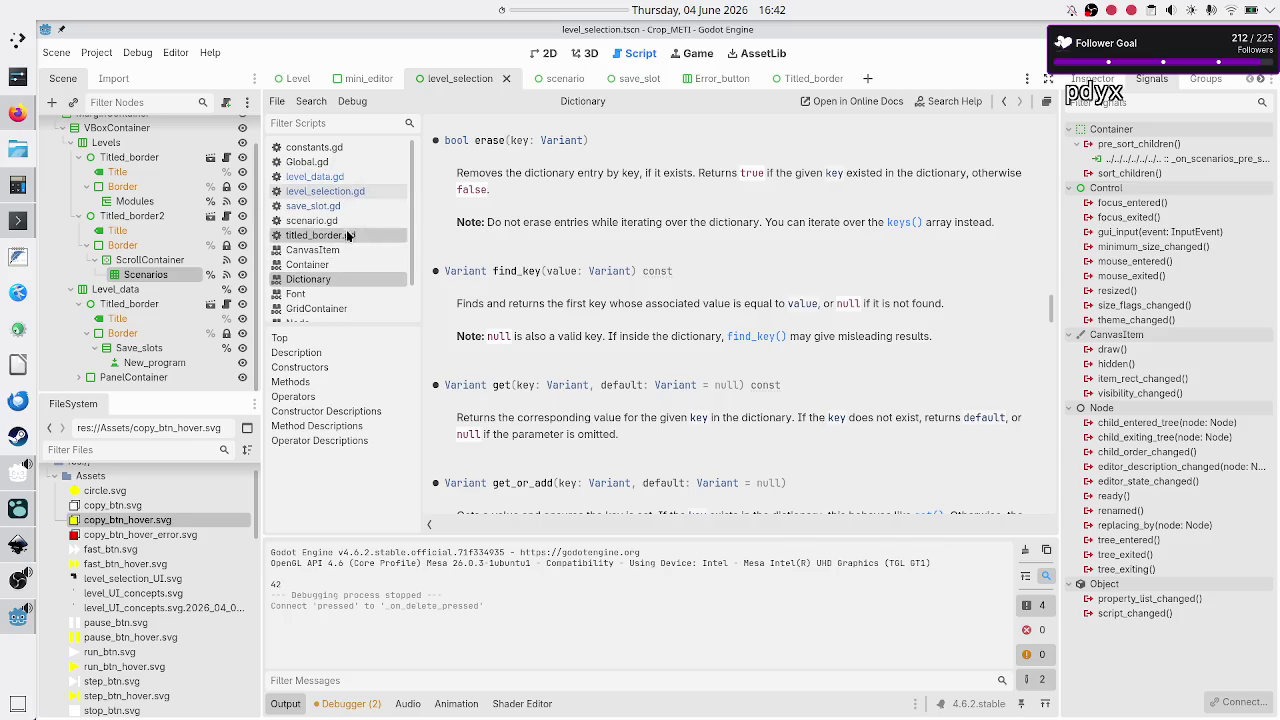
- In level_selection.gd's remove_save_slot, add the line LD.SAVE_SLOTS.erase(idx)
{"action": "left_click", "coordinate": [356, 190]}
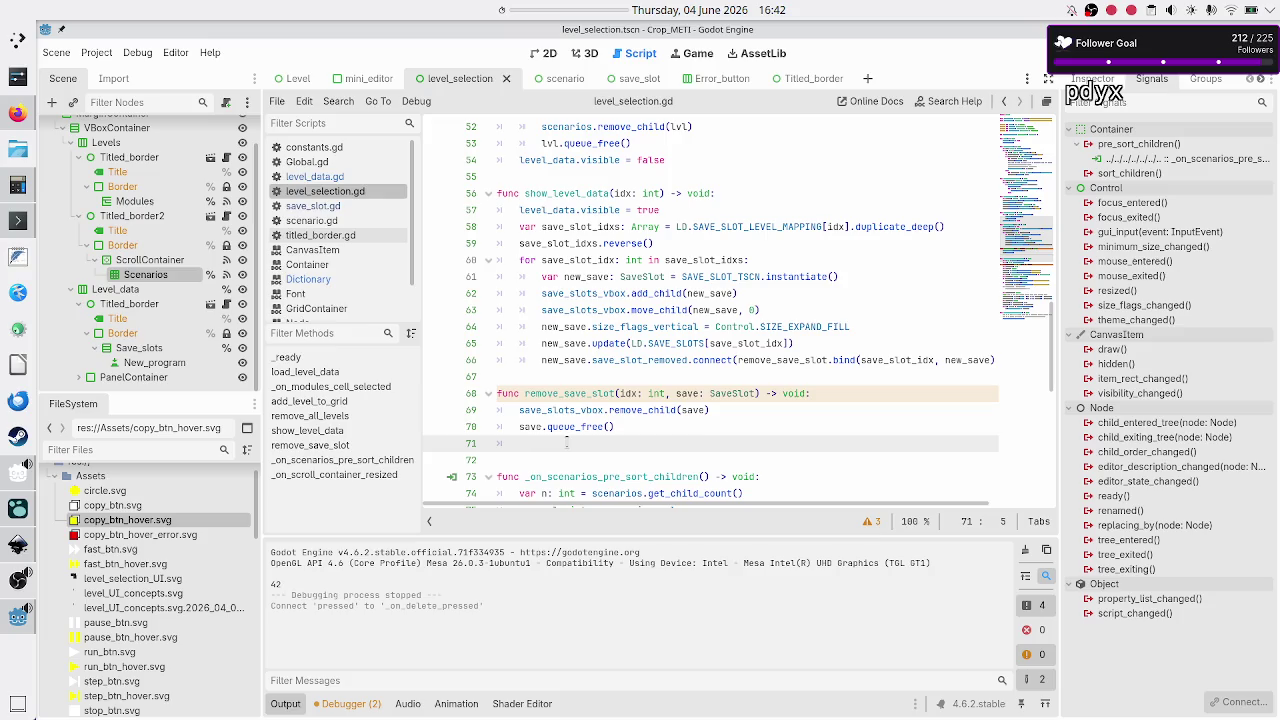
{"action": "type", "text": "LD."}
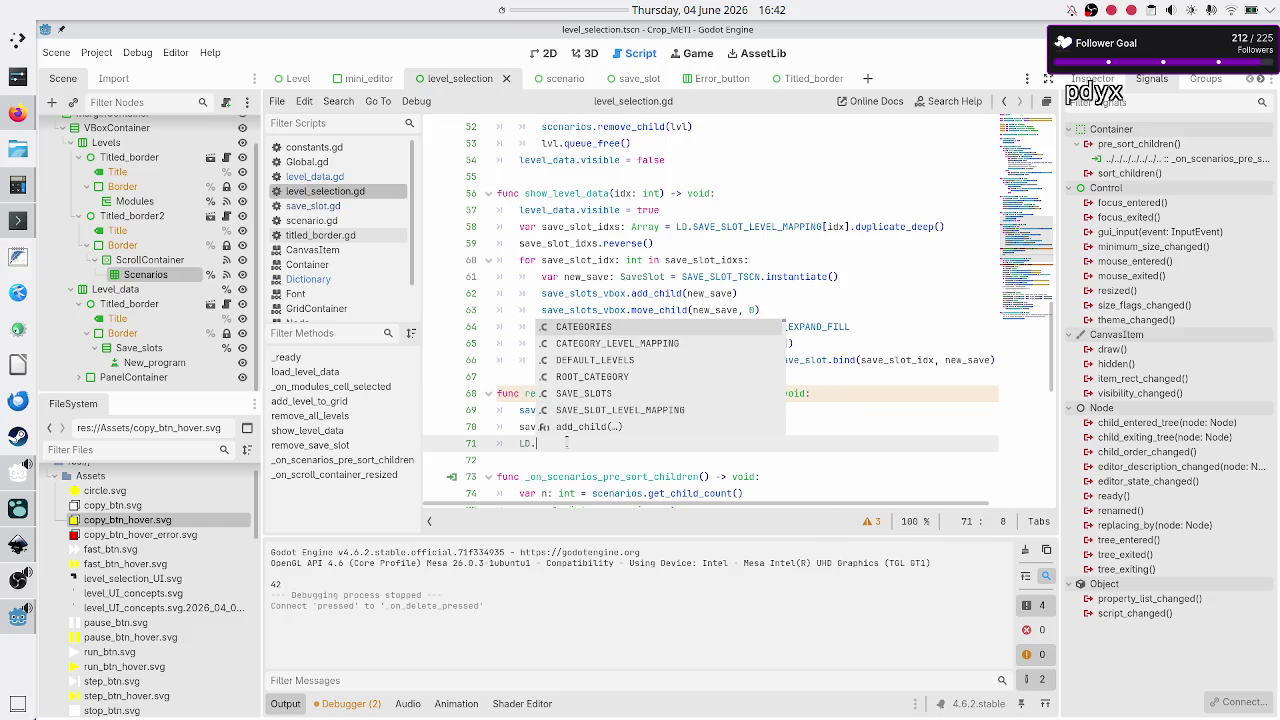
{"action": "type", "text": "save"}
{"action": "key", "text": "Return"}
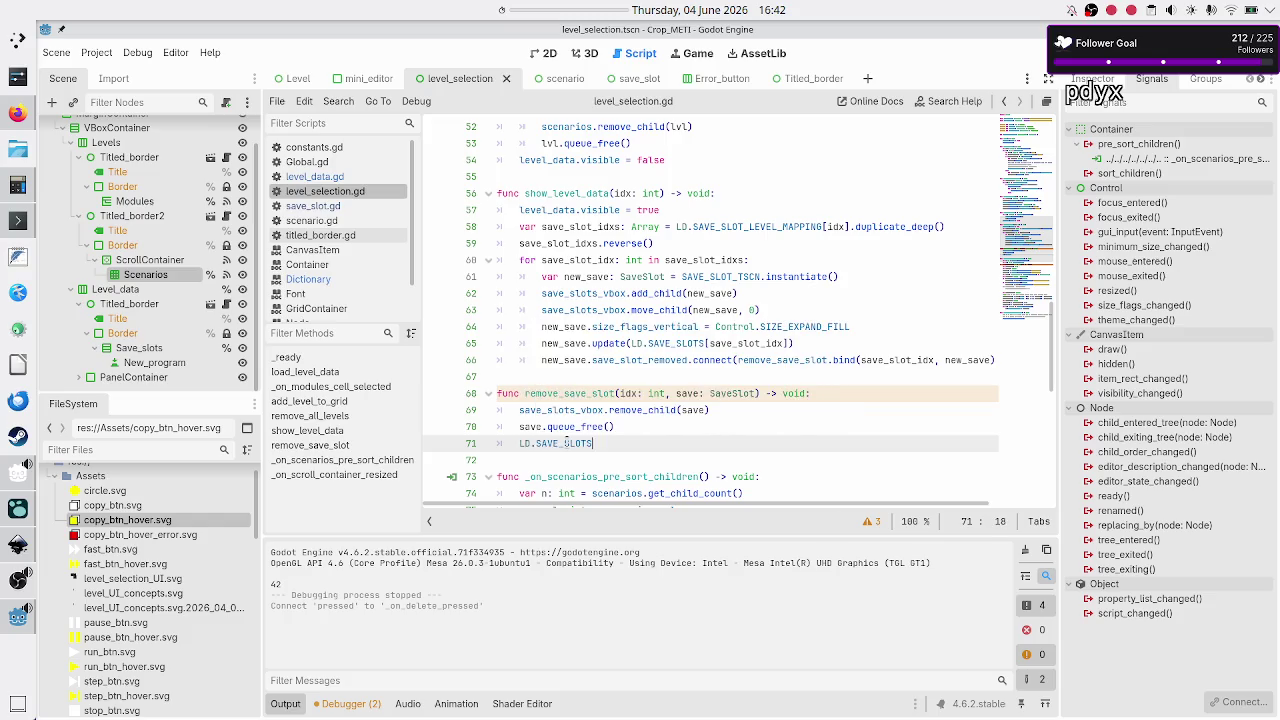
{"action": "type", "text": ".era"}
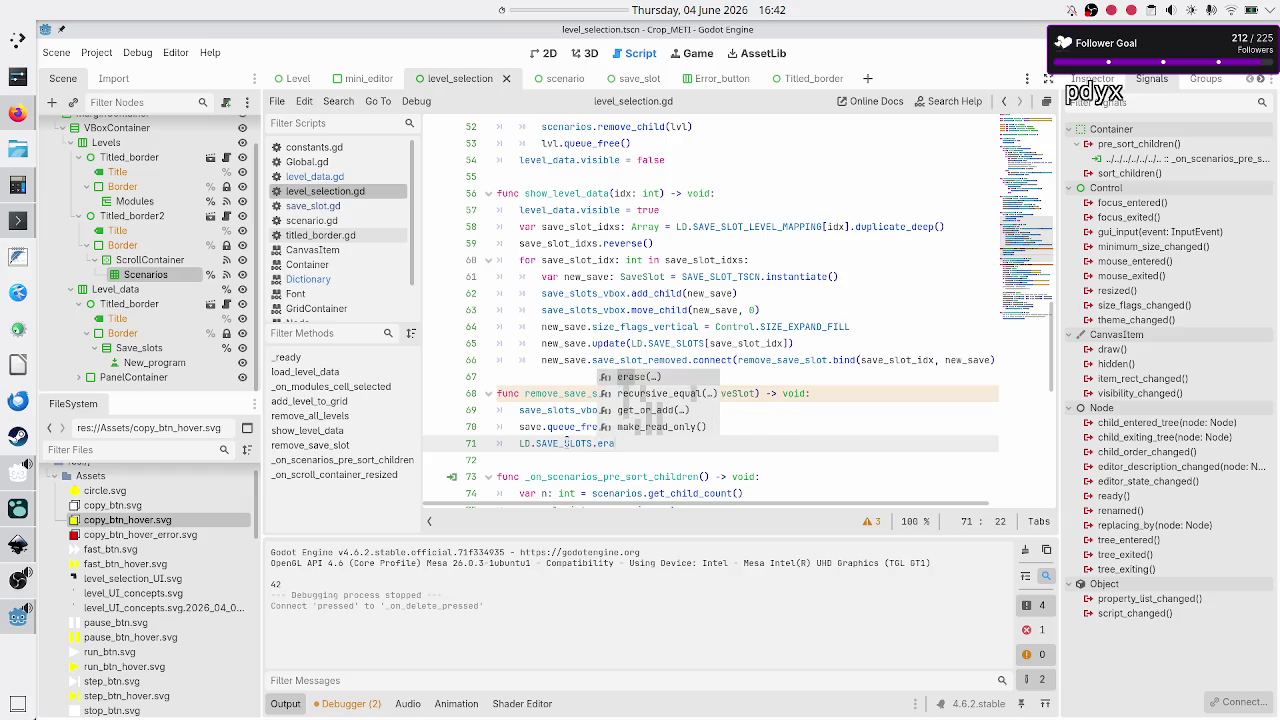
{"action": "key", "text": "Return"}
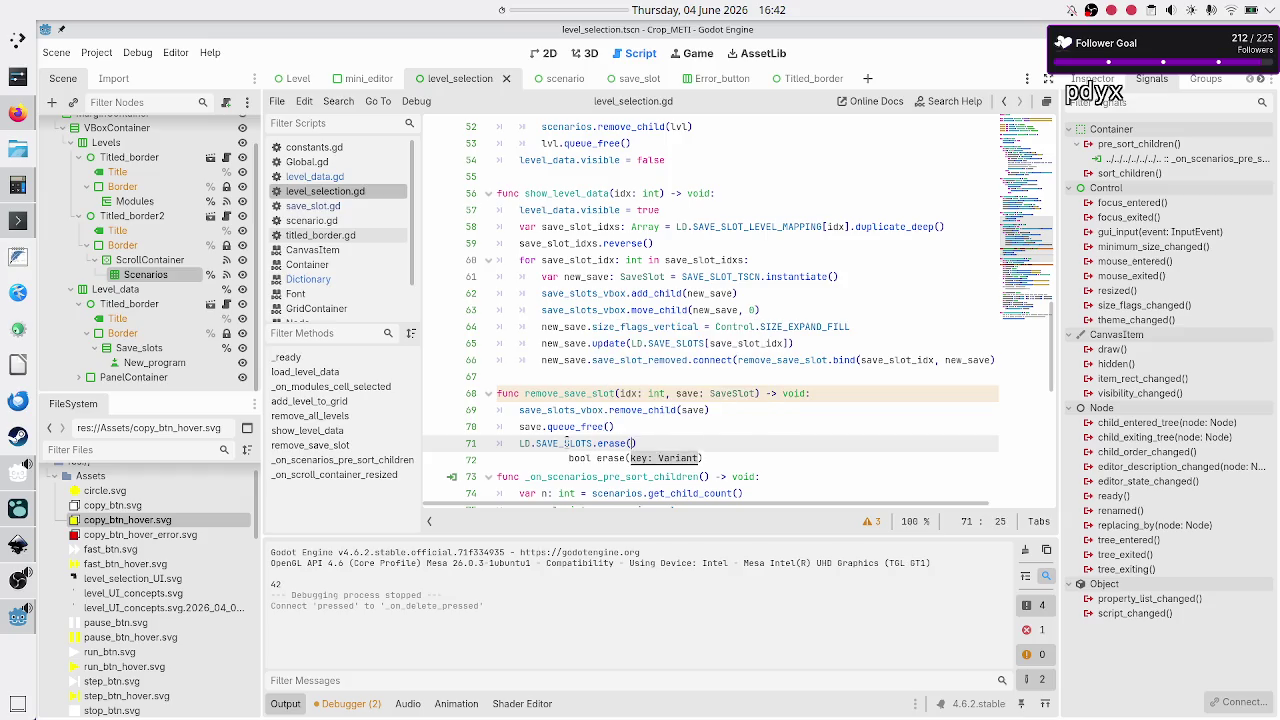
{"action": "type", "text": "idx)"}
{"action": "key", "text": "Return"}
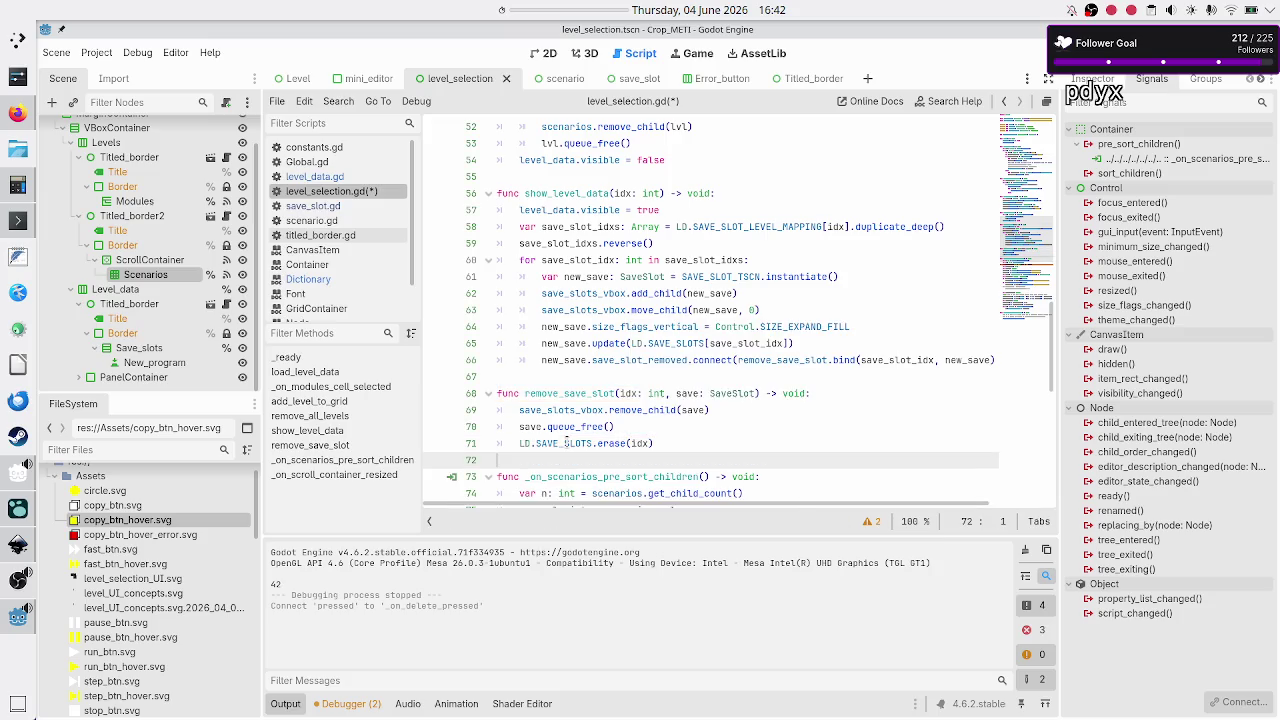
- Add print(LD.SAVE_SLOTS) below it, save the script and run the game with F5
{"action": "type", "text": "p"}
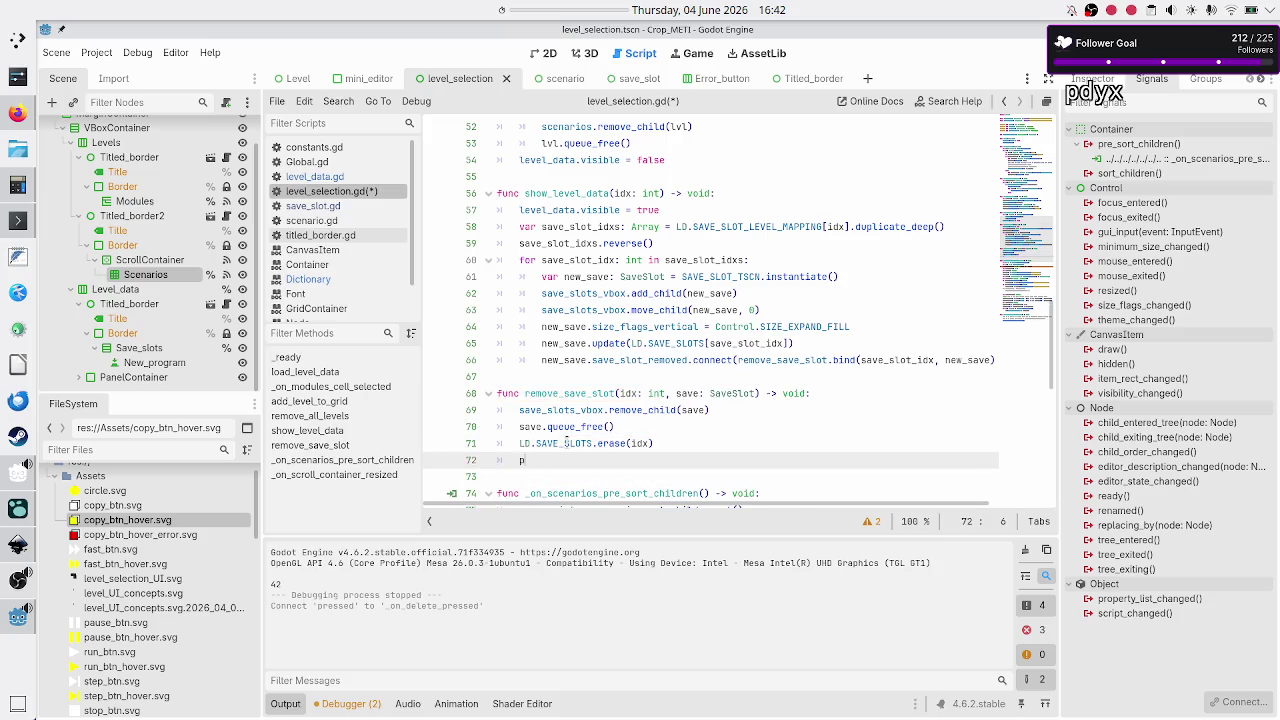
{"action": "type", "text": "rint(LD.sa"}
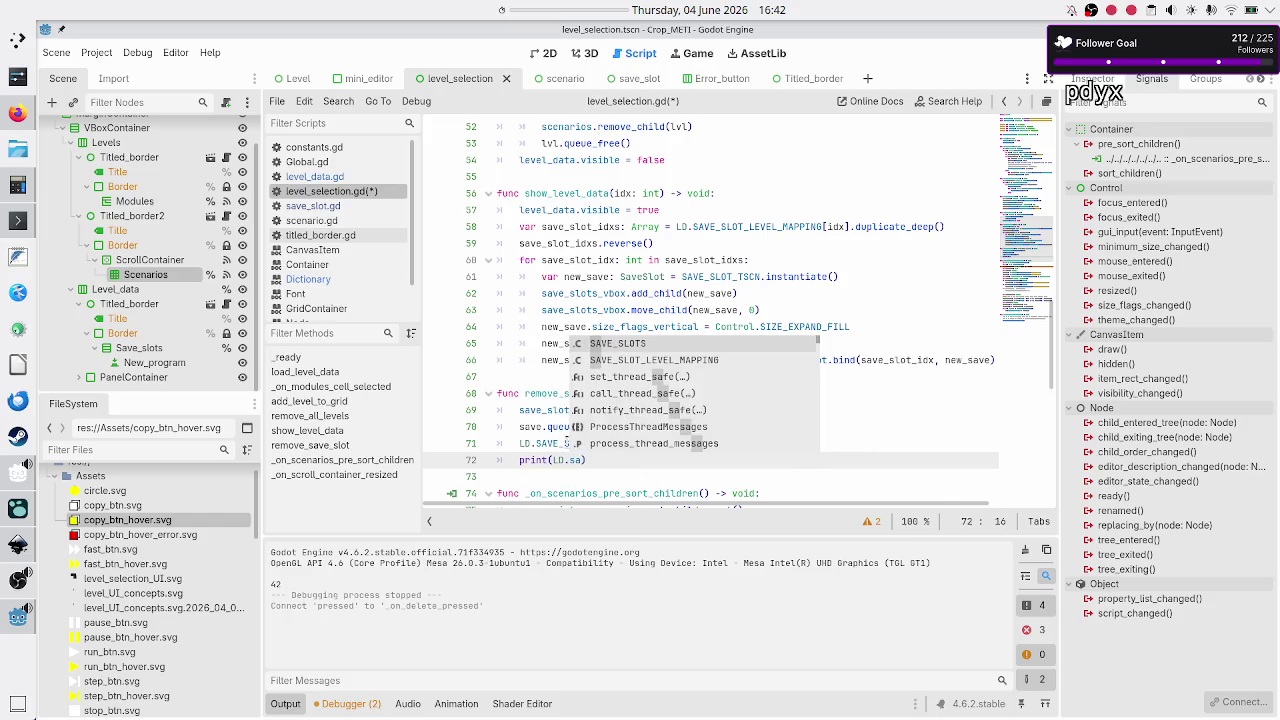
{"action": "key", "text": "Return"}
{"action": "key", "text": "Down"}
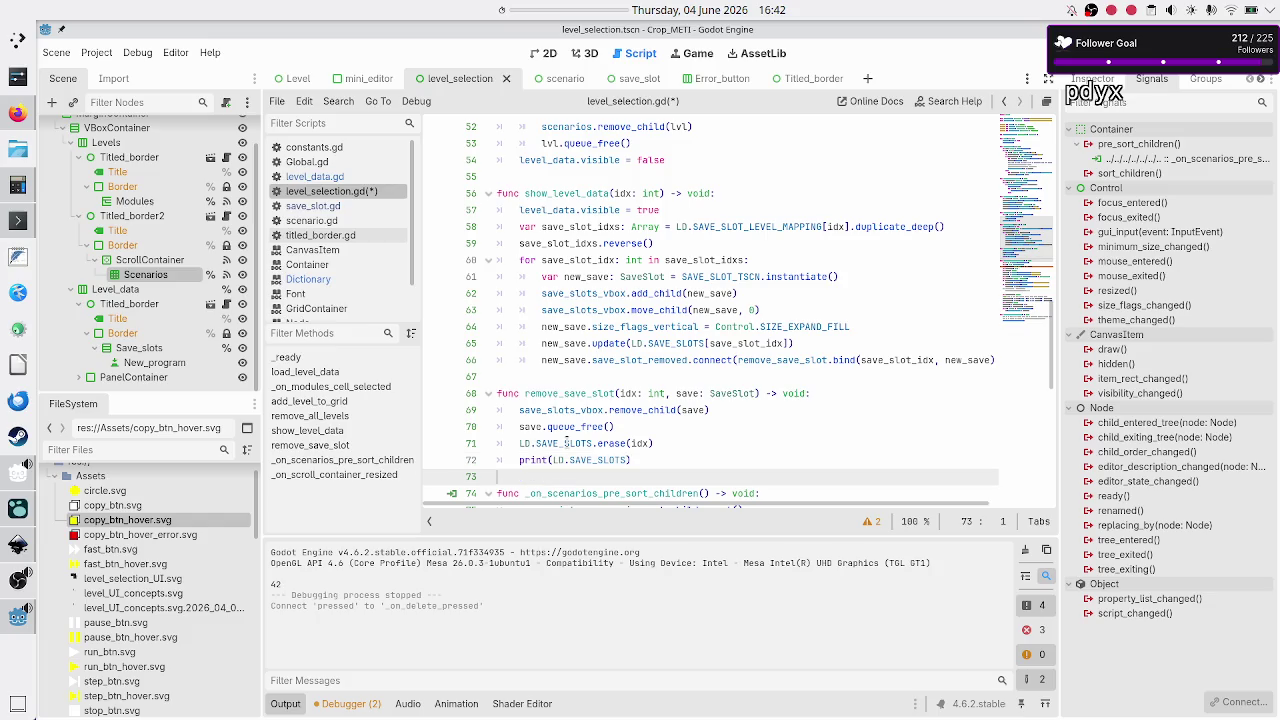
{"action": "key", "text": "ctrl+s"}
{"action": "key", "text": "F5"}
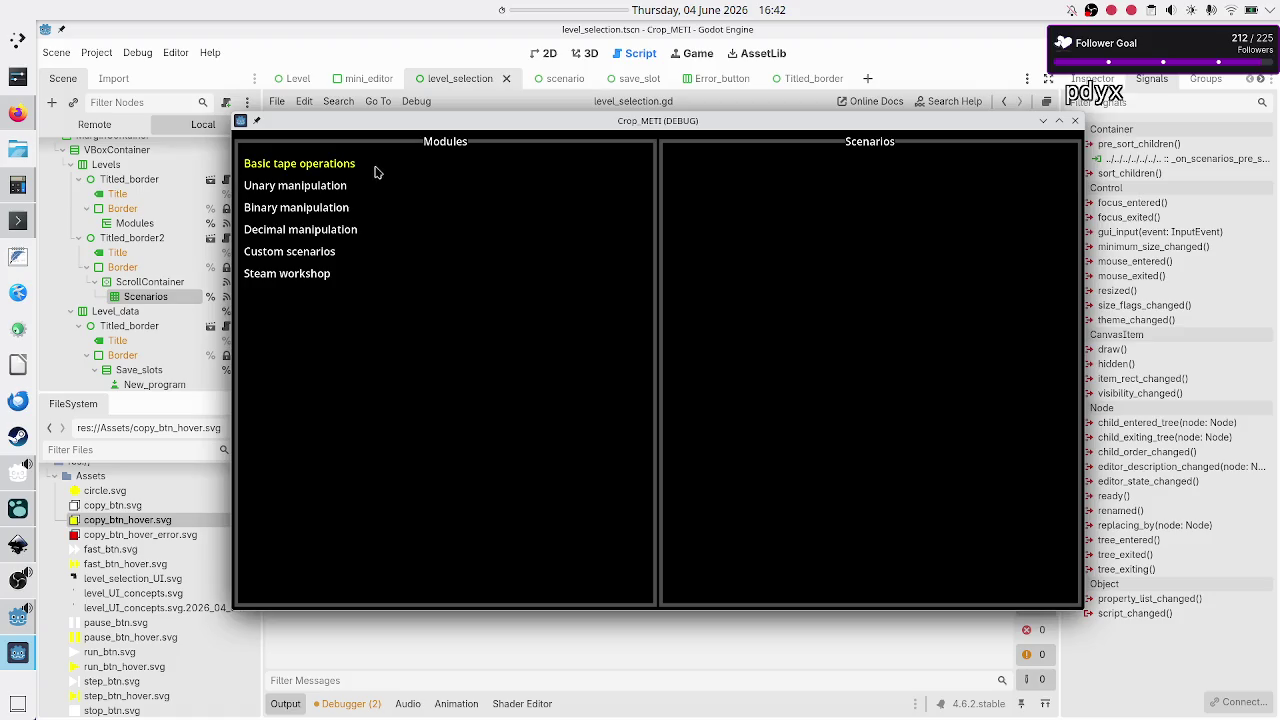
- In the running game, delete Untitled Program 1 under Basic tape operations > Tutorial, then close the game
{"action": "left_click", "coordinate": [364, 172]}
{"action": "left_click", "coordinate": [704, 220]}
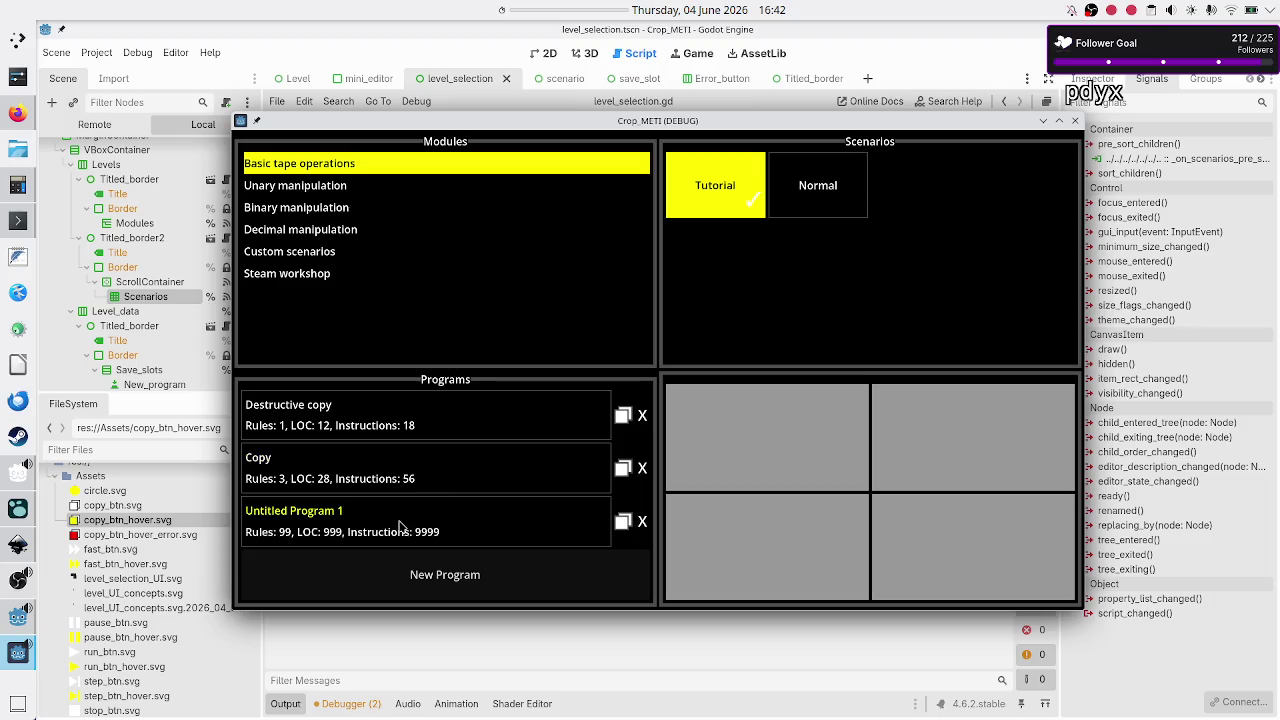
{"action": "left_click", "coordinate": [642, 521]}
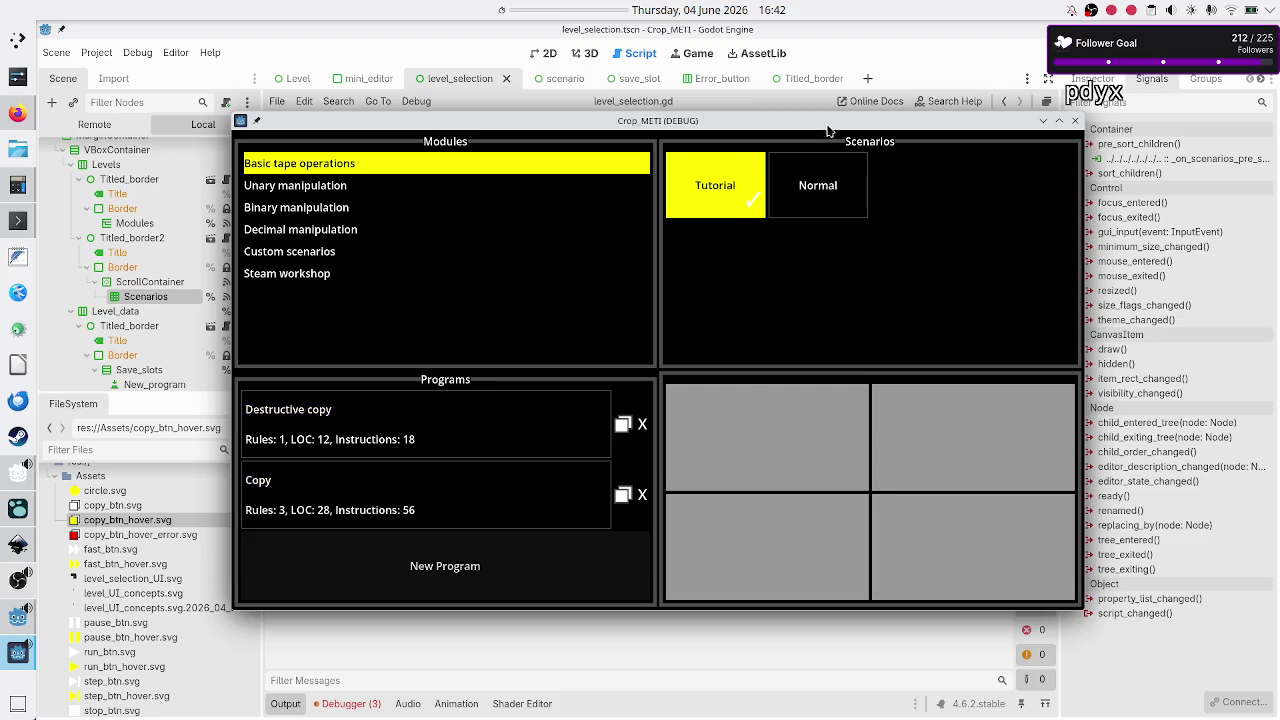
{"action": "mouse_move", "coordinate": [815, 127]}
{"action": "left_mouse_down"}
{"action": "mouse_move", "coordinate": [947, 127]}
{"action": "mouse_move", "coordinate": [954, 85]}
{"action": "left_mouse_up"}
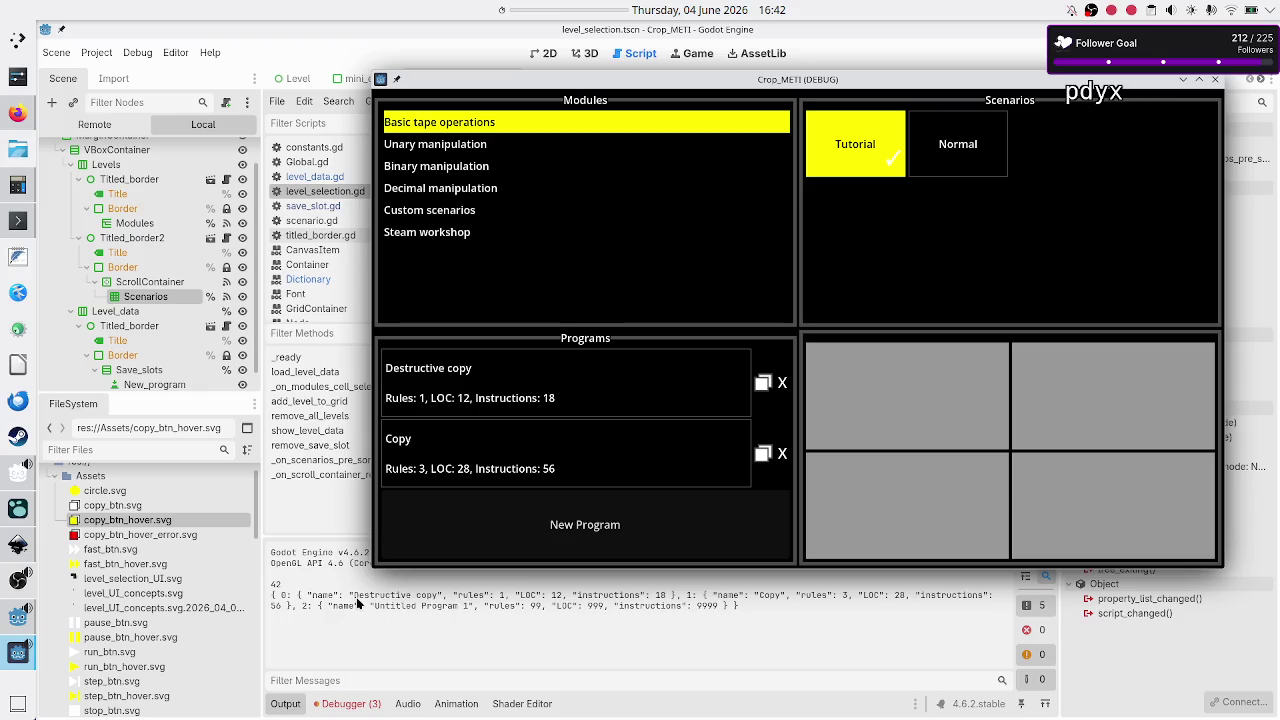
{"action": "left_click", "coordinate": [1215, 79]}
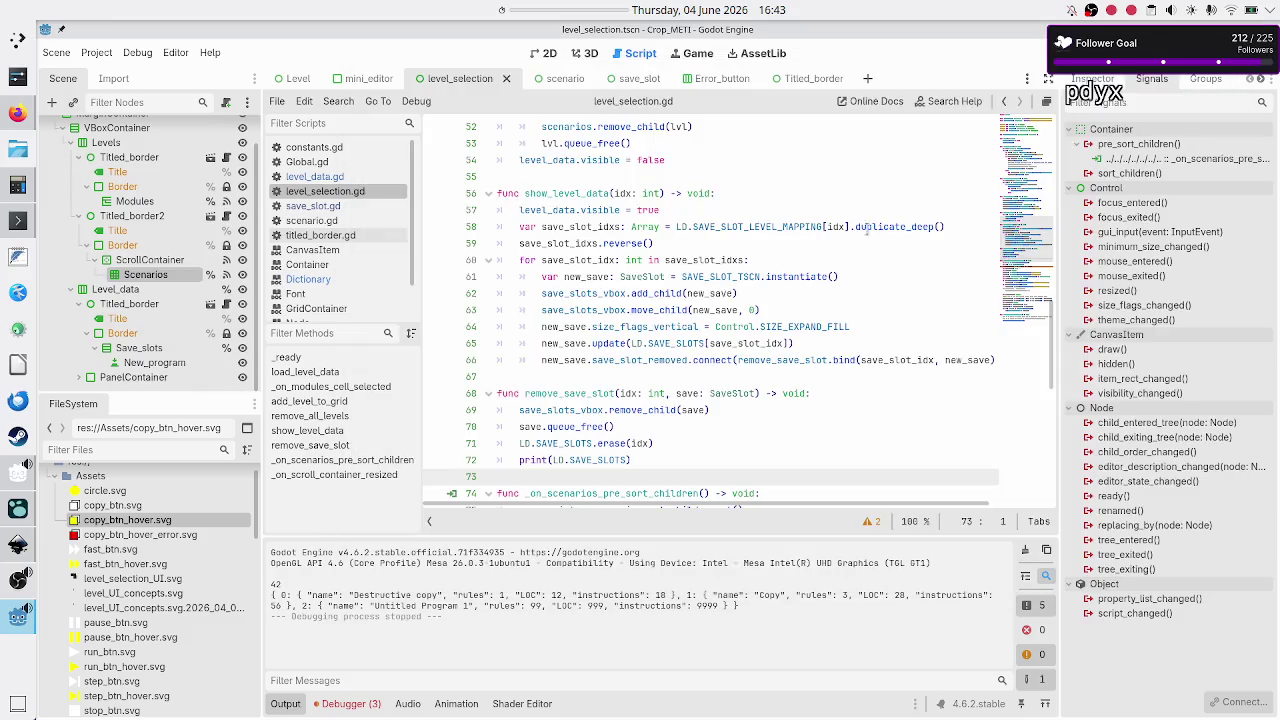
- Check the read-only dictionary error, then change SAVE_SLOTS in level_data.gd from const to var
{"action": "left_click", "coordinate": [340, 704]}
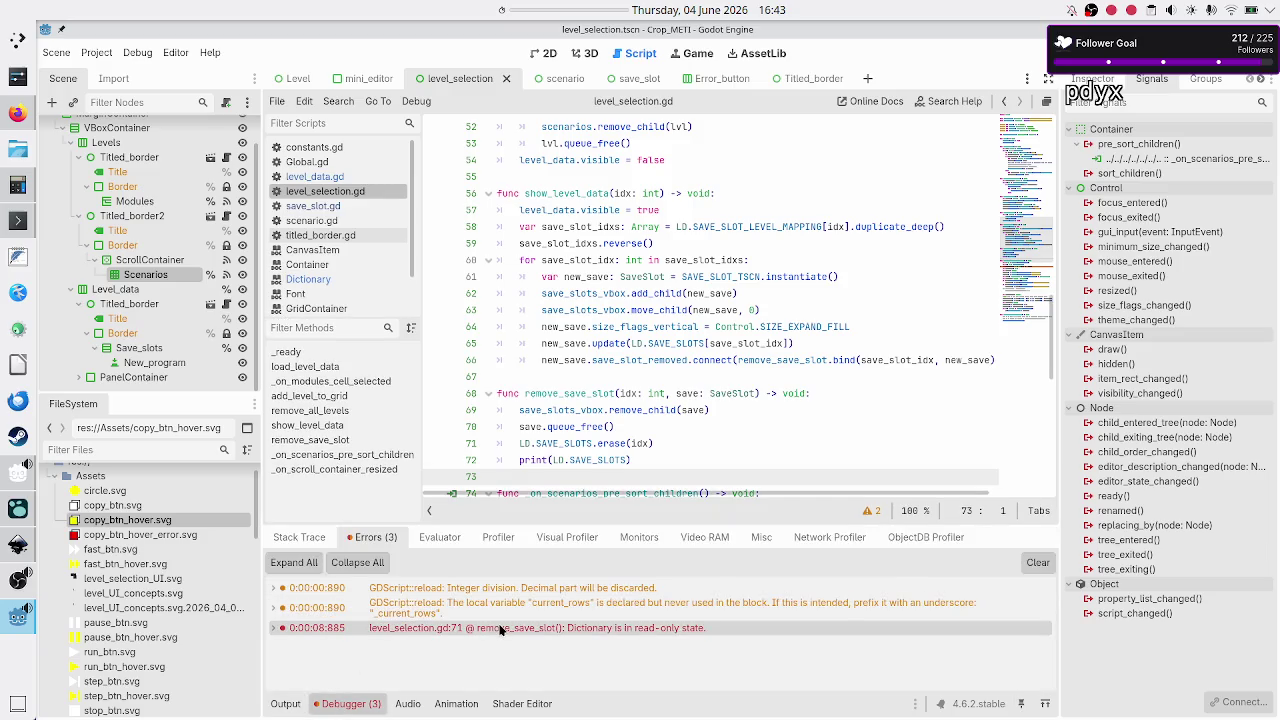
{"action": "mouse_move", "coordinate": [522, 630]}
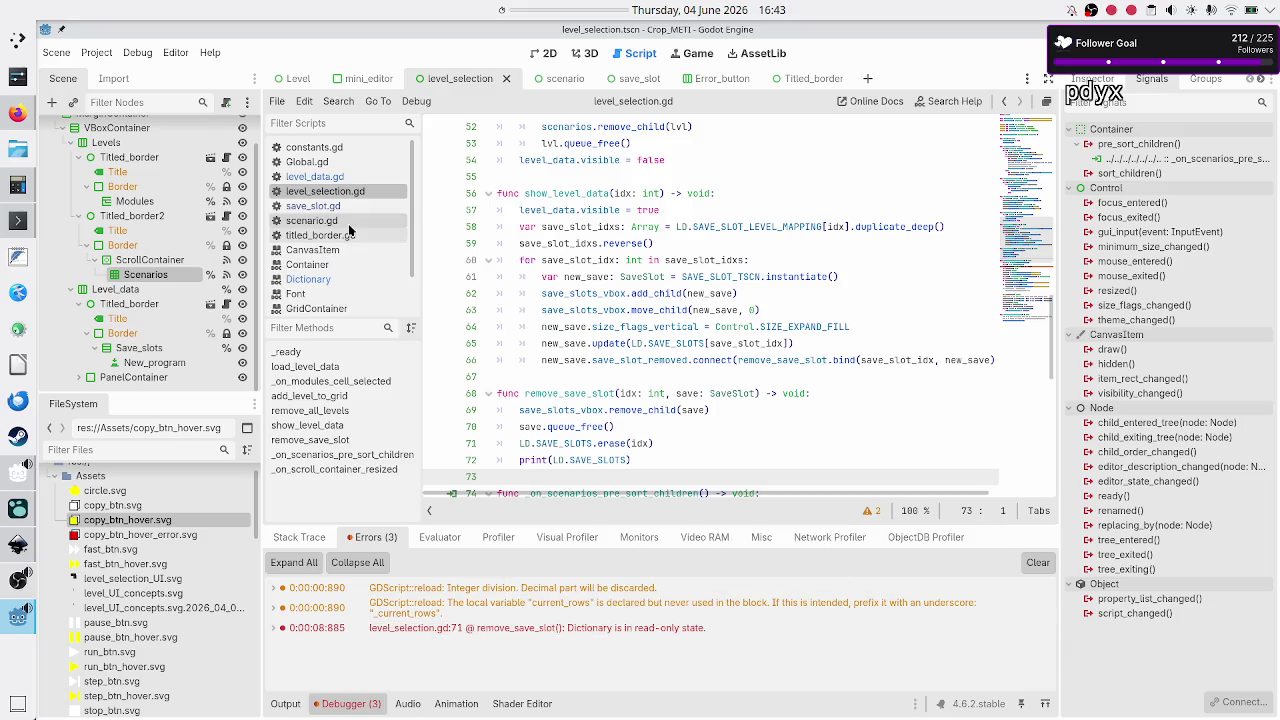
{"action": "left_click", "coordinate": [344, 177]}
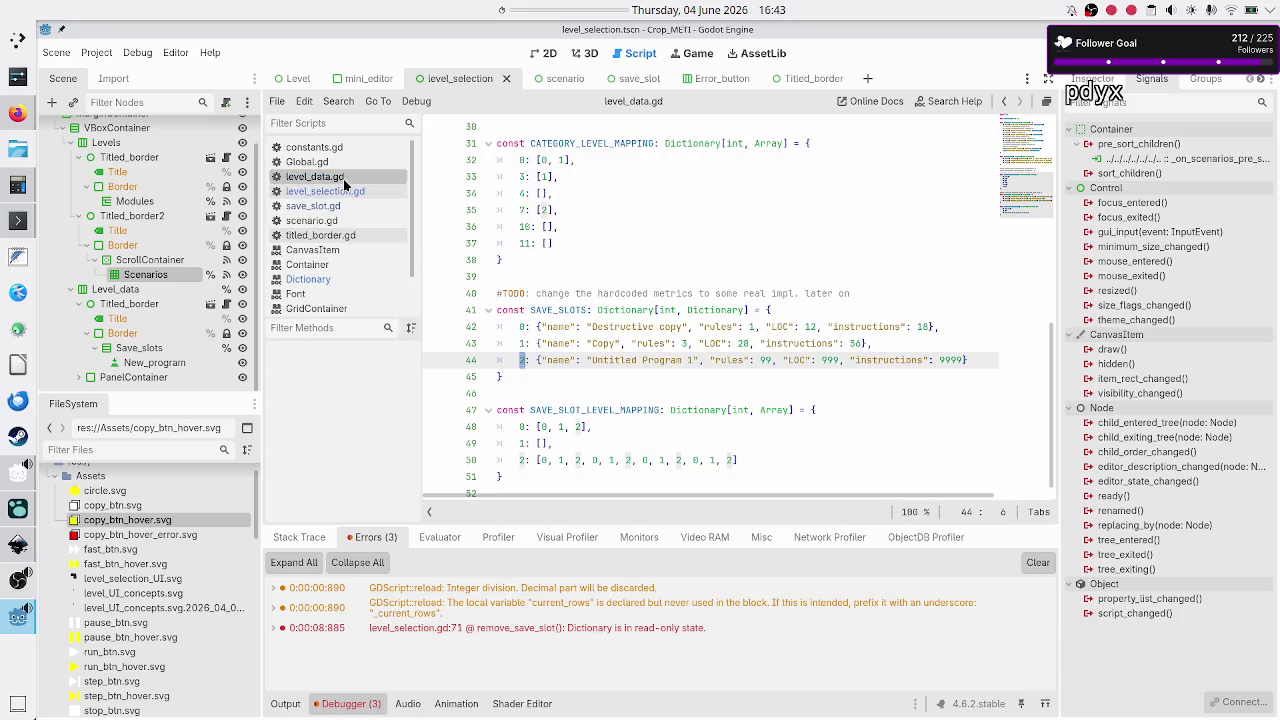
{"action": "left_click", "coordinate": [527, 313]}
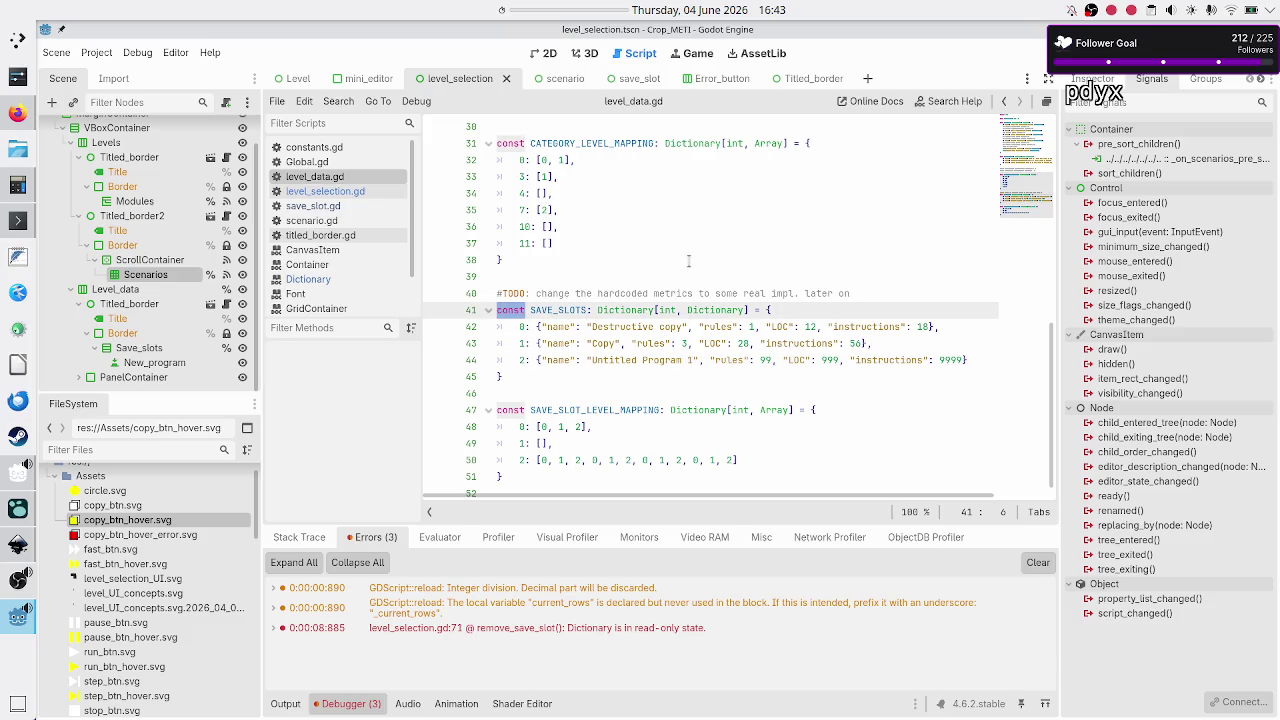
{"action": "type", "text": "var"}
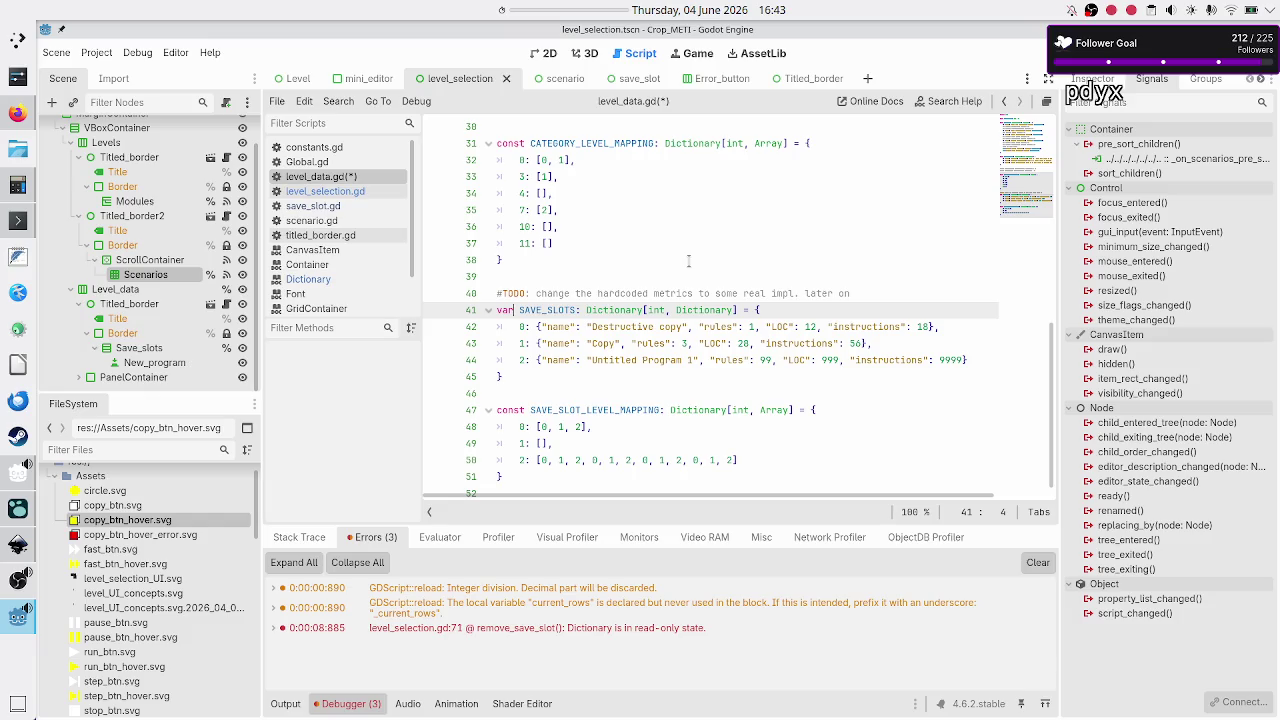
{"action": "key", "text": "shift+Right"}
{"action": "key", "text": "shift+Right"}
{"action": "key", "text": "shift+Right"}
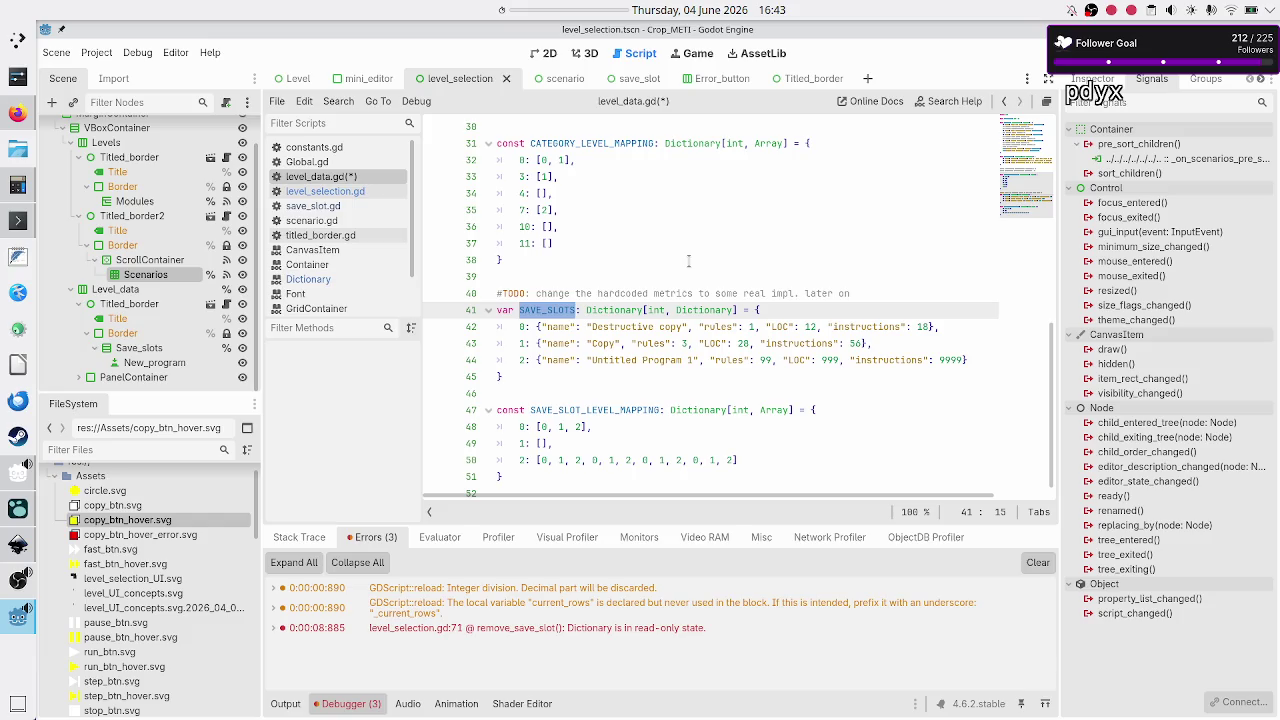
- Change the SAVE_SLOT_LEVEL_MAPPING declaration from const to var
{"action": "key", "text": "Down"}
{"action": "key", "text": "Down"}
{"action": "key", "text": "Down"}
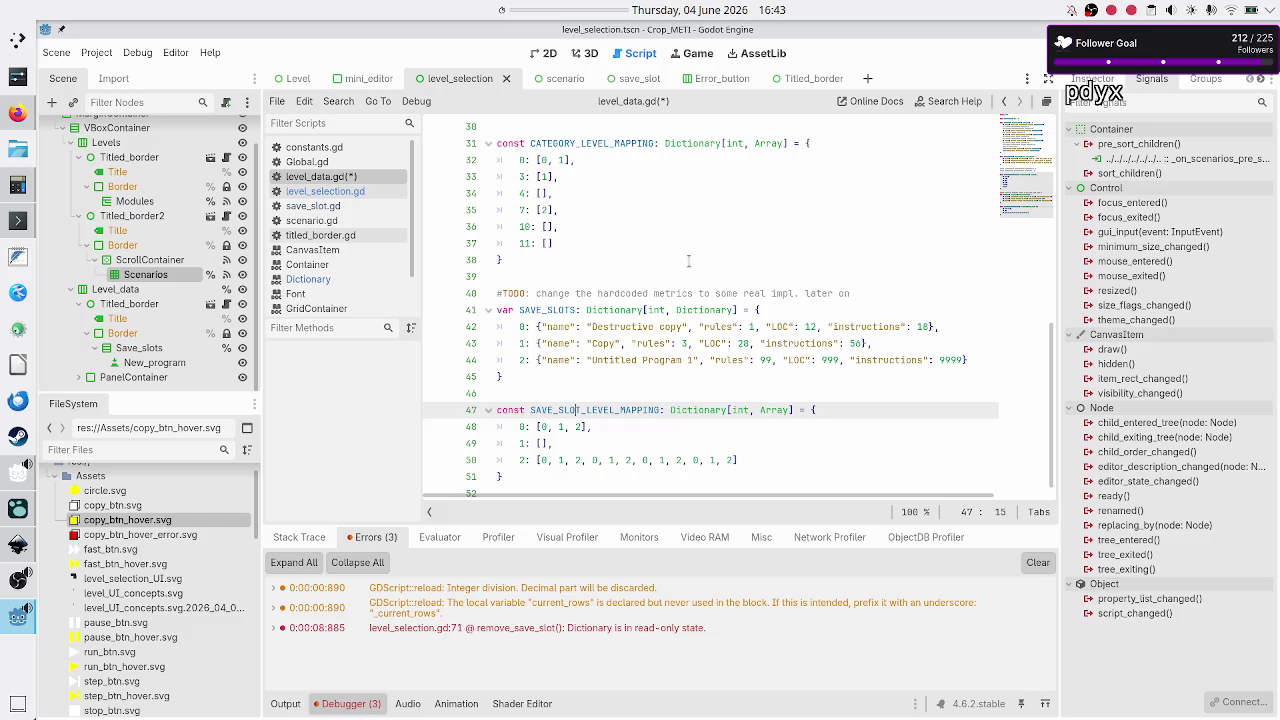
{"action": "key", "text": "Up"}
{"action": "key", "text": "Down"}
{"action": "key", "text": "shift+Right"}
{"action": "key", "text": "shift+Right"}
{"action": "key", "text": "shift+Right"}
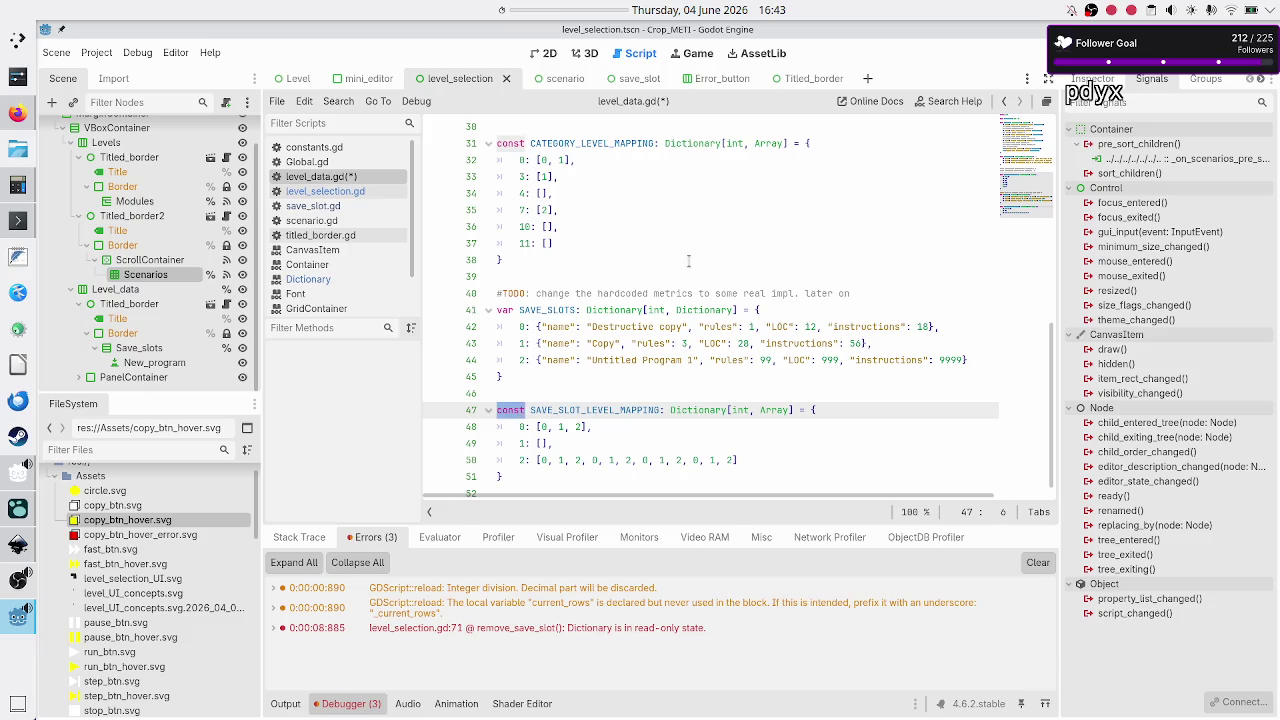
{"action": "type", "text": "var"}
- Change the CATEGORY_LEVEL_MAPPING declaration from const to var, leaving DEFAULT_LEVELS a const
{"action": "key", "text": "Up"}
{"action": "key", "text": "Up"}
{"action": "key", "text": "Up"}
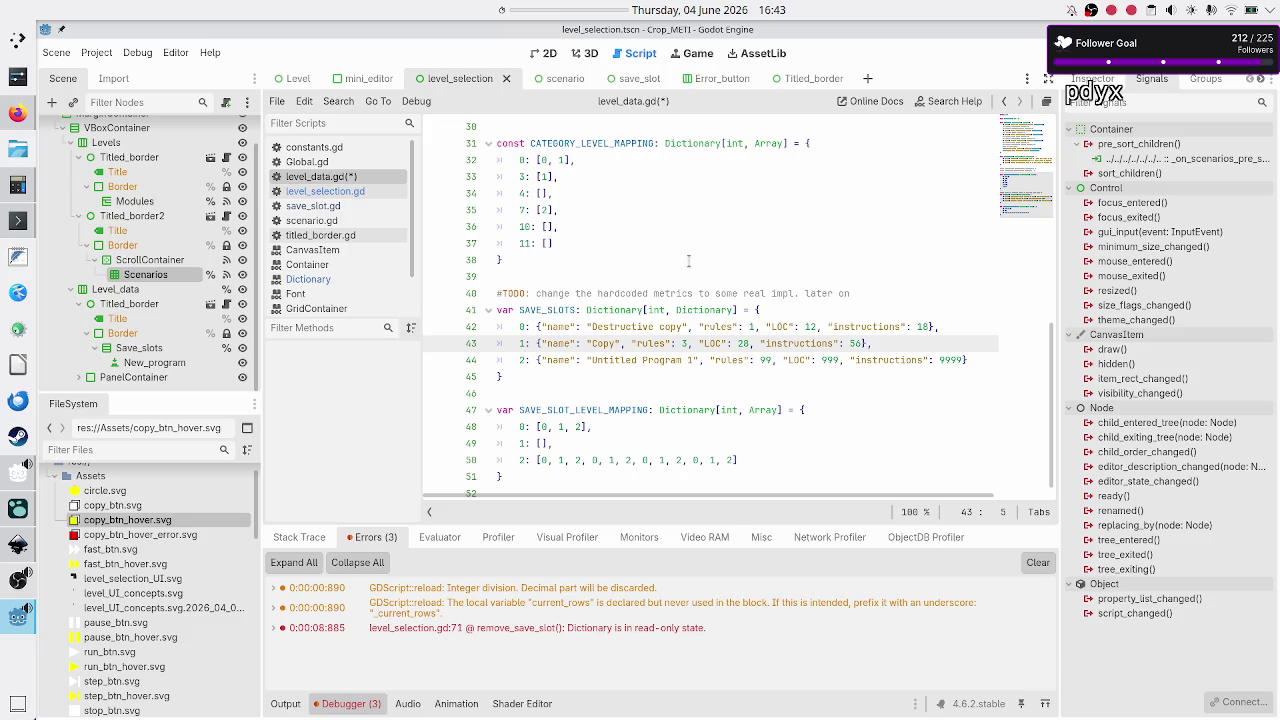
{"action": "key", "text": "Up"}
{"action": "key", "text": "Up"}
{"action": "key", "text": "Up"}
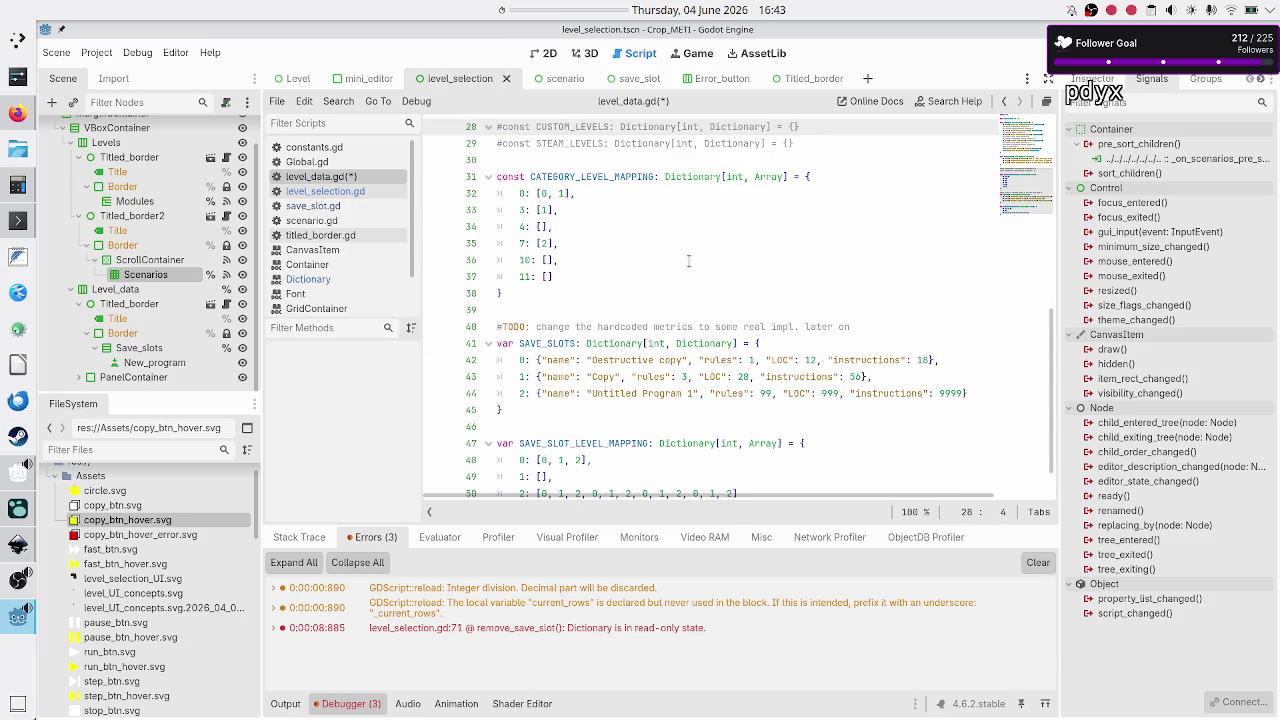
{"action": "key", "text": "Down"}
{"action": "key", "text": "Down"}
{"action": "key", "text": "Down"}
{"action": "key", "text": "Home"}
{"action": "key", "text": "shift+Right"}
{"action": "key", "text": "shift+Right"}
{"action": "key", "text": "shift+Right"}
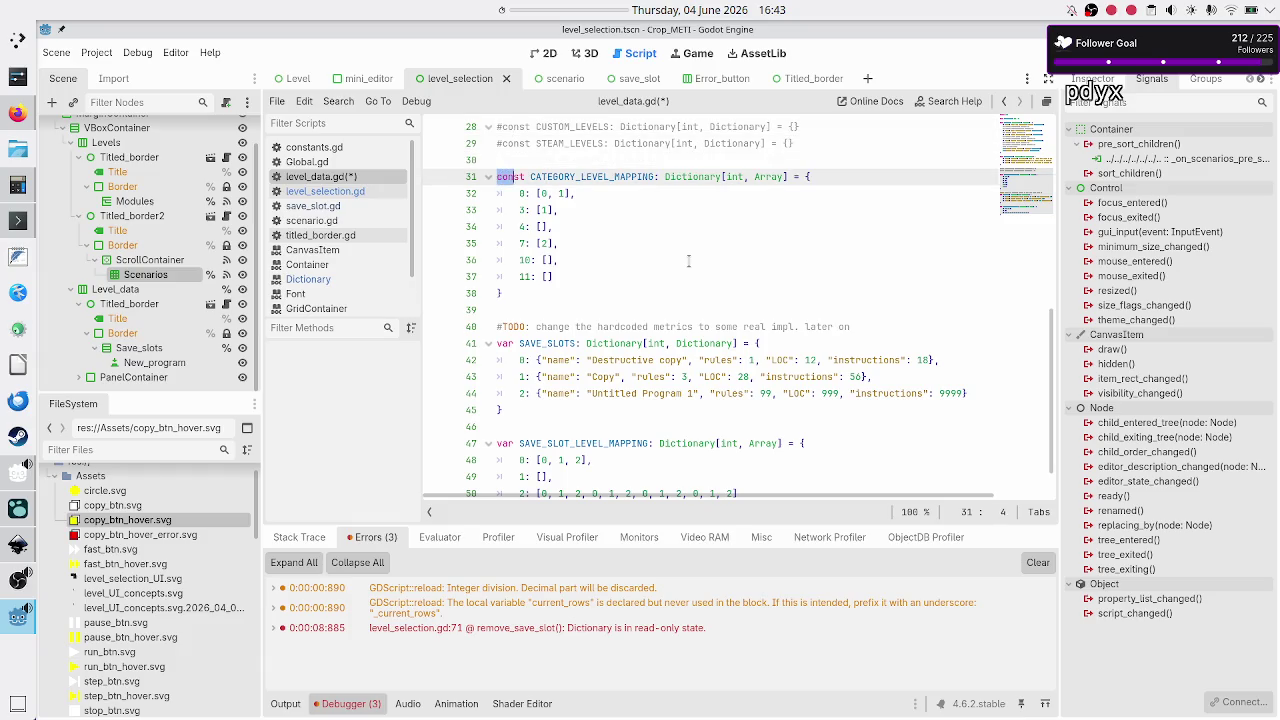
{"action": "type", "text": "var"}
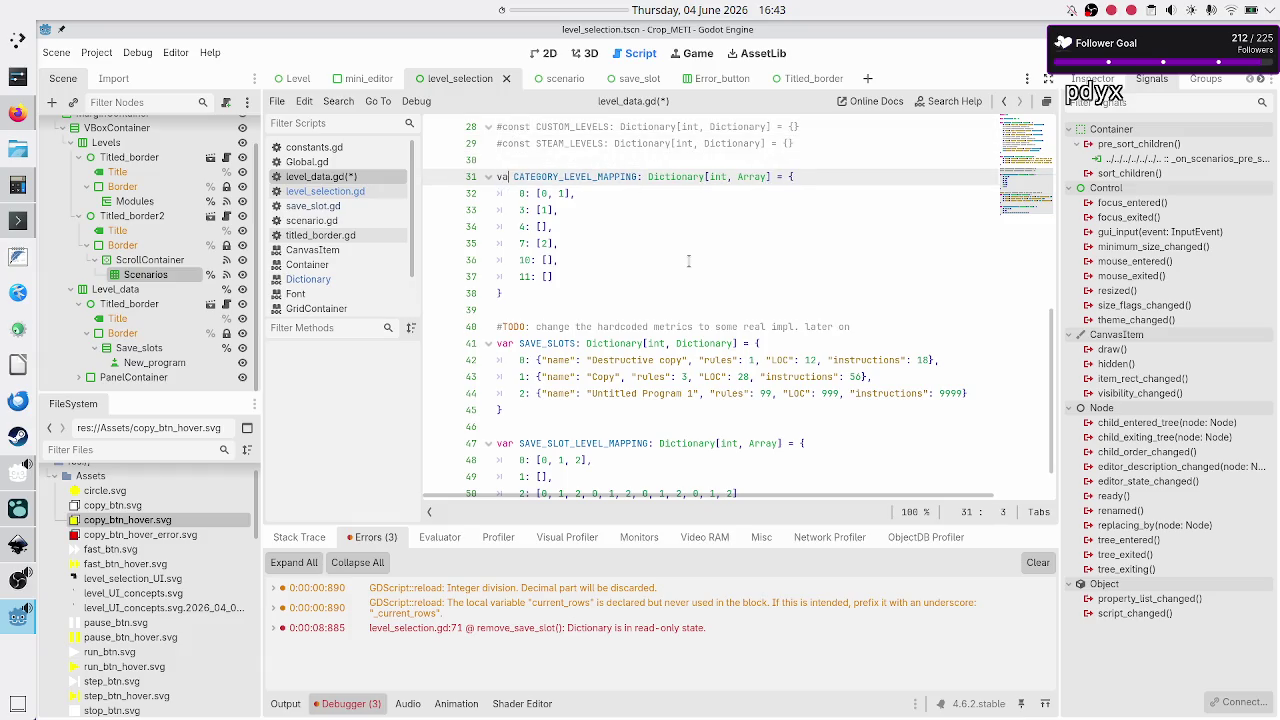
{"action": "key", "text": "Down"}
{"action": "key", "text": "Down"}
{"action": "key", "text": "Down"}
{"action": "key", "text": "Down"}
{"action": "key", "text": "Down"}
{"action": "key", "text": "Down"}
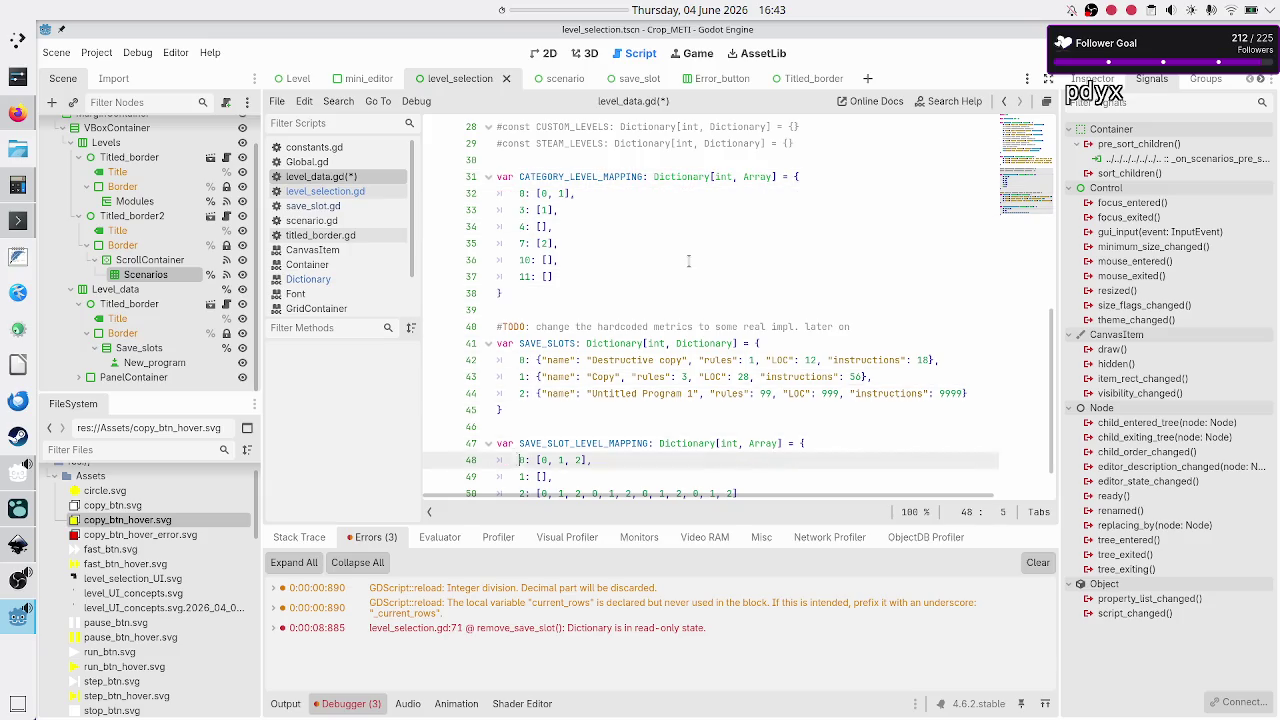
{"action": "key", "text": "Up"}
{"action": "key", "text": "Up"}
{"action": "key", "text": "Up"}
{"action": "key", "text": "Up"}
{"action": "key", "text": "Up"}
{"action": "key", "text": "Up"}
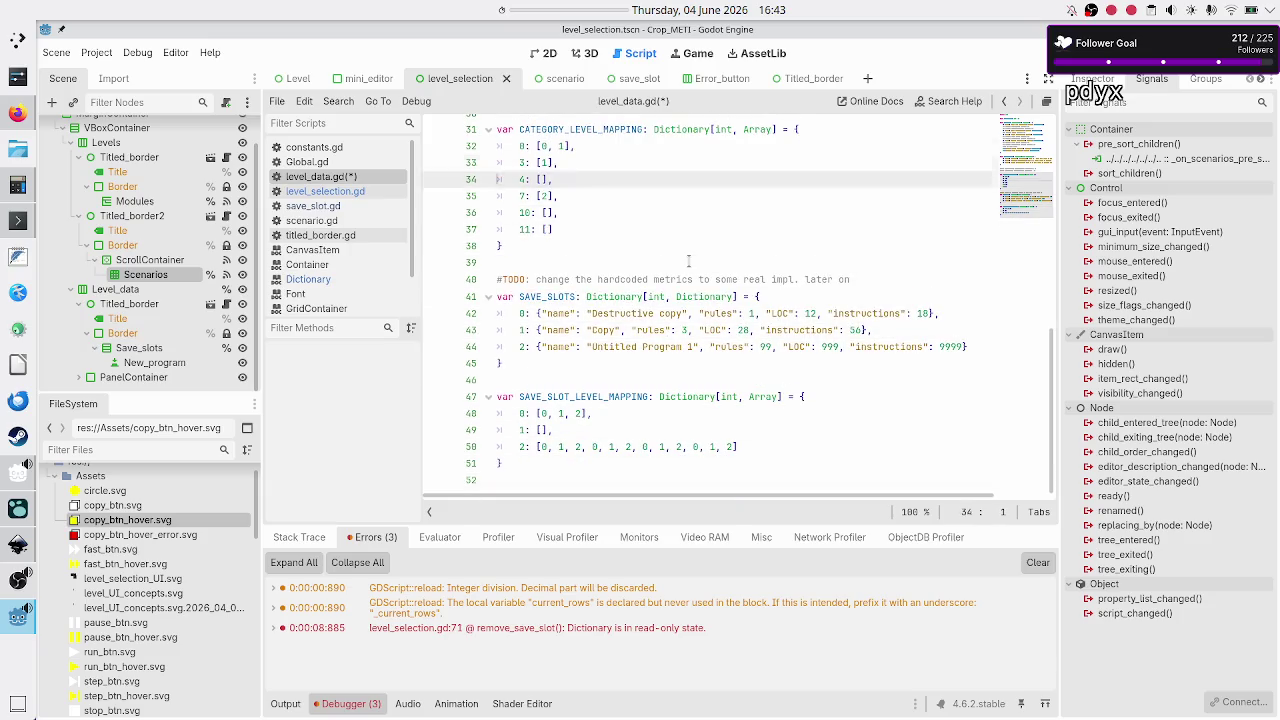
{"action": "key", "text": "Down"}
{"action": "key", "text": "Down"}
{"action": "key", "text": "Down"}
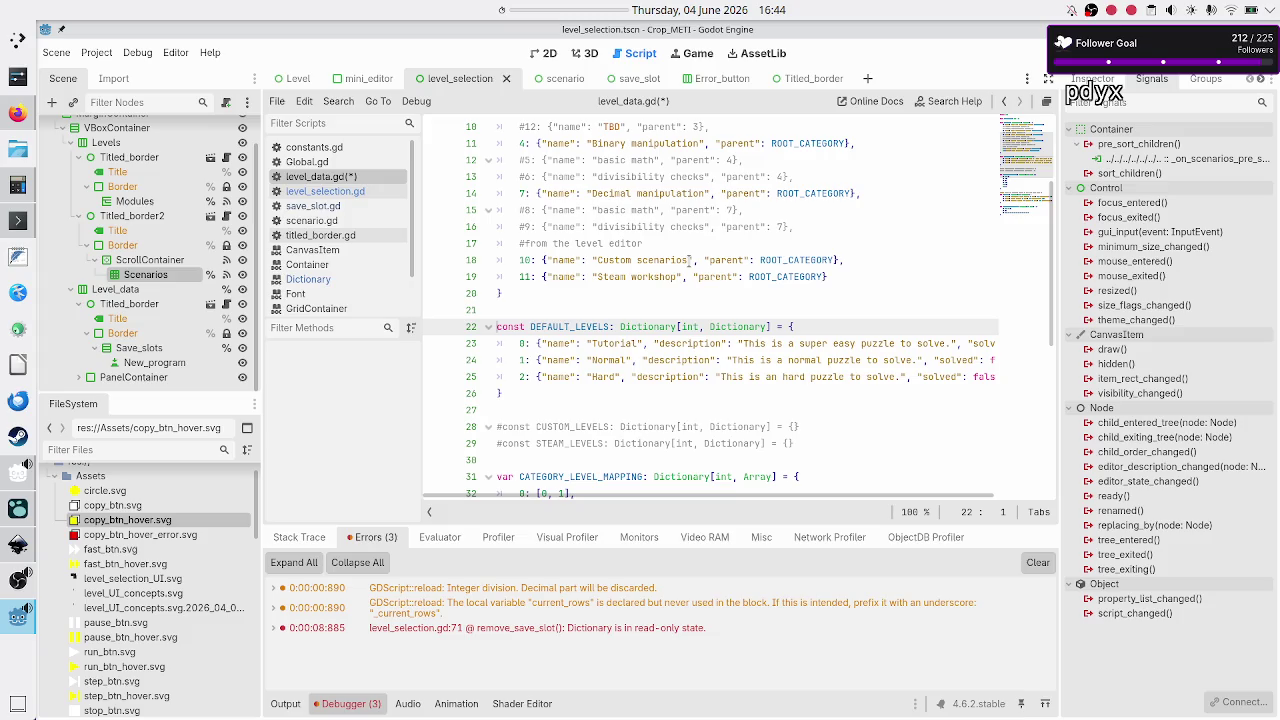
- Review the DEFAULT_LEVELS and CATEGORY_LEVEL_MAPPING declarations in level_data.gd
{"action": "key", "text": "Right"}
{"action": "key", "text": "Right"}
{"action": "key", "text": "Right"}
{"action": "key", "text": "Down"}
{"action": "key", "text": "Down"}
{"action": "key", "text": "Up"}
{"action": "key", "text": "Up"}
{"action": "key", "text": "Down"}
{"action": "key", "text": "Down"}
{"action": "key", "text": "Down"}
{"action": "key", "text": "Up"}
{"action": "key", "text": "Up"}
{"action": "key", "text": "Up"}
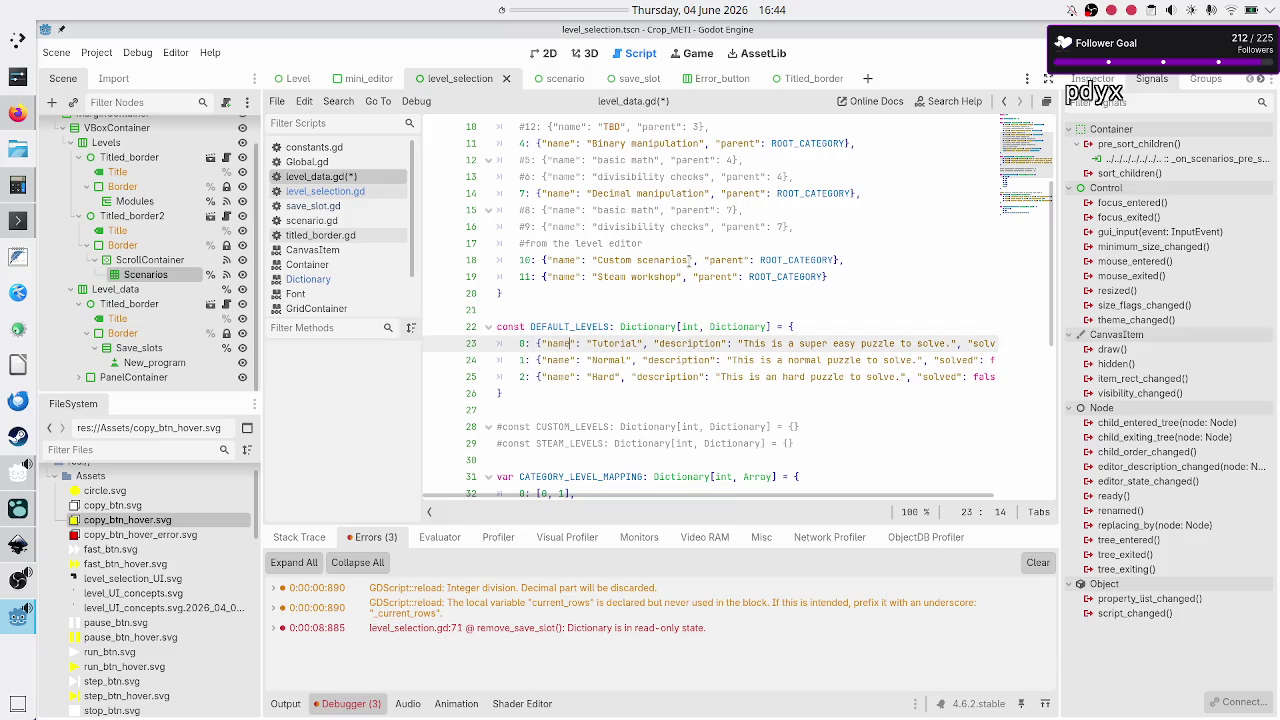
{"action": "key", "text": "Down"}
{"action": "key", "text": "Down"}
{"action": "key", "text": "Down"}
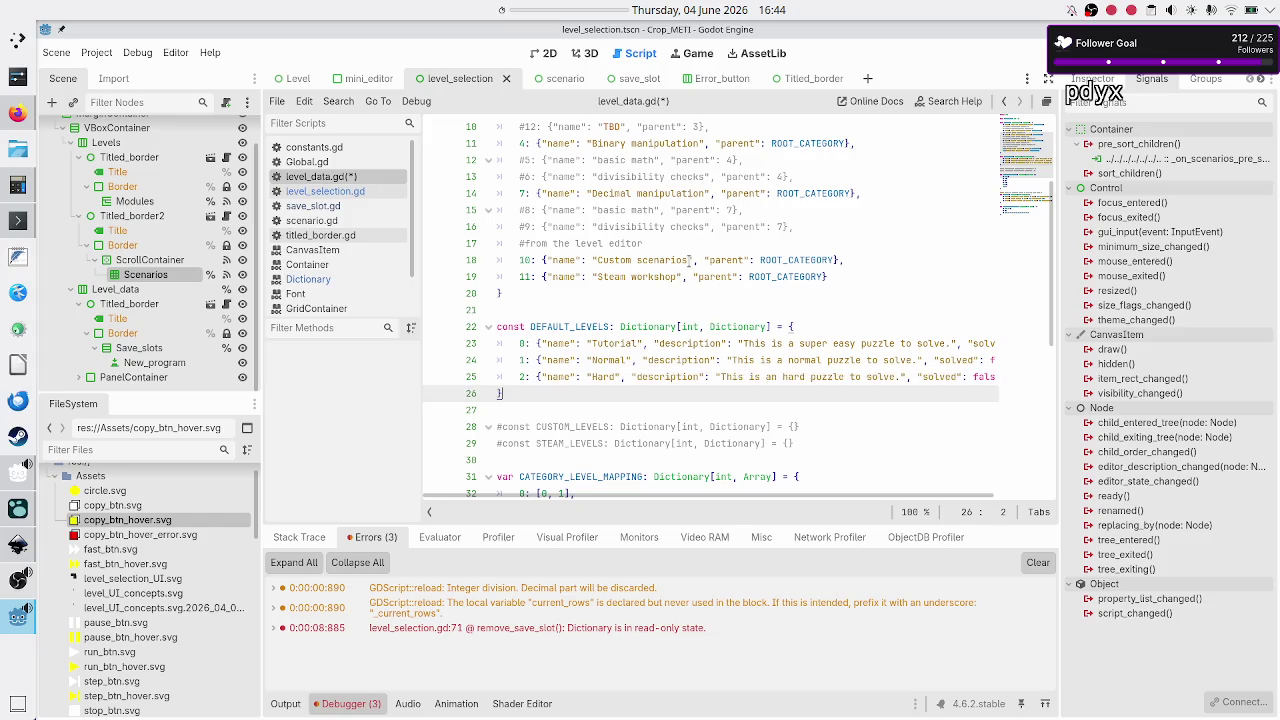
{"action": "key", "text": "Down"}
{"action": "key", "text": "Down"}
{"action": "key", "text": "Down"}
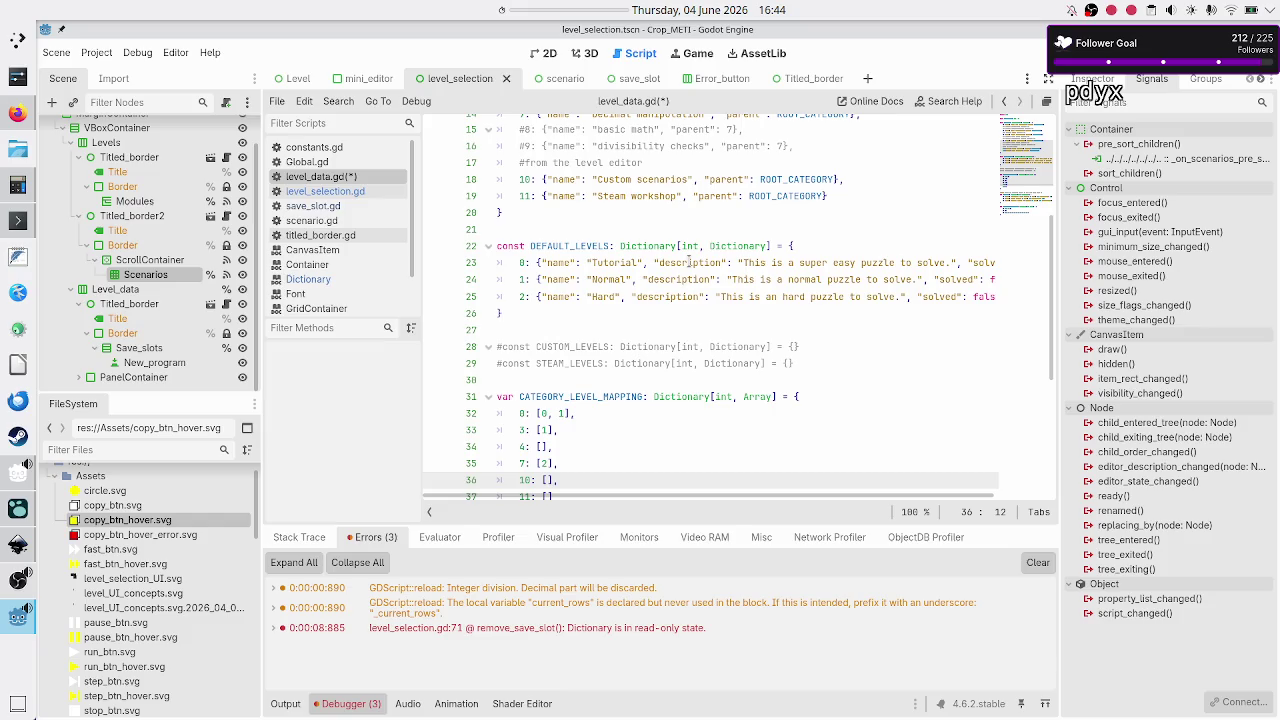
{"action": "key", "text": "Down"}
{"action": "key", "text": "Down"}
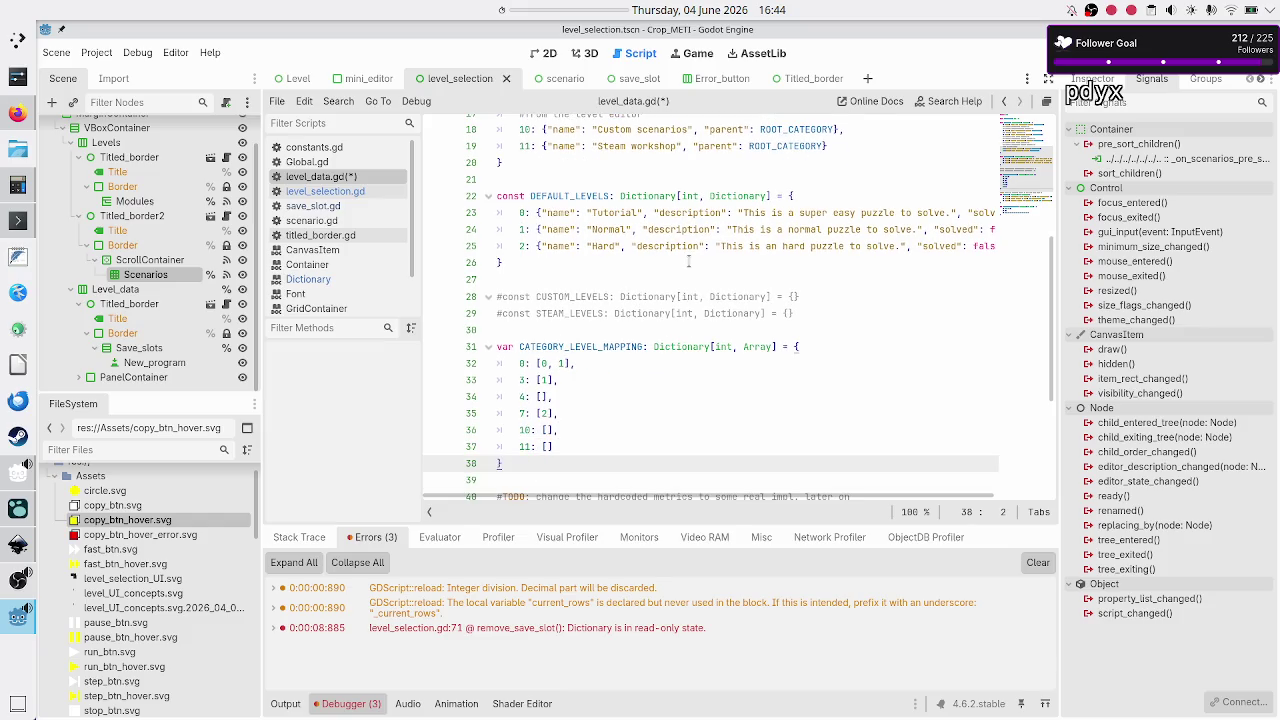
{"action": "key", "text": "Up"}
{"action": "key", "text": "Up"}
{"action": "key", "text": "Up"}
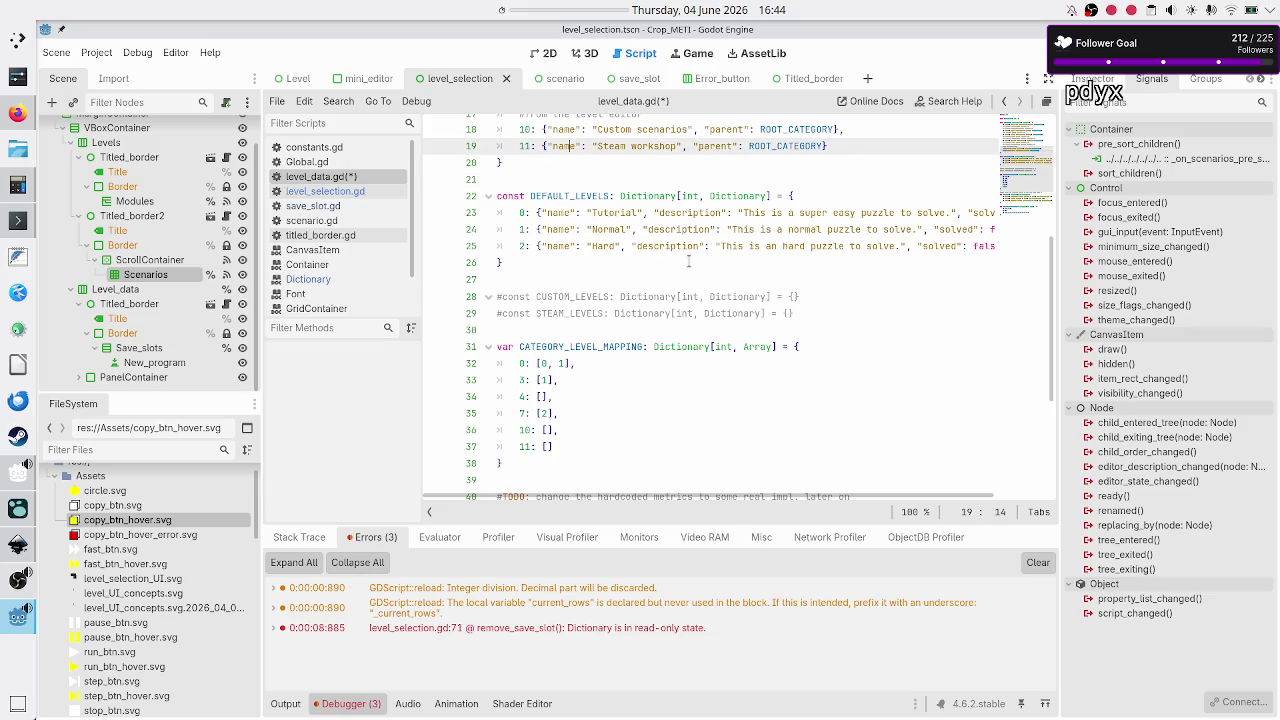
{"action": "key", "text": "Up"}
{"action": "key", "text": "Up"}
{"action": "key", "text": "Up"}
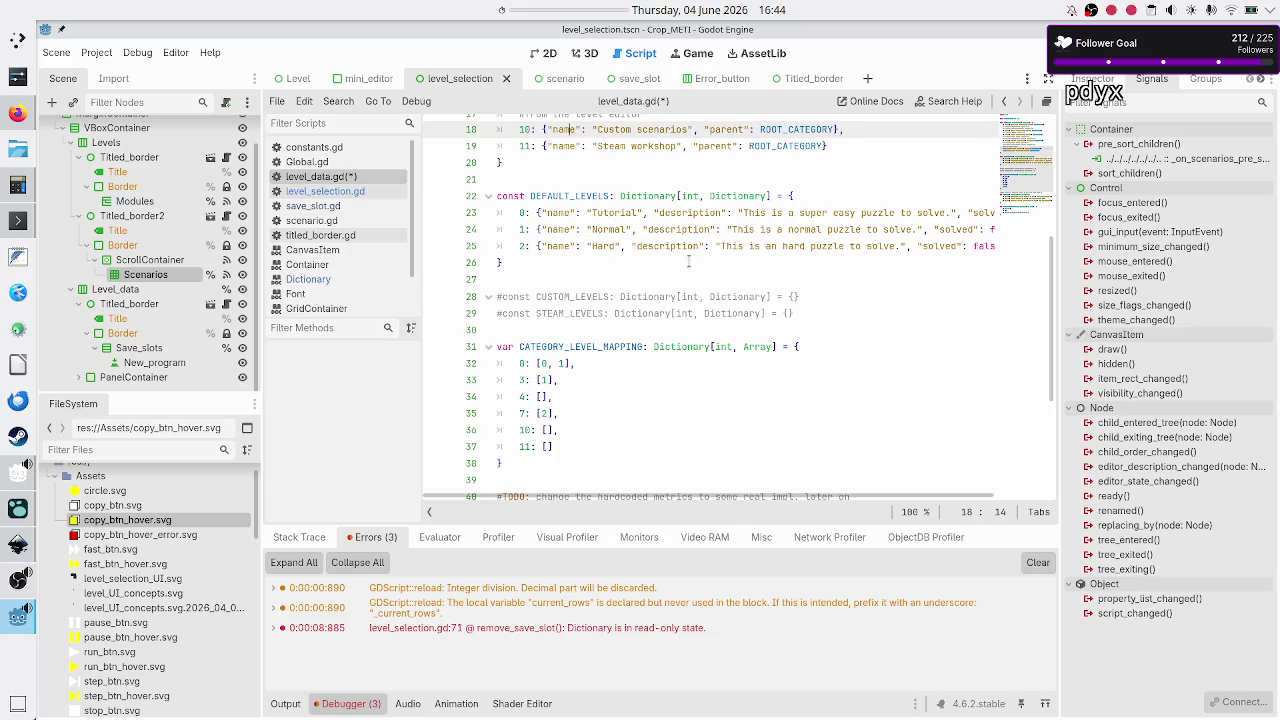
- Check the CATEGORIES list, save level_data.gd and return to level_selection.gd
{"action": "key", "text": "Down"}
{"action": "key", "text": "Down"}
{"action": "key", "text": "Down"}
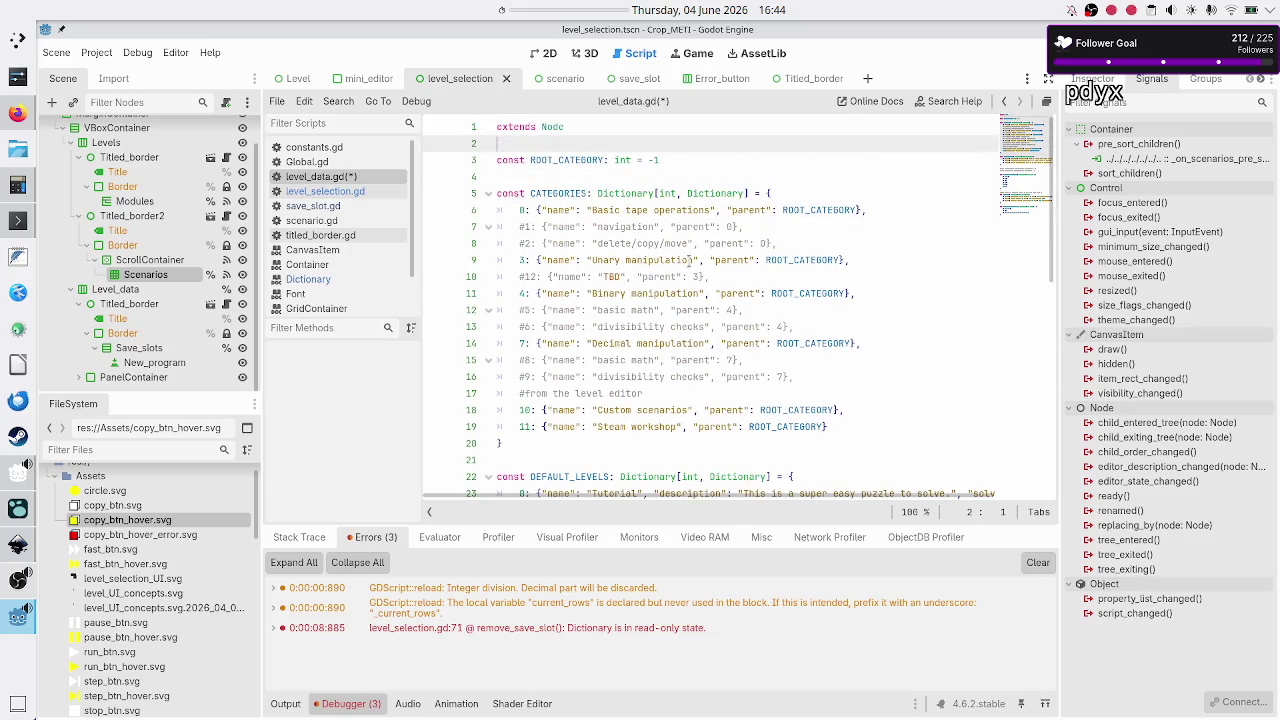
{"action": "key", "text": "Up"}
{"action": "key", "text": "Up"}
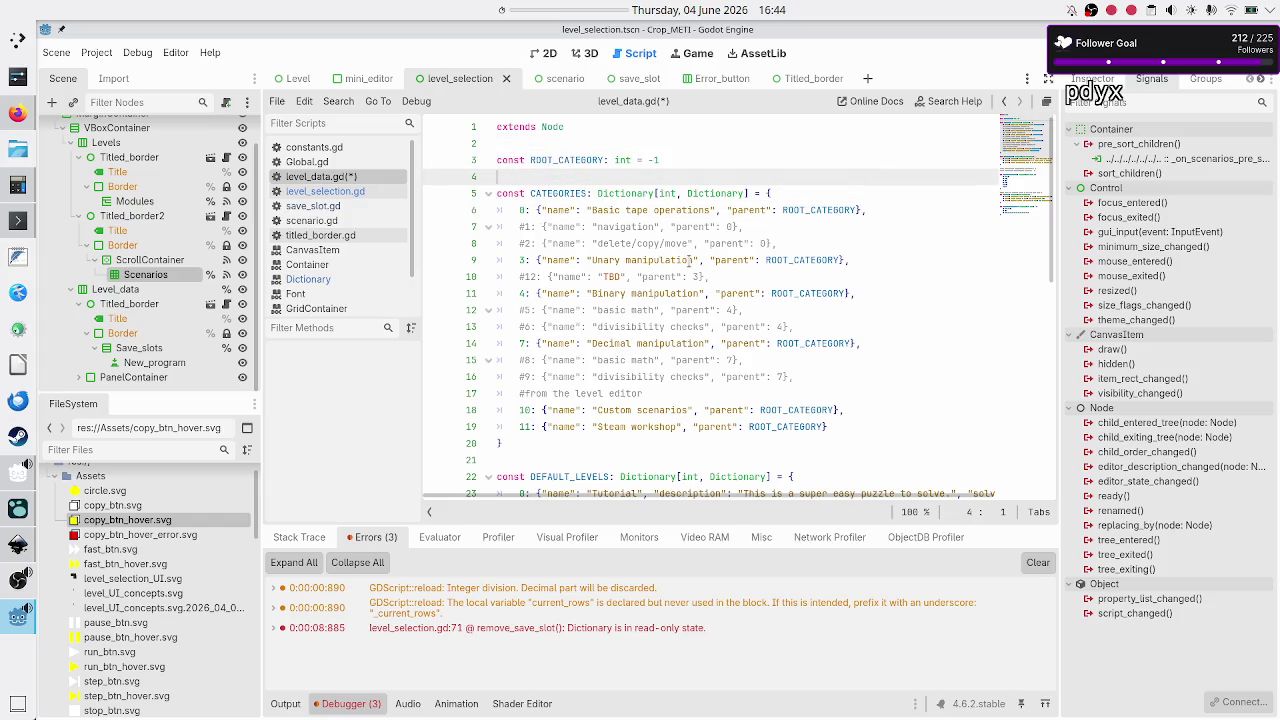
{"action": "key", "text": "ctrl+s"}
{"action": "left_click", "coordinate": [308, 192]}
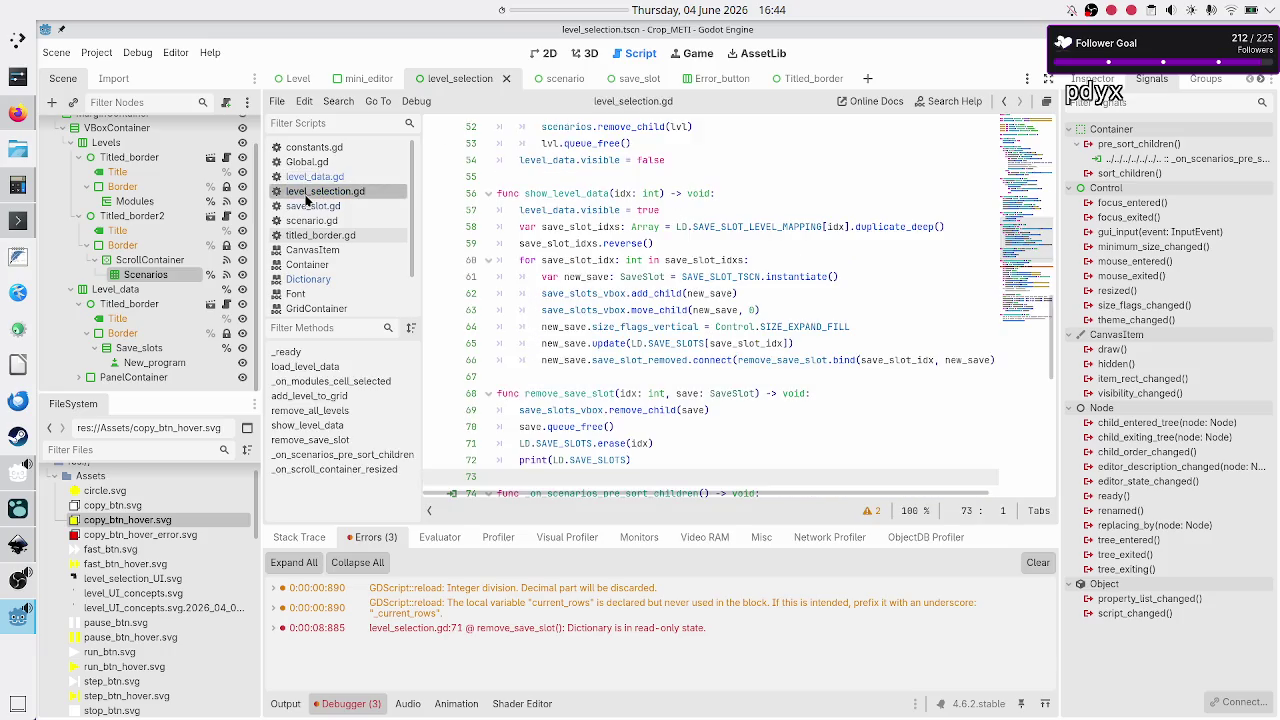
- Inspect the duplicate_deep, reverse and SAVE_SLOT_LEVEL_MAPPING uses on lines 58–59 of show_level_data
{"action": "double_click", "coordinate": [886, 226]}
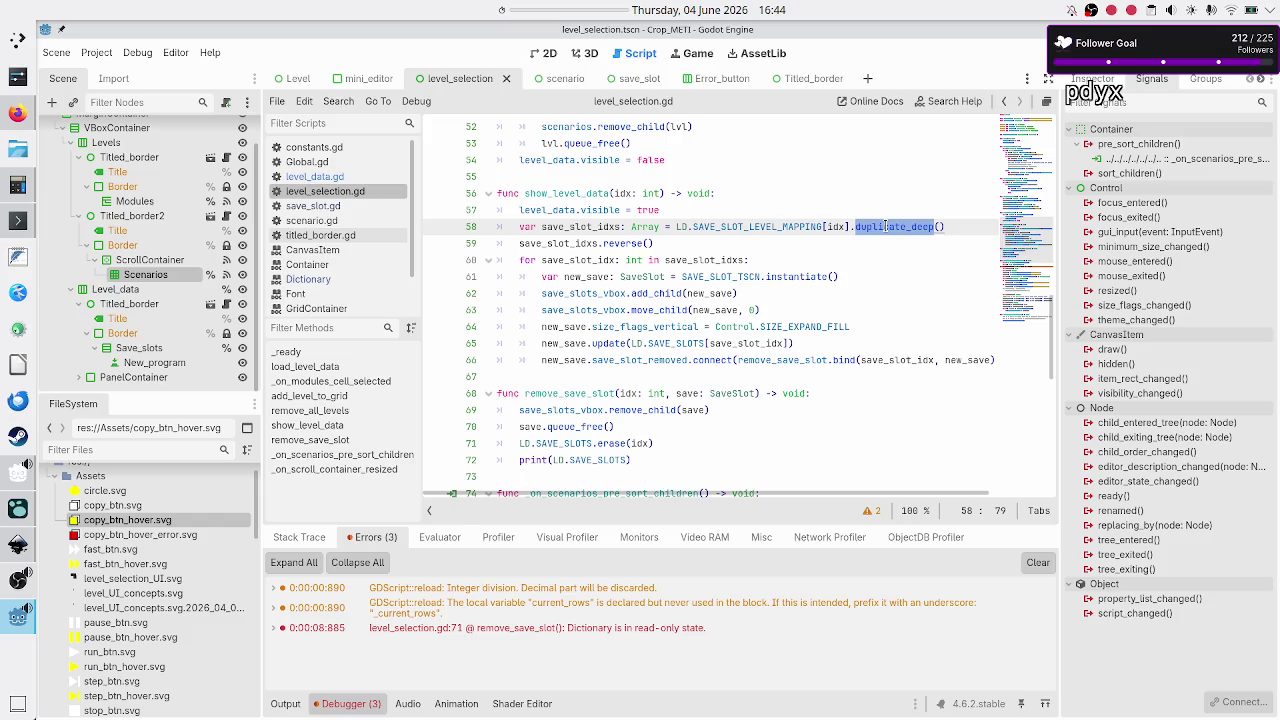
{"action": "mouse_move", "coordinate": [607, 249]}
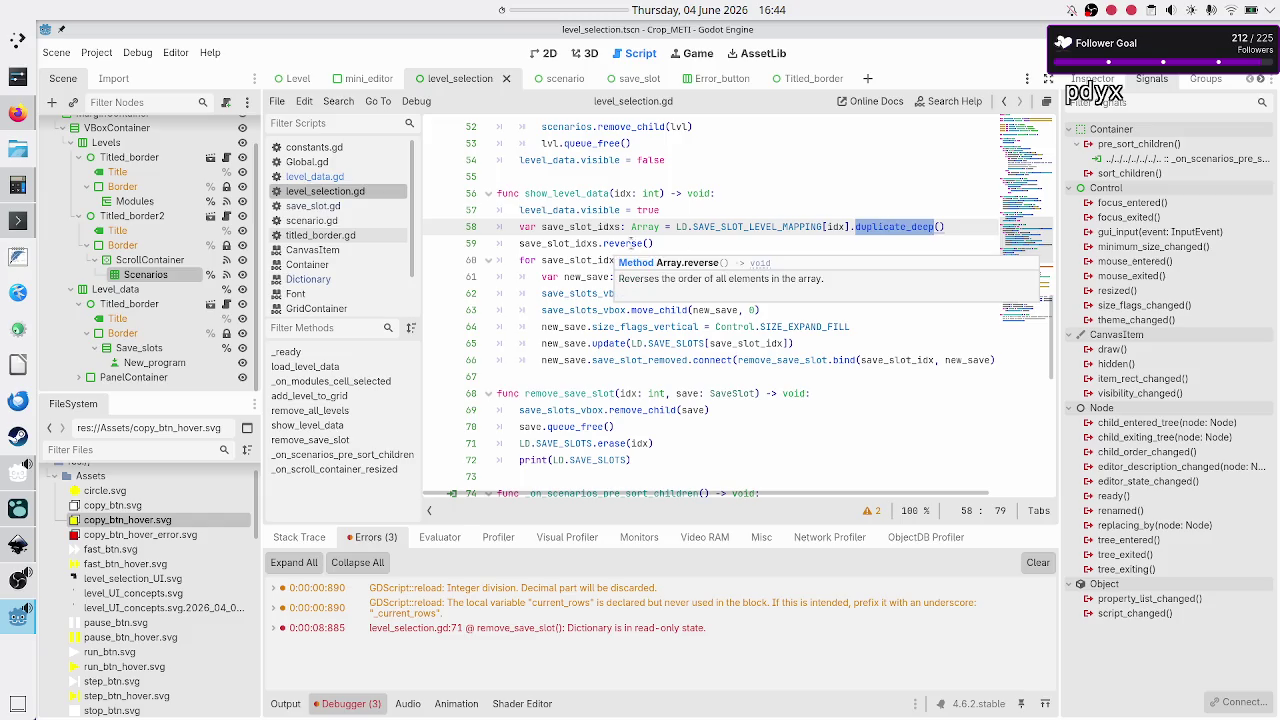
{"action": "double_click", "coordinate": [620, 244]}
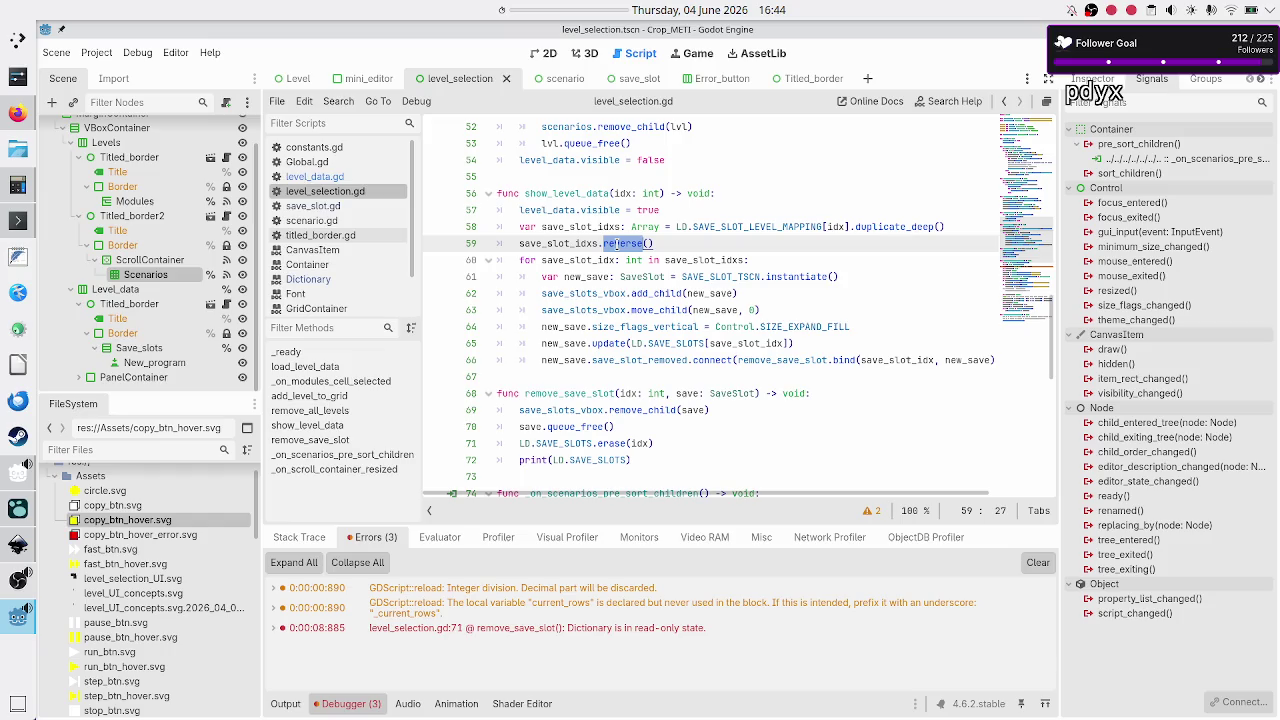
{"action": "double_click", "coordinate": [774, 226]}
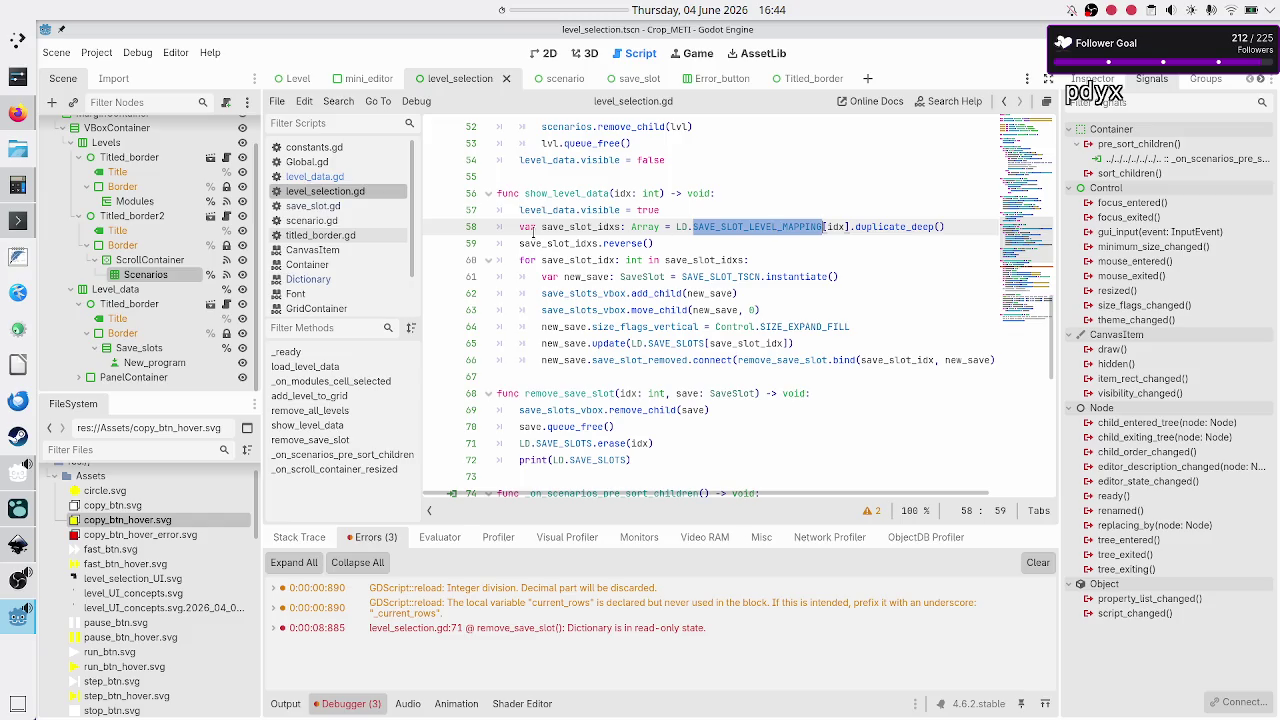
- Inspect slot 0's level array on line 48 of level_data.gd, then run the project
{"action": "left_click", "coordinate": [347, 177]}
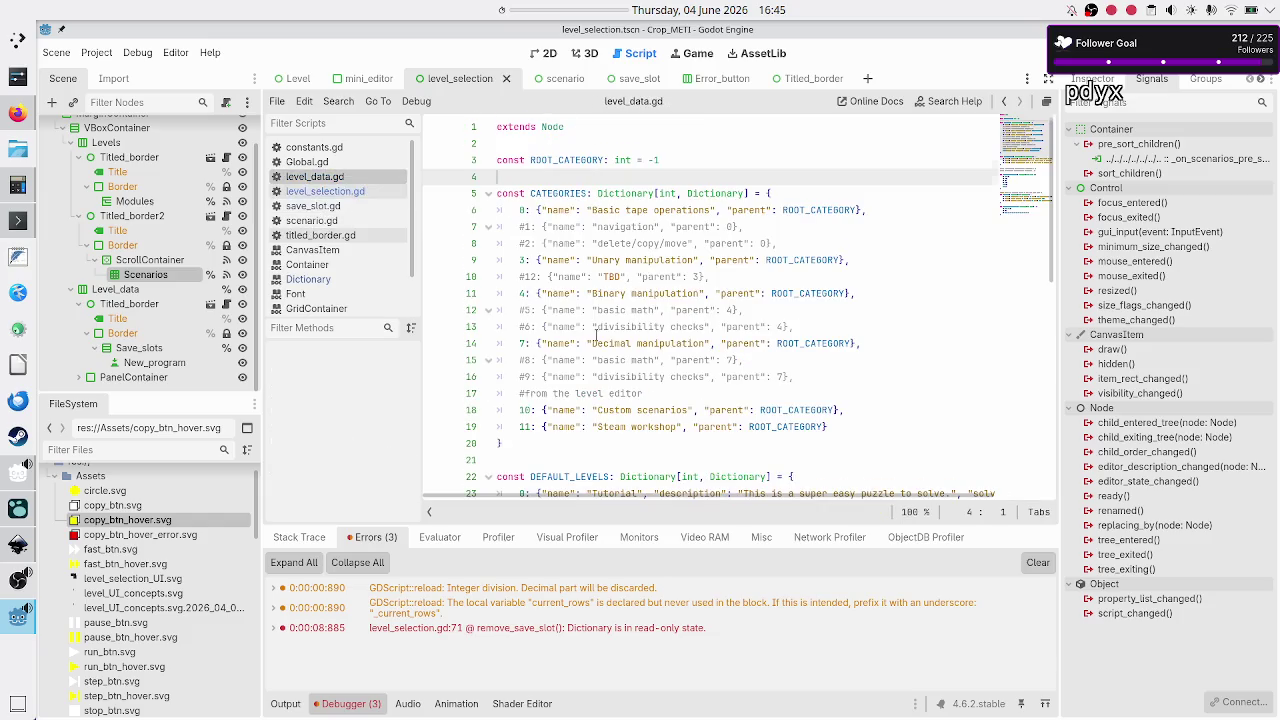
{"action": "scroll", "coordinate": [596, 334], "scroll_direction": "down", "scroll_amount": 10}
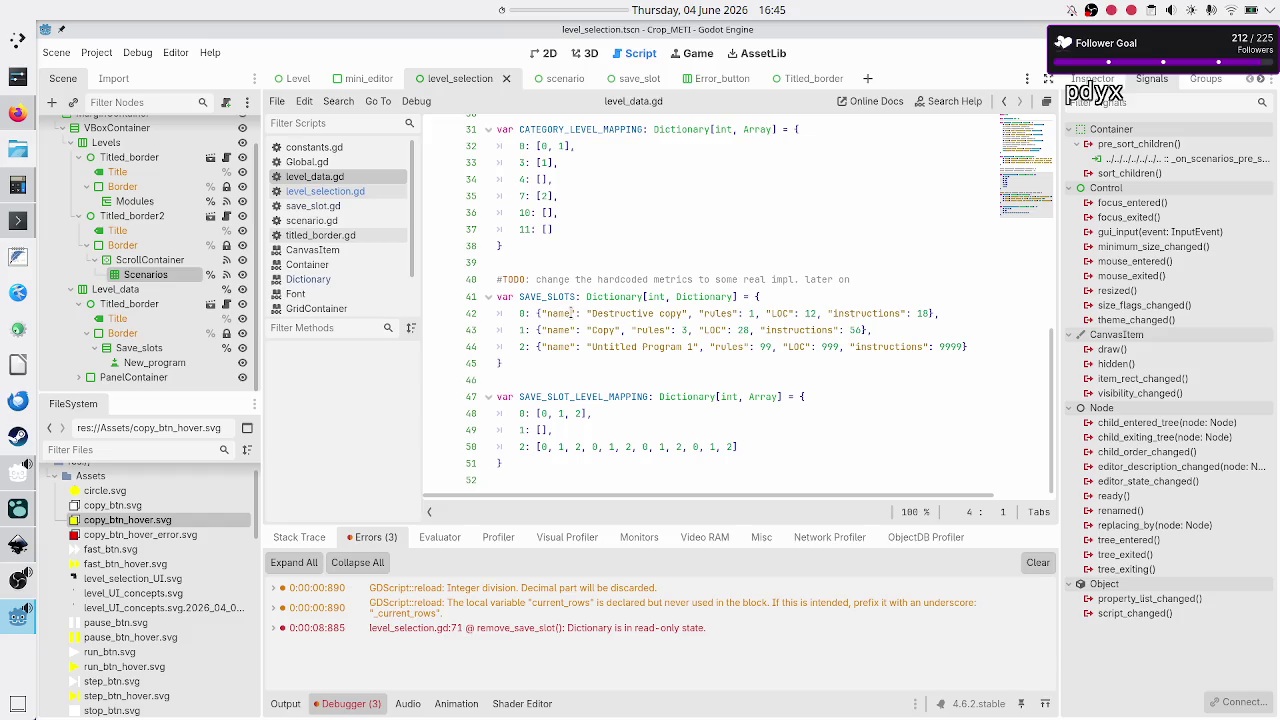
{"action": "left_click", "coordinate": [538, 413]}
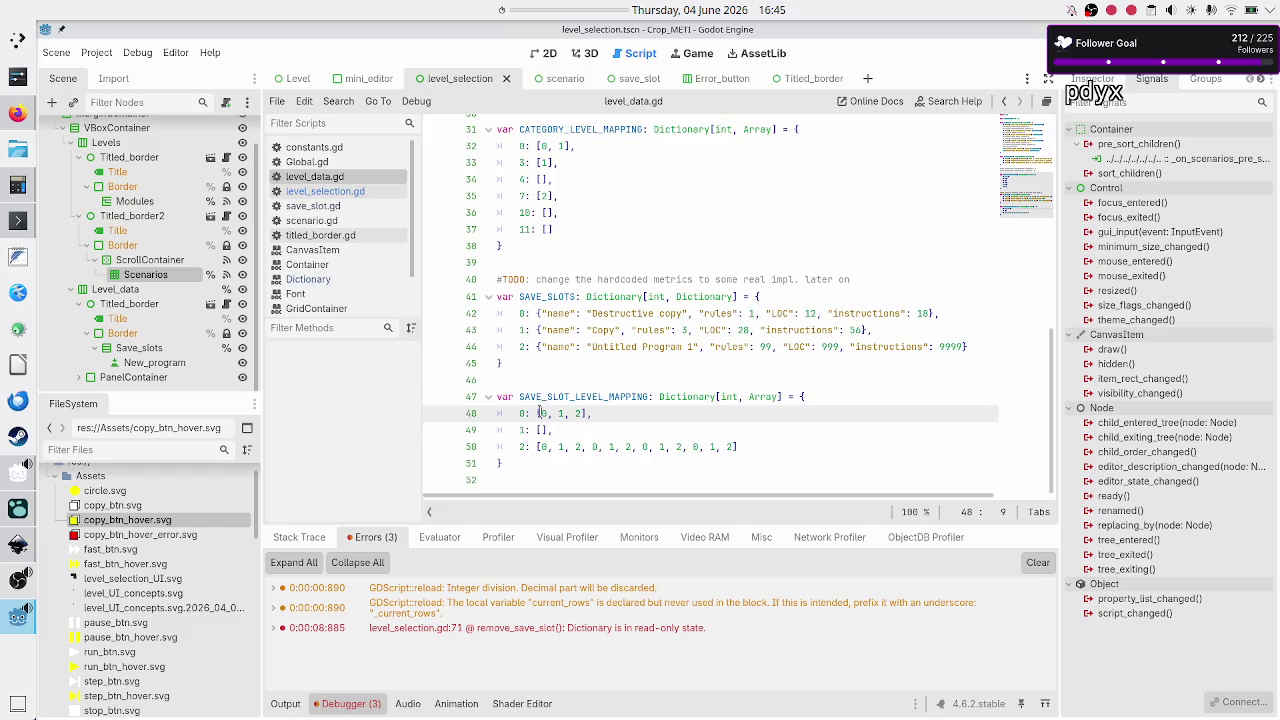
{"action": "left_click_drag", "start_coordinate": [538, 413], "coordinate": [597, 413]}
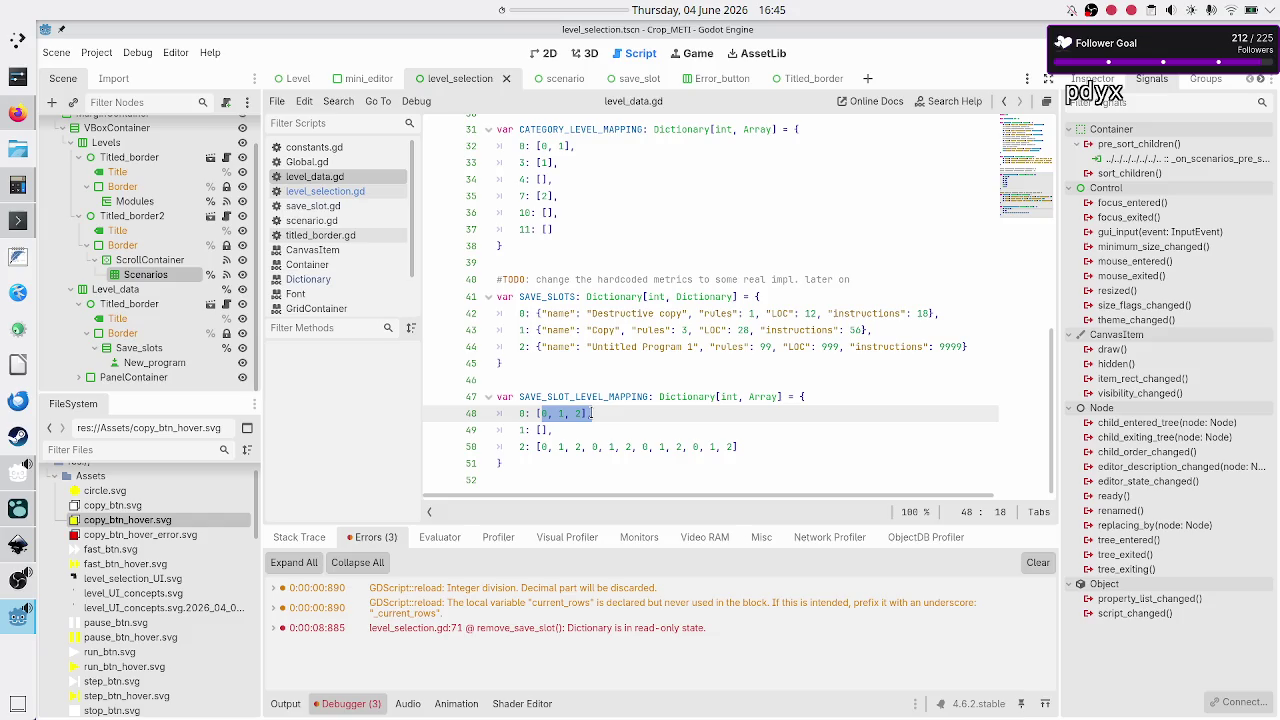
{"action": "left_click", "coordinate": [591, 413]}
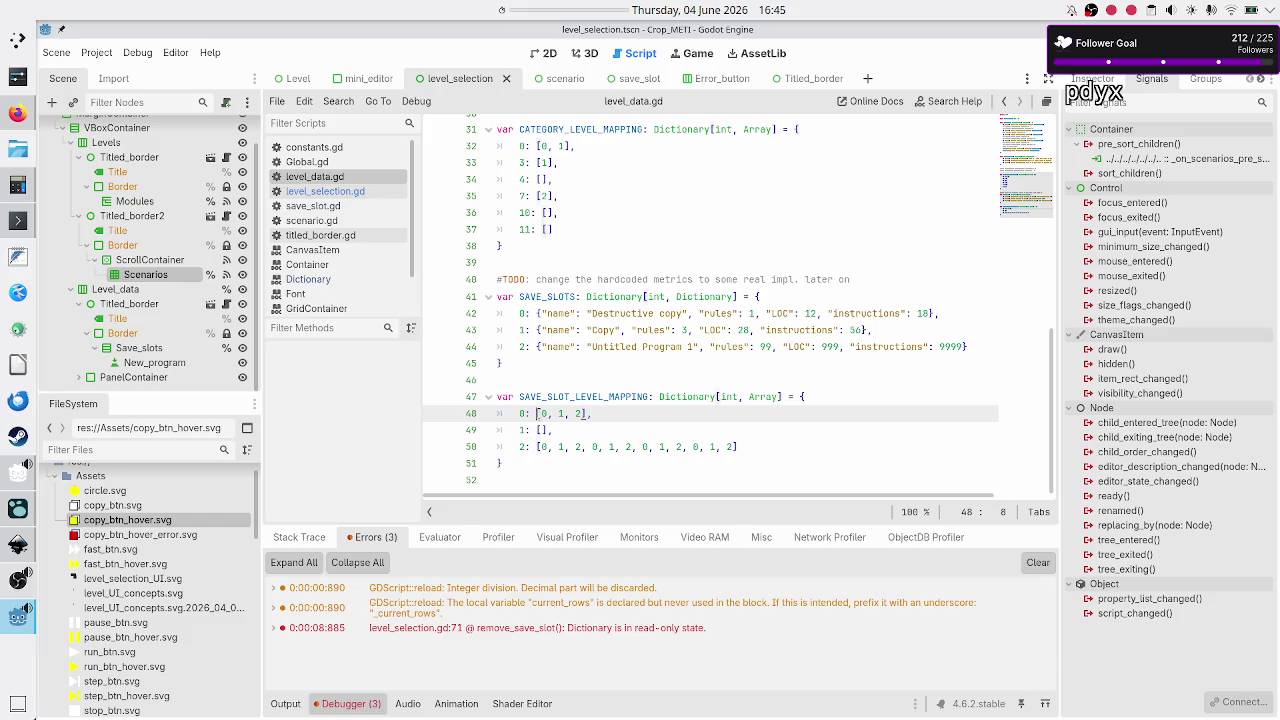
{"action": "left_click_drag", "start_coordinate": [537, 413], "coordinate": [579, 414]}
{"action": "left_click", "coordinate": [579, 414]}
{"action": "key", "text": "F5"}
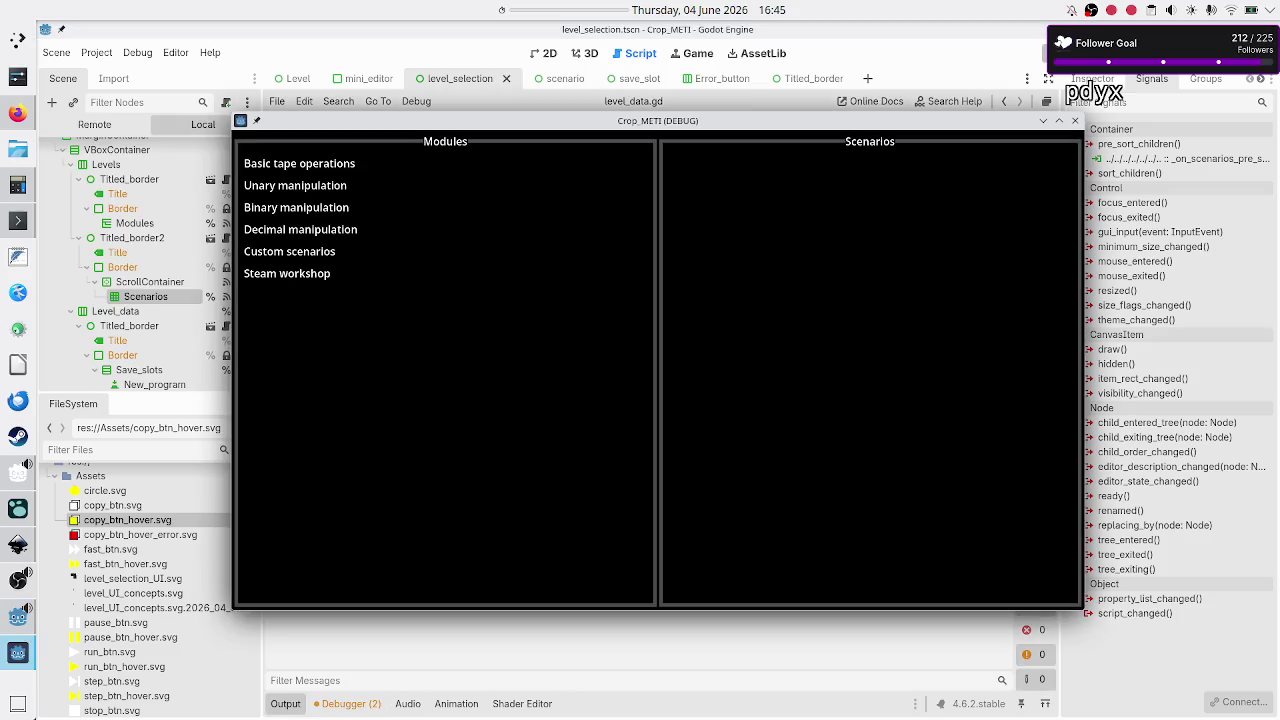
- Delete Untitled Program 1, Destructive copy and Copy from Tutorial, try New Program, then stop the game
{"action": "left_click", "coordinate": [341, 167]}
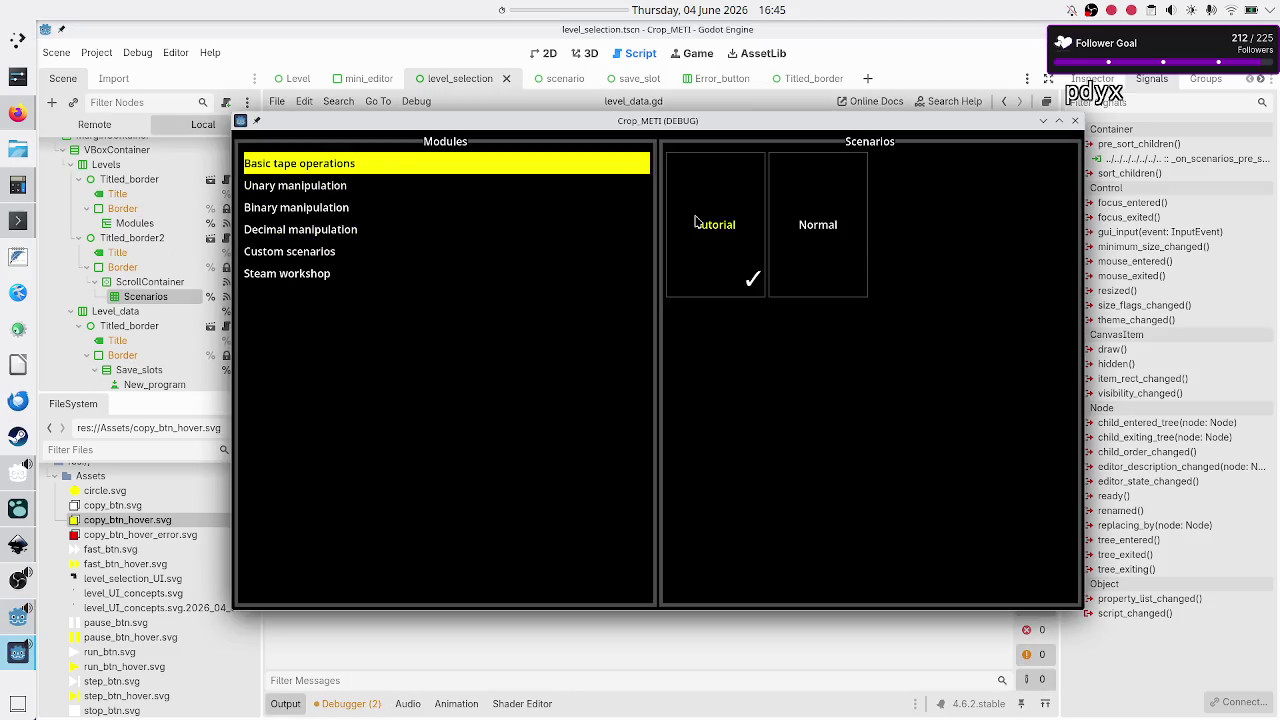
{"action": "left_click", "coordinate": [697, 222]}
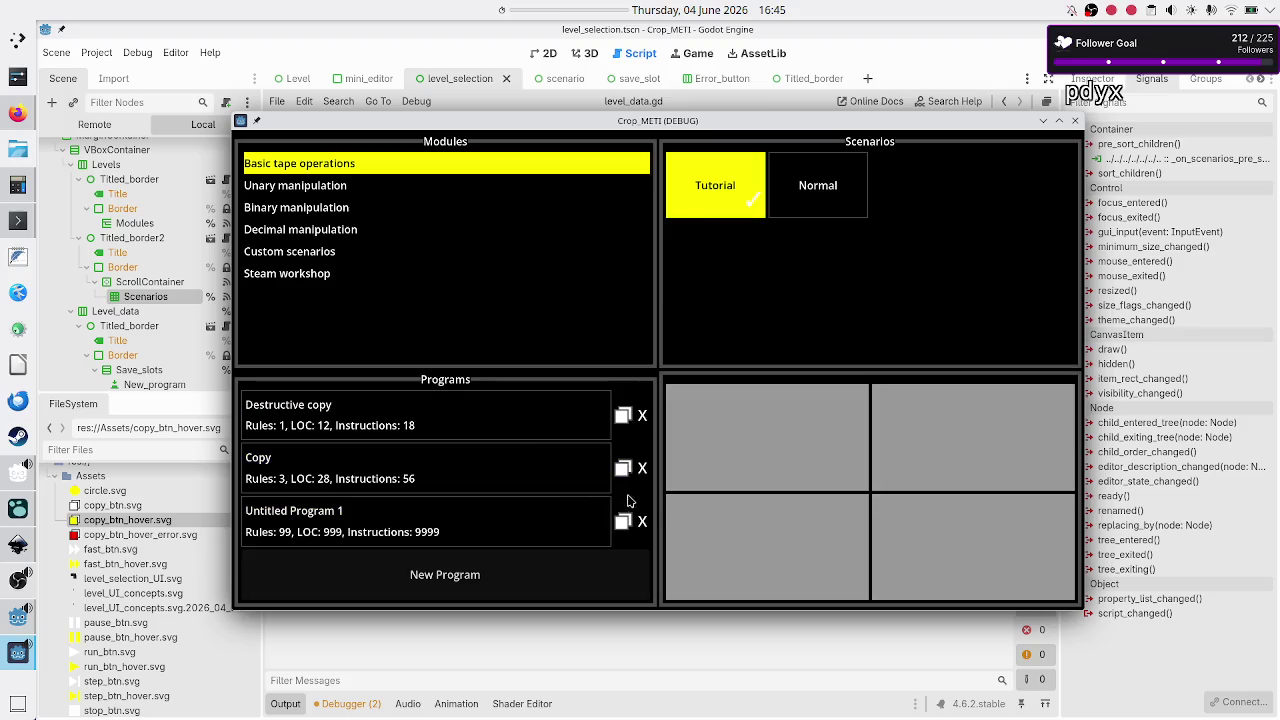
{"action": "left_click", "coordinate": [643, 521]}
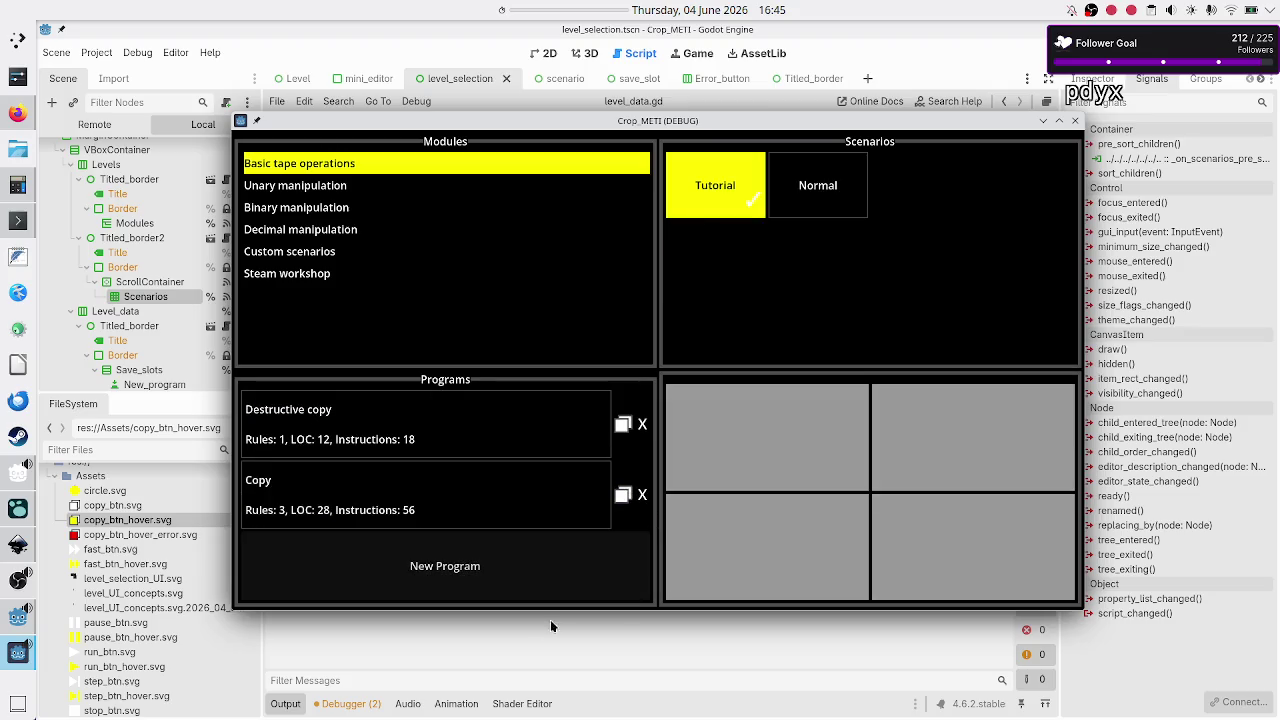
{"action": "left_click", "coordinate": [541, 647]}
{"action": "left_click", "coordinate": [643, 425]}
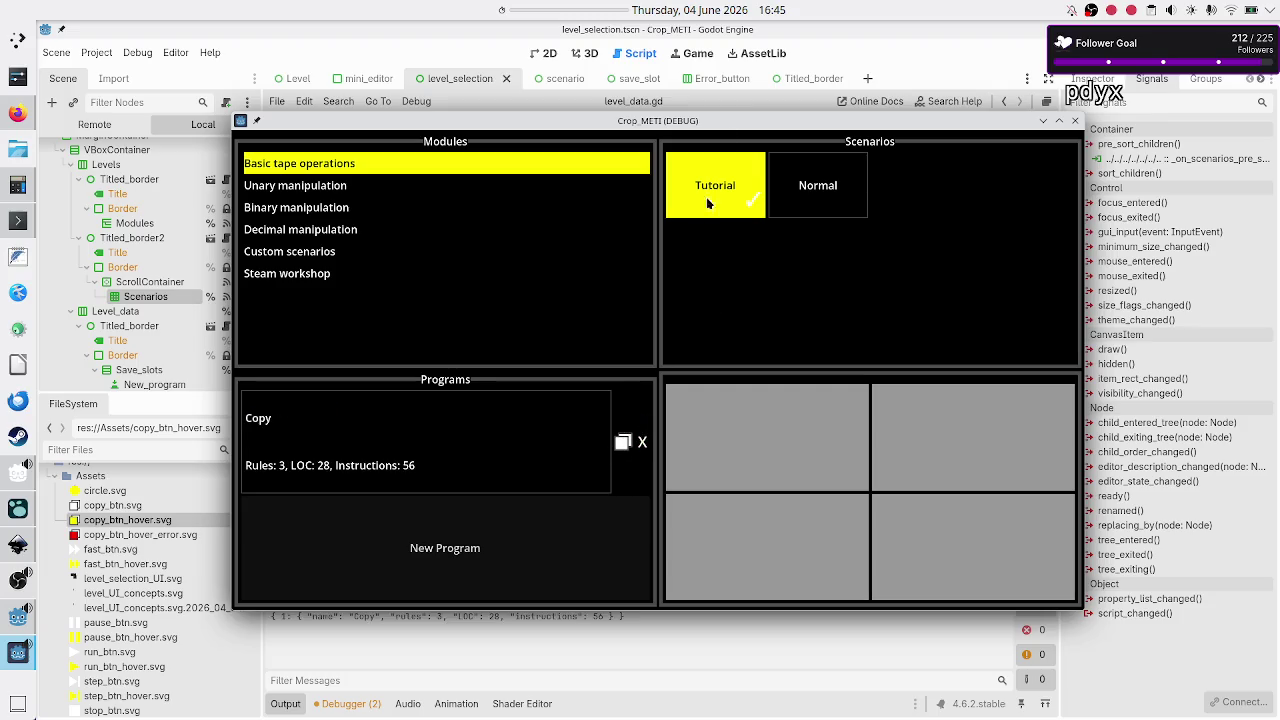
{"action": "left_click_drag", "start_coordinate": [721, 121], "coordinate": [755, 70]}
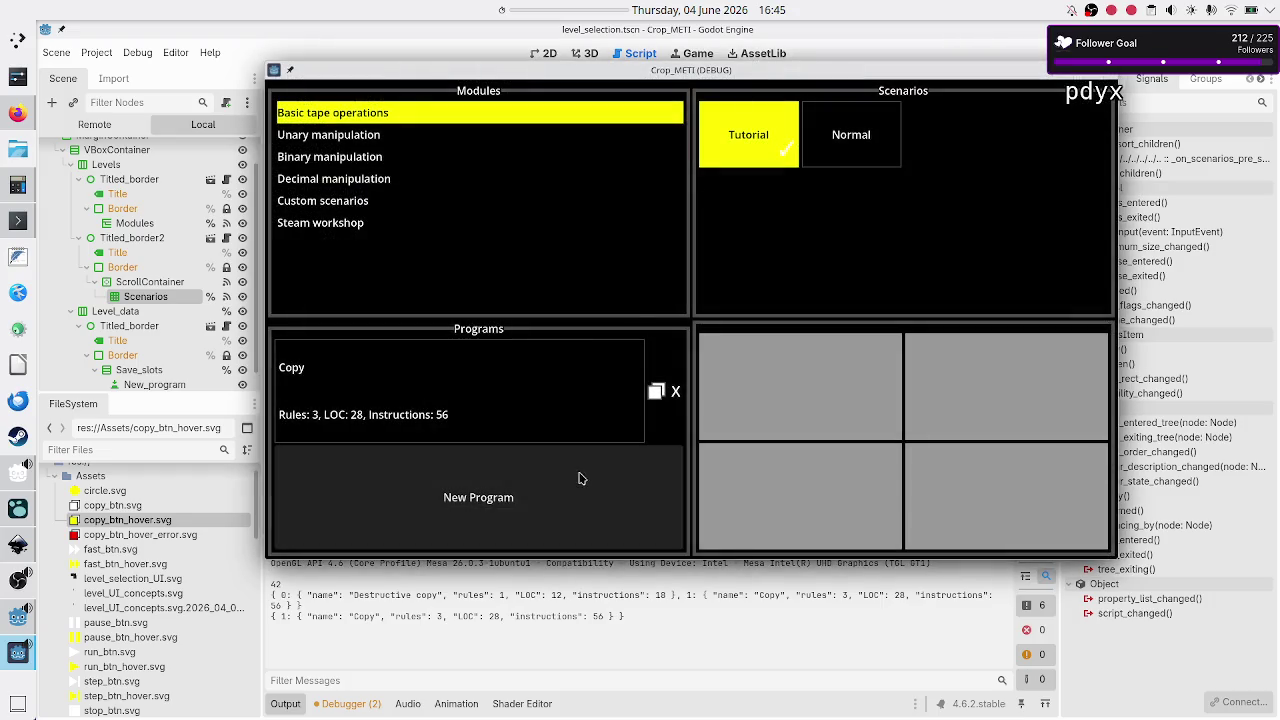
{"action": "left_click", "coordinate": [675, 388]}
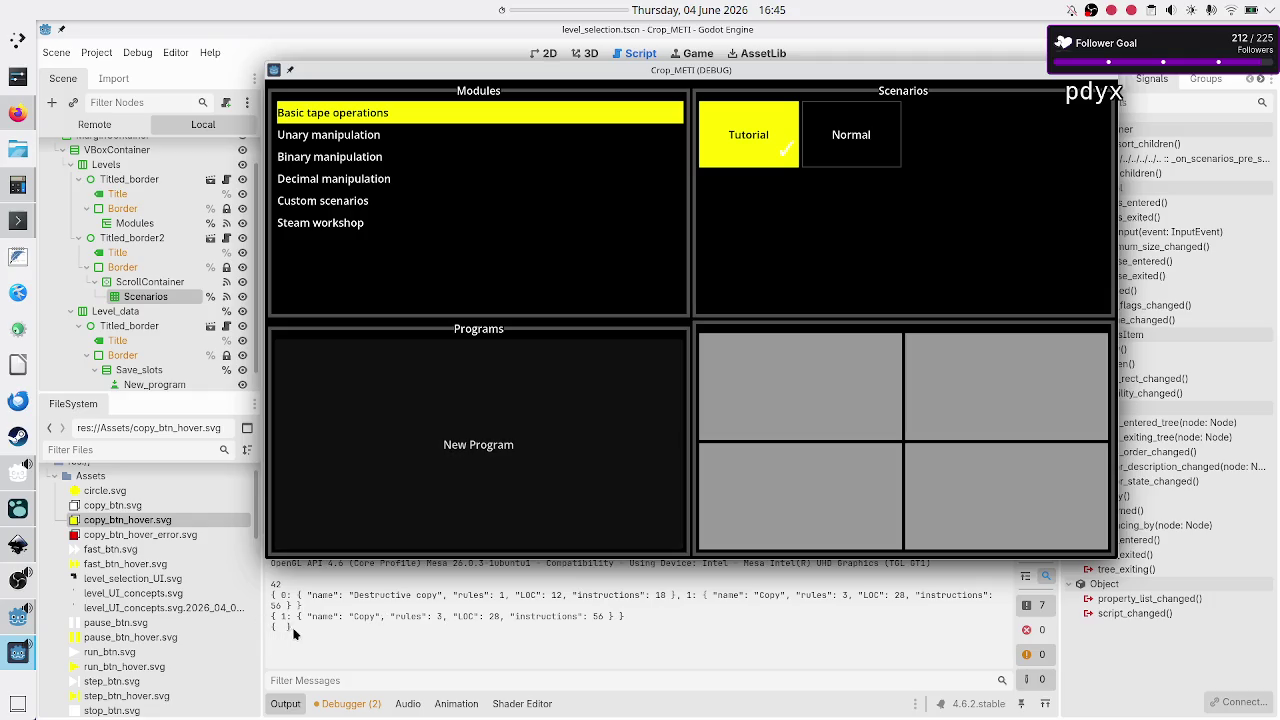
{"action": "left_click", "coordinate": [557, 428]}
{"action": "left_click", "coordinate": [1108, 70]}
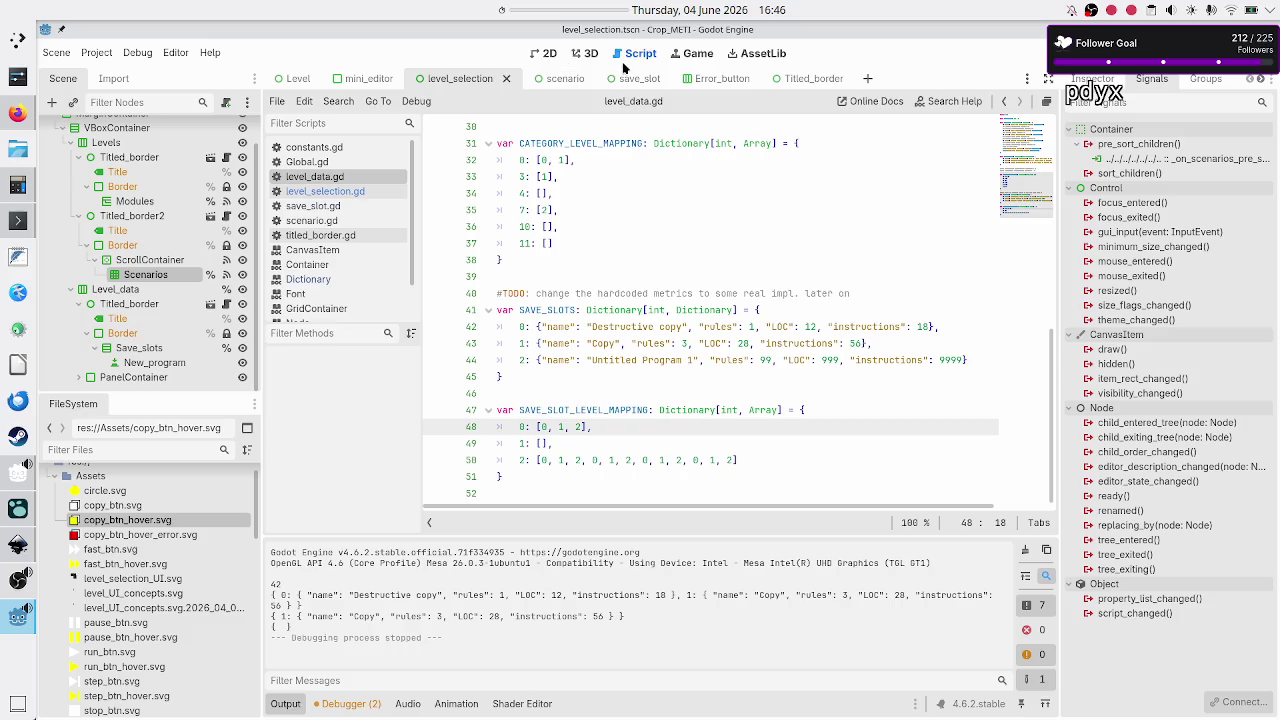
- Connect the New_program button's pressed signal to _on_new_program_pressed
{"action": "left_click", "coordinate": [192, 362]}
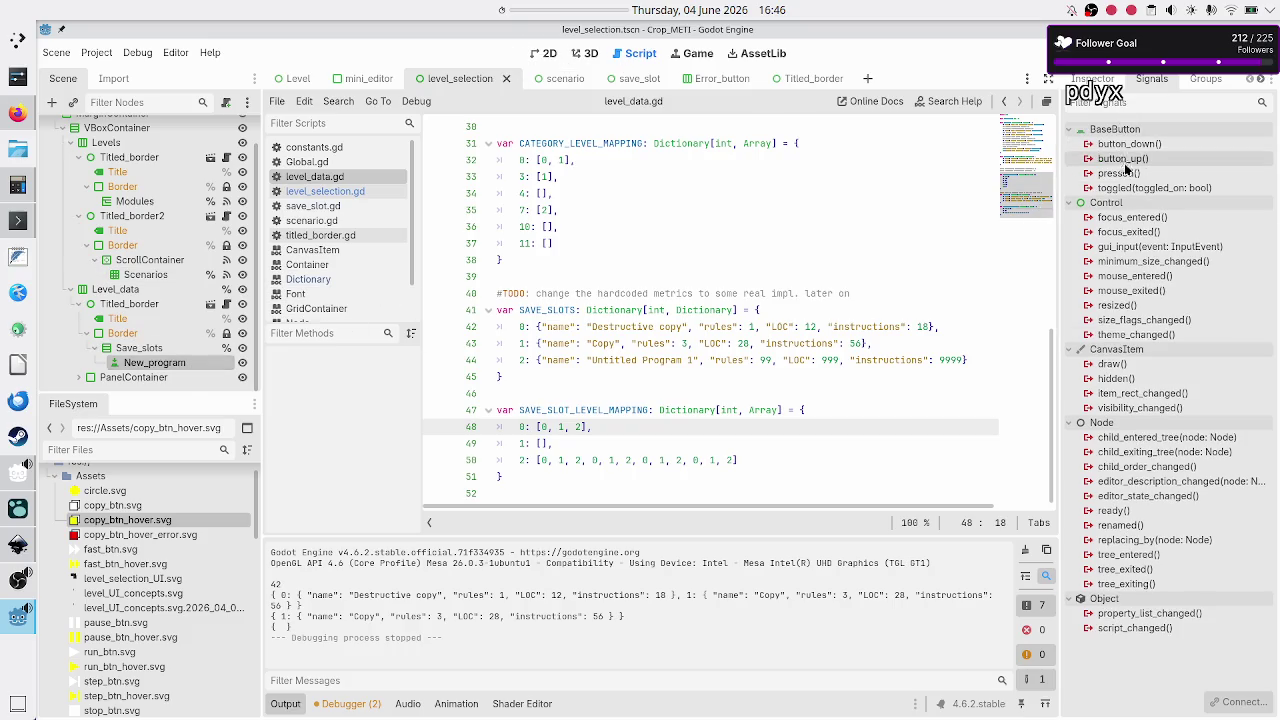
{"action": "double_click", "coordinate": [1126, 174]}
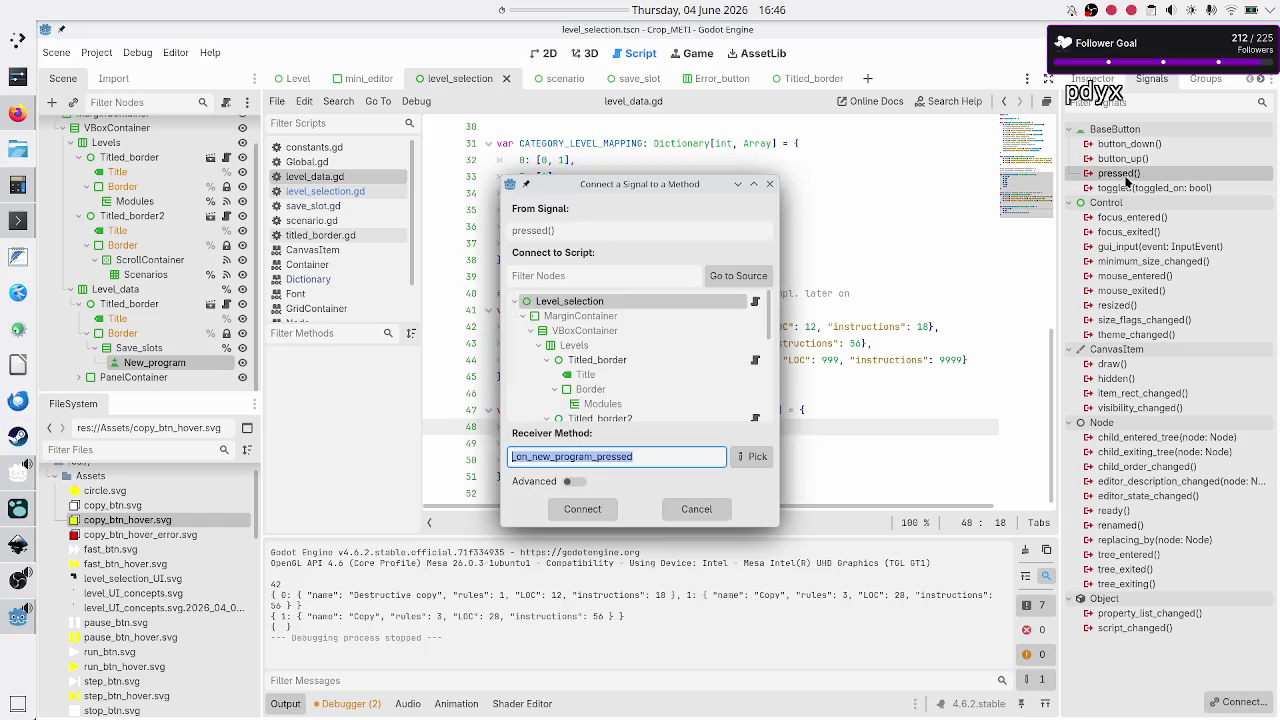
{"action": "left_click", "coordinate": [598, 510]}
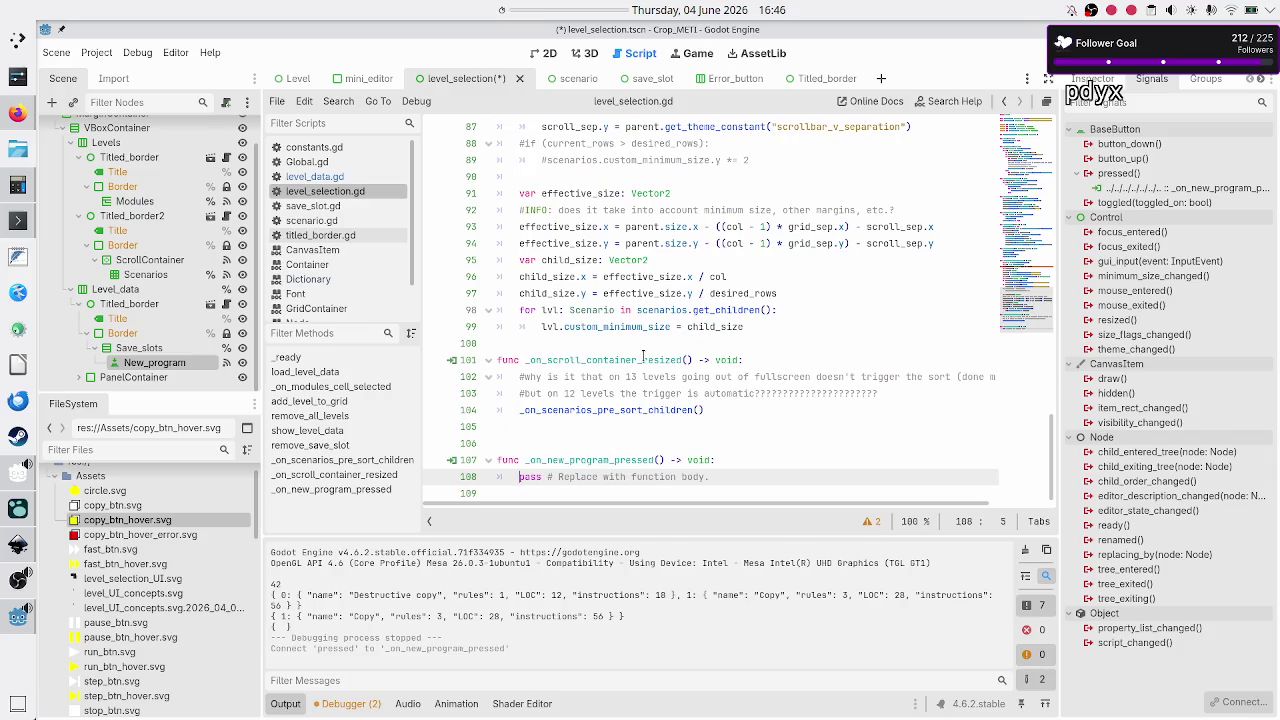
- Remove the extra blank line above the generated _on_new_program_pressed function
{"action": "left_click", "coordinate": [634, 442]}
{"action": "key", "text": "BackSpace"}
{"action": "key", "text": "Down"}
{"action": "key", "text": "Down"}
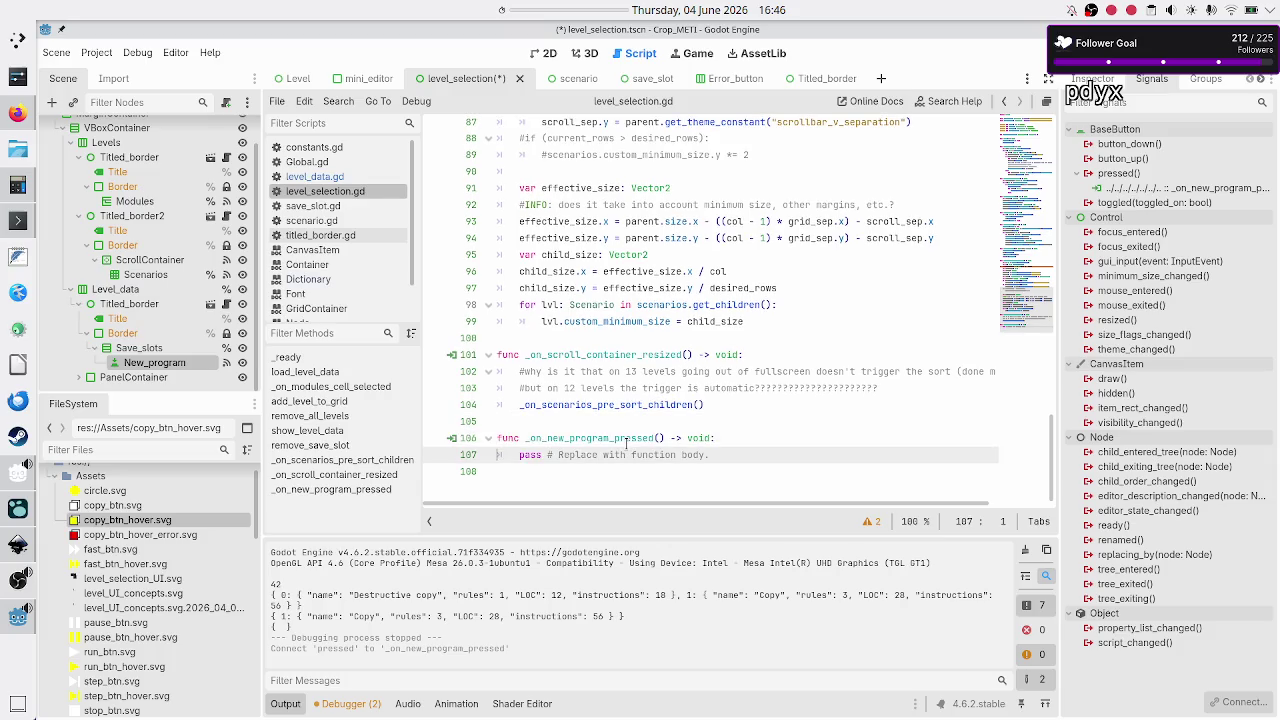
{"action": "key", "text": "shift+End"}
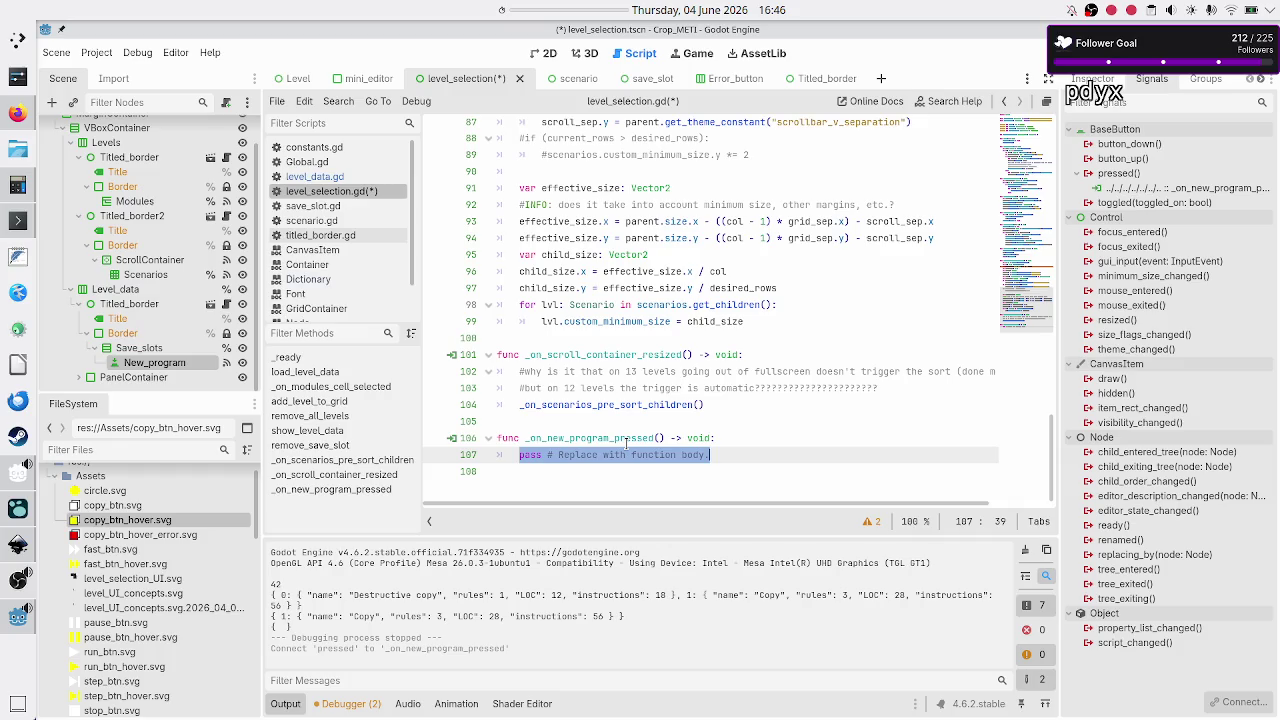
{"action": "left_click", "coordinate": [623, 318]}
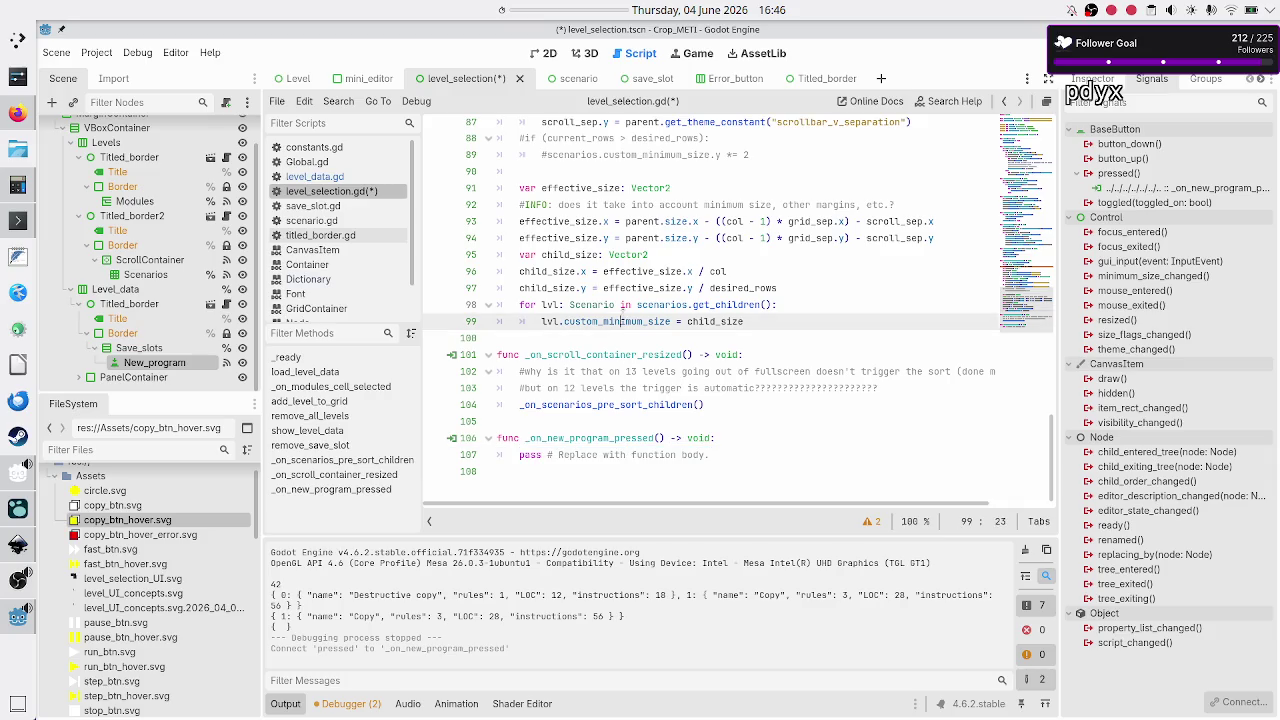
{"action": "key", "text": "Up"}
{"action": "key", "text": "Up"}
{"action": "key", "text": "Up"}
{"action": "key", "text": "Up"}
{"action": "key", "text": "Up"}
{"action": "key", "text": "Up"}
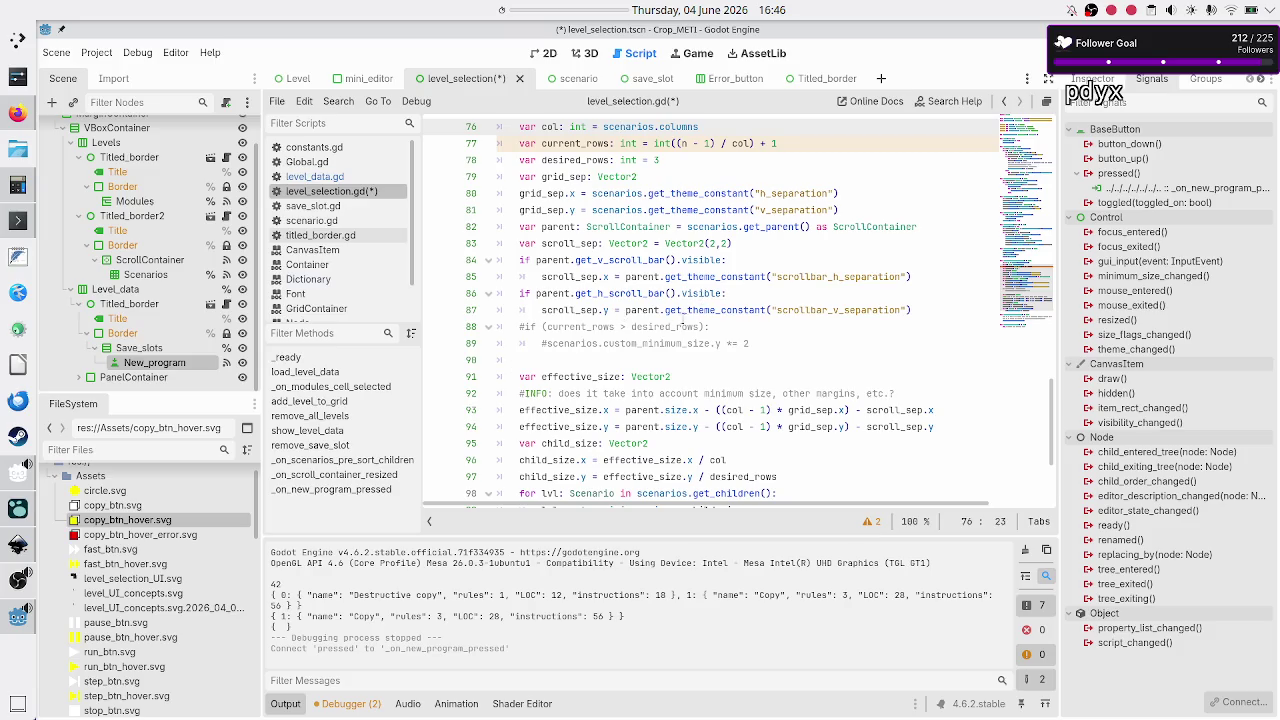
- Review show_level_data and select its save-slot creation lines 61–66
{"action": "scroll", "coordinate": [683, 327], "scroll_direction": "down", "scroll_amount": 3}
{"action": "scroll", "coordinate": [665, 345], "scroll_direction": "up", "scroll_amount": 10}
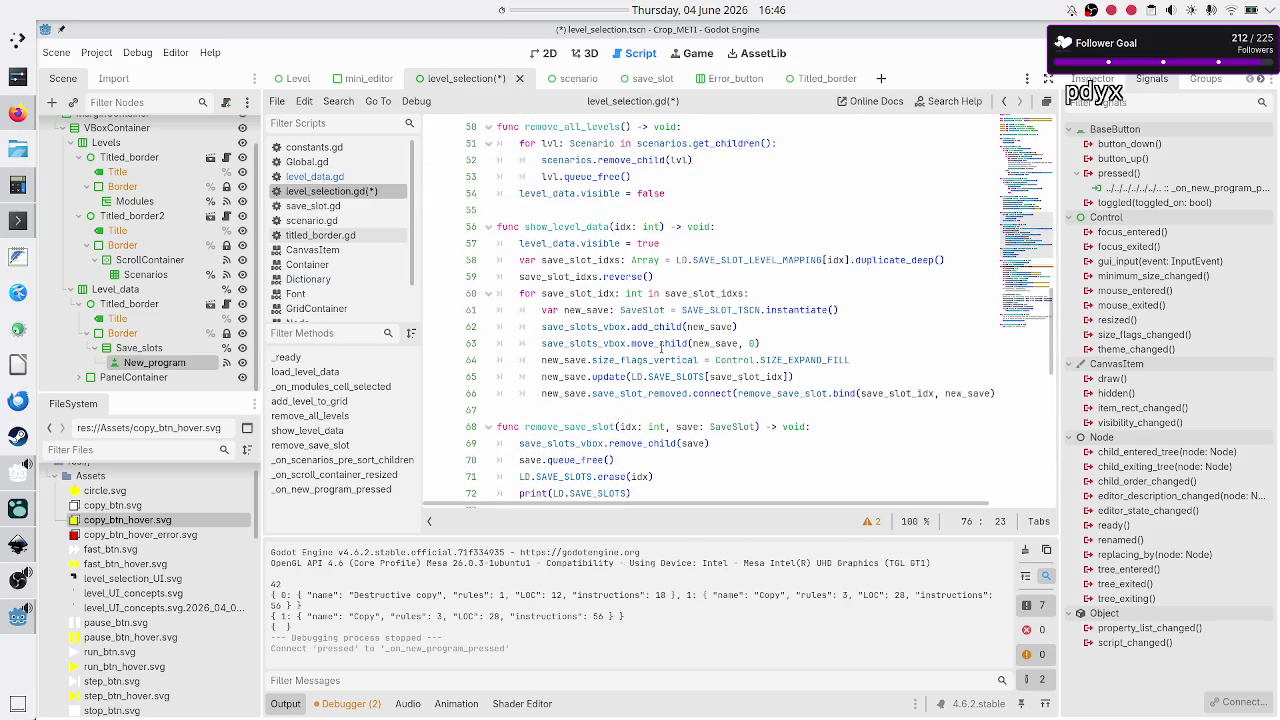
{"action": "scroll", "coordinate": [660, 345], "scroll_direction": "down", "scroll_amount": 1}
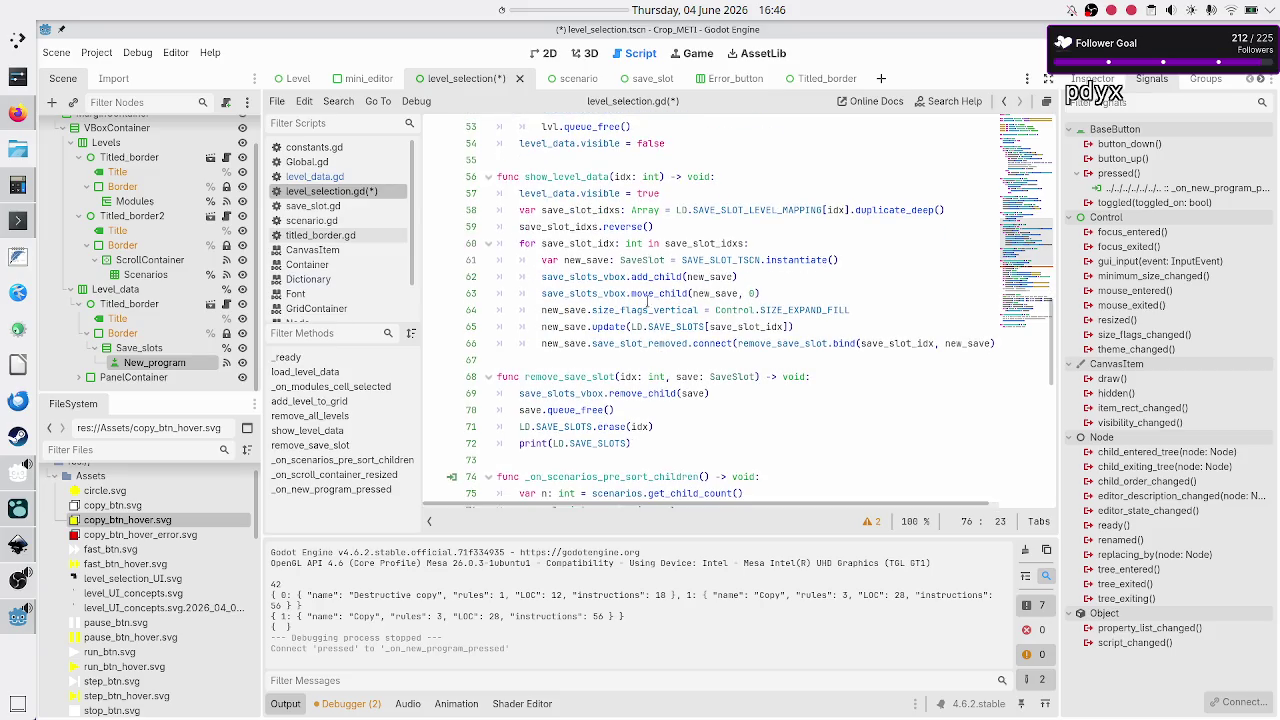
{"action": "left_click", "coordinate": [785, 256]}
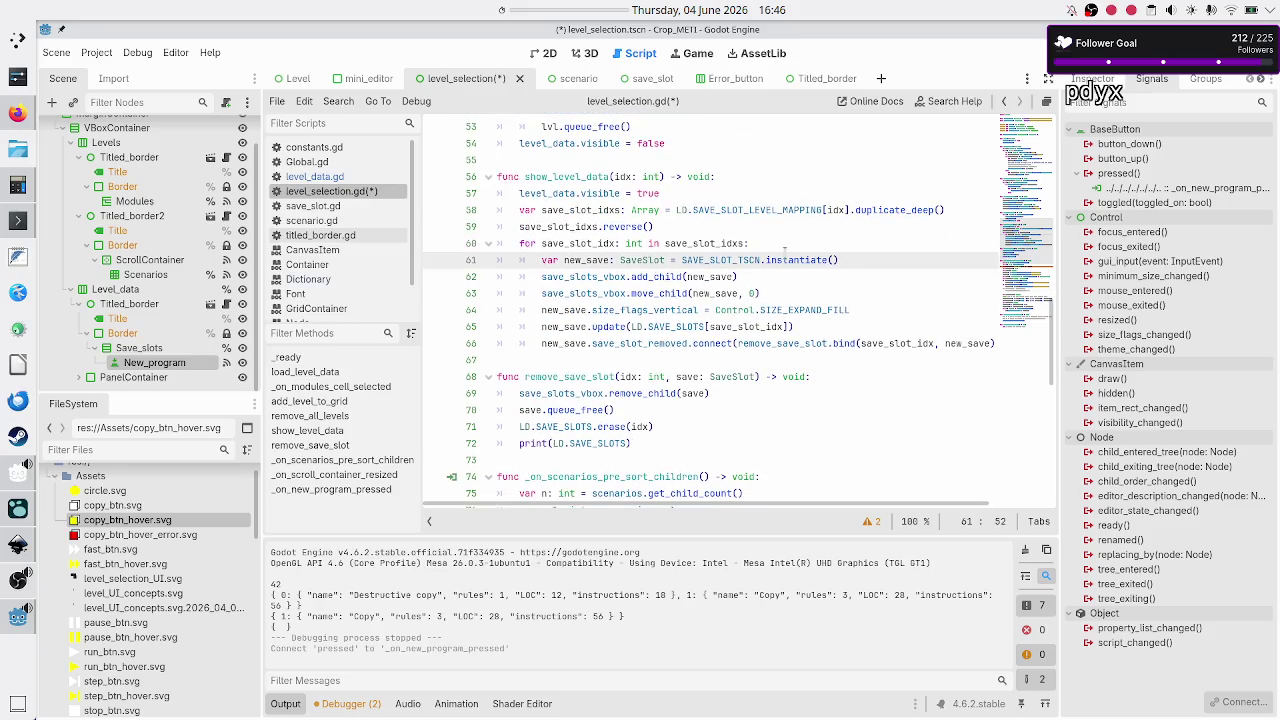
{"action": "key", "text": "Home"}
{"action": "key", "text": "Home"}
{"action": "key", "text": "shift+Down"}
{"action": "key", "text": "shift+Down"}
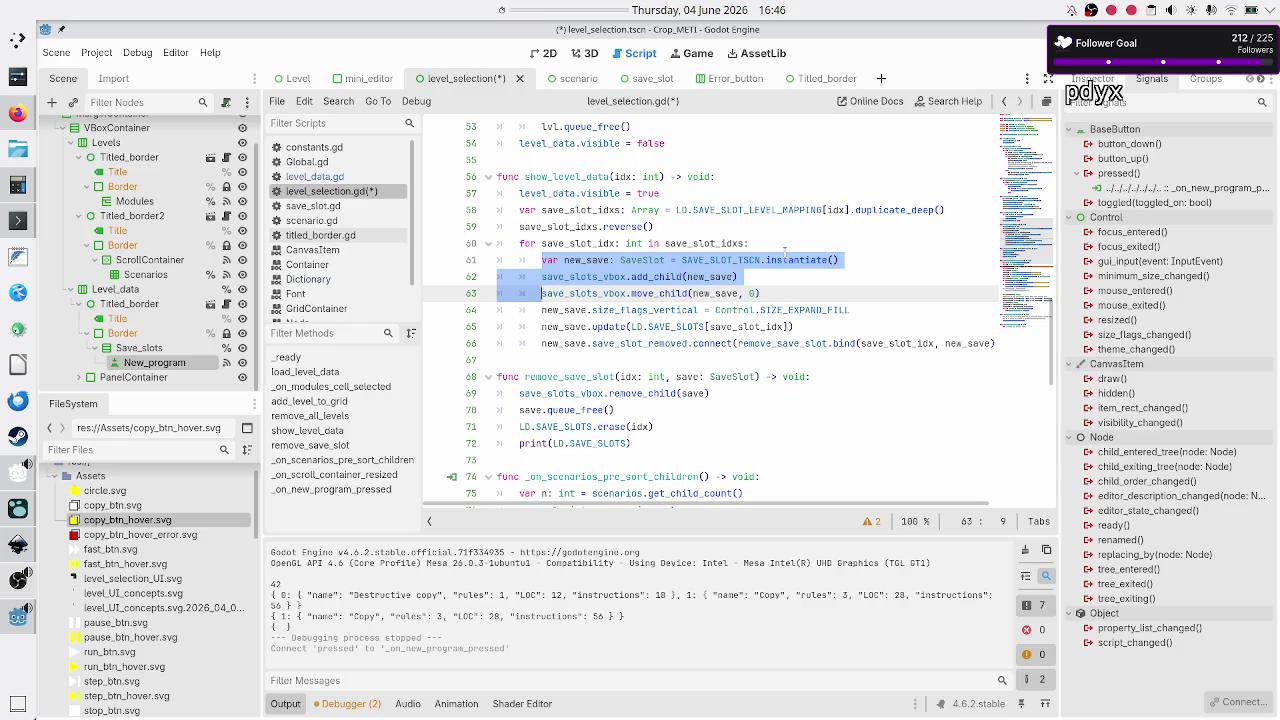
{"action": "key", "text": "shift+Left"}
{"action": "key", "text": "shift+Left"}
{"action": "key", "text": "shift+End"}
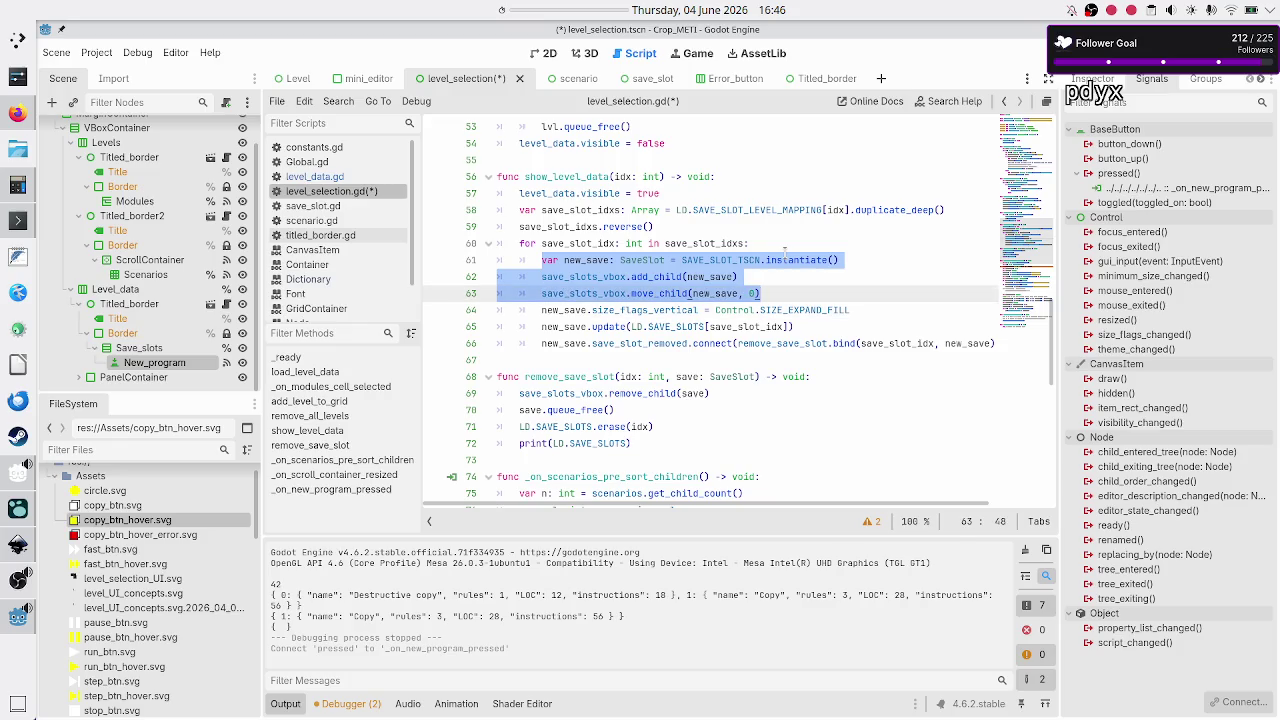
{"action": "key", "text": "ctrl+z"}
{"action": "key", "text": "ctrl+z"}
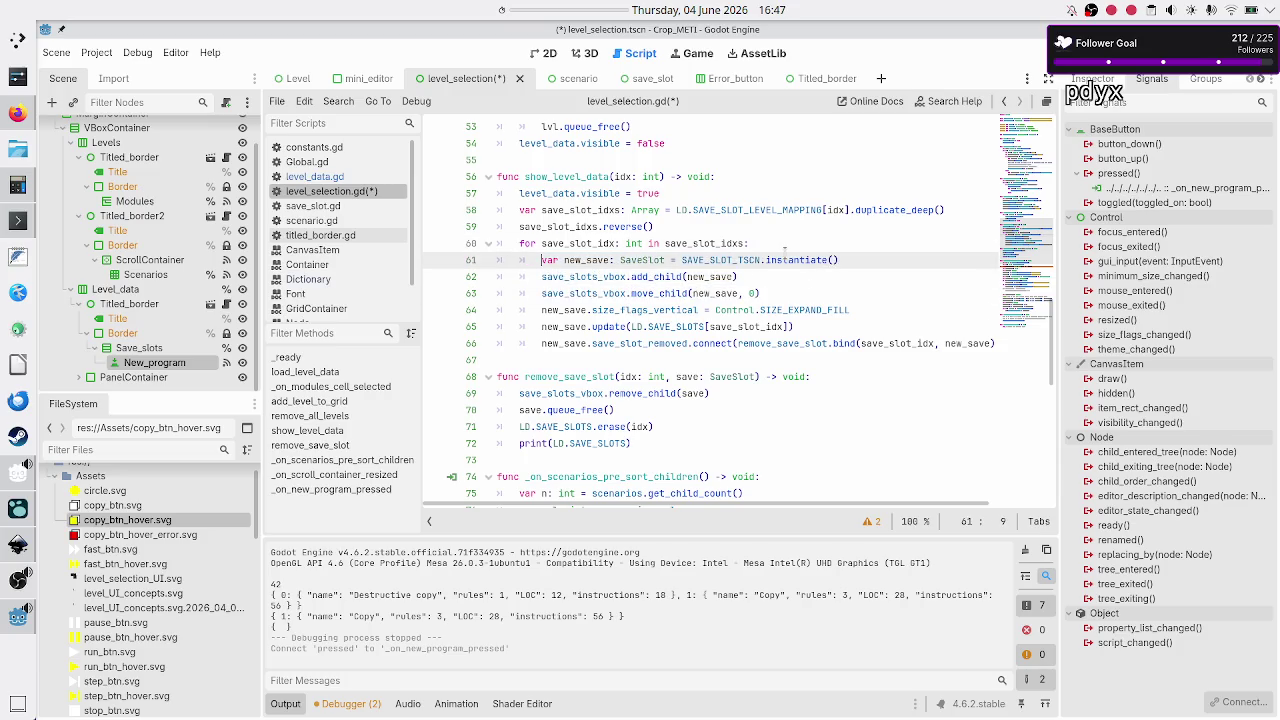
{"action": "key", "text": "shift+Down"}
{"action": "key", "text": "shift+Down"}
{"action": "key", "text": "shift+Down"}
{"action": "key", "text": "shift+Down"}
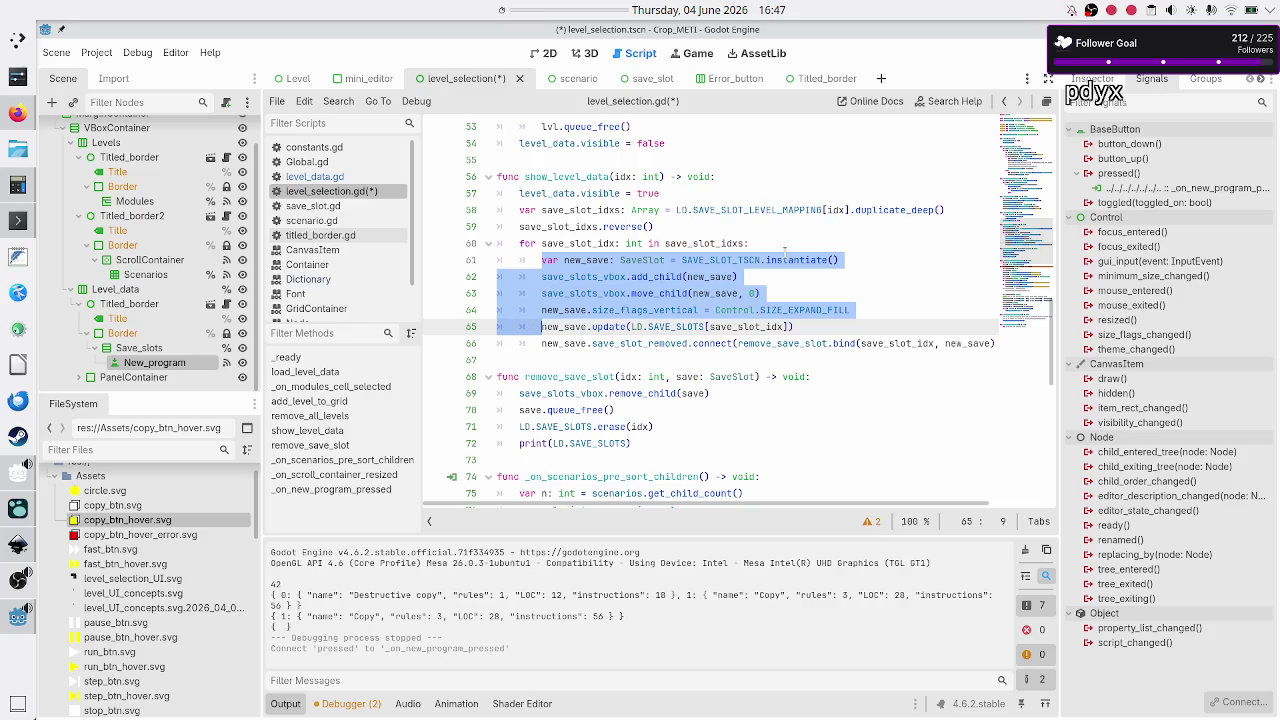
{"action": "key", "text": "shift+Down"}
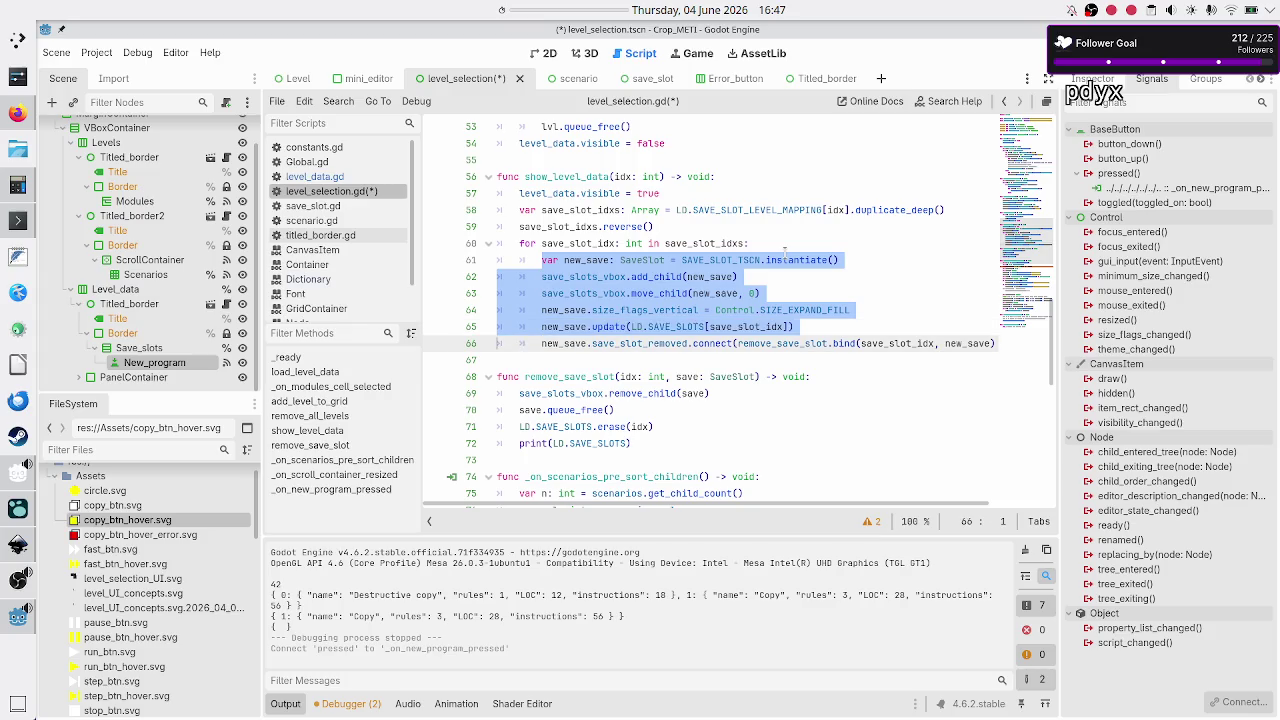
{"action": "key", "text": "shift+Up"}
{"action": "key", "text": "shift+End"}
{"action": "key", "text": "shift+Down"}
{"action": "key", "text": "shift+End"}
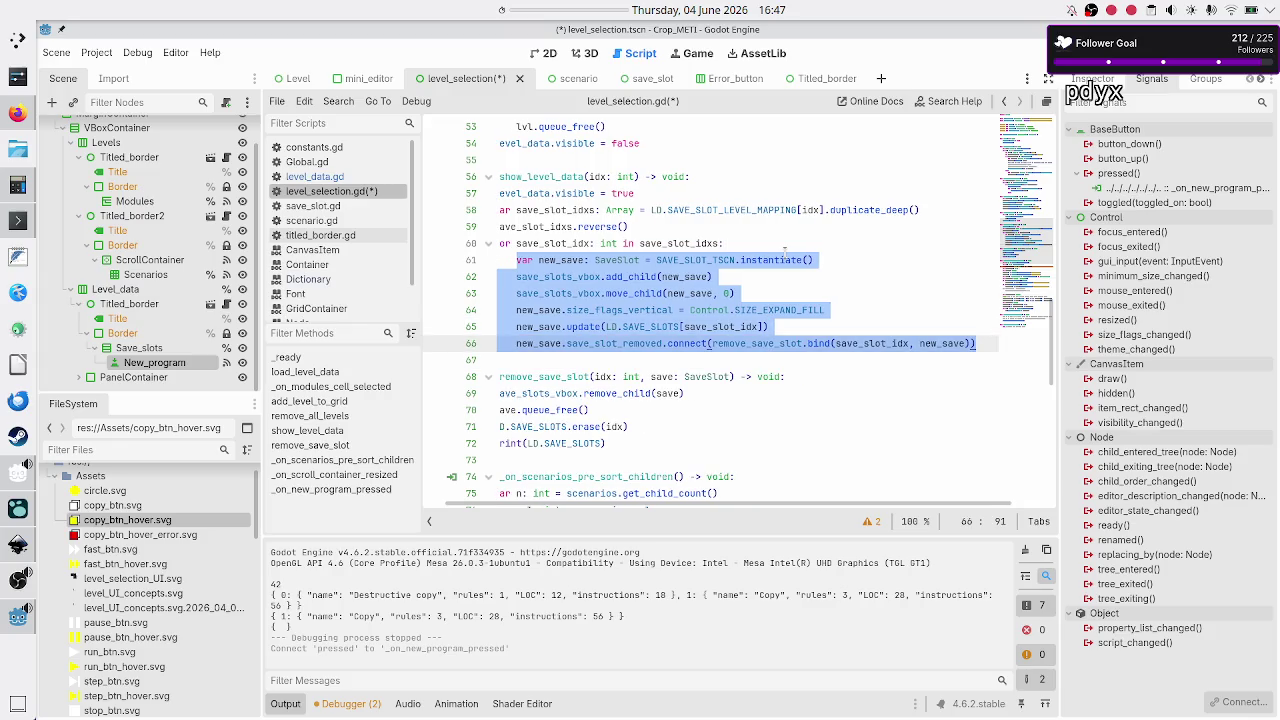
- Insert a blank line after line 67, pushing remove_save_slot down to line 69
{"action": "key", "text": "Tab"}
{"action": "key", "text": "Home"}
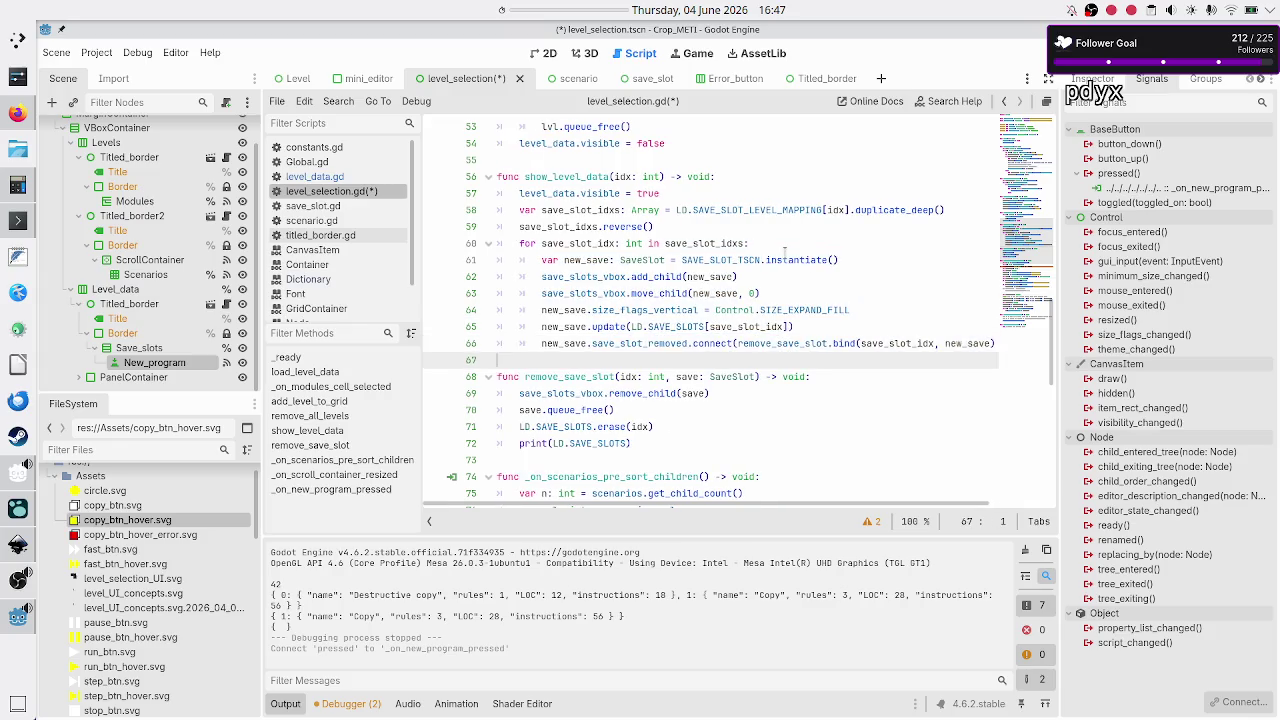
{"action": "key", "text": "Up"}
{"action": "key", "text": "Up"}
{"action": "key", "text": "Up"}
{"action": "key", "text": "Up"}
{"action": "key", "text": "Home"}
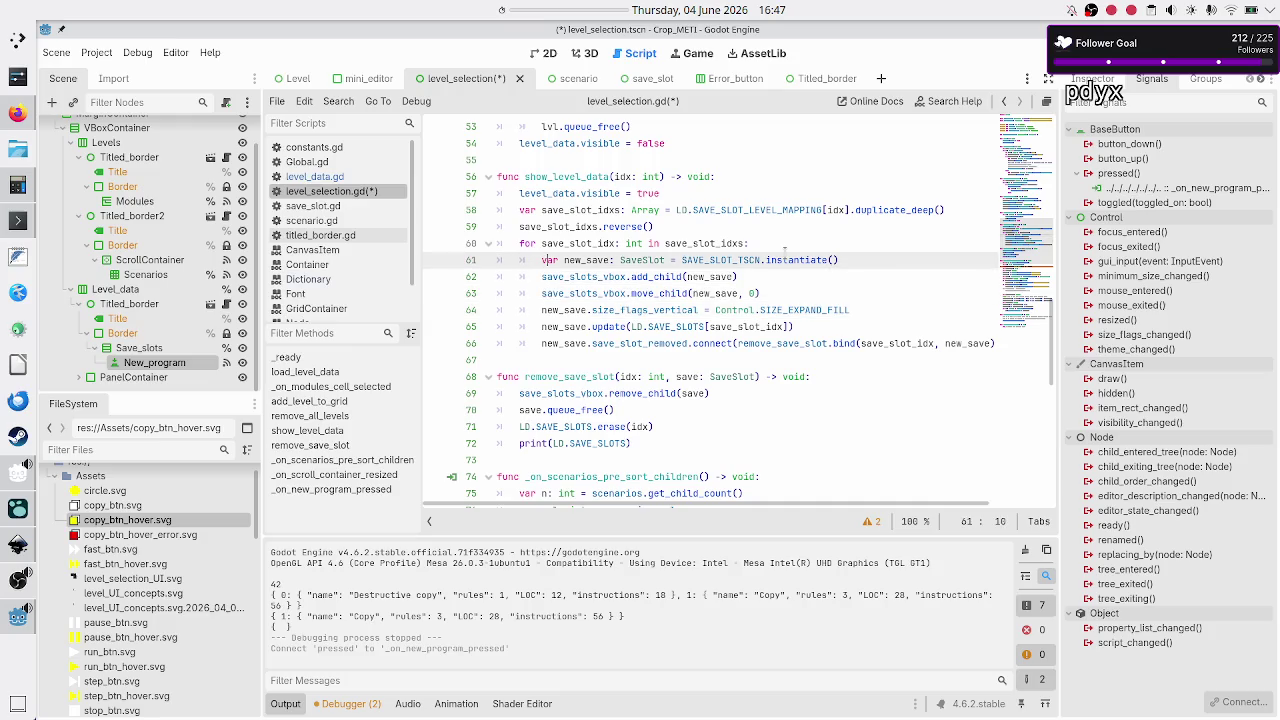
{"action": "key", "text": "shift+Down"}
{"action": "key", "text": "shift+Down"}
{"action": "key", "text": "shift+Down"}
{"action": "key", "text": "shift+Down"}
{"action": "key", "text": "shift+Down"}
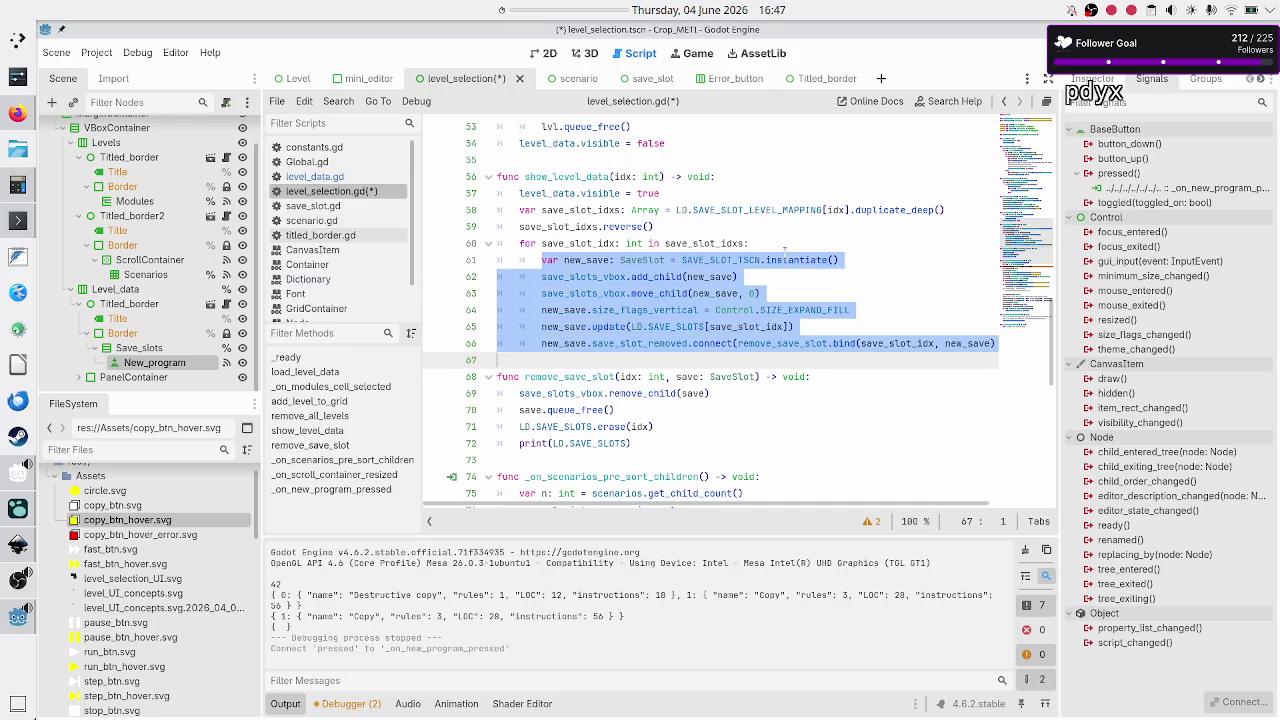
{"action": "key", "text": "Right"}
{"action": "key", "text": "Return"}
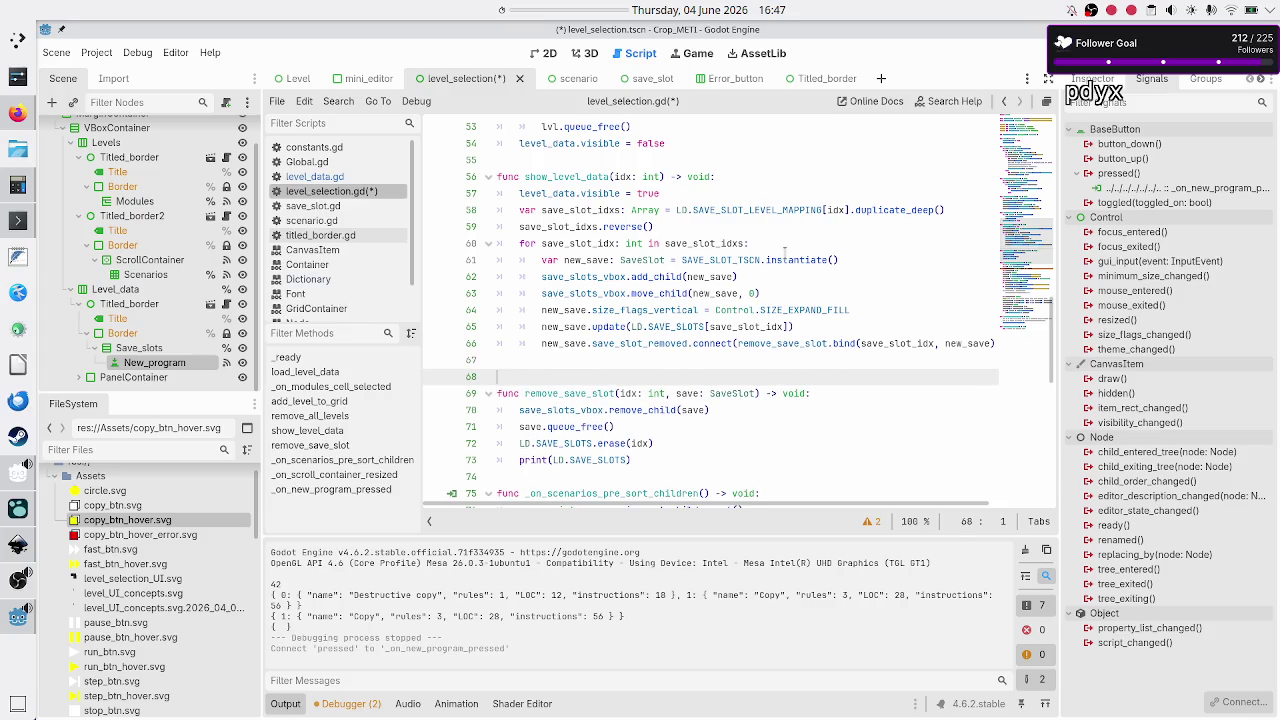
- Start the add_save_slot() function header on new line 68, then bring OBS Studio forward
{"action": "key", "text": "Return"}
{"action": "key", "text": "Up"}
{"action": "type", "text": "f"}
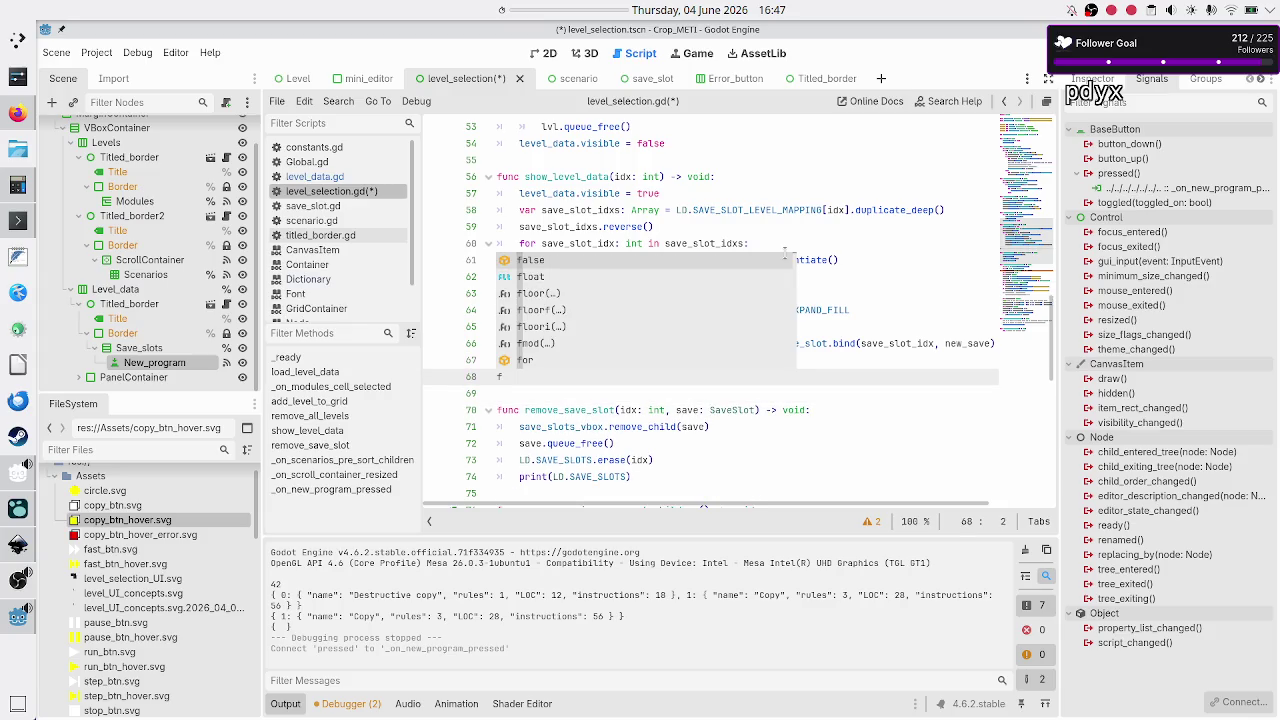
{"action": "type", "text": "unc add_save"}
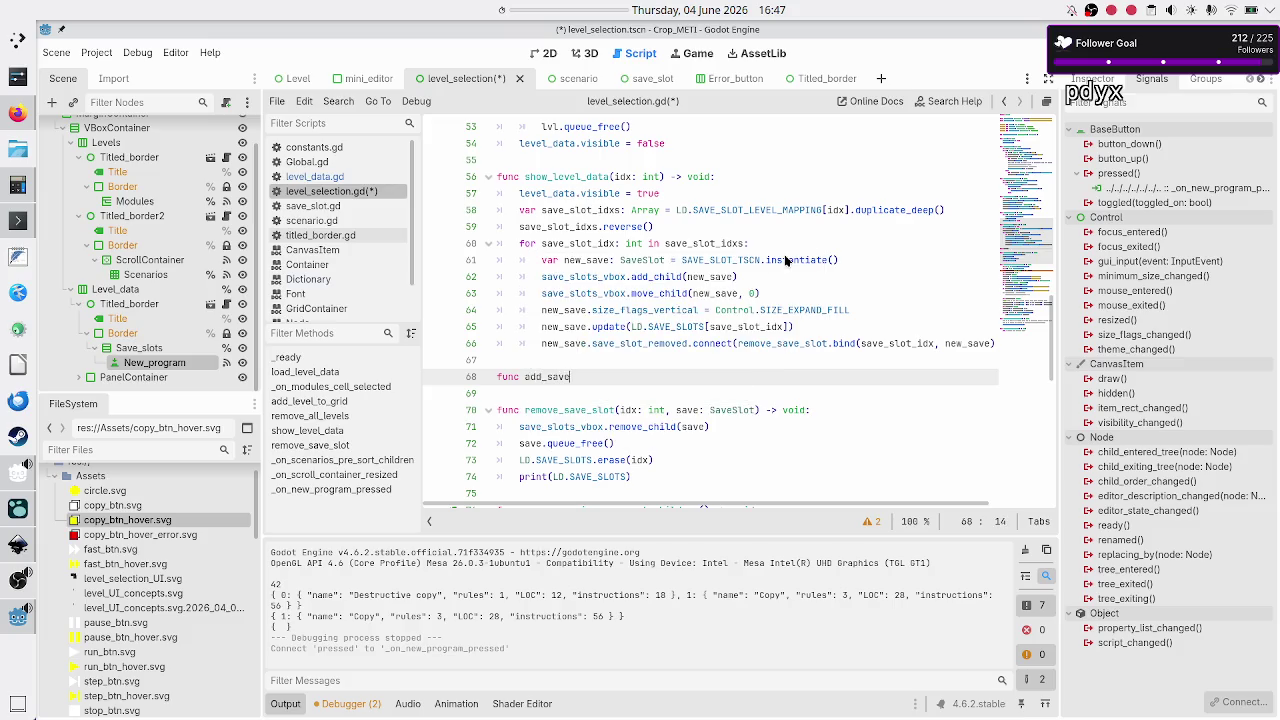
{"action": "type", "text": "_slot("}
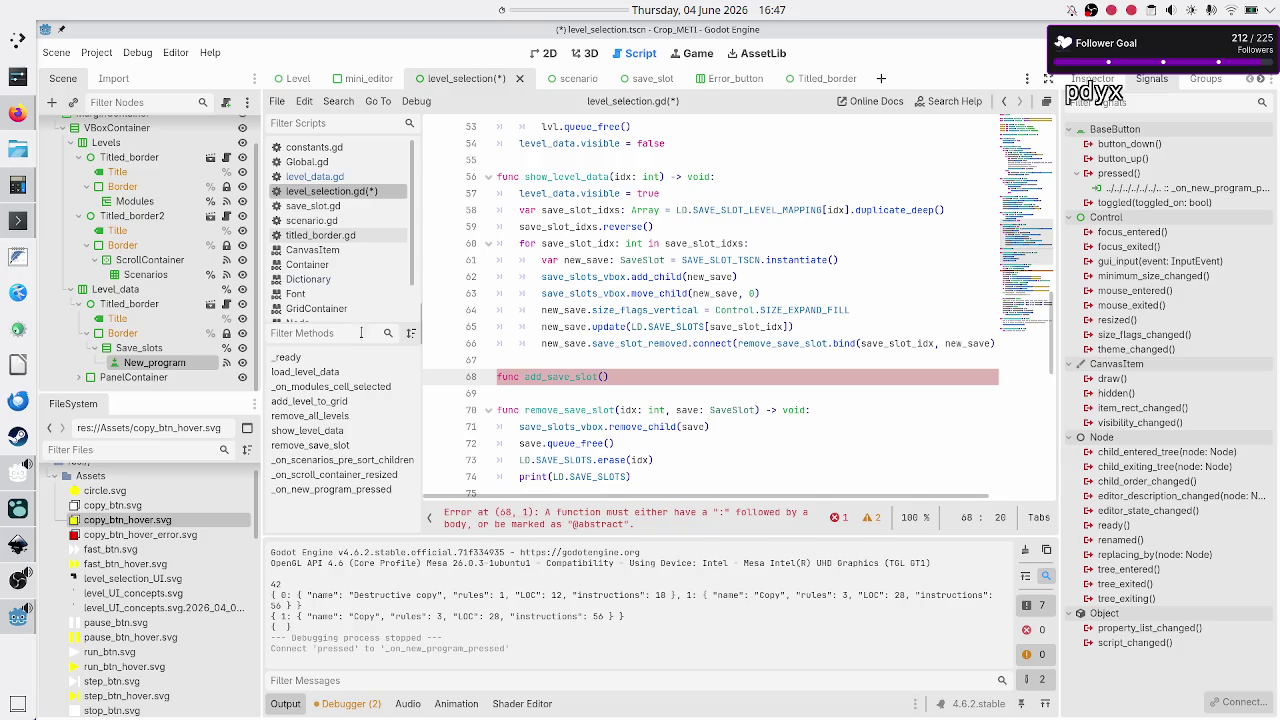
{"action": "left_click", "coordinate": [14, 594]}
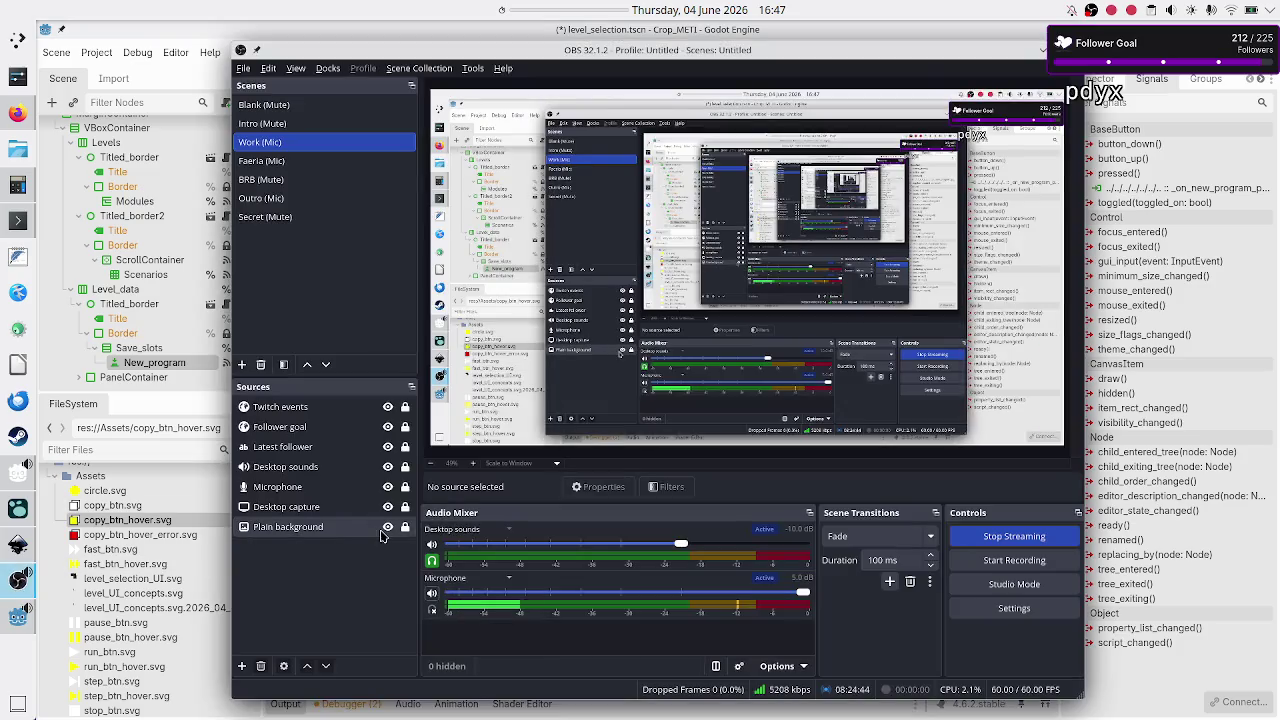
- Mute the Microphone in the OBS Audio Mixer and return to level_selection.gd below add_save_slot
{"action": "left_click", "coordinate": [431, 593]}
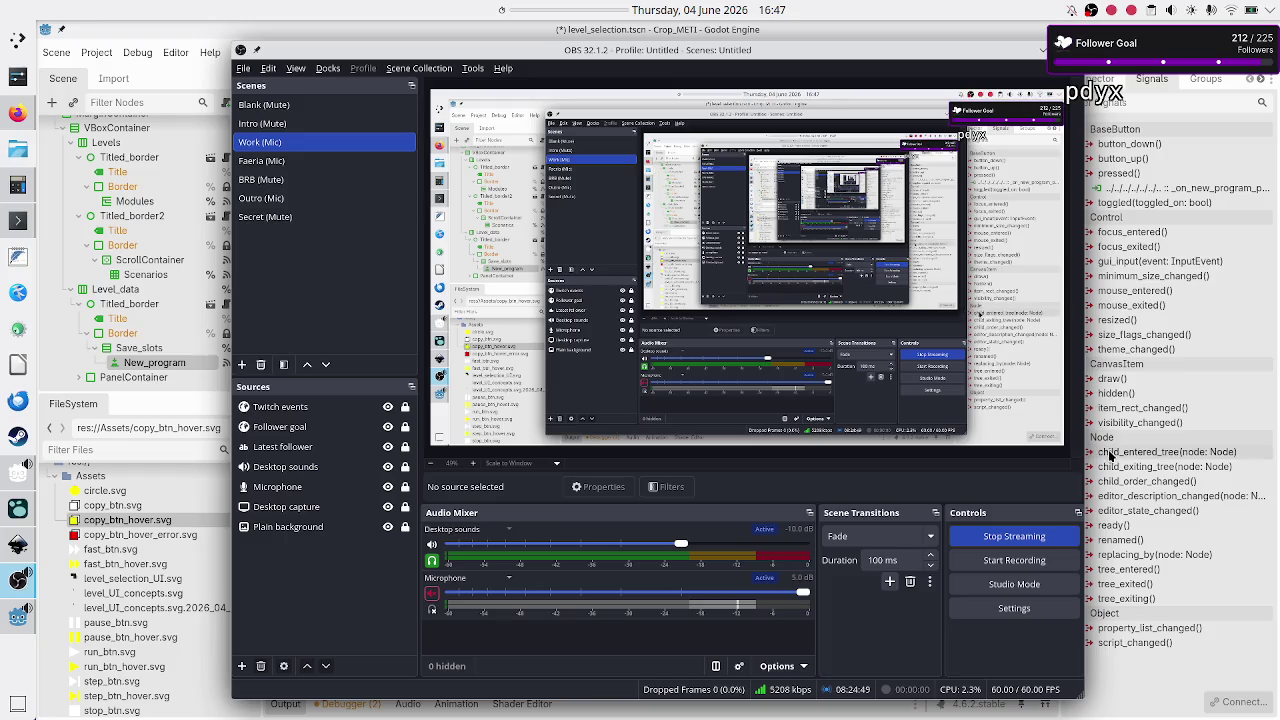
{"action": "mouse_move", "coordinate": [1098, 453]}
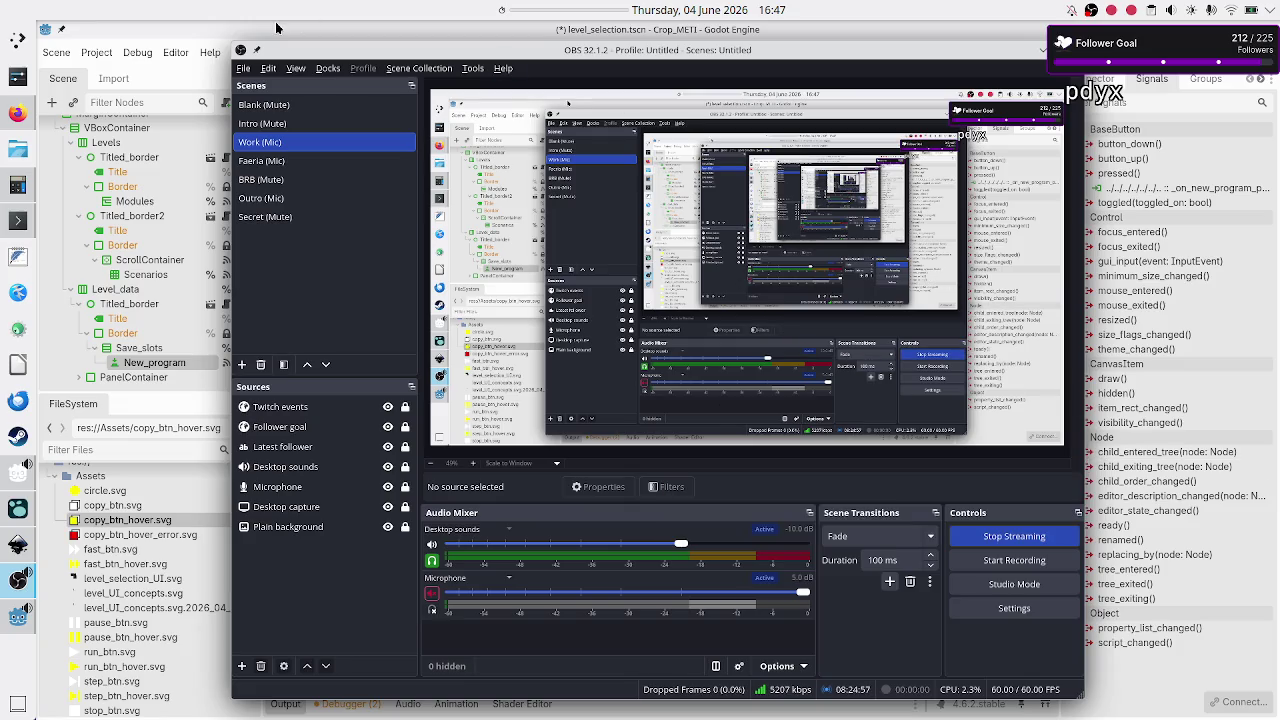
{"action": "left_click", "coordinate": [155, 78]}
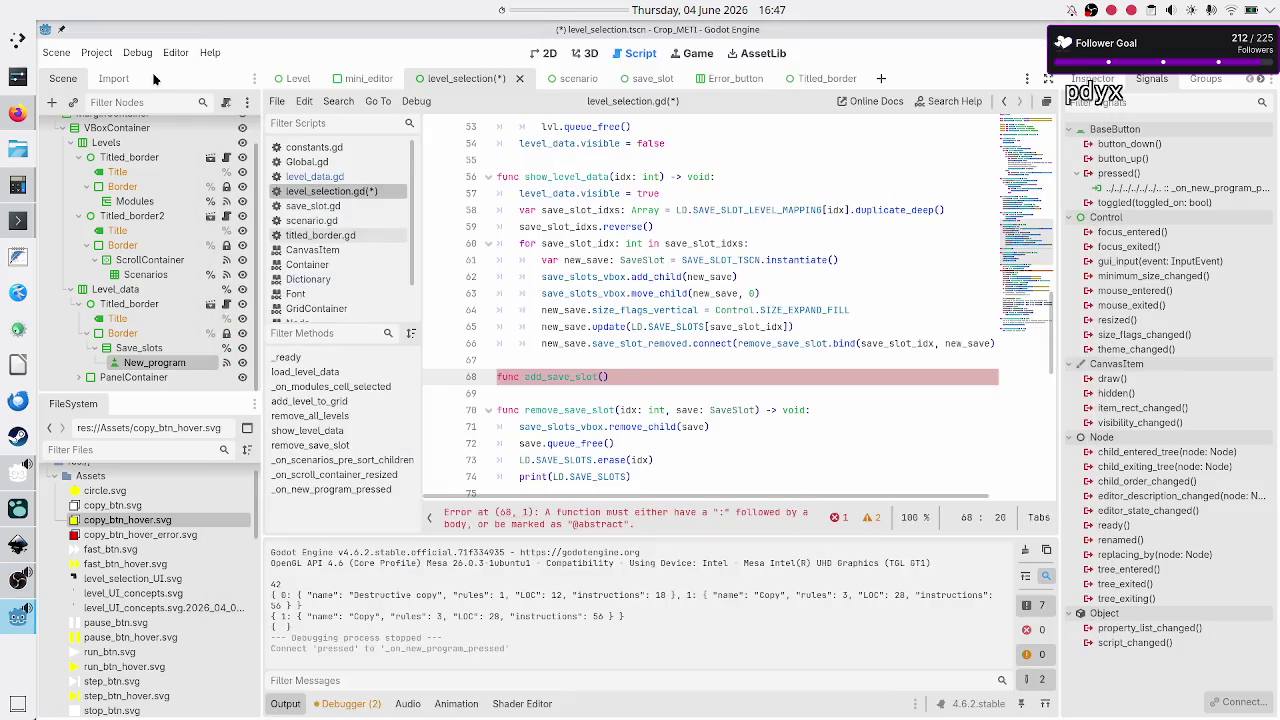
{"action": "left_click", "coordinate": [602, 395]}
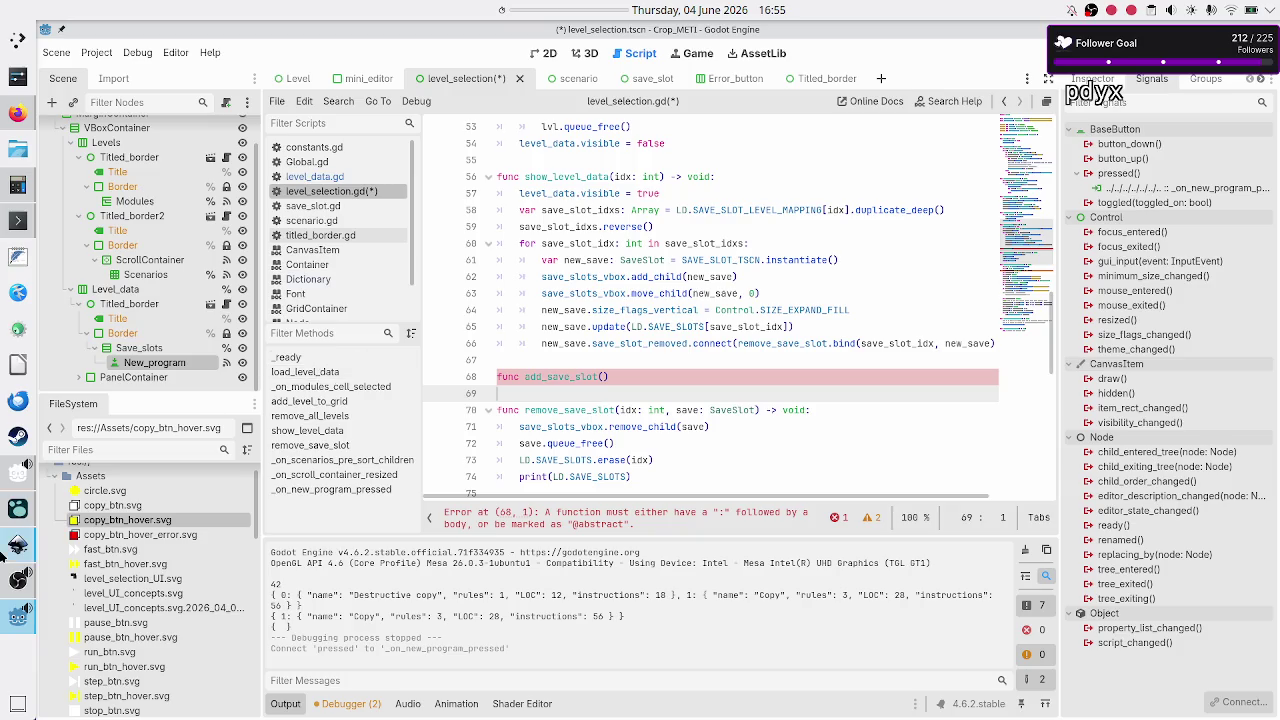
- Unmute the OBS Studio microphone and close OBS to return to the Godot script editor
{"action": "left_click", "coordinate": [12, 590]}
{"action": "left_click", "coordinate": [433, 594]}
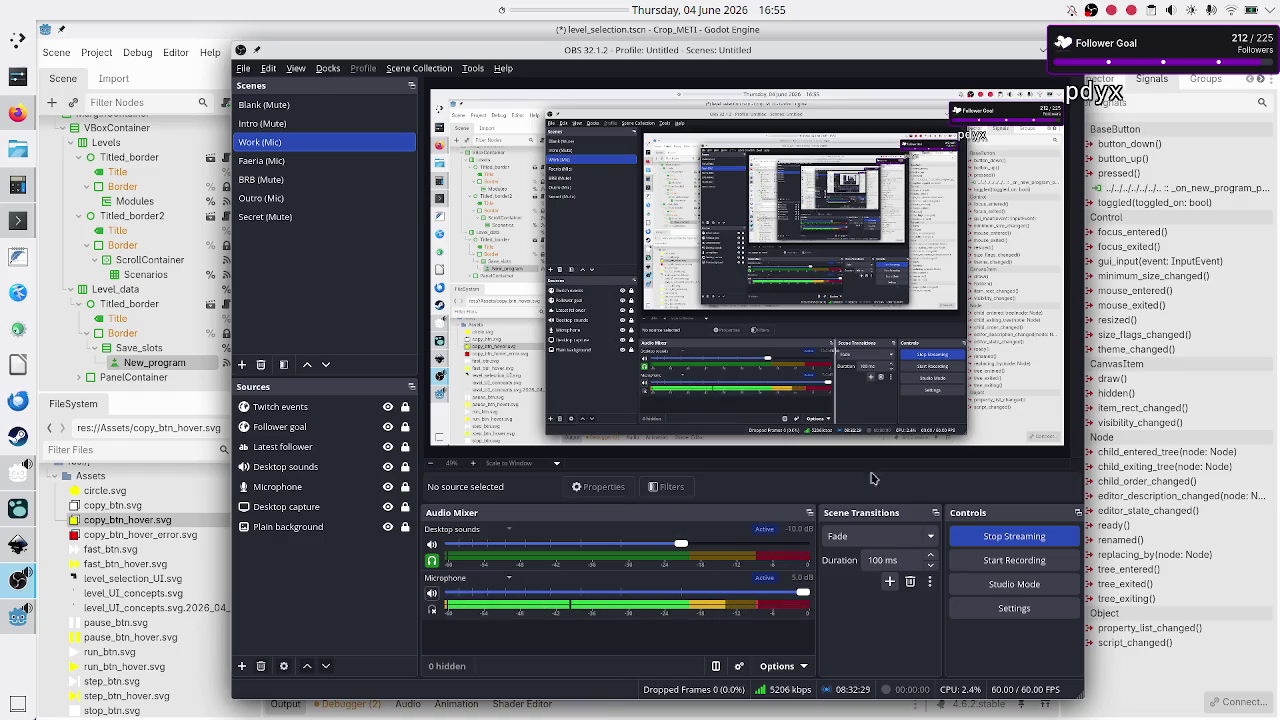
{"action": "left_click", "coordinate": [1043, 52]}
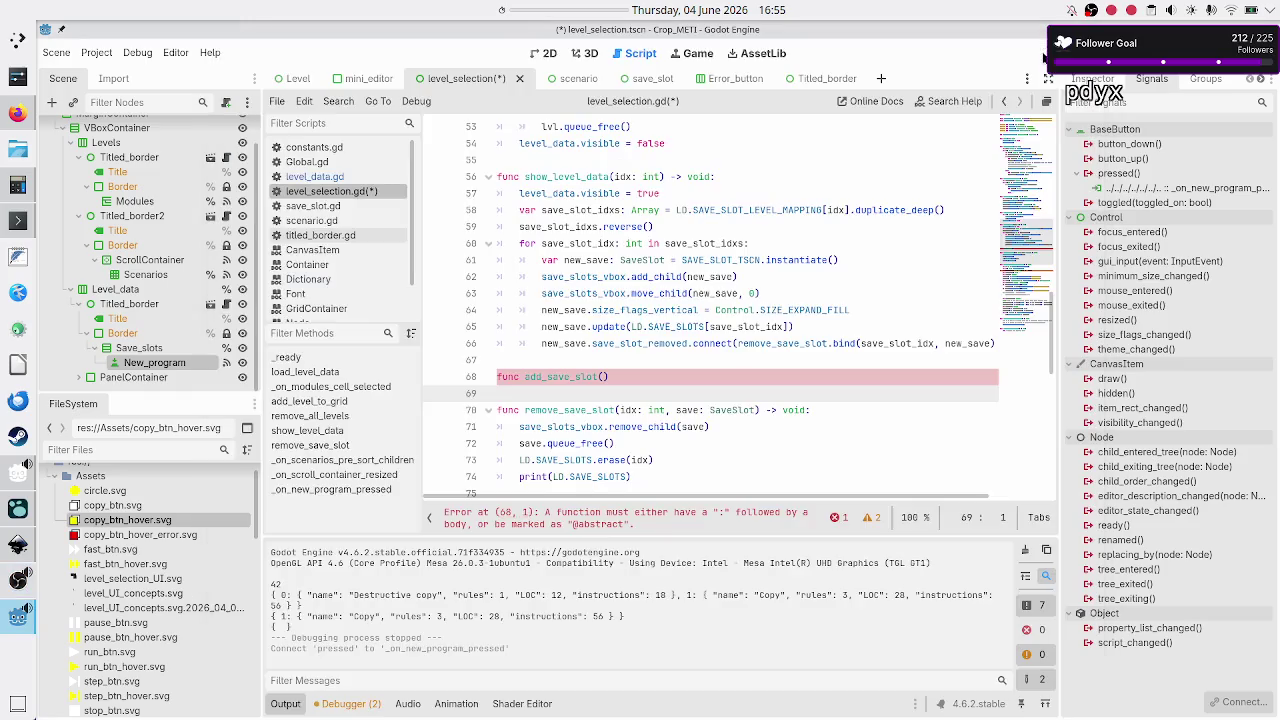
- Finish the declaration as 'func add_save_slot() -> void:' and cut the for-loop body from show_level_data
{"action": "left_click", "coordinate": [641, 377]}
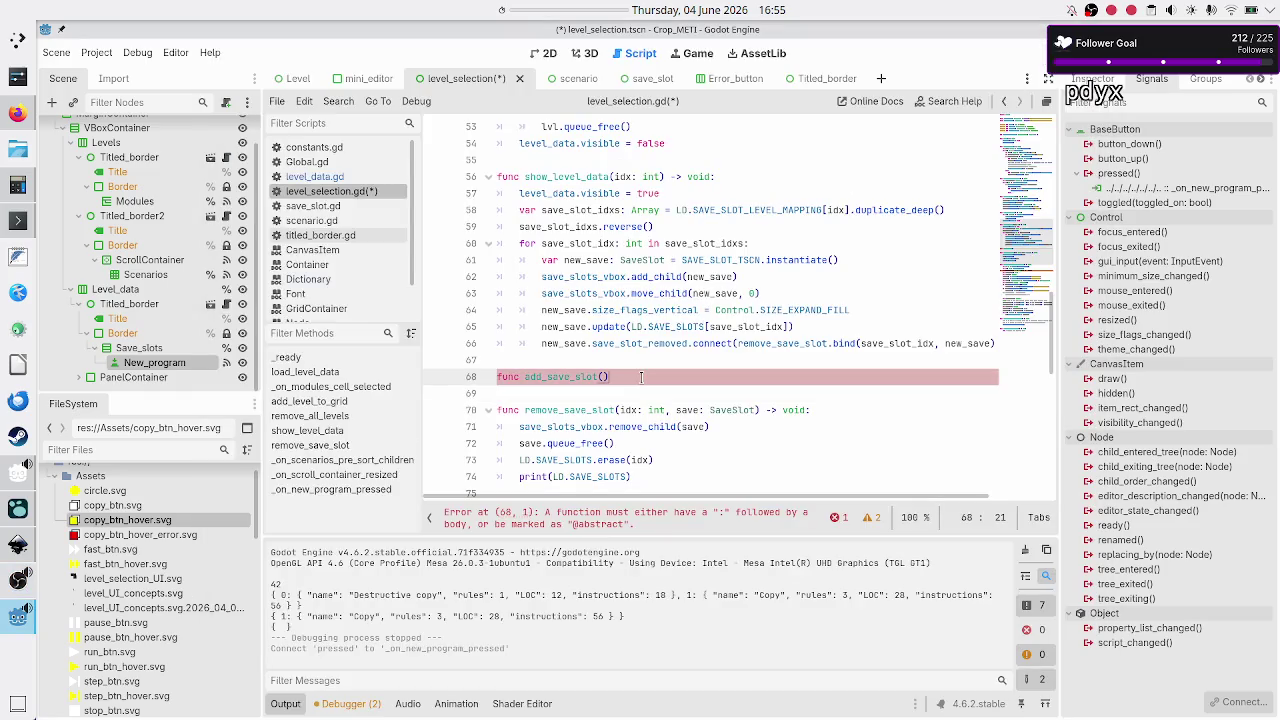
{"action": "type", "text": " -> v"}
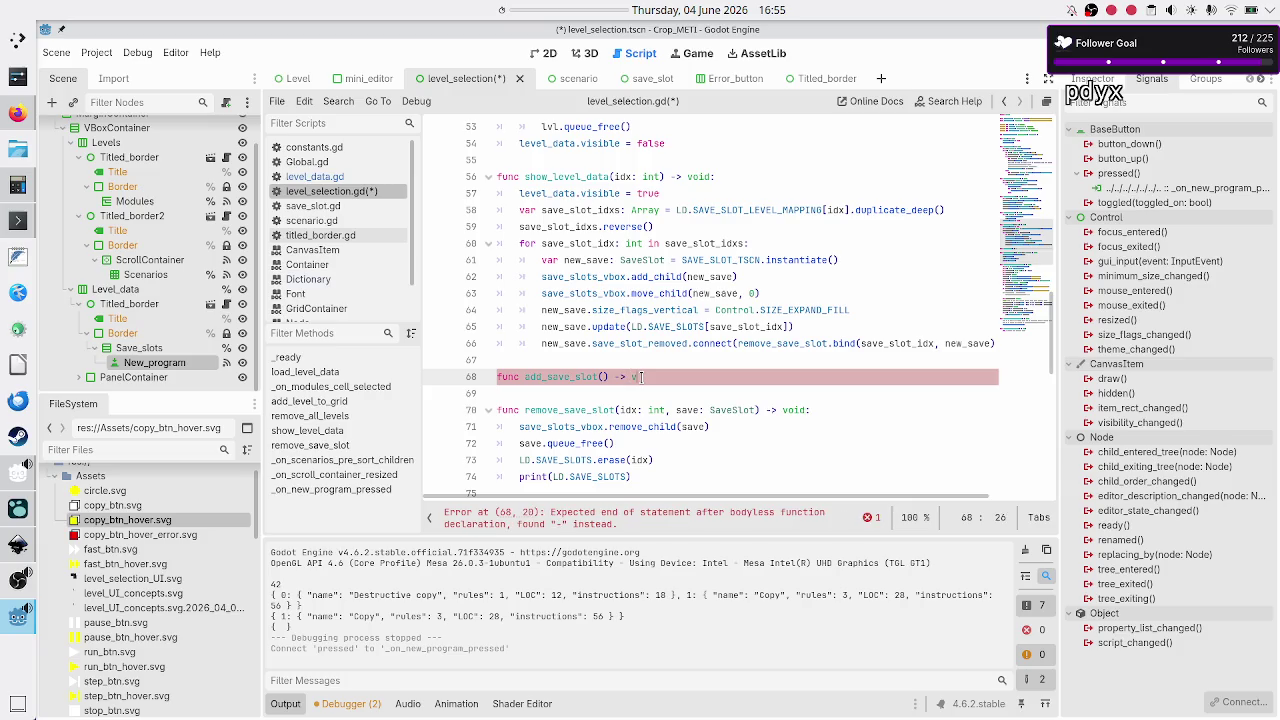
{"action": "type", "text": "oid:"}
{"action": "key", "text": "Up"}
{"action": "key", "text": "Up"}
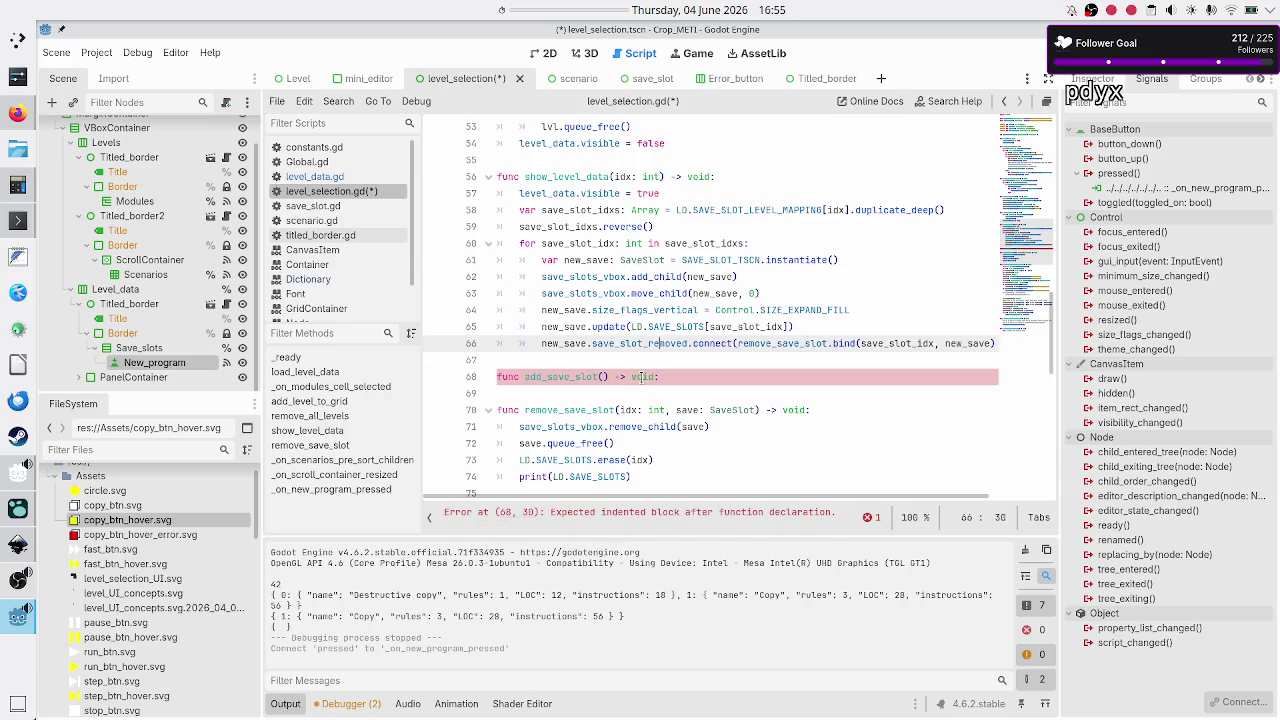
{"action": "key", "text": "Up"}
{"action": "key", "text": "Up"}
{"action": "key", "text": "Up"}
{"action": "key", "text": "Home"}
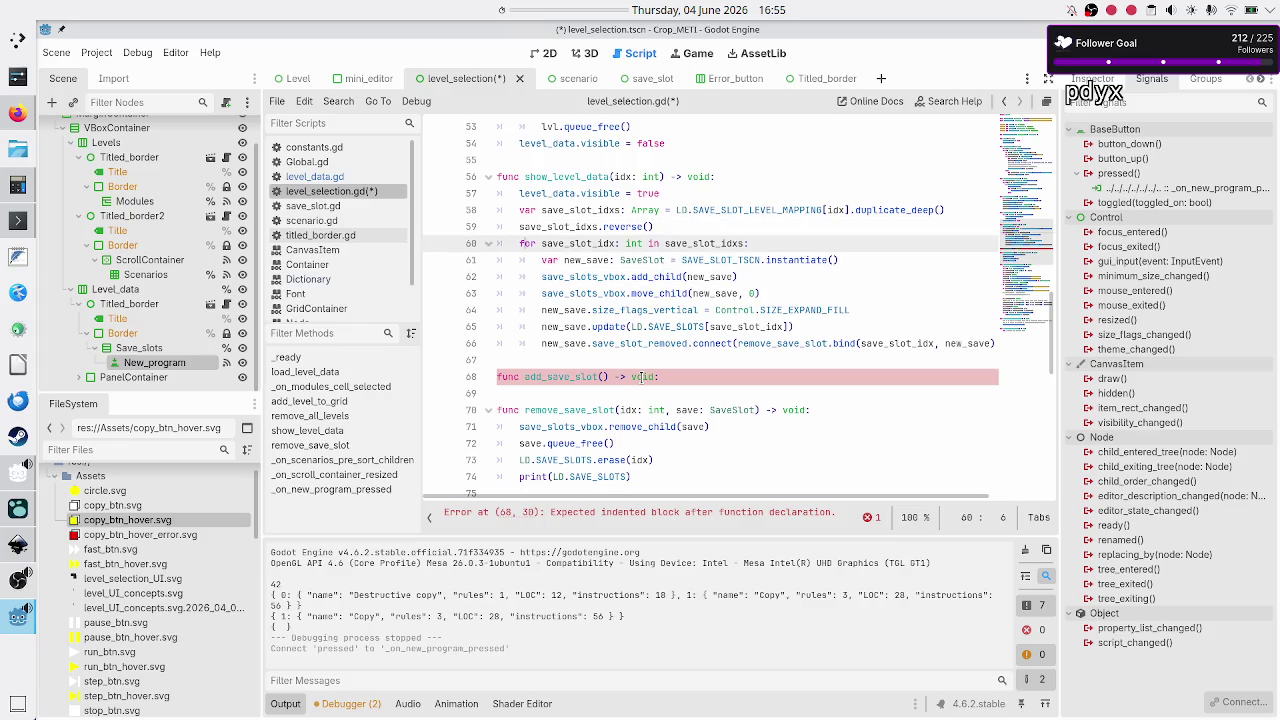
{"action": "key", "text": "Down"}
{"action": "key", "text": "Home"}
{"action": "key", "text": "shift+Down"}
{"action": "key", "text": "shift+Down"}
{"action": "key", "text": "shift+Down"}
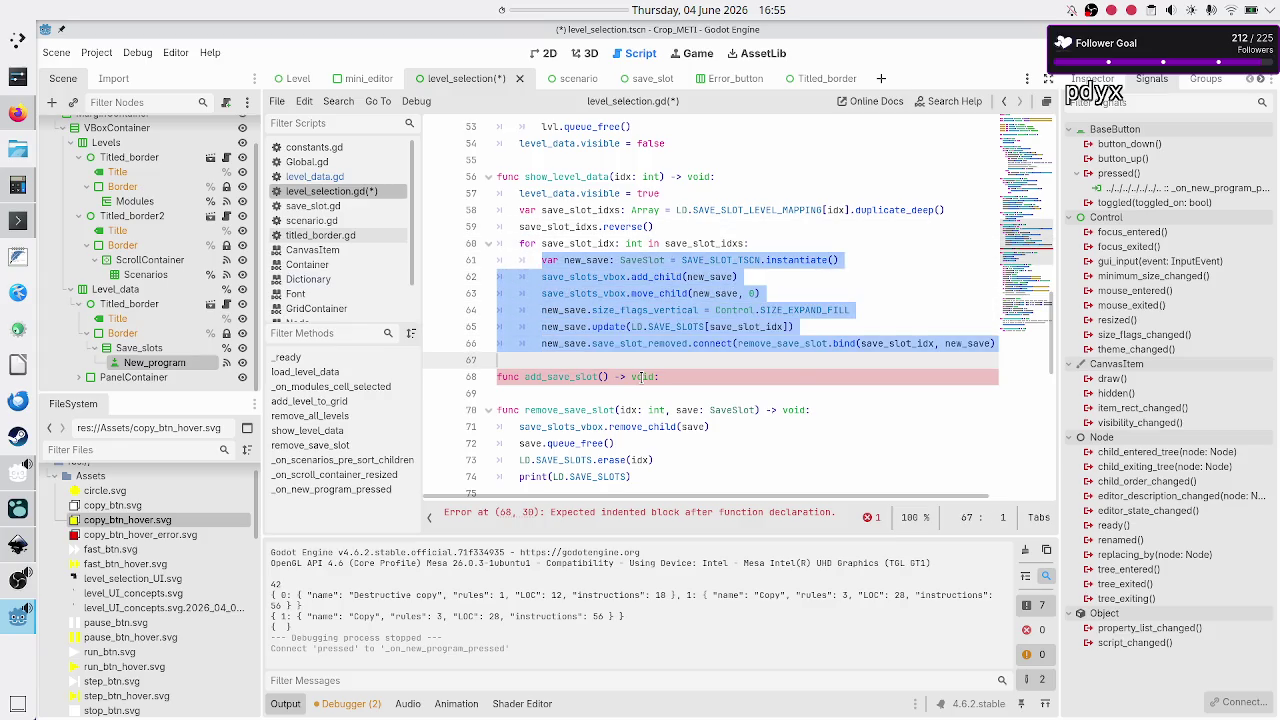
{"action": "key", "text": "shift+Left"}
{"action": "key", "text": "ctrl+x"}
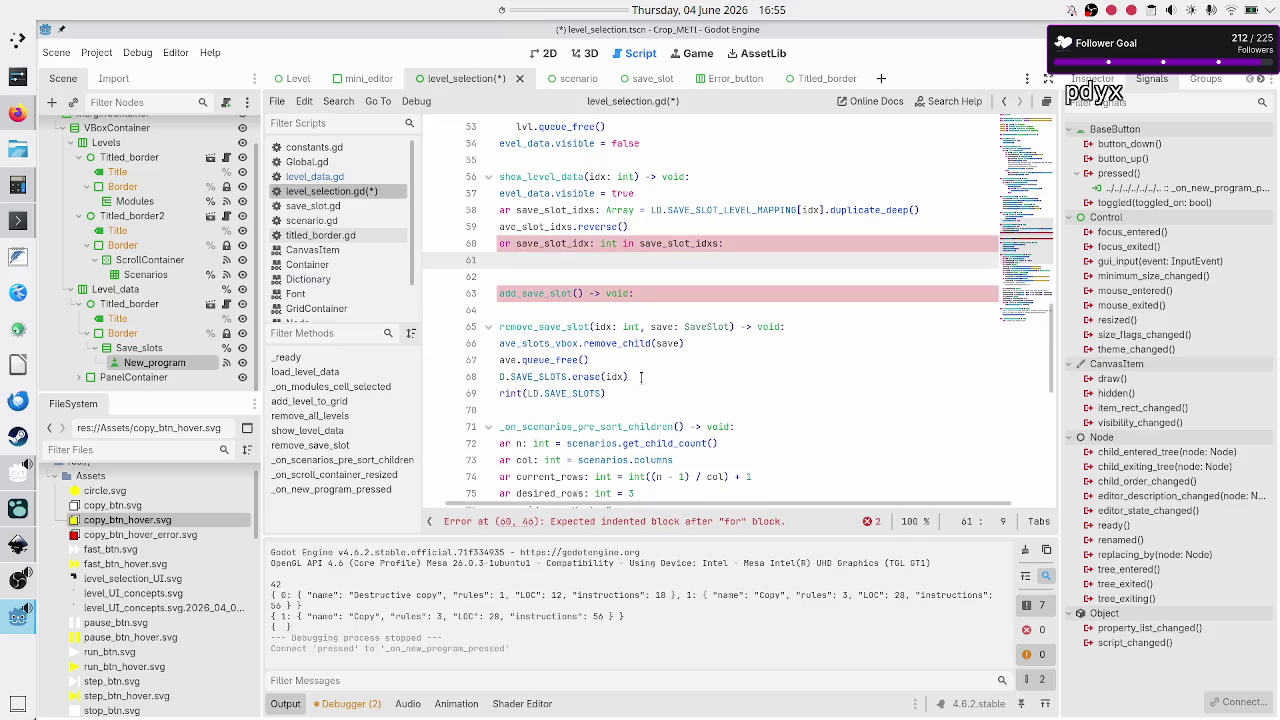
- Paste the cut loop body under the add_save_slot declaration
{"action": "key", "text": "Down"}
{"action": "key", "text": "Down"}
{"action": "key", "text": "Down"}
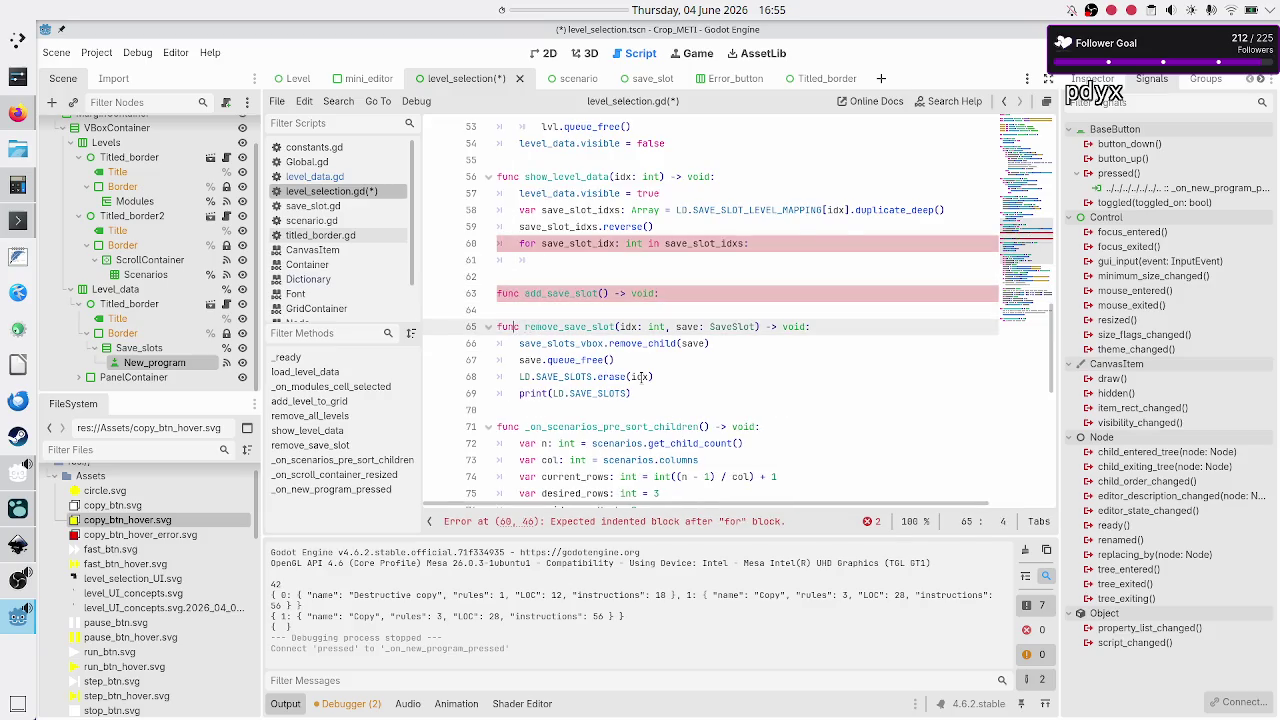
{"action": "key", "text": "Up"}
{"action": "key", "text": "Return"}
{"action": "key", "text": "Up"}
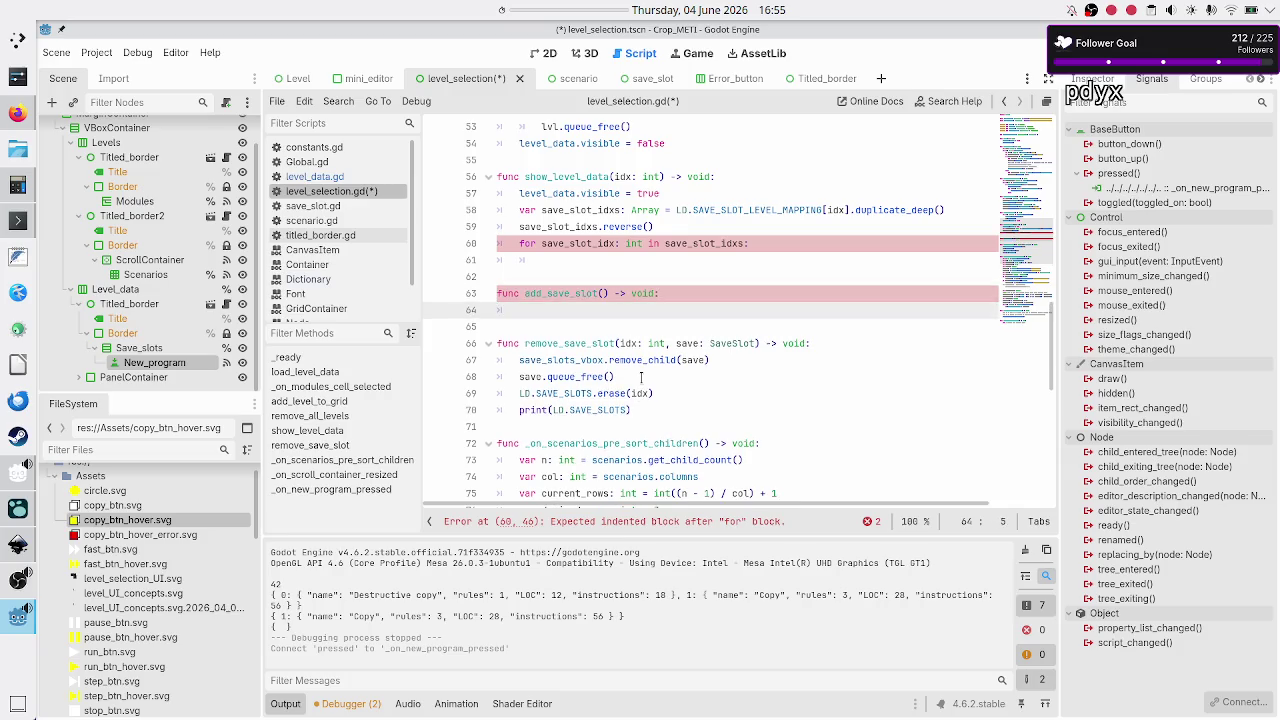
{"action": "key", "text": "ctrl+v"}
{"action": "key", "text": "Up"}
{"action": "key", "text": "Up"}
{"action": "key", "text": "Up"}
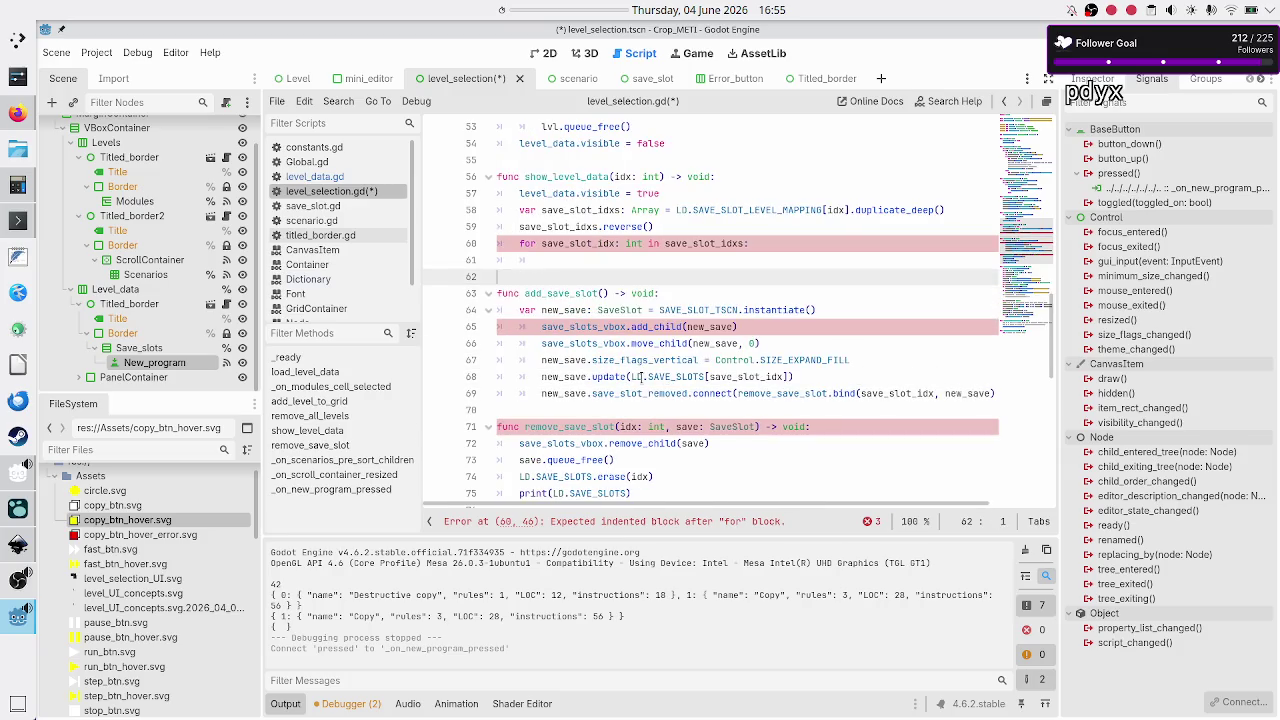
{"action": "key", "text": "Down"}
{"action": "key", "text": "Down"}
{"action": "key", "text": "Down"}
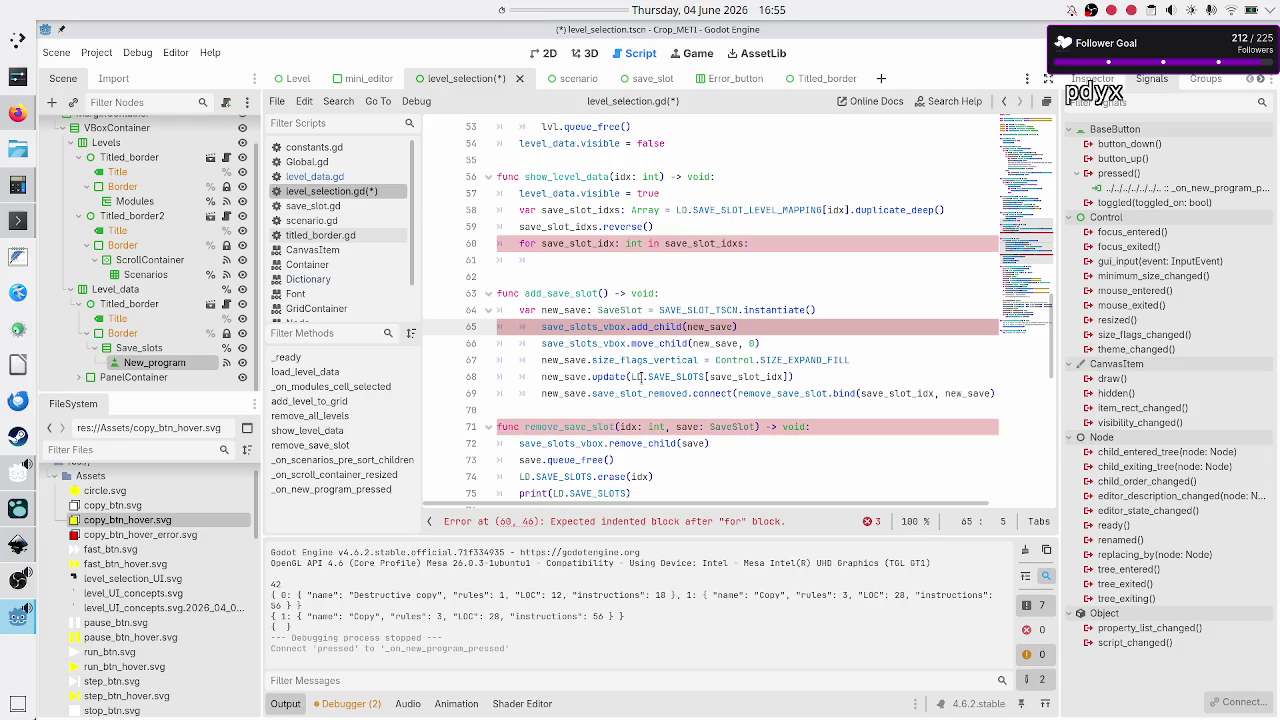
- Dedent each pasted line in add_save_slot by one level
{"action": "key", "text": "shift+Tab"}
{"action": "key", "text": "Down"}
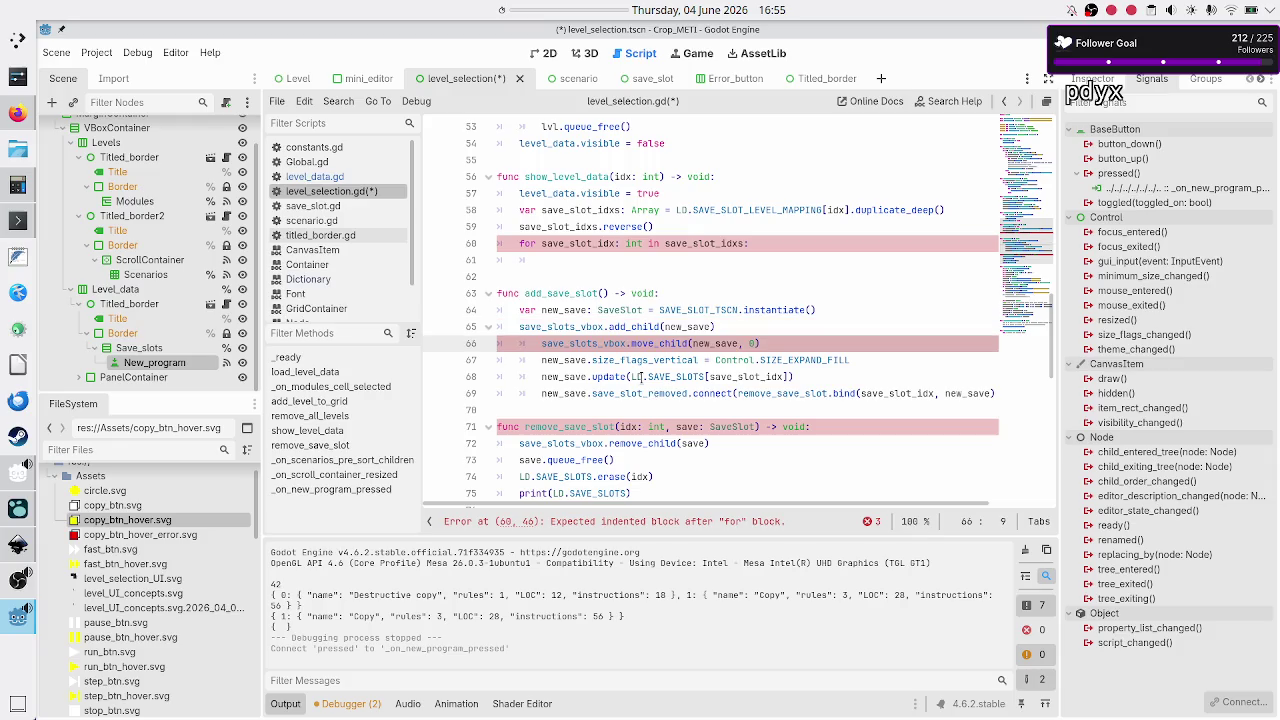
{"action": "key", "text": "shift+Tab"}
{"action": "key", "text": "Down"}
{"action": "key", "text": "shift+Tab"}
{"action": "key", "text": "Down"}
{"action": "key", "text": "shift+Tab"}
{"action": "key", "text": "Down"}
{"action": "key", "text": "shift+Tab"}
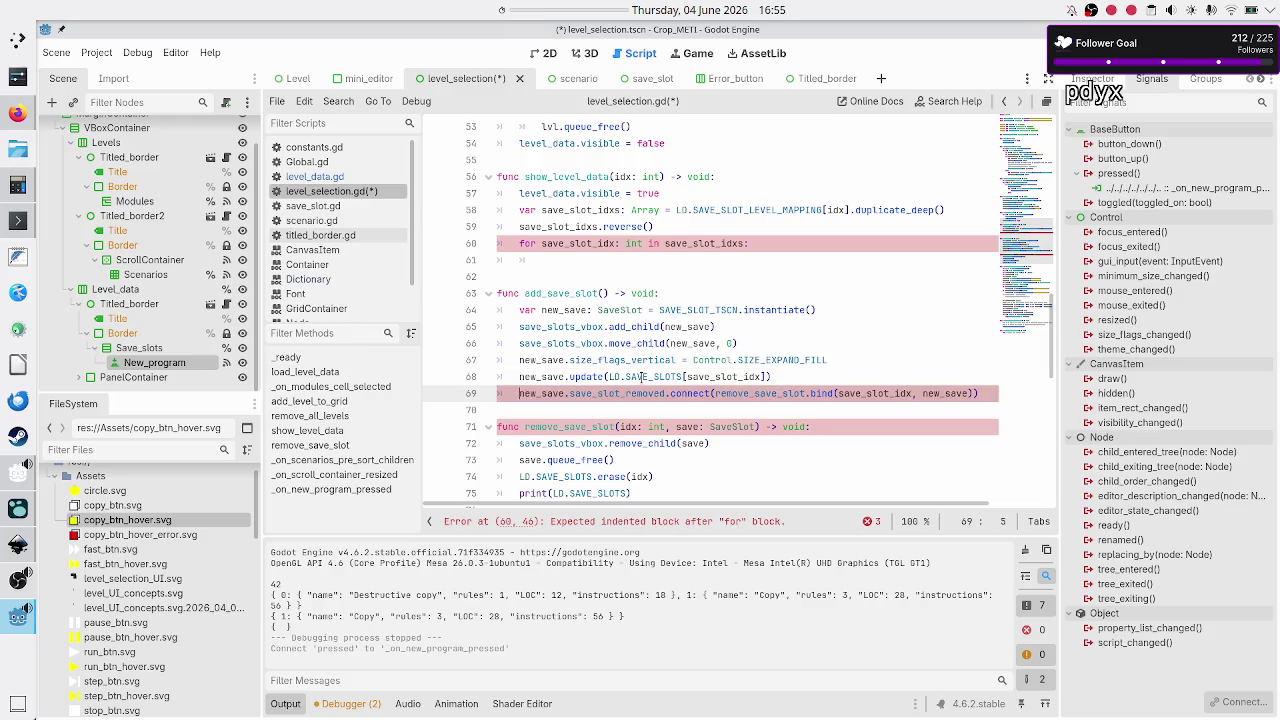
- Review the moved lines, selecting save_slot_idx in the update call
{"action": "key", "text": "Up"}
{"action": "key", "text": "Up"}
{"action": "key", "text": "Up"}
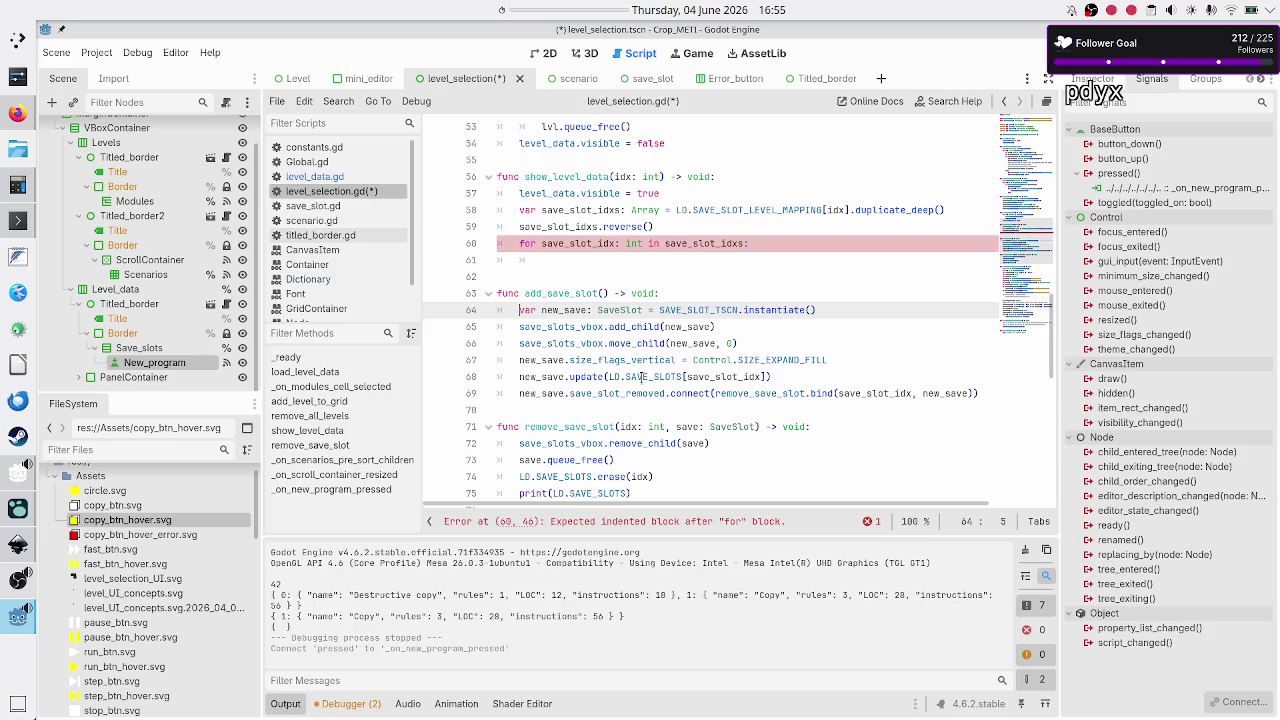
{"action": "key", "text": "Down"}
{"action": "key", "text": "Down"}
{"action": "key", "text": "Down"}
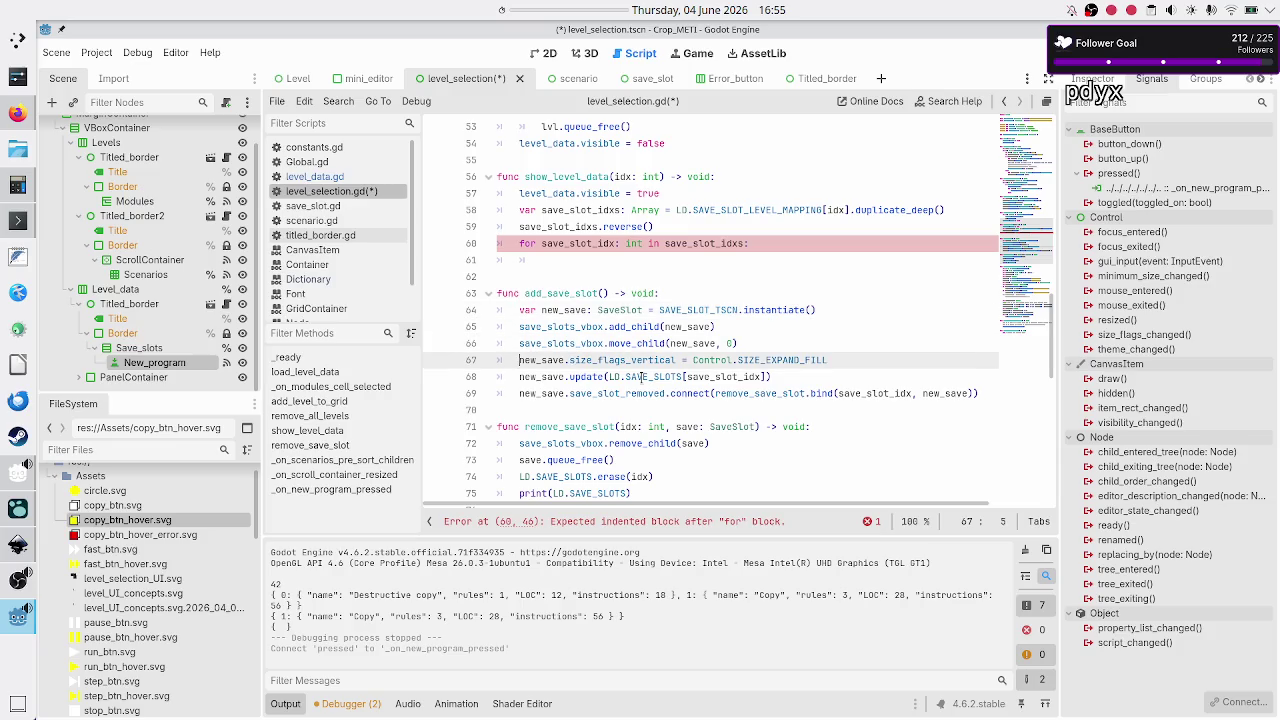
{"action": "key", "text": "Down"}
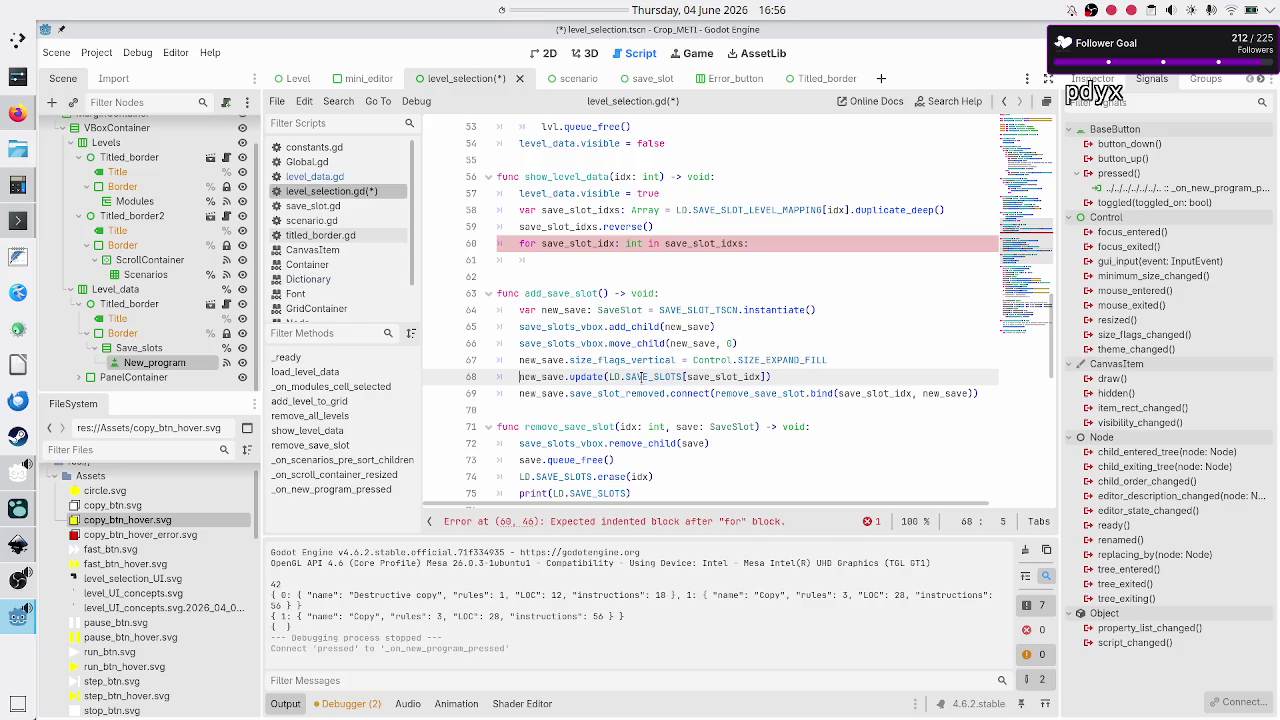
{"action": "double_click", "coordinate": [742, 377]}
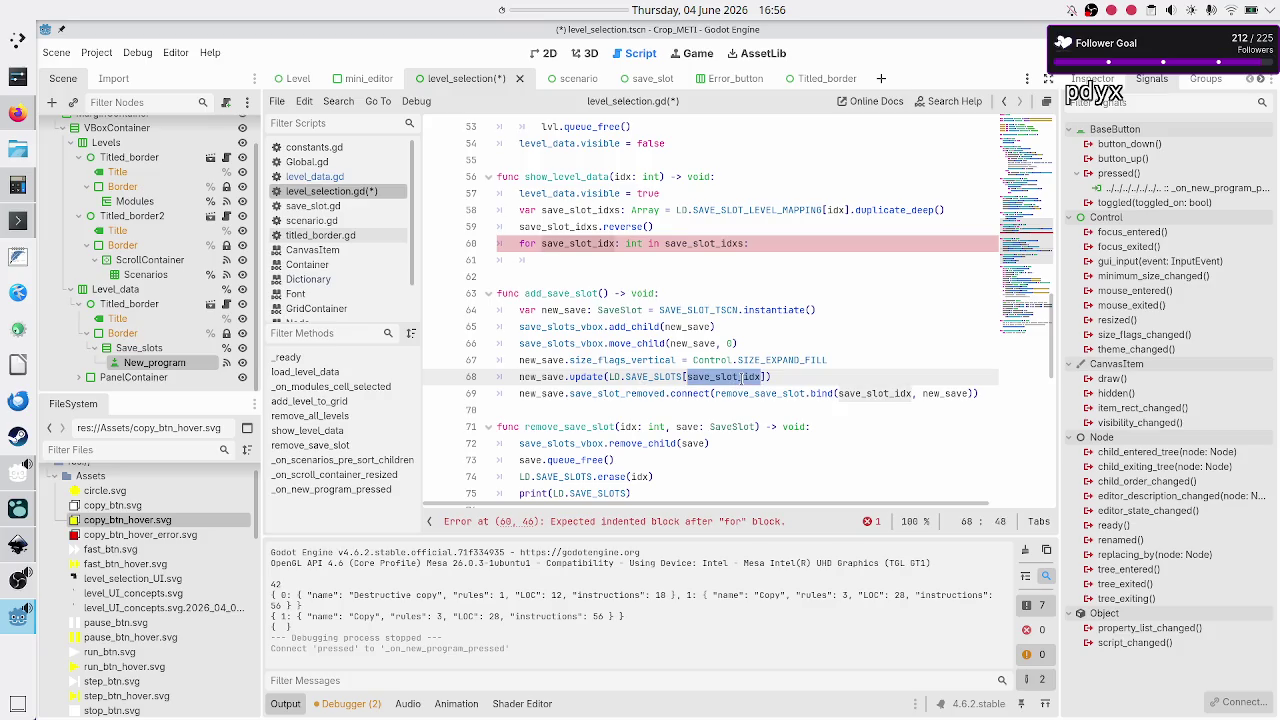
{"action": "left_click", "coordinate": [600, 293]}
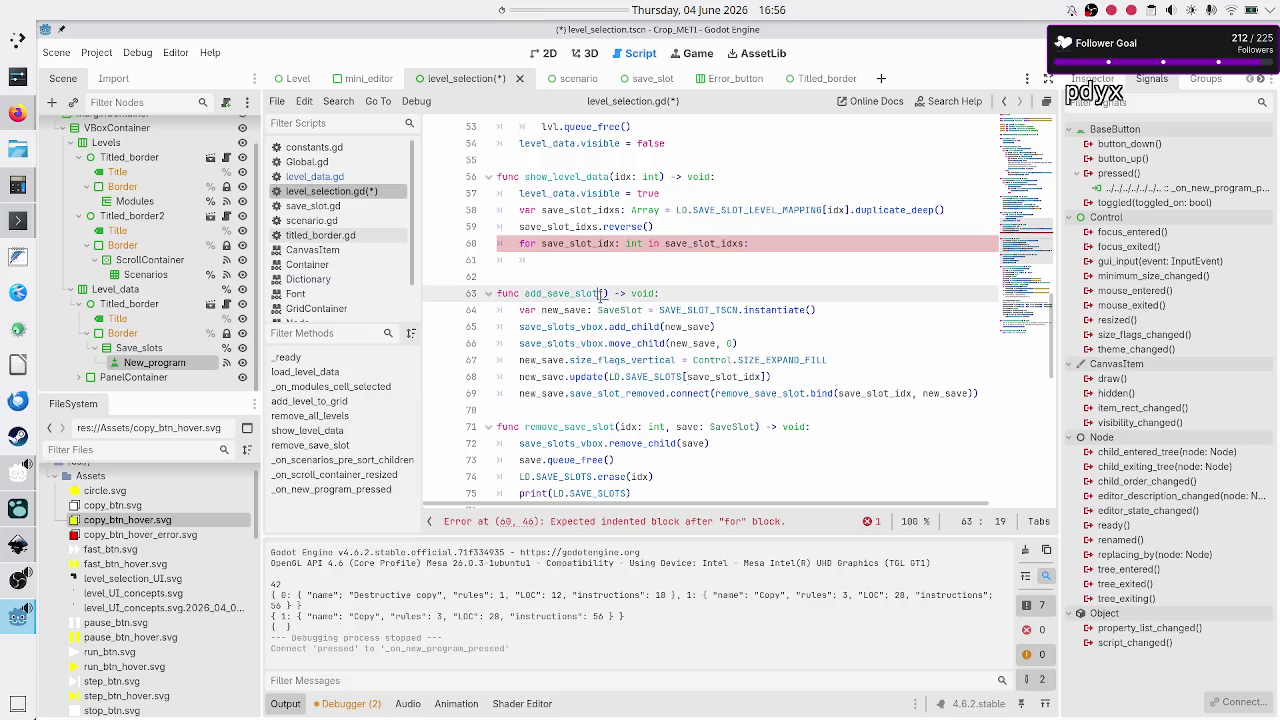
- Give add_save_slot an 'idx: int' parameter
{"action": "key", "text": "Right"}
{"action": "type", "text": "idx"}
{"action": "type", "text": ": int"}
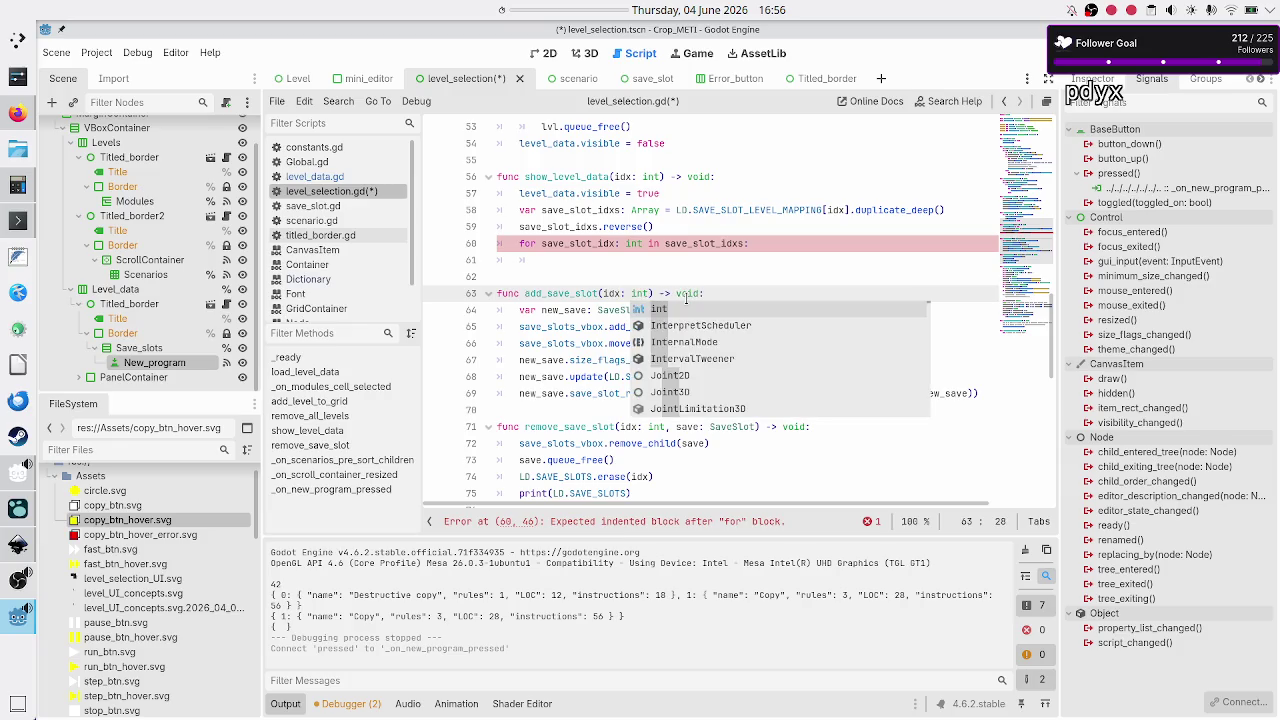
{"action": "key", "text": "Escape"}
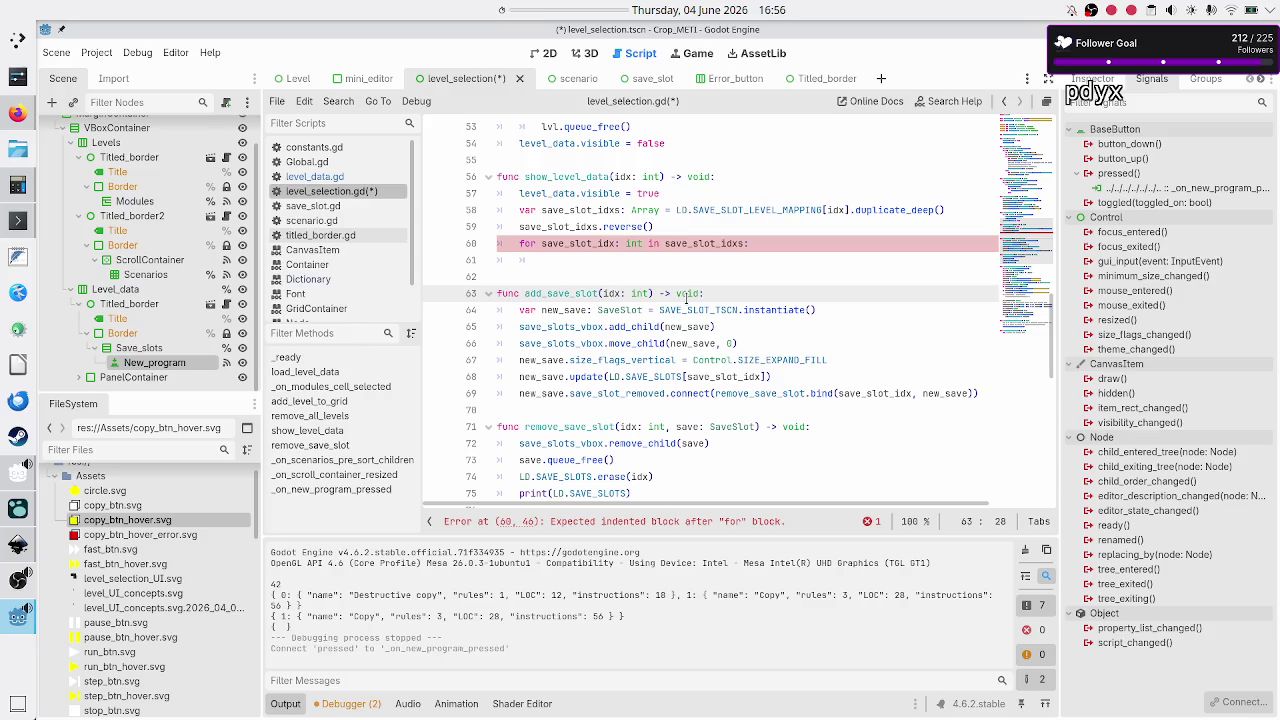
{"action": "key", "text": "Down"}
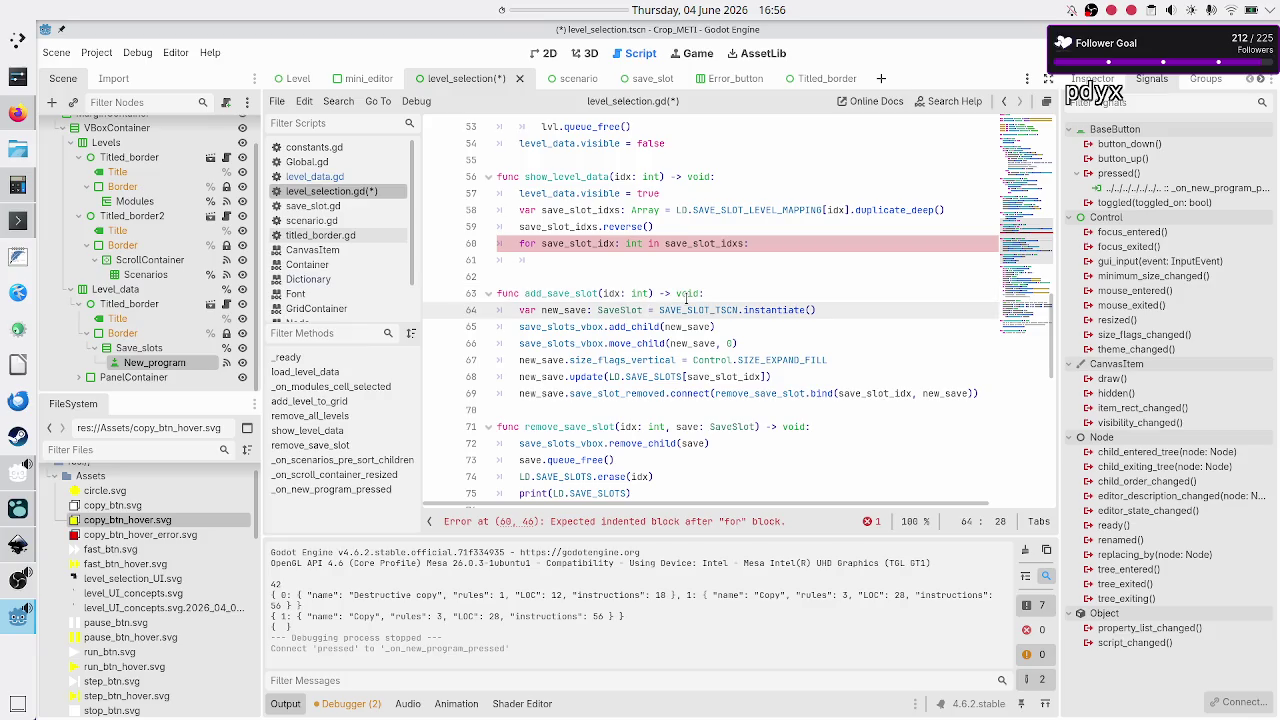
{"action": "key", "text": "Down"}
{"action": "key", "text": "Down"}
{"action": "key", "text": "Down"}
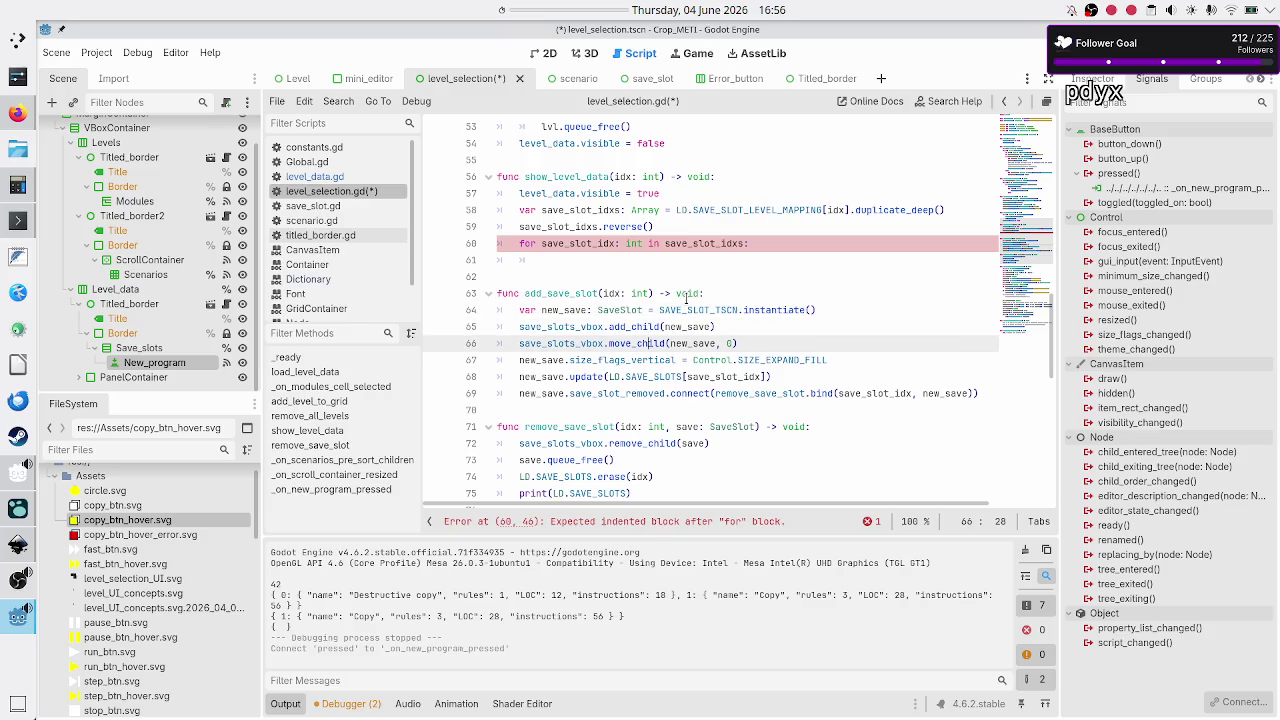
{"action": "key", "text": "Down"}
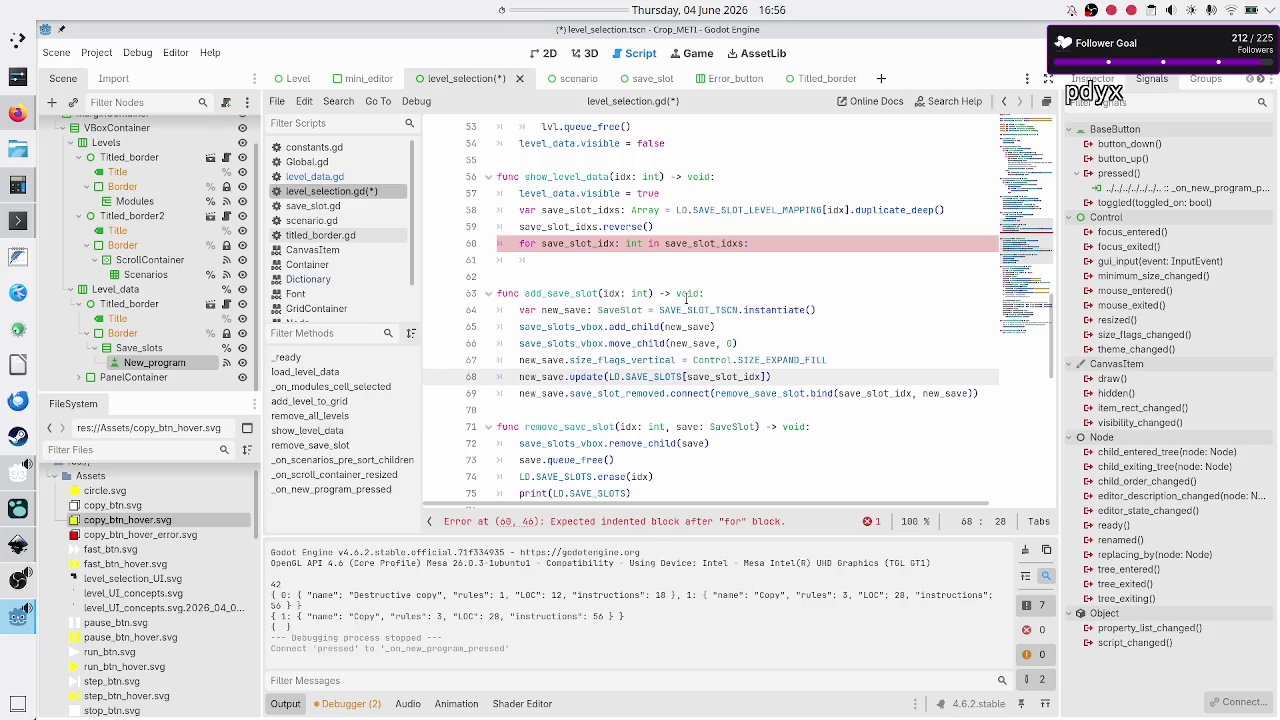
{"action": "key", "text": "Down"}
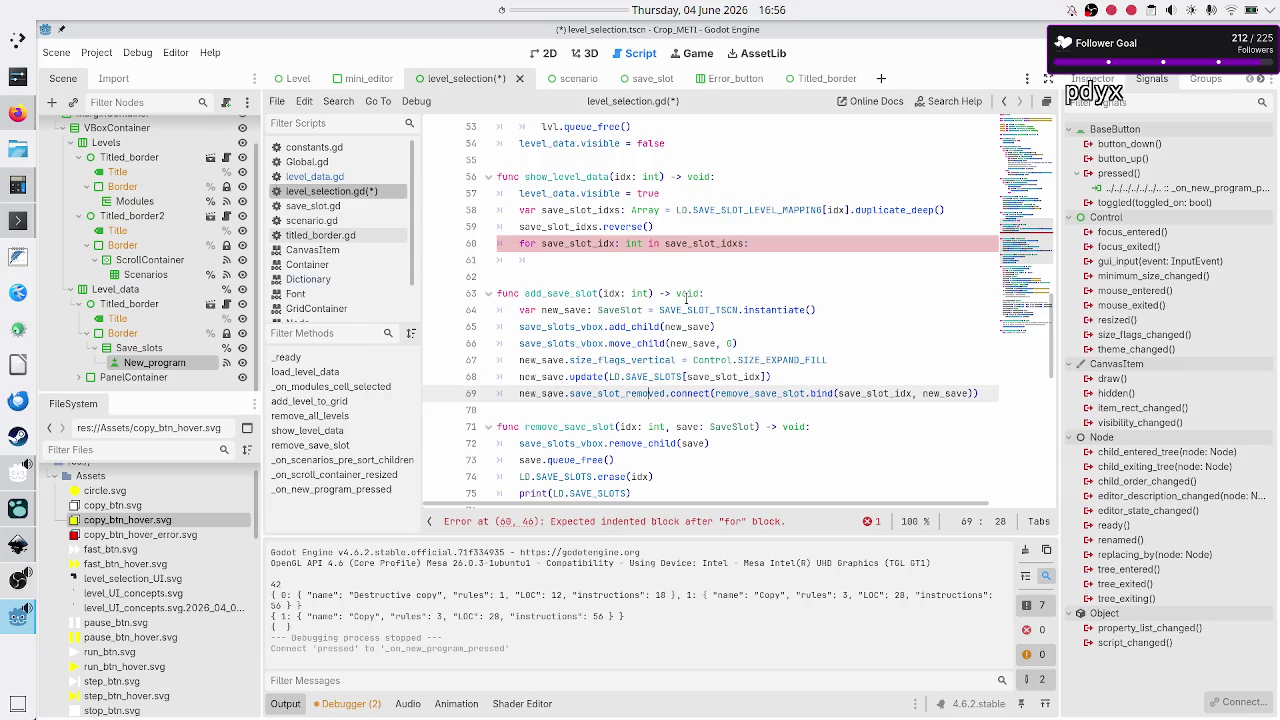
{"action": "key", "text": "Up"}
{"action": "key", "text": "Up"}
{"action": "key", "text": "Up"}
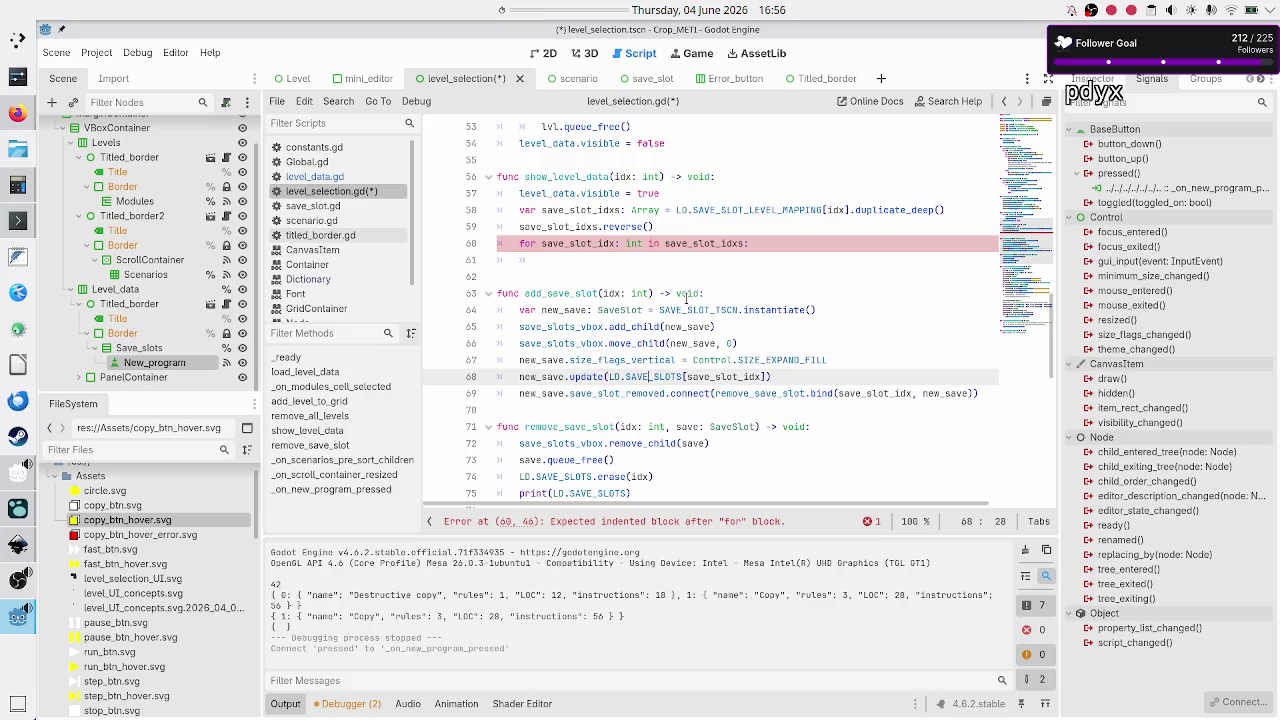
{"action": "key", "text": "Down"}
{"action": "key", "text": "Down"}
- Rename save_slot_idx to idx in the update and bind calls inside add_save_slot
{"action": "key", "text": "Down"}
{"action": "key", "text": "Down"}
{"action": "key", "text": "Right"}
{"action": "key", "text": "Right"}
{"action": "key", "text": "Right"}
{"action": "key", "text": "Left"}
{"action": "key", "text": "Left"}
{"action": "key", "text": "Left"}
{"action": "key", "text": "BackSpace"}
{"action": "key", "text": "BackSpace"}
{"action": "key", "text": "BackSpace"}
{"action": "key", "text": "Down"}
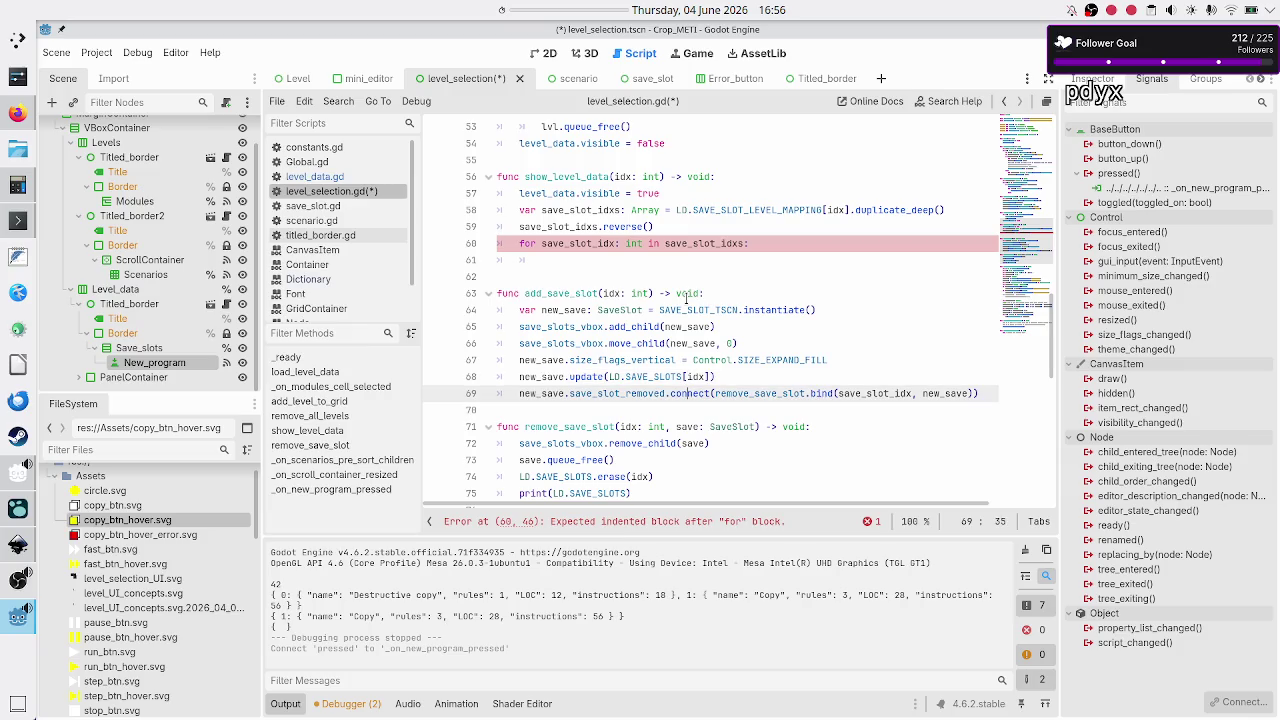
{"action": "key", "text": "Right"}
{"action": "key", "text": "Right"}
{"action": "key", "text": "Right"}
{"action": "key", "text": "BackSpace"}
{"action": "key", "text": "BackSpace"}
{"action": "key", "text": "BackSpace"}
- Fill the empty for loop with add_save_slot(save_slot_idx) using autocomplete
{"action": "key", "text": "Up"}
{"action": "key", "text": "Up"}
{"action": "key", "text": "Up"}
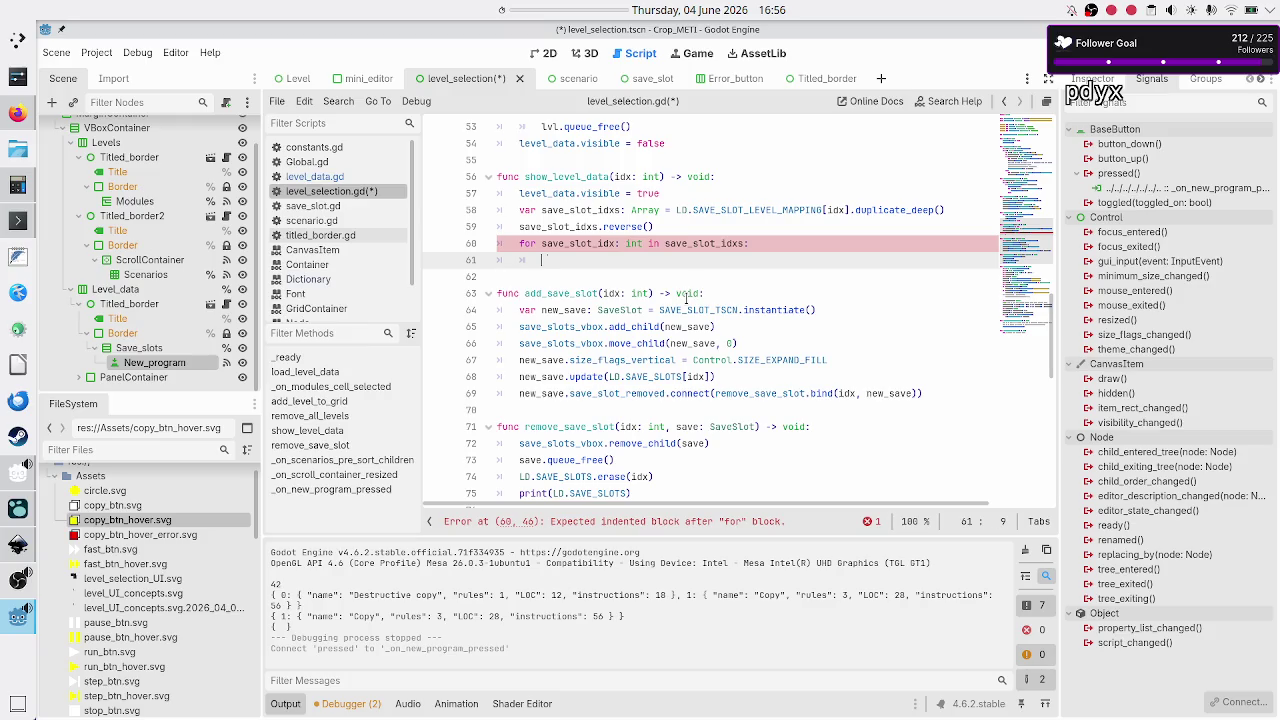
{"action": "type", "text": "add_sa"}
{"action": "key", "text": "Return"}
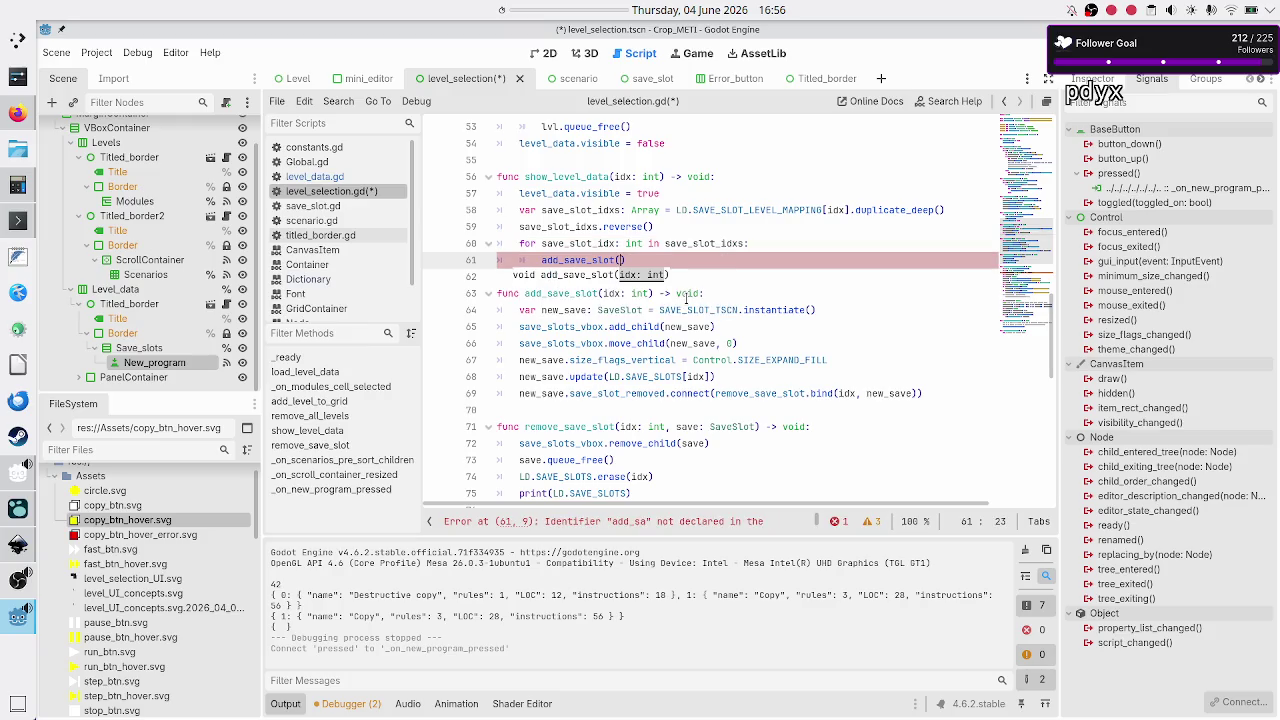
{"action": "type", "text": "save"}
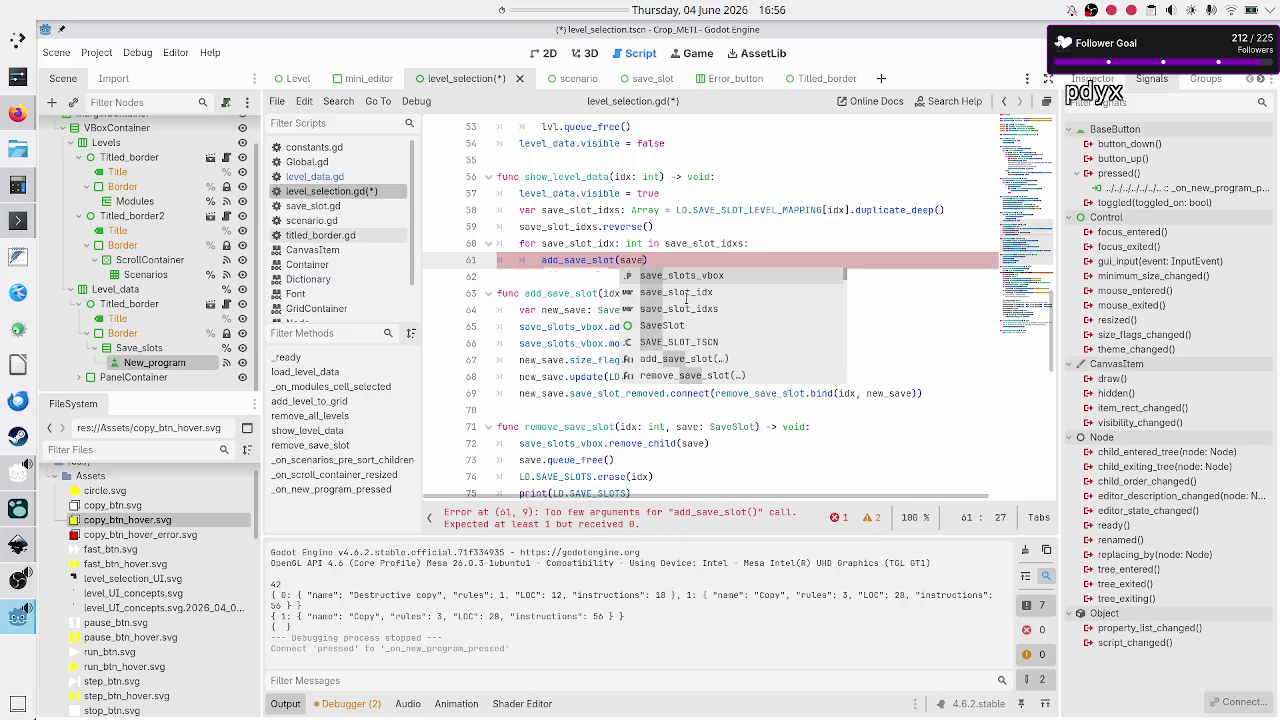
{"action": "key", "text": "Return"}
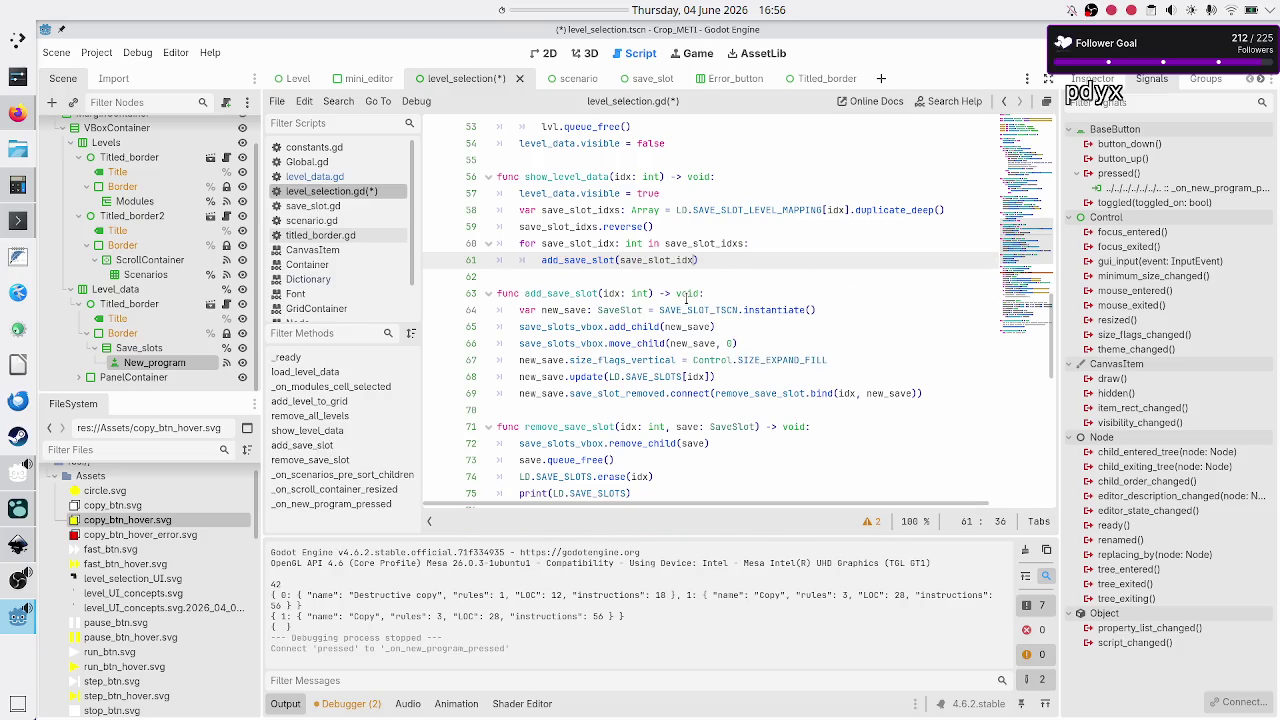
{"action": "key", "text": "Down"}
{"action": "key", "text": "Down"}
{"action": "key", "text": "Down"}
{"action": "key", "text": "Down"}
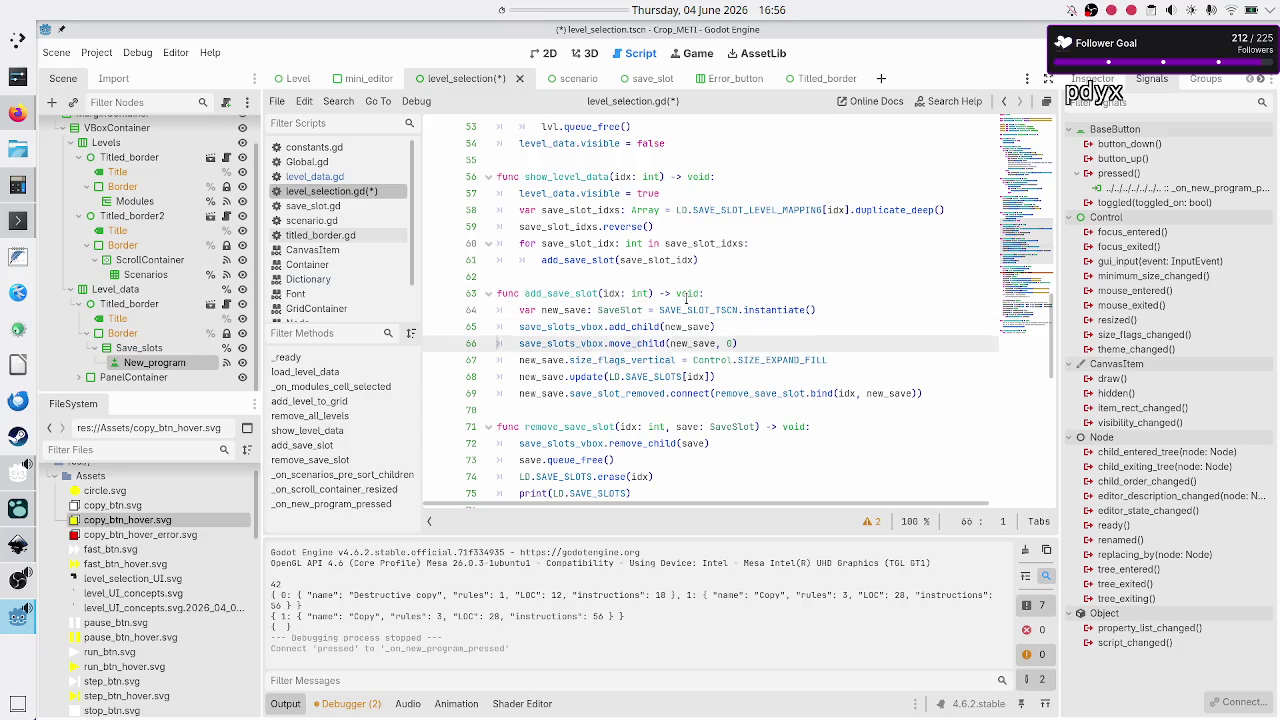
{"action": "key", "text": "Down"}
{"action": "key", "text": "Down"}
{"action": "key", "text": "Down"}
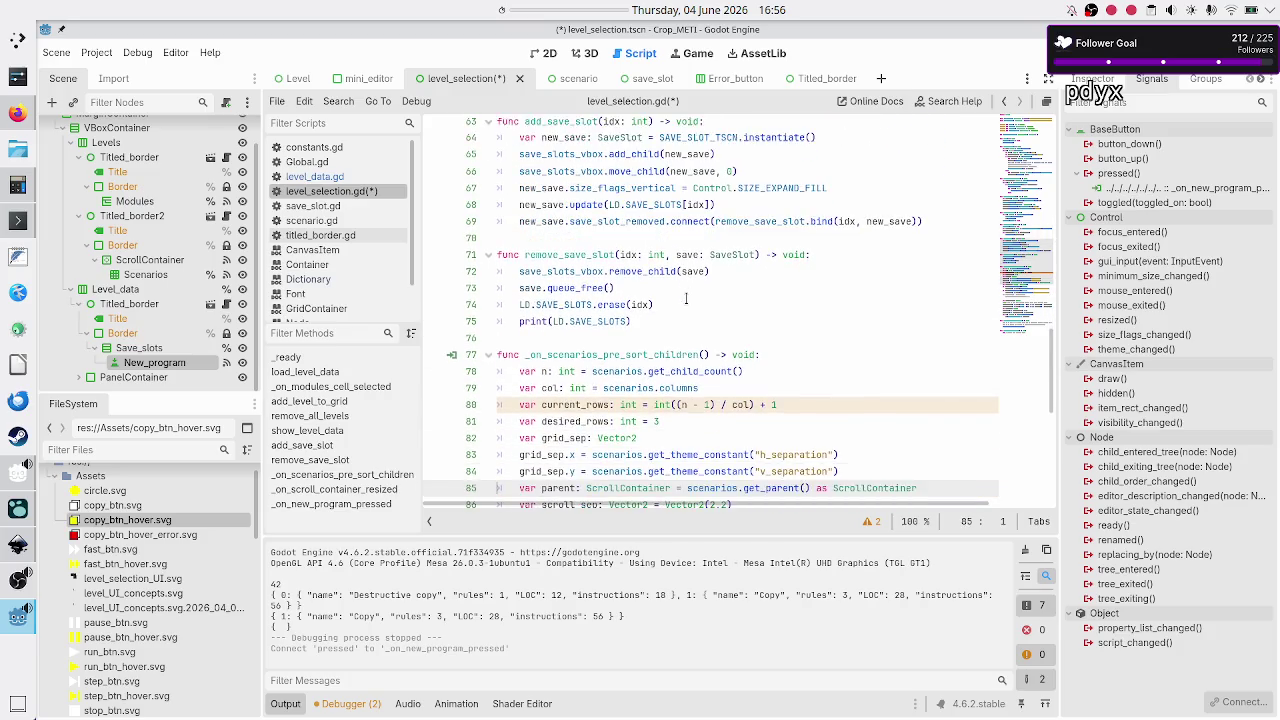
- Replace the pass line in _on_new_program_pressed with an add_save_slot() call
{"action": "scroll", "coordinate": [687, 247], "scroll_direction": "down", "scroll_amount": 7}
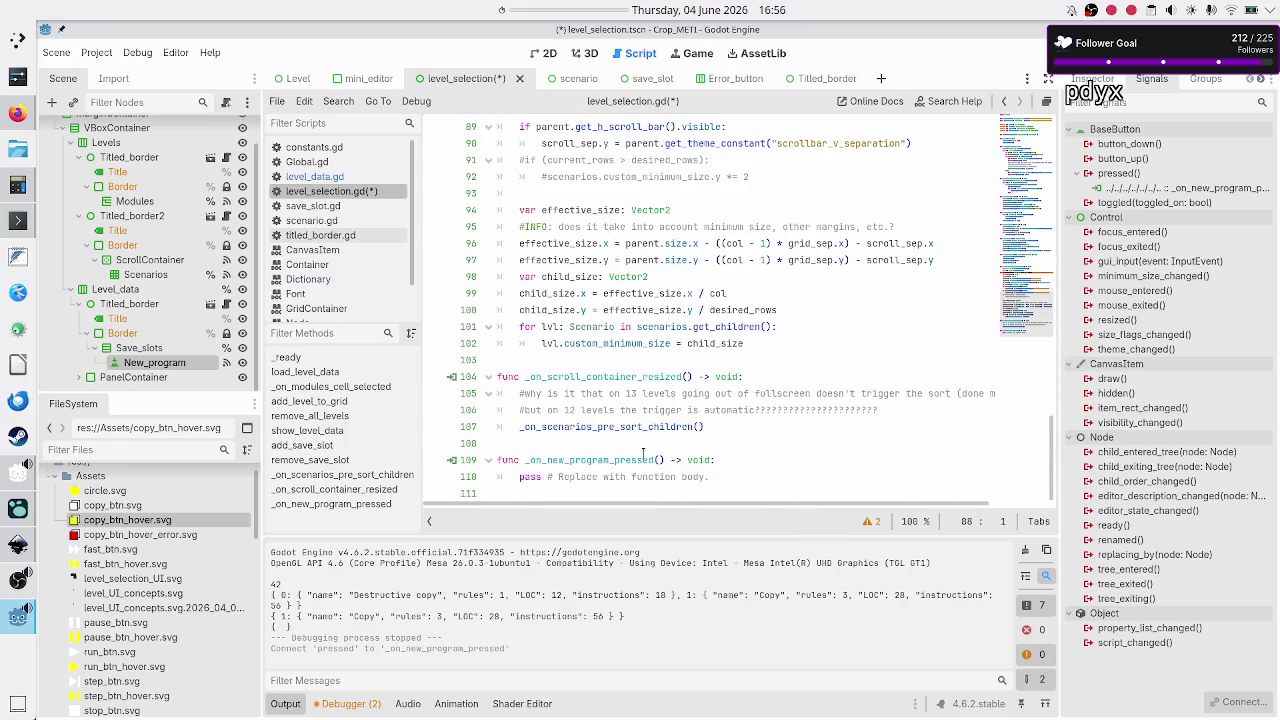
{"action": "left_click", "coordinate": [613, 453]}
{"action": "key", "text": "Down"}
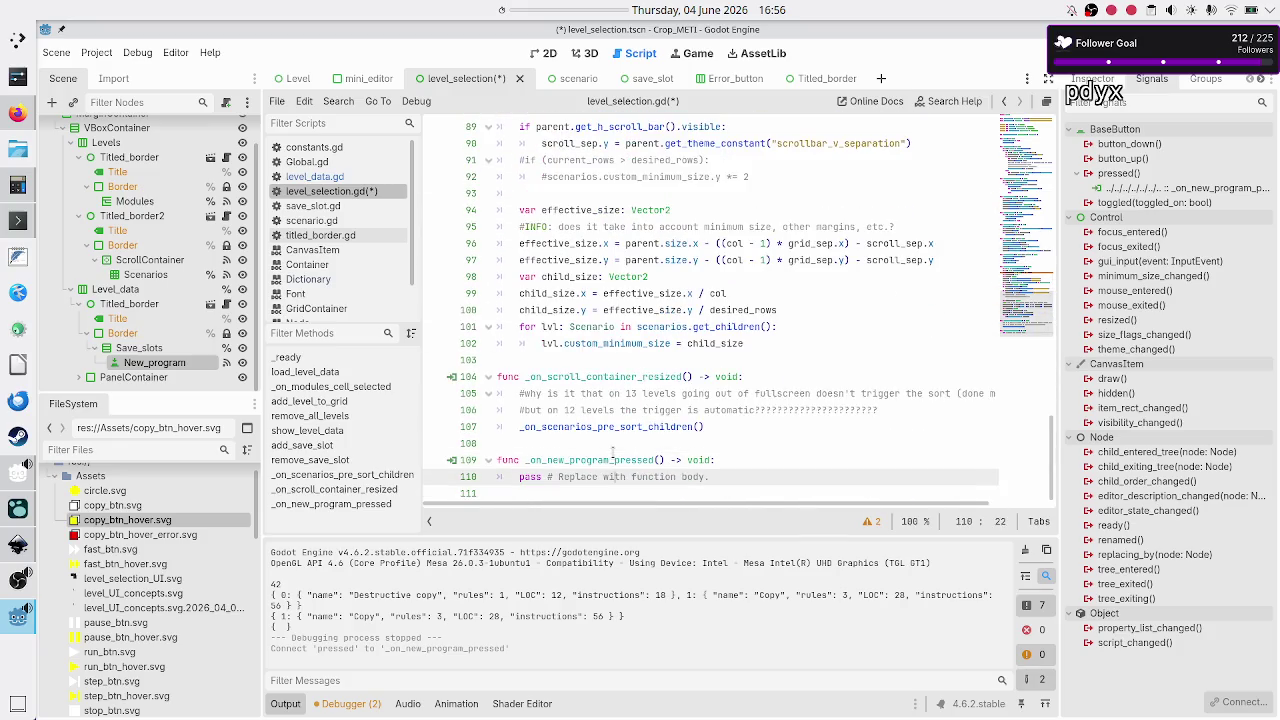
{"action": "key", "text": "Home"}
{"action": "key", "text": "shift+End"}
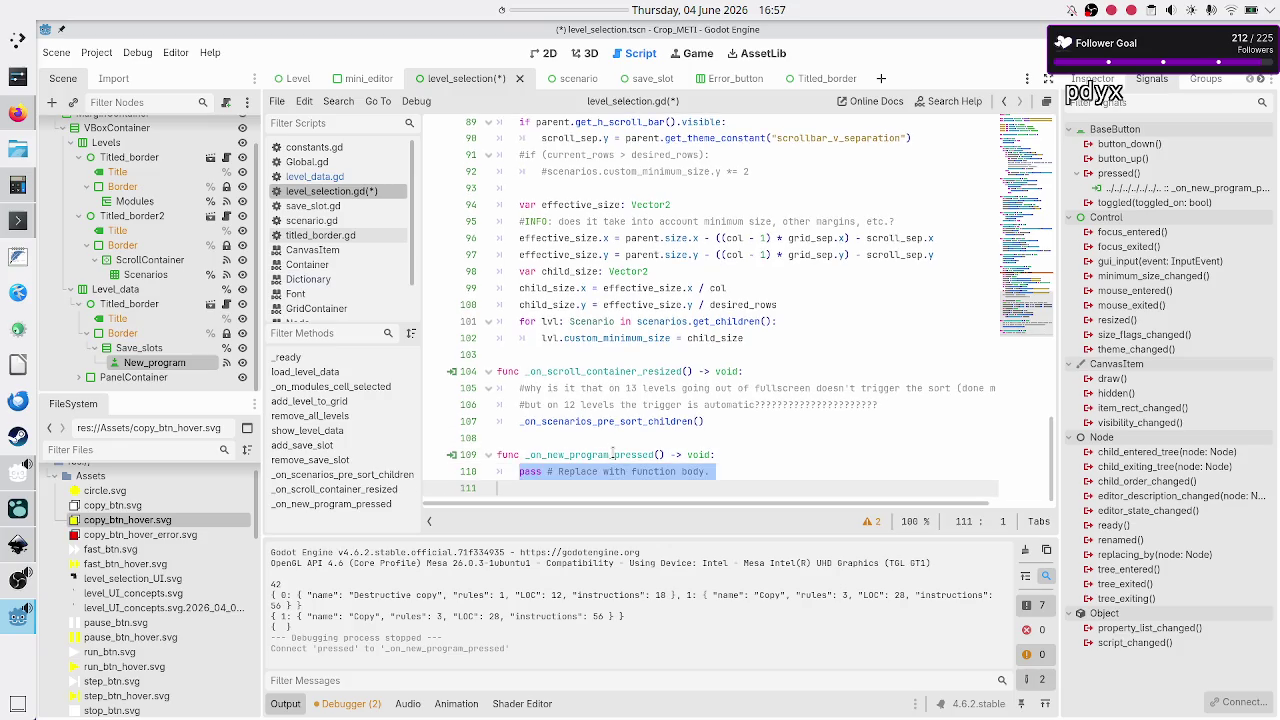
{"action": "type", "text": "\\"}
{"action": "key", "text": "BackSpace"}
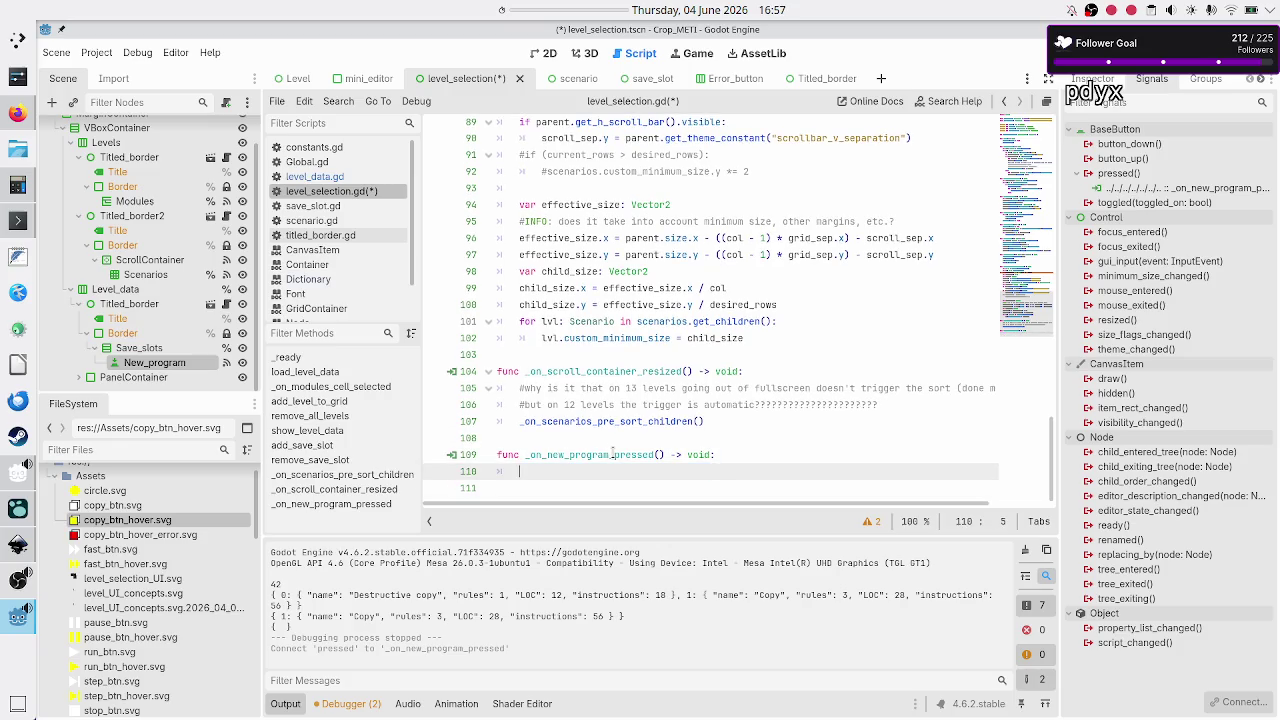
{"action": "type", "text": "add_sa"}
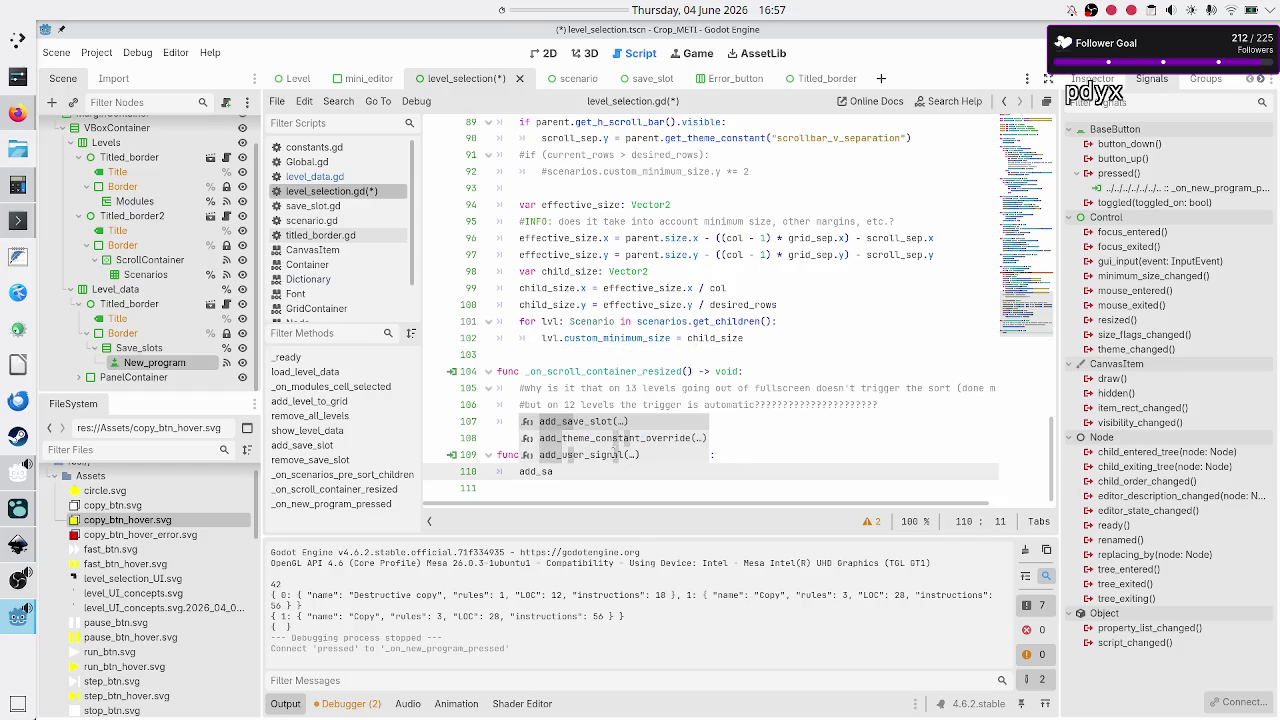
{"action": "key", "text": "Return"}
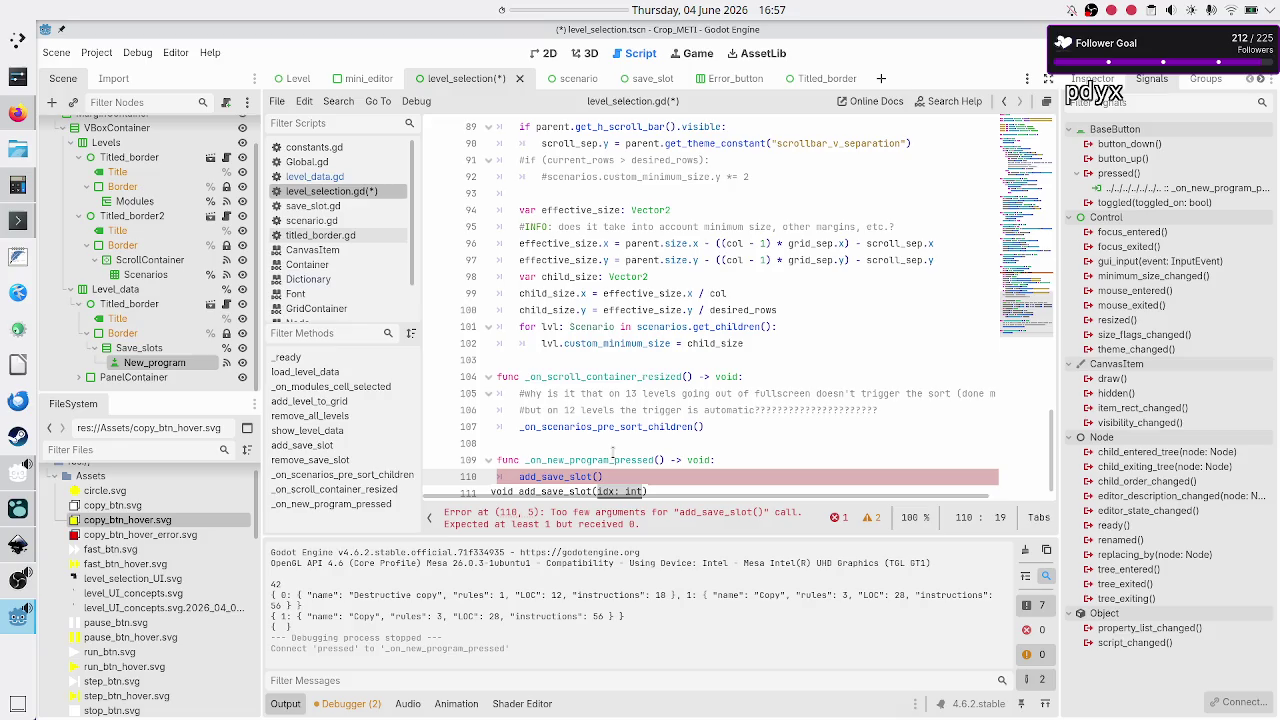
- Comment out the add_save_slot() call with Ctrl+K and switch to level_data.gd
{"action": "key", "text": "Home"}
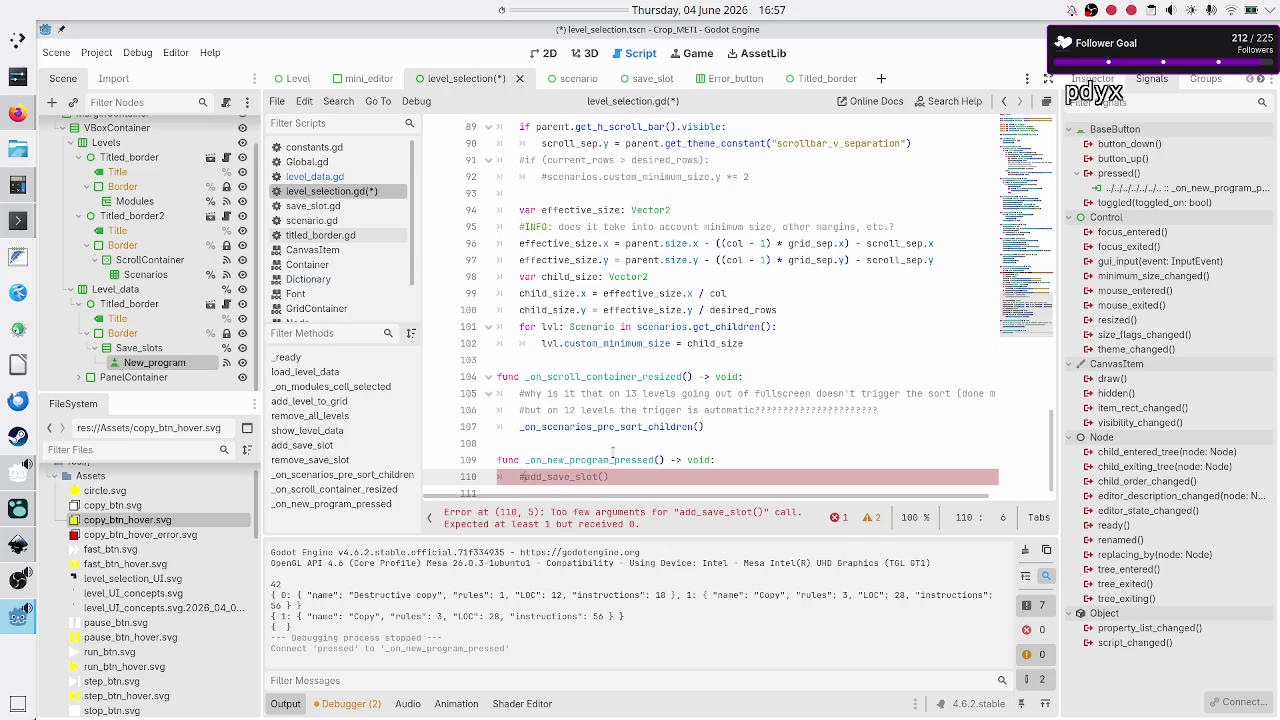
{"action": "key", "text": "ctrl+k"}
{"action": "key", "text": "Left"}
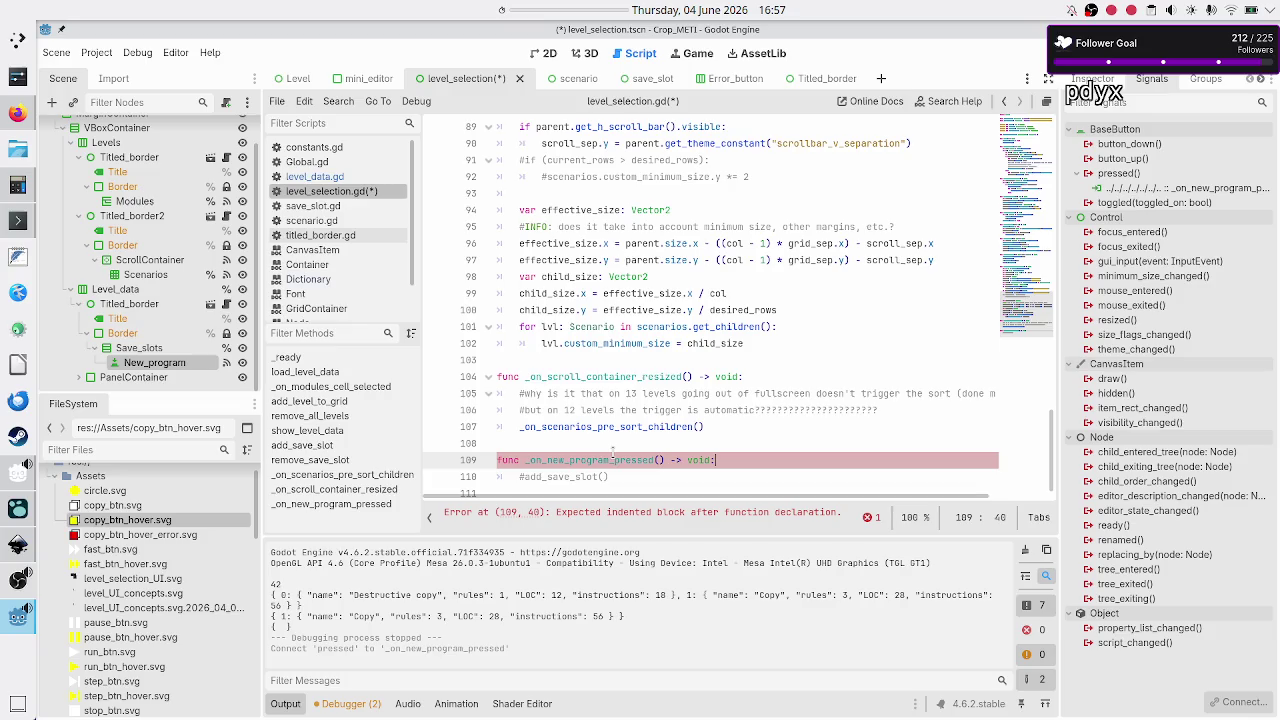
{"action": "left_click", "coordinate": [307, 178]}
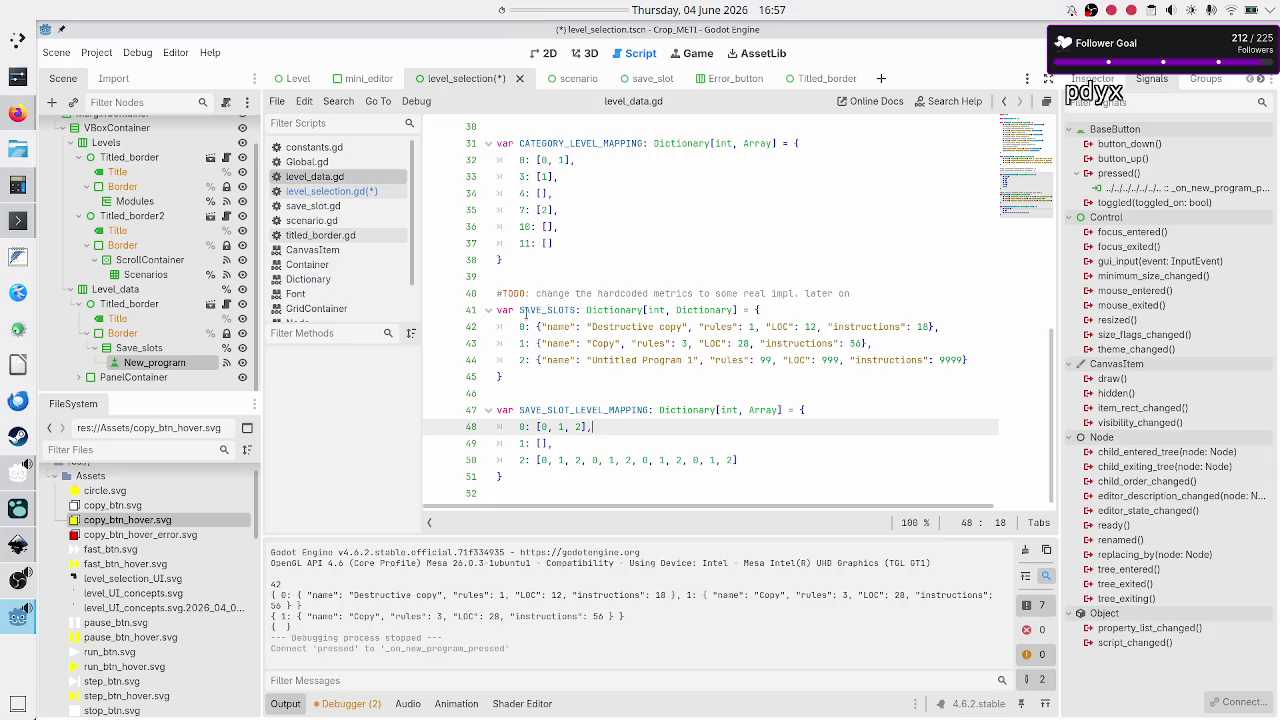
- Select SAVE_SLOTS and the Untitled Program 1 metrics (rules 99, LOC 999, instructions 9999)
{"action": "left_click", "coordinate": [521, 311]}
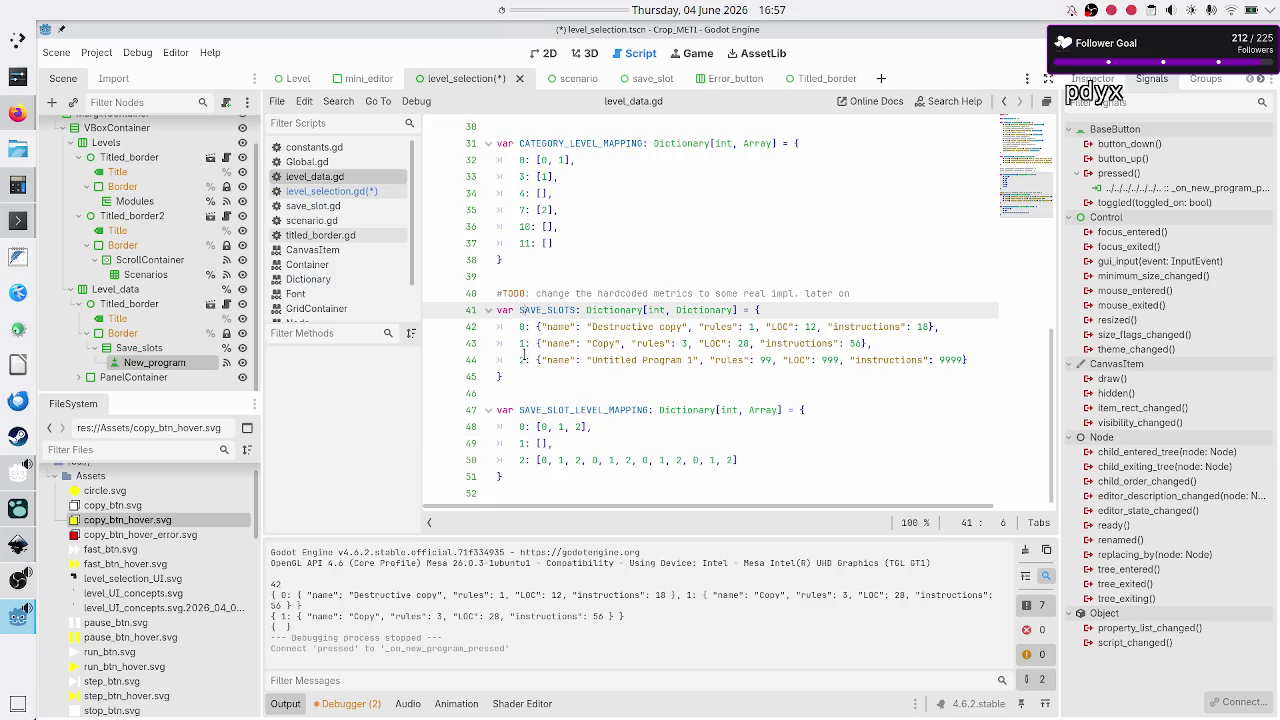
{"action": "double_click", "coordinate": [560, 310]}
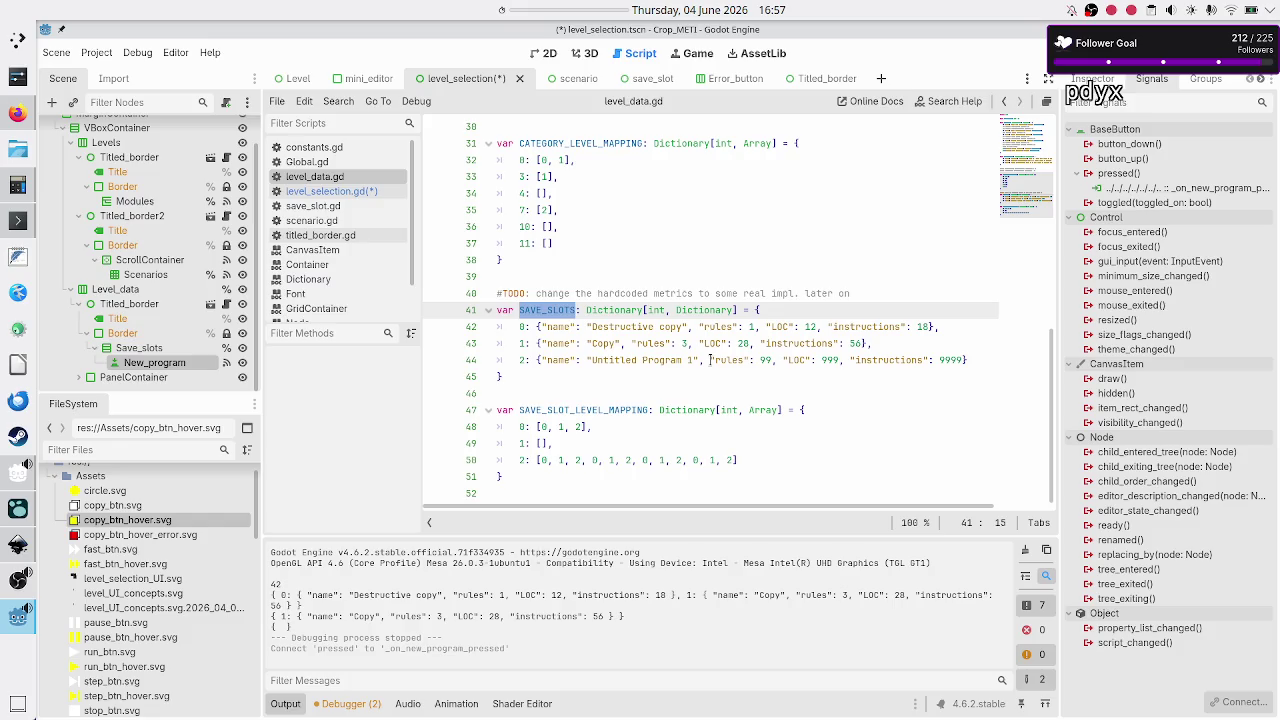
{"action": "left_click_drag", "start_coordinate": [710, 360], "coordinate": [965, 360]}
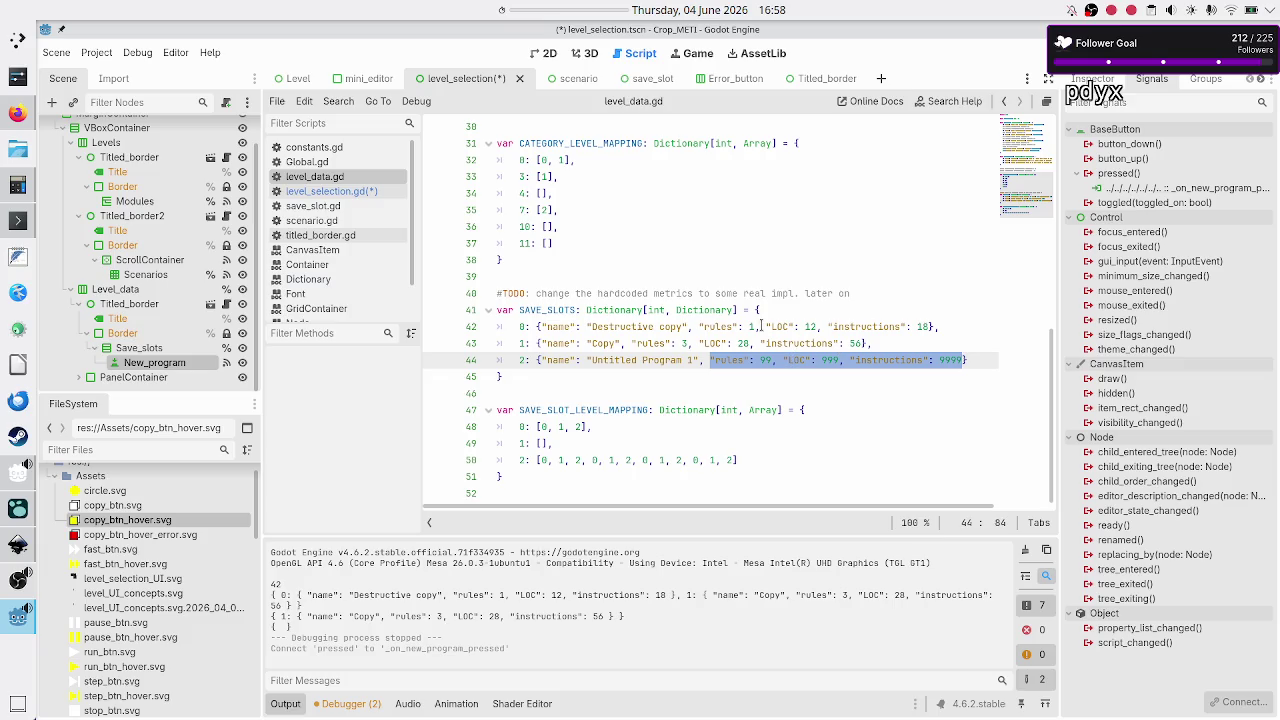
{"action": "left_click", "coordinate": [764, 360]}
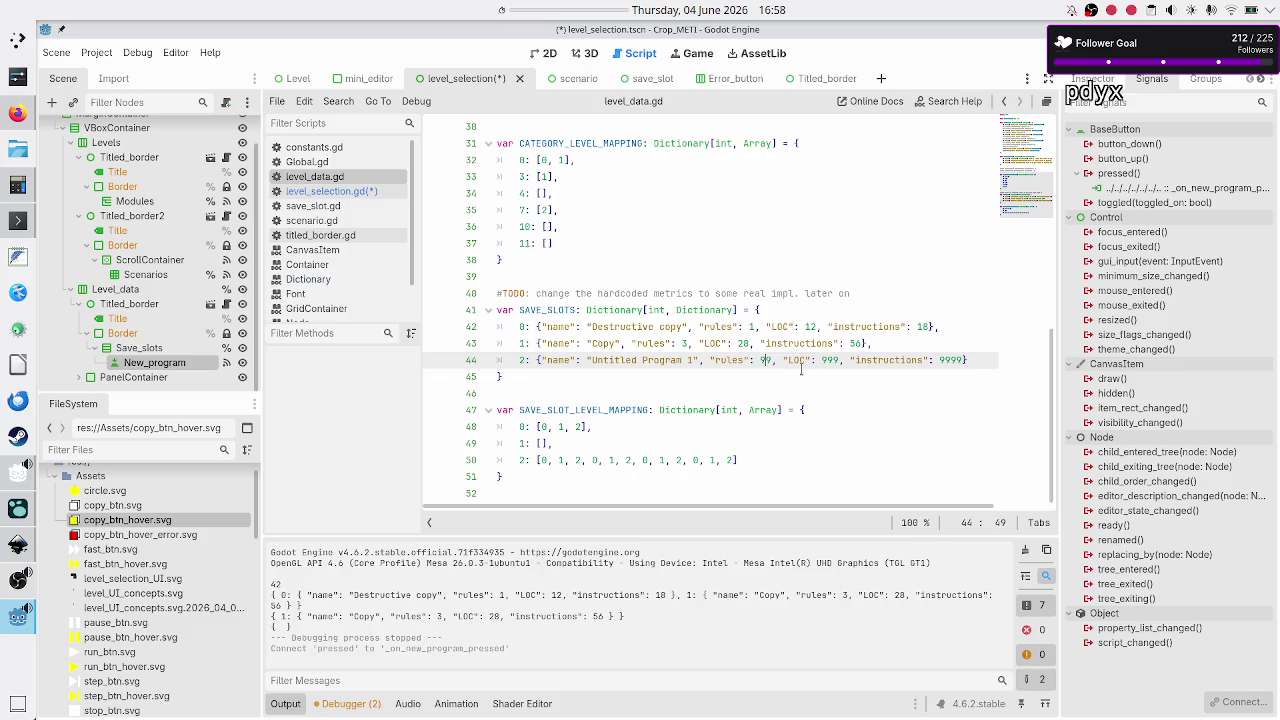
{"action": "key", "text": "shift+Right"}
{"action": "key", "text": "shift+Right"}
{"action": "key", "text": "shift+Right"}
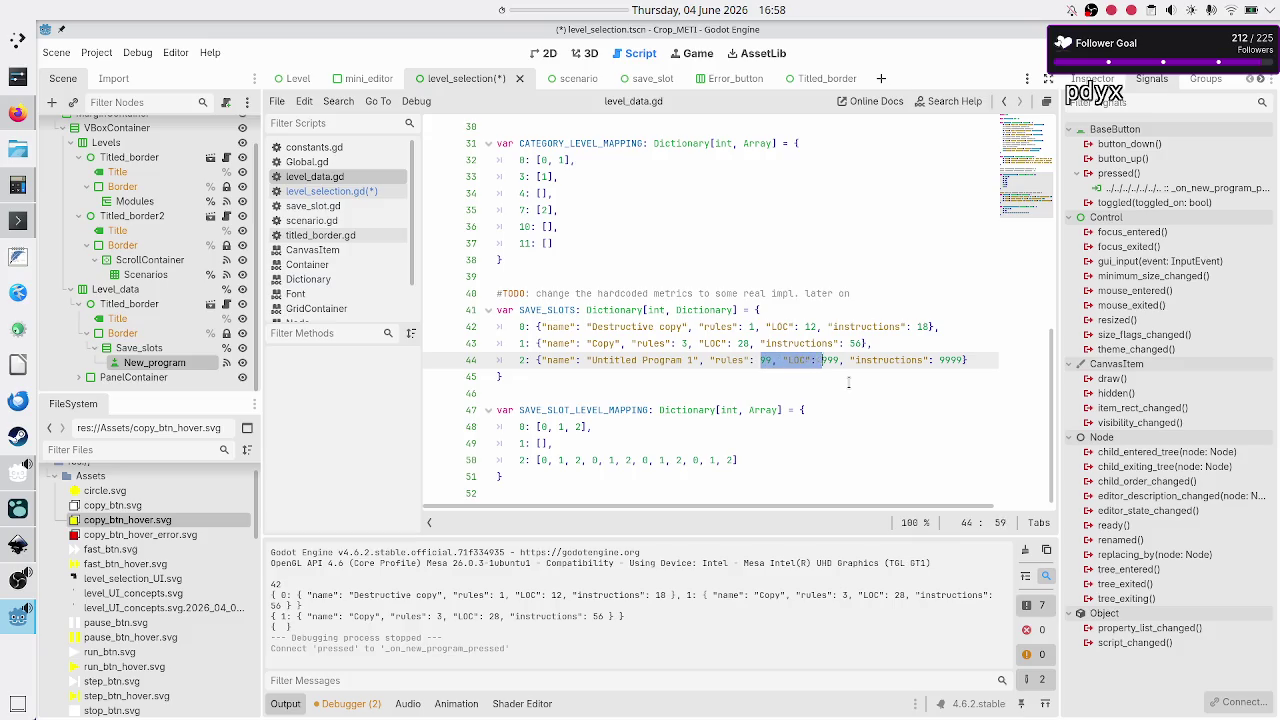
{"action": "key", "text": "shift+Right"}
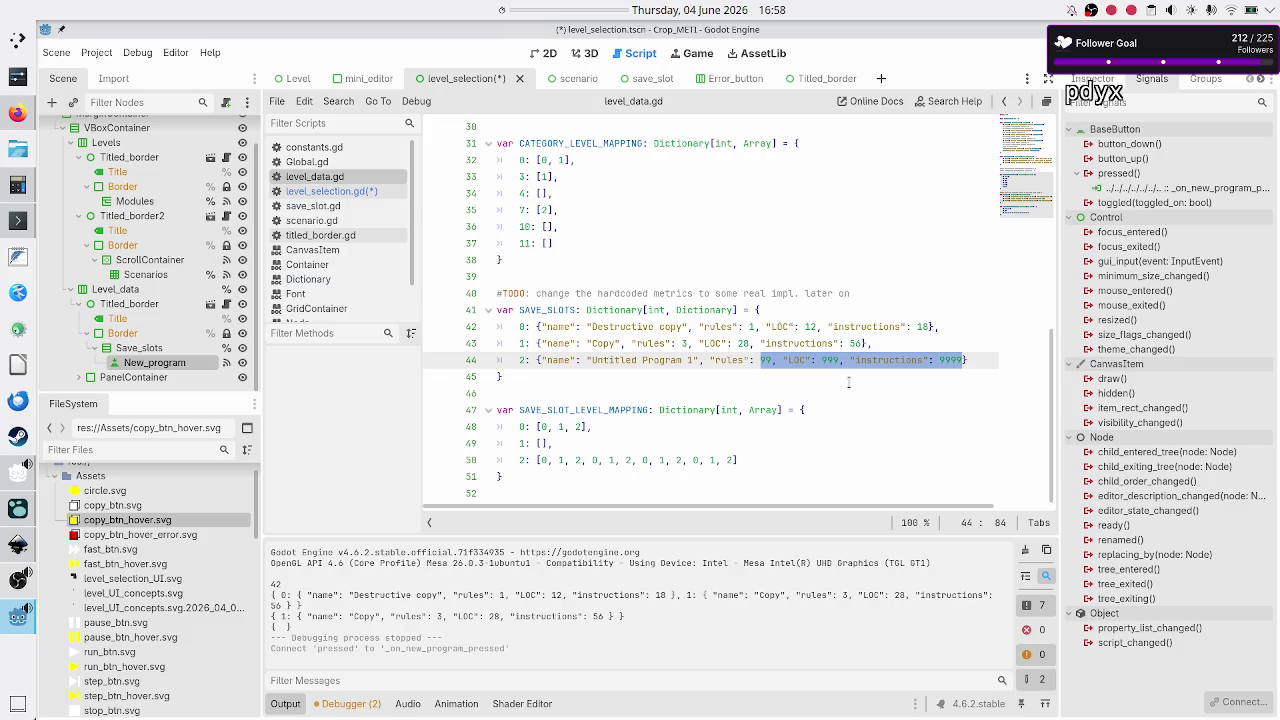
{"action": "key", "text": "Right"}
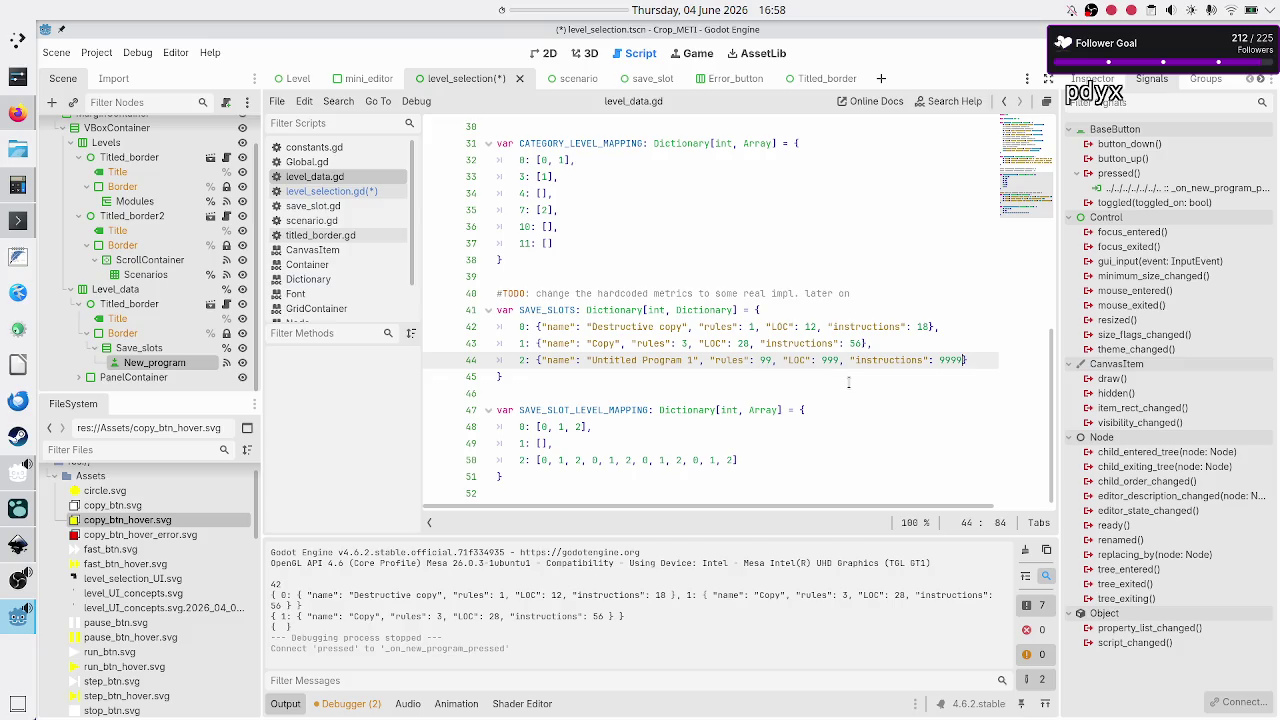
- Re-examine the Untitled Program 1 metric values, then move up to the Destructive copy entry
{"action": "type", "text": "\"\""}
{"action": "key", "text": "BackSpace"}
{"action": "key", "text": "BackSpace"}
{"action": "key", "text": "ctrl+Left"}
{"action": "key", "text": "ctrl+Left"}
{"action": "key", "text": "ctrl+Left"}
{"action": "key", "text": "shift+Right"}
{"action": "key", "text": "shift+Right"}
{"action": "key", "text": "shift+Right"}
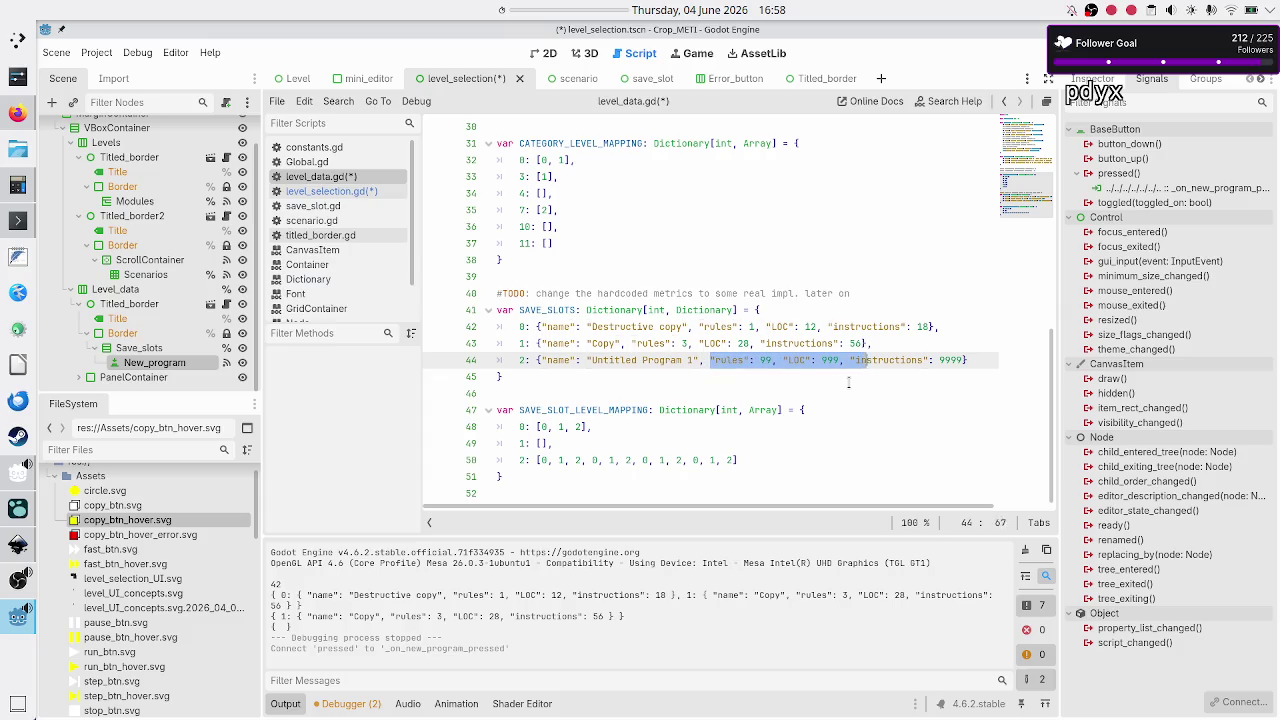
{"action": "key", "text": "shift+Right"}
{"action": "key", "text": "shift+Right"}
{"action": "key", "text": "shift+Right"}
{"action": "key", "text": "shift+Right"}
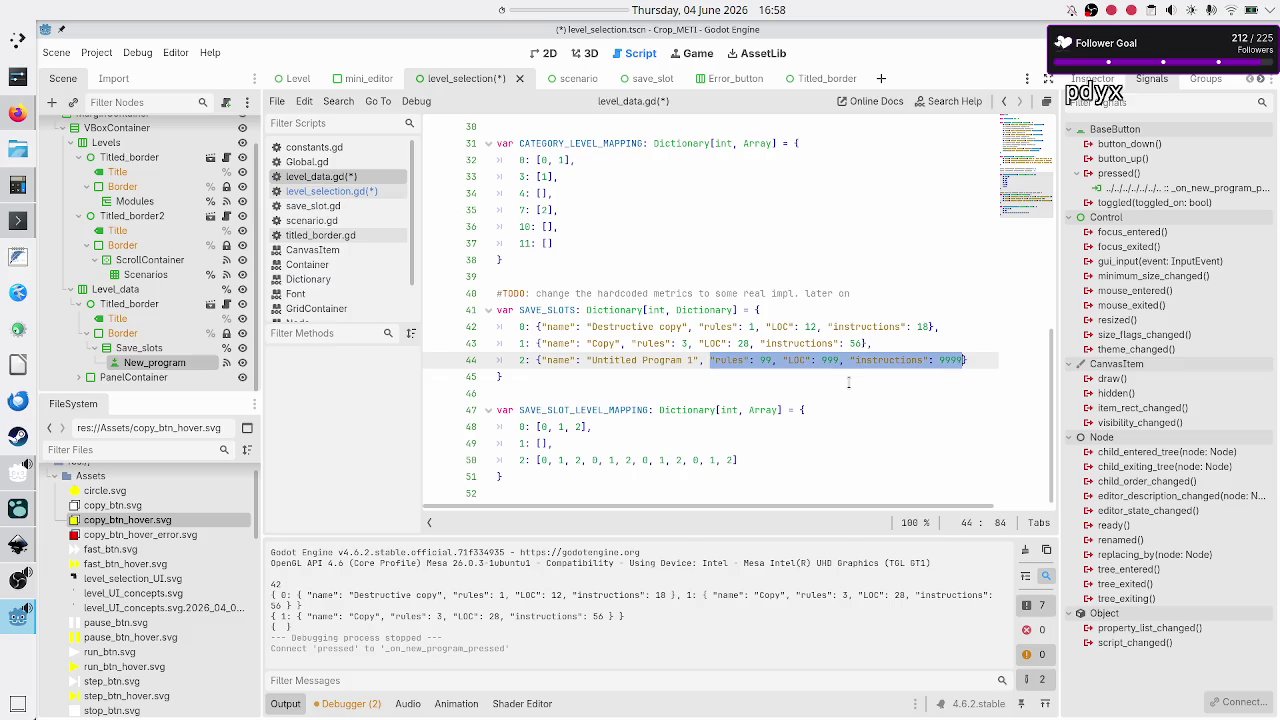
{"action": "key", "text": "Left"}
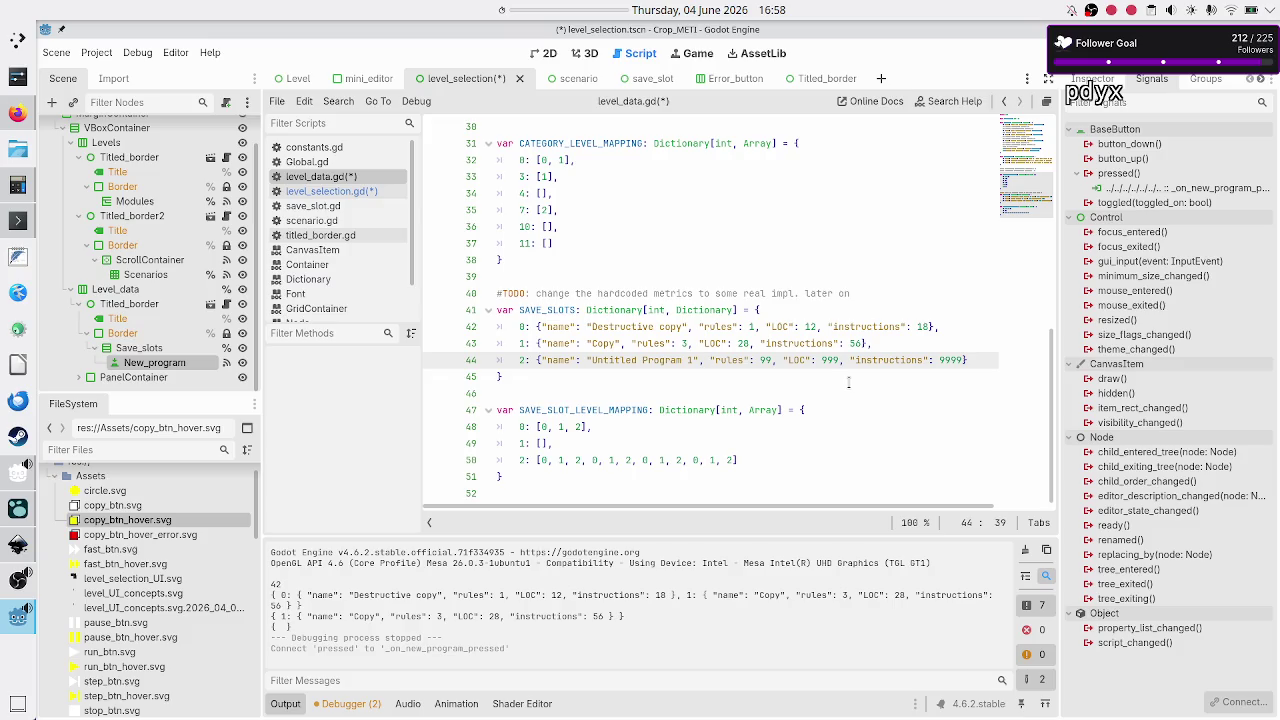
{"action": "key", "text": "Up"}
{"action": "key", "text": "Up"}
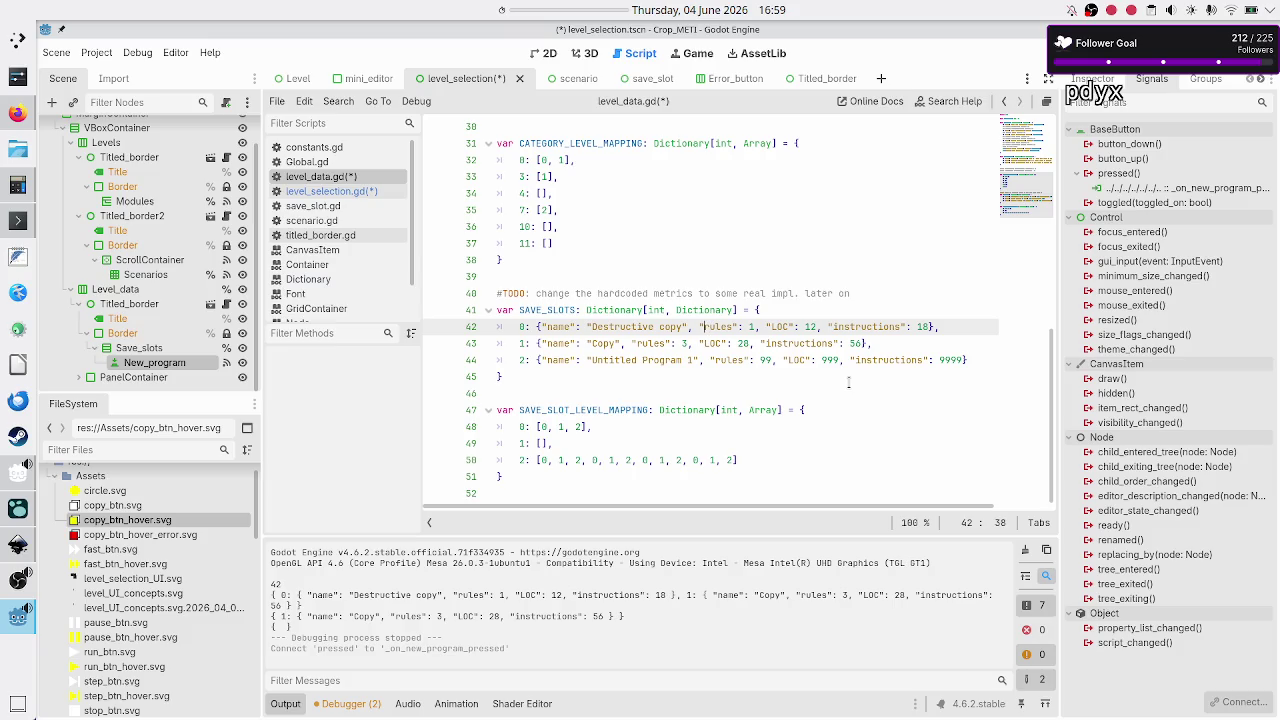
- Start a new key after "instructions": 18 in the Destructive copy entry on line 42
{"action": "key", "text": "Right"}
{"action": "key", "text": "Right"}
{"action": "key", "text": "Right"}
{"action": "key", "text": "Right"}
{"action": "key", "text": "shift+Right"}
{"action": "key", "text": "shift+Right"}
{"action": "key", "text": "shift+Right"}
{"action": "key", "text": "Left"}
{"action": "key", "text": "shift+Right"}
{"action": "key", "text": "shift+Right"}
{"action": "key", "text": "shift+Right"}
{"action": "key", "text": "Right"}
{"action": "key", "text": "shift+Left"}
{"action": "key", "text": "shift+Left"}
{"action": "key", "text": "shift+Left"}
{"action": "key", "text": "shift+Left"}
{"action": "key", "text": "shift+Left"}
{"action": "key", "text": "shift+Left"}
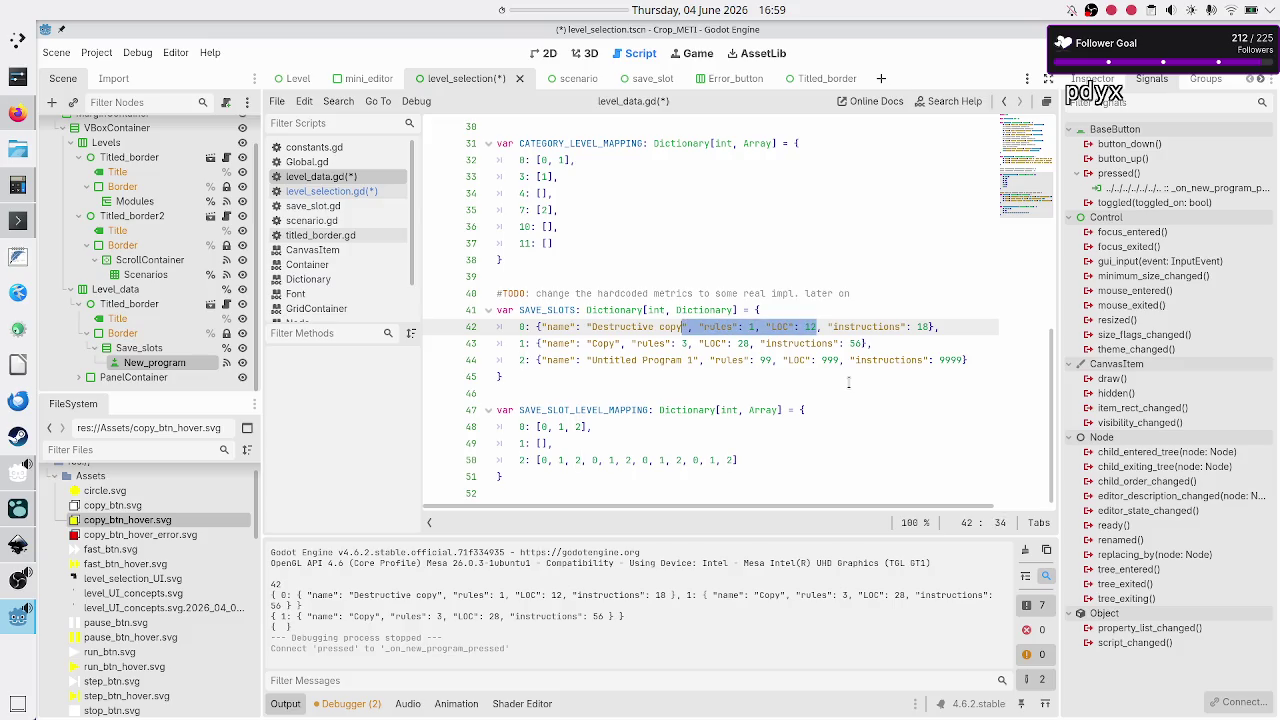
{"action": "key", "text": "Right"}
{"action": "key", "text": "Right"}
{"action": "key", "text": "Right"}
{"action": "key", "text": "Right"}
{"action": "key", "text": "Right"}
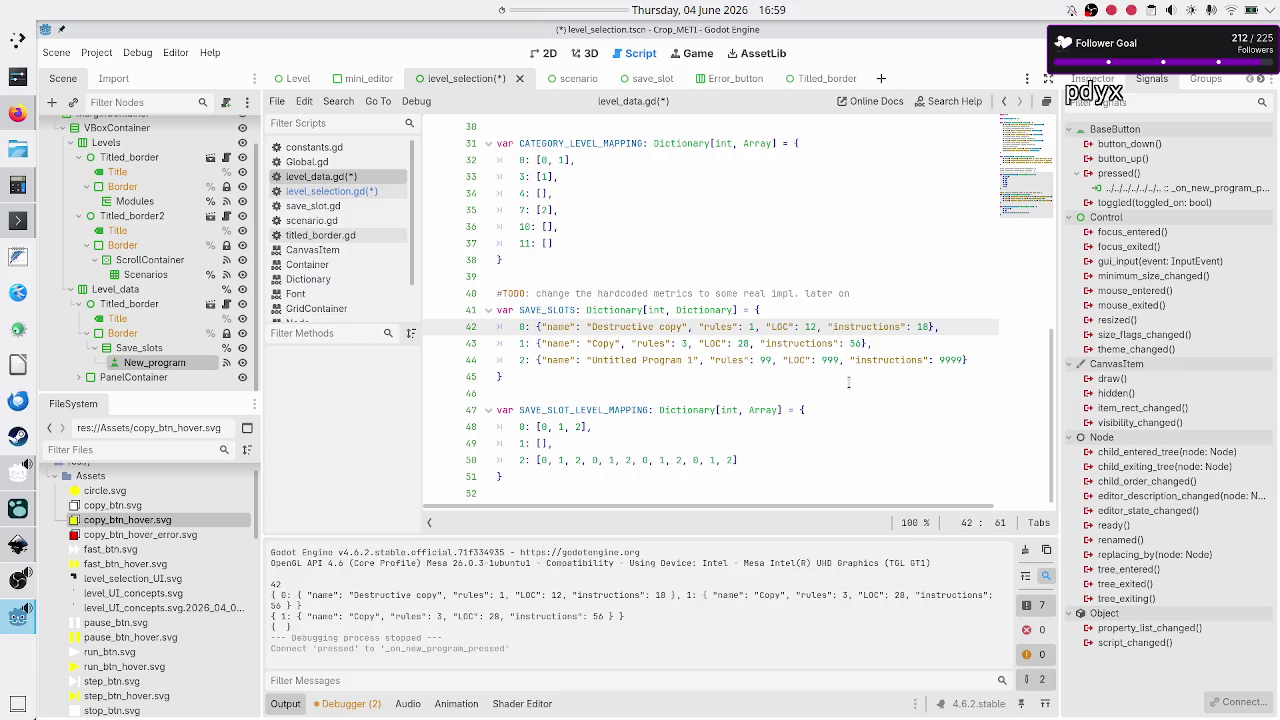
{"action": "key", "text": "Right"}
{"action": "key", "text": "Right"}
{"action": "key", "text": "Right"}
{"action": "key", "text": "Left"}
{"action": "type", "text": ", "}
{"action": "type", "text": "\""}
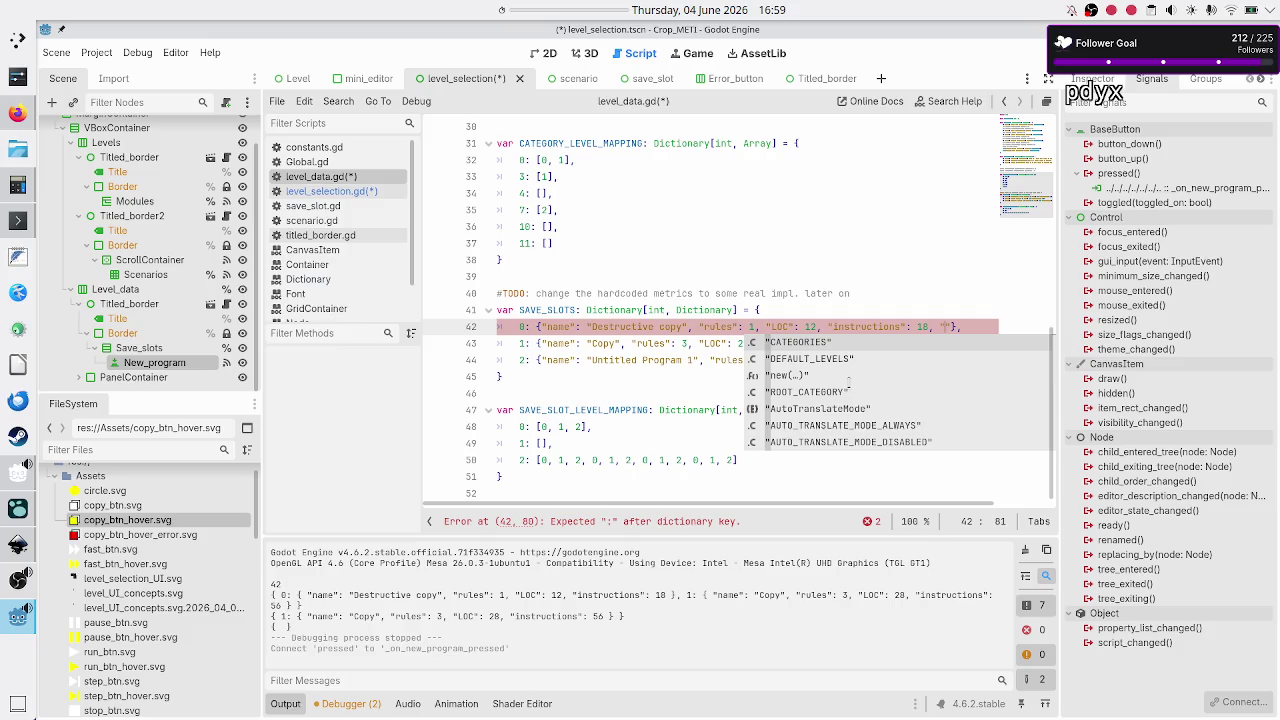
- Complete the new key as "solved": false in entry 0 and select the pair
{"action": "type", "text": "is_solve"}
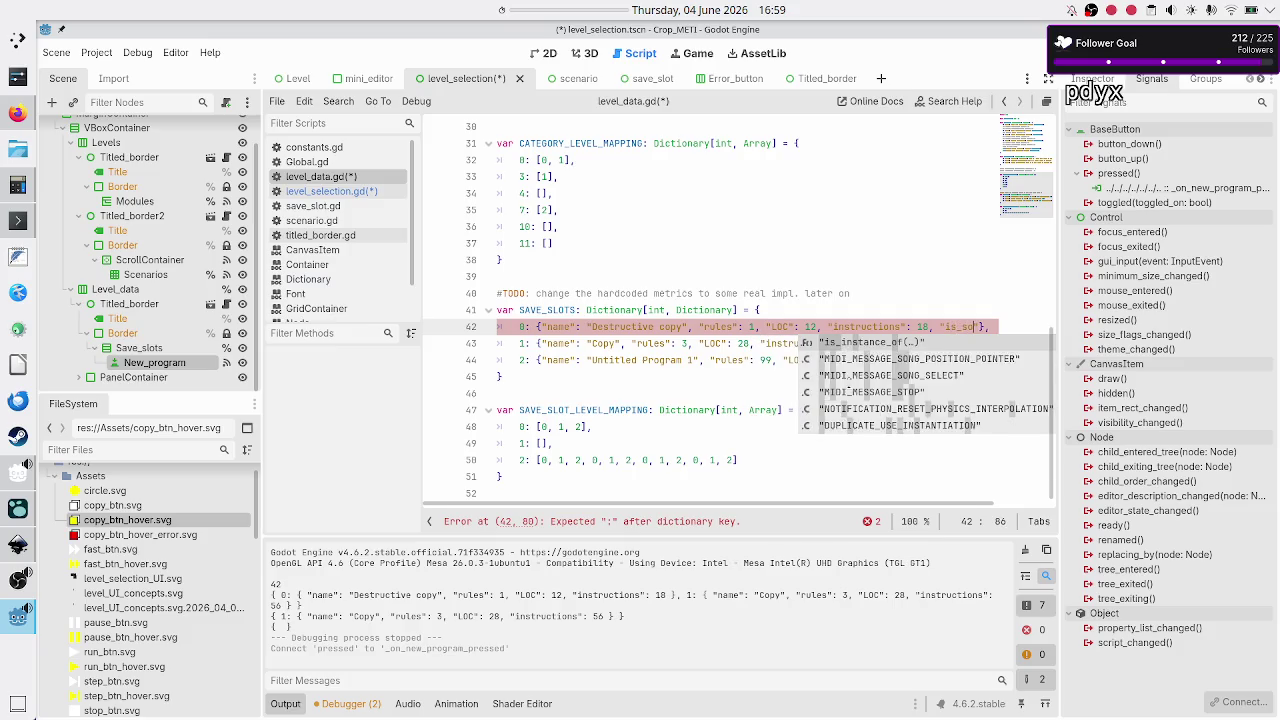
{"action": "key", "text": "BackSpace"}
{"action": "key", "text": "BackSpace"}
{"action": "key", "text": "BackSpace"}
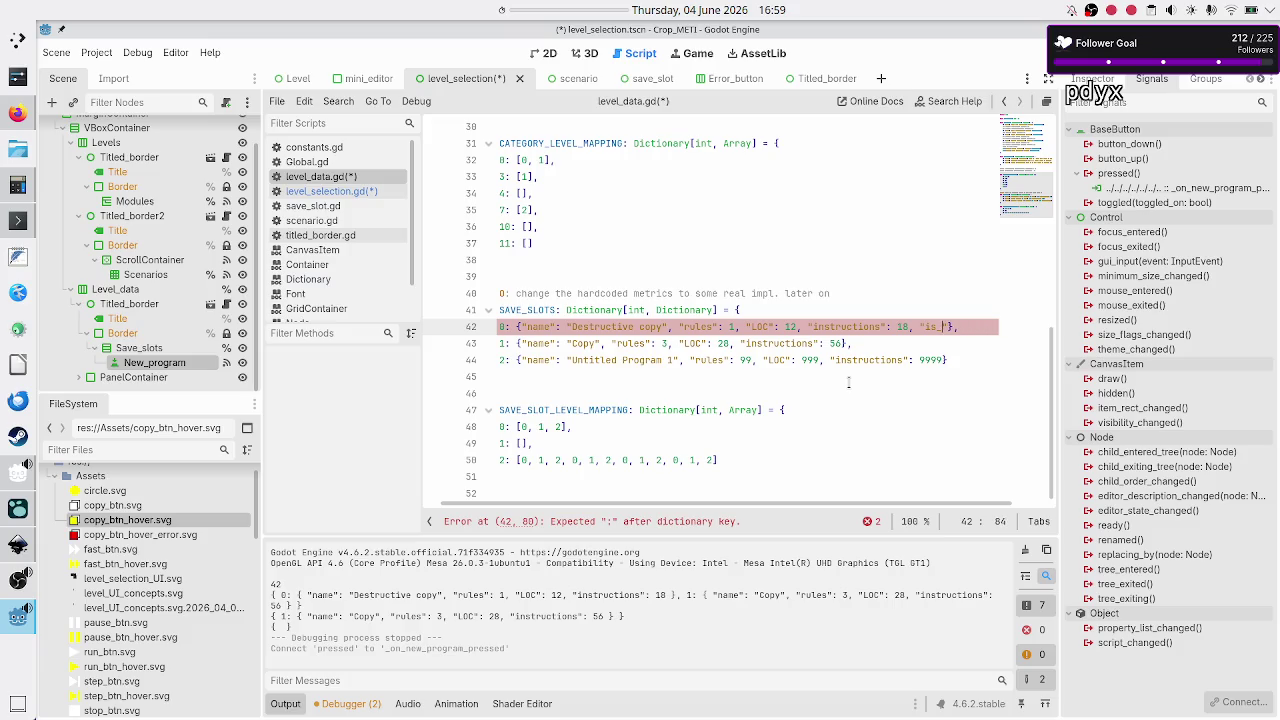
{"action": "key", "text": "BackSpace"}
{"action": "type", "text": "solved\""}
{"action": "type", "text": ":"}
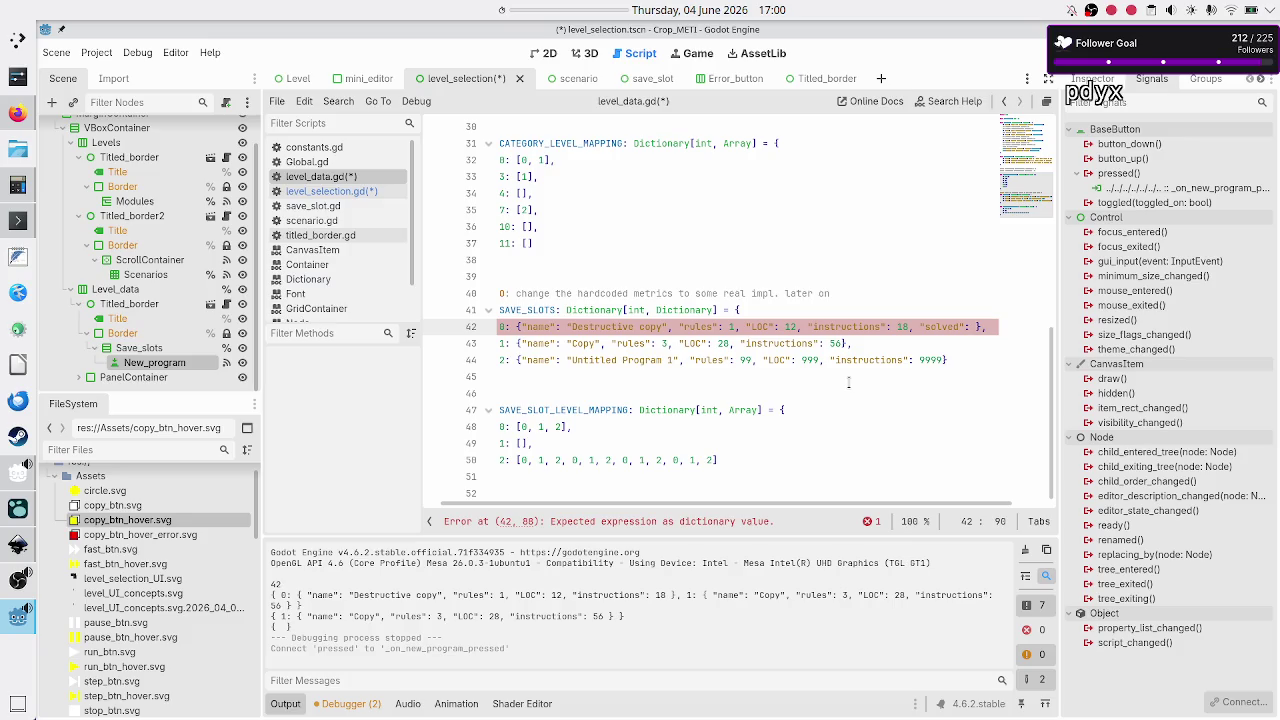
{"action": "type", "text": "false"}
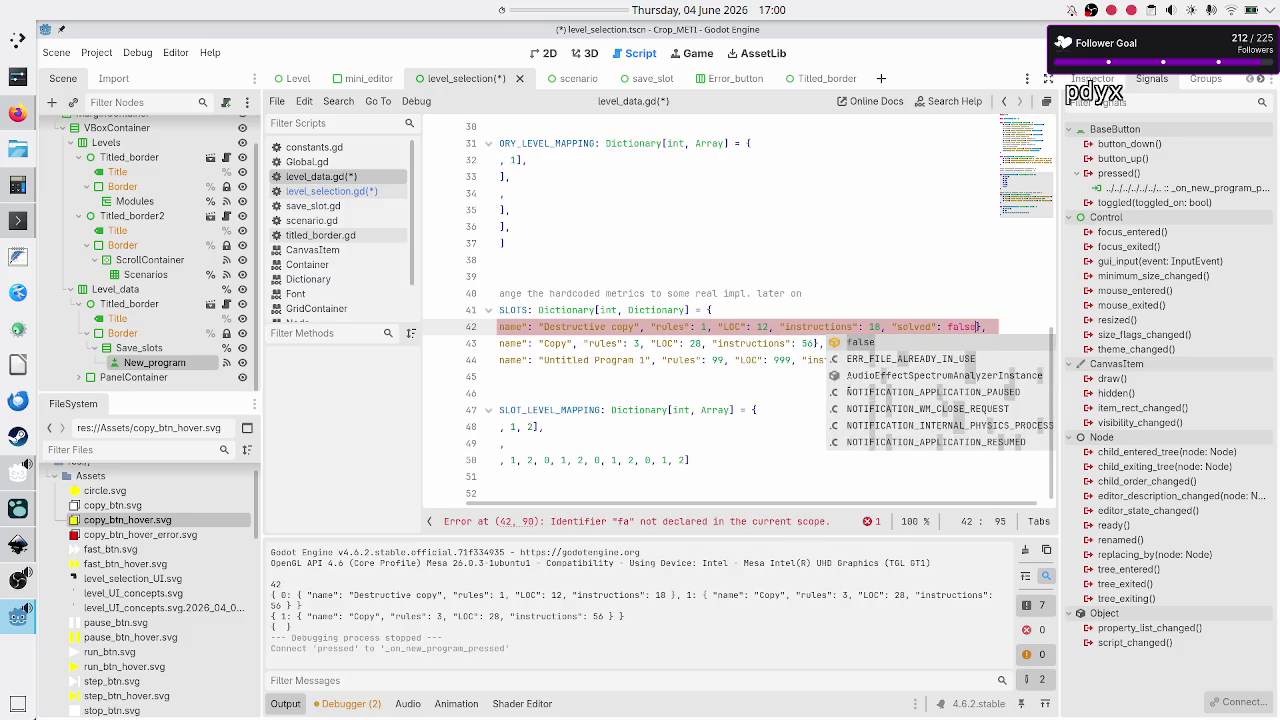
{"action": "key", "text": "Down"}
{"action": "key", "text": "Up"}
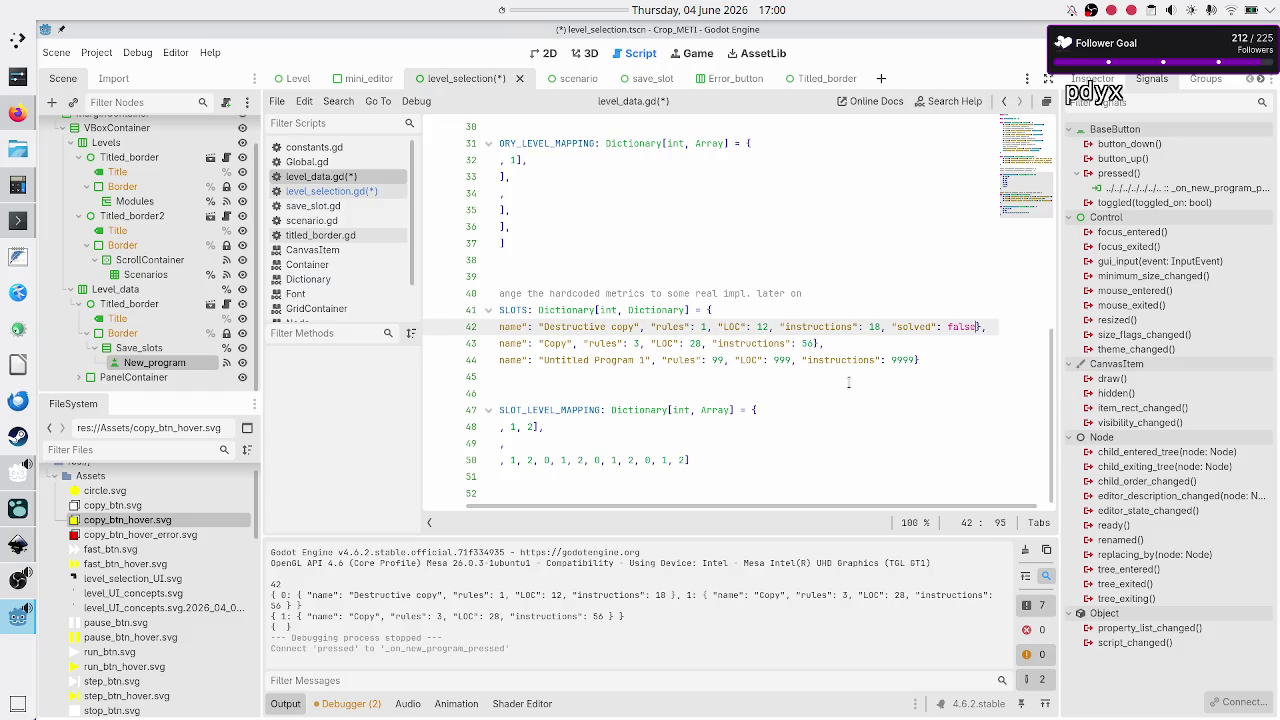
{"action": "key", "text": "shift+Left"}
{"action": "key", "text": "shift+Left"}
{"action": "key", "text": "shift+Left"}
{"action": "key", "text": "shift+Left"}
{"action": "key", "text": "shift+Left"}
{"action": "key", "text": "shift+Left"}
{"action": "key", "text": "ctrl+c"}
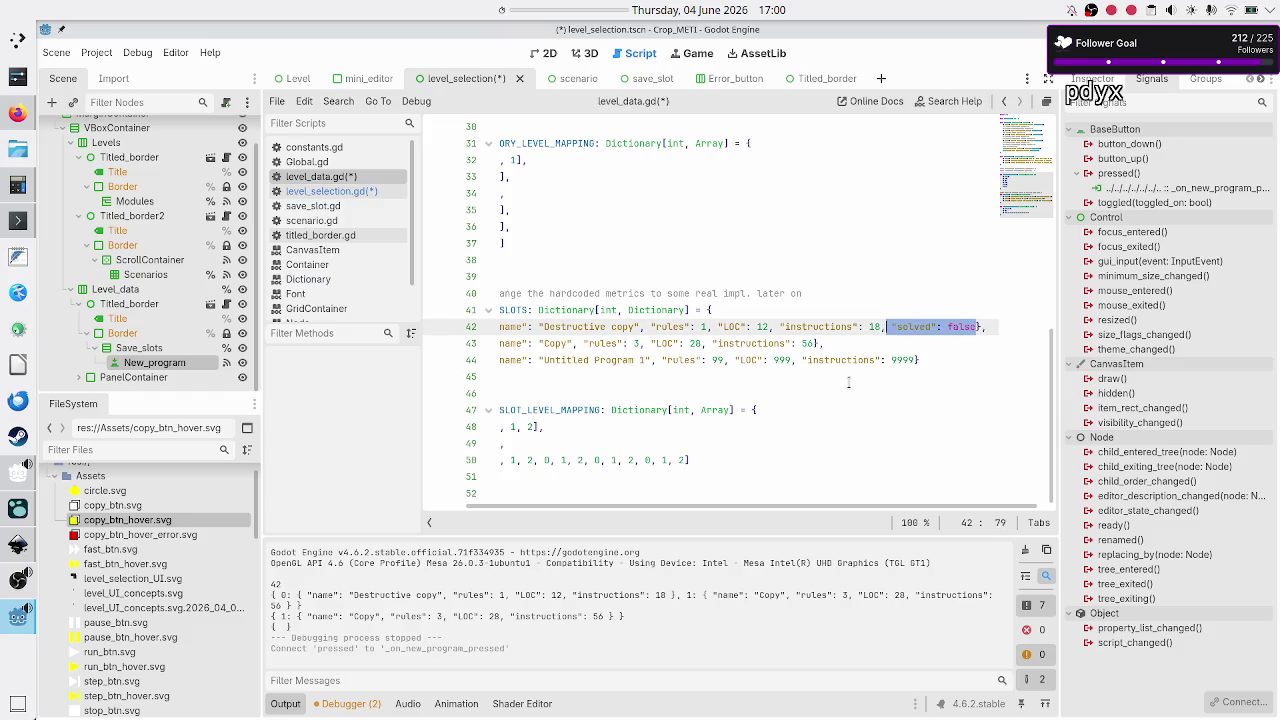
- Paste the solved flag into the Copy entry and set it to true
{"action": "key", "text": "Down"}
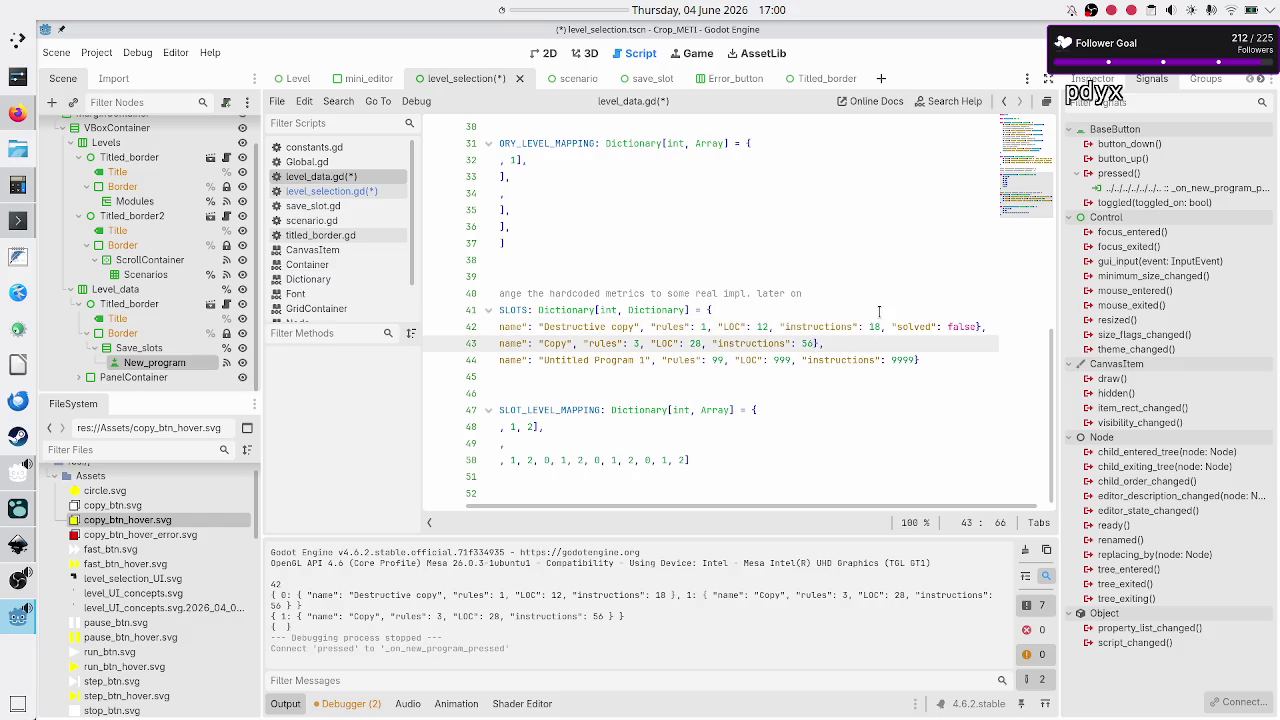
{"action": "type", "text": ","}
{"action": "key", "text": "ctrl+v"}
{"action": "key", "text": "Left"}
{"action": "key", "text": "Left"}
{"action": "key", "text": "Left"}
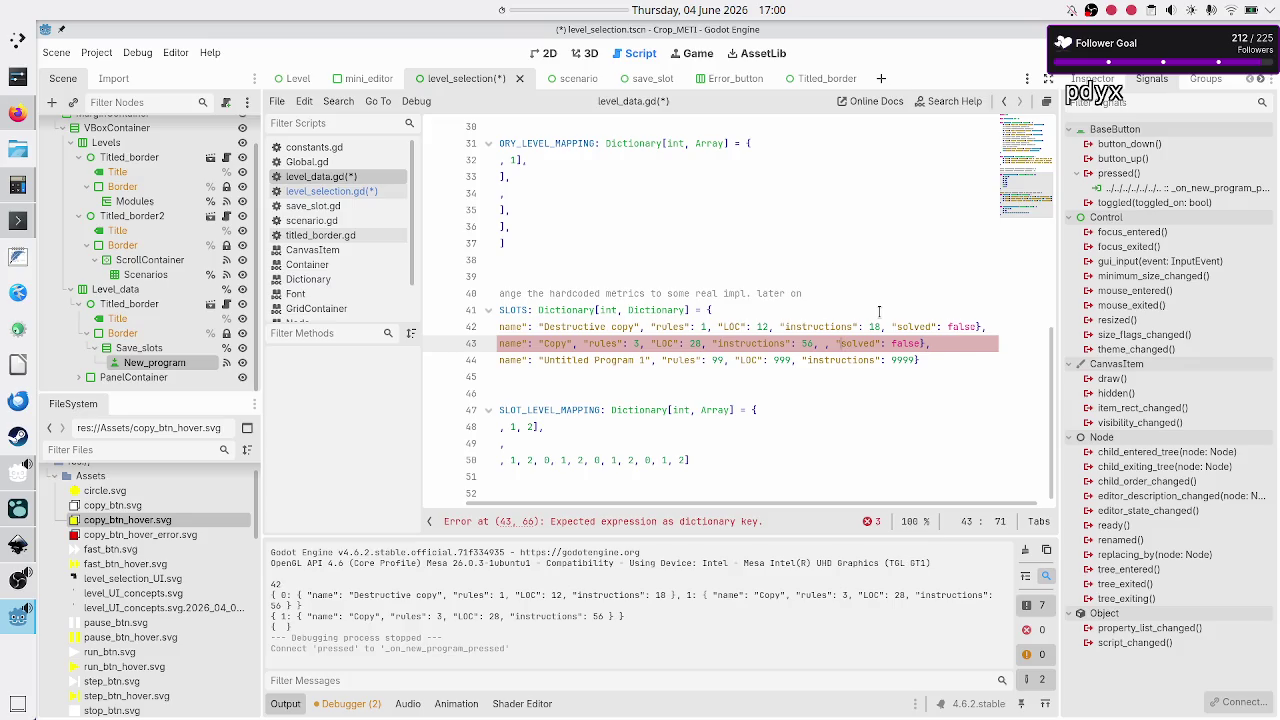
{"action": "key", "text": "BackSpace"}
{"action": "key", "text": "BackSpace"}
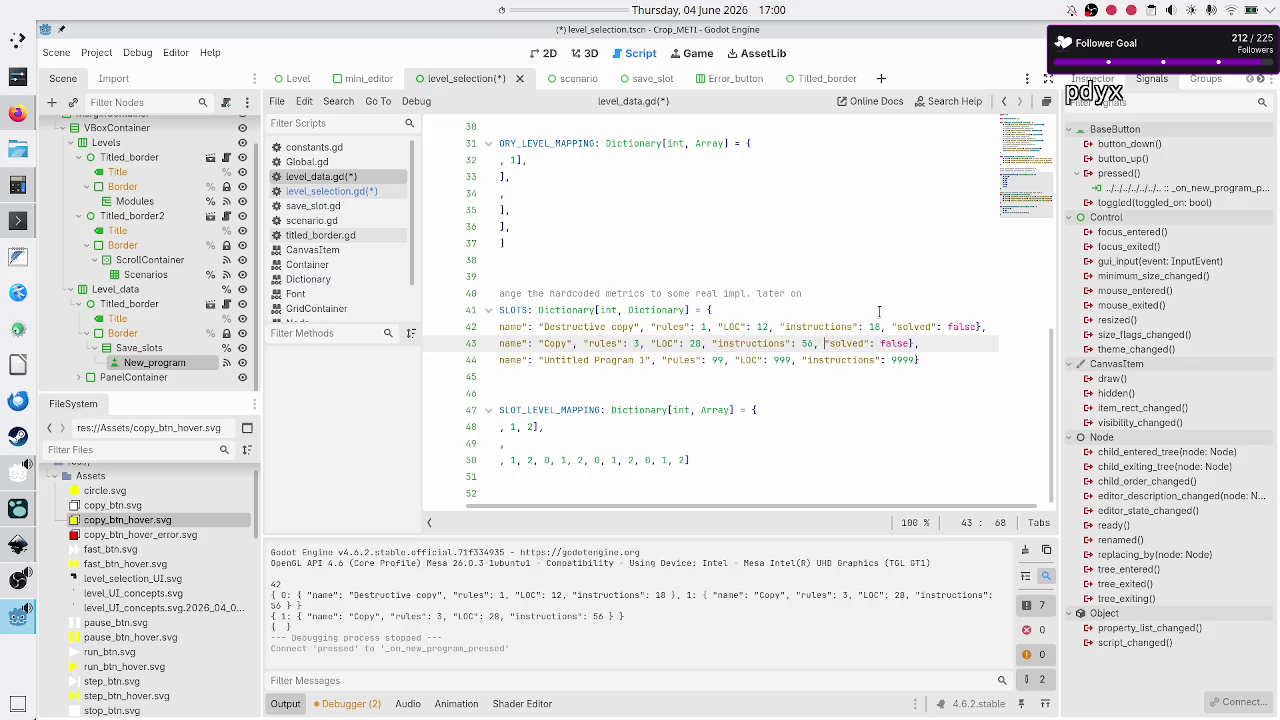
{"action": "key", "text": "Right"}
{"action": "key", "text": "Right"}
{"action": "key", "text": "Right"}
{"action": "key", "text": "BackSpace"}
{"action": "key", "text": "BackSpace"}
{"action": "key", "text": "BackSpace"}
{"action": "type", "text": "true"}
- Append ', "solved": false' to the Untitled Program 1 entry
{"action": "key", "text": "Down"}
{"action": "type", "text": ", \"solved\": false"}
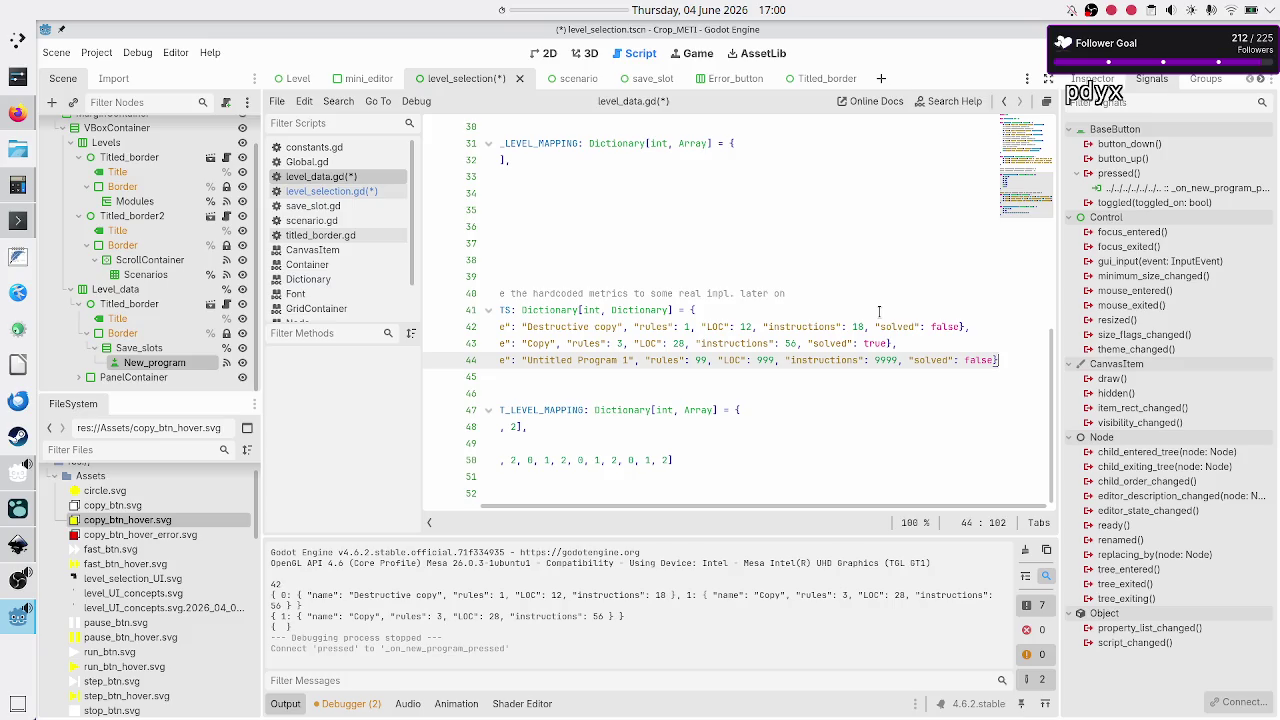
{"action": "key", "text": "Down"}
{"action": "key", "text": "Home"}
- Move entry 0's rules, LOC and instructions metrics onto a second line
{"action": "key", "text": "Up"}
{"action": "key", "text": "Up"}
{"action": "key", "text": "End"}
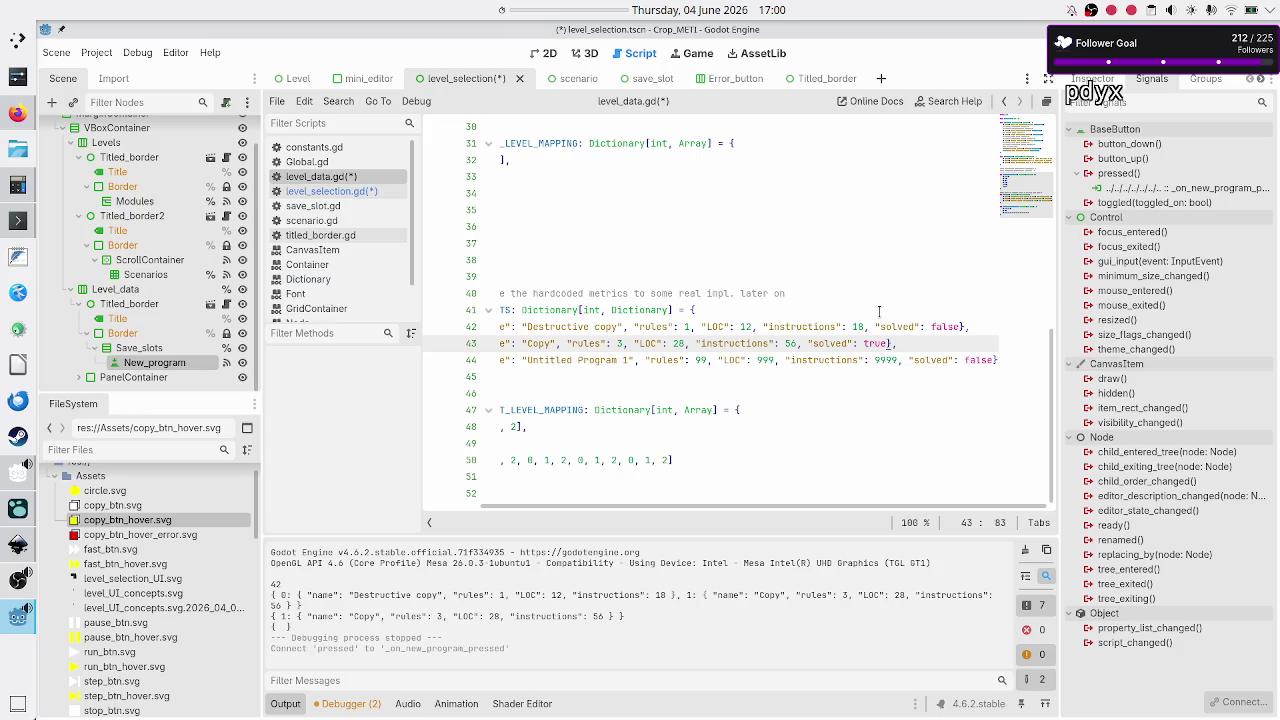
{"action": "key", "text": "Up"}
{"action": "key", "text": "Home"}
{"action": "key", "text": "Right"}
{"action": "key", "text": "Right"}
{"action": "key", "text": "Right"}
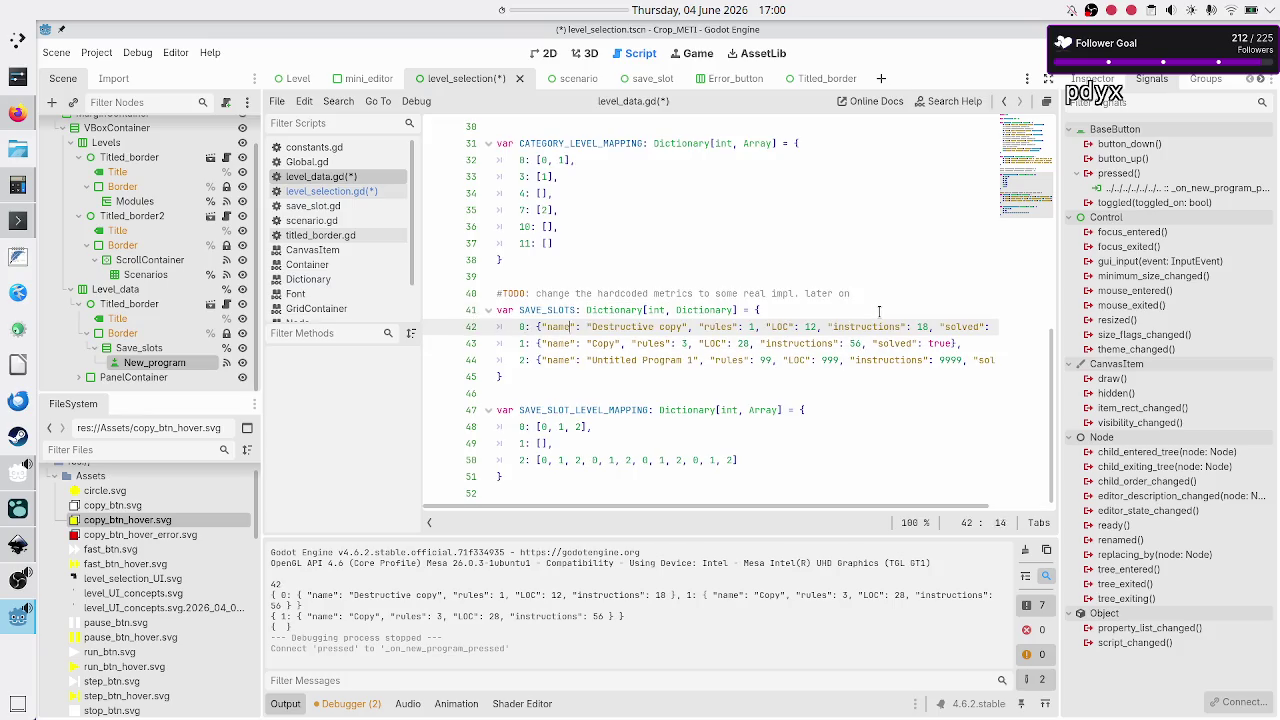
{"action": "key", "text": "Right"}
{"action": "key", "text": "Right"}
{"action": "key", "text": "Right"}
{"action": "key", "text": "Return"}
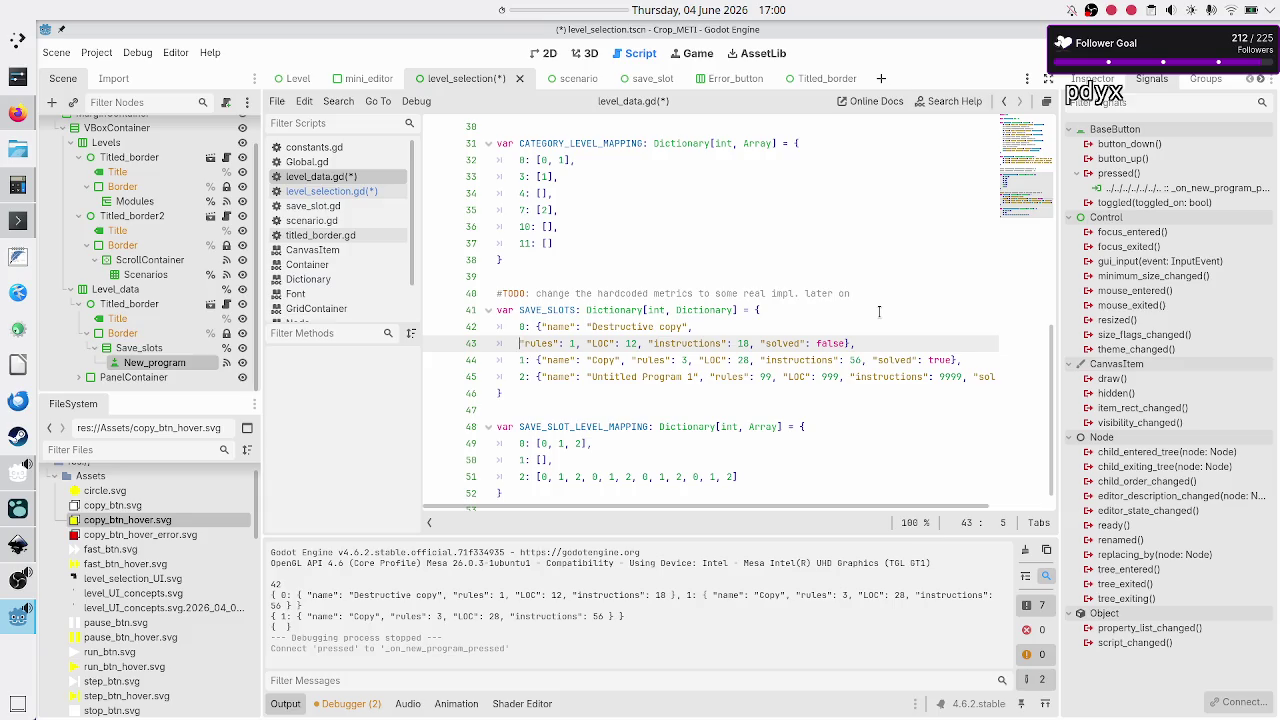
- Split entry 0 so its name, values, solved flag and closing brace sit on separate lines
{"action": "key", "text": "Up"}
{"action": "key", "text": "Right"}
{"action": "key", "text": "Right"}
{"action": "key", "text": "Right"}
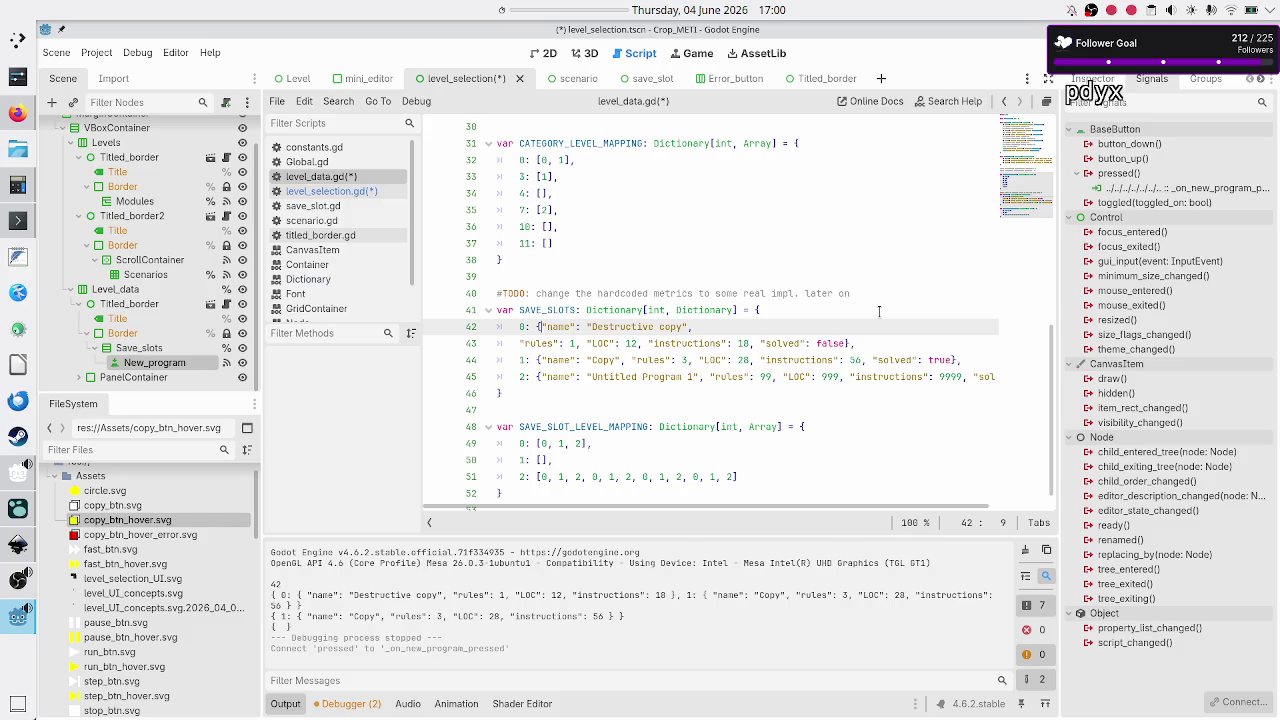
{"action": "key", "text": "Return"}
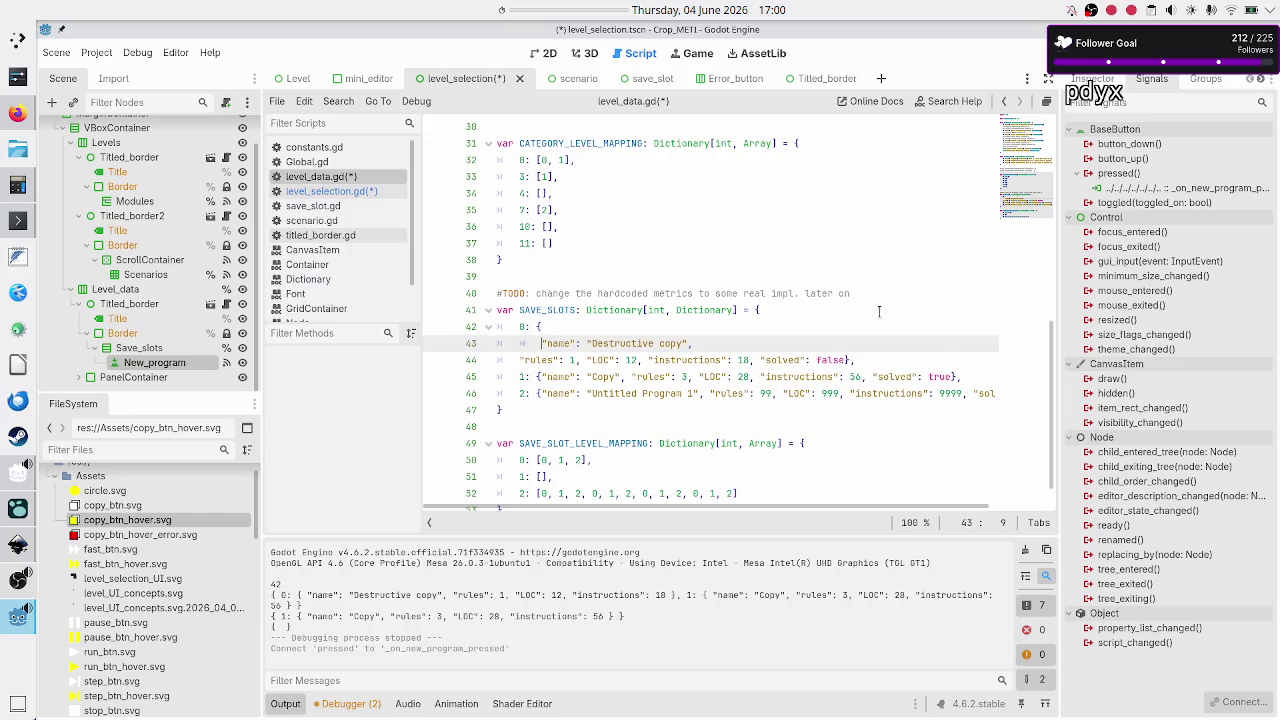
{"action": "key", "text": "Down"}
{"action": "key", "text": "Left"}
{"action": "key", "text": "Left"}
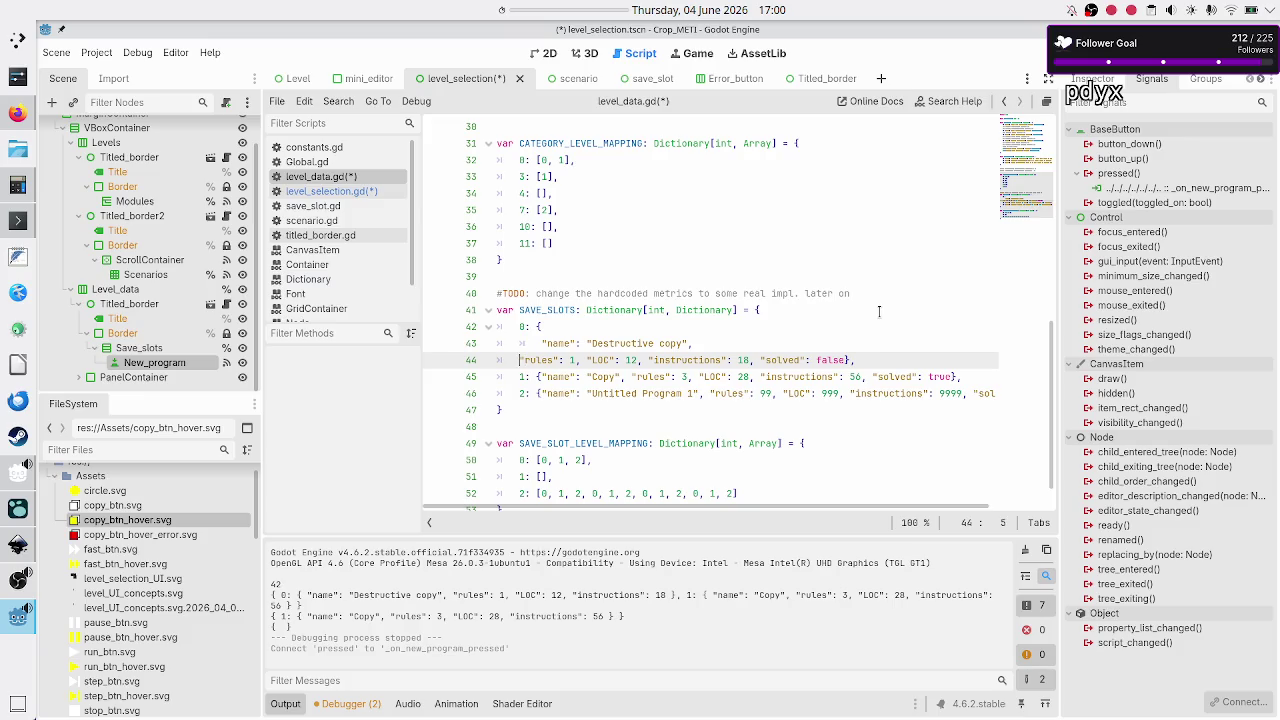
{"action": "key", "text": "Tab"}
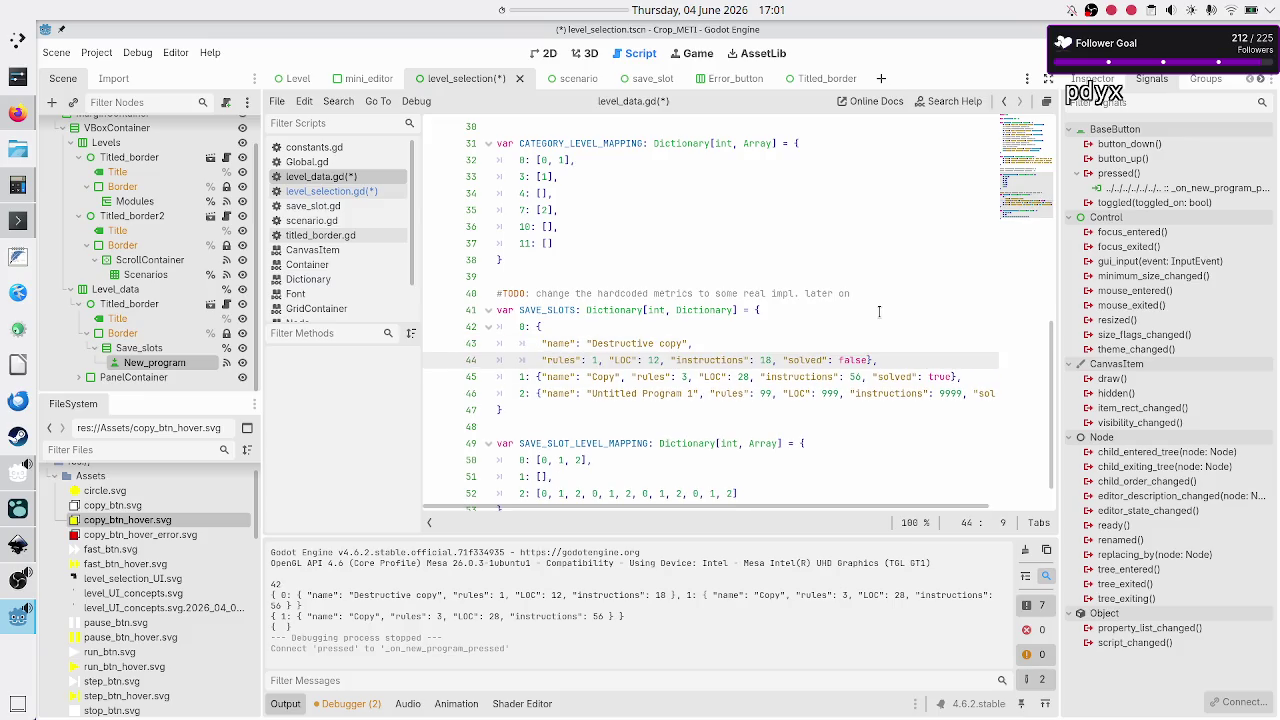
{"action": "key", "text": "Down"}
{"action": "key", "text": "Up"}
{"action": "key", "text": "BackSpace"}
{"action": "key", "text": "BackSpace"}
{"action": "type", "text": ",CATEGORIES"}
{"action": "key", "text": "ctrl+BackSpace"}
{"action": "key", "text": "Return"}
{"action": "key", "text": "Right"}
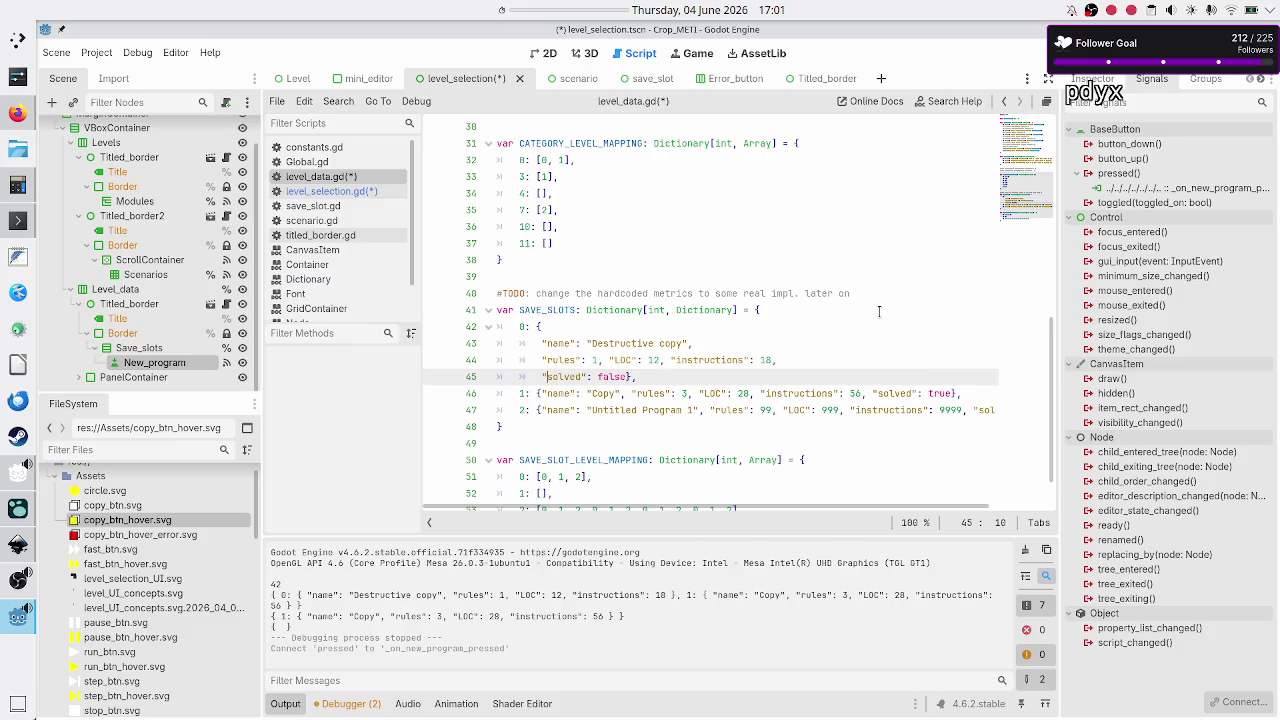
{"action": "key", "text": "Right"}
{"action": "key", "text": "Right"}
{"action": "key", "text": "Right"}
{"action": "key", "text": "Return"}
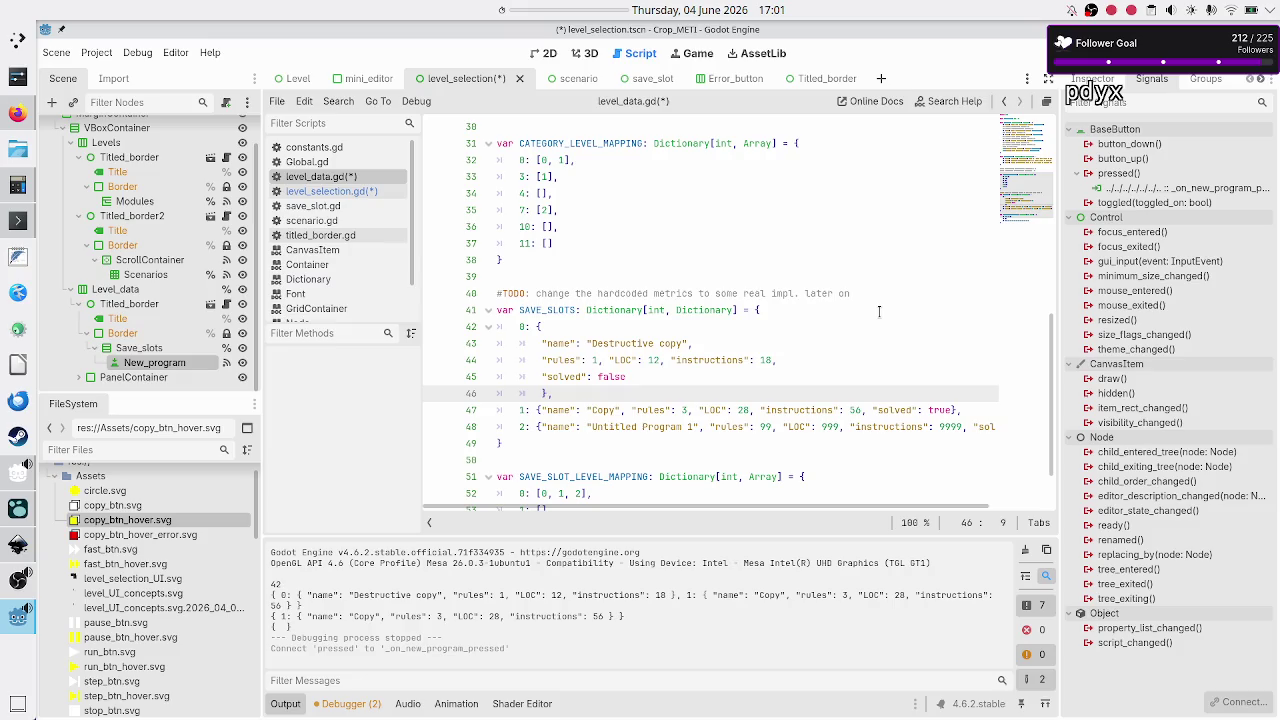
- Wrap entry 0's rules, LOC and instructions in a "metrics": { } dictionary with a trailing comma
{"action": "key", "text": "Up"}
{"action": "key", "text": "Up"}
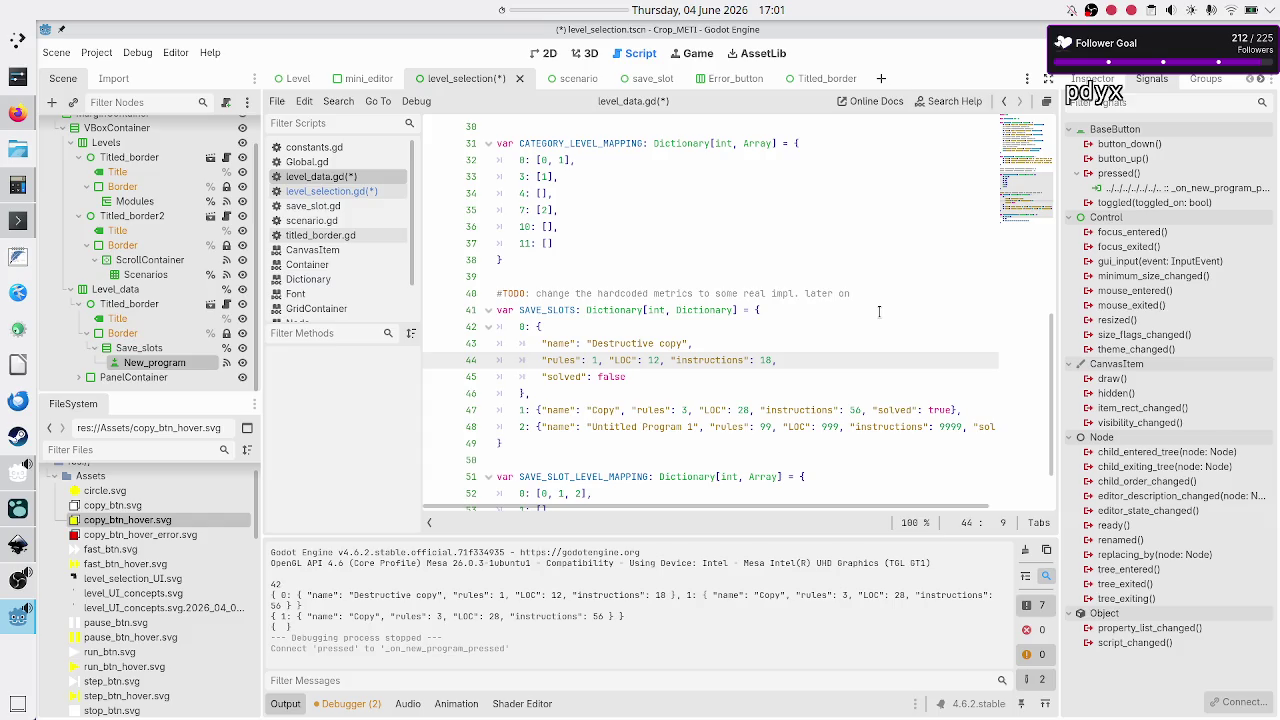
{"action": "type", "text": "\""}
{"action": "key", "text": "BackSpace"}
{"action": "key", "text": "Left"}
{"action": "type", "text": "\"\""}
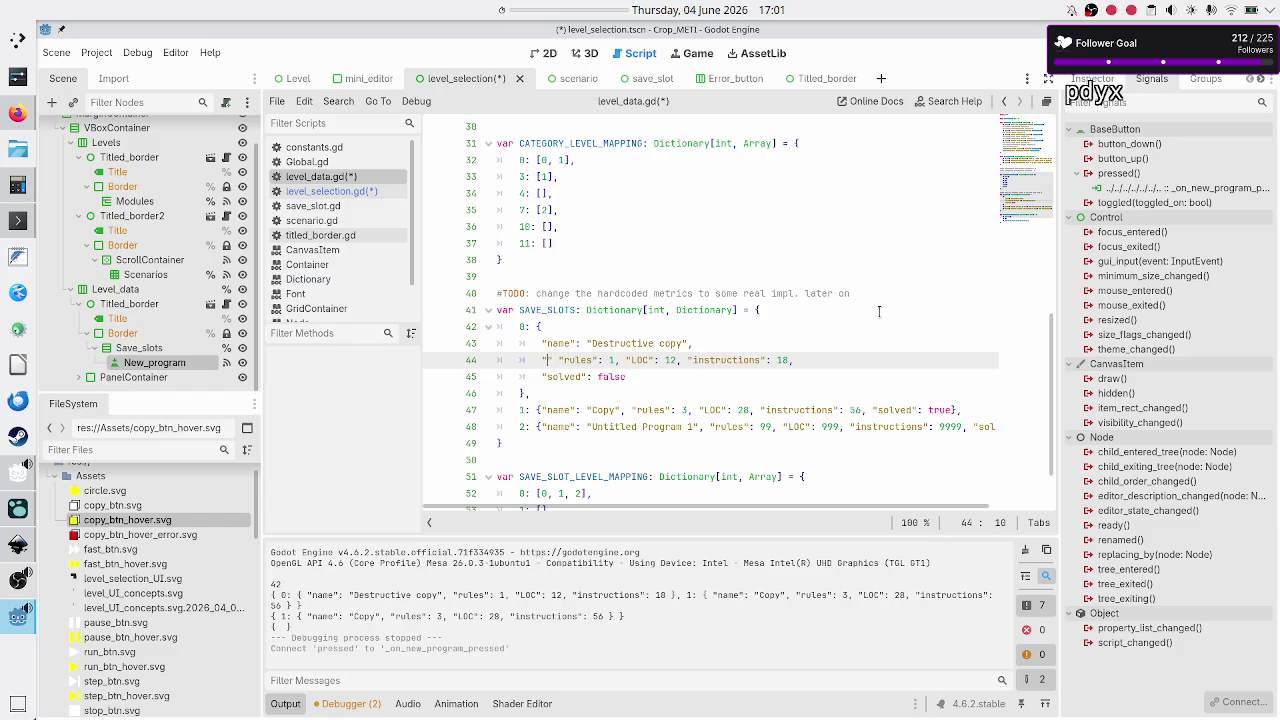
{"action": "type", "text": "metrics\""}
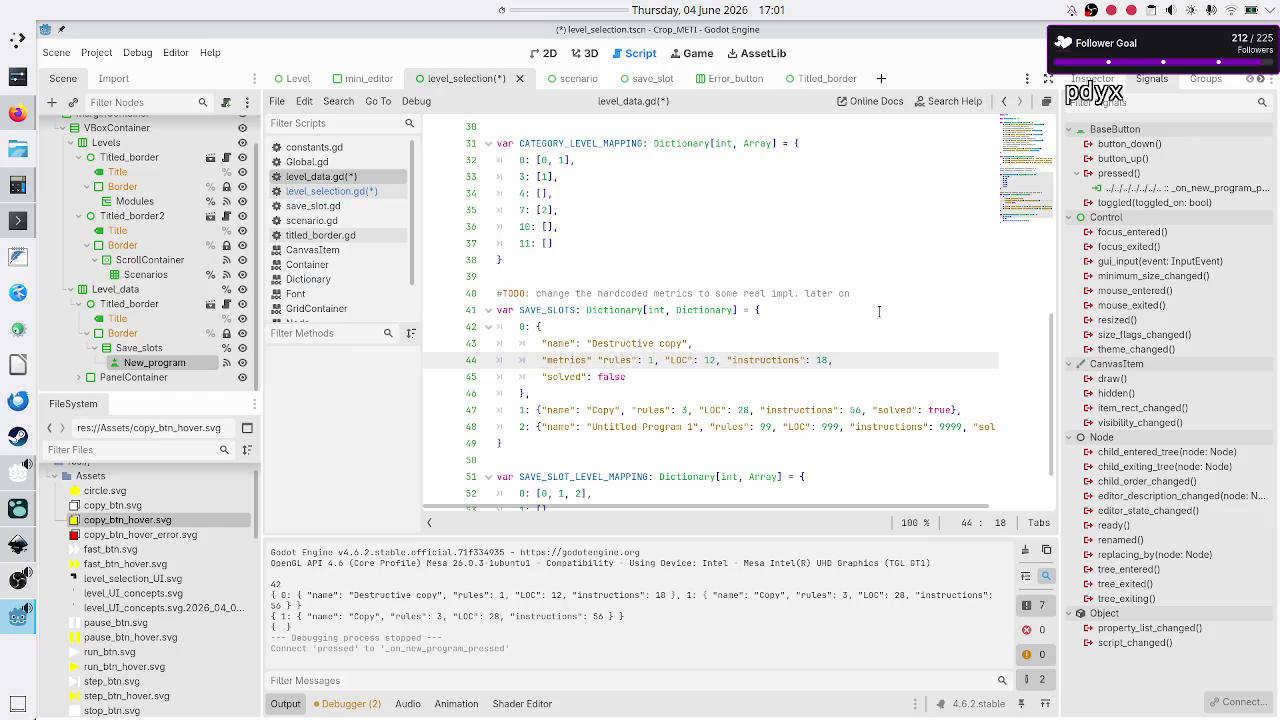
{"action": "type", "text": ":"}
{"action": "type", "text": "{"}
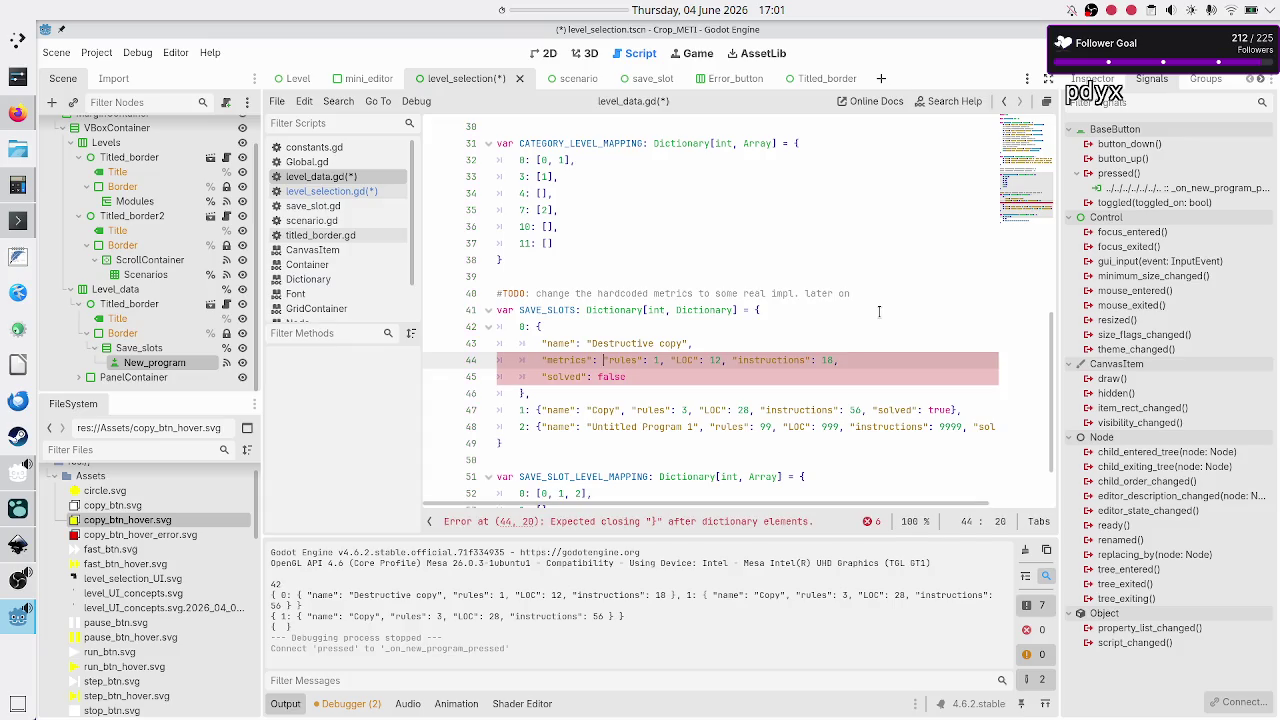
{"action": "key", "text": "Up"}
{"action": "key", "text": "Down"}
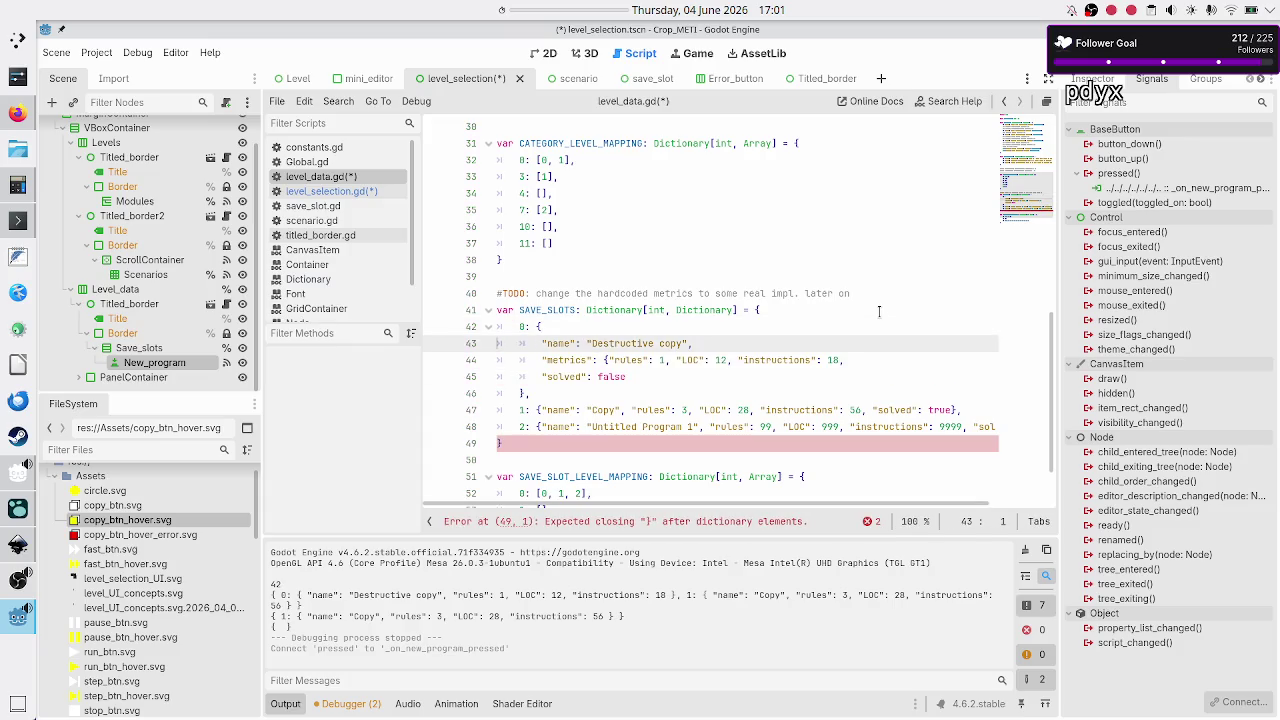
{"action": "key", "text": "End"}
{"action": "type", "text": "}"}
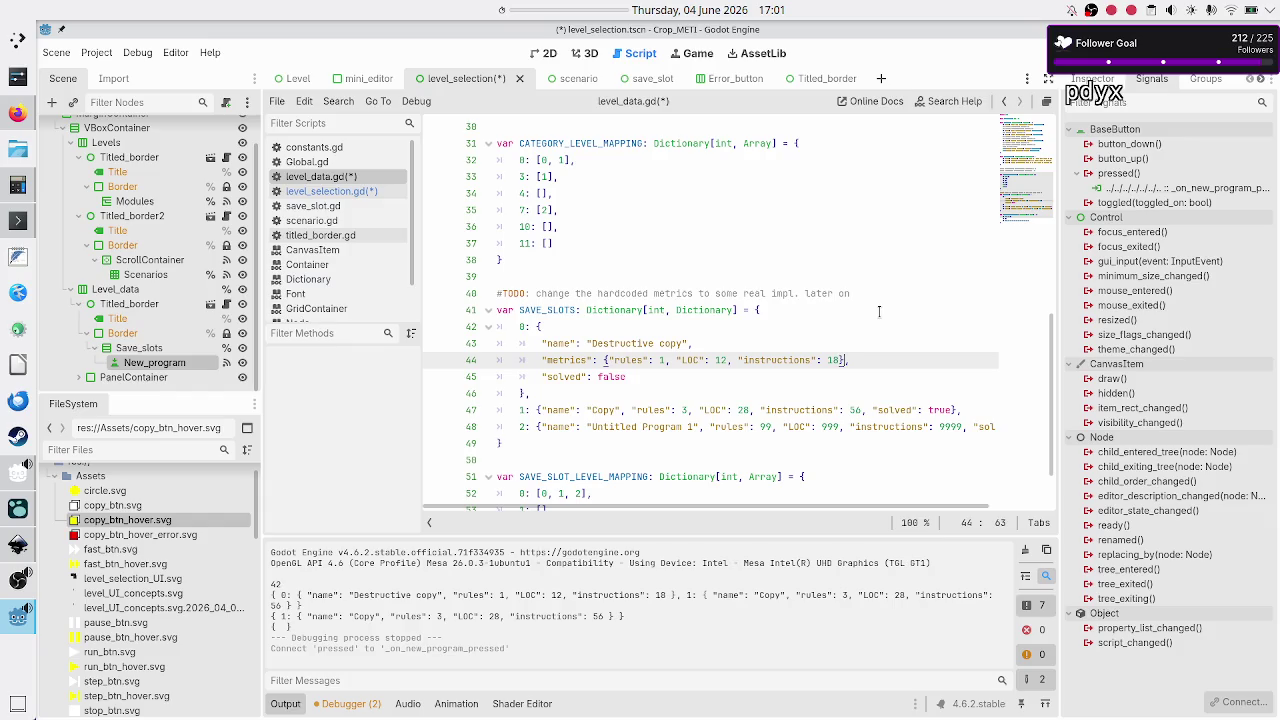
{"action": "type", "text": ","}
{"action": "key", "text": "Down"}
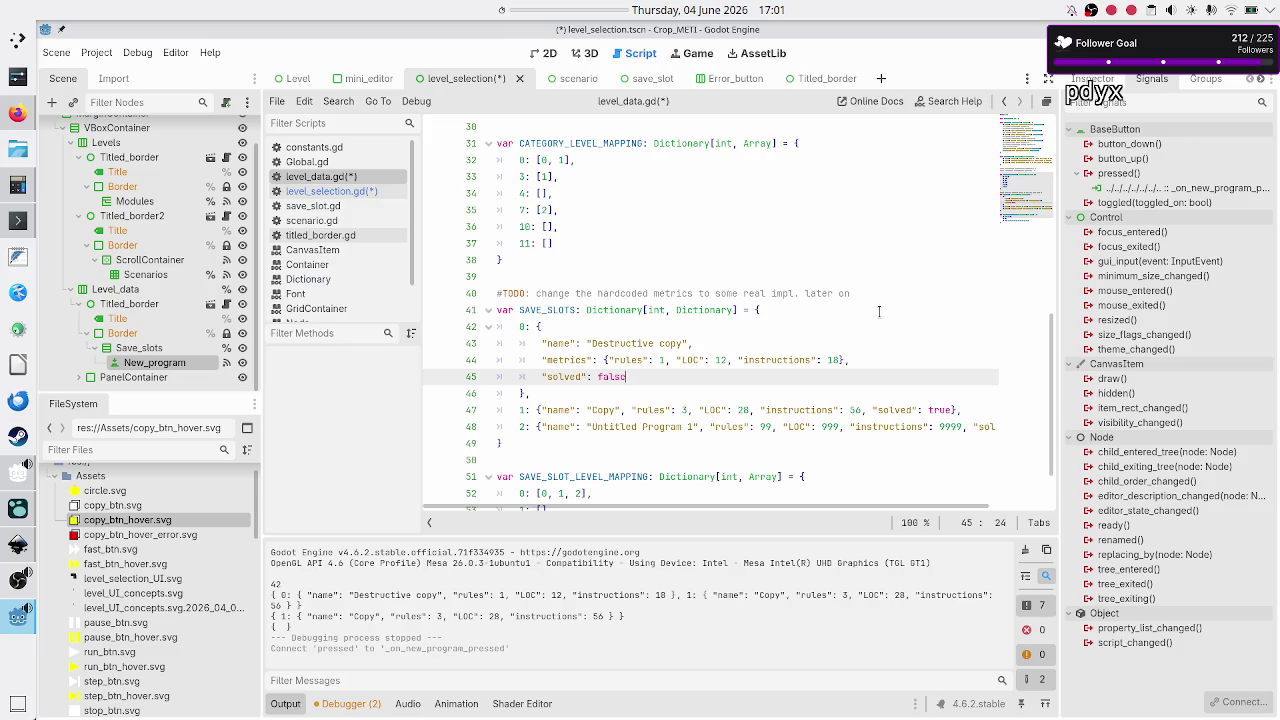
{"action": "key", "text": "Up"}
{"action": "key", "text": "Up"}
{"action": "key", "text": "Down"}
{"action": "key", "text": "Down"}
{"action": "key", "text": "Up"}
{"action": "key", "text": "Down"}
{"action": "key", "text": "Down"}
{"action": "key", "text": "Down"}
{"action": "key", "text": "Home"}
{"action": "key", "text": "Right"}
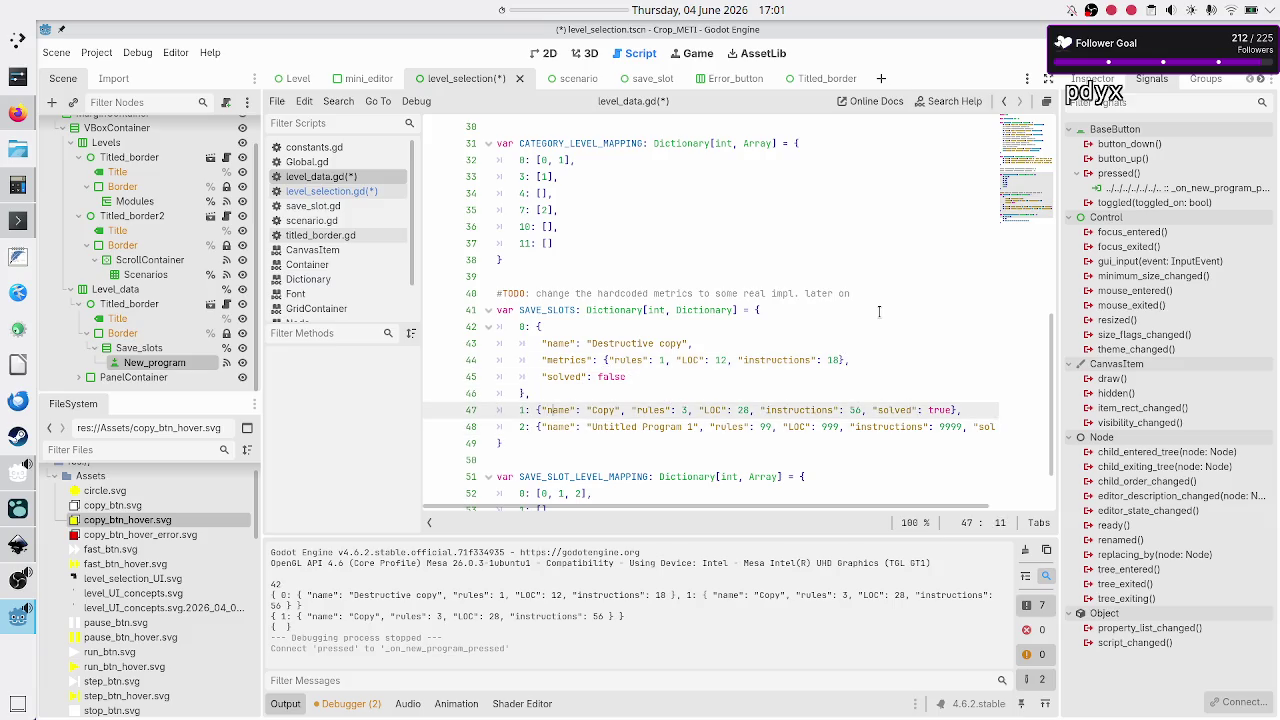
- Split the Copy entry so its name, values, solved flag and closing brace are on separate lines
{"action": "key", "text": "Right"}
{"action": "key", "text": "Return"}
{"action": "key", "text": "Right"}
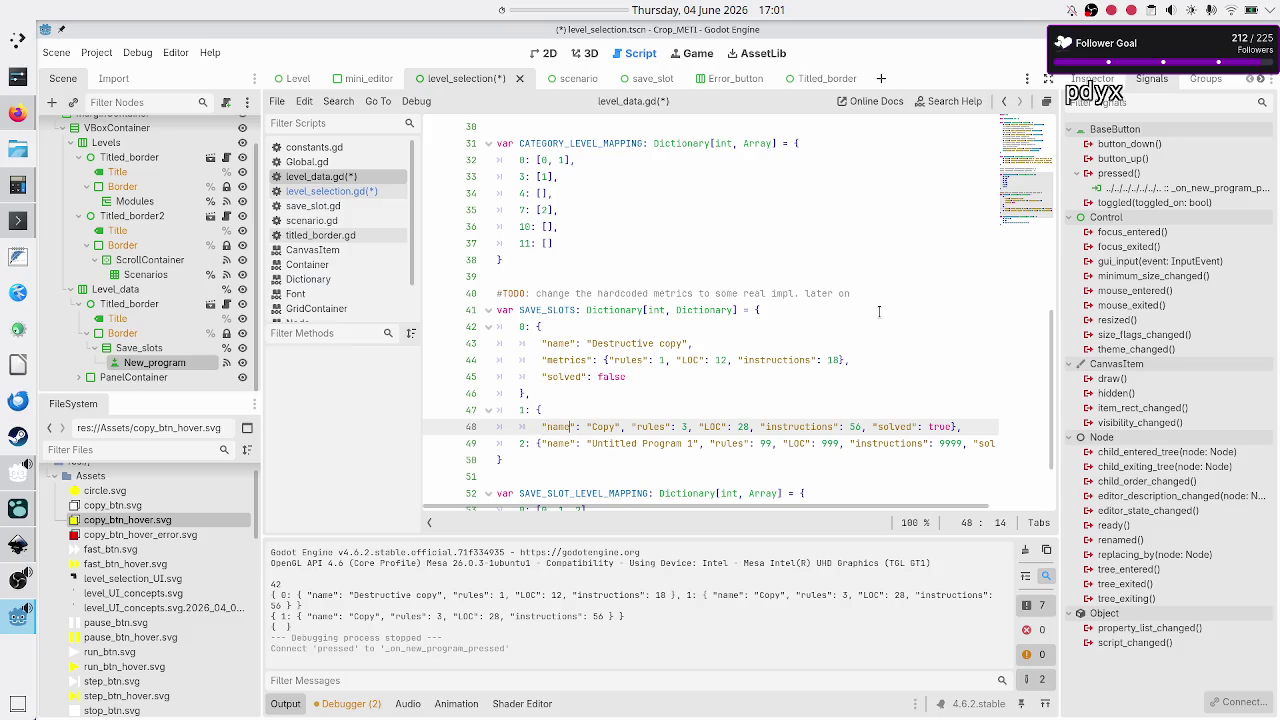
{"action": "key", "text": "Right"}
{"action": "key", "text": "Right"}
{"action": "key", "text": "Right"}
{"action": "key", "text": "Return"}
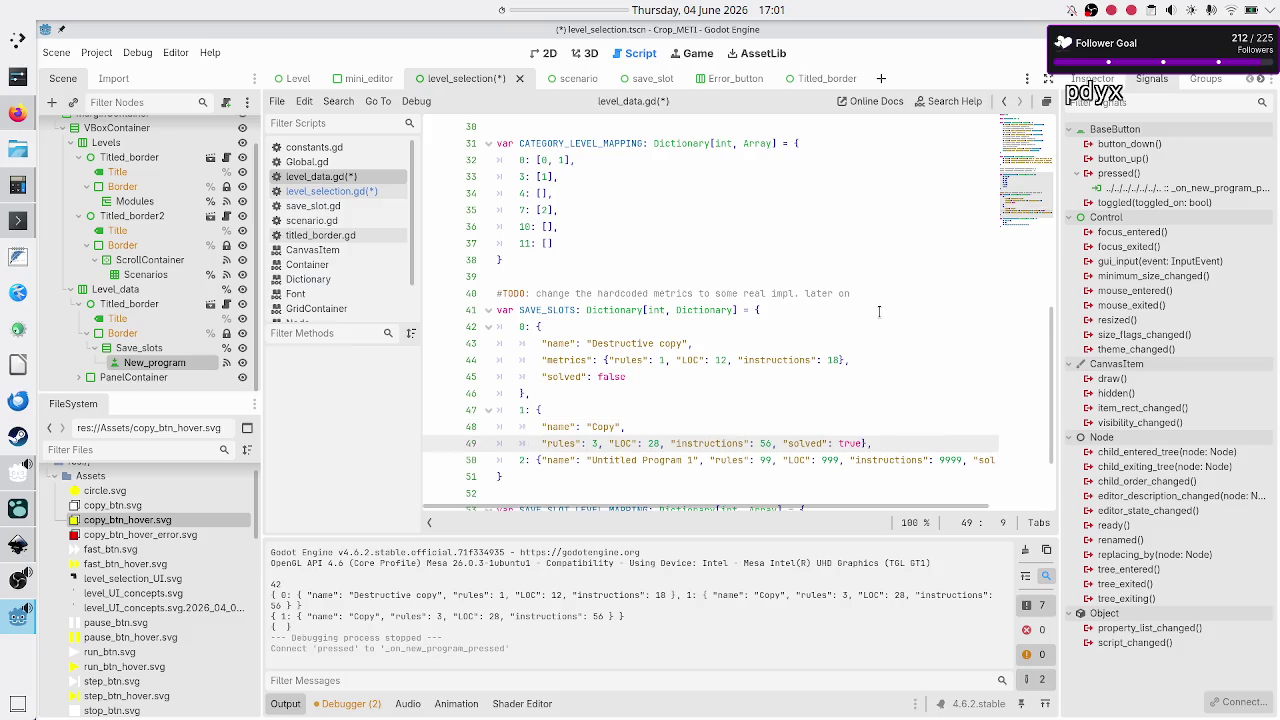
{"action": "key", "text": "Right"}
{"action": "key", "text": "Right"}
{"action": "key", "text": "Right"}
{"action": "key", "text": "Right"}
{"action": "key", "text": "Return"}
{"action": "key", "text": "Right"}
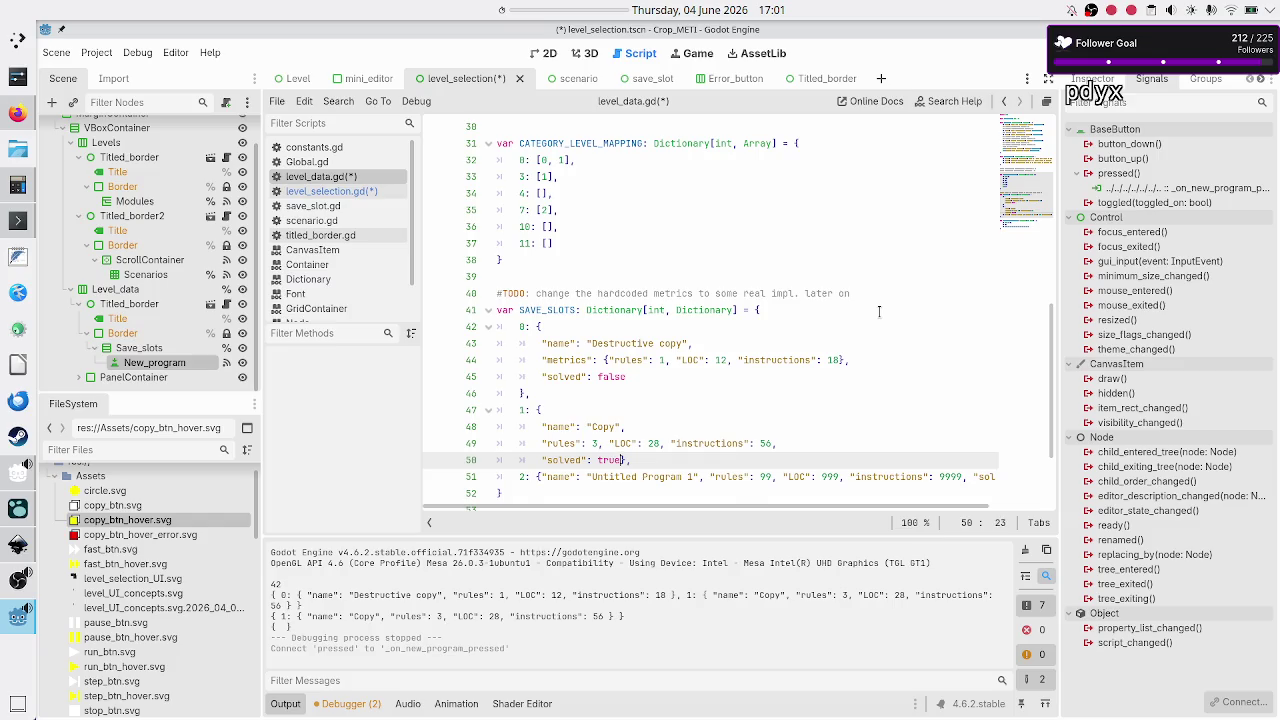
{"action": "key", "text": "Delete"}
{"action": "key", "text": "Return"}
{"action": "type", "text": "},"}
{"action": "key", "text": "Down"}
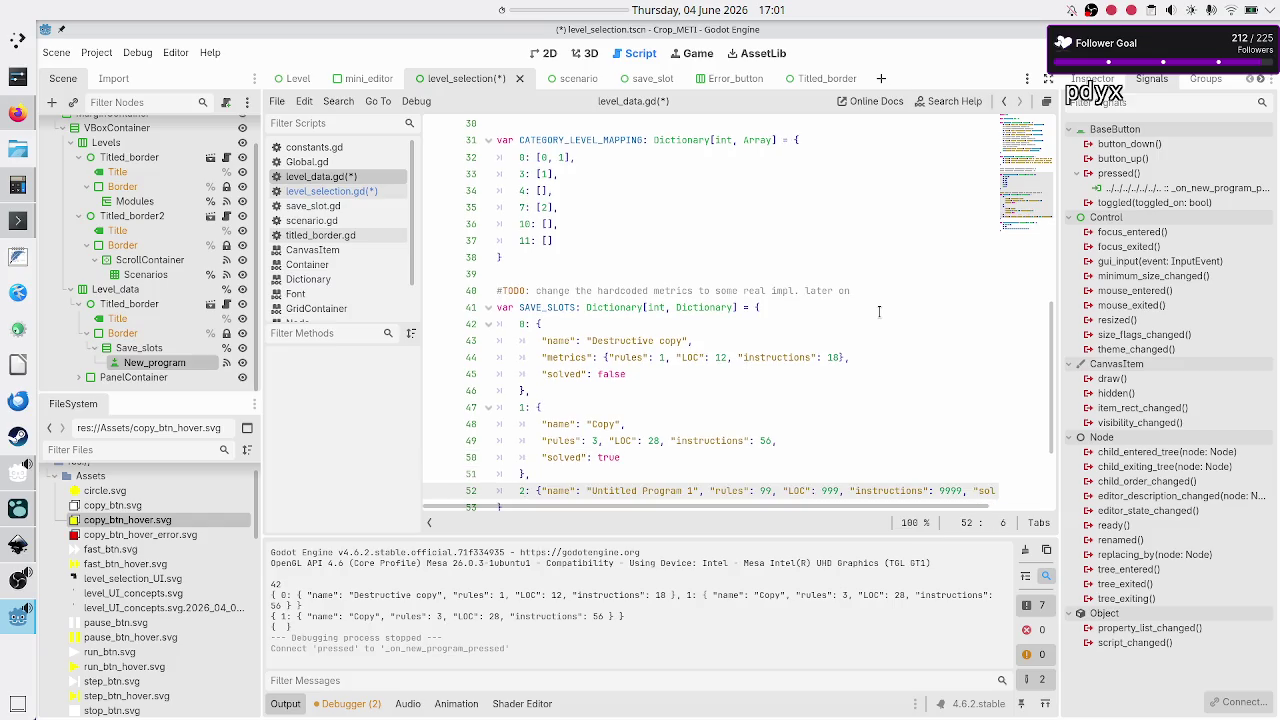
- Split entry 2, 'Untitled Program 1', across lines and start typing a "metrics": { key
{"action": "key", "text": "Return"}
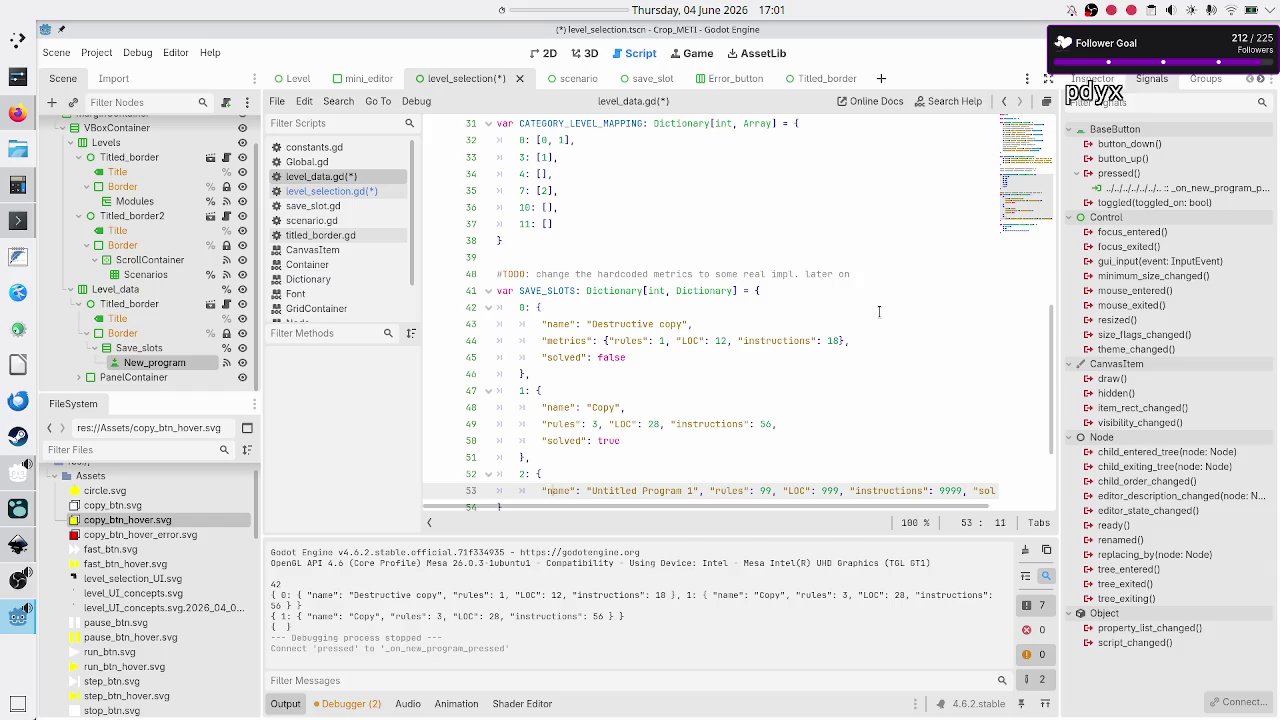
{"action": "key", "text": "ctrl+Right"}
{"action": "key", "text": "ctrl+Right"}
{"action": "key", "text": "ctrl+Right"}
{"action": "key", "text": "Return"}
{"action": "key", "text": "End"}
{"action": "key", "text": "Down"}
{"action": "key", "text": "Up"}
{"action": "key", "text": "Left"}
{"action": "key", "text": "Left"}
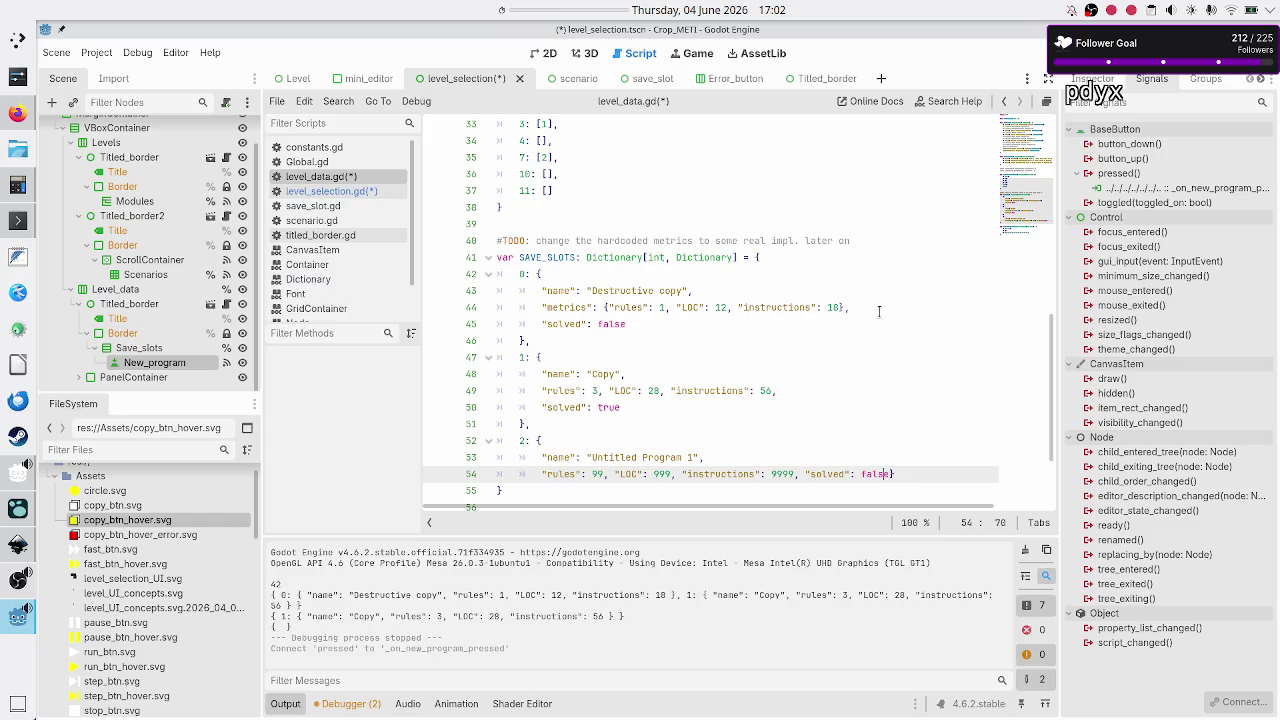
{"action": "key", "text": "ctrl+Left"}
{"action": "key", "text": "ctrl+Left"}
{"action": "key", "text": "ctrl+Left"}
{"action": "key", "text": "Return"}
{"action": "key", "text": "Right"}
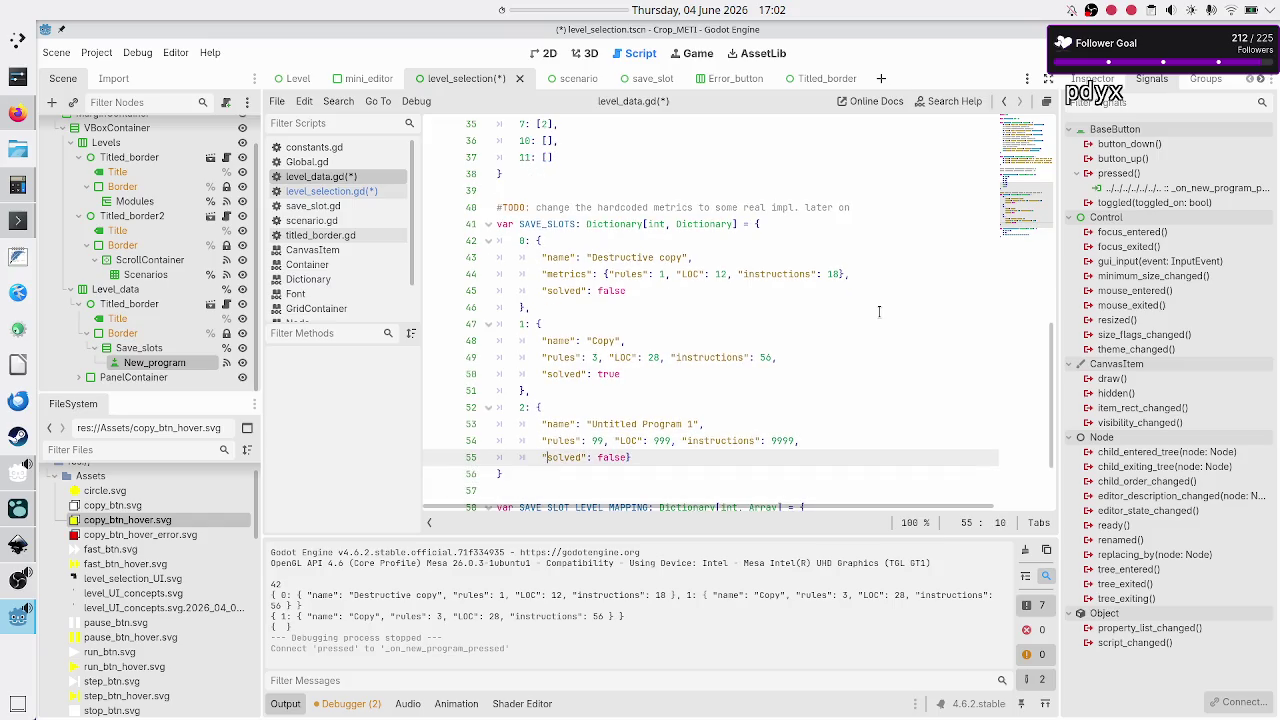
{"action": "key", "text": "Right"}
{"action": "key", "text": "Right"}
{"action": "key", "text": "Right"}
{"action": "key", "text": "Return"}
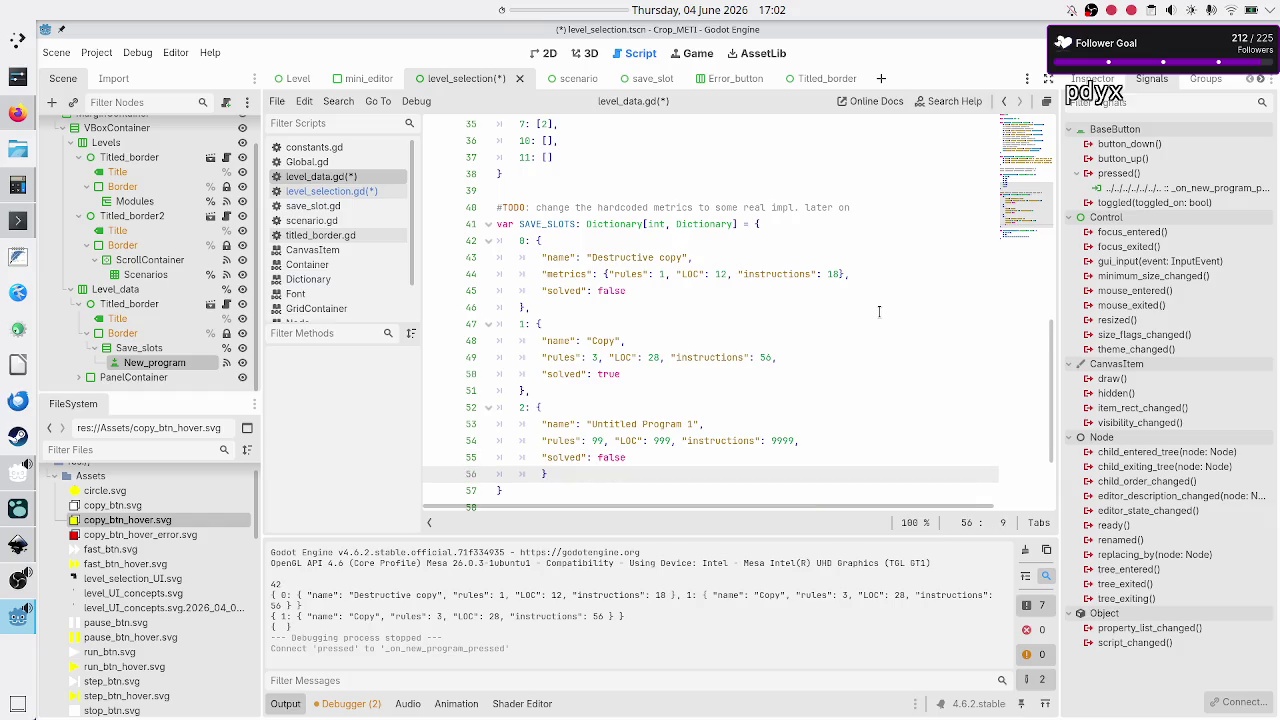
{"action": "key", "text": "Down"}
{"action": "key", "text": "Up"}
{"action": "key", "text": "Up"}
{"action": "key", "text": "Up"}
{"action": "key", "text": "Up"}
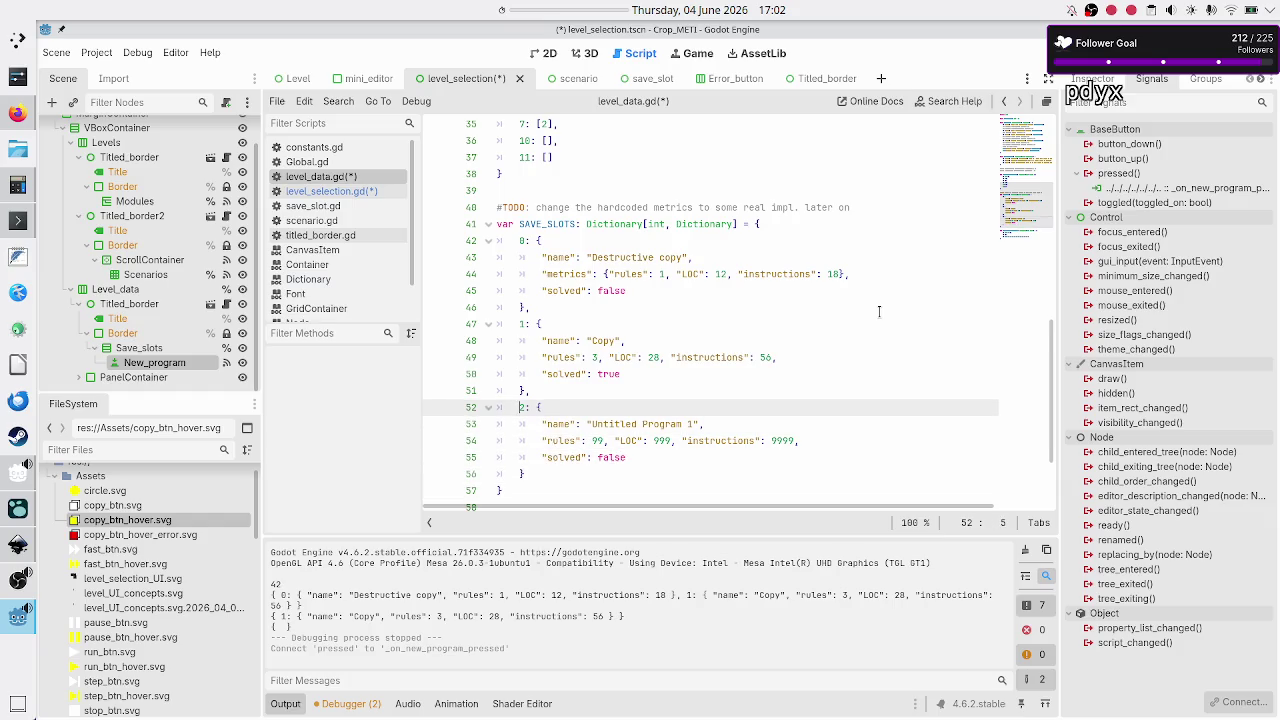
{"action": "key", "text": "Up"}
{"action": "key", "text": "Up"}
{"action": "key", "text": "Up"}
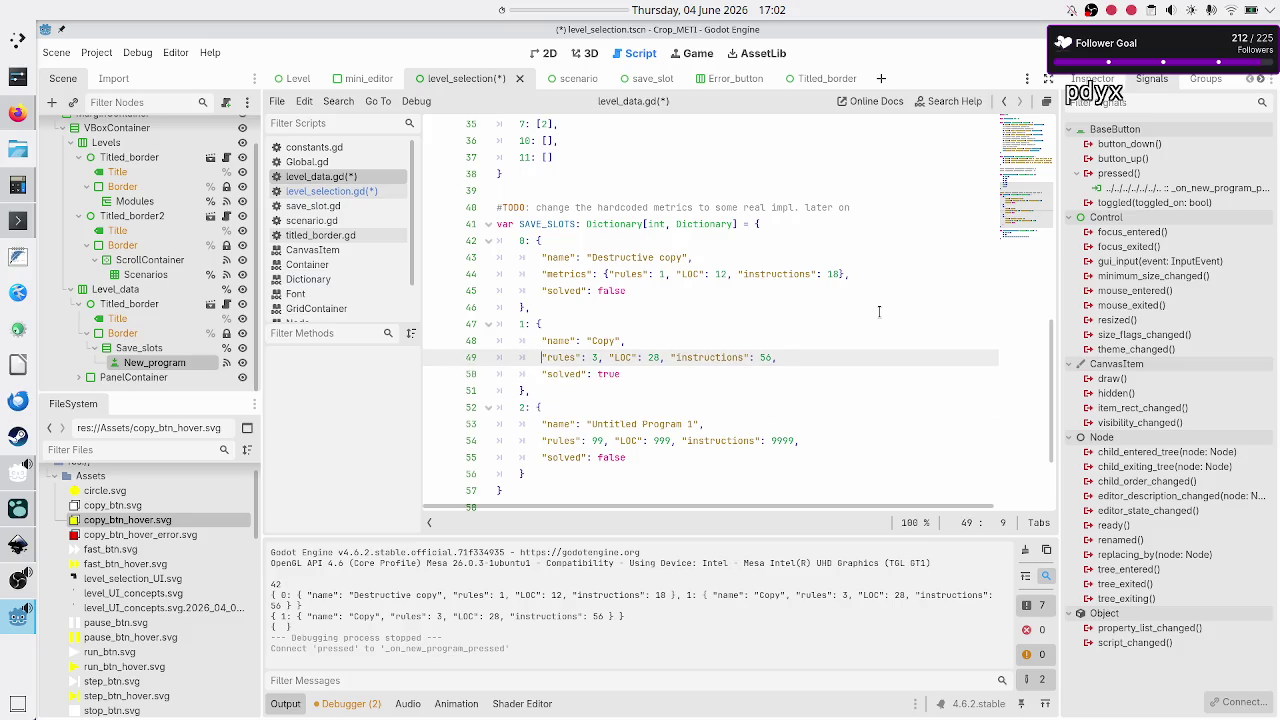
{"action": "type", "text": "\""}
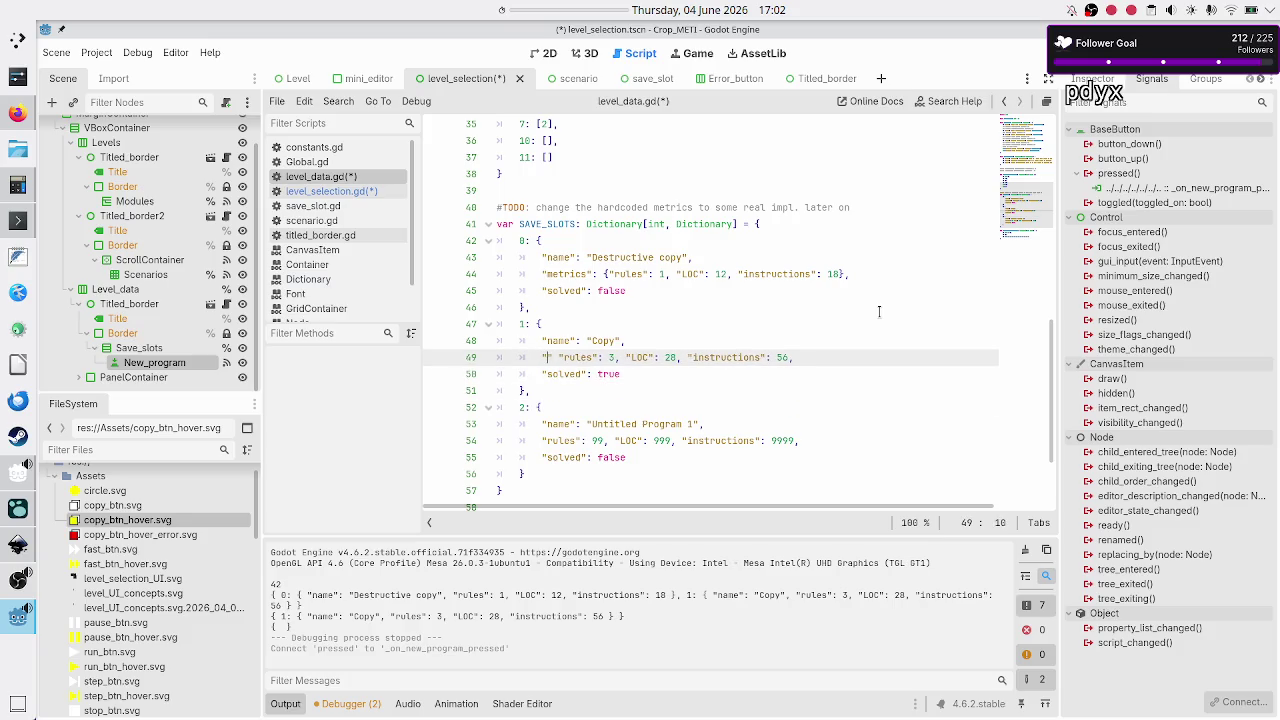
{"action": "type", "text": "metrics"}
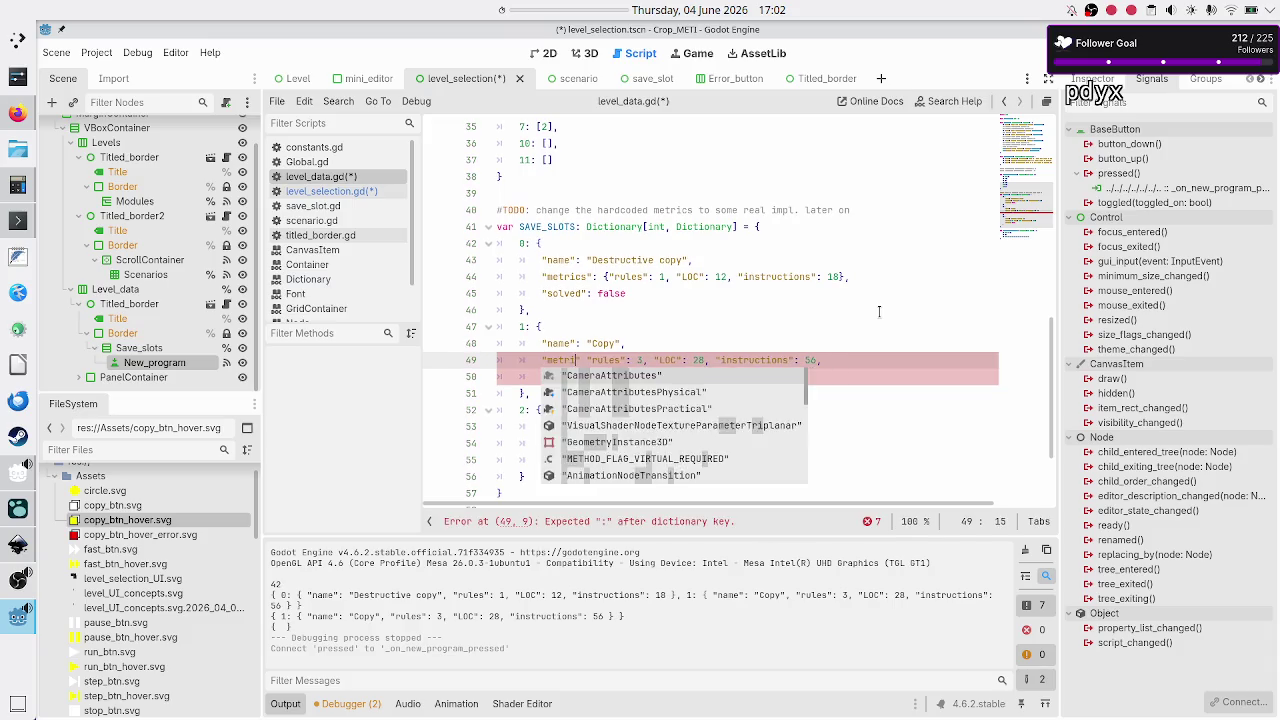
{"action": "type", "text": "\""}
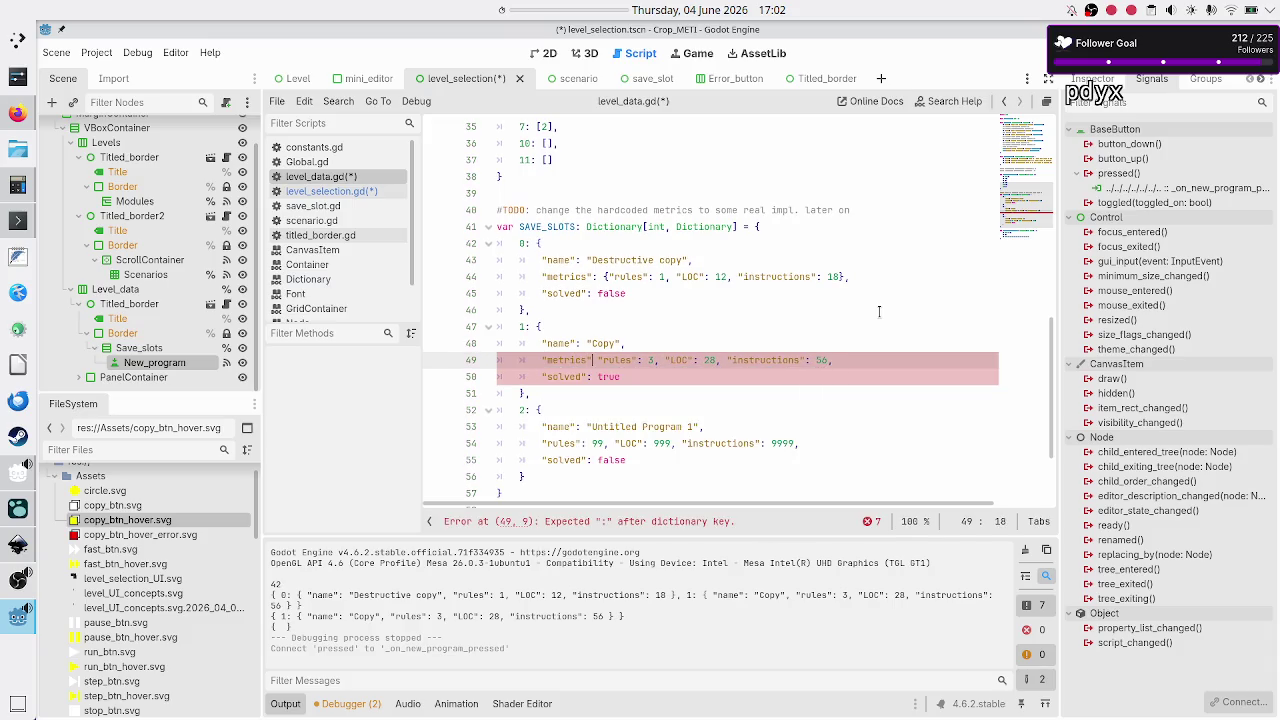
{"action": "type", "text": ": "}
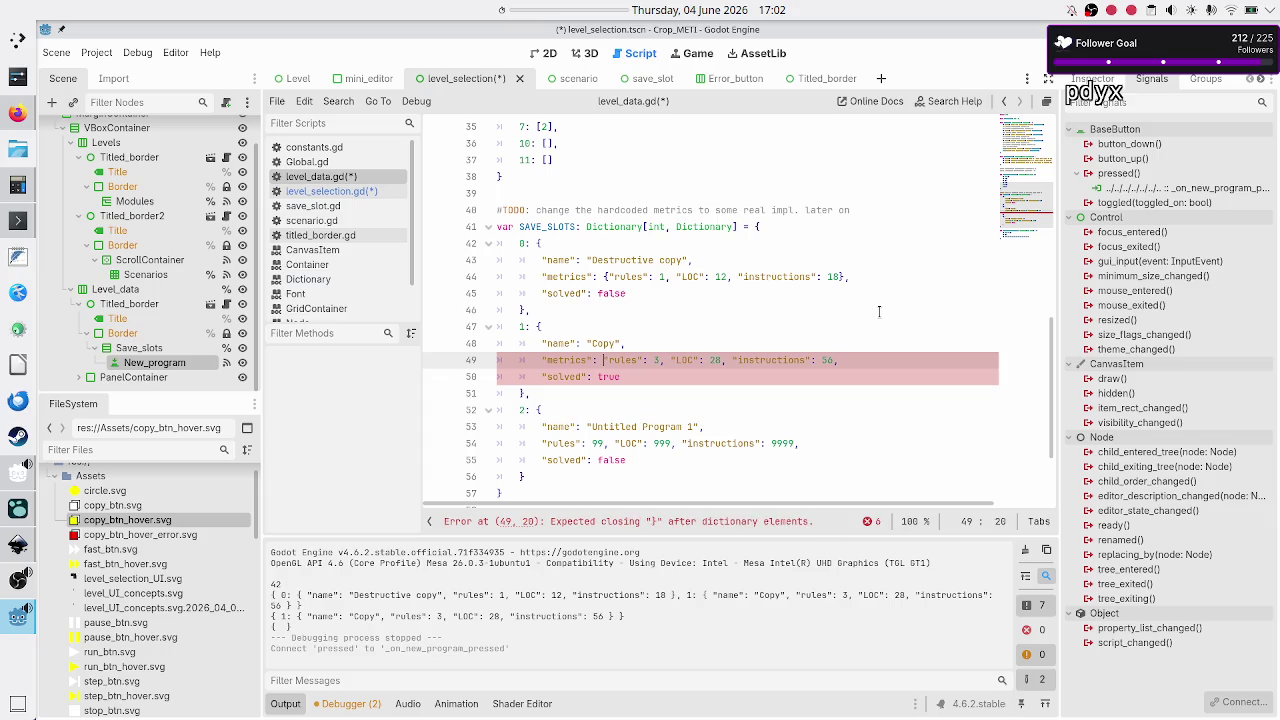
{"action": "type", "text": "{"}
- Close the Copy entry's metrics dictionary with a brace at the end of line 49
{"action": "key", "text": "Up"}
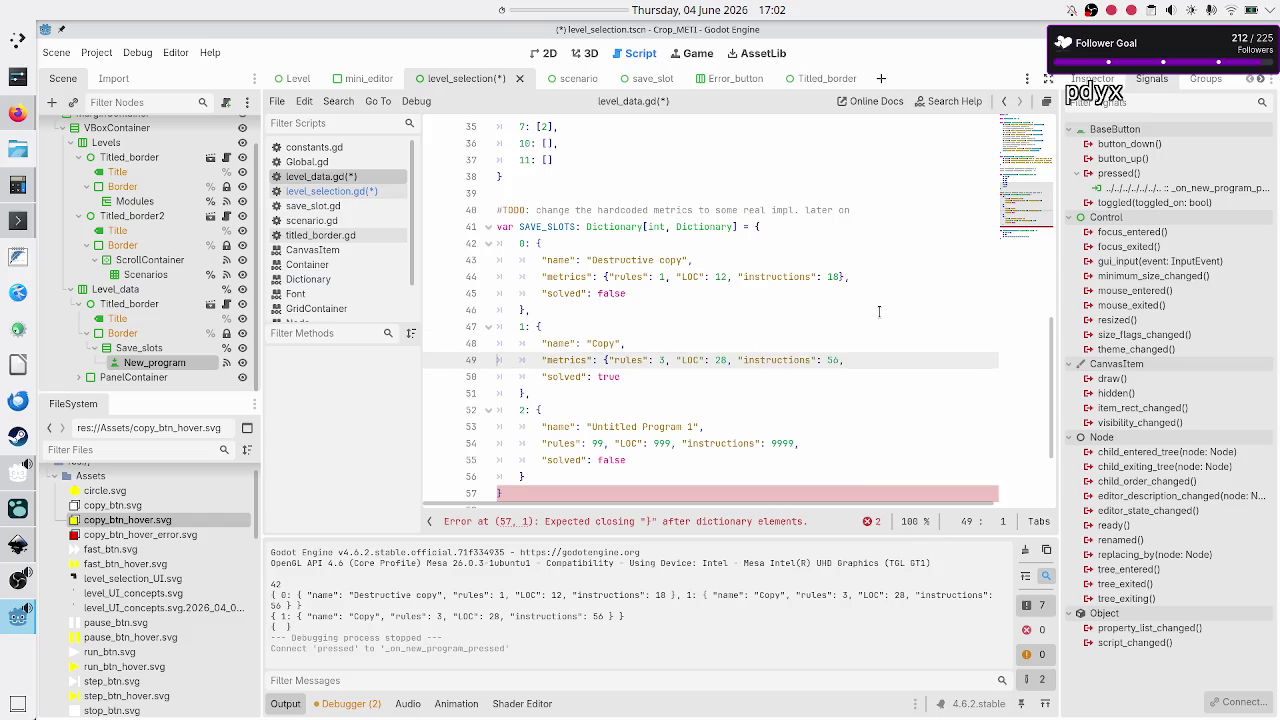
{"action": "key", "text": "Down"}
{"action": "key", "text": "End"}
{"action": "type", "text": "}"}
- Wrap the third entry's values on line 54 in "metrics": { } and save level_data.gd
{"action": "key", "text": "Down"}
{"action": "key", "text": "Down"}
{"action": "key", "text": "Down"}
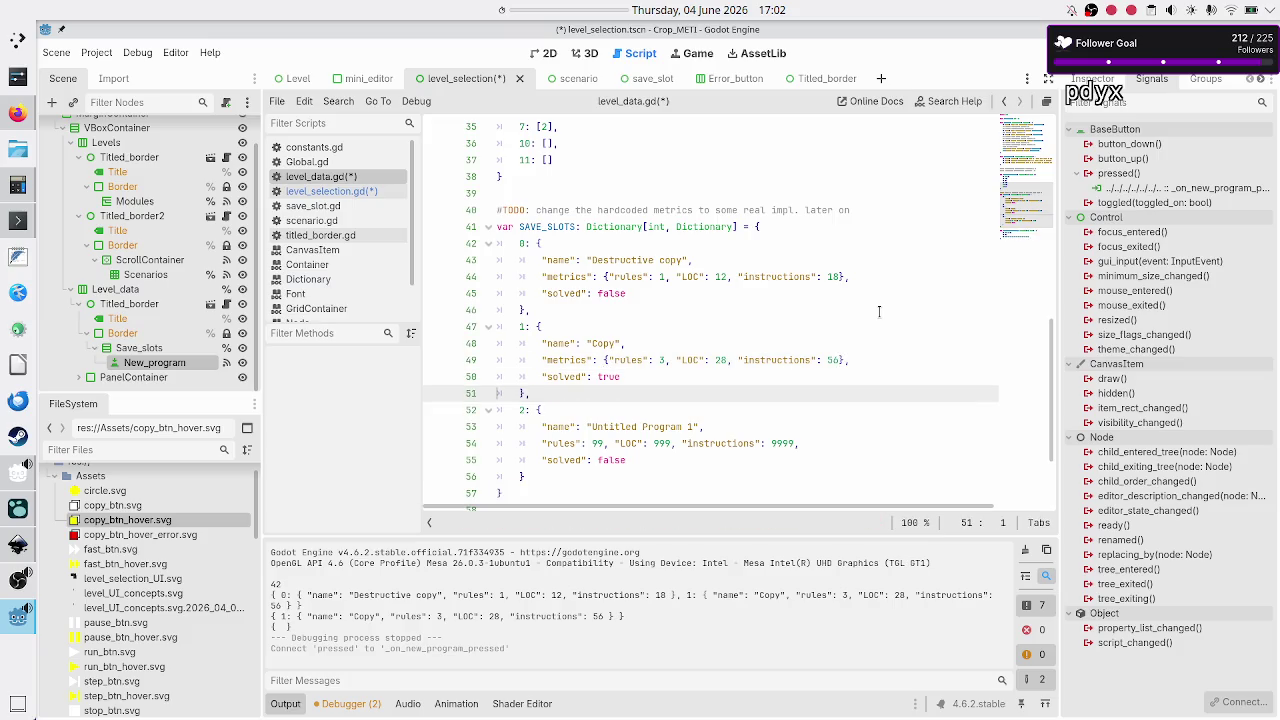
{"action": "key", "text": "Home"}
{"action": "type", "text": "{"}
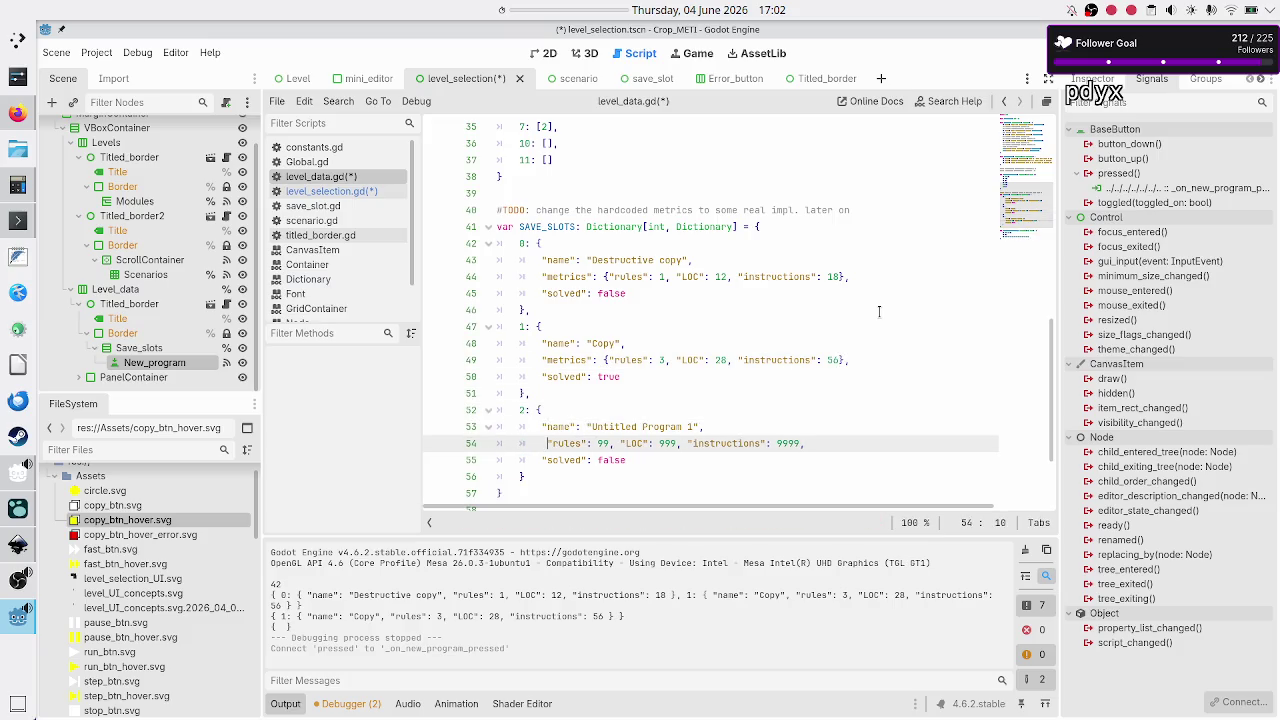
{"action": "key", "text": "BackSpace"}
{"action": "type", "text": "\"metri"}
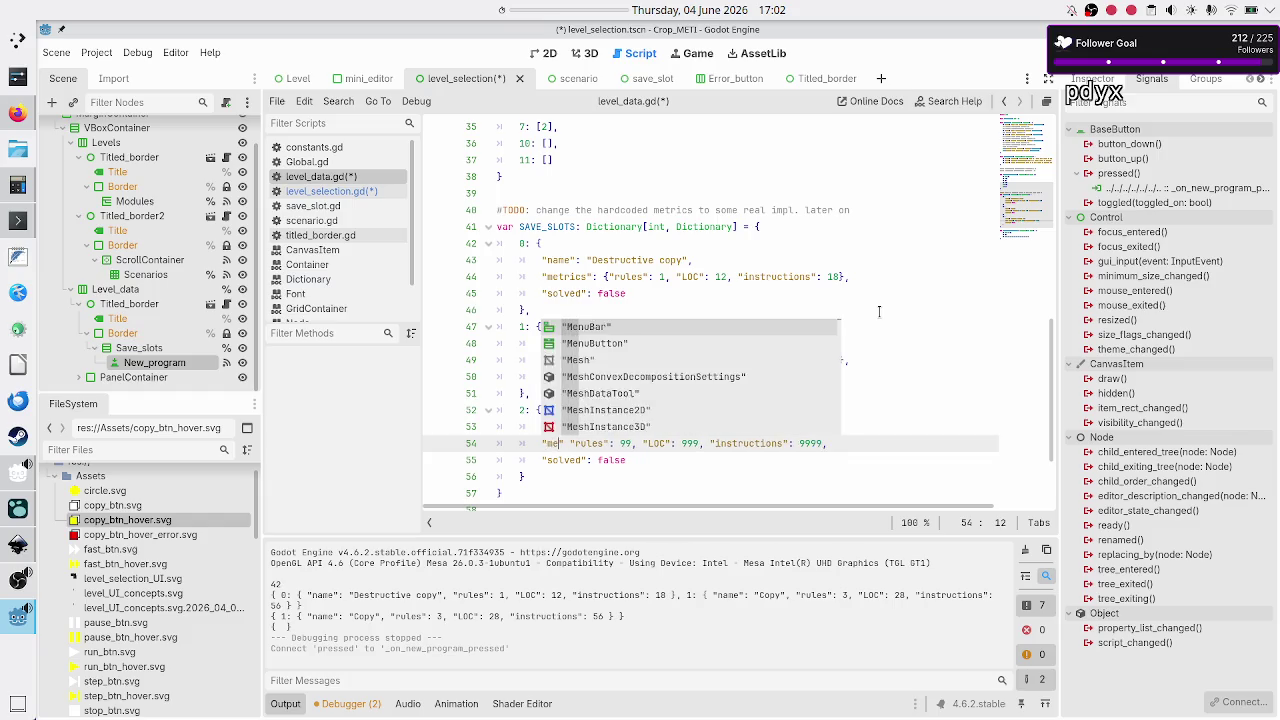
{"action": "type", "text": "cs\""}
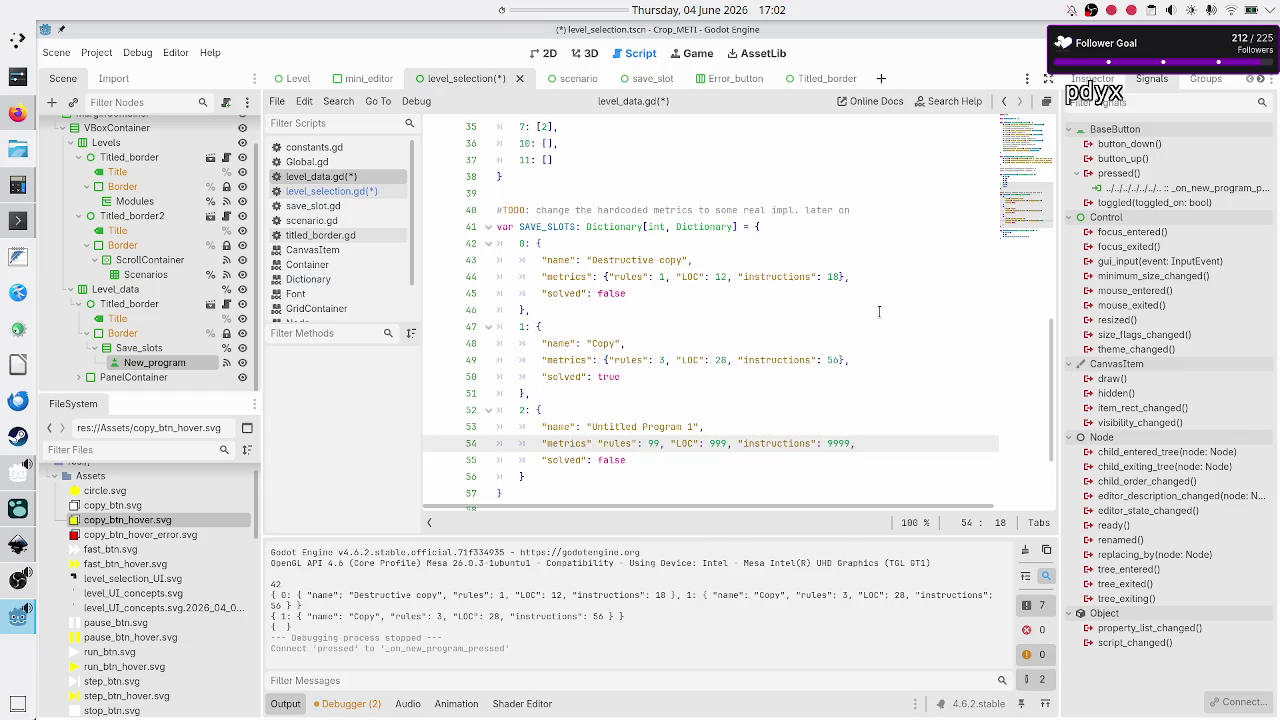
{"action": "type", "text": ": {"}
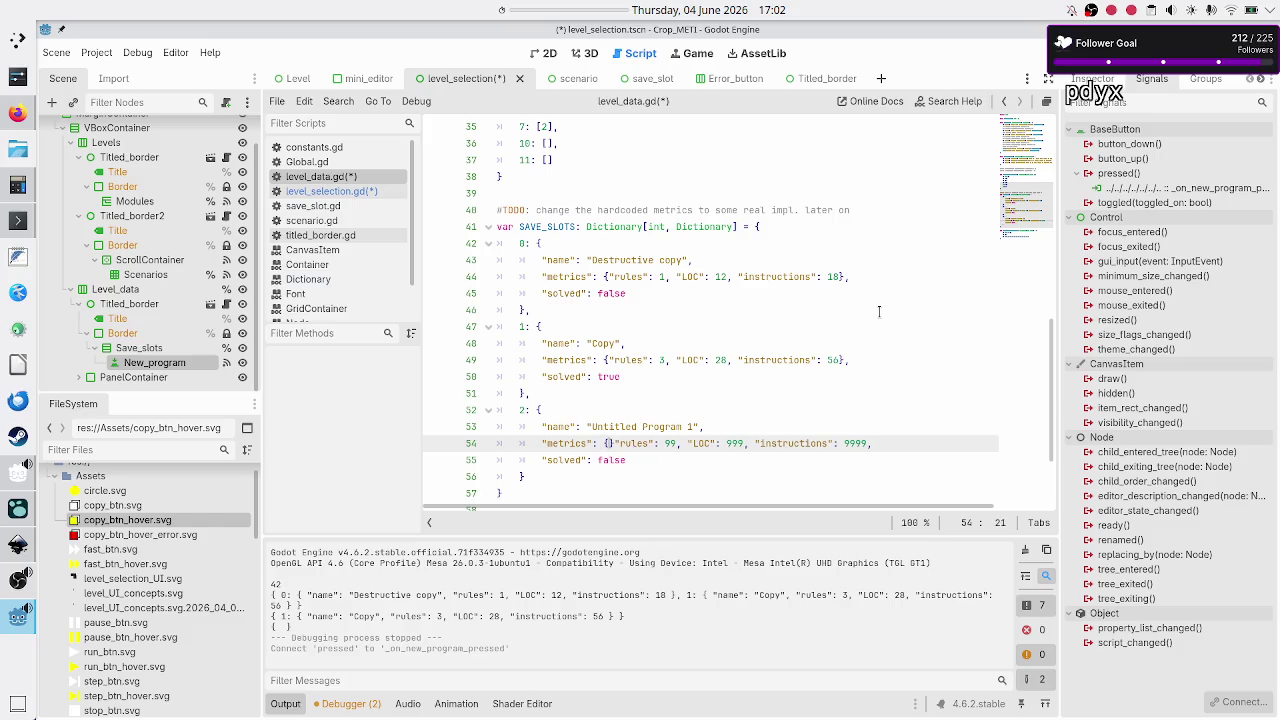
{"action": "key", "text": "Home"}
{"action": "key", "text": "Home"}
{"action": "key", "text": "End"}
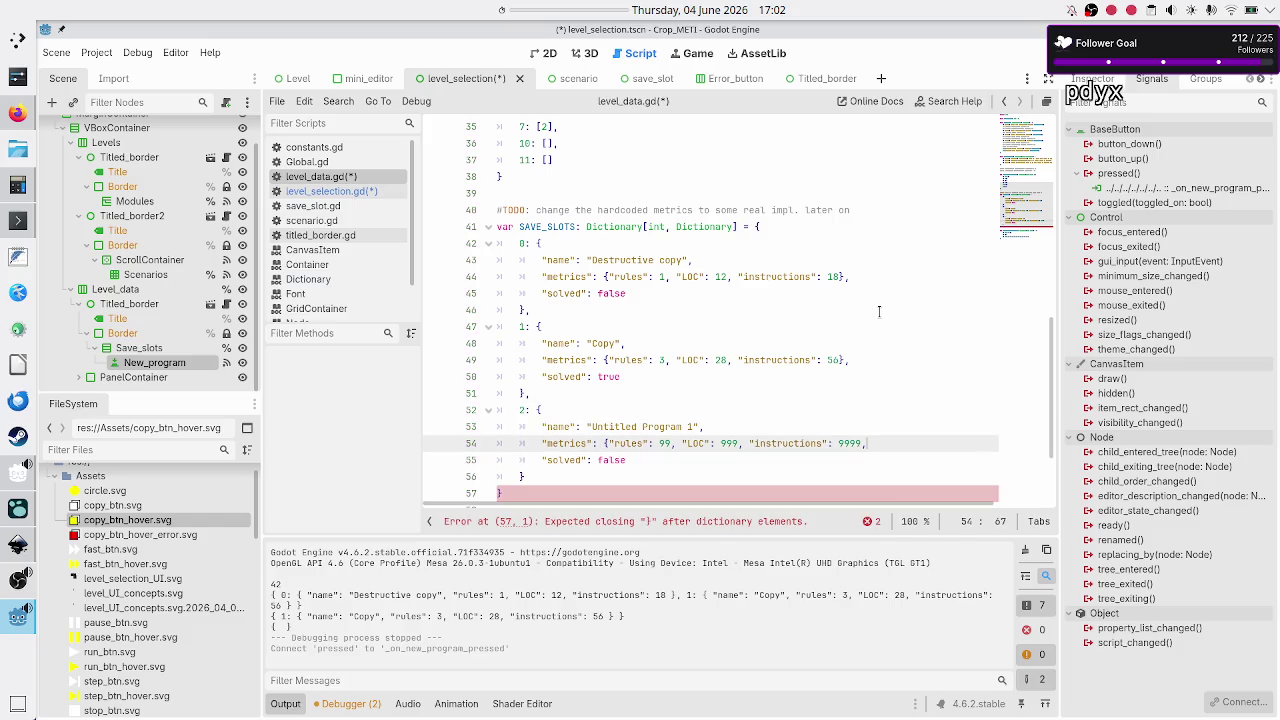
{"action": "type", "text": "}"}
{"action": "key", "text": "ctrl+s"}
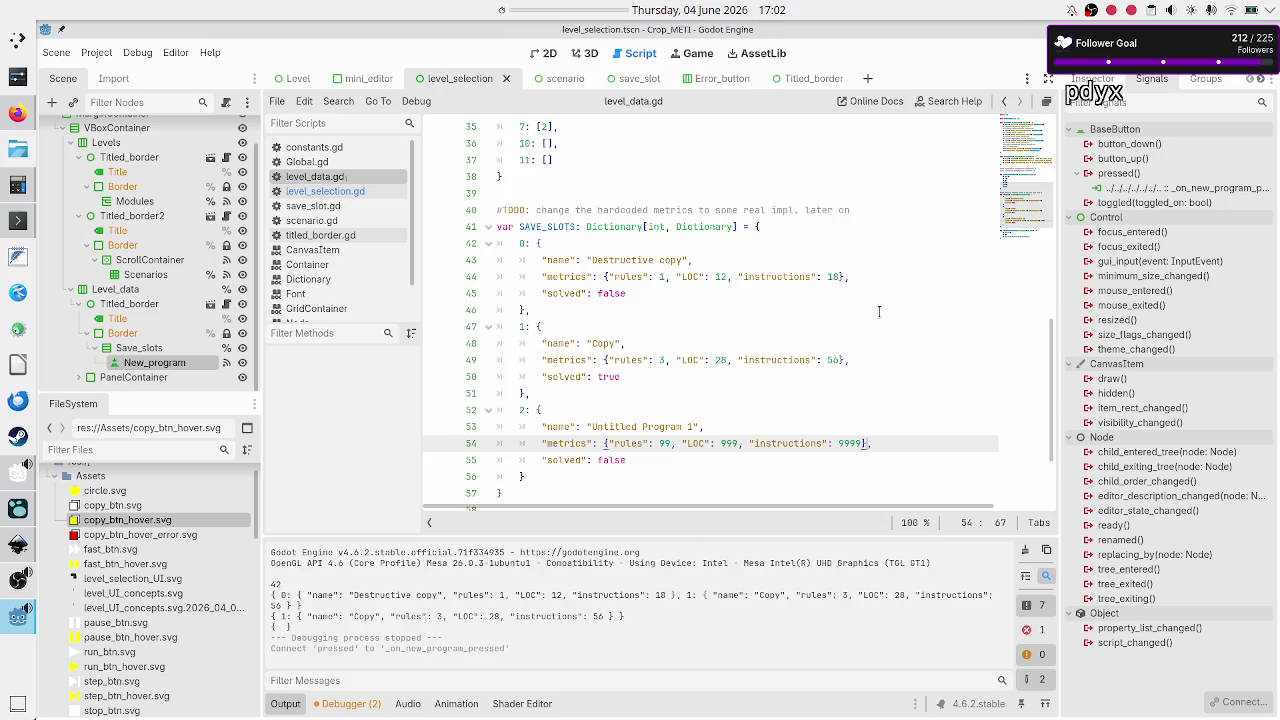
{"action": "left_click", "coordinate": [334, 212]}
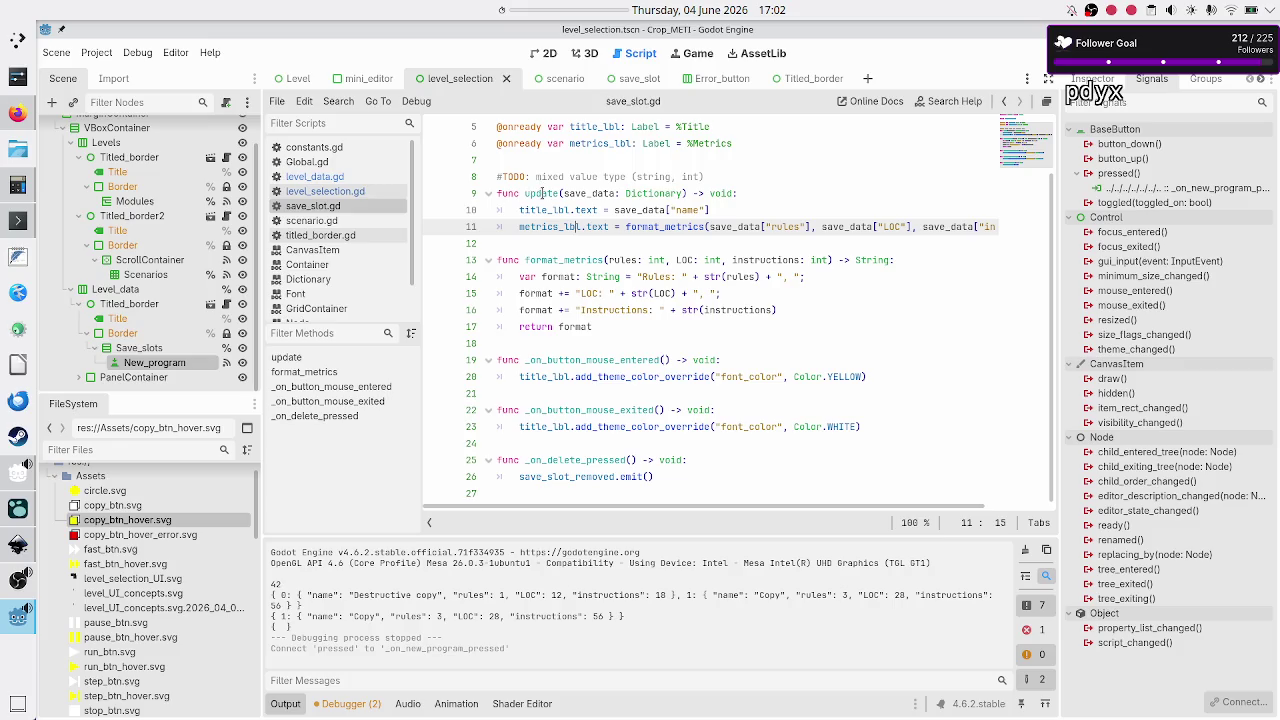
- In save_slot.gd update(), insert a 'var metrics: Dictionary[' line above the metrics label assignment
{"action": "double_click", "coordinate": [540, 193]}
{"action": "double_click", "coordinate": [586, 192]}
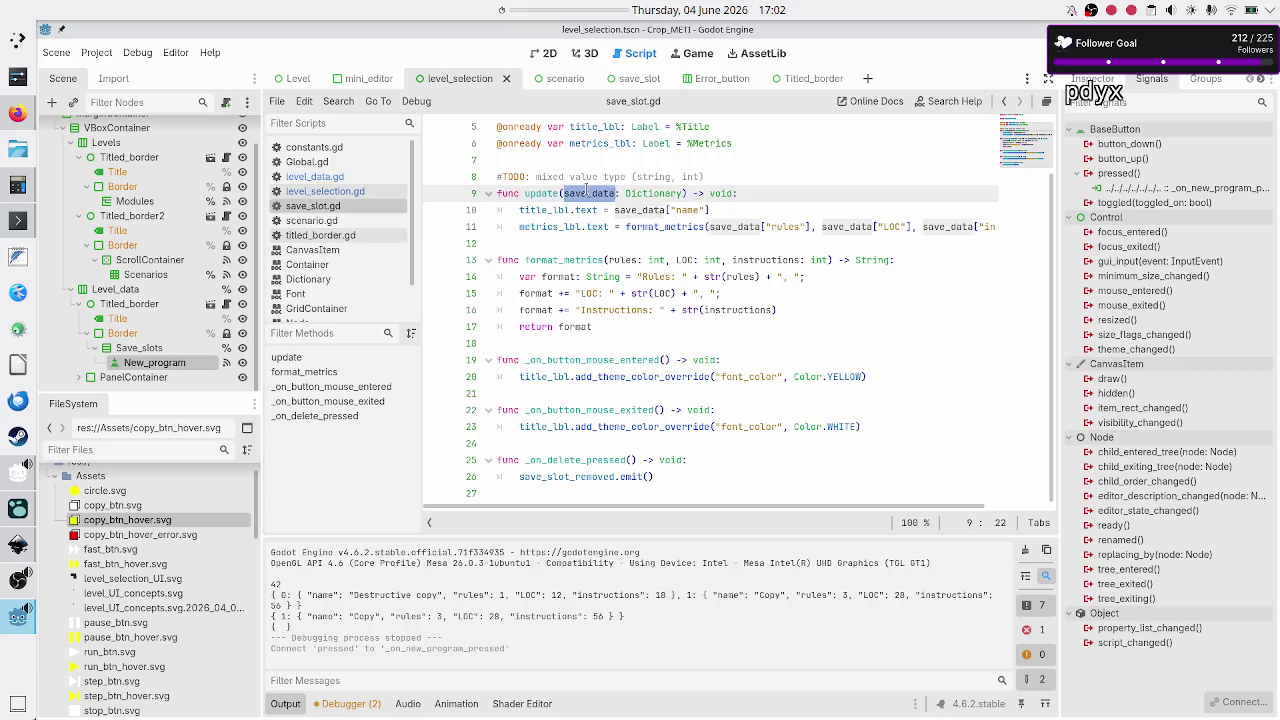
{"action": "left_click", "coordinate": [688, 210]}
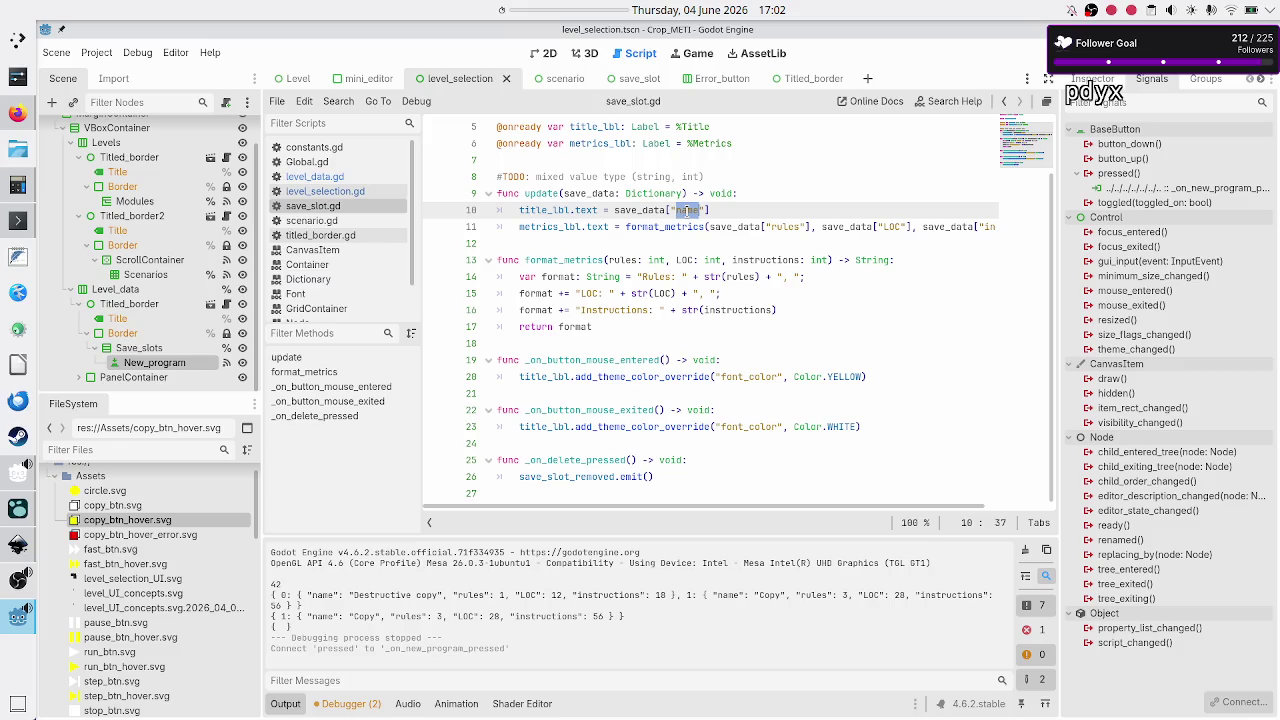
{"action": "double_click", "coordinate": [756, 226]}
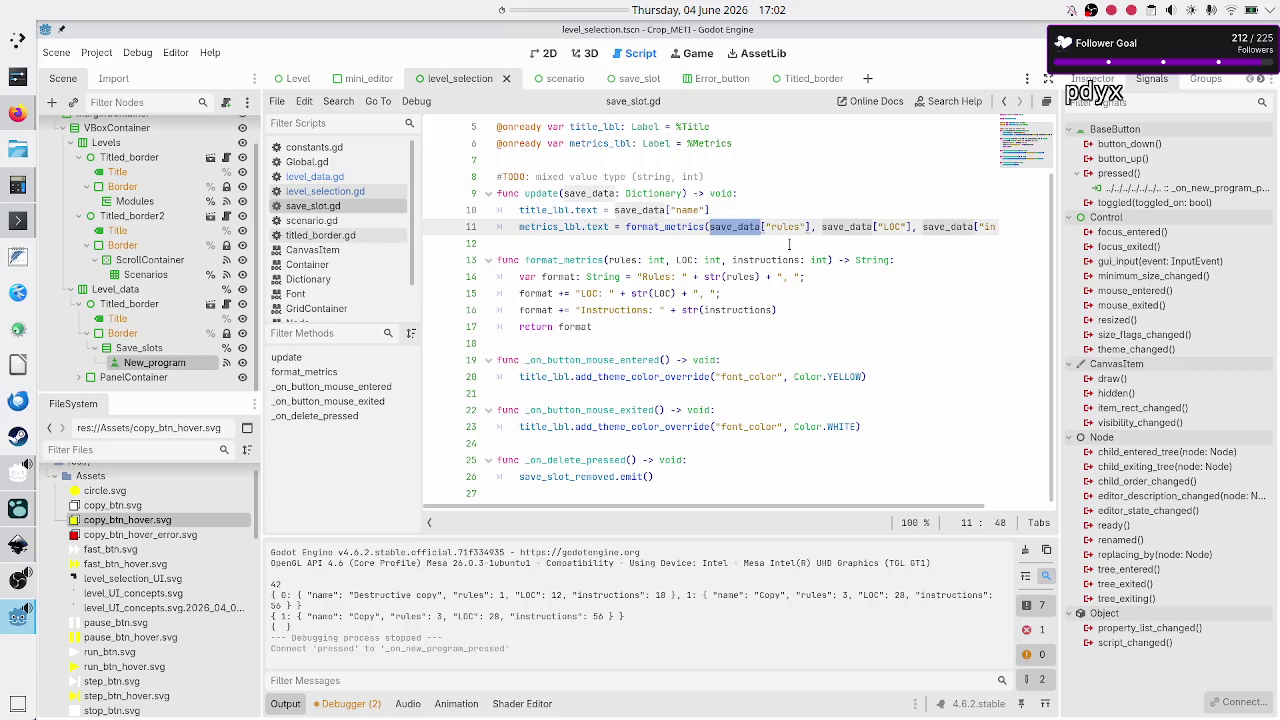
{"action": "left_click", "coordinate": [781, 227]}
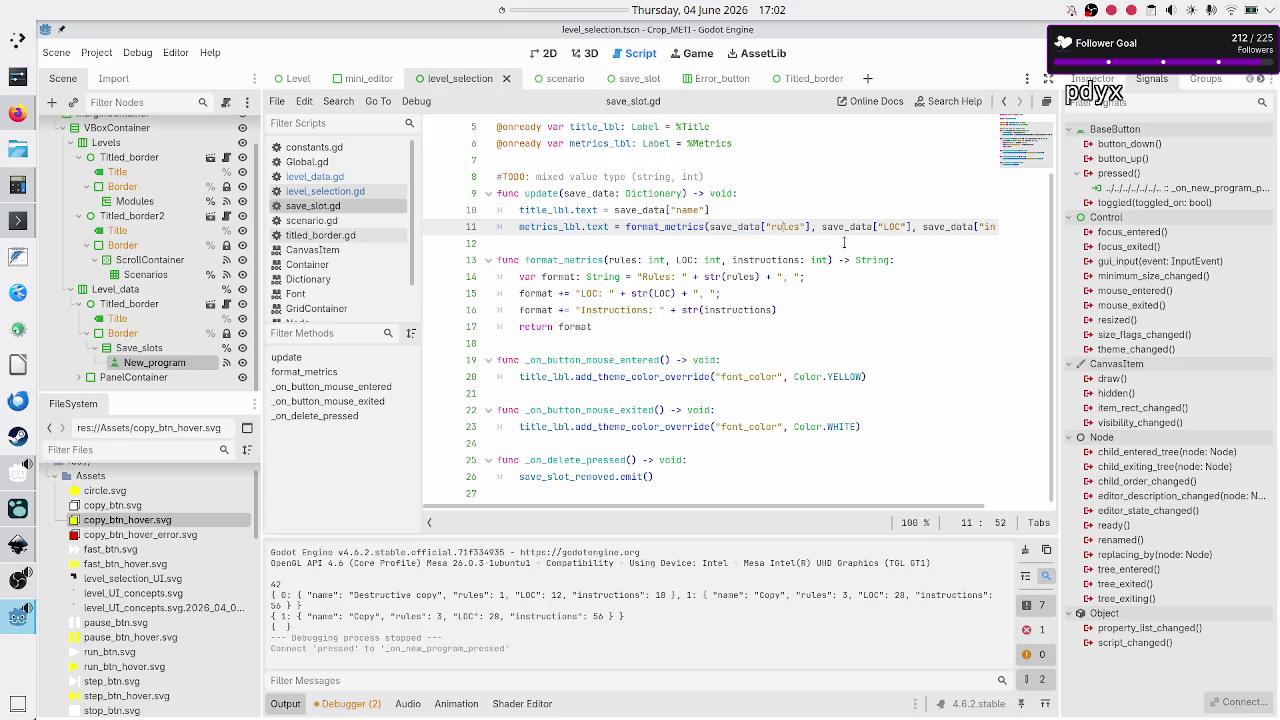
{"action": "key", "text": "ctrl+shift+Return"}
{"action": "type", "text": "var metrics: "}
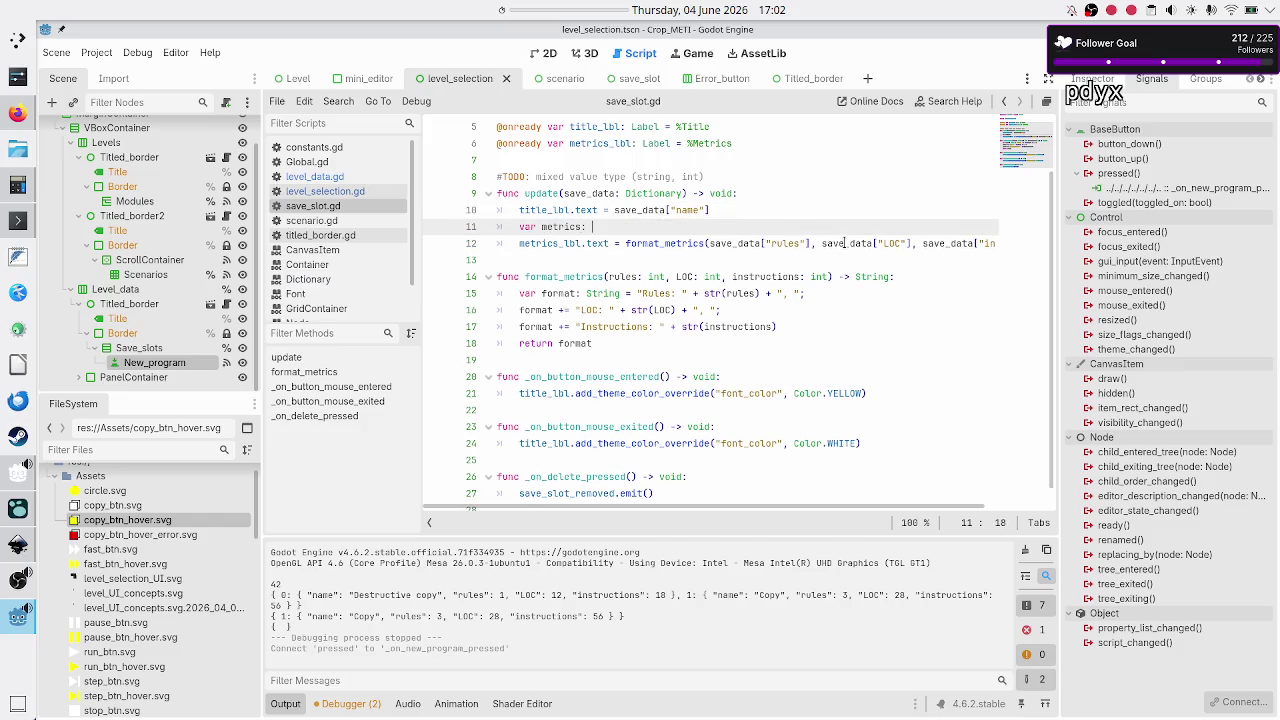
{"action": "type", "text": "Dict"}
{"action": "key", "text": "Return"}
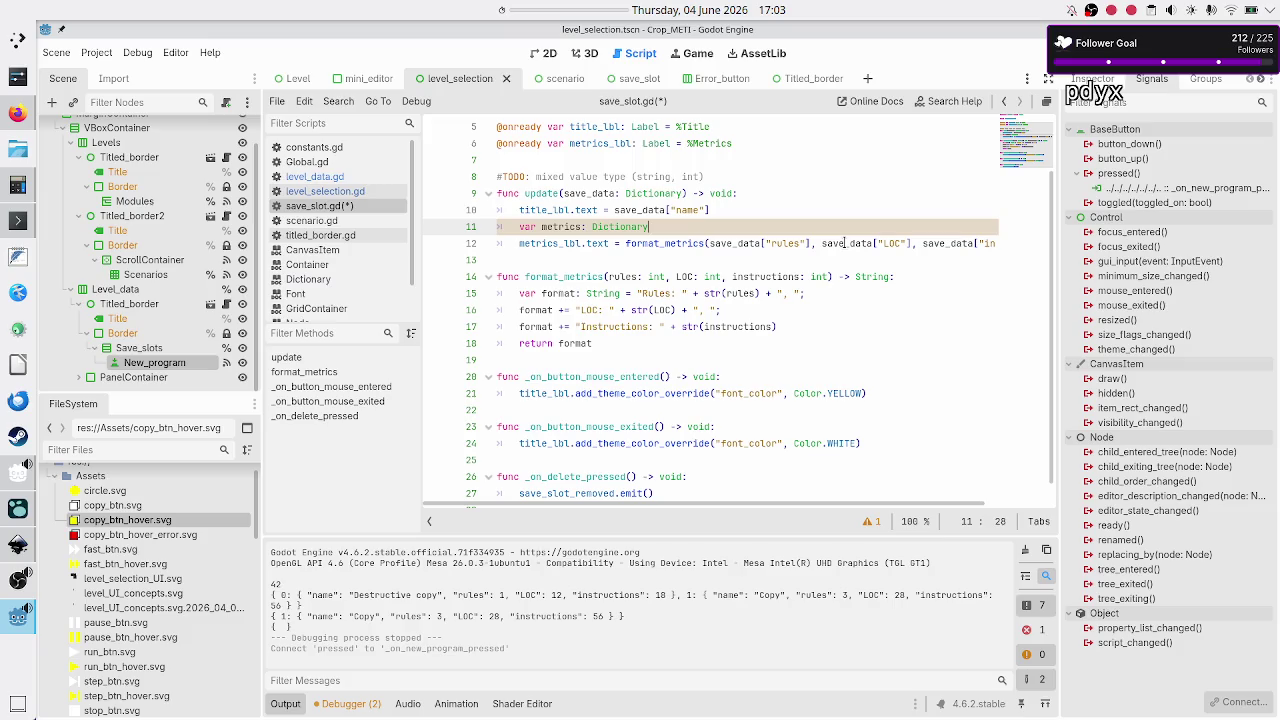
{"action": "type", "text": "["}
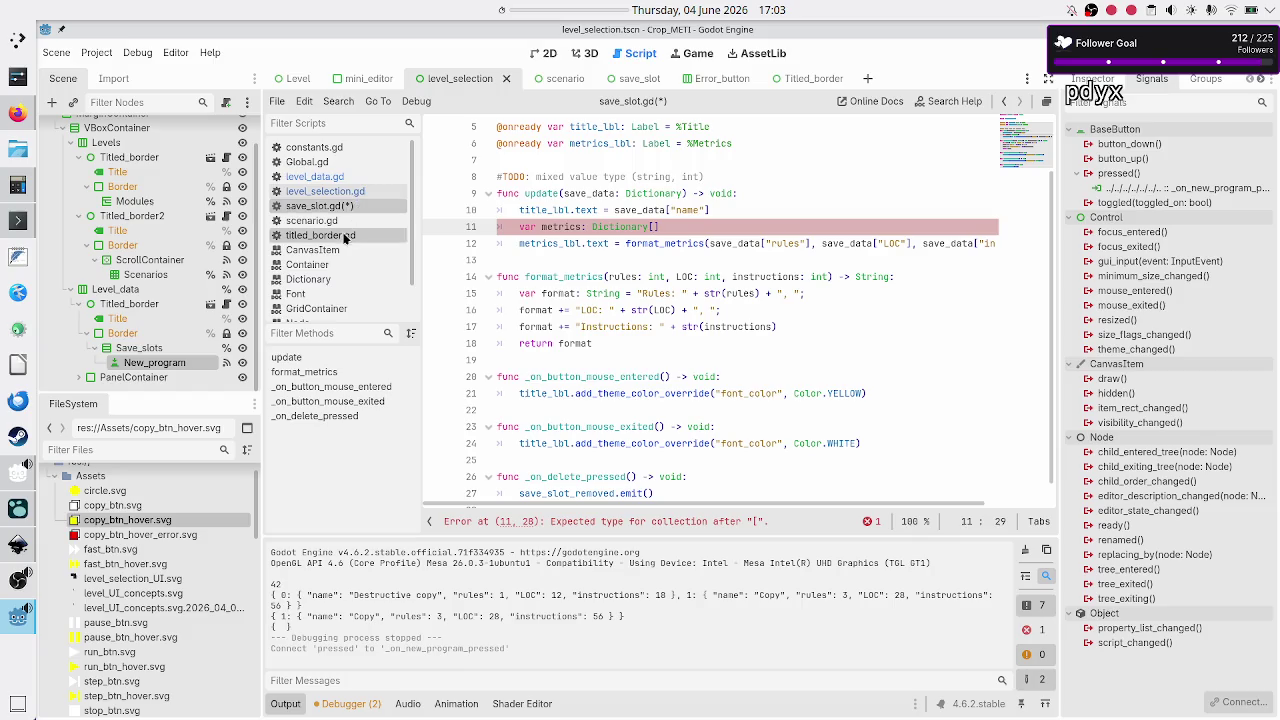
- Look over level_selection.gd, then level_data.gd's SAVE_SLOTS structure
{"action": "left_click", "coordinate": [357, 191]}
{"action": "scroll", "coordinate": [727, 314], "scroll_direction": "up", "scroll_amount": 3}
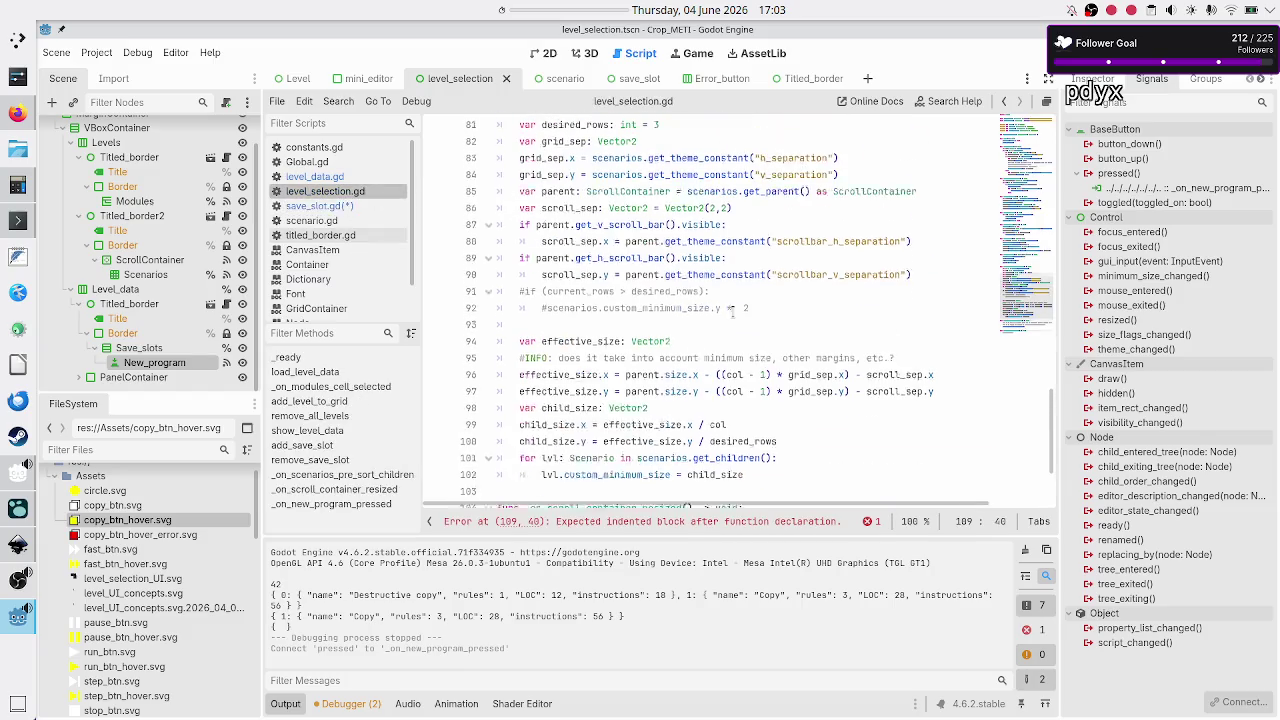
{"action": "left_click", "coordinate": [332, 177]}
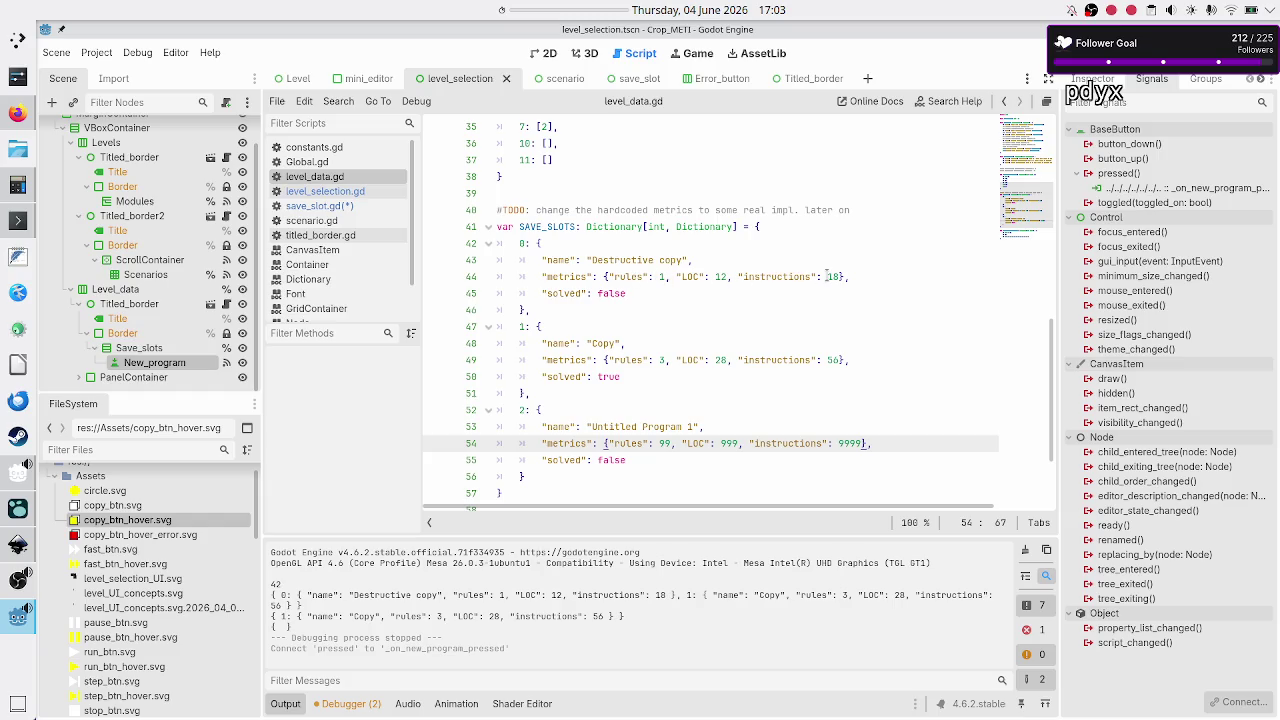
- Complete the line as var metrics: Dictionary[String, int] = save_data["metrics"]
{"action": "left_click", "coordinate": [318, 205]}
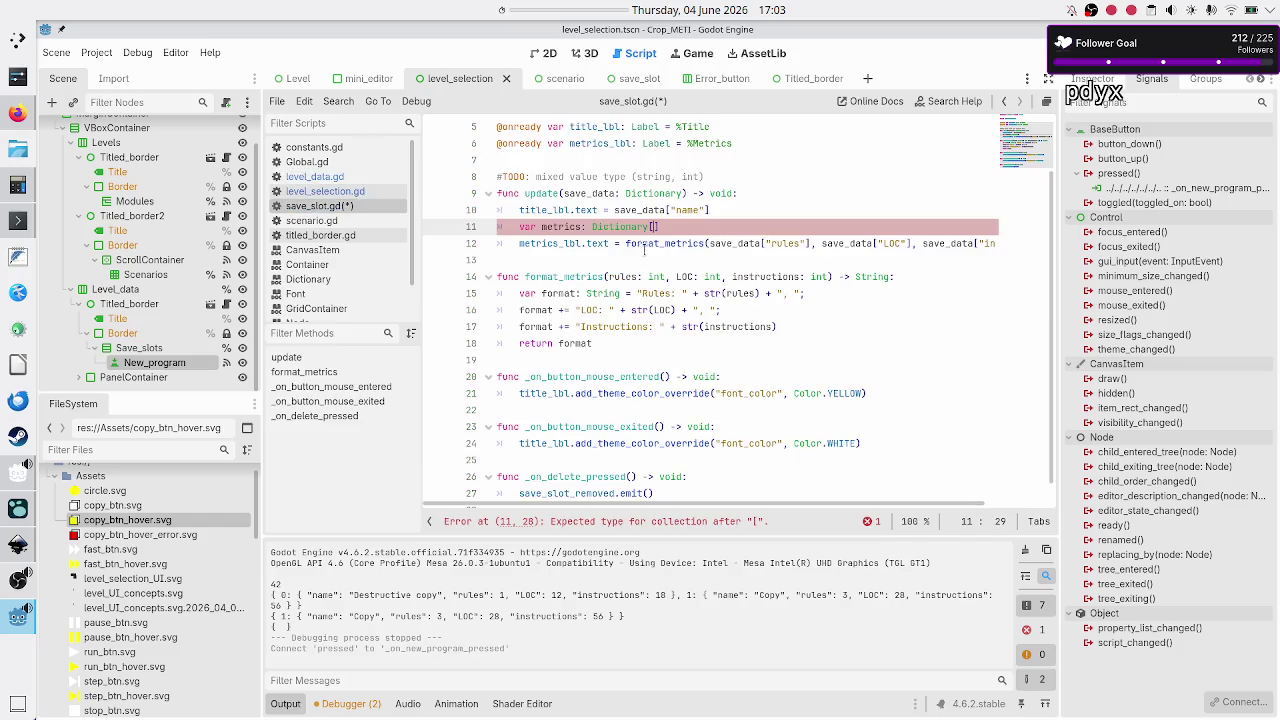
{"action": "type", "text": "s: Dictionary[Stri"}
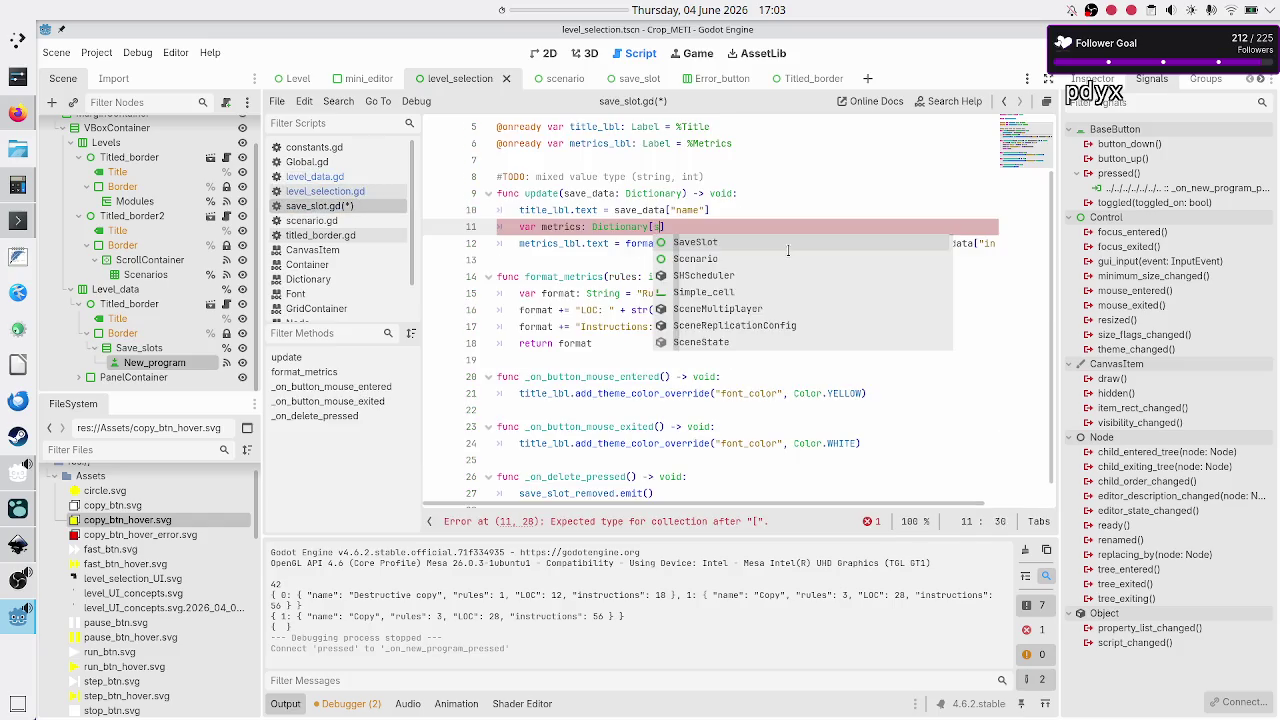
{"action": "type", "text": "ng, int"}
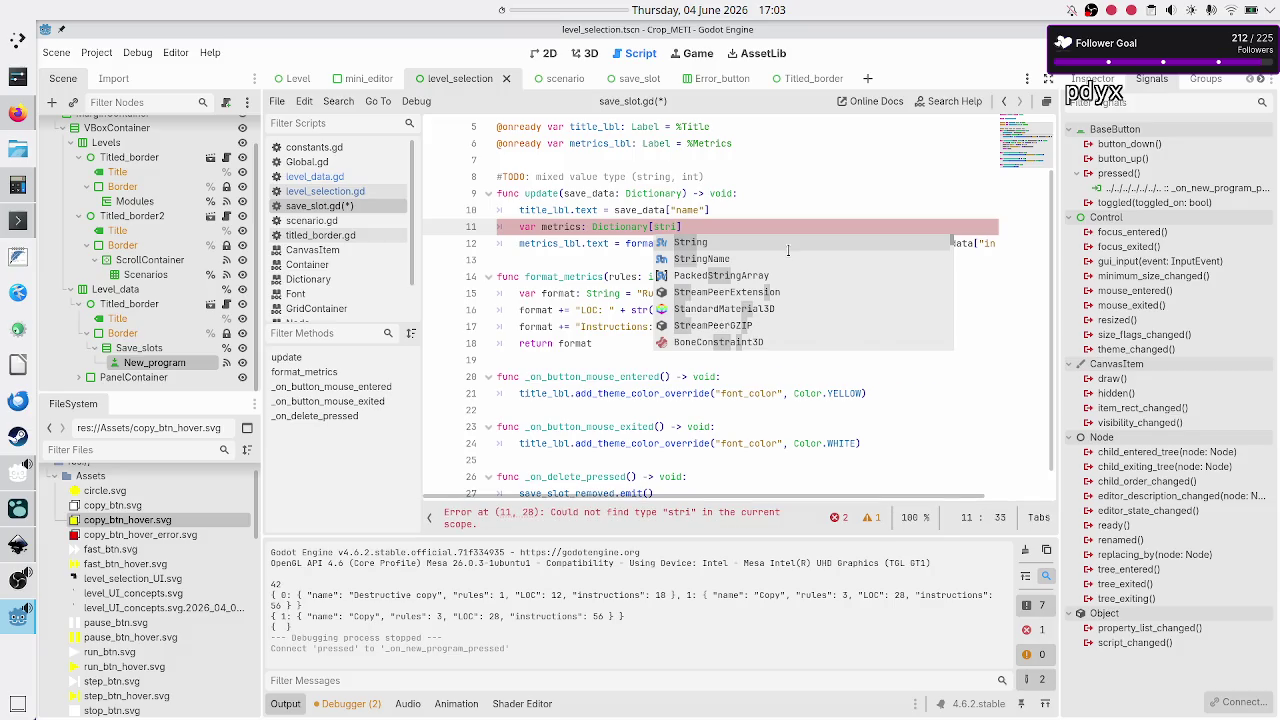
{"action": "type", "text": "] "}
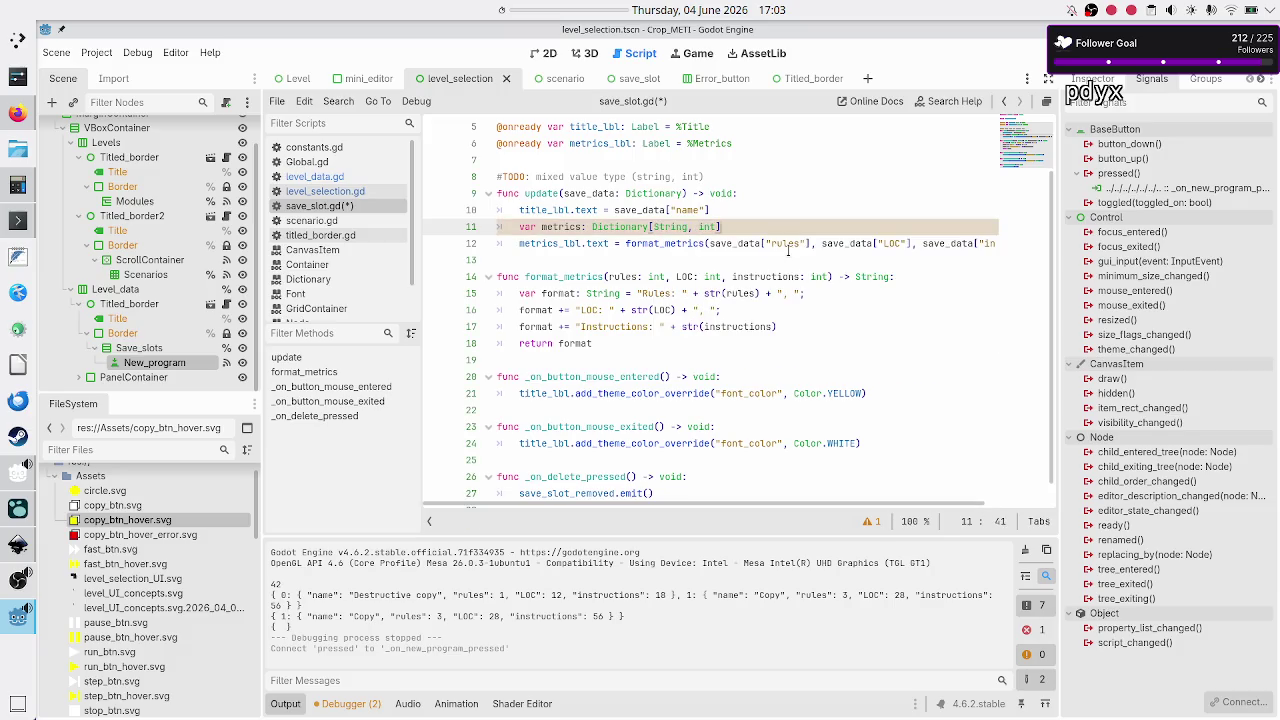
{"action": "type", "text": "= sa"}
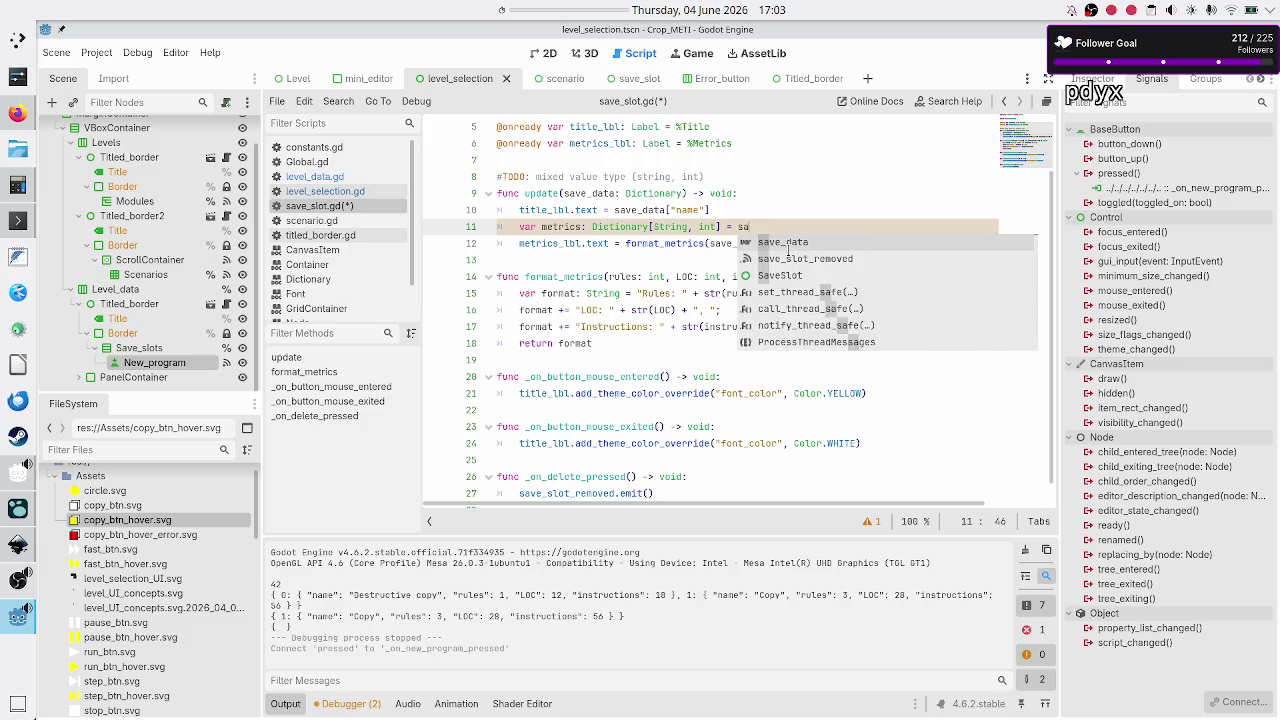
{"action": "type", "text": "ve_data["}
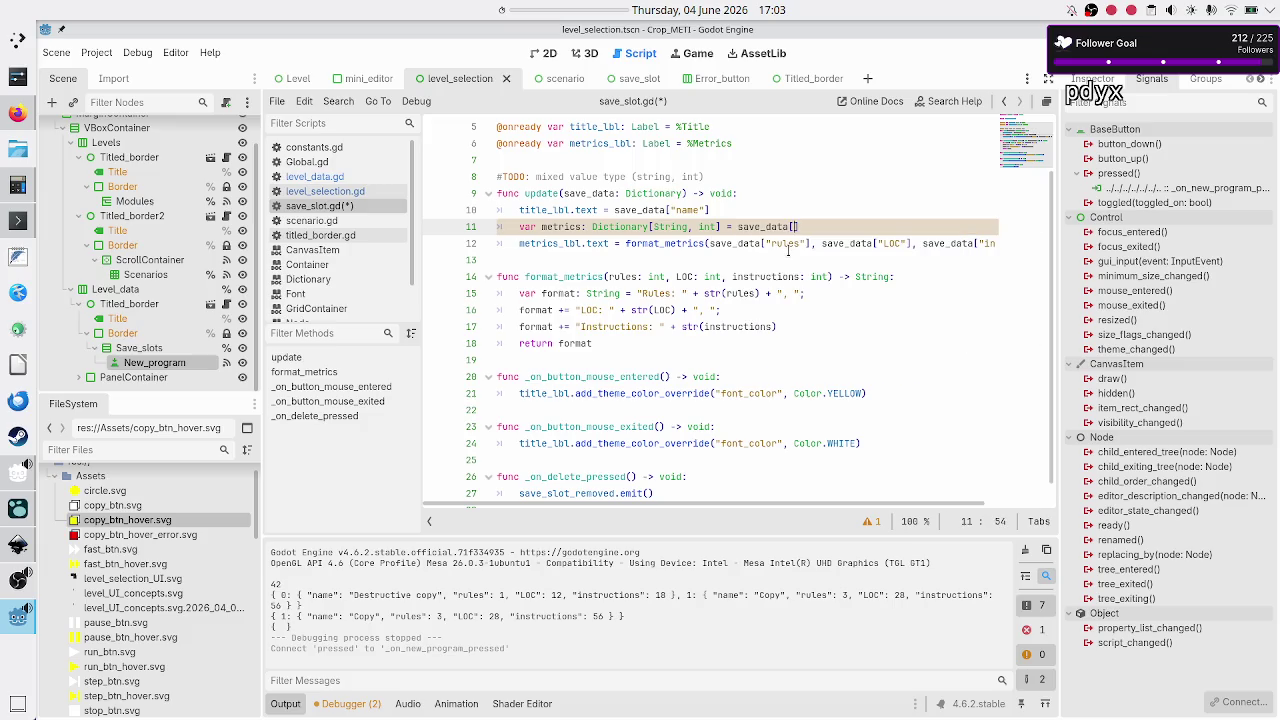
{"action": "type", "text": "\"metrics"}
{"action": "key", "text": "Down"}
{"action": "key", "text": "Home"}
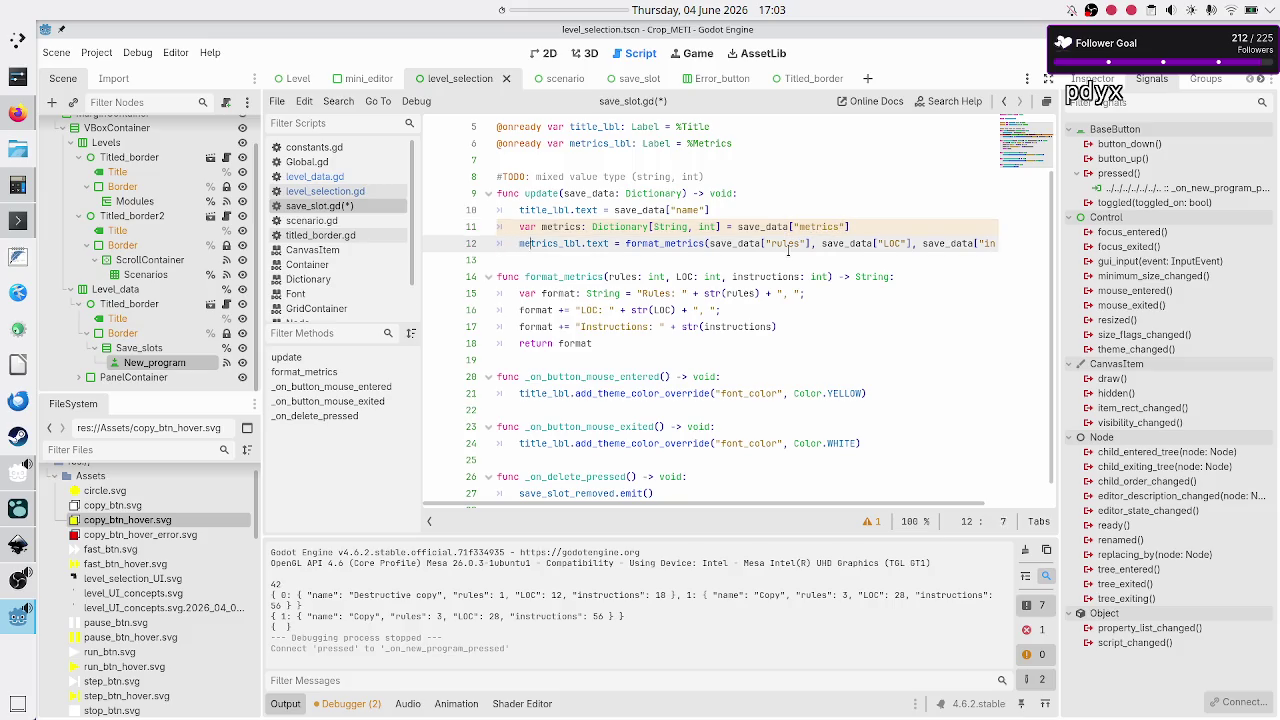
- Pass metrics["rules"], metrics["LOC"] and metrics["instructions"] to format_metrics, then save save_slot.gd
{"action": "left_click", "coordinate": [788, 251]}
{"action": "key", "text": "BackSpace"}
{"action": "key", "text": "BackSpace"}
{"action": "key", "text": "BackSpace"}
{"action": "type", "text": "me"}
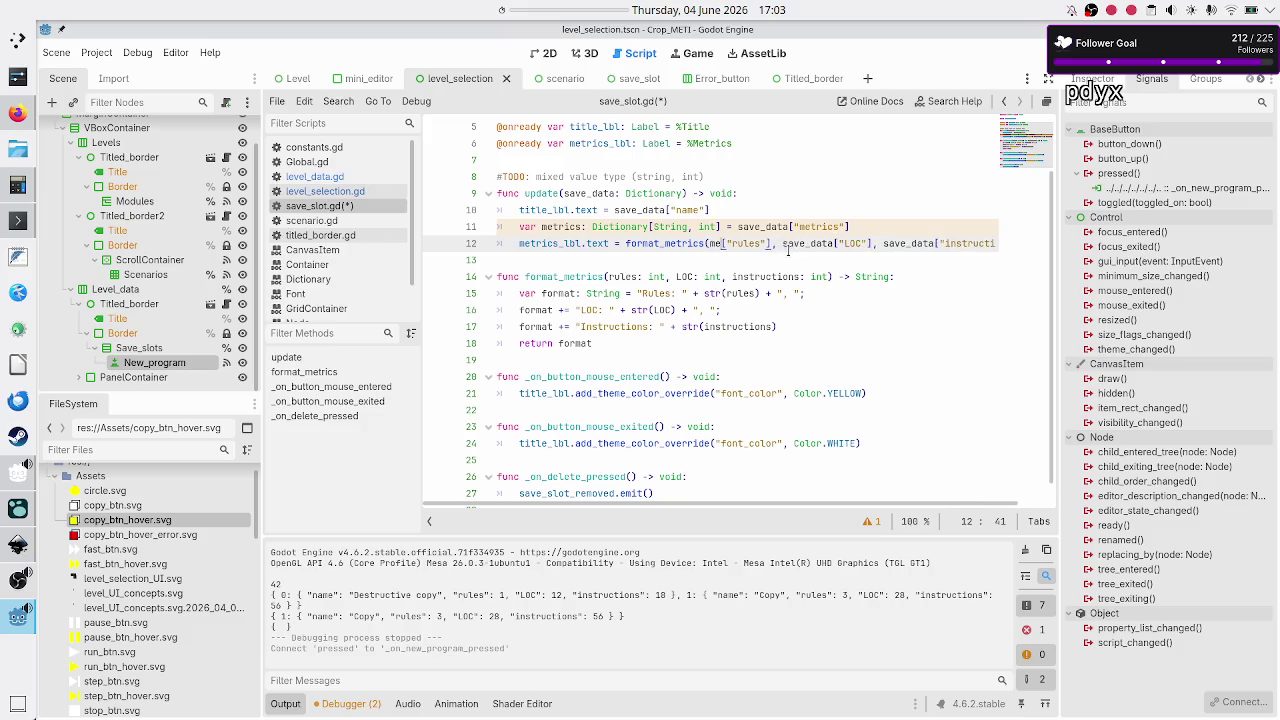
{"action": "type", "text": "trics"}
{"action": "key", "text": "Right"}
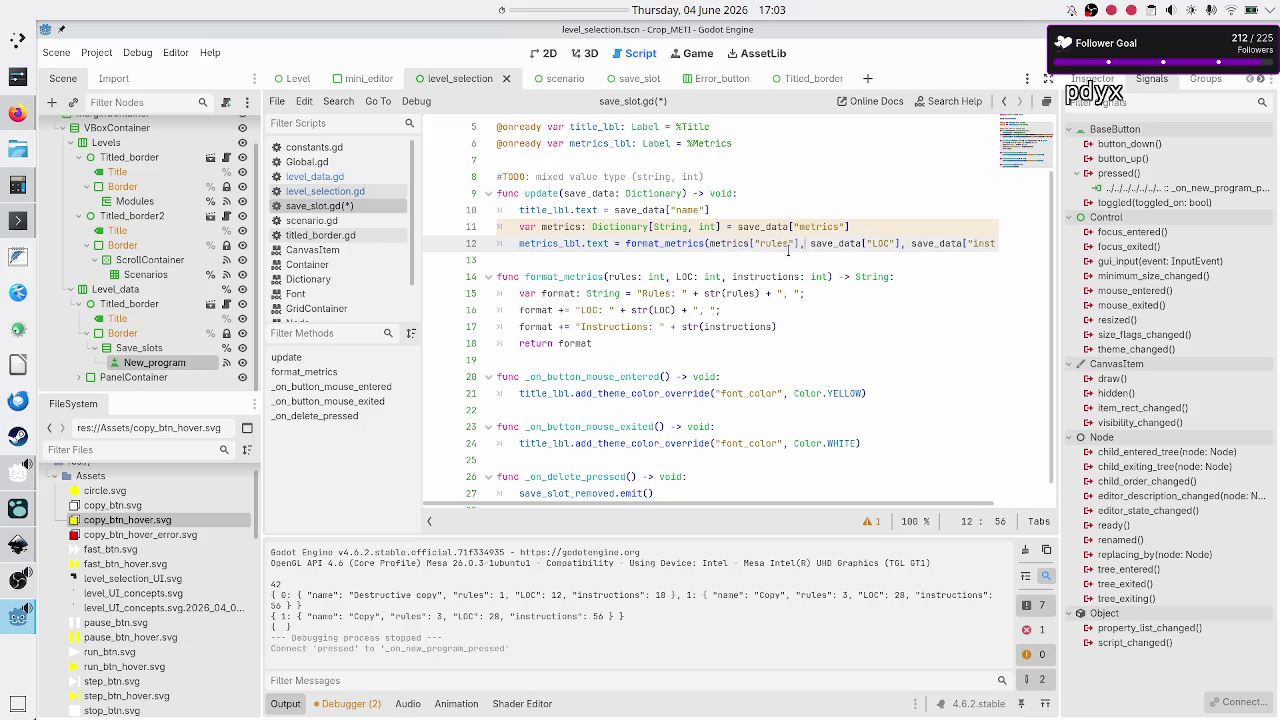
{"action": "key", "text": "Right"}
{"action": "key", "text": "Right"}
{"action": "key", "text": "Right"}
{"action": "key", "text": "BackSpace"}
{"action": "key", "text": "BackSpace"}
{"action": "key", "text": "BackSpace"}
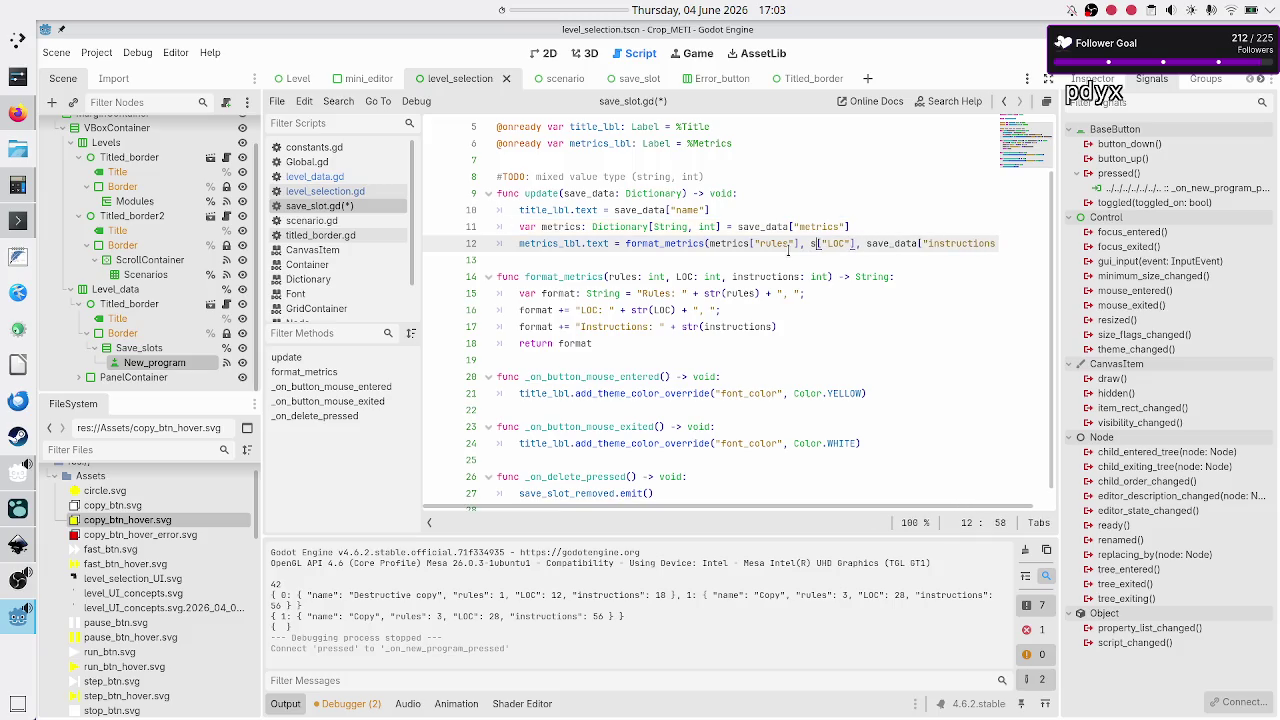
{"action": "type", "text": "metrics"}
{"action": "key", "text": "Right"}
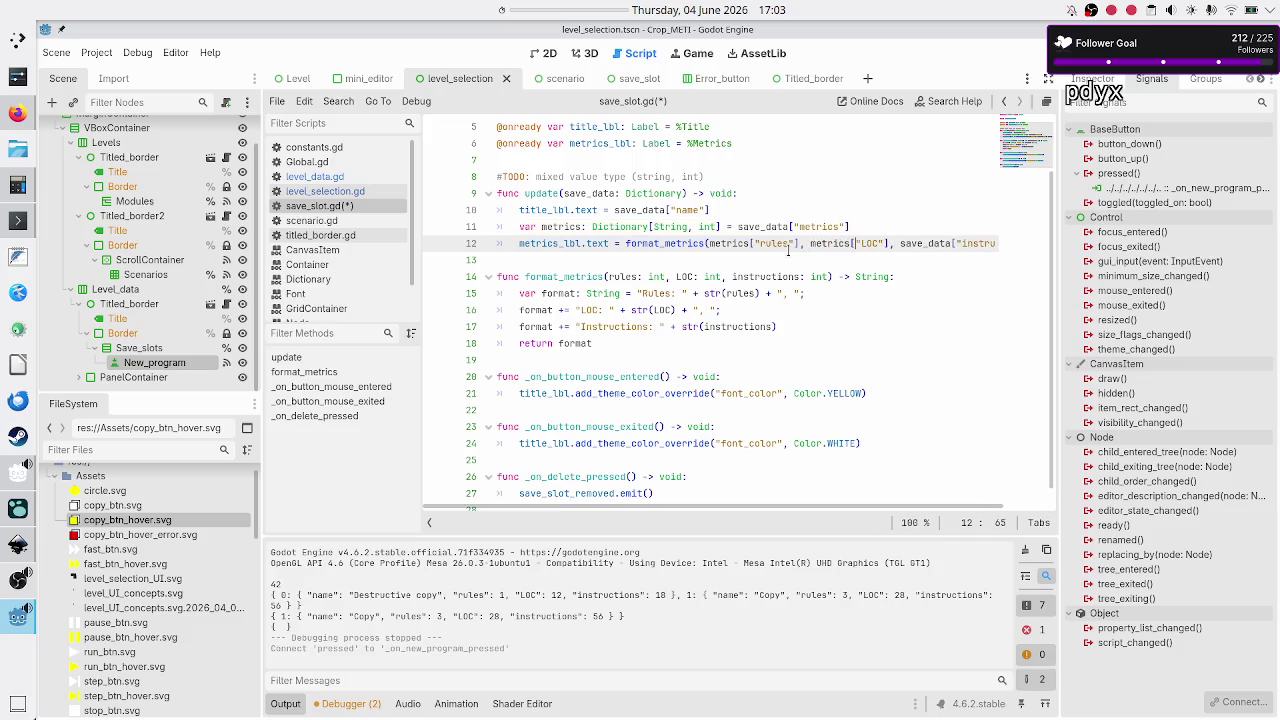
{"action": "key", "text": "BackSpace"}
{"action": "key", "text": "BackSpace"}
{"action": "key", "text": "BackSpace"}
{"action": "type", "text": "metrics"}
{"action": "key", "text": "Escape"}
{"action": "key", "text": "Down"}
{"action": "key", "text": "ctrl+s"}
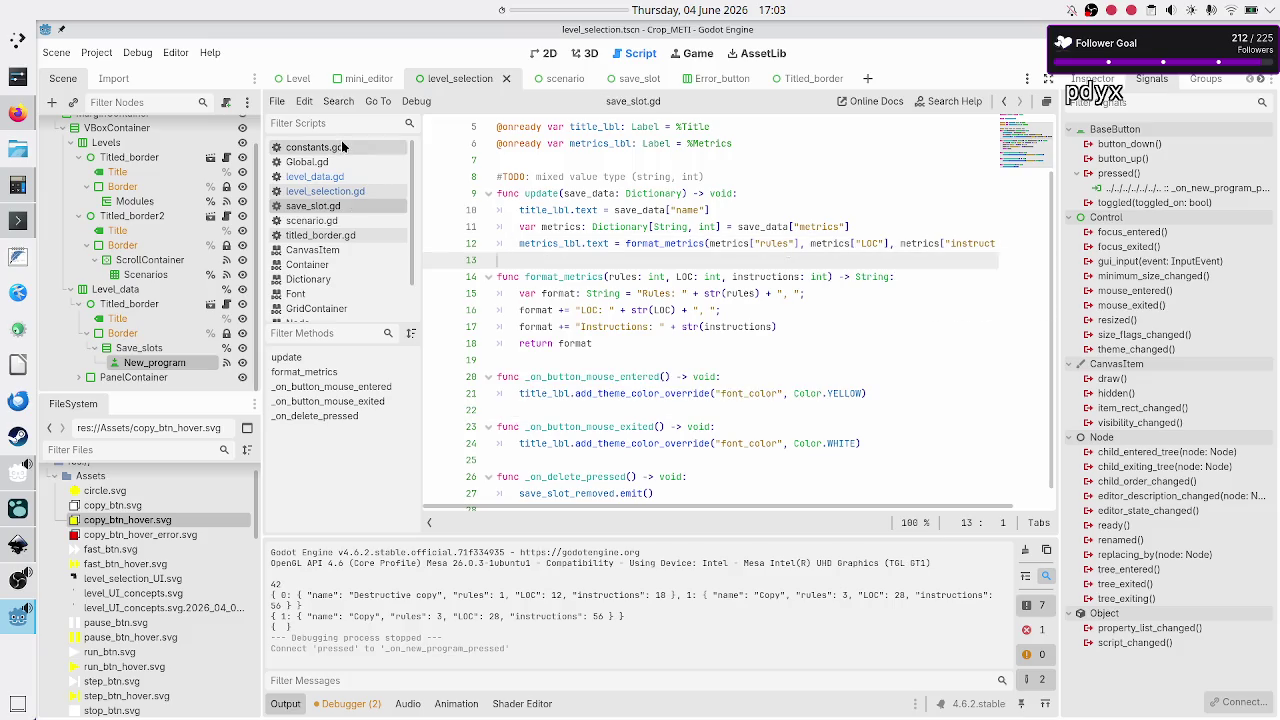
{"action": "left_click", "coordinate": [347, 196]}
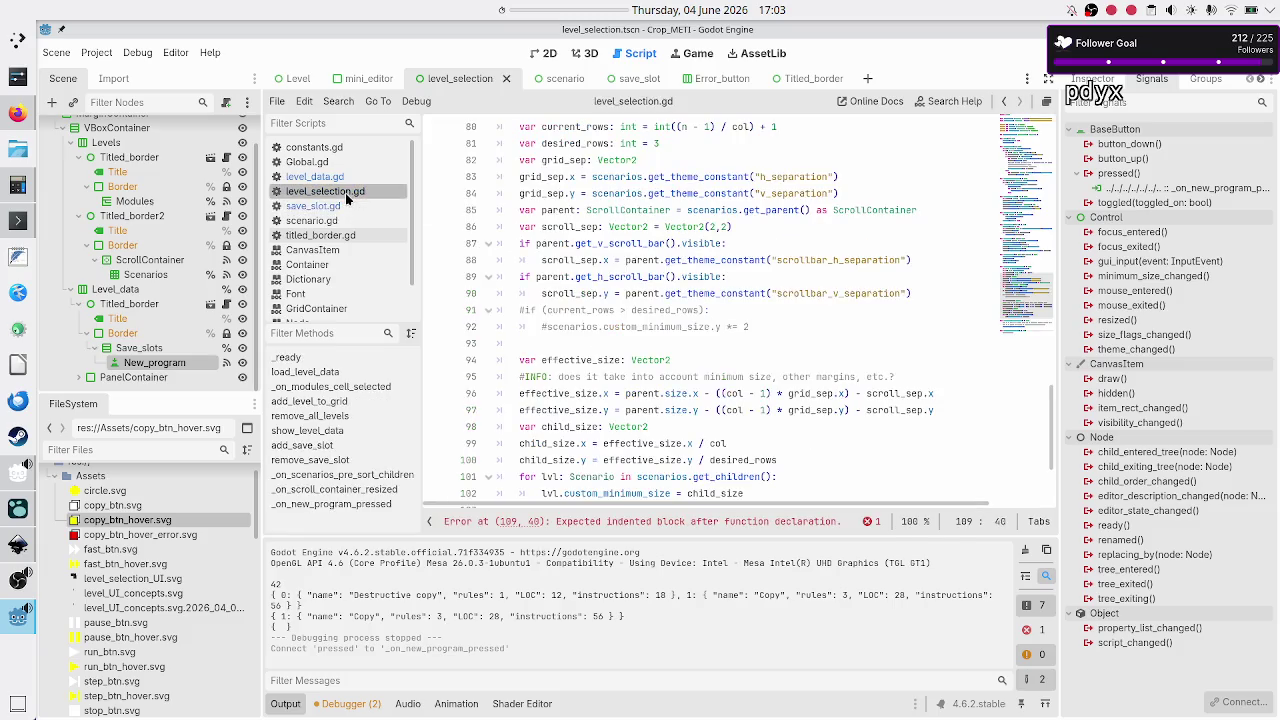
- Add an indented body line under _on_new_program_pressed, then review SAVE_SLOTS slots 0 and 2 in level_data.gd
{"action": "scroll", "coordinate": [636, 398], "scroll_direction": "down", "scroll_amount": 2}
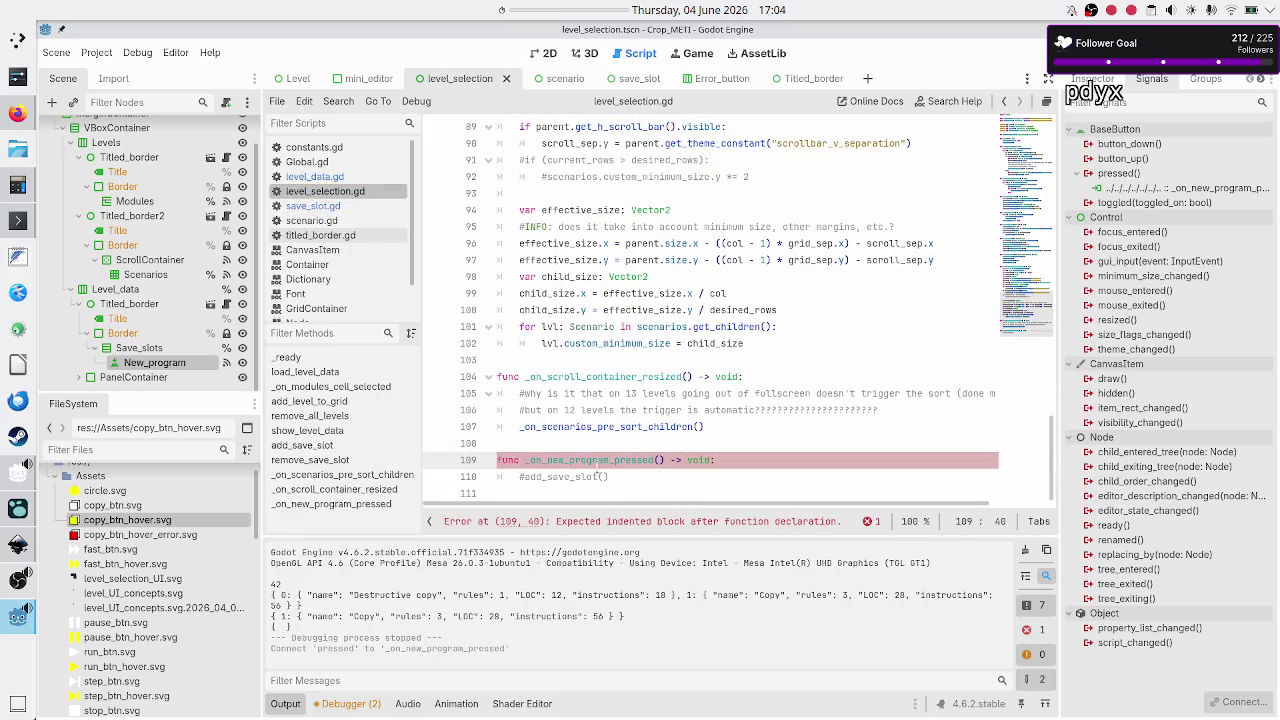
{"action": "key", "text": "Return"}
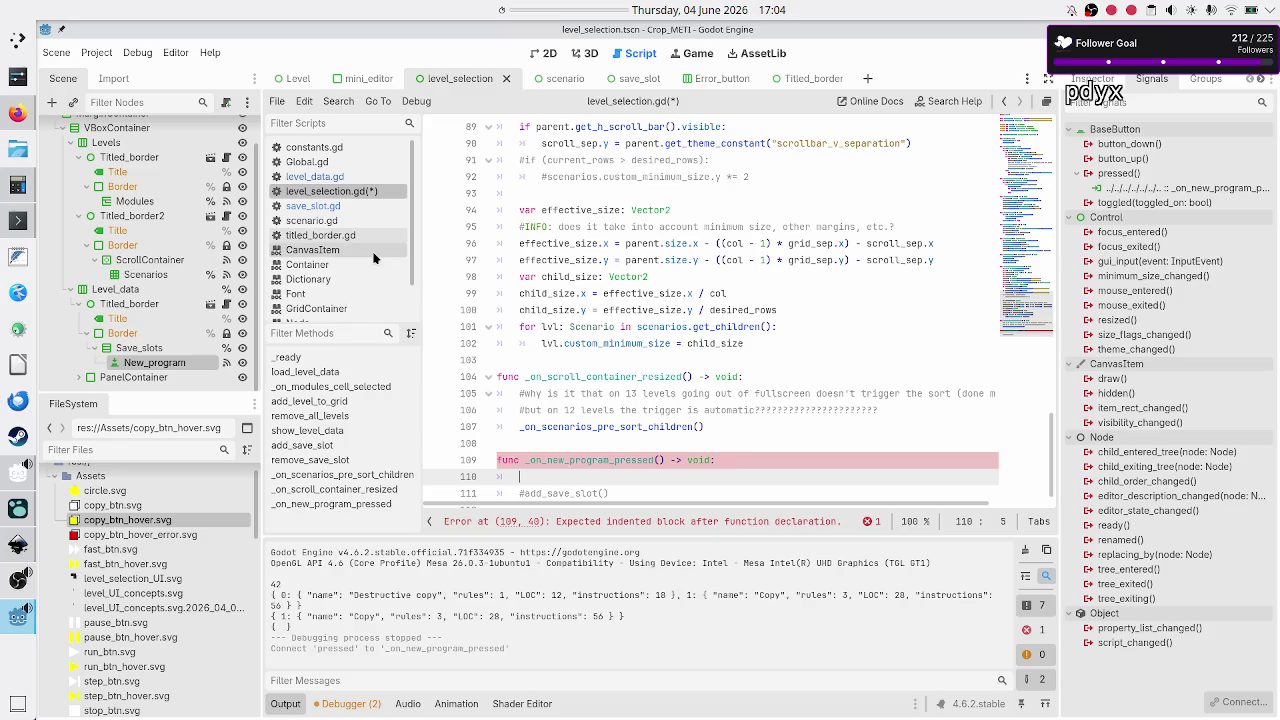
{"action": "left_click", "coordinate": [327, 179]}
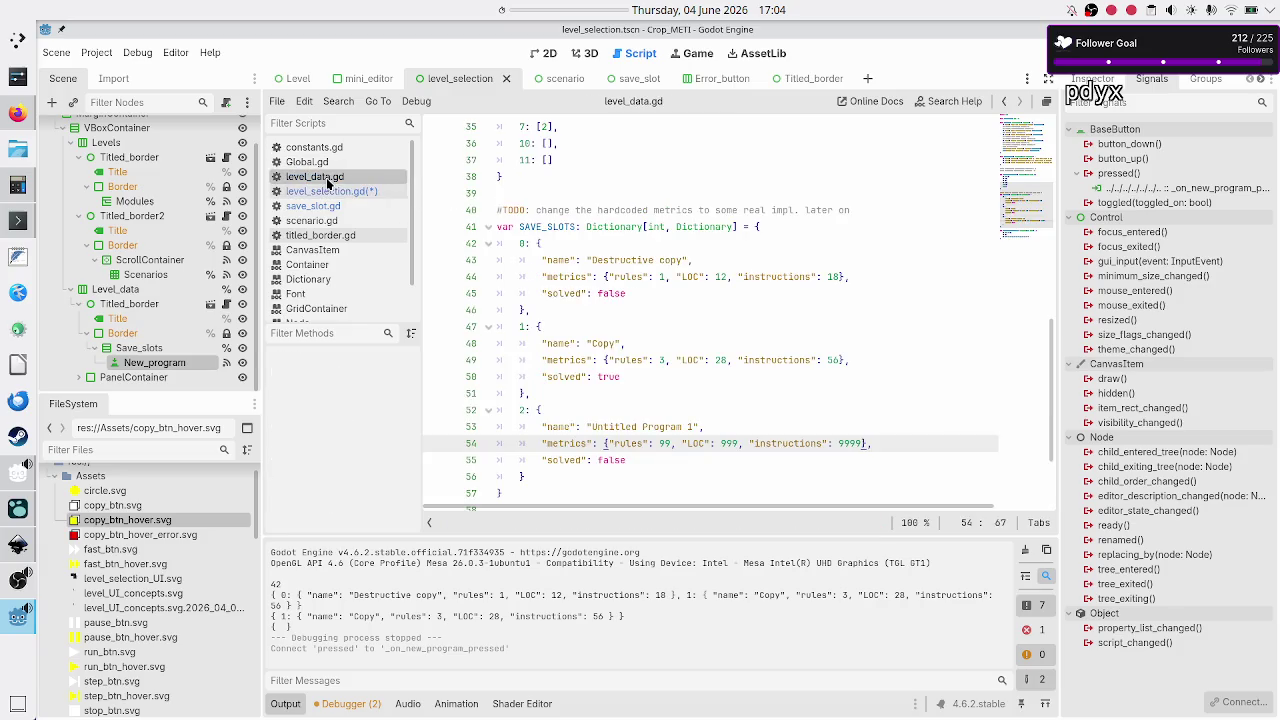
{"action": "scroll", "coordinate": [545, 262], "scroll_direction": "down", "scroll_amount": 2}
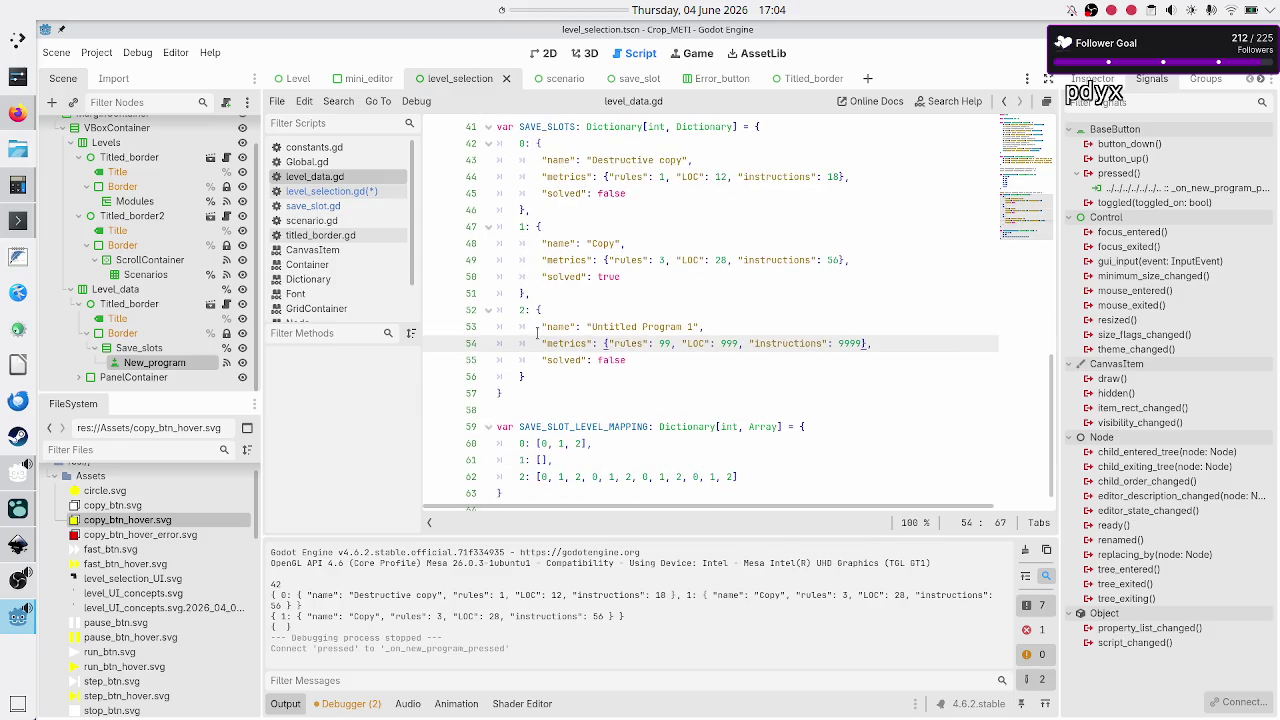
{"action": "scroll", "coordinate": [537, 332], "scroll_direction": "up", "scroll_amount": 1}
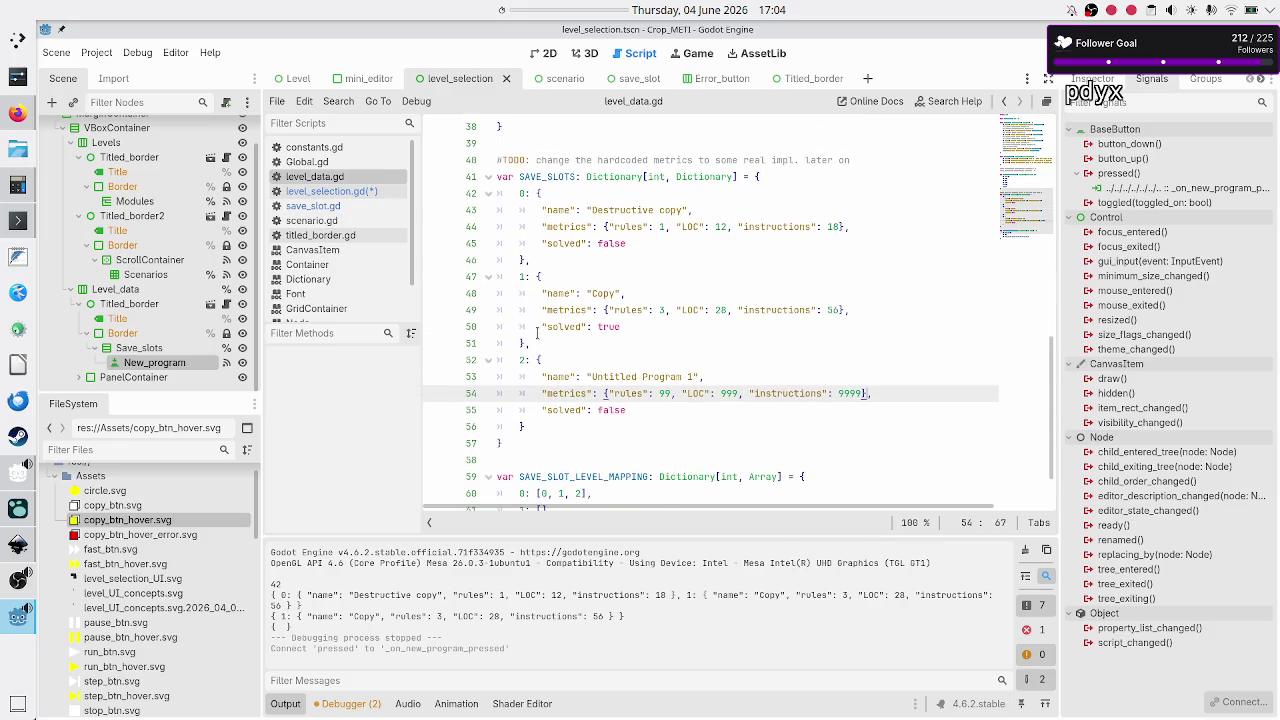
{"action": "left_click", "coordinate": [520, 193]}
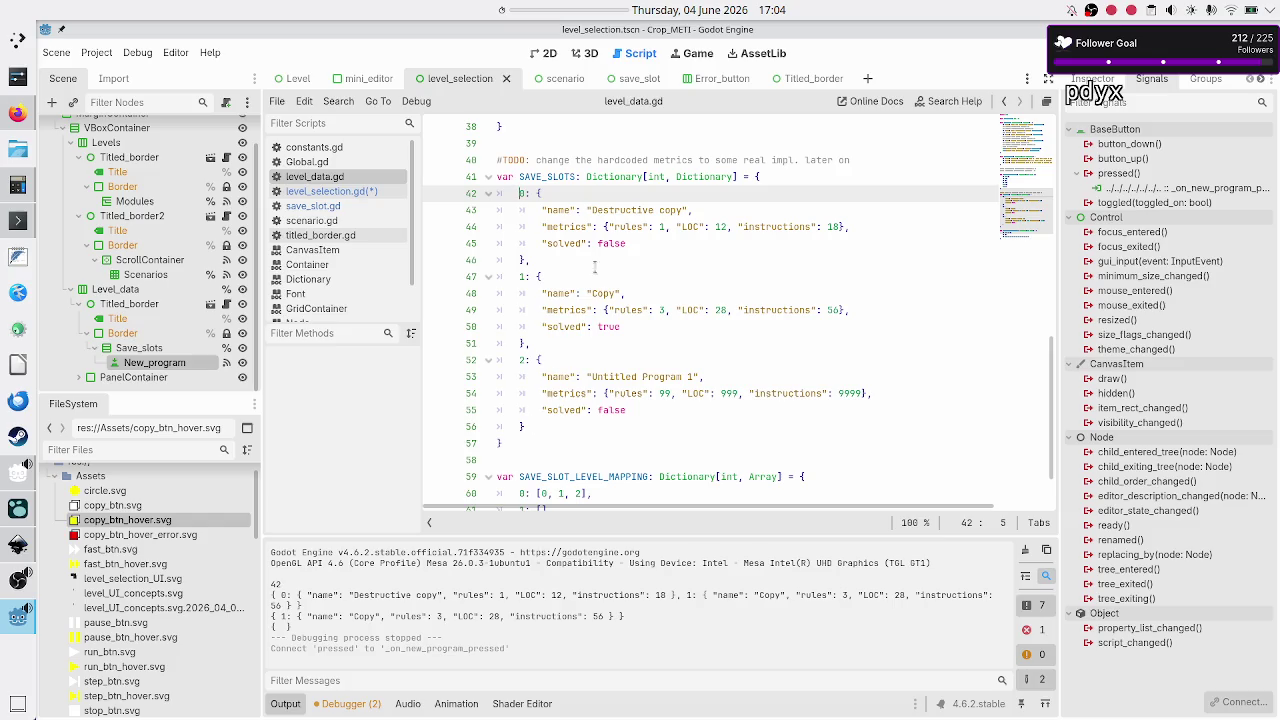
{"action": "left_click", "coordinate": [519, 359]}
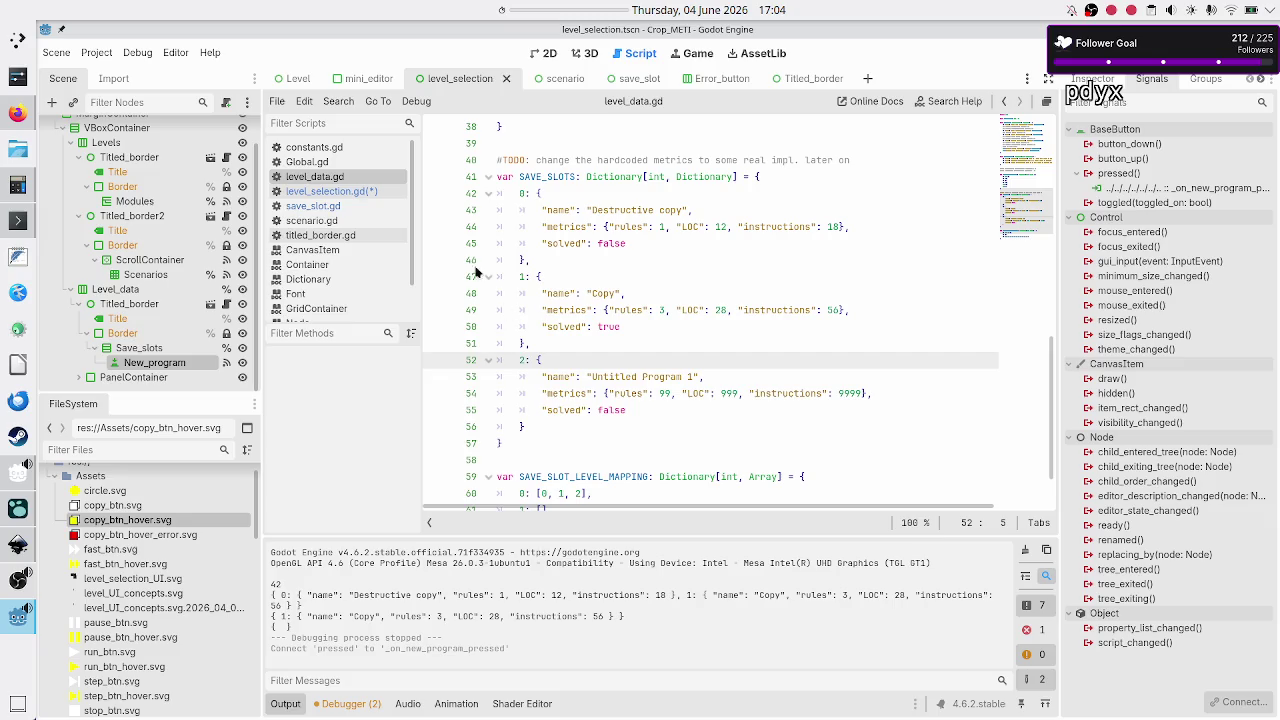
{"action": "left_click", "coordinate": [377, 194]}
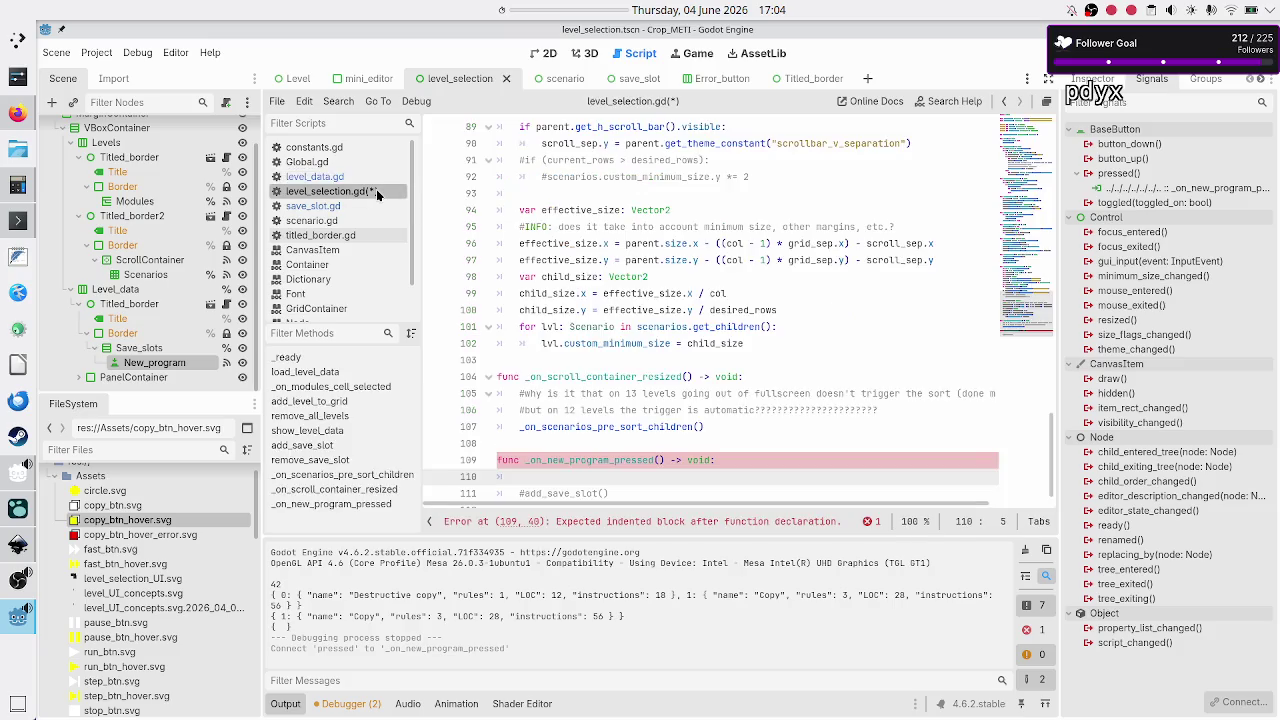
- On line 110 write LD.SAVE_SLOTS[], discarding the trial .pus and add members
{"action": "type", "text": "LD.SA"}
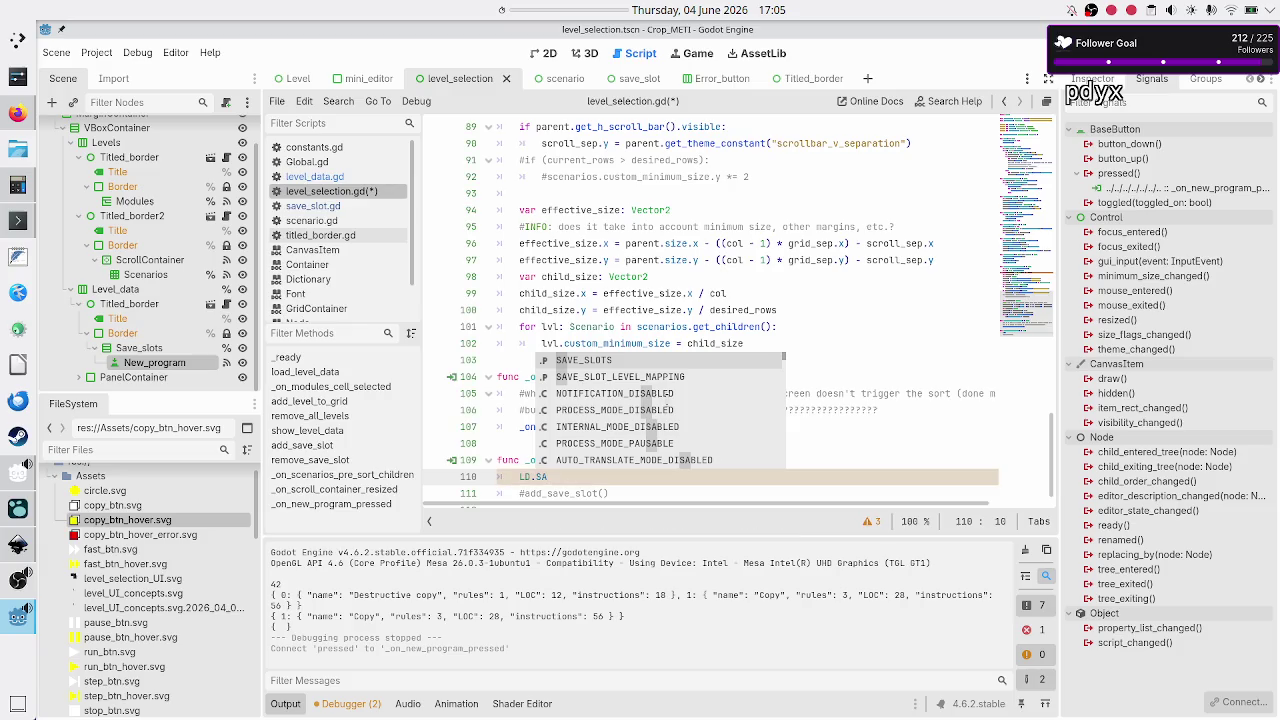
{"action": "key", "text": "Return"}
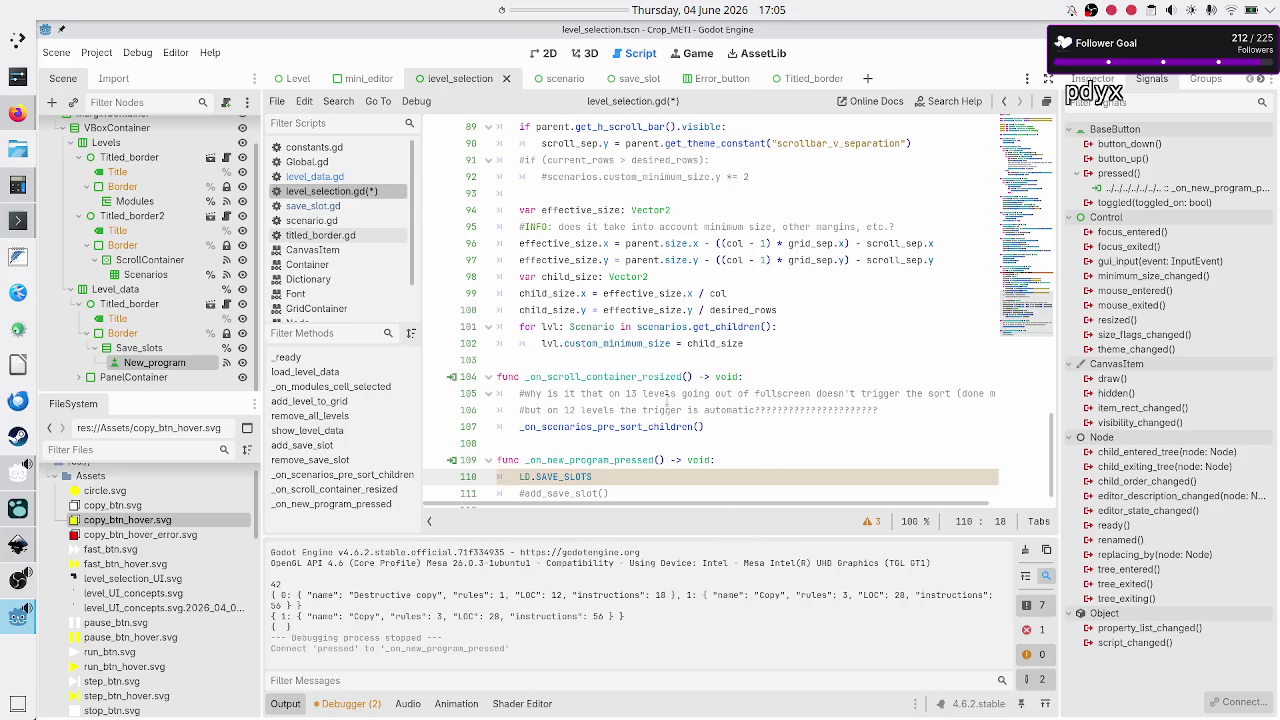
{"action": "type", "text": ".p"}
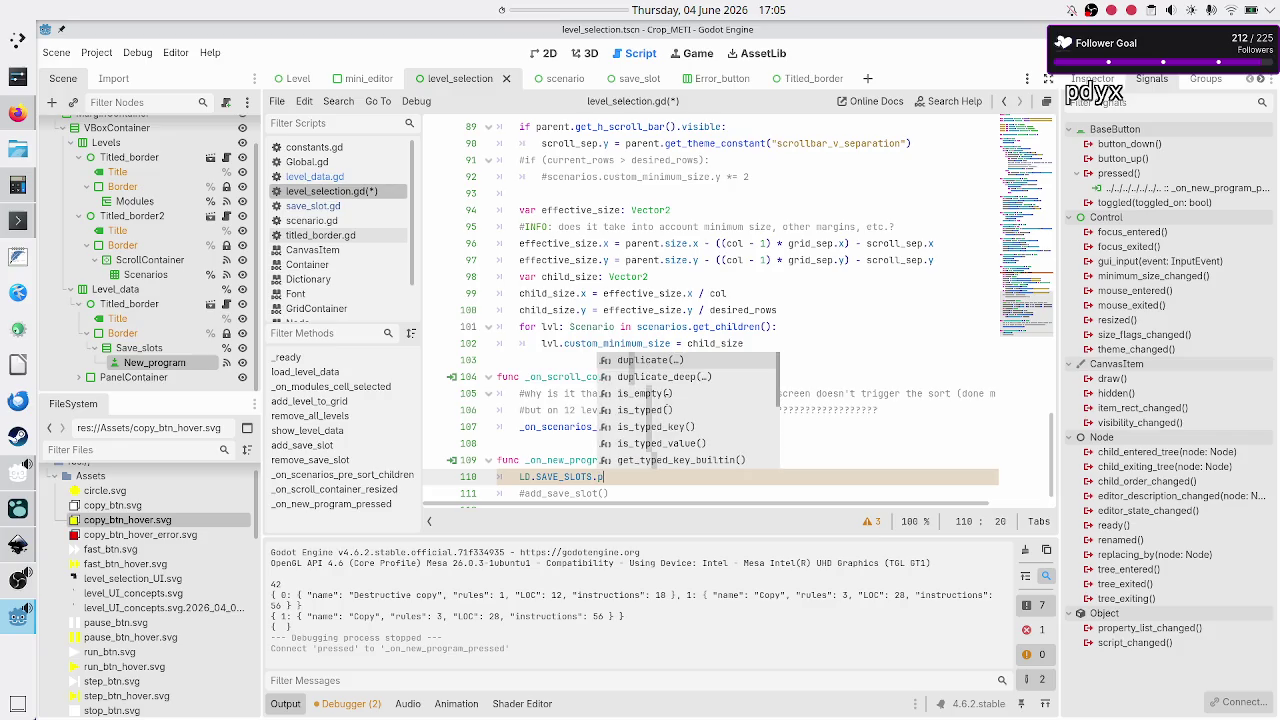
{"action": "type", "text": "us"}
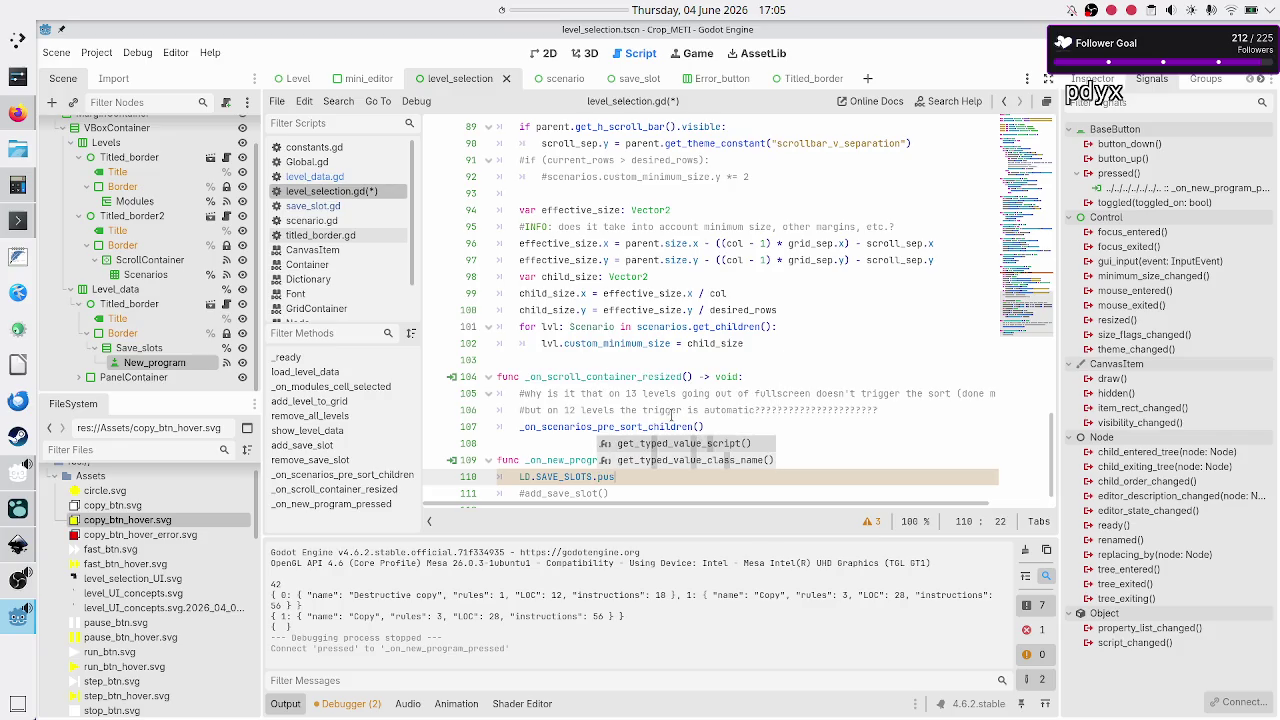
{"action": "key", "text": "BackSpace"}
{"action": "key", "text": "BackSpace"}
{"action": "key", "text": "BackSpace"}
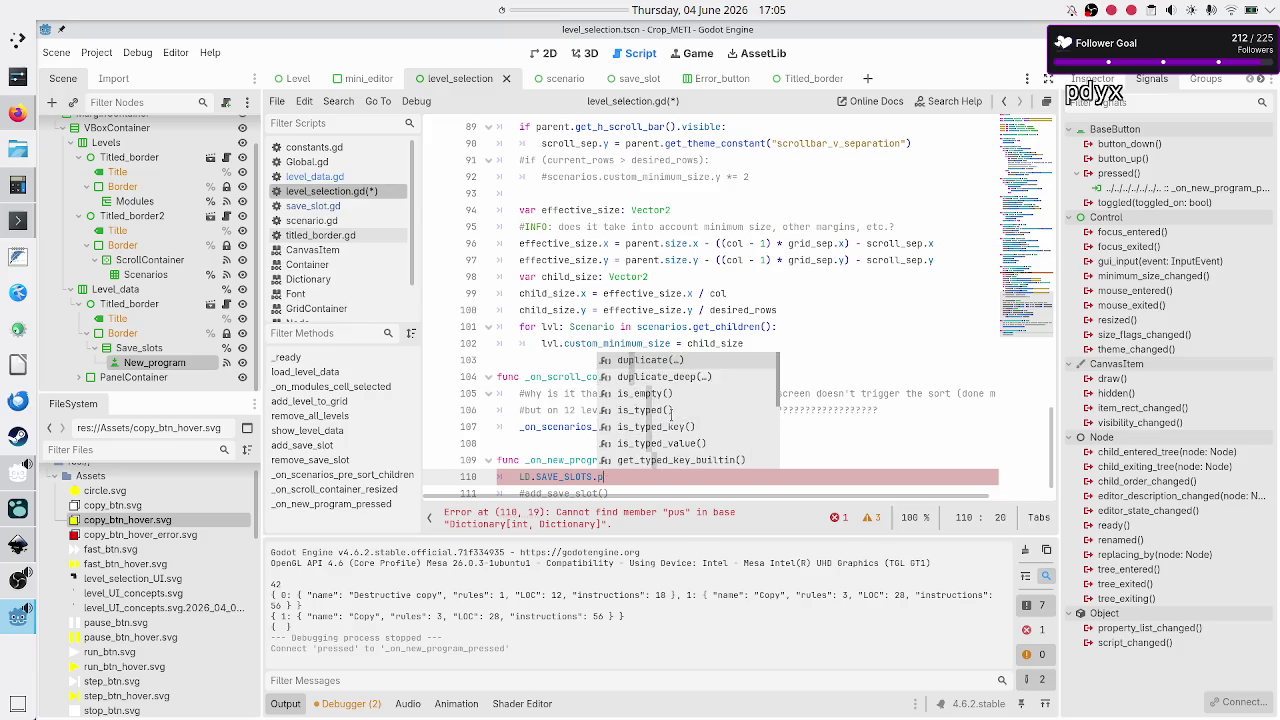
{"action": "type", "text": "add"}
{"action": "key", "text": "BackSpace"}
{"action": "key", "text": "BackSpace"}
{"action": "key", "text": "BackSpace"}
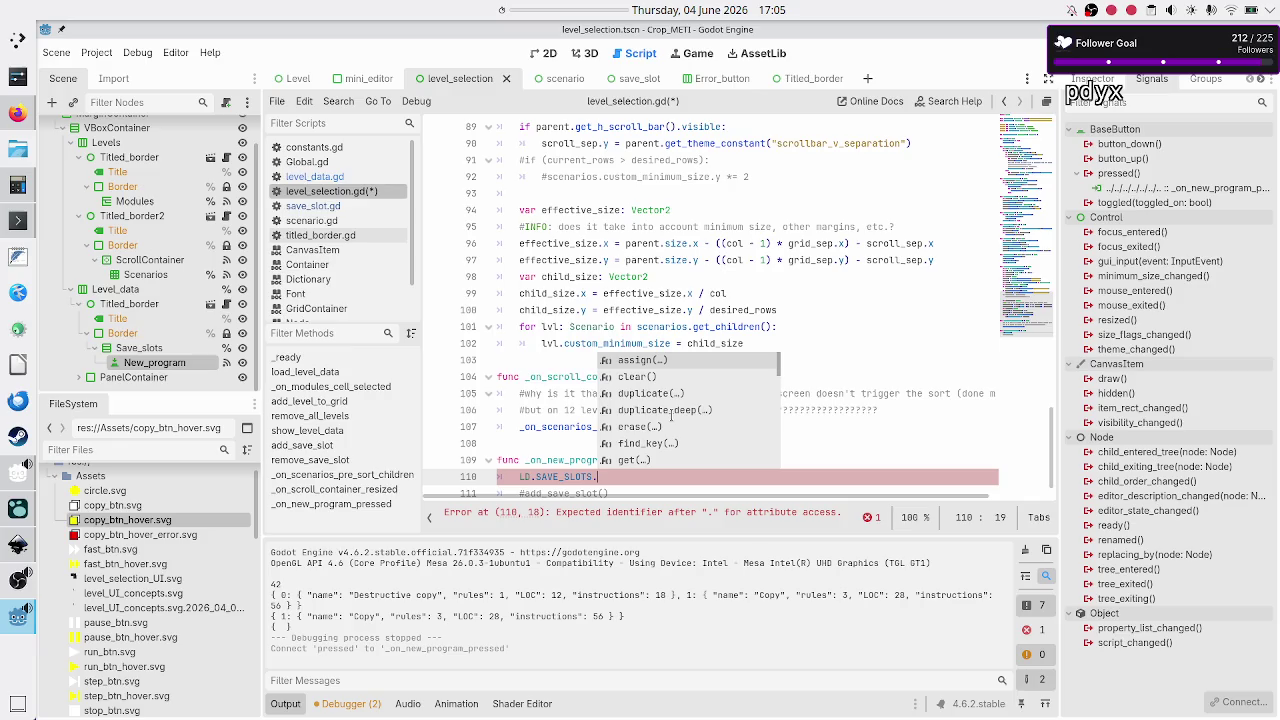
{"action": "key", "text": "BackSpace"}
{"action": "type", "text": "[]"}
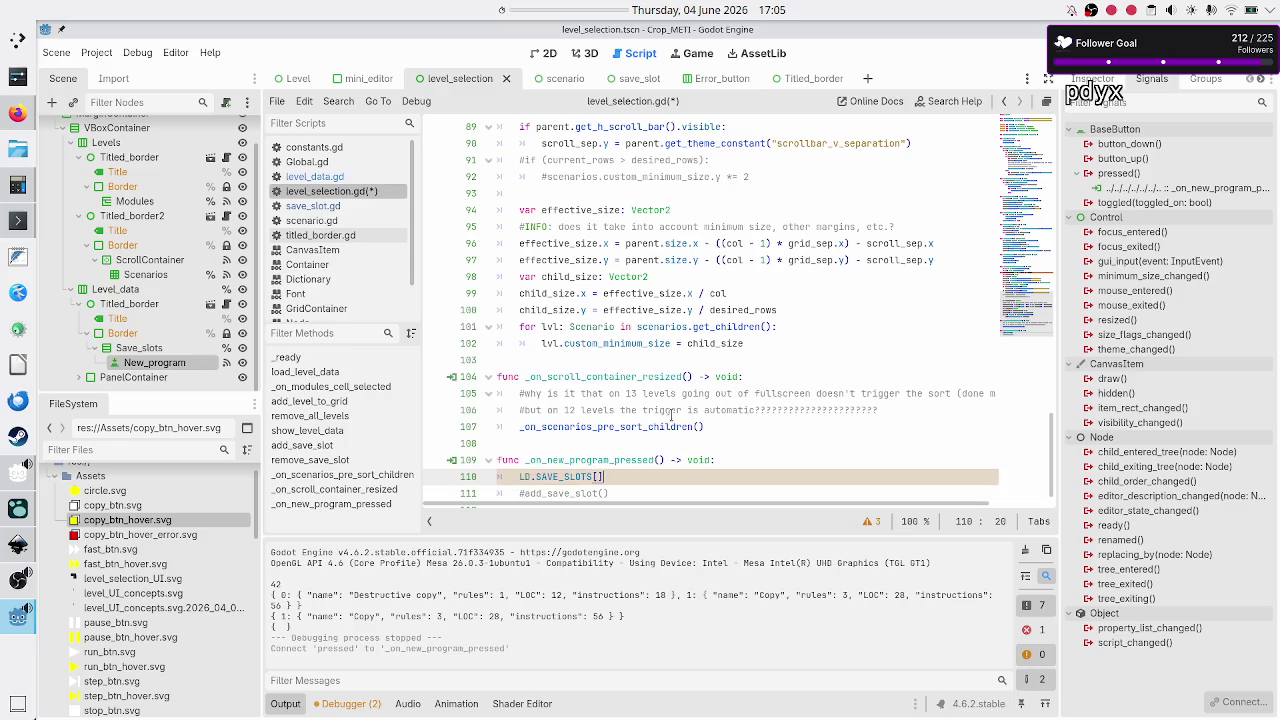
{"action": "key", "text": "Left"}
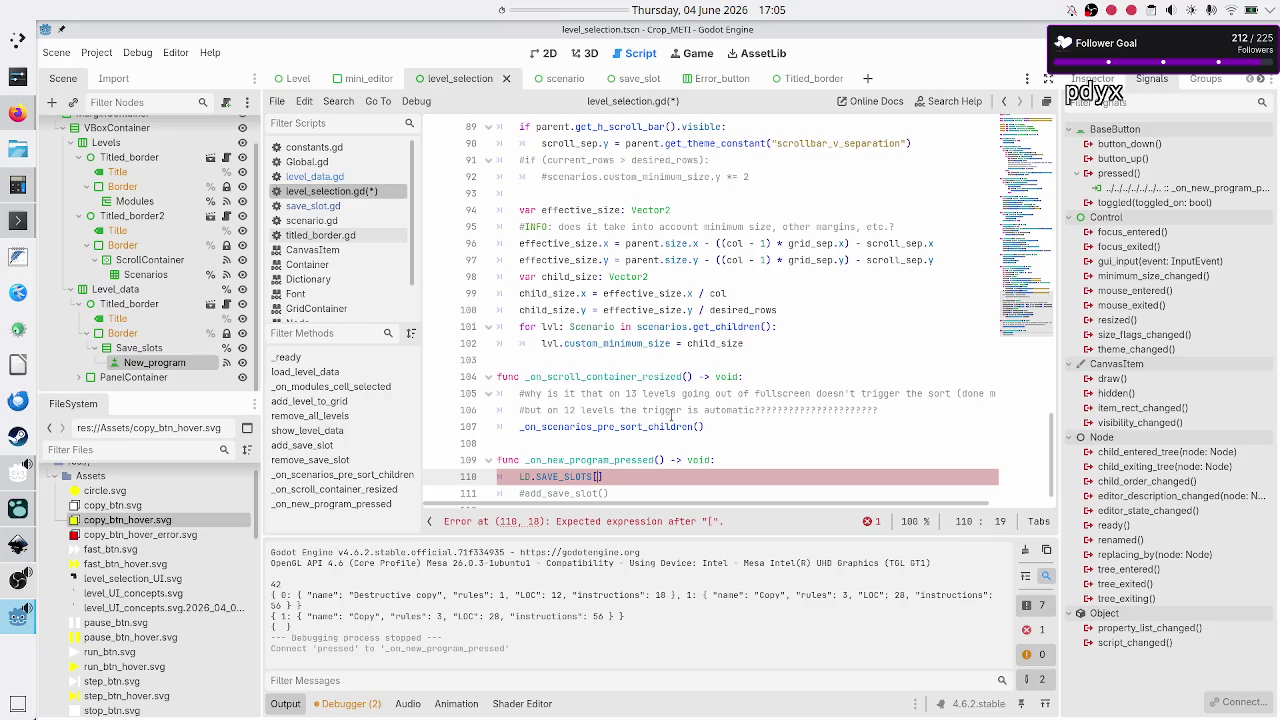
- Fill the brackets with LD.SAVE_SLOTS.keys()[LD.SAVE_SLOTS] using autocomplete
{"action": "type", "text": "LD.SA"}
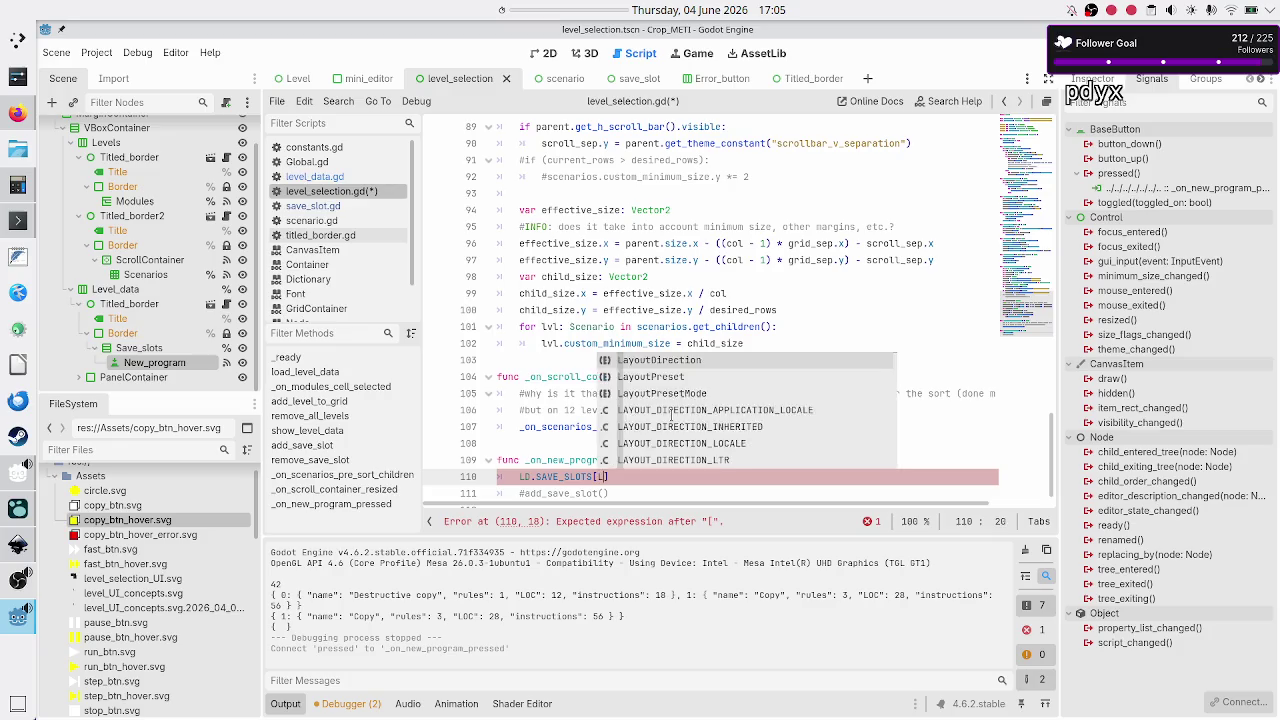
{"action": "key", "text": "Return"}
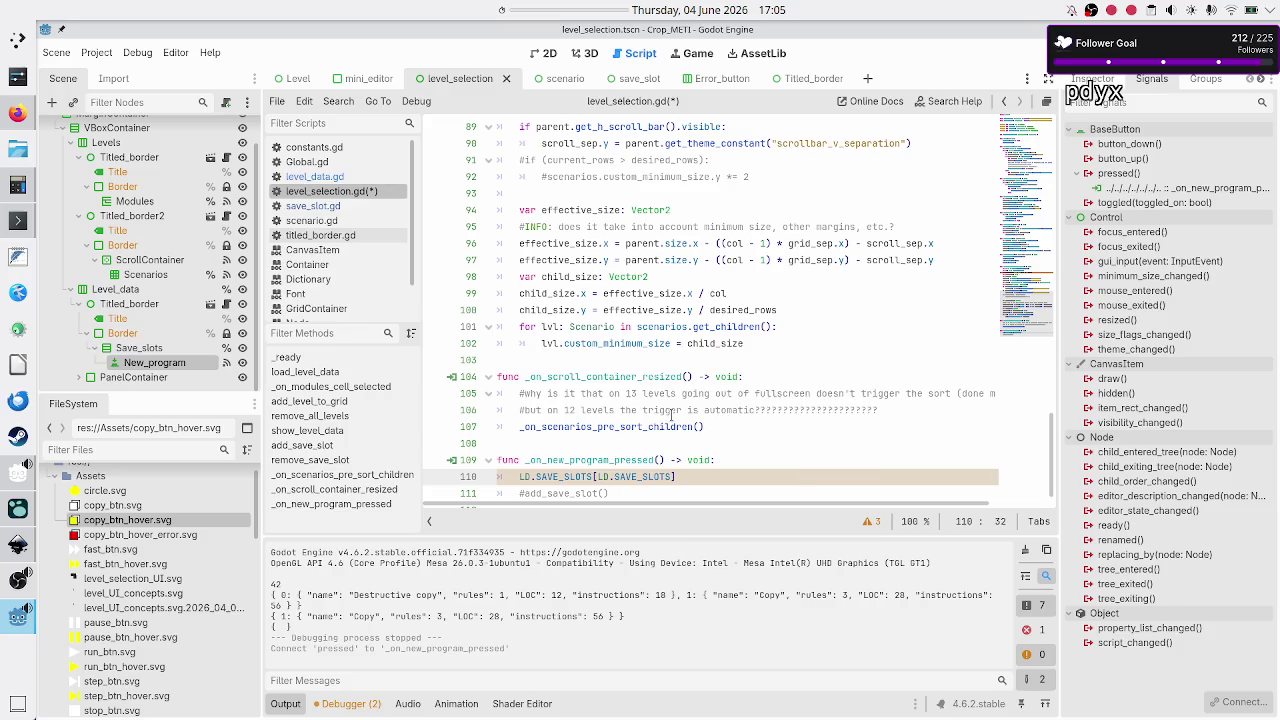
{"action": "type", "text": ".ke"}
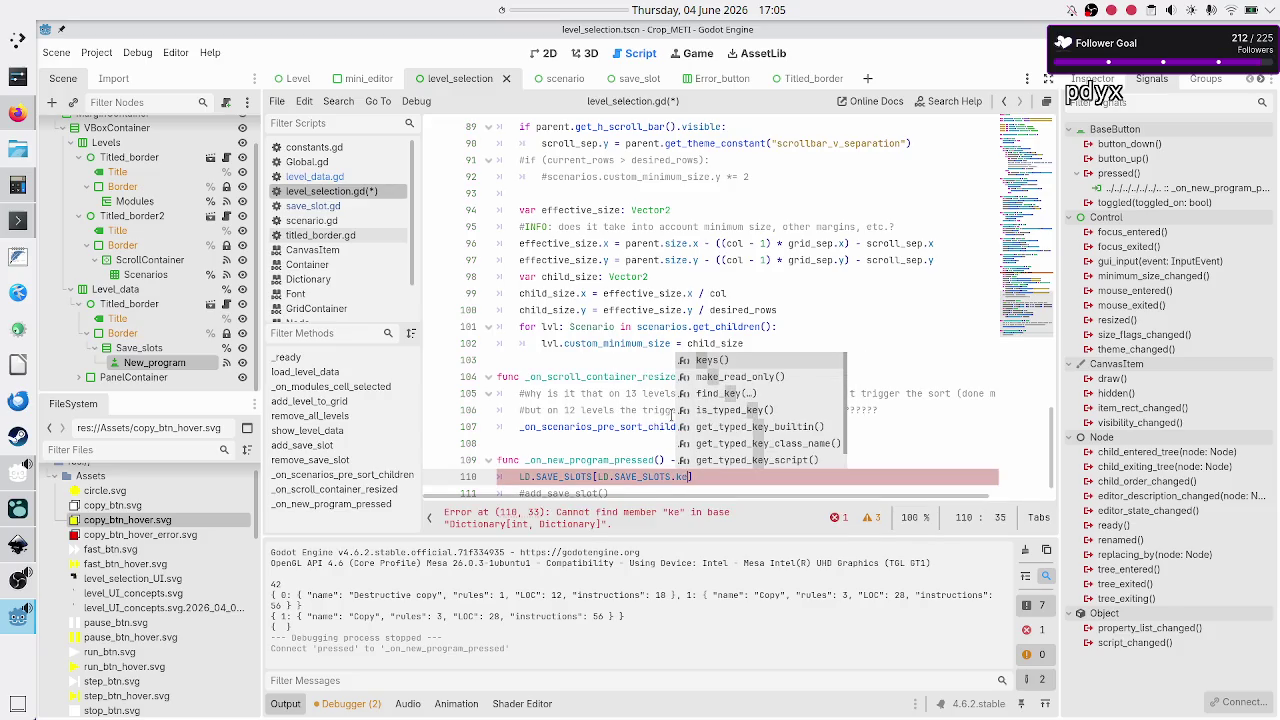
{"action": "key", "text": "Return"}
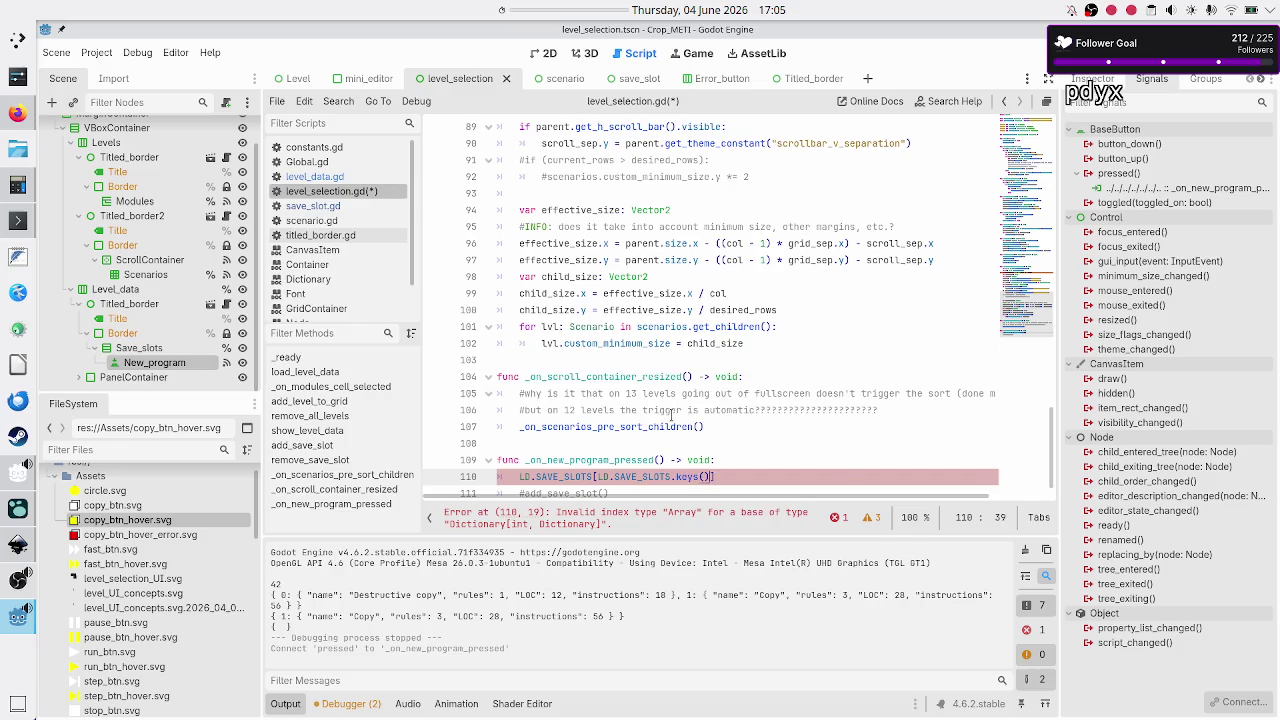
{"action": "type", "text": "."}
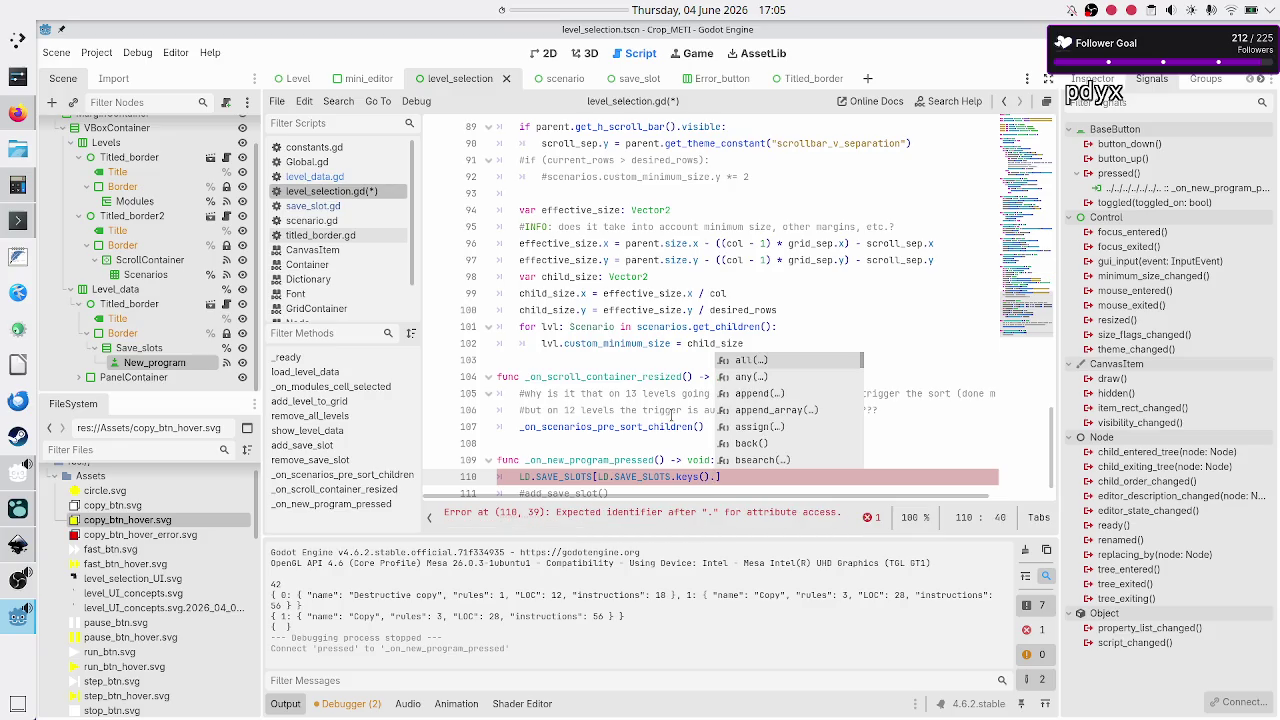
{"action": "key", "text": "BackSpace"}
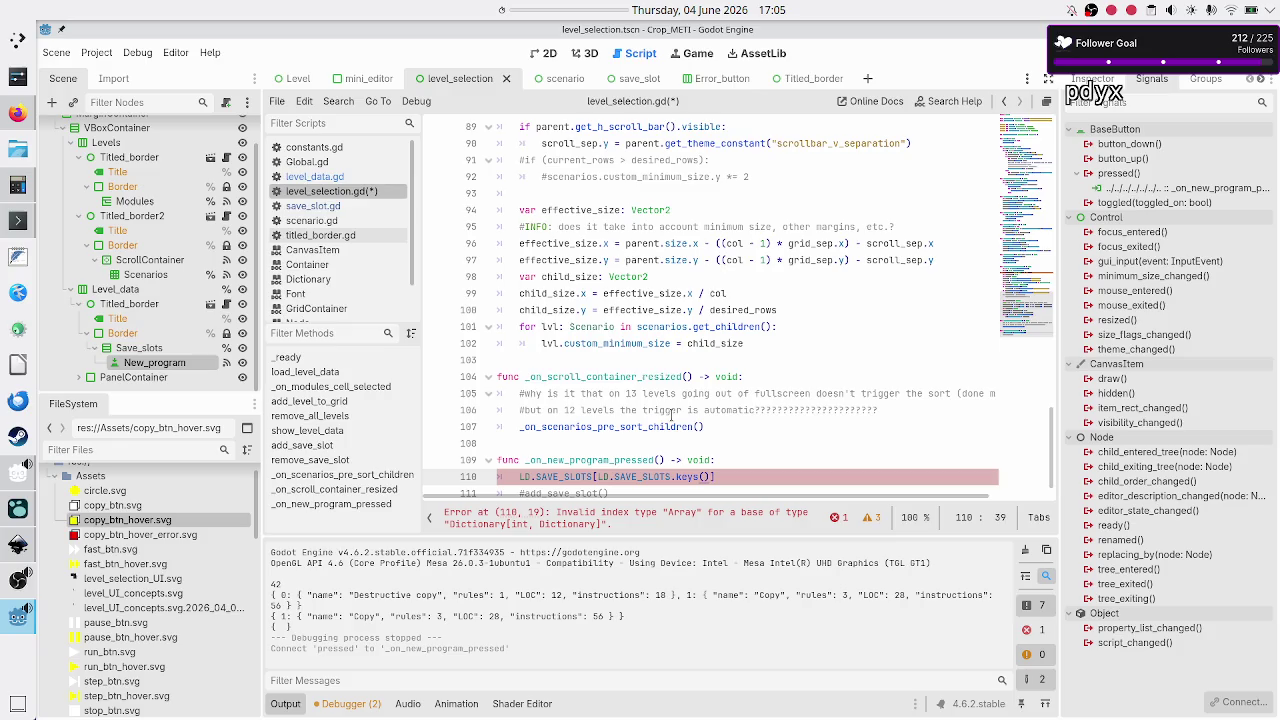
{"action": "type", "text": "[]"}
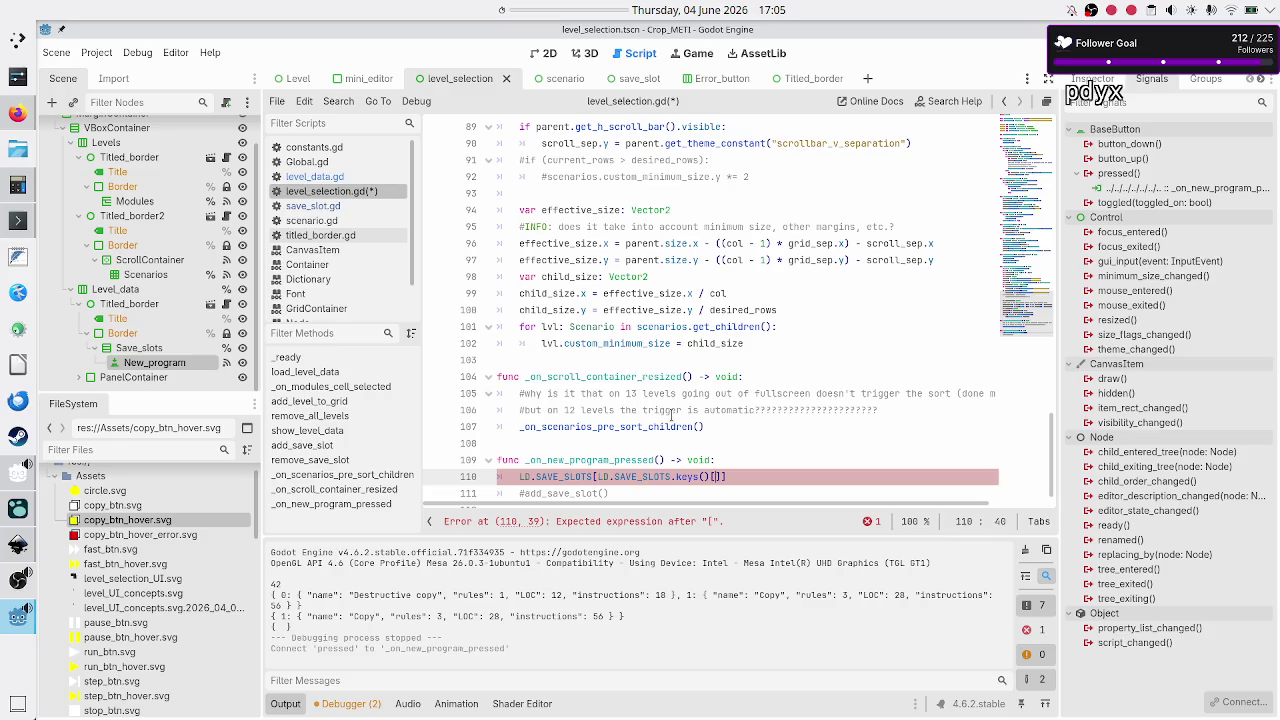
{"action": "type", "text": "LD"}
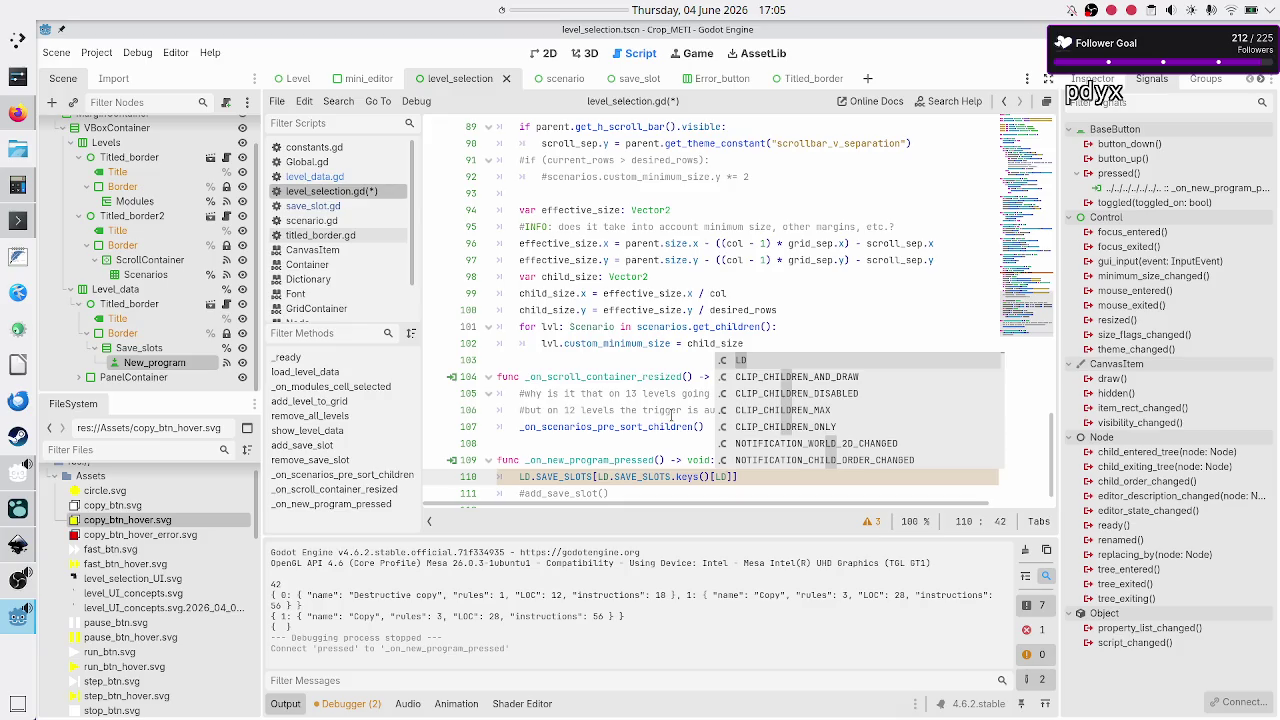
{"action": "type", "text": "."}
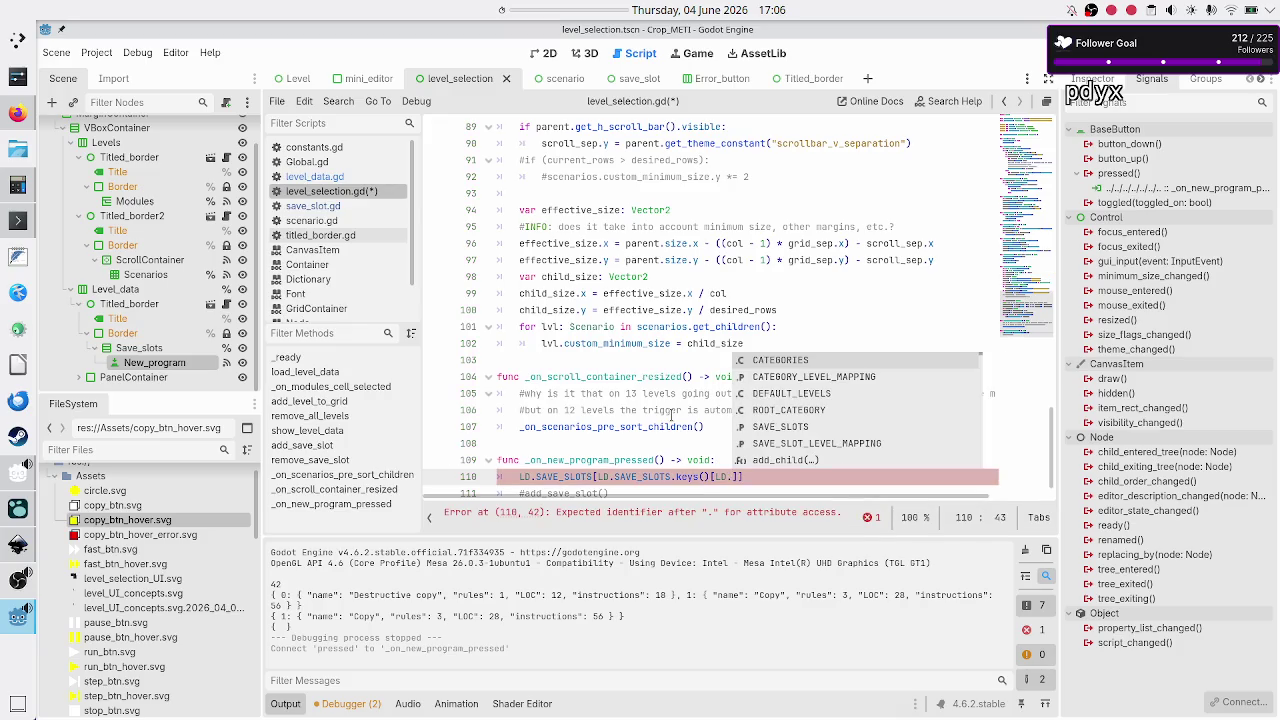
{"action": "type", "text": "S"}
{"action": "key", "text": "Return"}
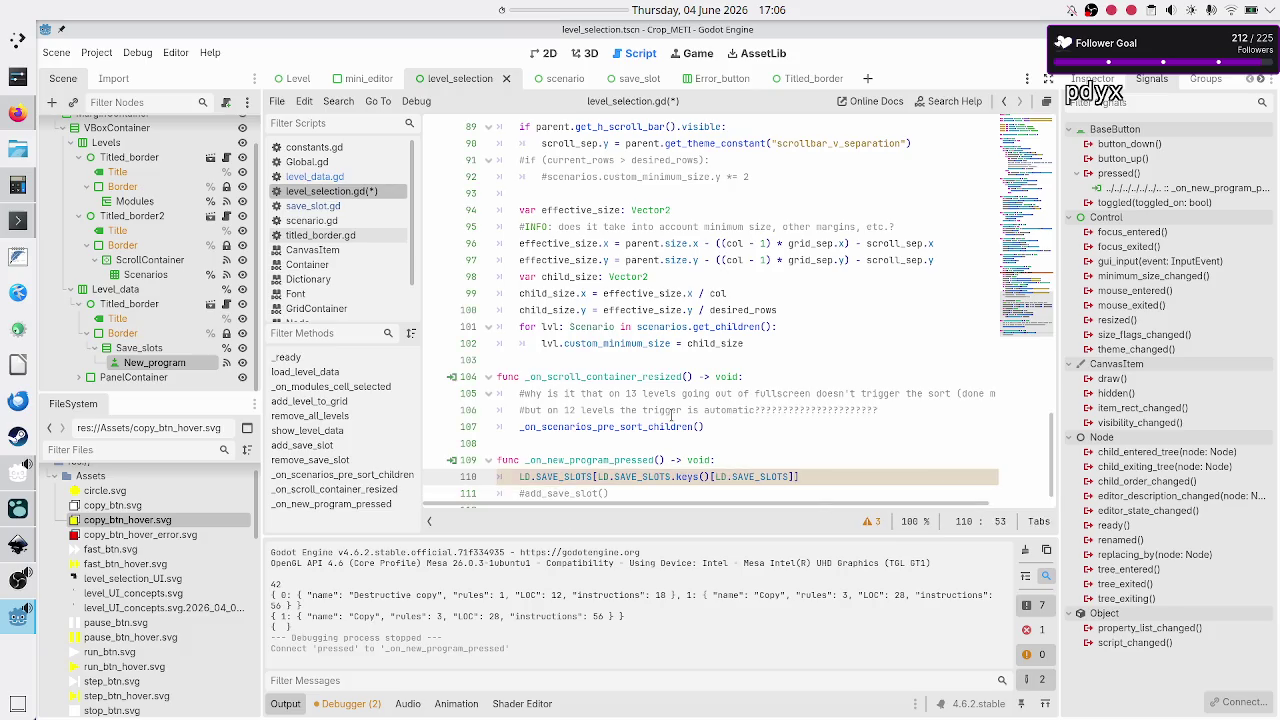
{"action": "key", "text": "Up"}
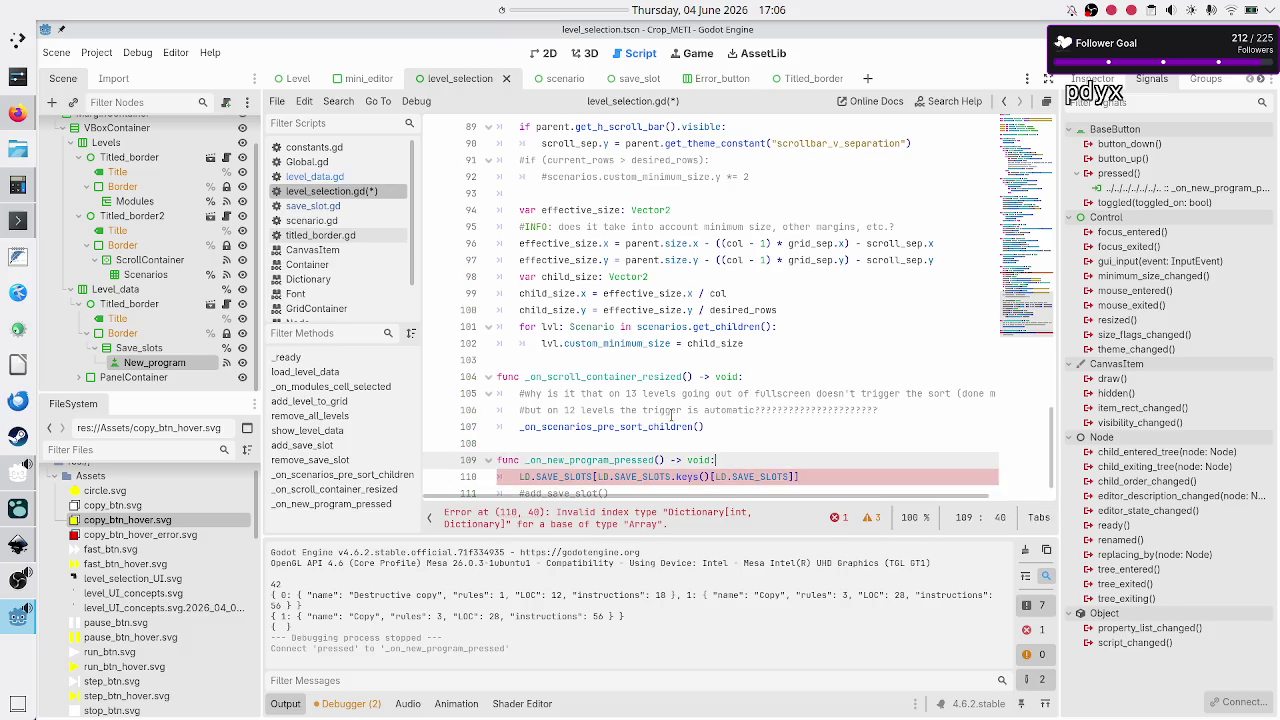
- Add a new line above the save-slot assignment declaring 'var new_idx: int ='
{"action": "key", "text": "Return"}
{"action": "type", "text": "var "}
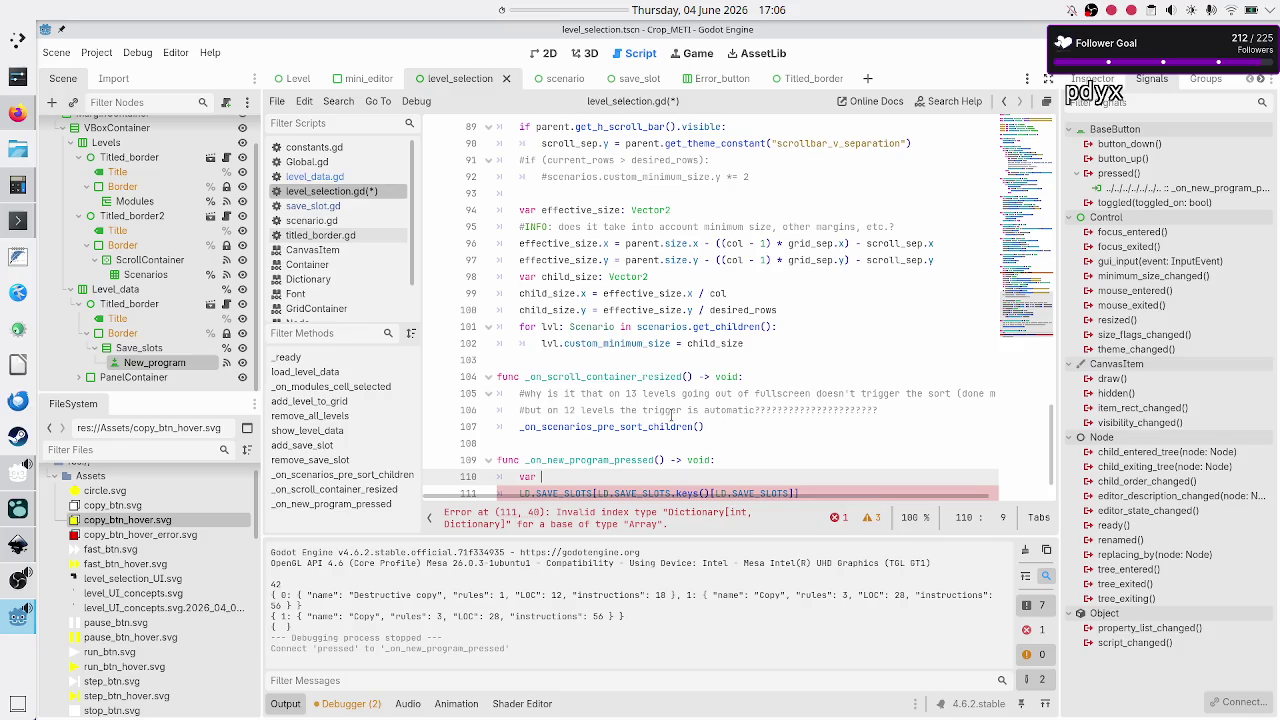
{"action": "type", "text": "new_in"}
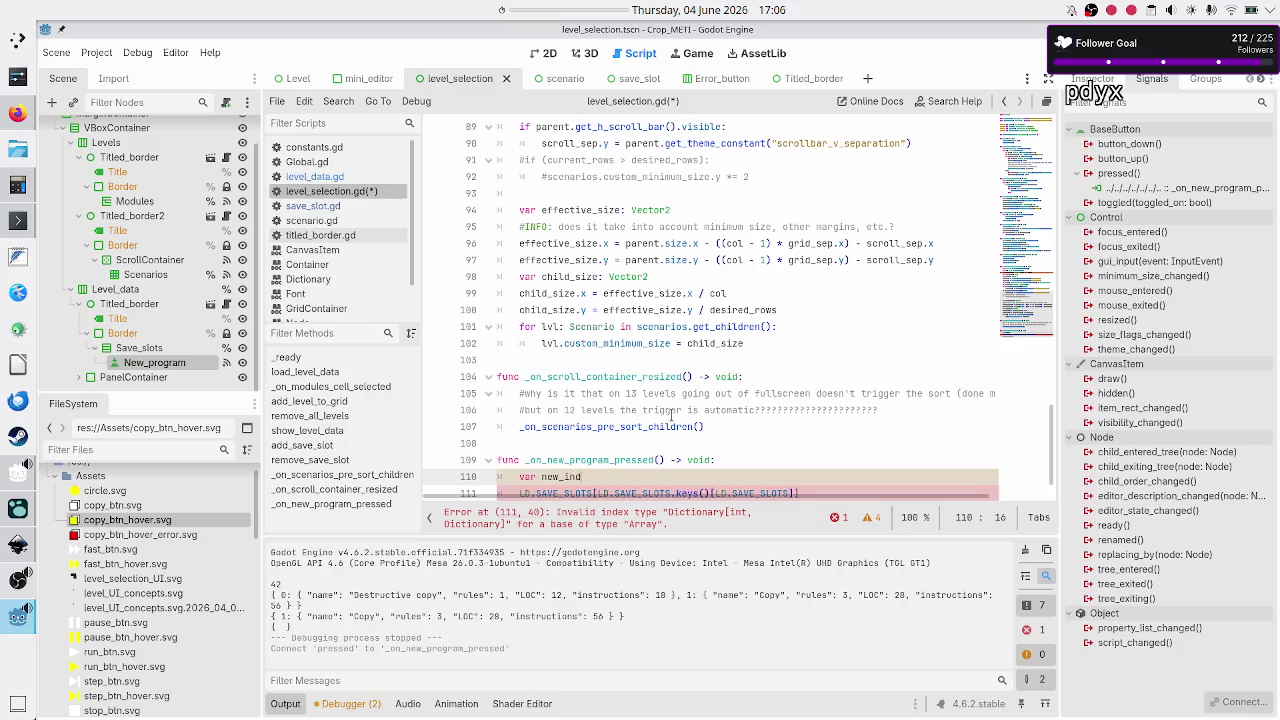
{"action": "key", "text": "BackSpace"}
{"action": "type", "text": "dx:"}
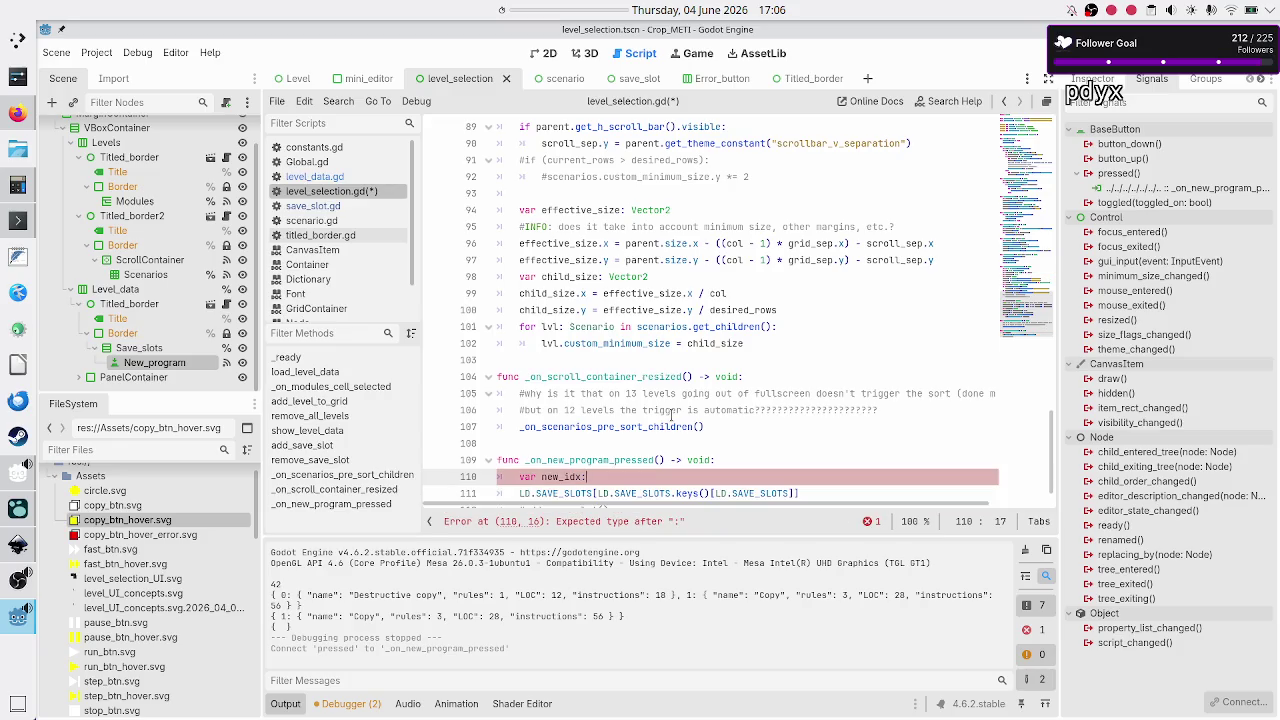
{"action": "type", "text": " int ="}
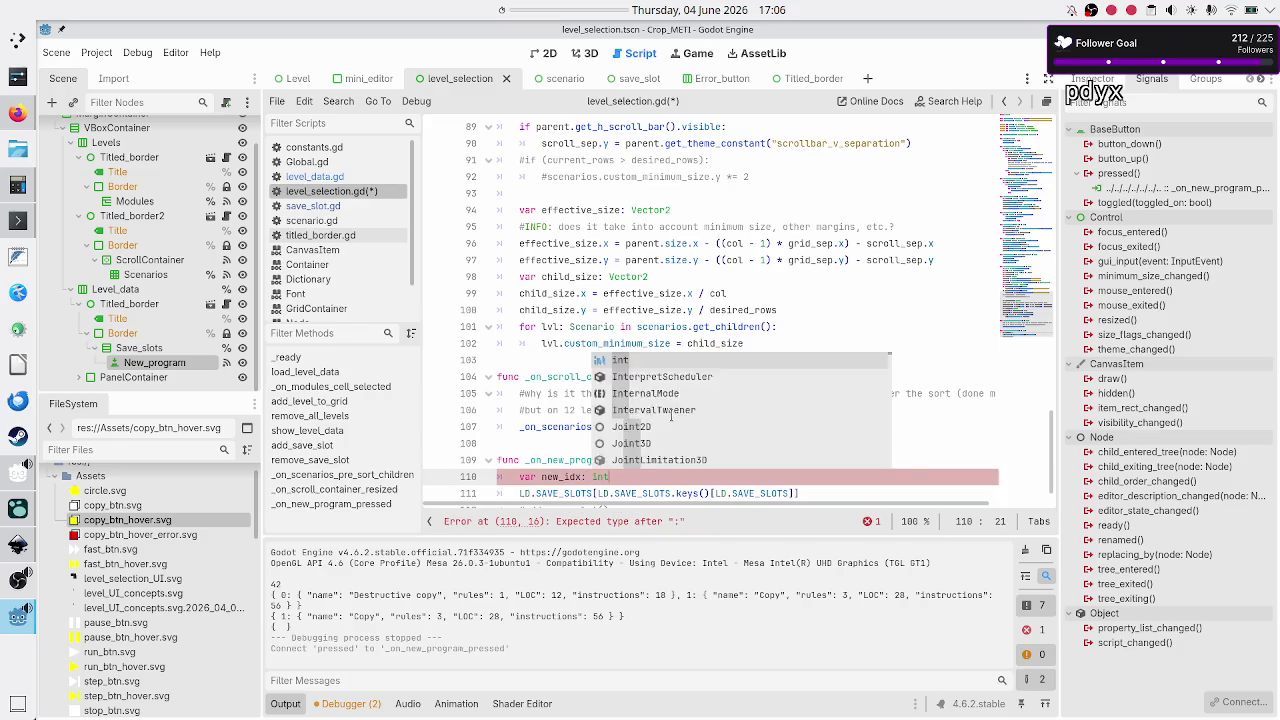
- Move line 111's index expression into new_idx's value and start 'LD.SAVE_SLOTS[new_idx] ='
{"action": "key", "text": "Escape"}
{"action": "key", "text": "Down"}
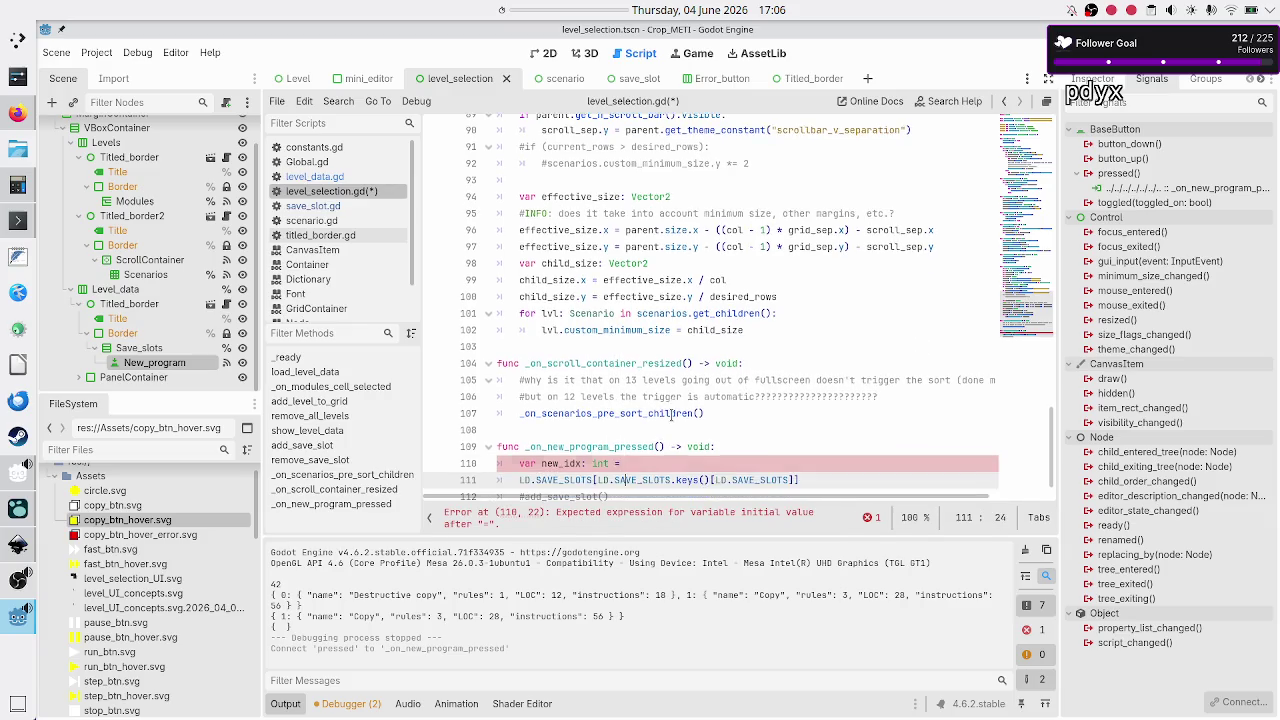
{"action": "key", "text": "Left"}
{"action": "key", "text": "Left"}
{"action": "key", "text": "Left"}
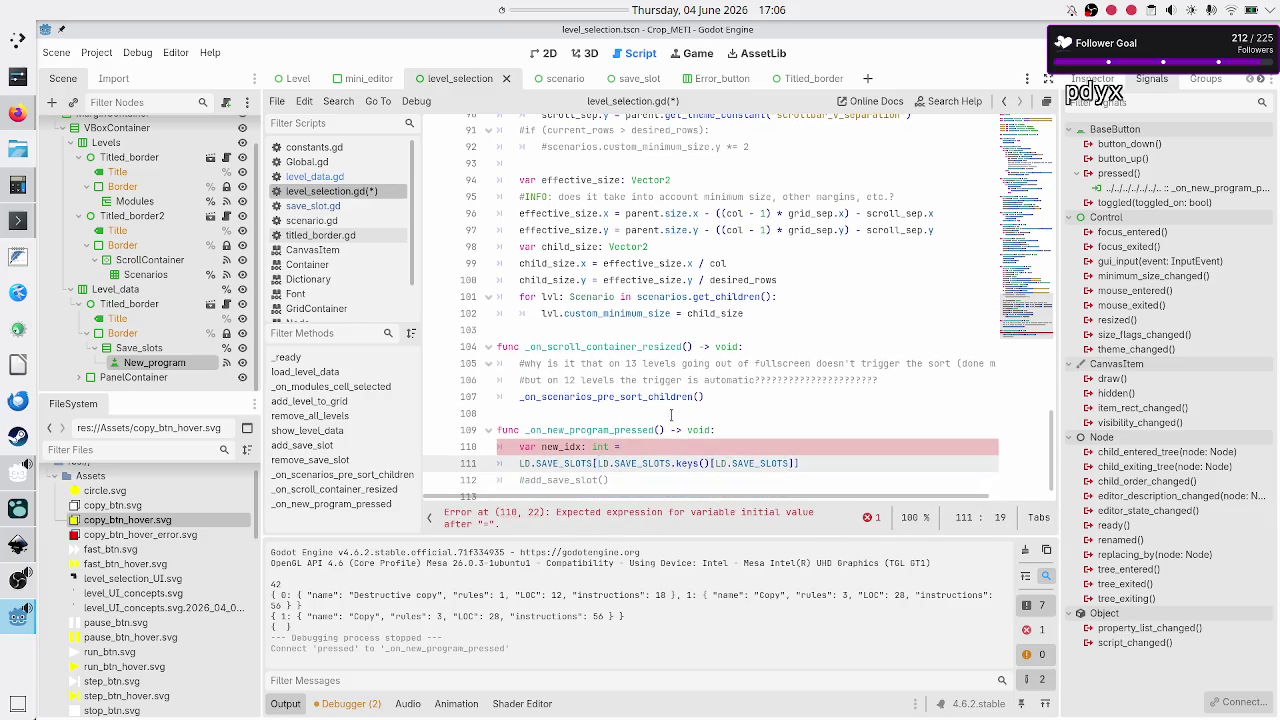
{"action": "key", "text": "shift+Right"}
{"action": "key", "text": "shift+Right"}
{"action": "key", "text": "shift+Right"}
{"action": "key", "text": "ctrl+c"}
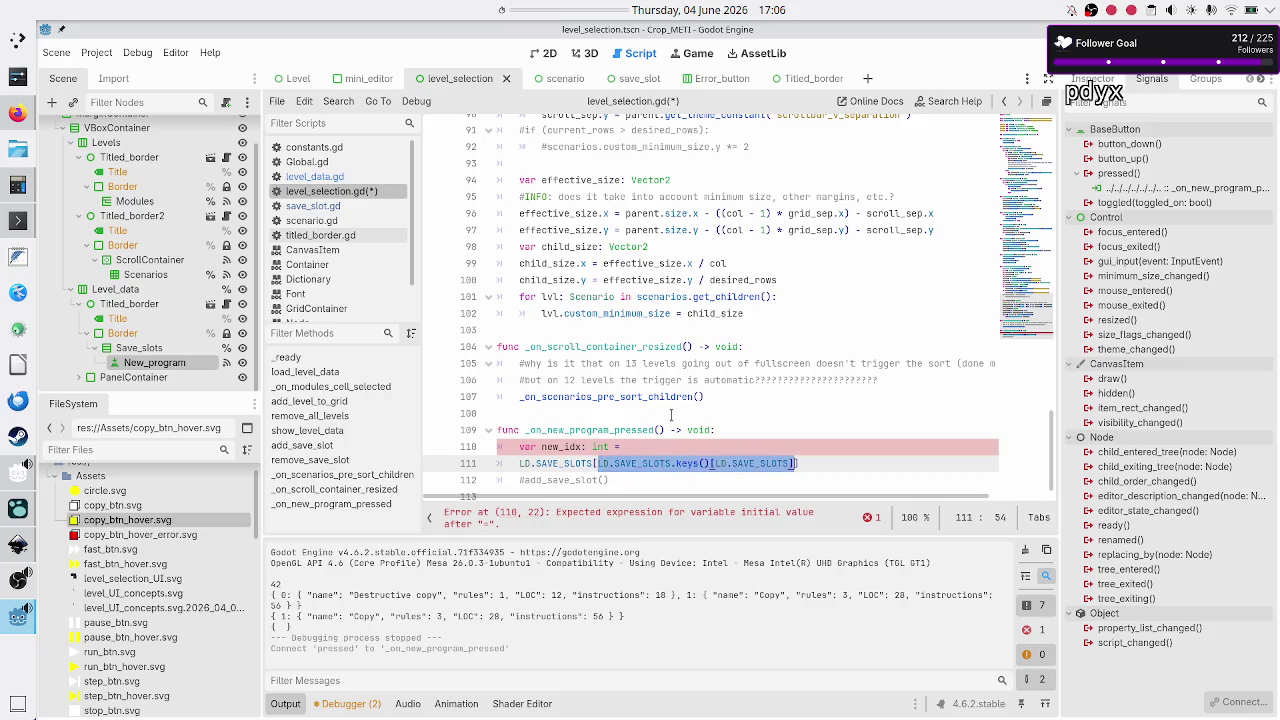
{"action": "key", "text": "BackSpace"}
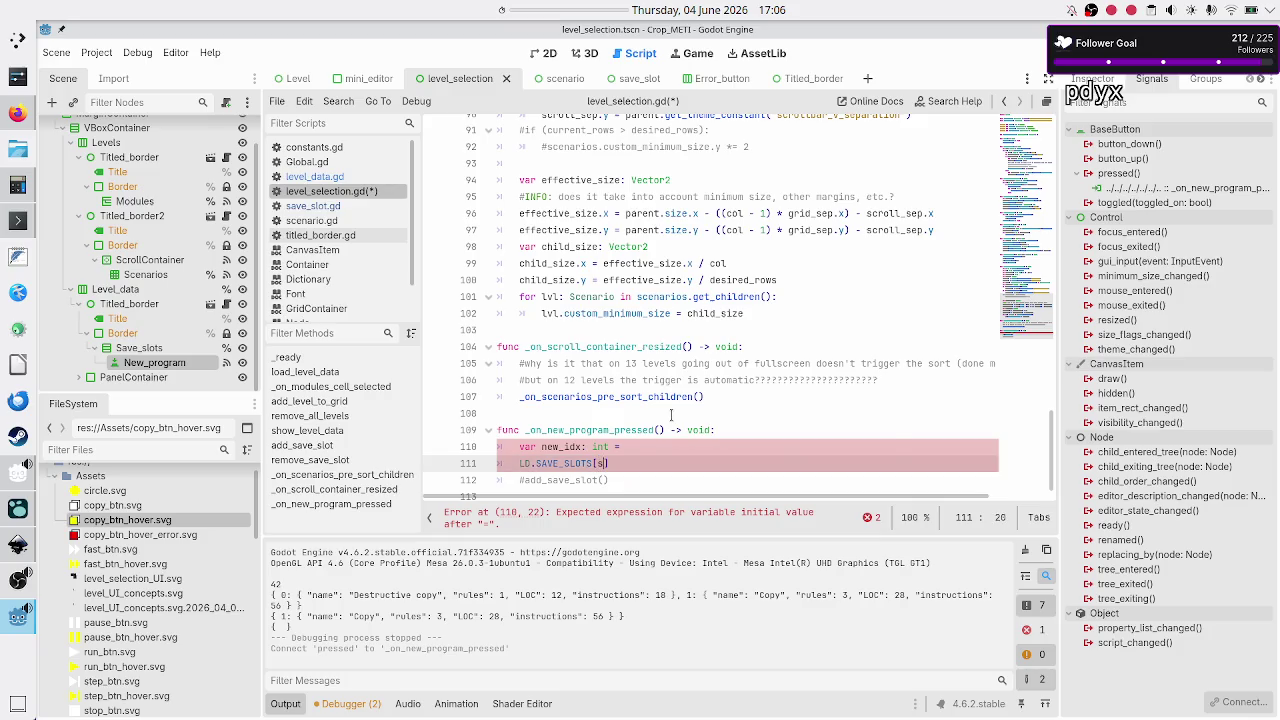
{"action": "type", "text": "new_idx"}
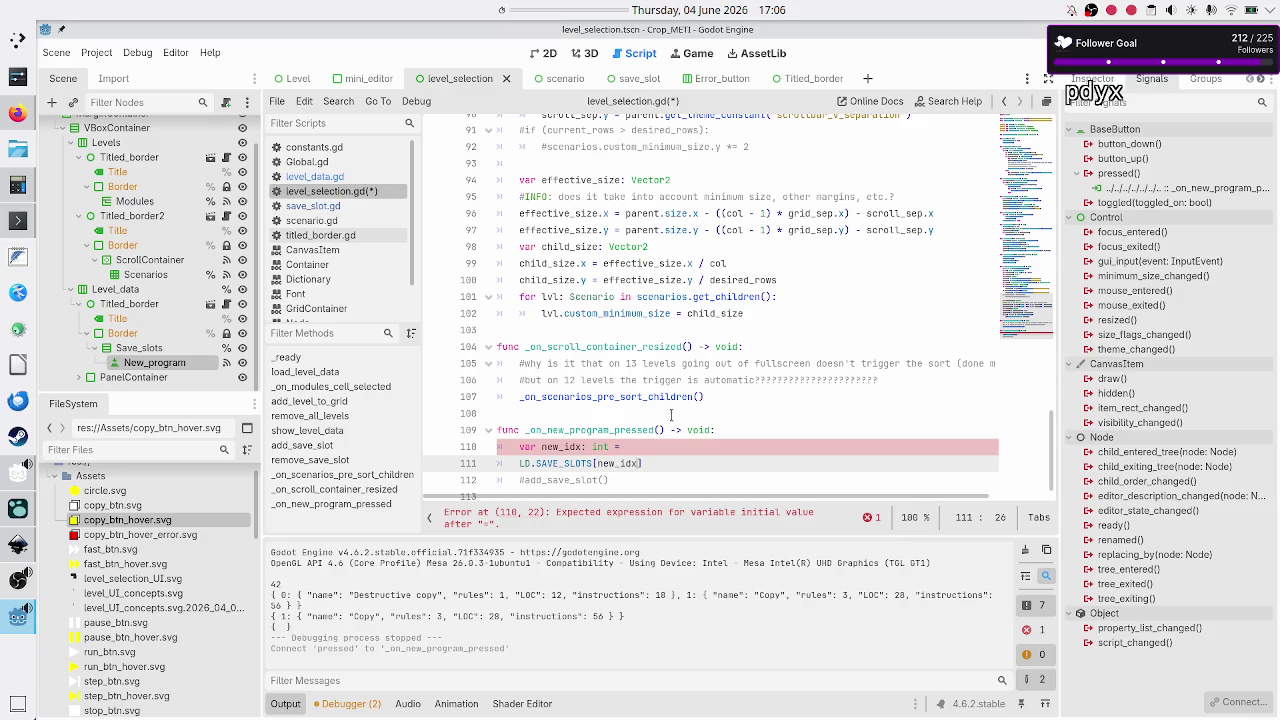
{"action": "key", "text": "Up"}
{"action": "key", "text": "ctrl+v"}
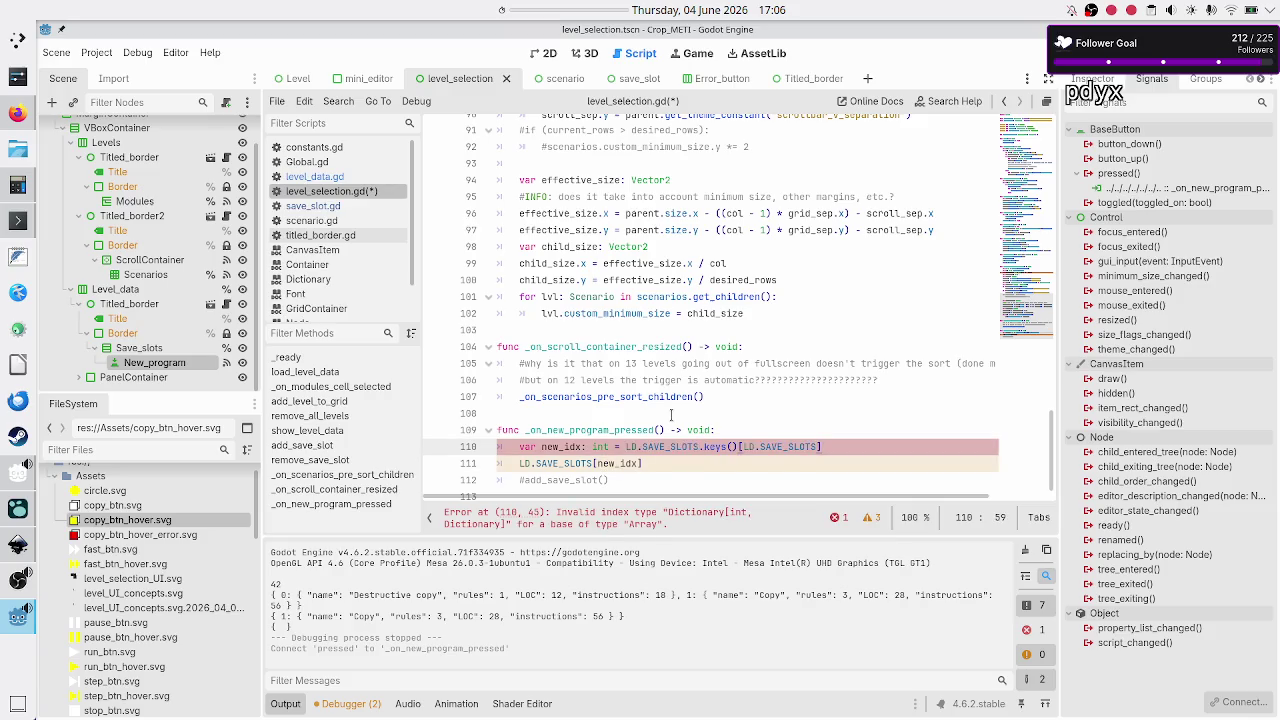
{"action": "key", "text": "Down"}
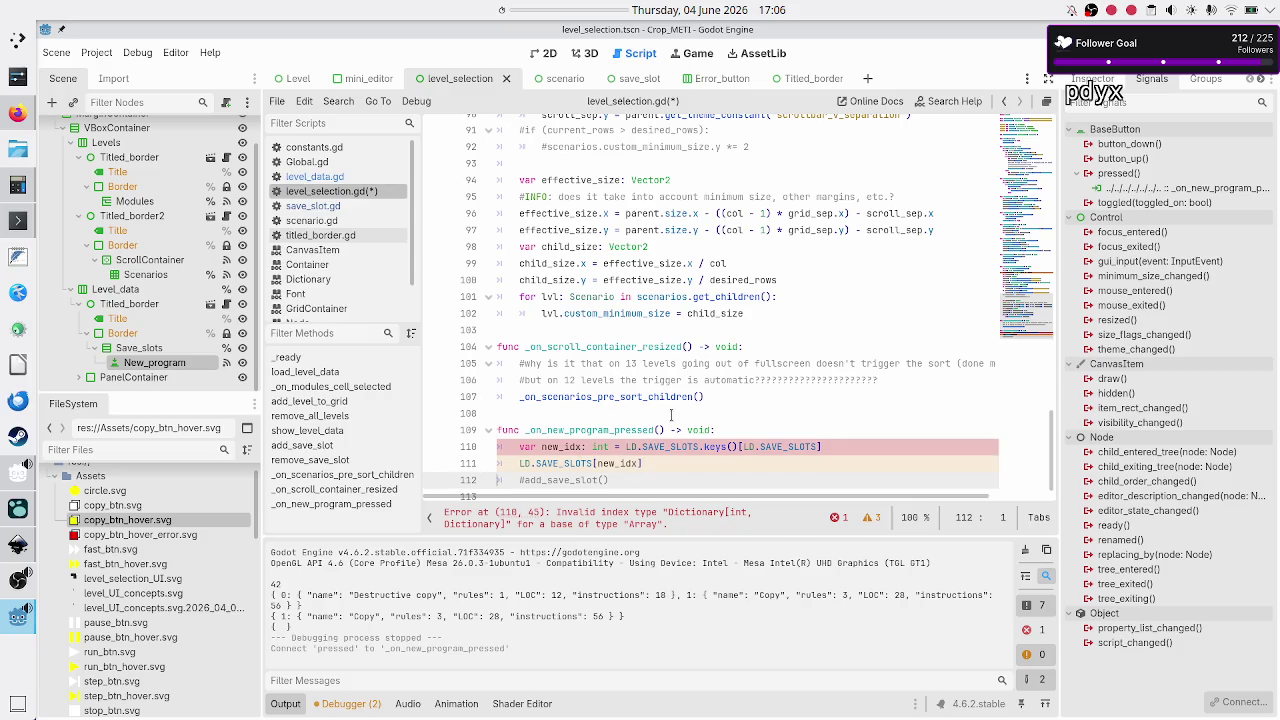
{"action": "type", "text": "="}
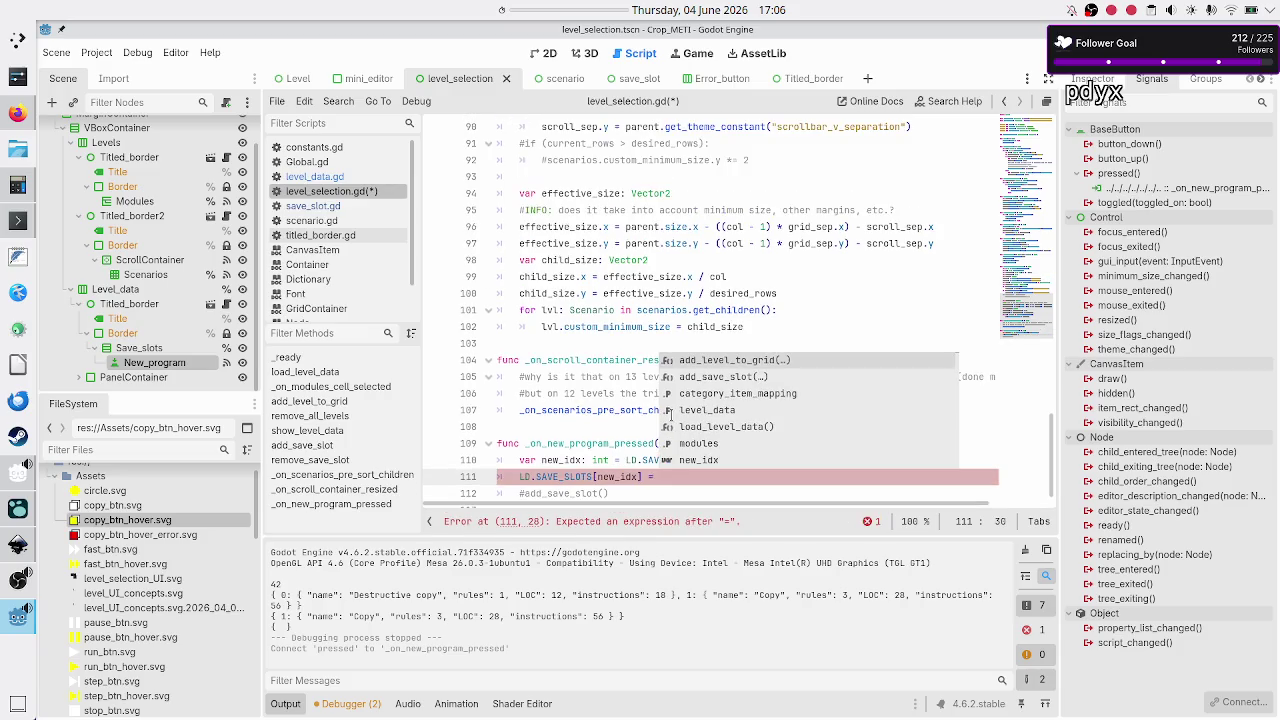
- Paste slot 0's dictionary from level_data.gd as the new entry's value after '='
{"action": "left_click", "coordinate": [341, 178]}
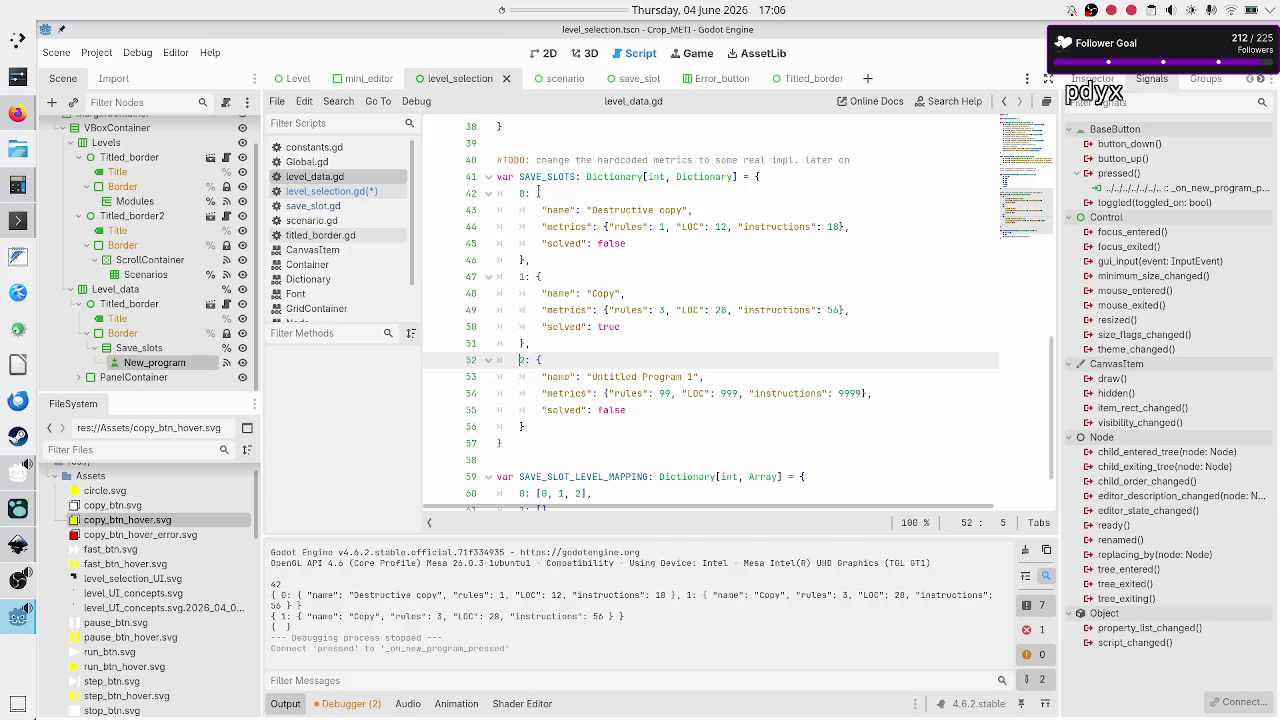
{"action": "left_click", "coordinate": [540, 192]}
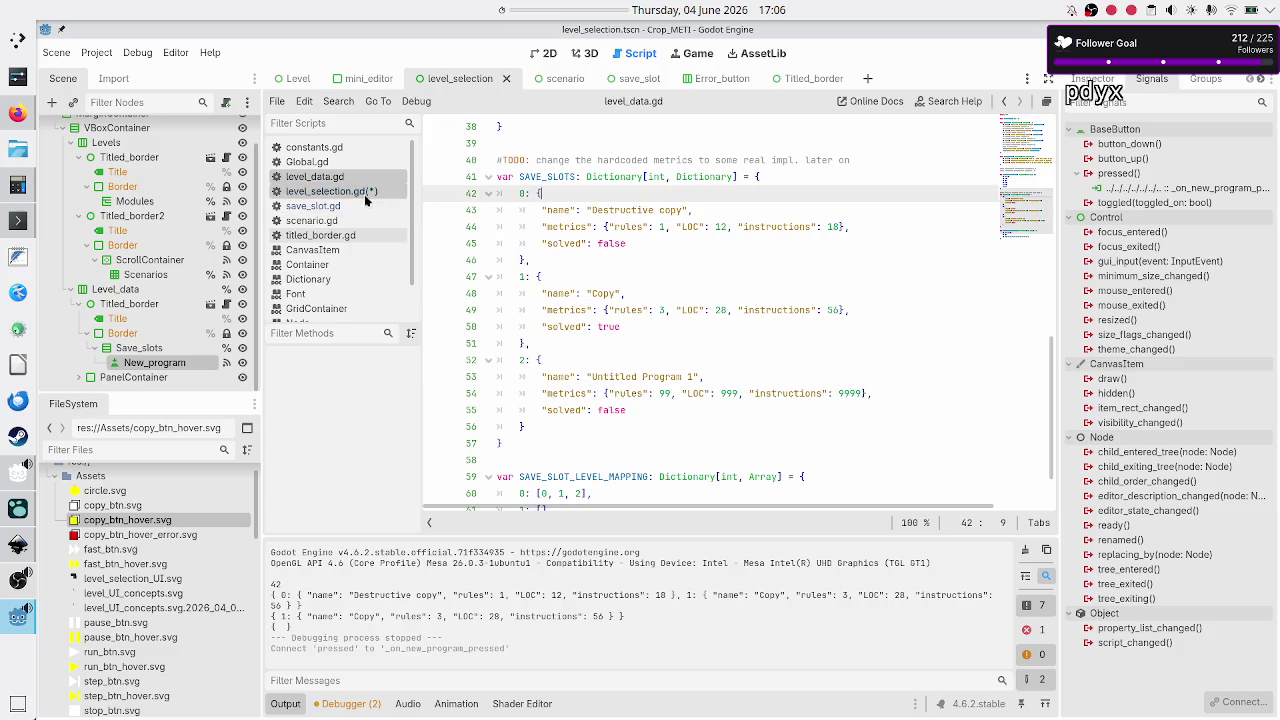
{"action": "left_click", "coordinate": [363, 191]}
{"action": "left_click", "coordinate": [326, 177]}
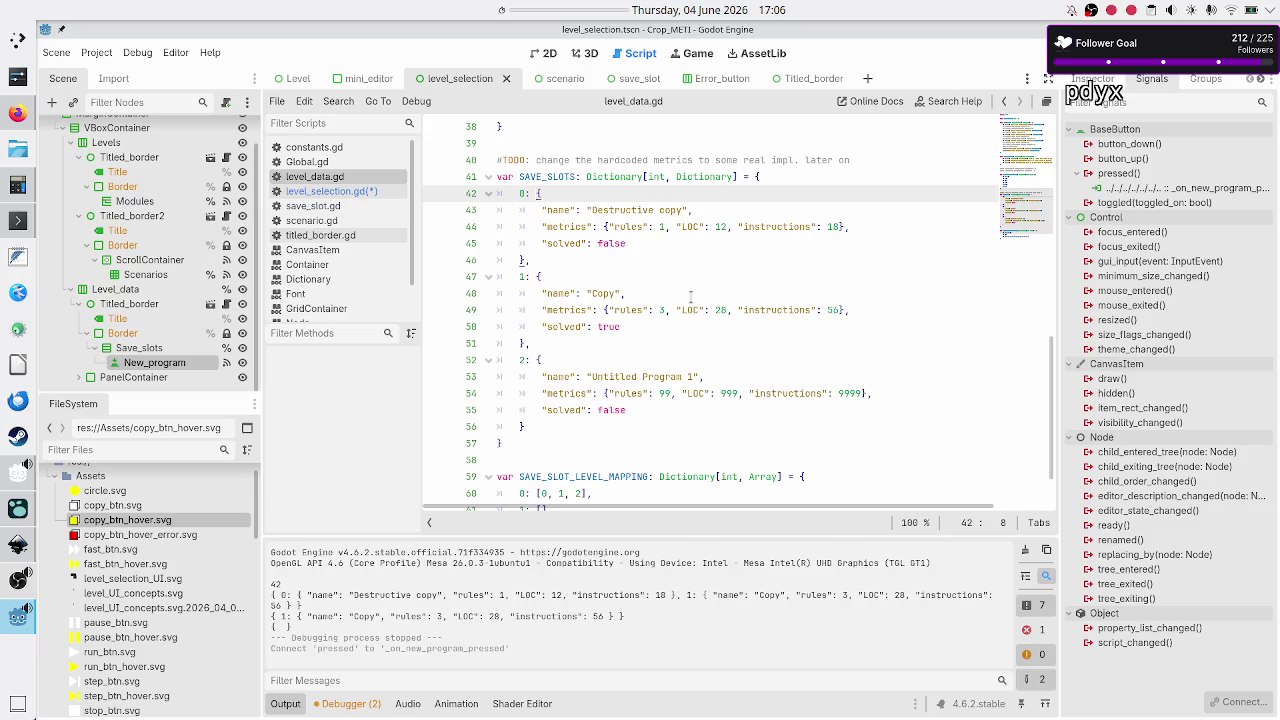
{"action": "key", "text": "shift+Down"}
{"action": "key", "text": "shift+Down"}
{"action": "key", "text": "shift+Down"}
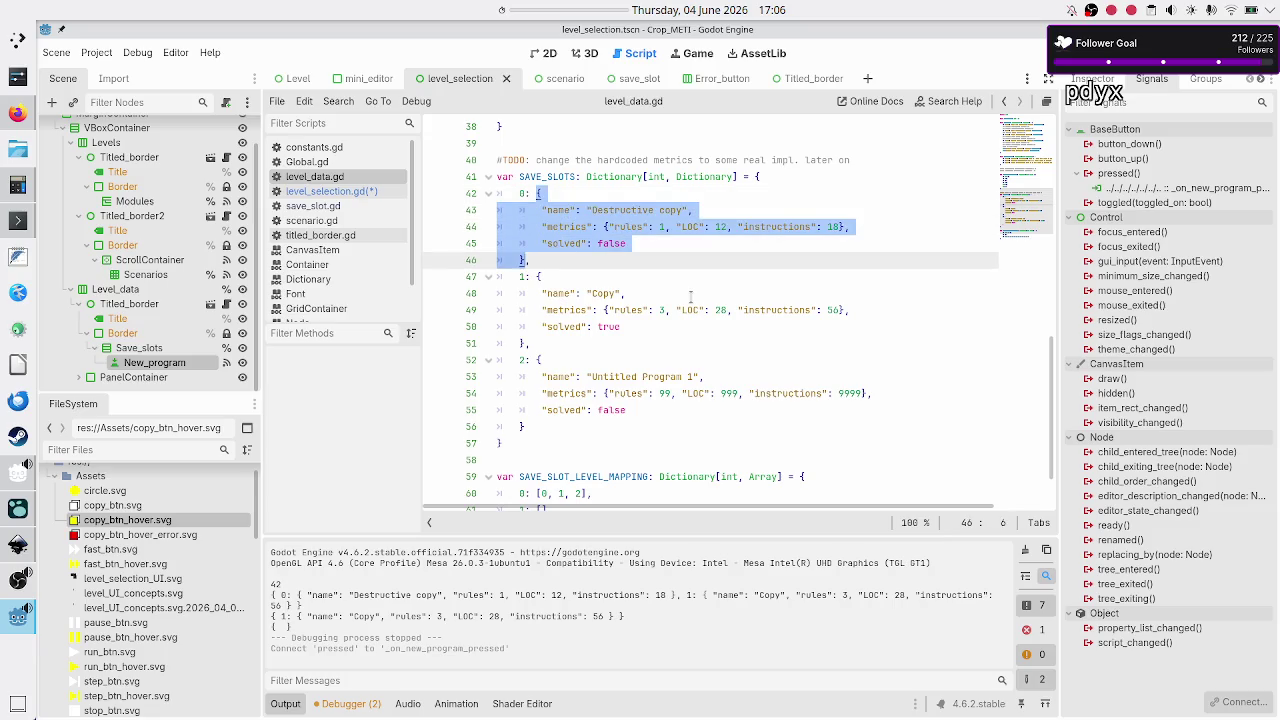
{"action": "left_click", "coordinate": [373, 190]}
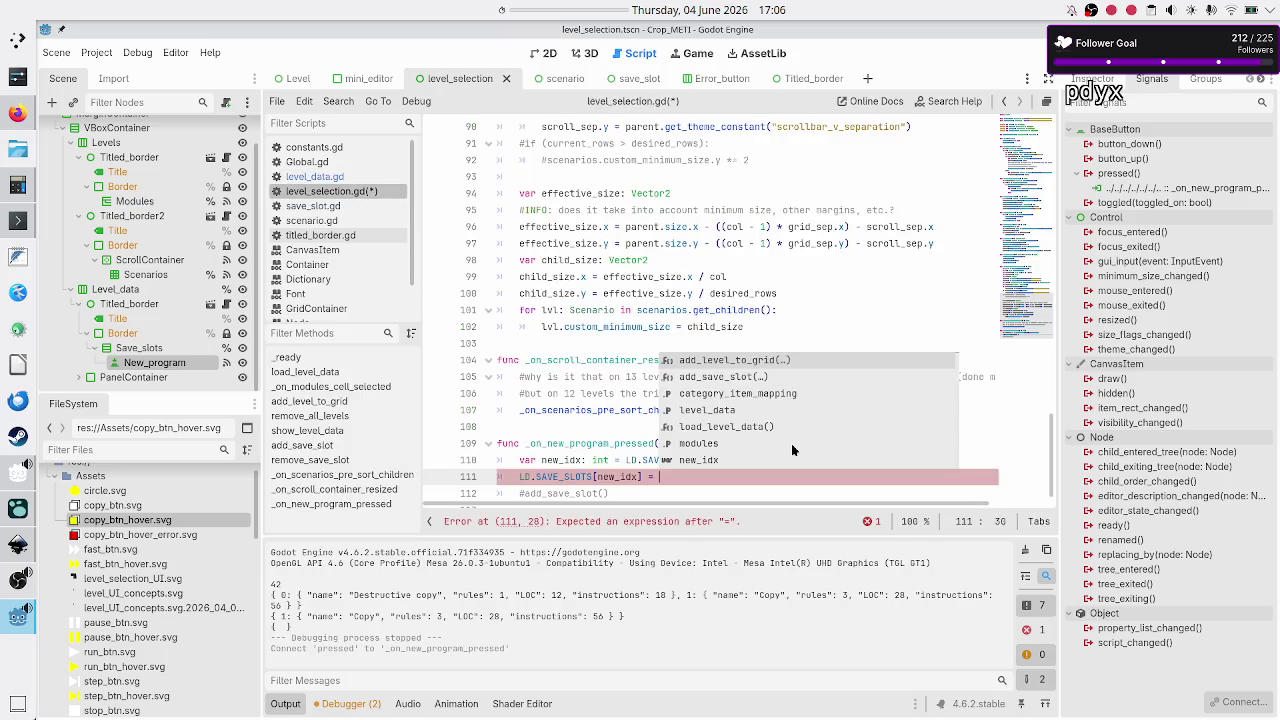
{"action": "type", "text": "{ \t\t\"name\": \"Destructive copy\", \t\t\"metrics\": {\"rules\": 1, \"LOC\": 12, \"instructions\": 18}, \t\t\"solved\": false \t}"}
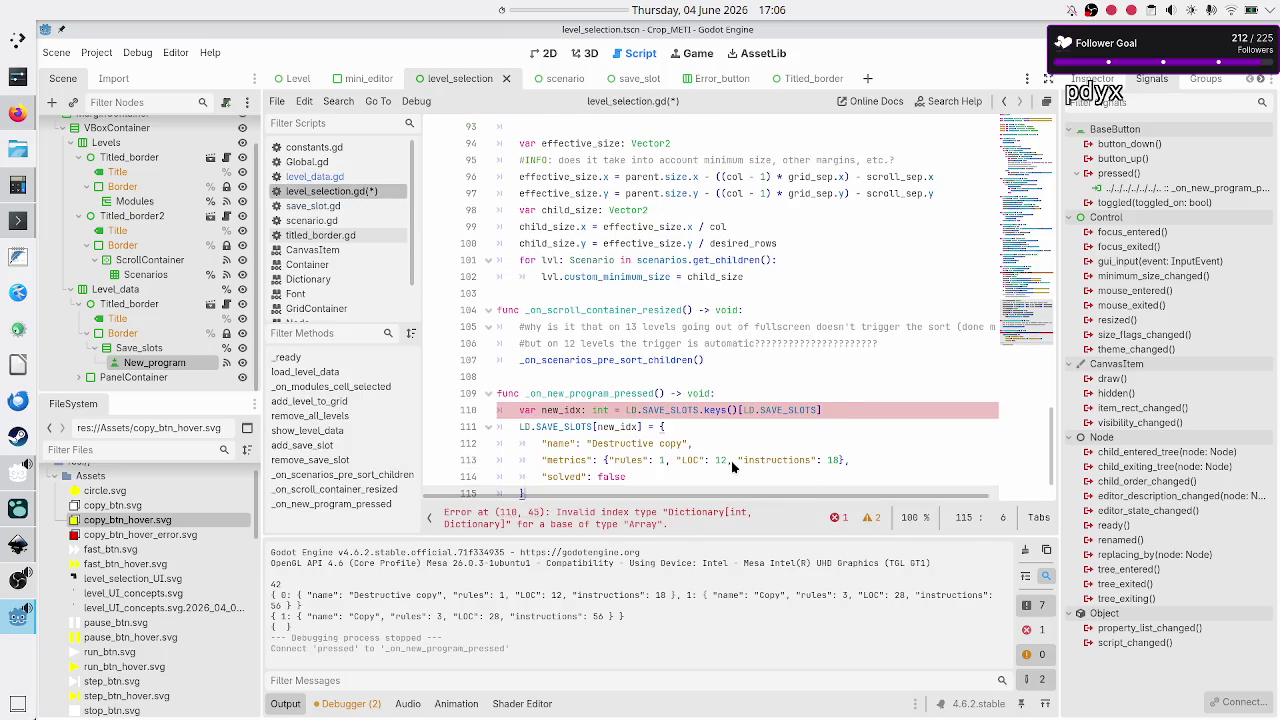
{"action": "scroll", "coordinate": [725, 413], "scroll_direction": "down", "scroll_amount": 1}
{"action": "key", "text": "Up"}
{"action": "key", "text": "Up"}
{"action": "key", "text": "Up"}
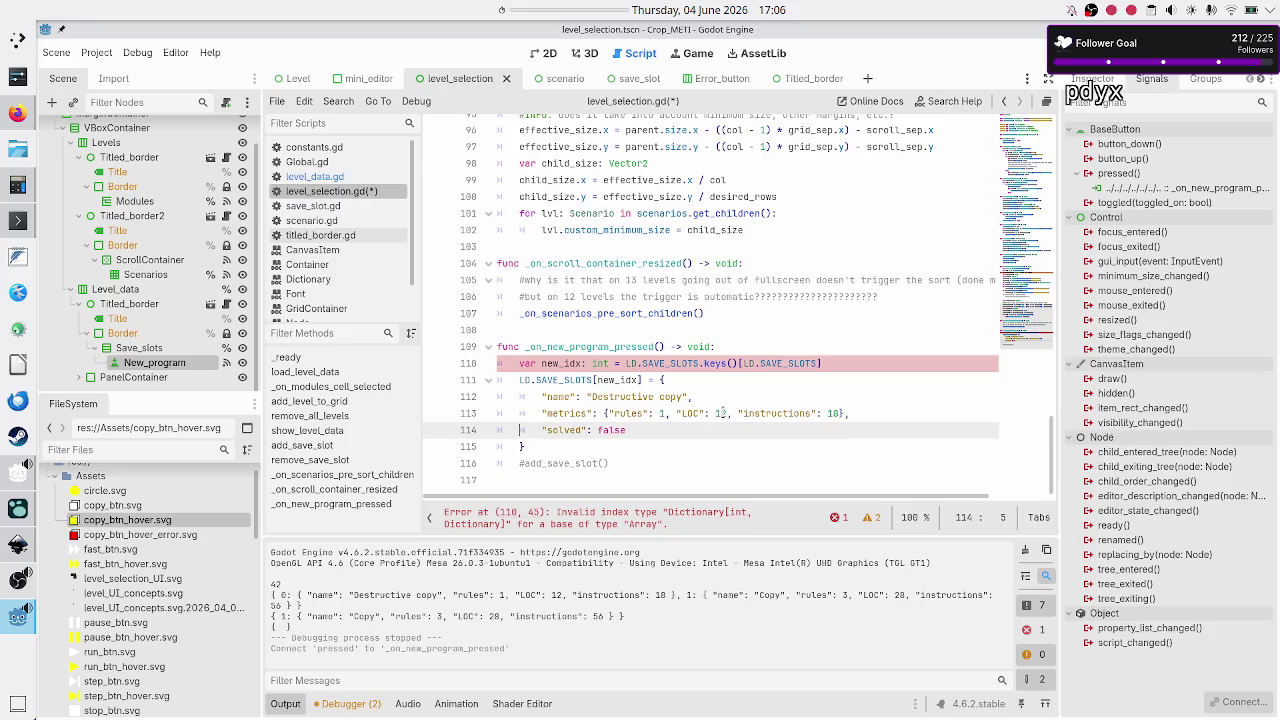
{"action": "key", "text": "Right"}
{"action": "key", "text": "Right"}
{"action": "key", "text": "Right"}
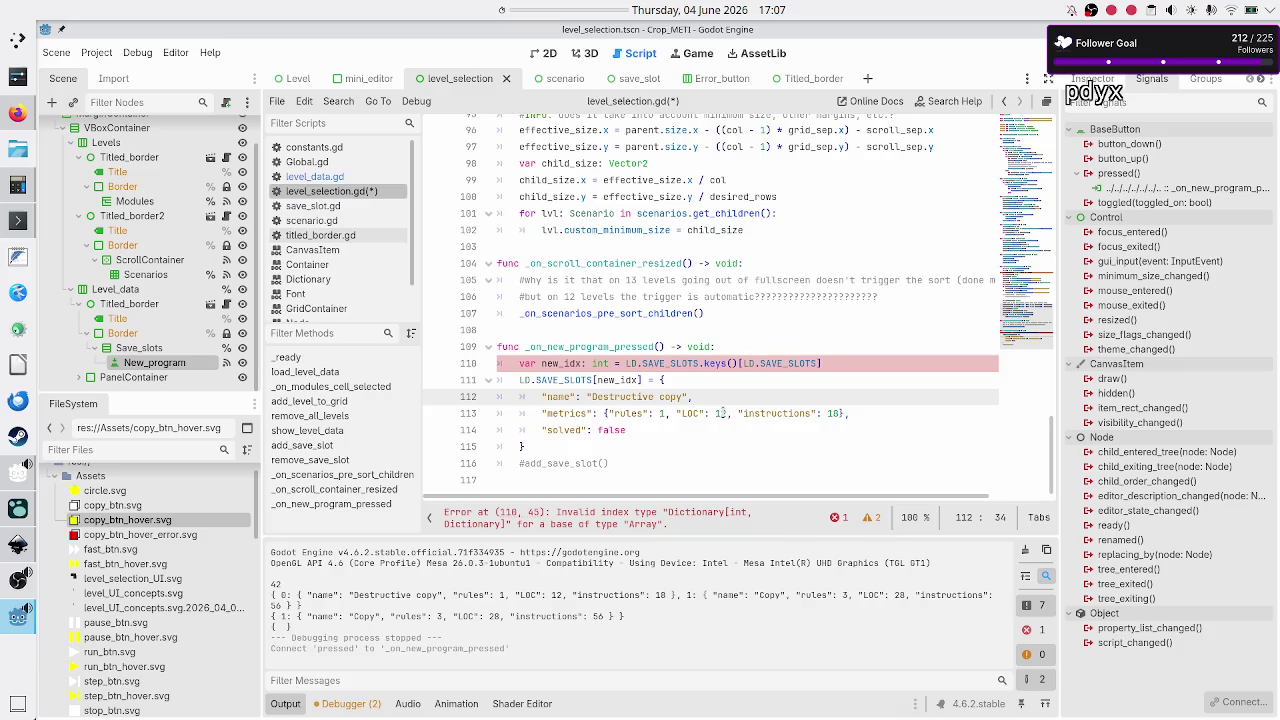
{"action": "left_click", "coordinate": [342, 177]}
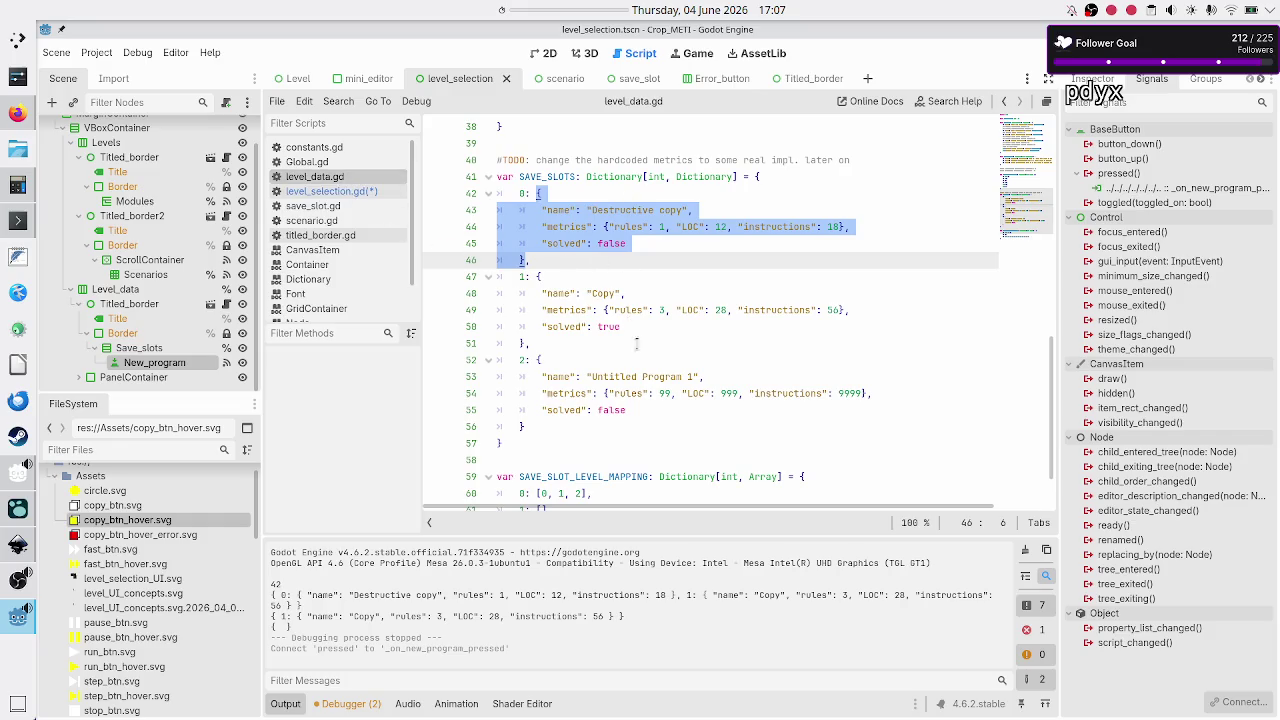
- Select the slot 2 name "Untitled Program 1" on line 53 of level_data.gd
{"action": "left_click", "coordinate": [697, 376]}
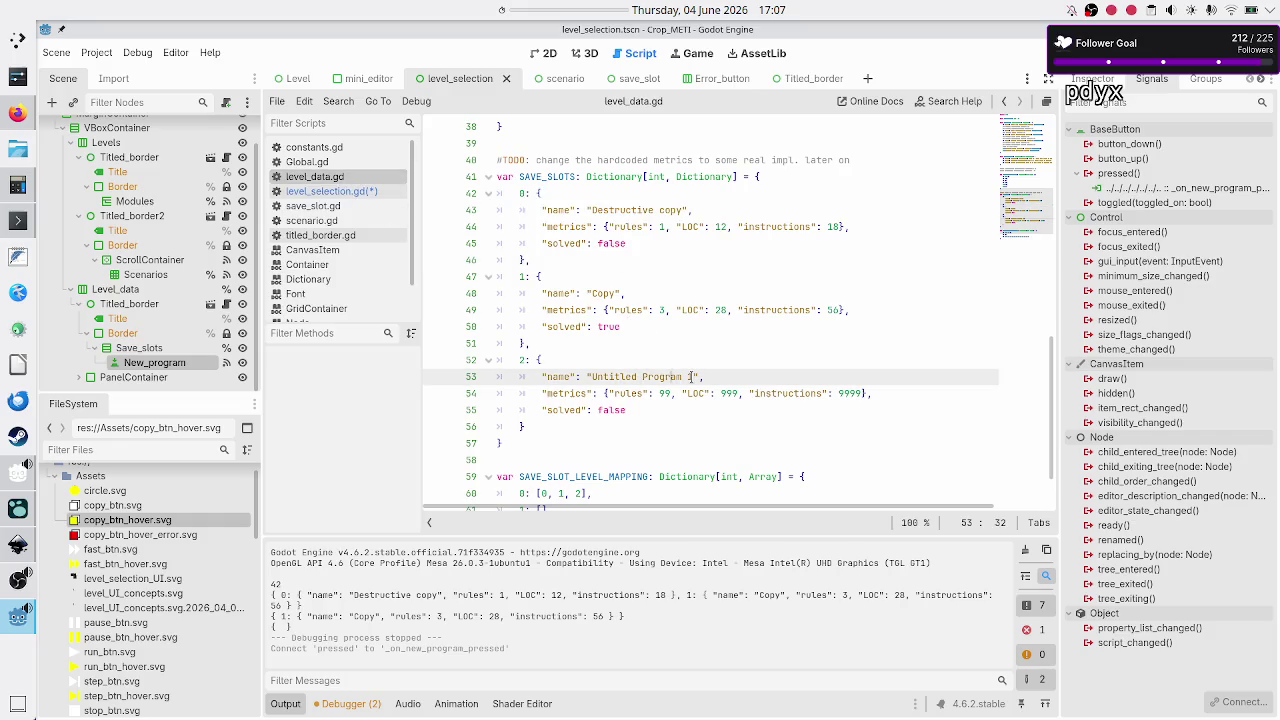
{"action": "key", "text": "shift+Left"}
{"action": "key", "text": "Right"}
{"action": "left_click_drag", "start_coordinate": [692, 377], "coordinate": [592, 377]}
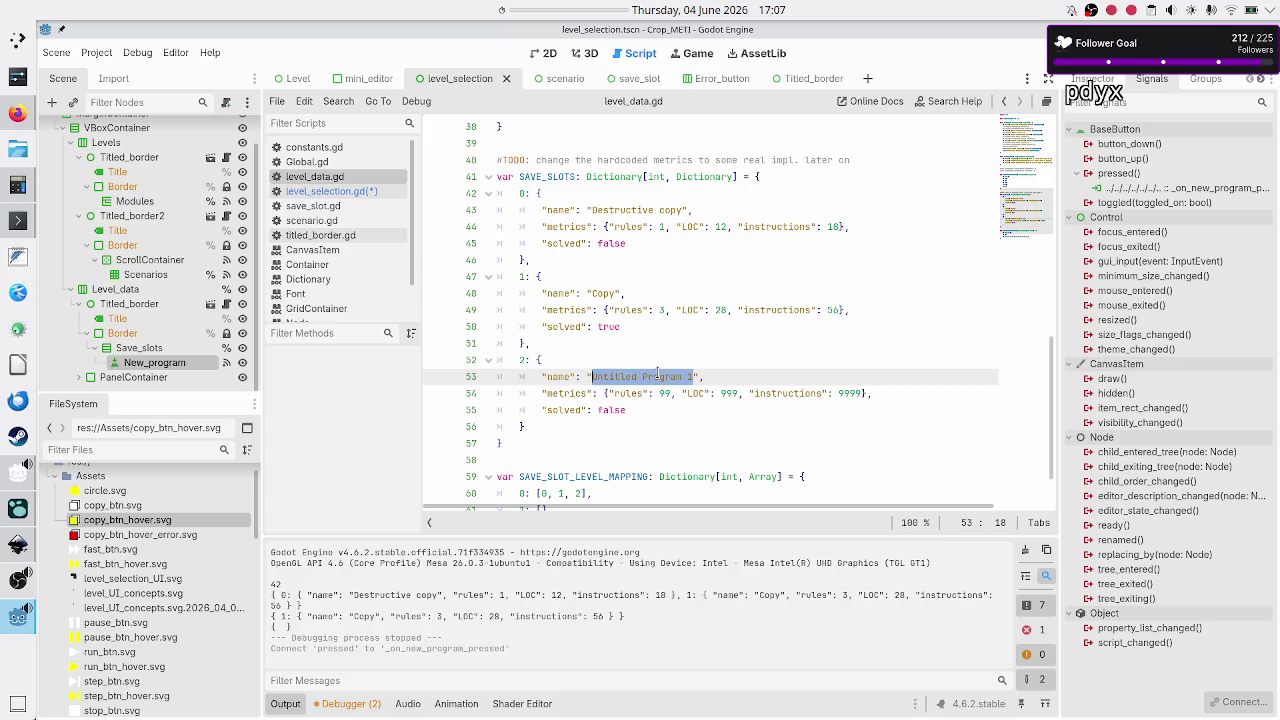
{"action": "left_click", "coordinate": [657, 373]}
{"action": "key", "text": "Home"}
{"action": "key", "text": "Home"}
{"action": "key", "text": "ctrl+Right"}
{"action": "key", "text": "ctrl+Right"}
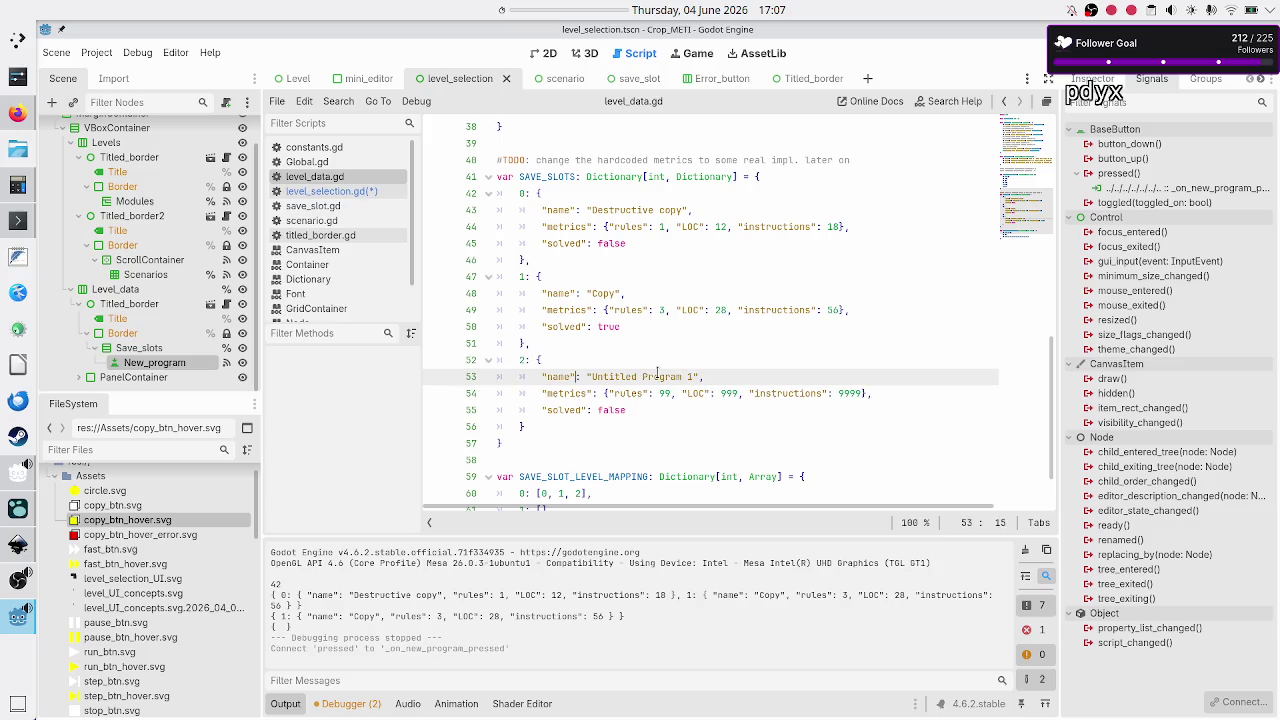
{"action": "key", "text": "shift+Left"}
{"action": "key", "text": "shift+Right"}
{"action": "key", "text": "shift+Right"}
{"action": "key", "text": "shift+Right"}
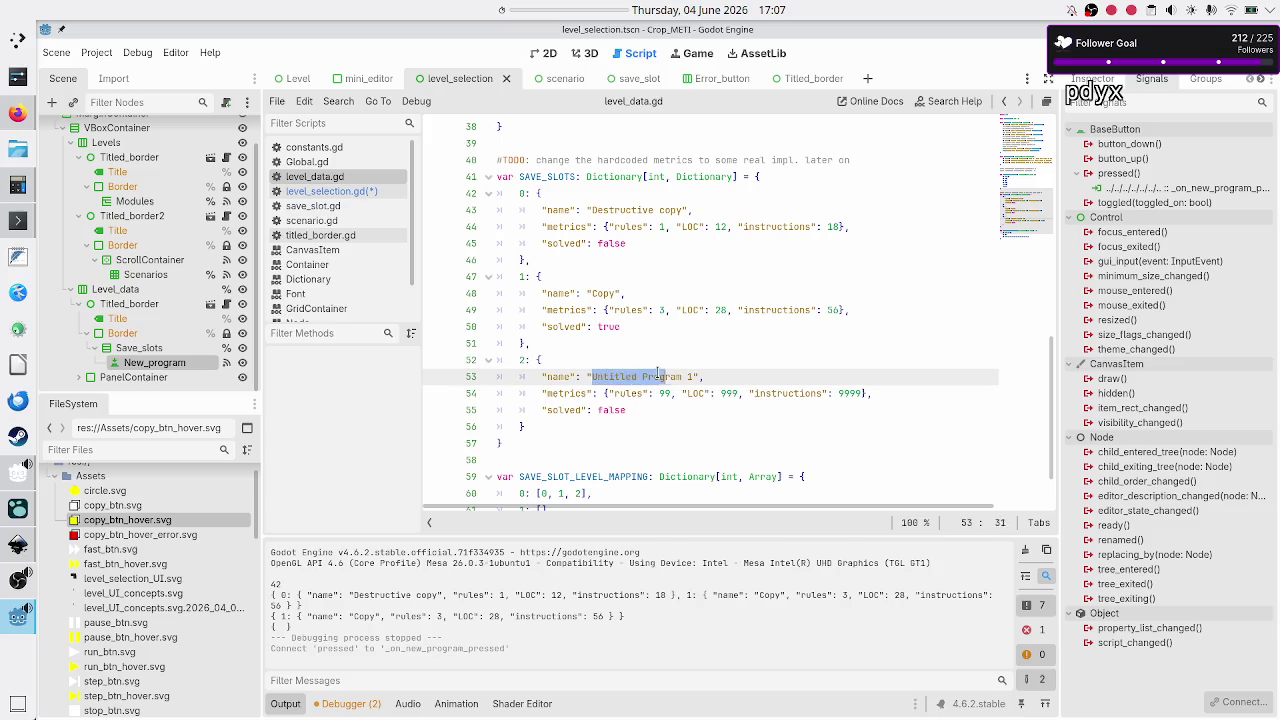
{"action": "key", "text": "shift+Right"}
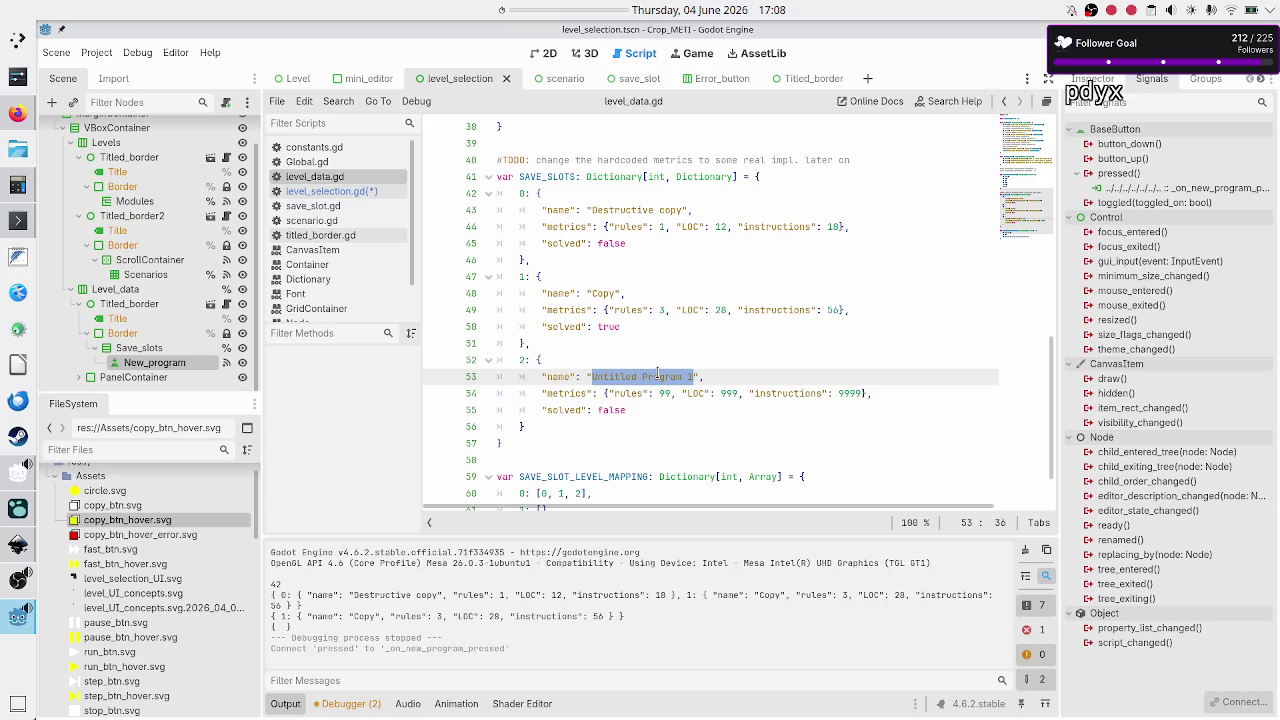
{"action": "left_click", "coordinate": [558, 410]}
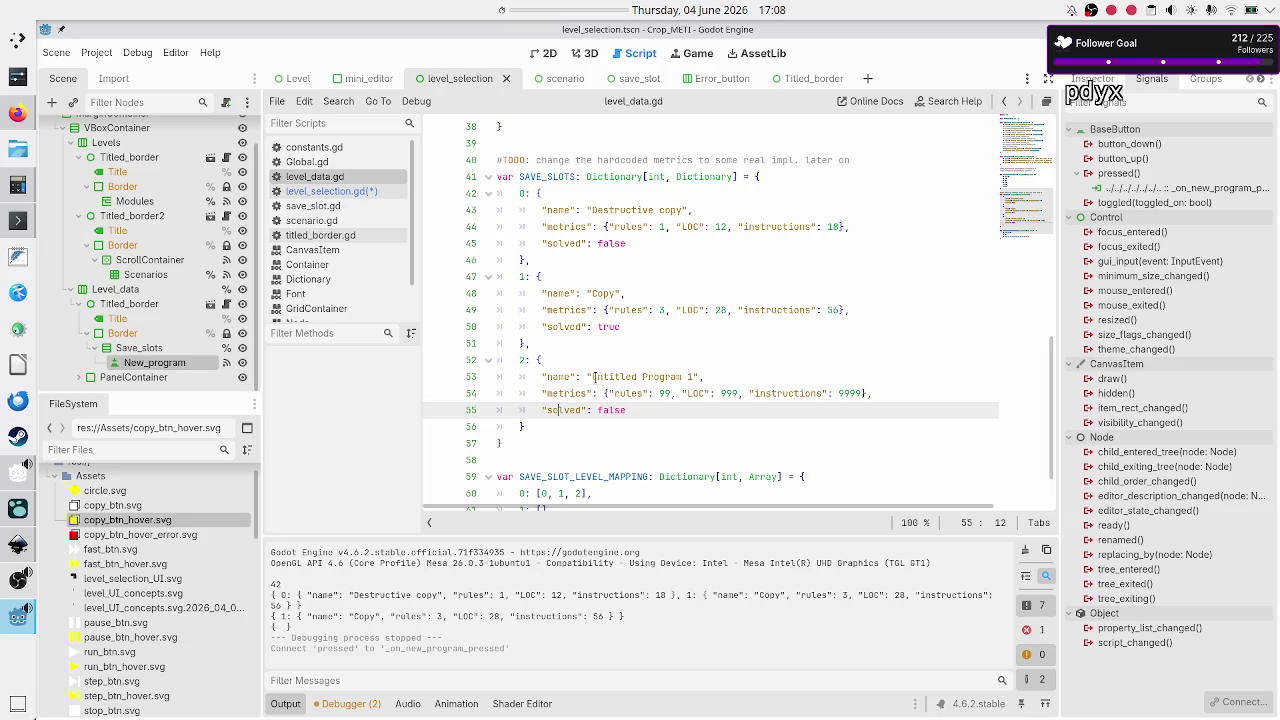
{"action": "left_click", "coordinate": [596, 378]}
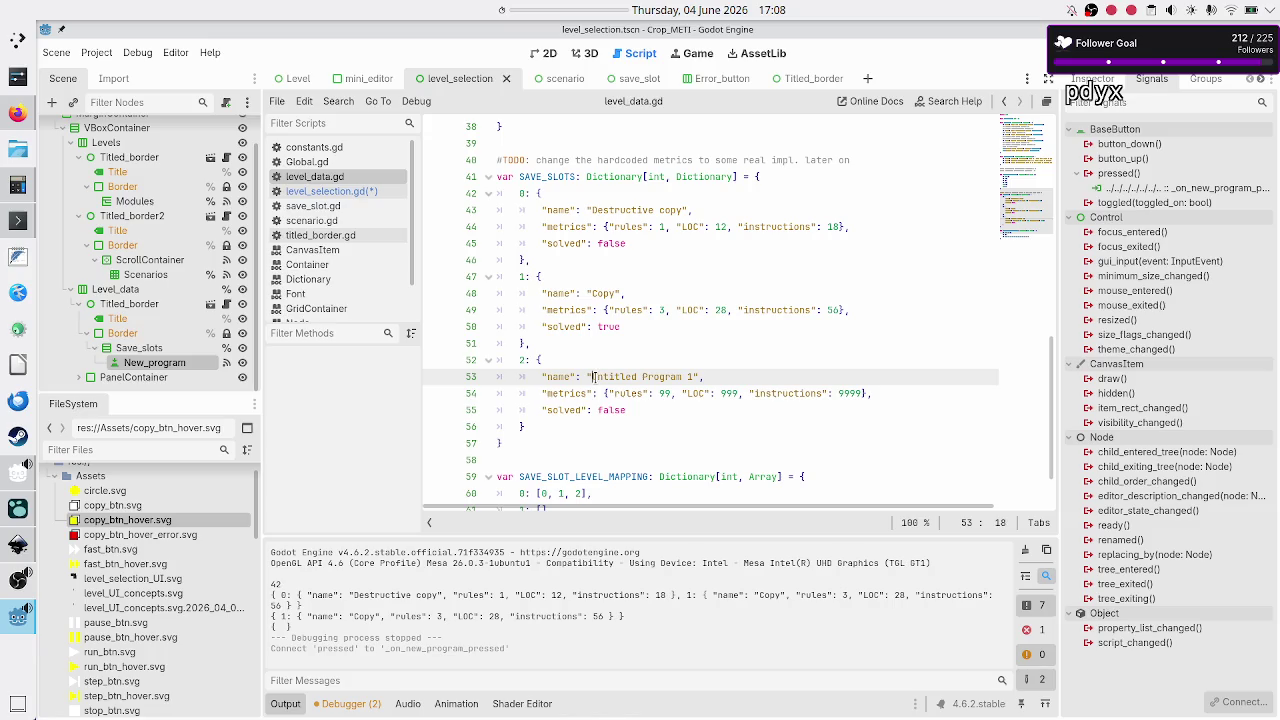
{"action": "left_click", "coordinate": [594, 377]}
{"action": "key", "text": "shift+Right"}
{"action": "key", "text": "shift+Right"}
{"action": "key", "text": "shift+Right"}
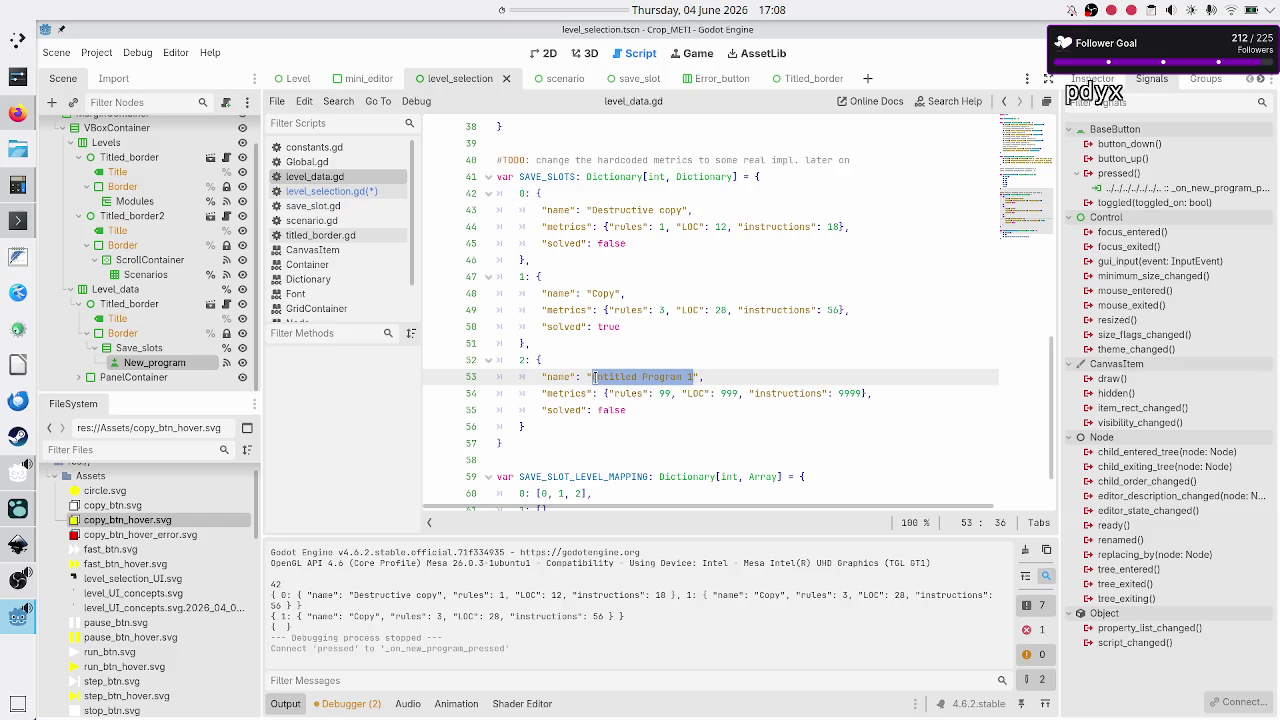
{"action": "left_click", "coordinate": [594, 376]}
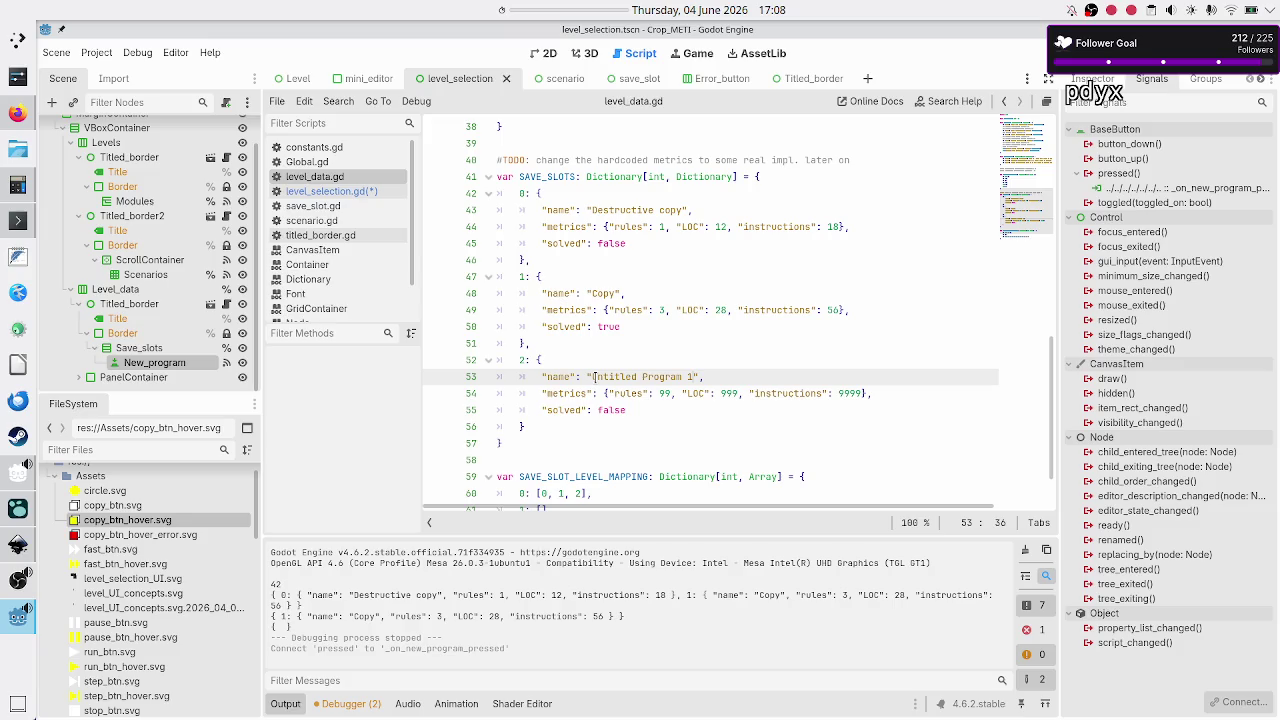
- Open level_selection.gd and add a blank line above the new_idx line in _on_new_program_pressed
{"action": "left_click", "coordinate": [331, 192]}
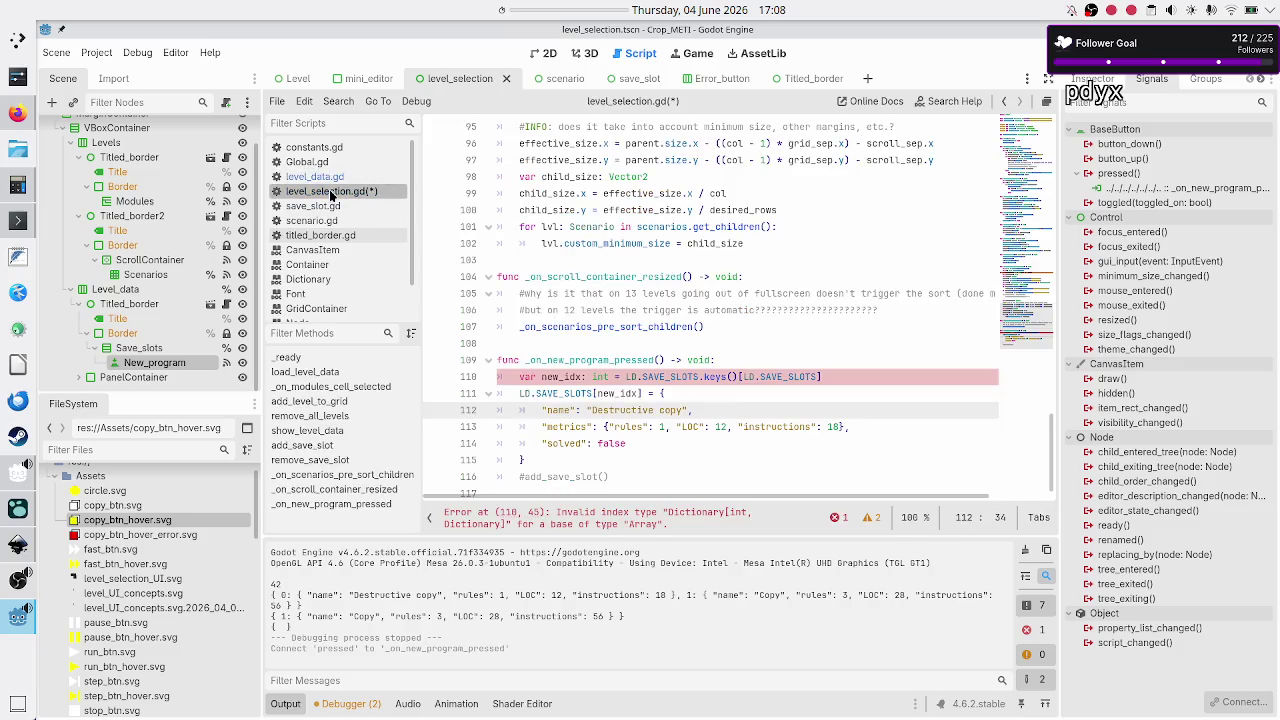
{"action": "left_click", "coordinate": [730, 359]}
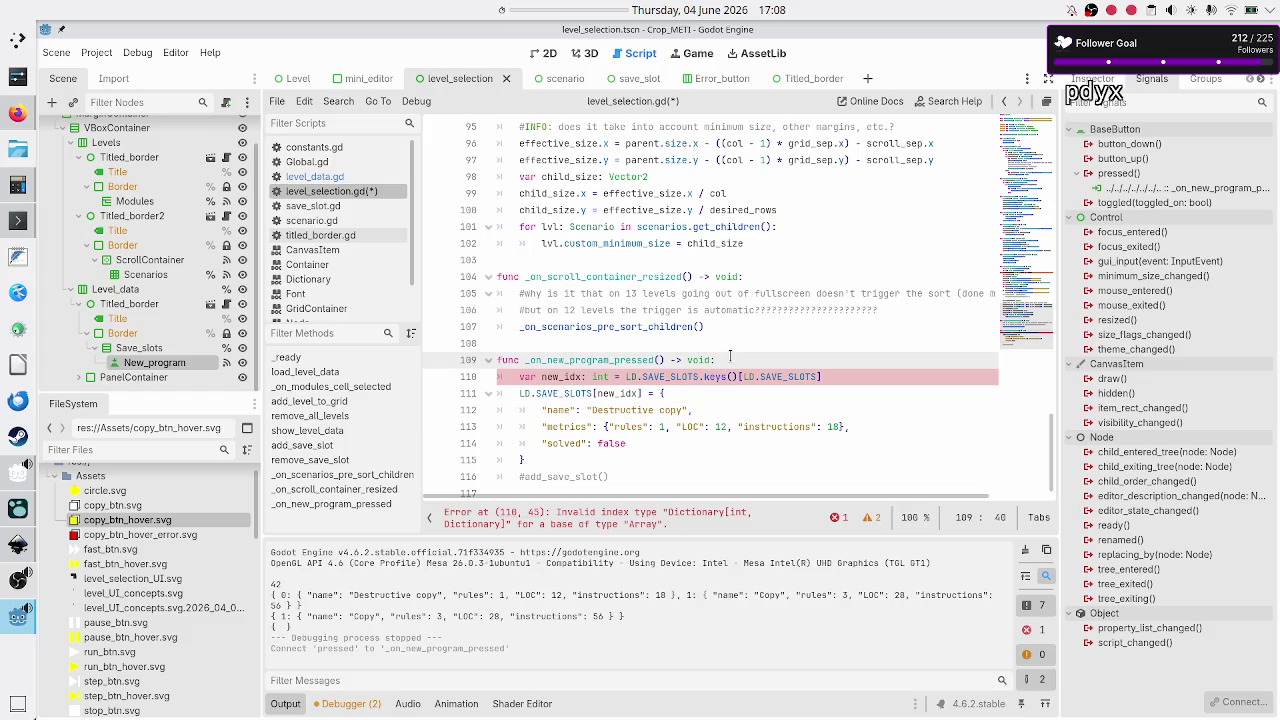
{"action": "key", "text": "Down"}
{"action": "key", "text": "Home"}
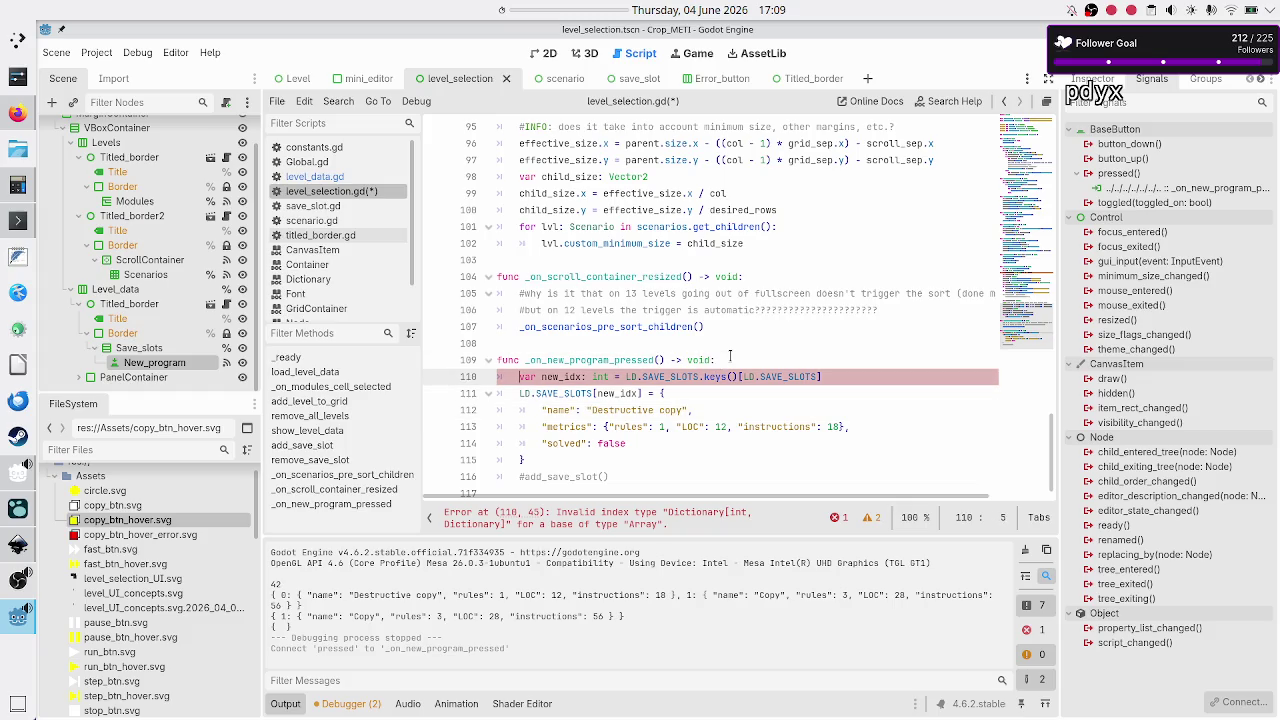
{"action": "key", "text": "End"}
{"action": "key", "text": "Down"}
{"action": "key", "text": "Up"}
{"action": "key", "text": "Up"}
{"action": "key", "text": "Return"}
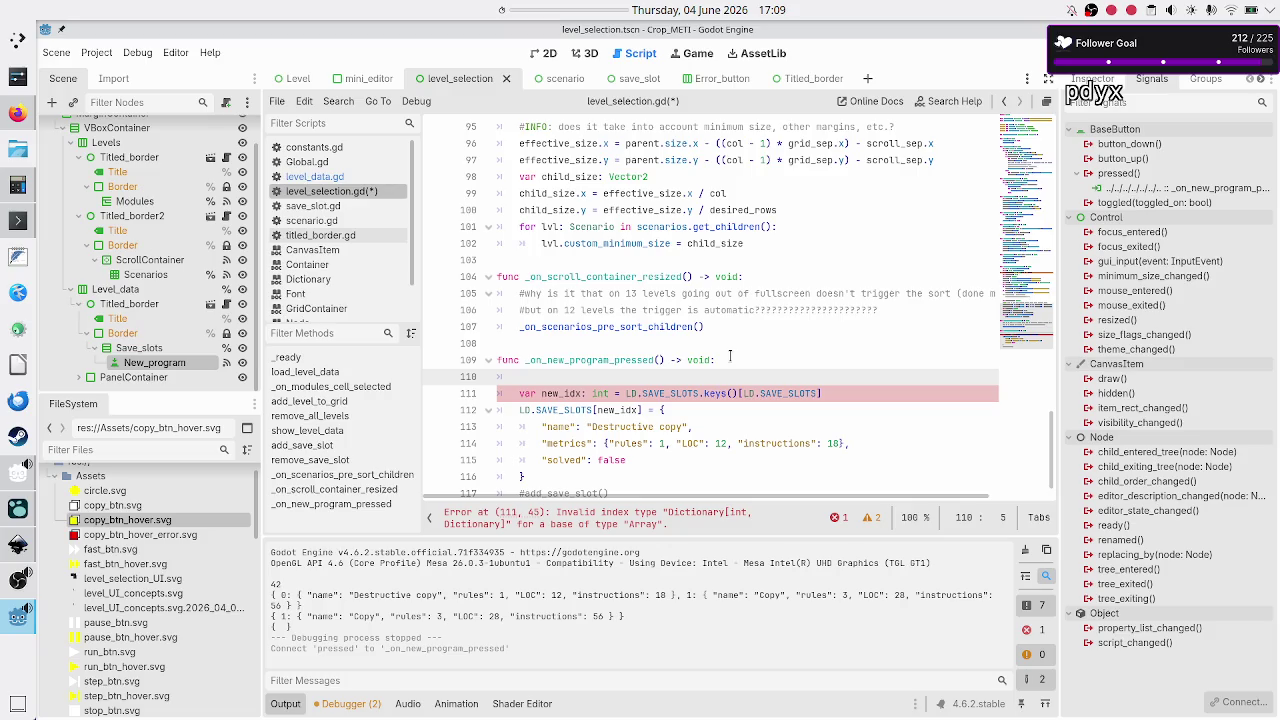
- Write the loop header 'for save_slot_idx: int in LD.SAVE_SLOTS.keys()' with a blank line above it
{"action": "type", "text": "for "}
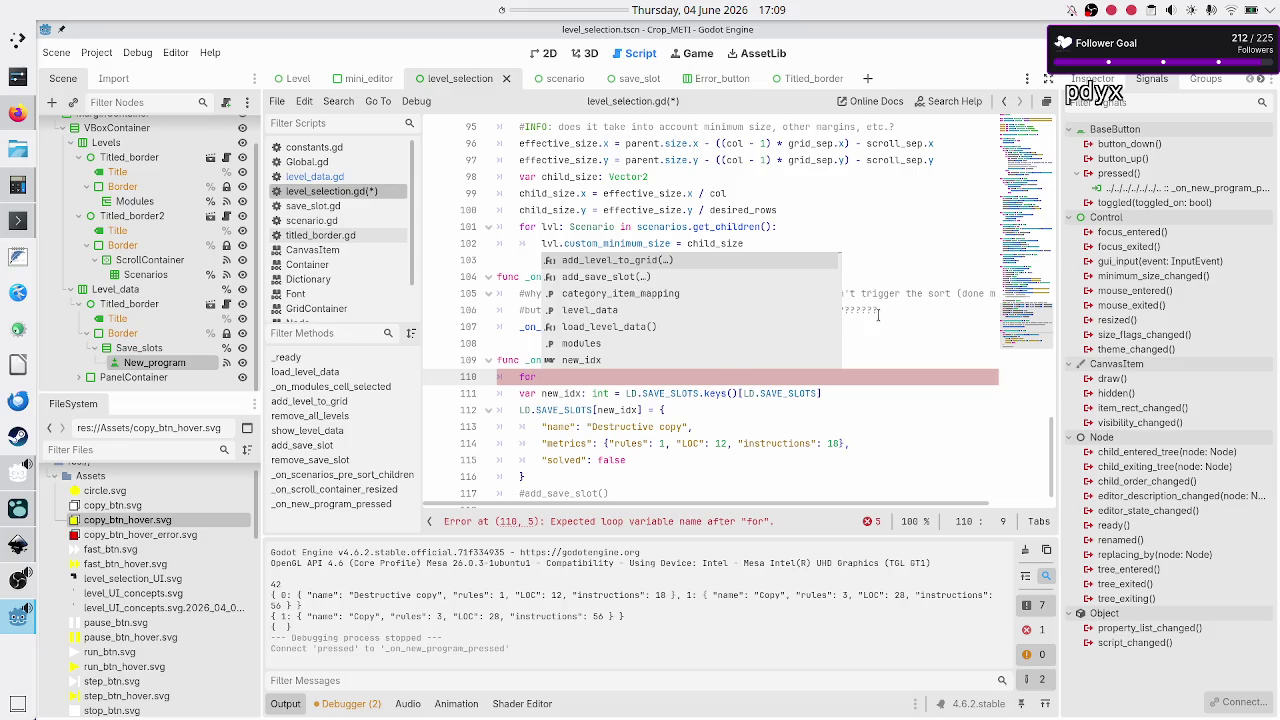
{"action": "type", "text": "save_slot_"}
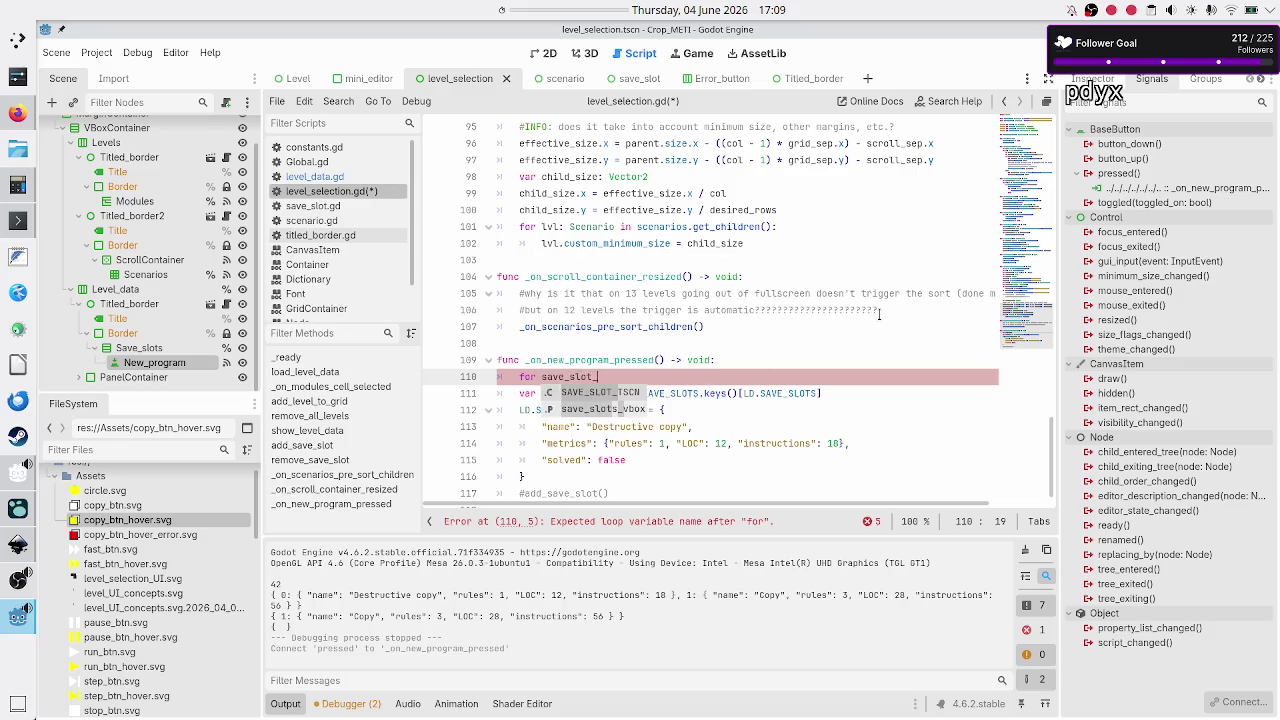
{"action": "type", "text": "idx: "}
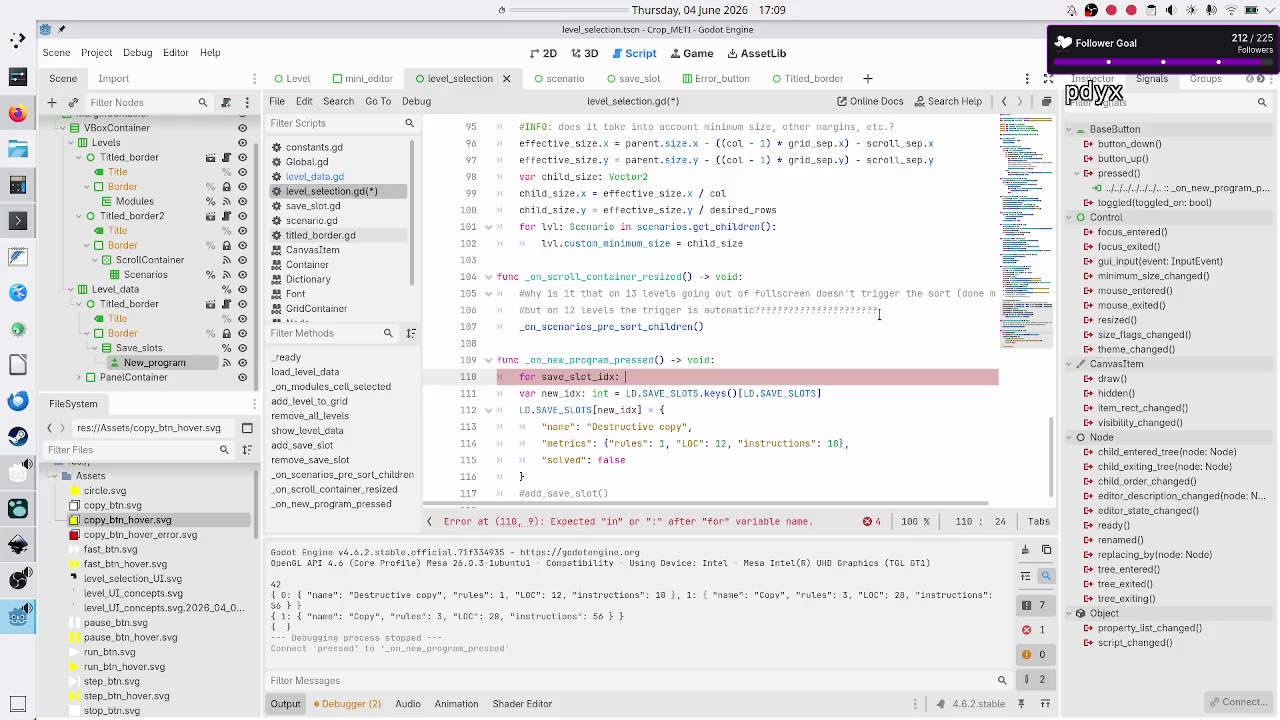
{"action": "type", "text": "int on"}
{"action": "key", "text": "BackSpace"}
{"action": "key", "text": "BackSpace"}
{"action": "key", "text": "BackSpace"}
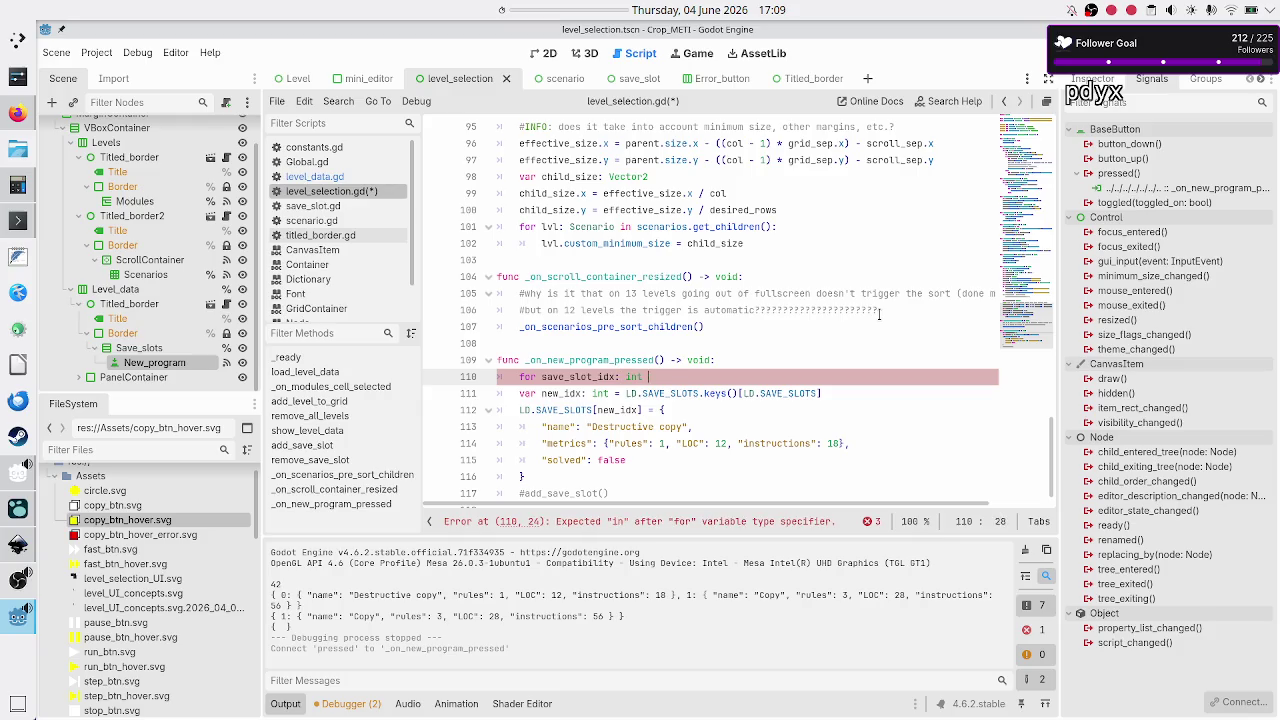
{"action": "type", "text": "in LD"}
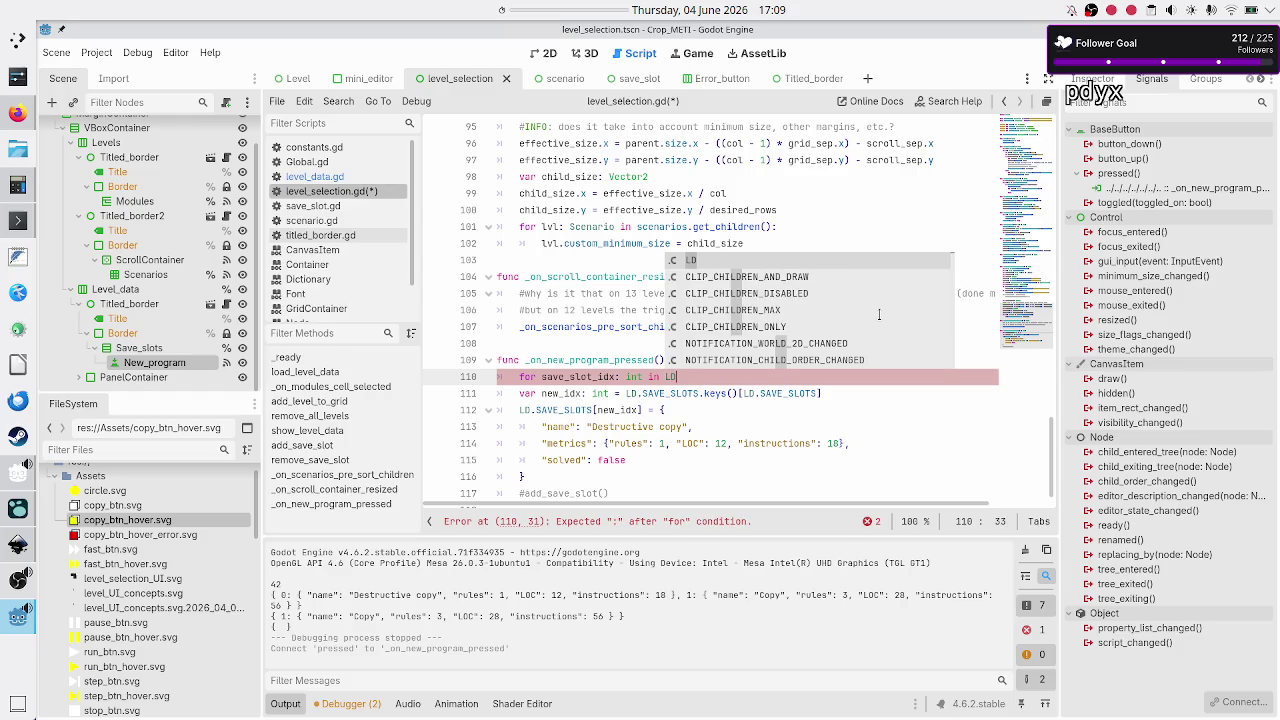
{"action": "type", "text": ".SAVE"}
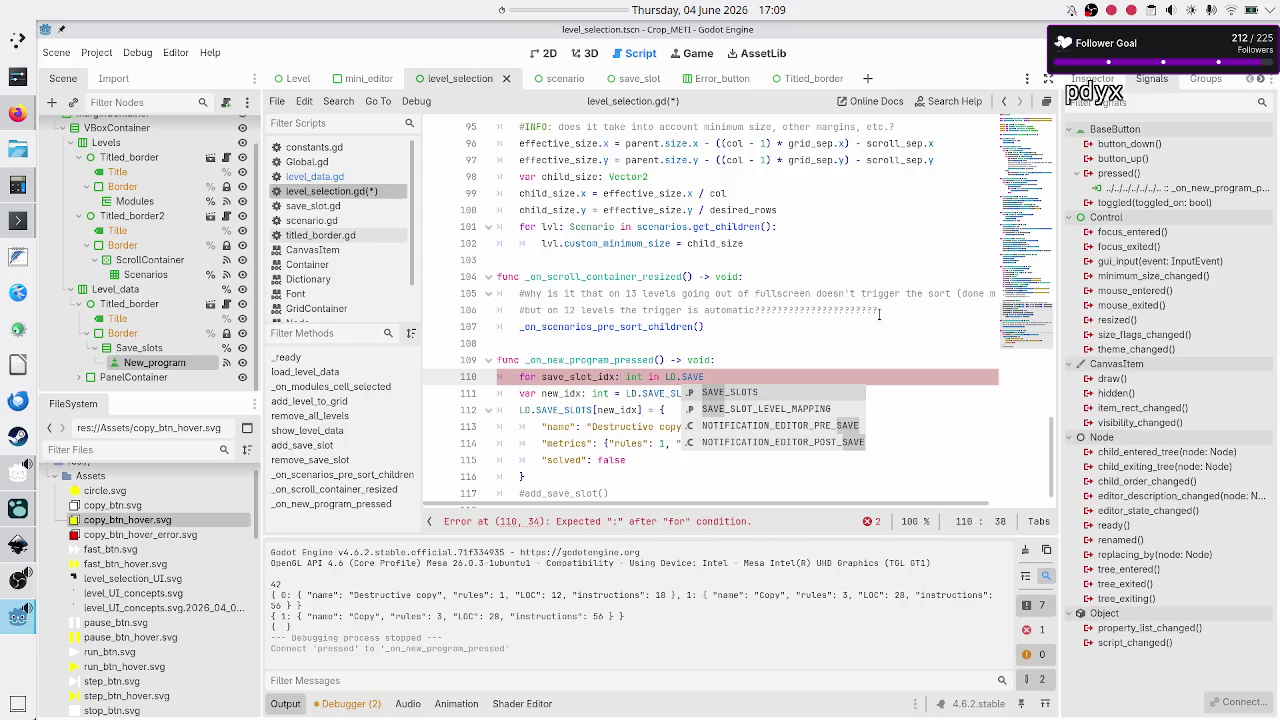
{"action": "key", "text": "Return"}
{"action": "type", "text": "ke"}
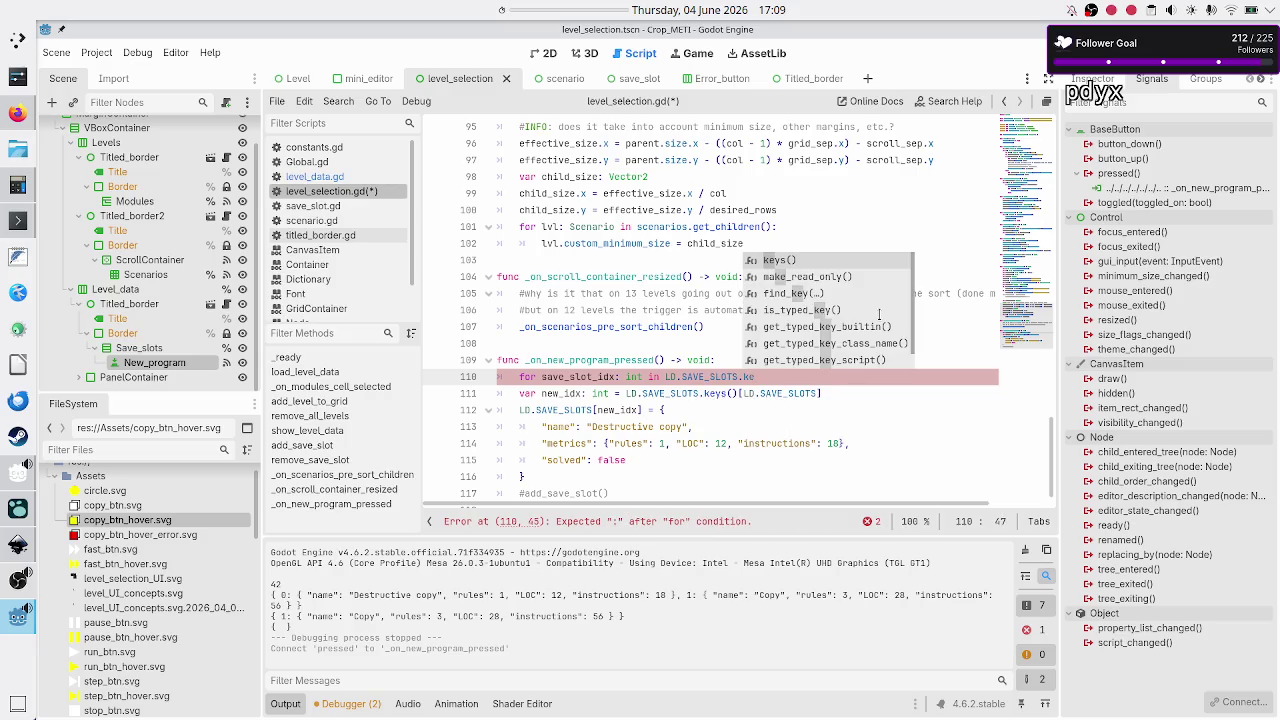
{"action": "key", "text": "Return"}
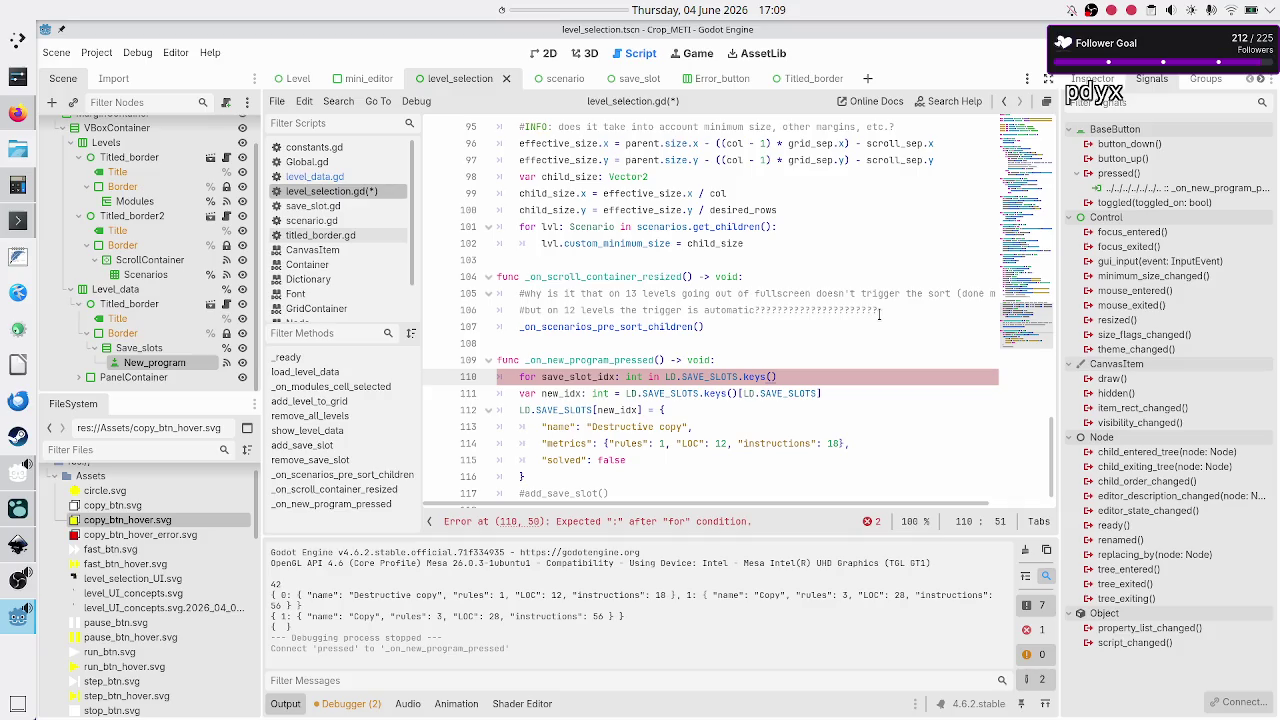
{"action": "key", "text": "ctrl+shift+Return"}
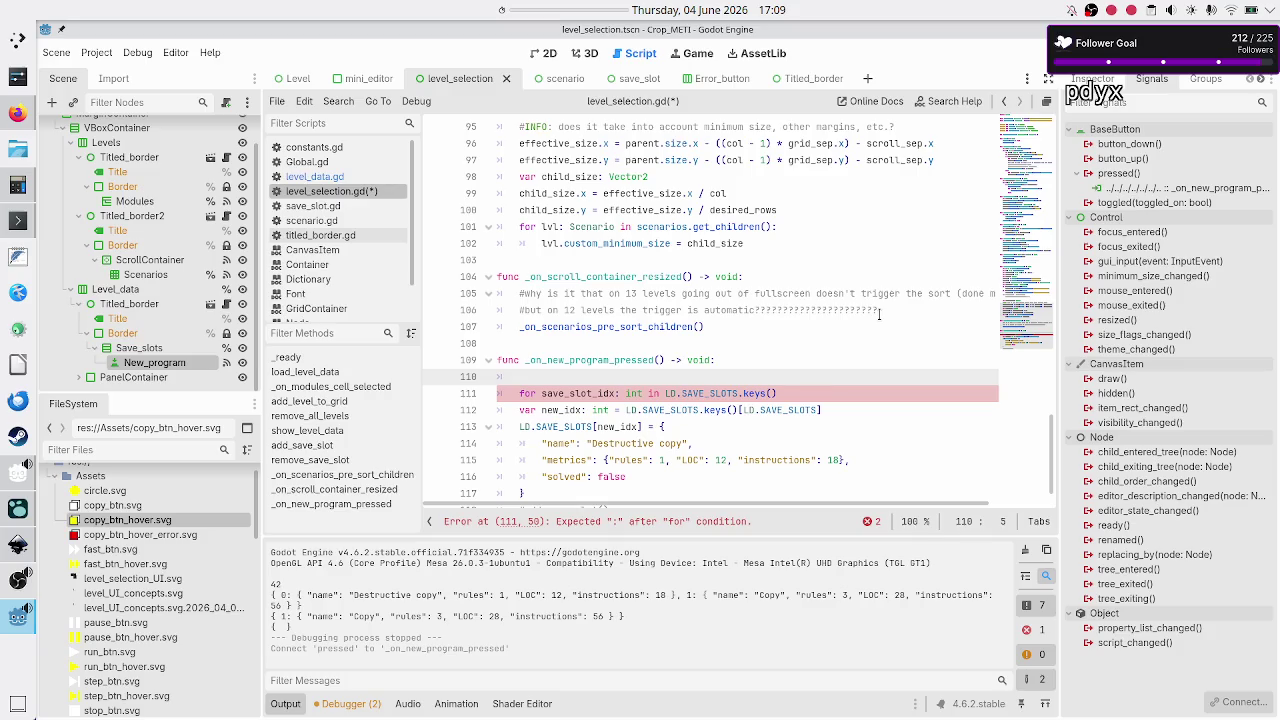
- Declare 'var biggest_idx: int' and 'var biggest_untitled_idx: int' above the loop
{"action": "type", "text": "var last_id"}
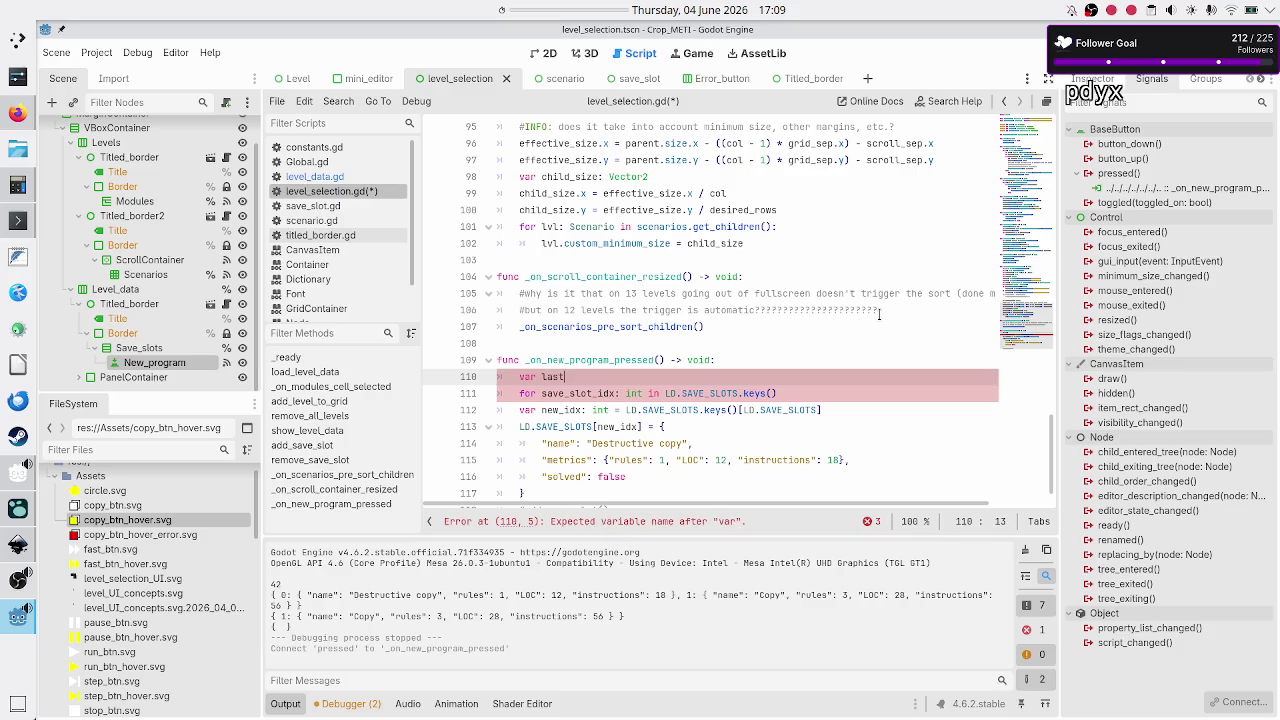
{"action": "type", "text": "x"}
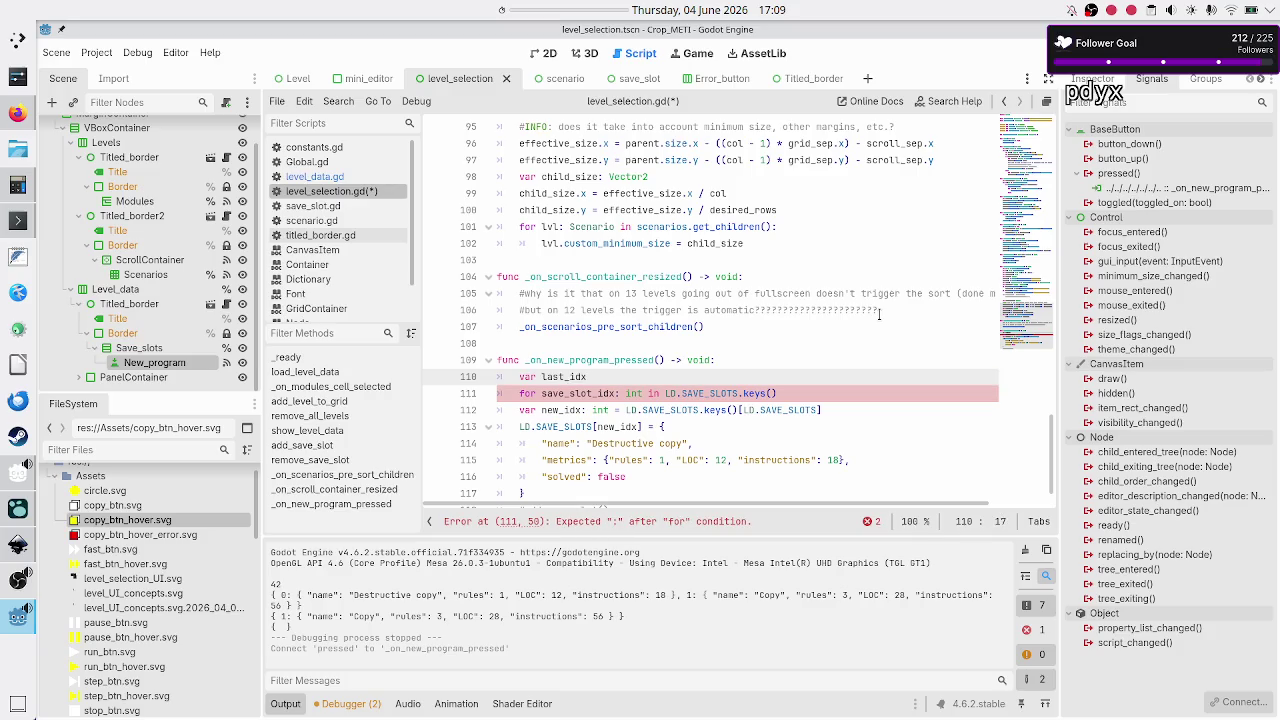
{"action": "type", "text": "_use"}
{"action": "key", "text": "BackSpace"}
{"action": "key", "text": "BackSpace"}
{"action": "key", "text": "BackSpace"}
{"action": "type", "text": "bigg"}
{"action": "type", "text": "est_idx:"}
{"action": "type", "text": " int"}
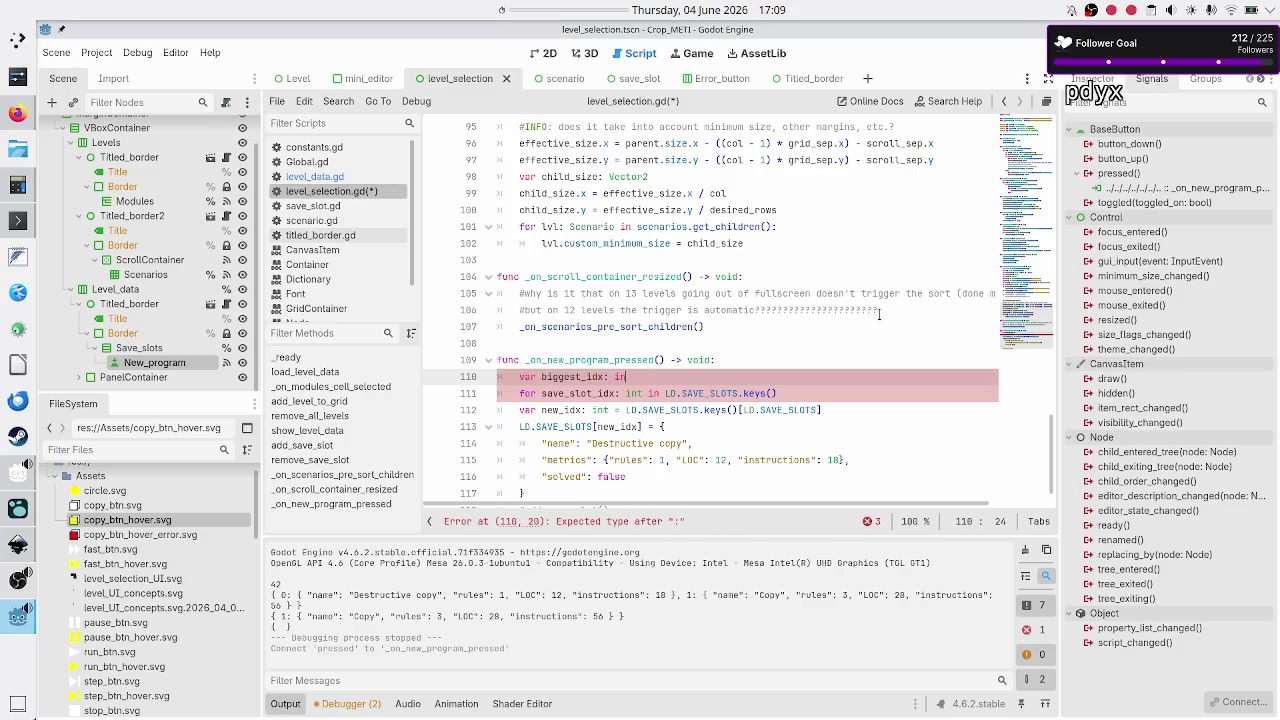
{"action": "key", "text": "Return"}
{"action": "type", "text": "var"}
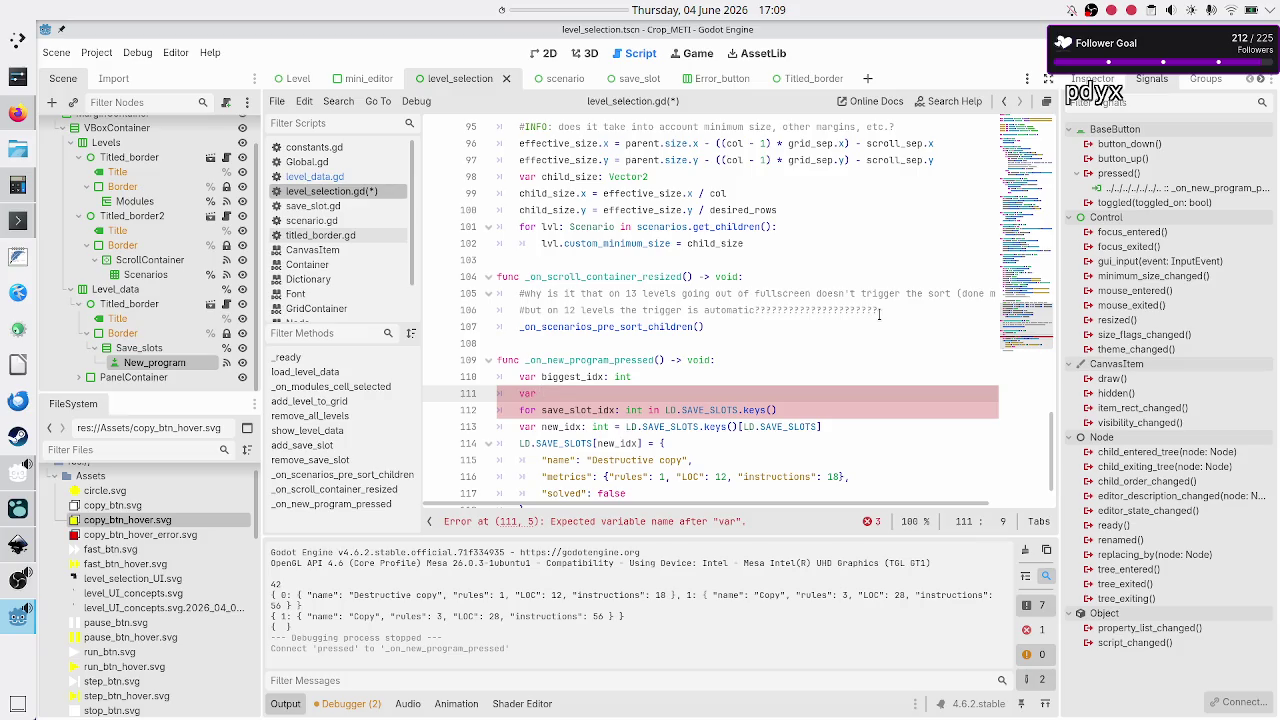
{"action": "type", "text": "biggest_"}
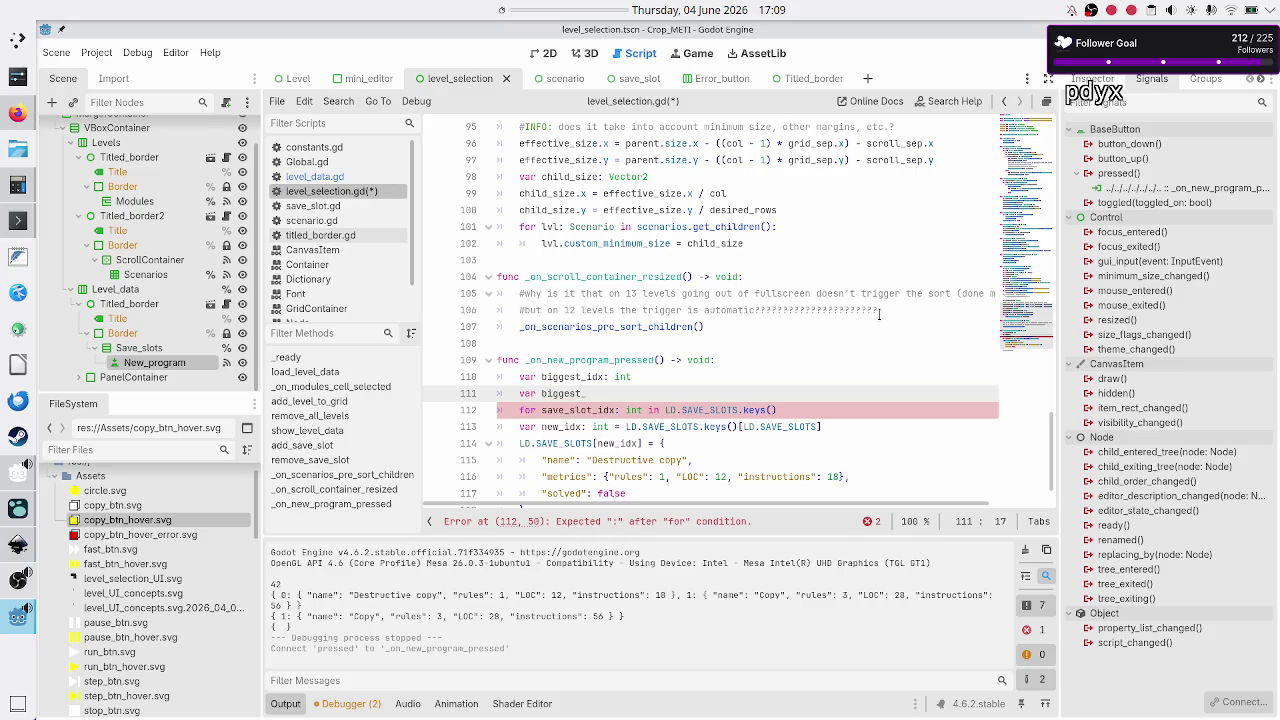
{"action": "type", "text": "untit"}
{"action": "type", "text": "led_"}
{"action": "type", "text": "idx"}
{"action": "type", "text": ":"}
{"action": "type", "text": " int"}
{"action": "key", "text": "Escape"}
- End the loop header with a colon and start an indented loop body line
{"action": "key", "text": "Up"}
{"action": "key", "text": "Up"}
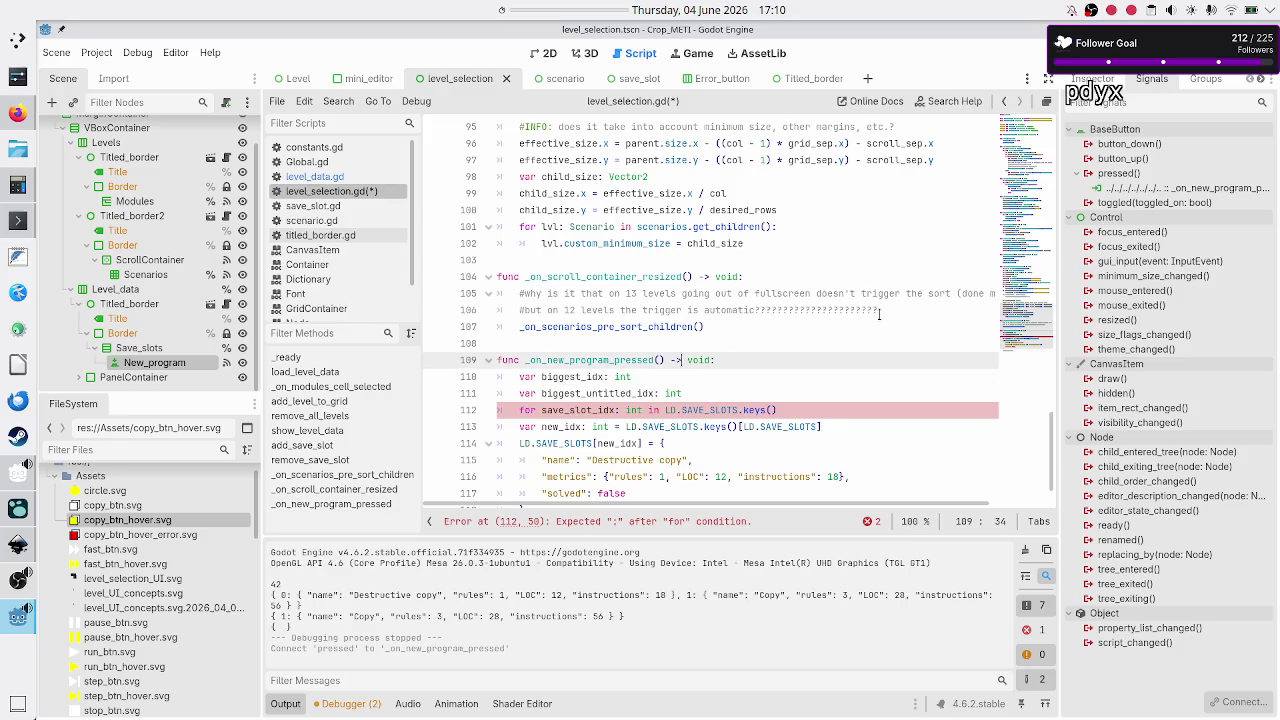
{"action": "key", "text": "Down"}
{"action": "key", "text": "Down"}
{"action": "key", "text": "Up"}
{"action": "key", "text": "Home"}
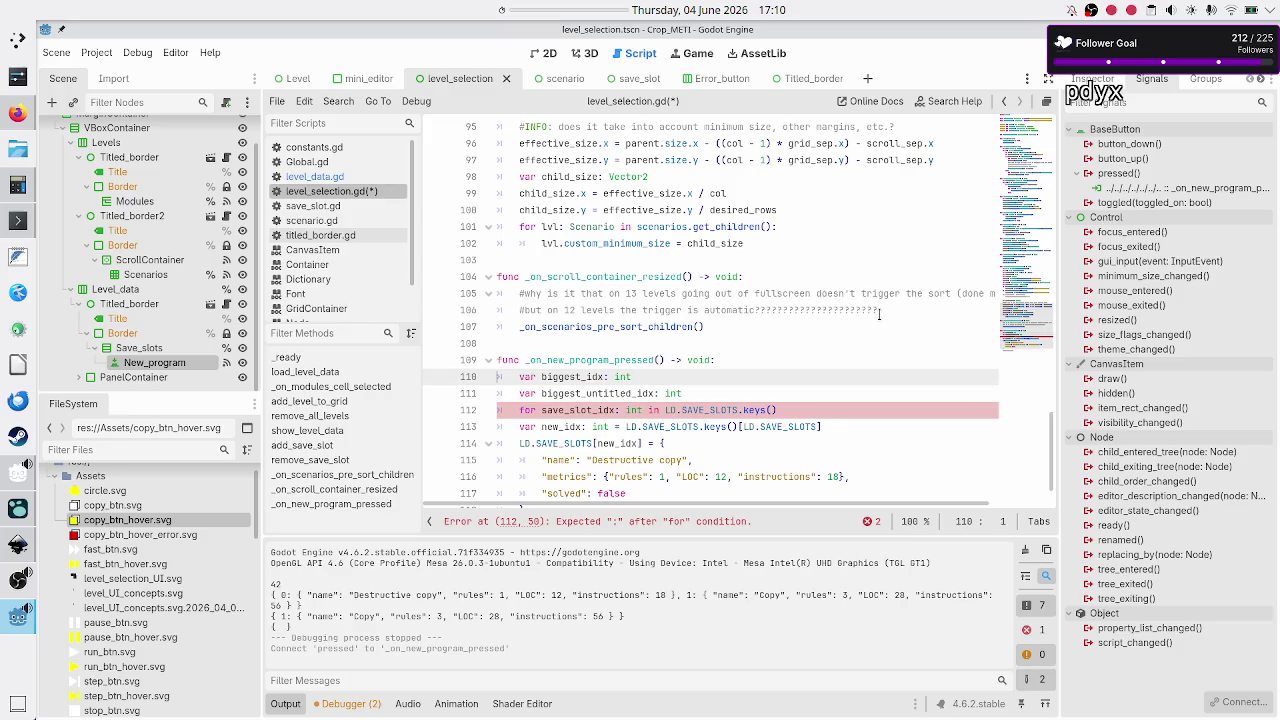
{"action": "key", "text": "Down"}
{"action": "key", "text": "Down"}
{"action": "key", "text": "Up"}
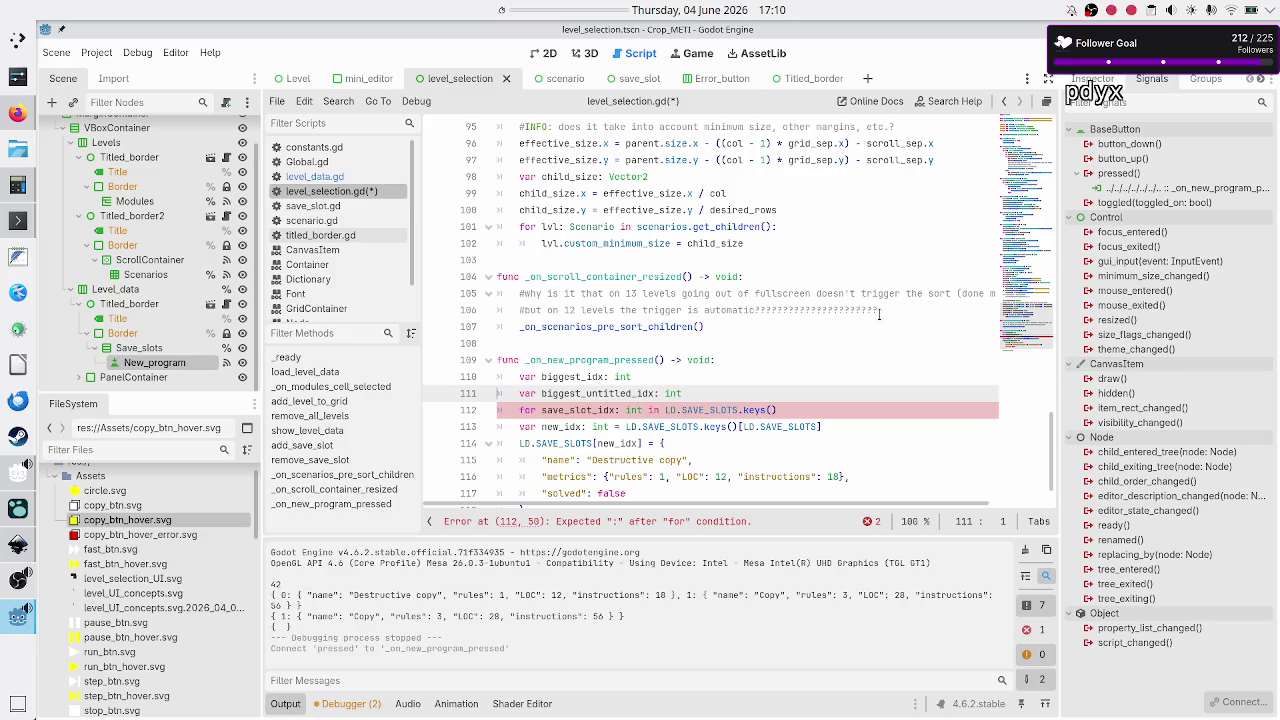
{"action": "key", "text": "Down"}
{"action": "key", "text": "End"}
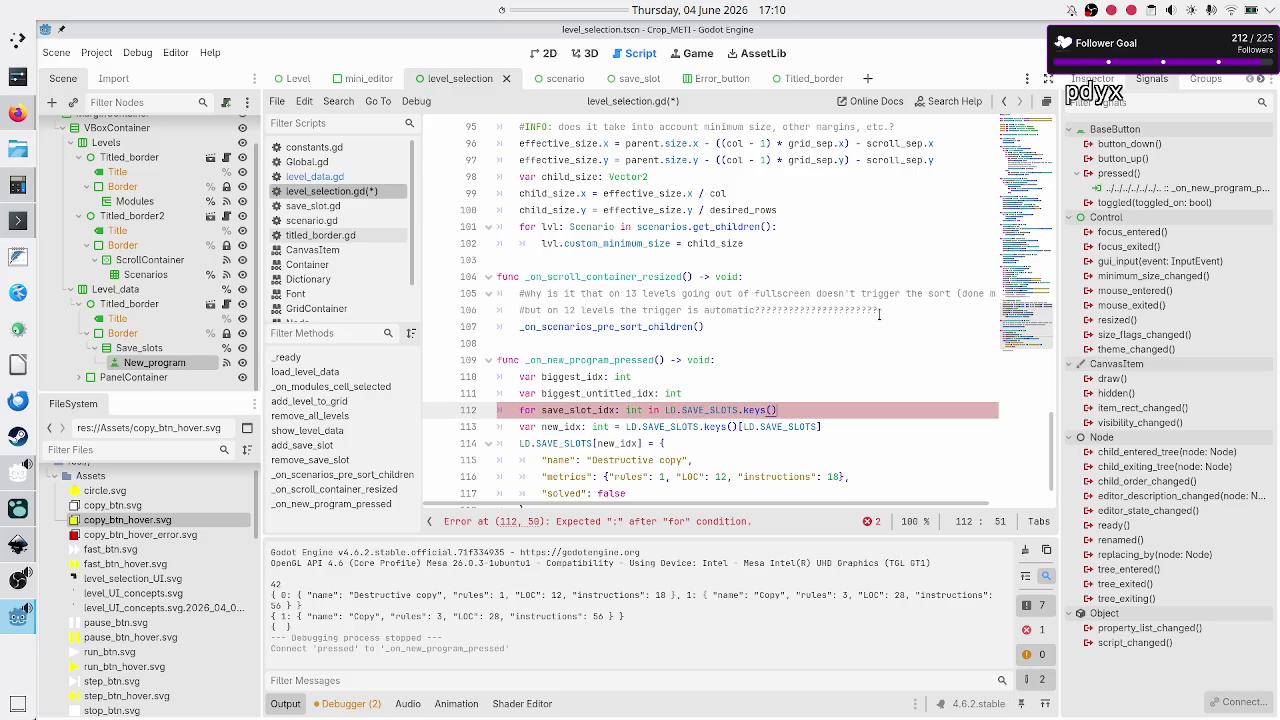
{"action": "type", "text": ":"}
{"action": "key", "text": "Return"}
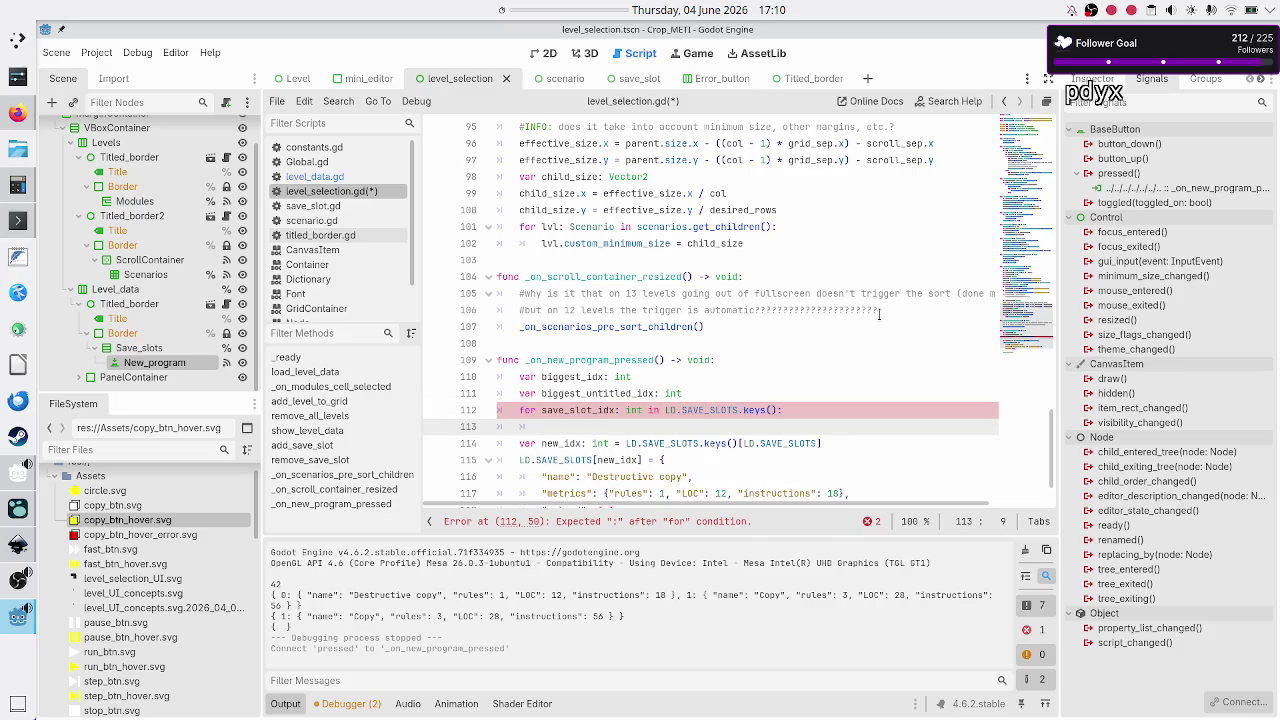
{"action": "scroll", "coordinate": [803, 283], "scroll_direction": "up", "scroll_amount": 7}
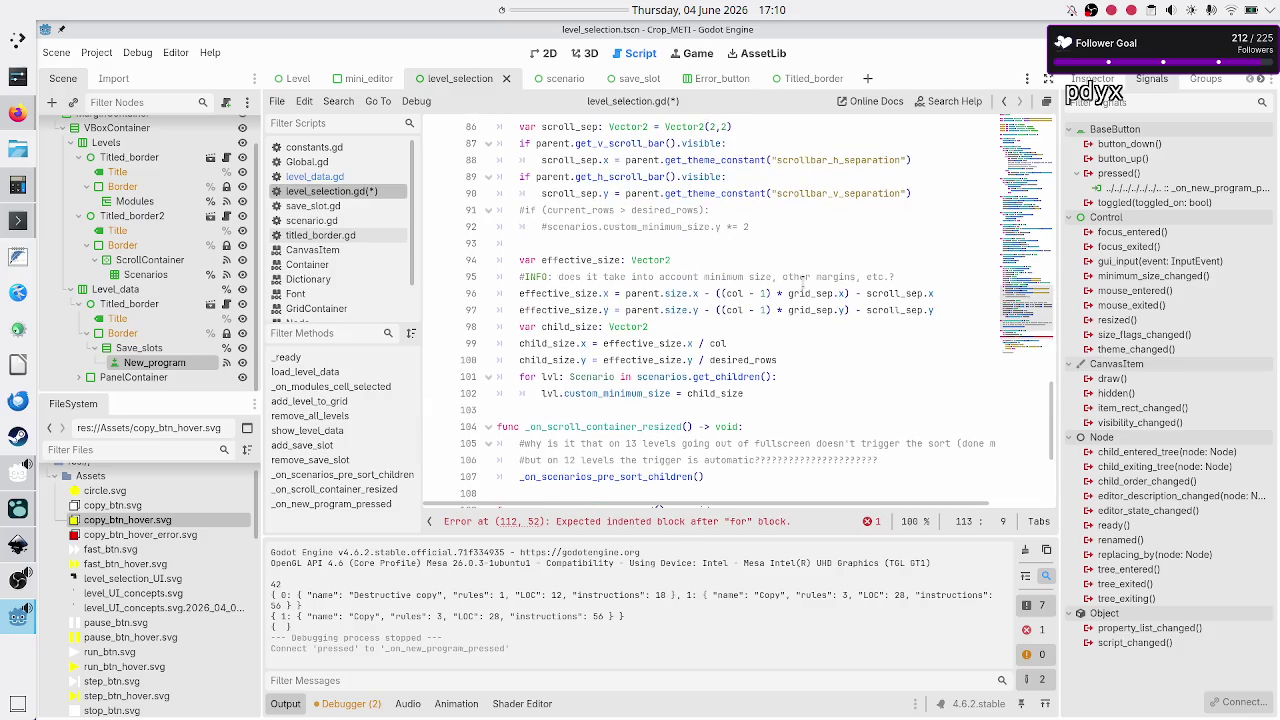
{"action": "scroll", "coordinate": [803, 283], "scroll_direction": "up", "scroll_amount": 7}
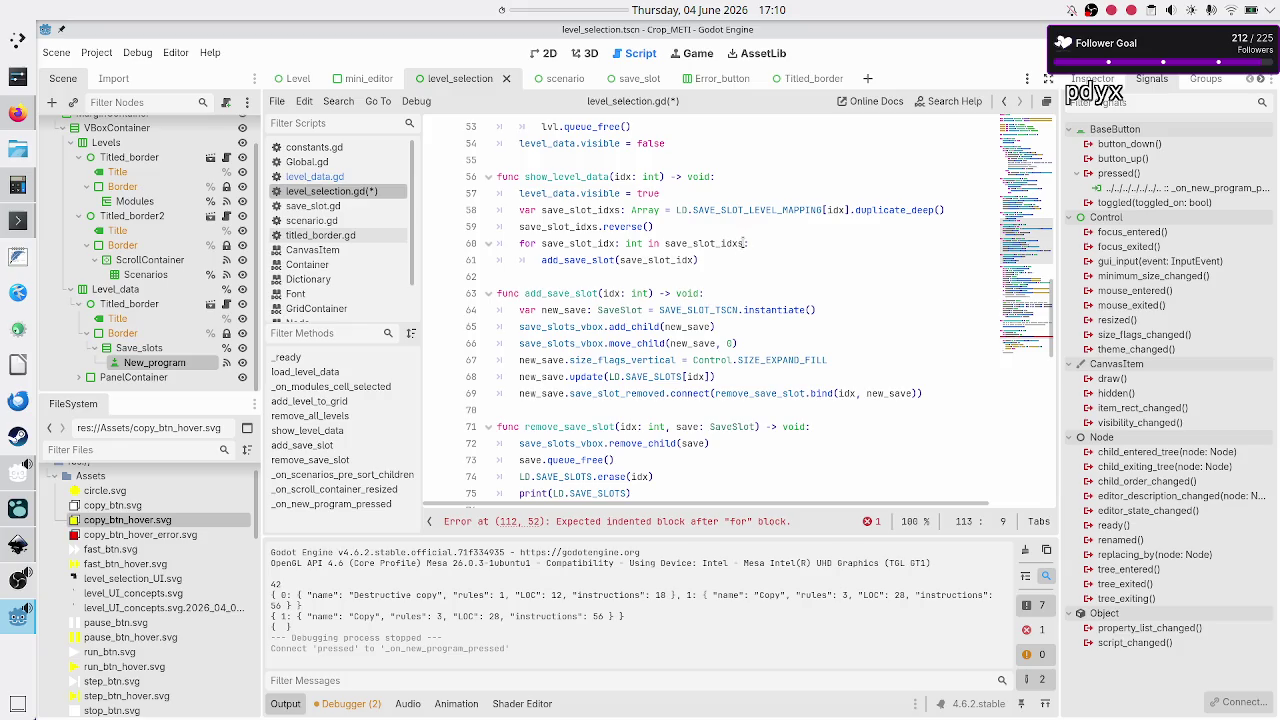
{"action": "mouse_move", "coordinate": [745, 243]}
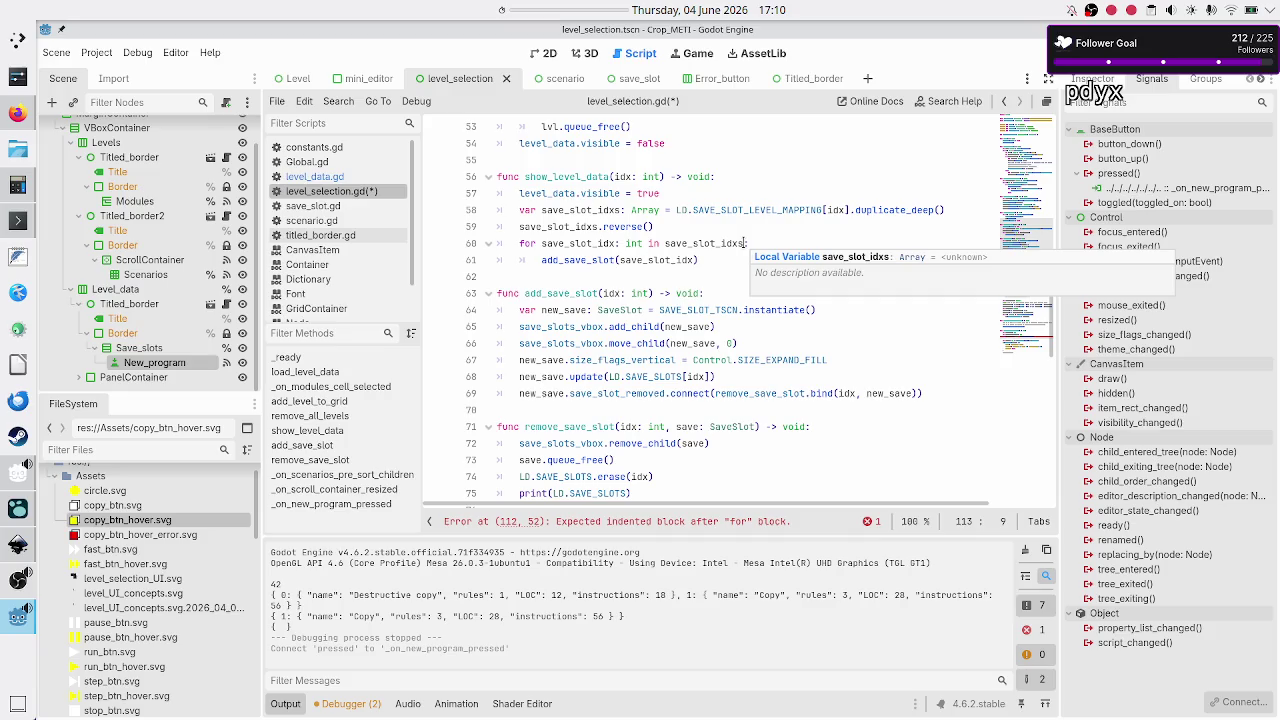
{"action": "scroll", "coordinate": [752, 290], "scroll_direction": "down", "scroll_amount": 14}
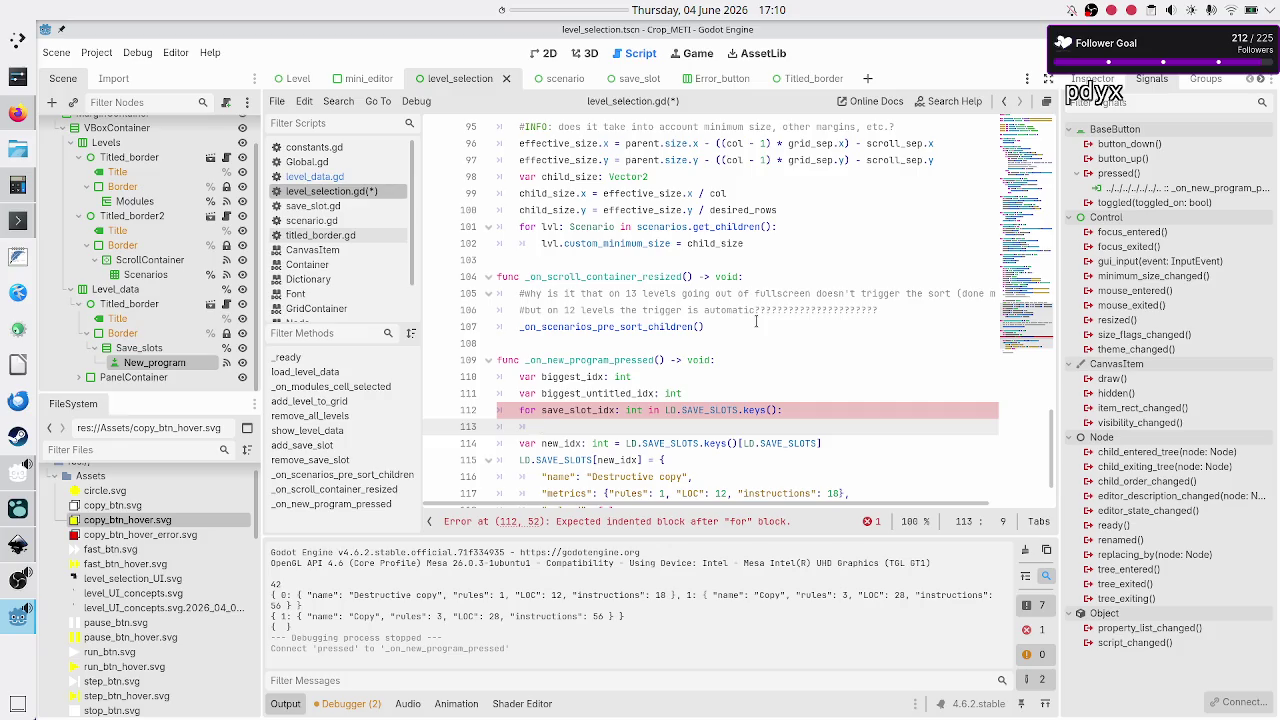
- Initialize biggest_idx to 0 and biggest_untitled_idx to 1
{"action": "key", "text": "Up"}
{"action": "key", "text": "Up"}
{"action": "key", "text": "Up"}
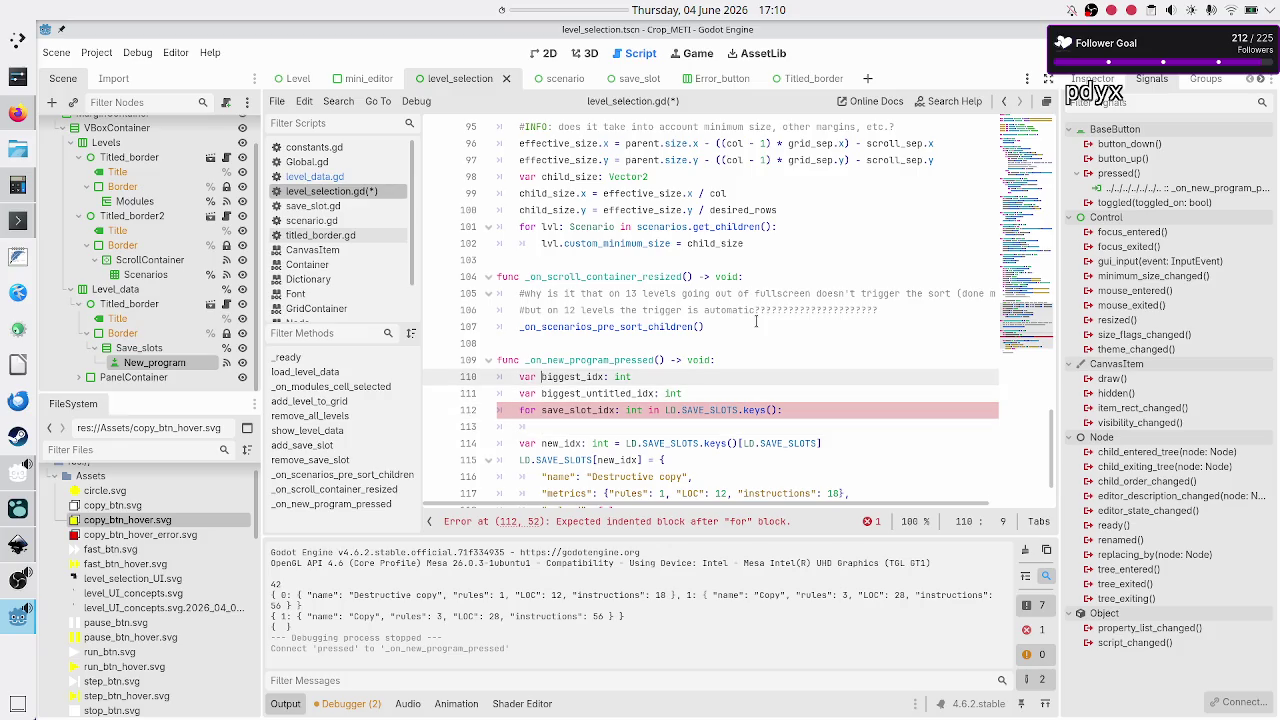
{"action": "key", "text": "Up"}
{"action": "key", "text": "Up"}
{"action": "key", "text": "Down"}
{"action": "key", "text": "Down"}
{"action": "key", "text": "Down"}
{"action": "key", "text": "Up"}
{"action": "key", "text": "End"}
{"action": "type", "text": "= "}
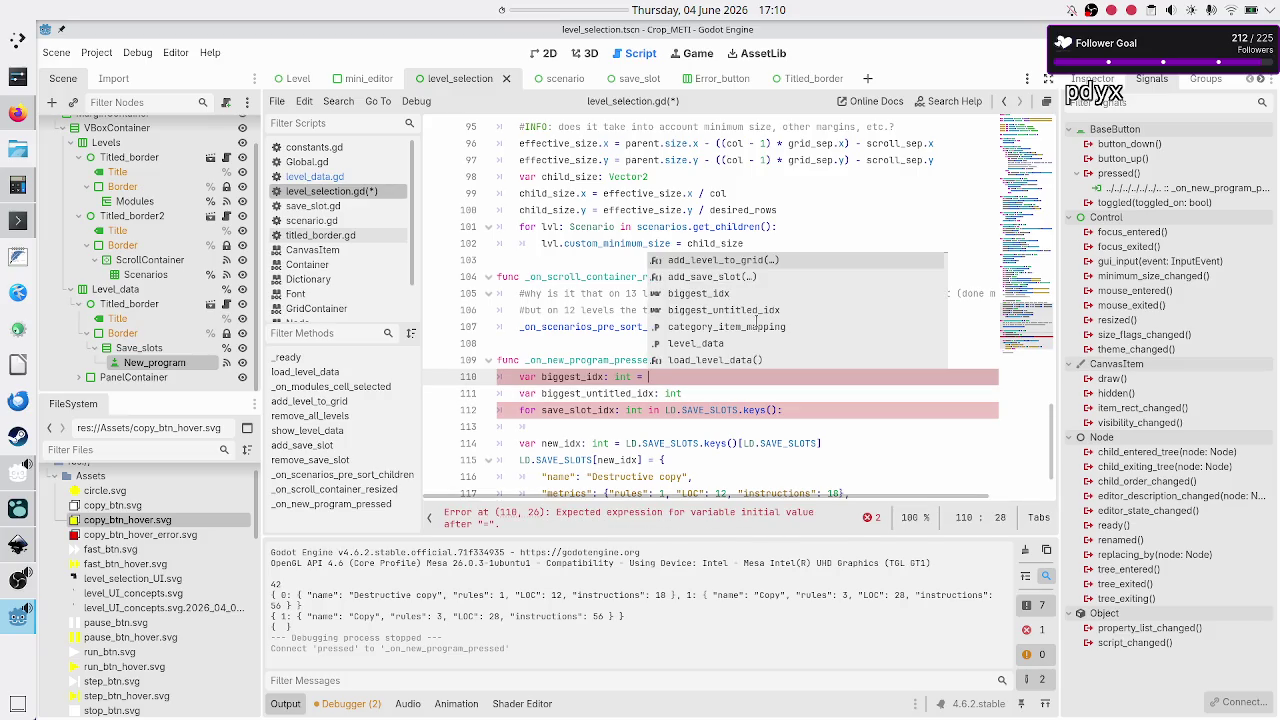
{"action": "type", "text": "0"}
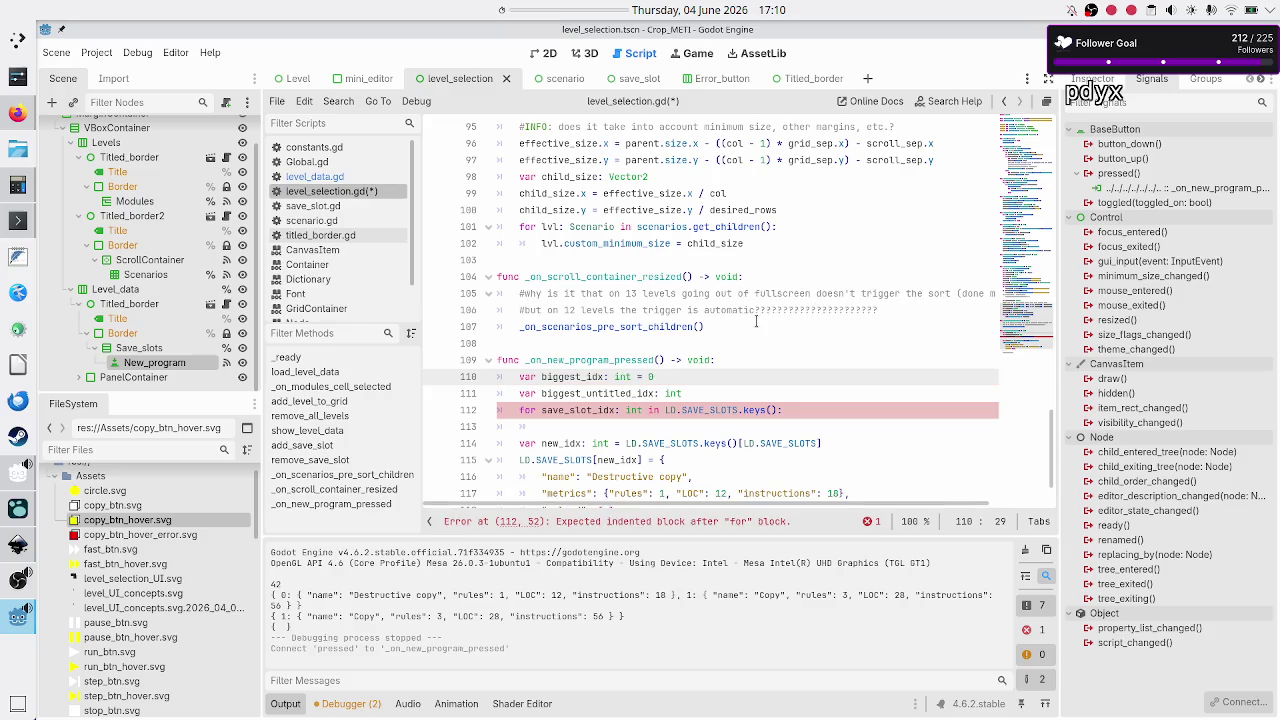
{"action": "key", "text": "Down"}
{"action": "key", "text": "End"}
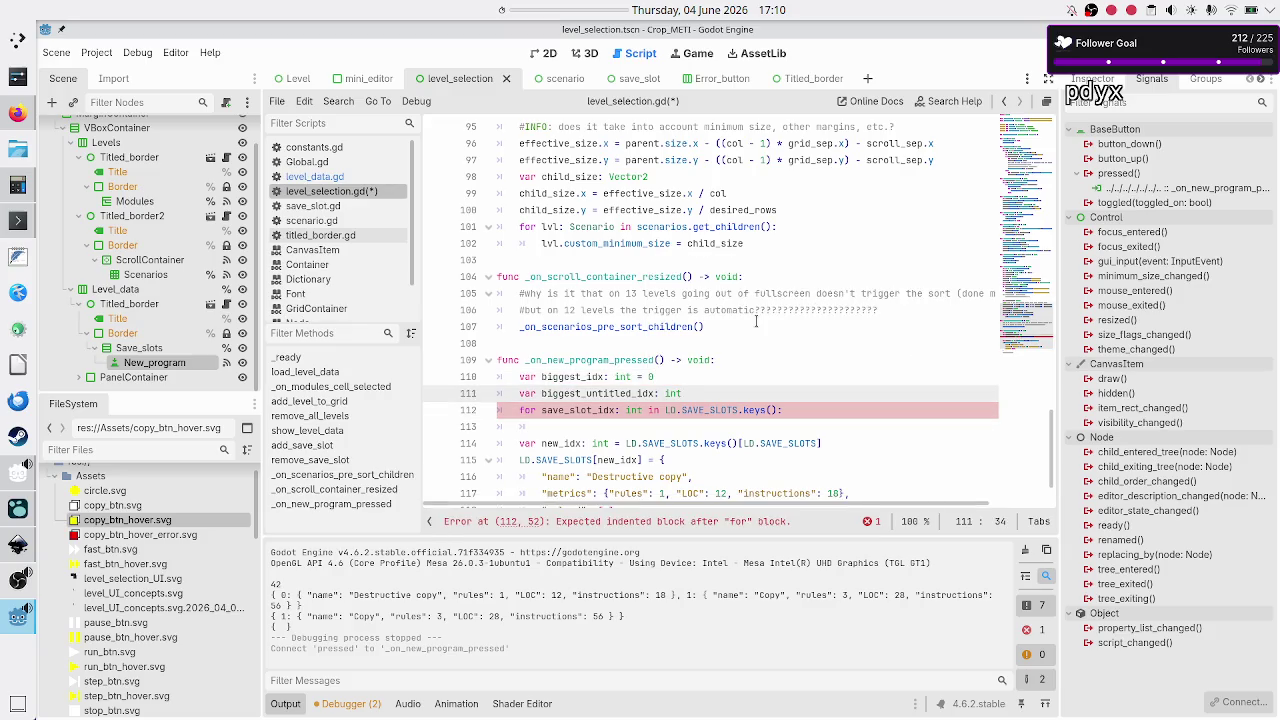
{"action": "type", "text": "1"}
- Inside the loop, add 'if save_slot_idx > biggest_idx:' setting biggest_idx = save_slot_idx
{"action": "key", "text": "Down"}
{"action": "key", "text": "Down"}
{"action": "key", "text": "Down"}
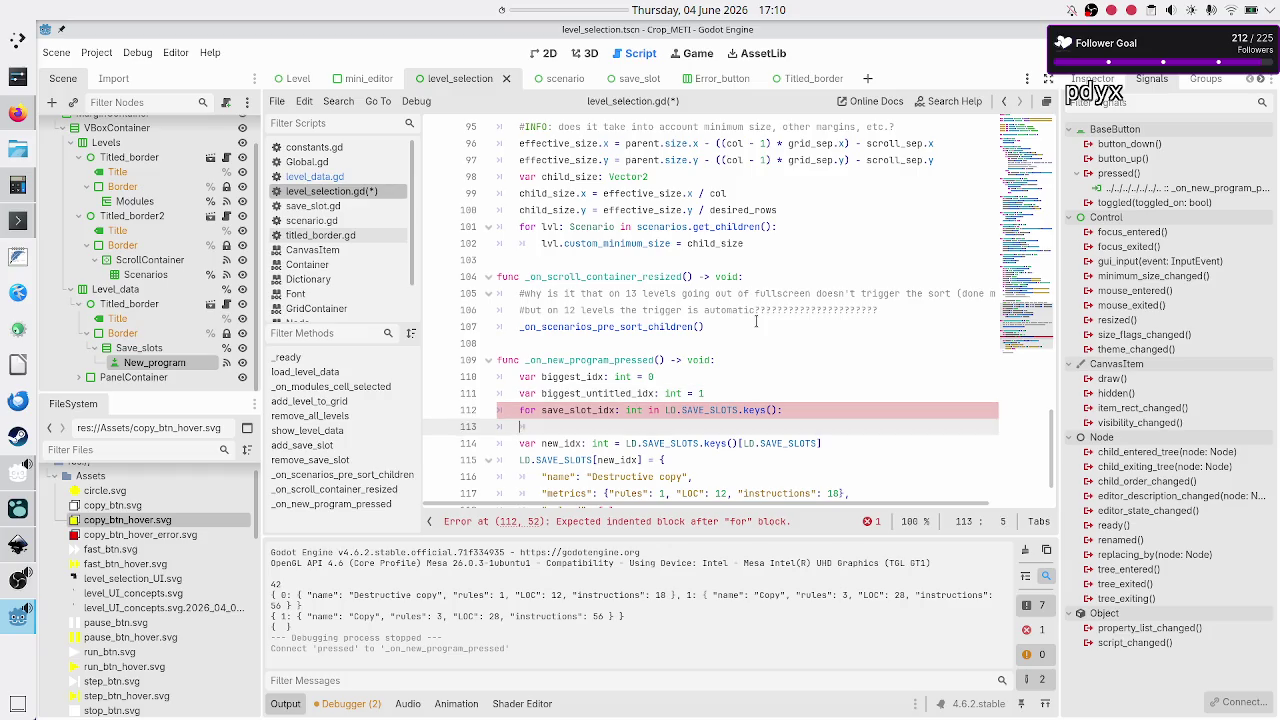
{"action": "key", "text": "Up"}
{"action": "type", "text": "if save"}
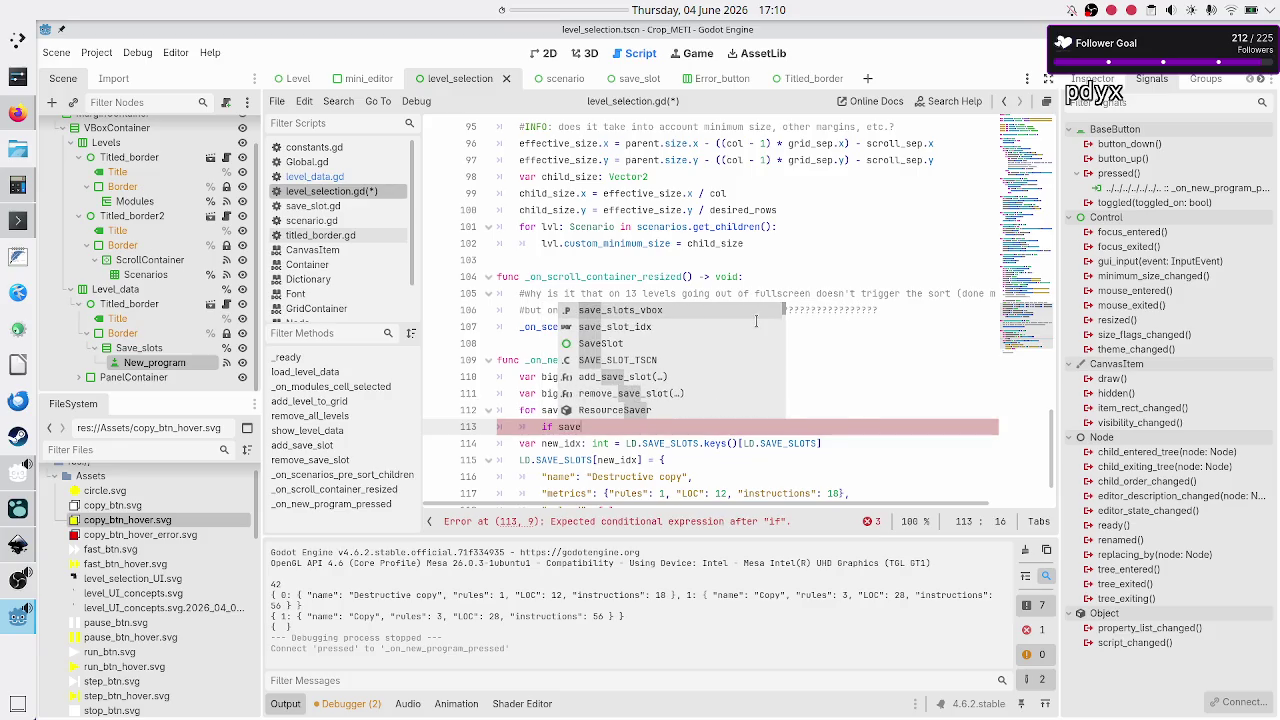
{"action": "type", "text": "_slot_idx > "}
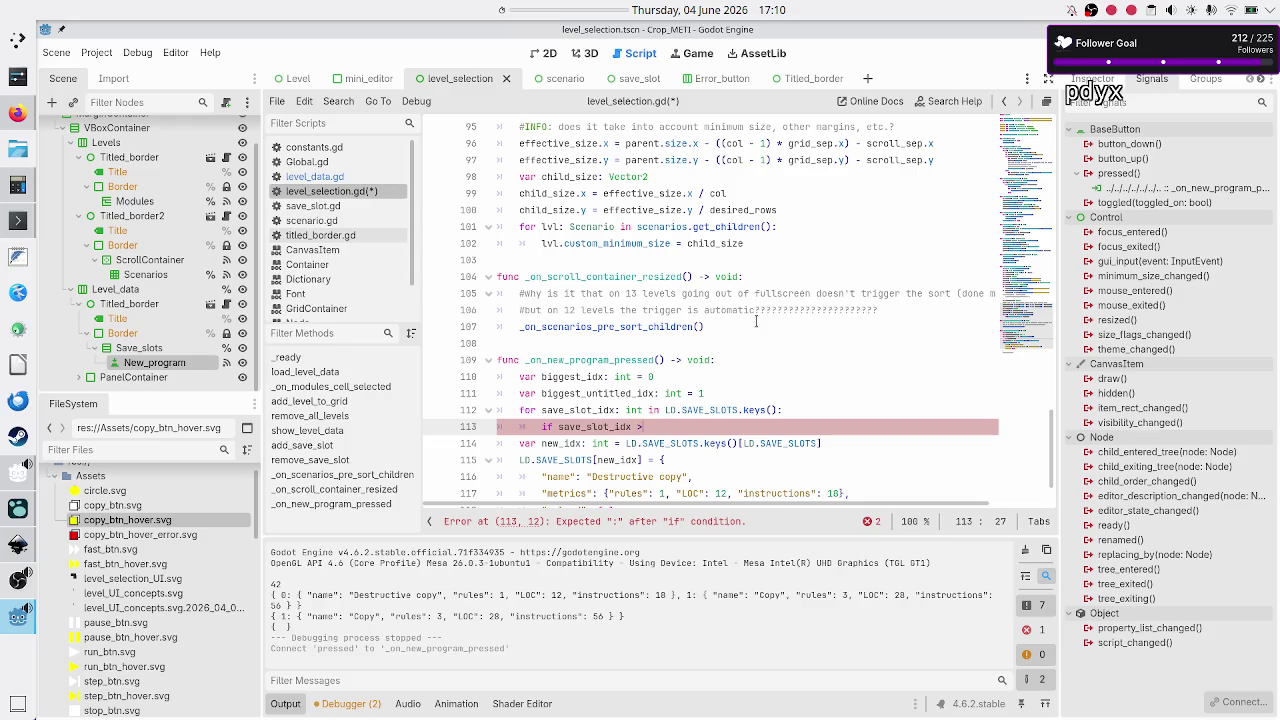
{"action": "type", "text": "bigg"}
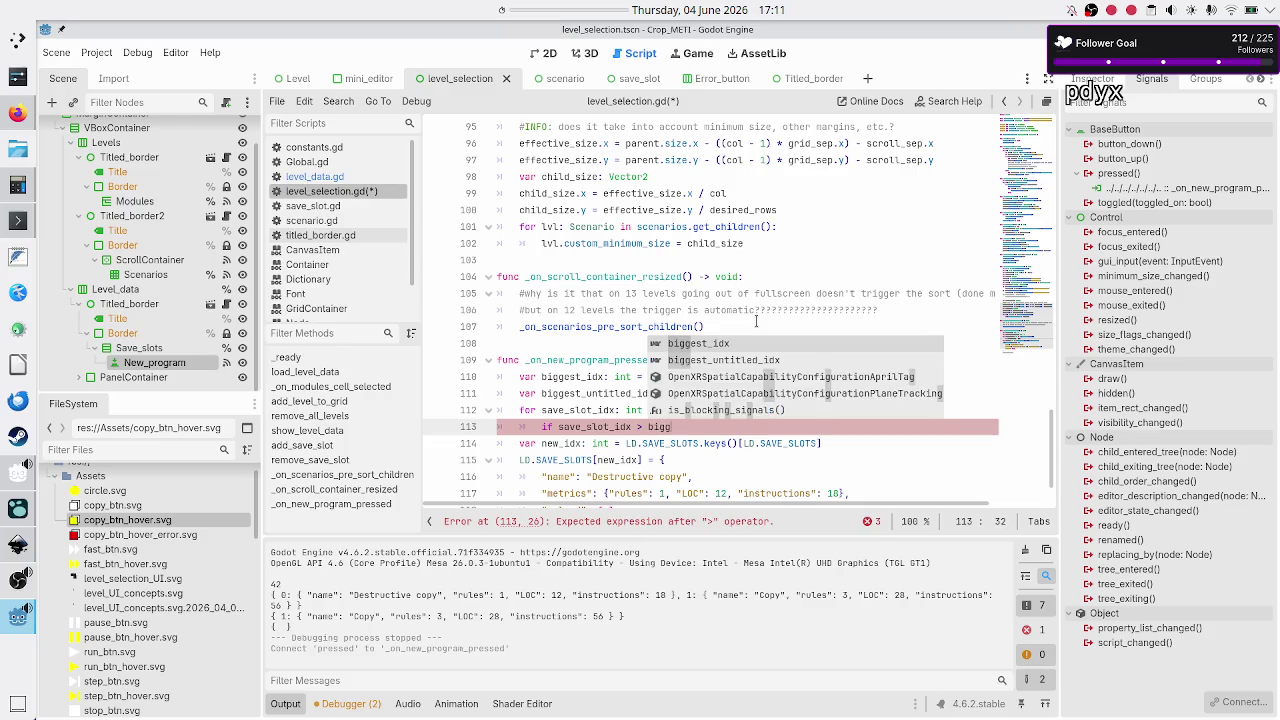
{"action": "key", "text": "Return"}
{"action": "type", "text": ":"}
{"action": "key", "text": "Return"}
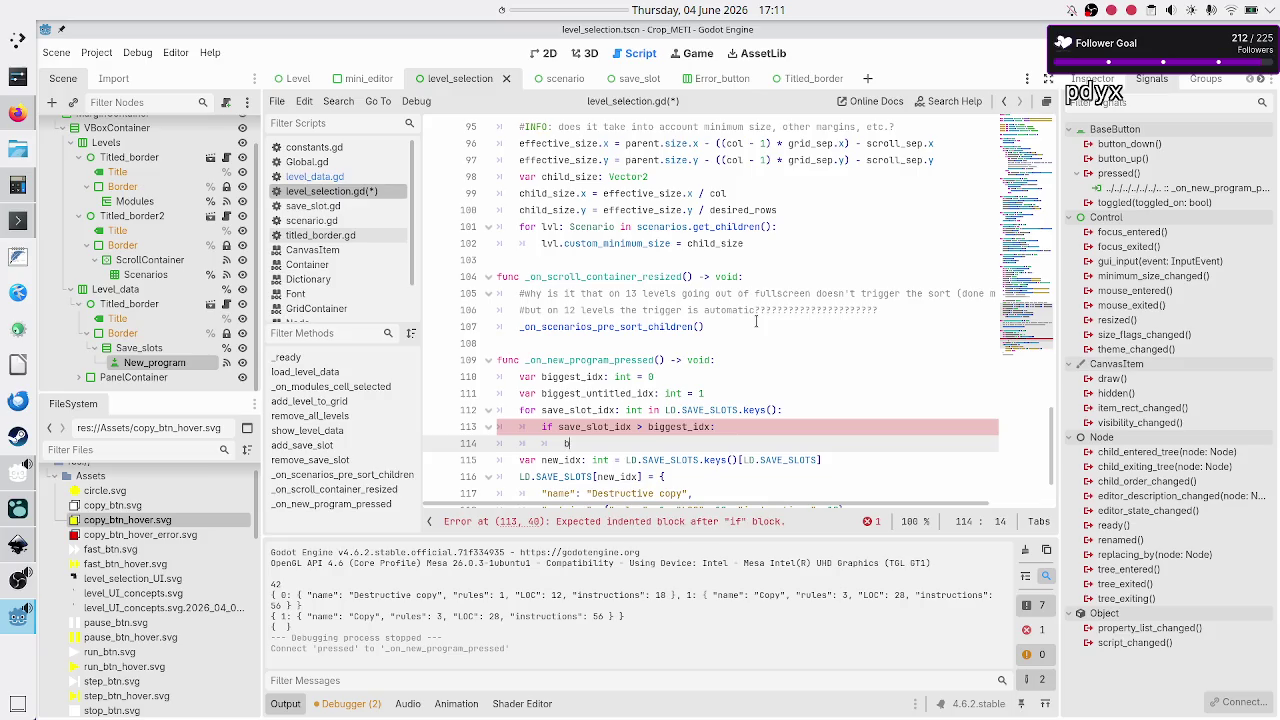
{"action": "type", "text": "bigg"}
{"action": "key", "text": "Return"}
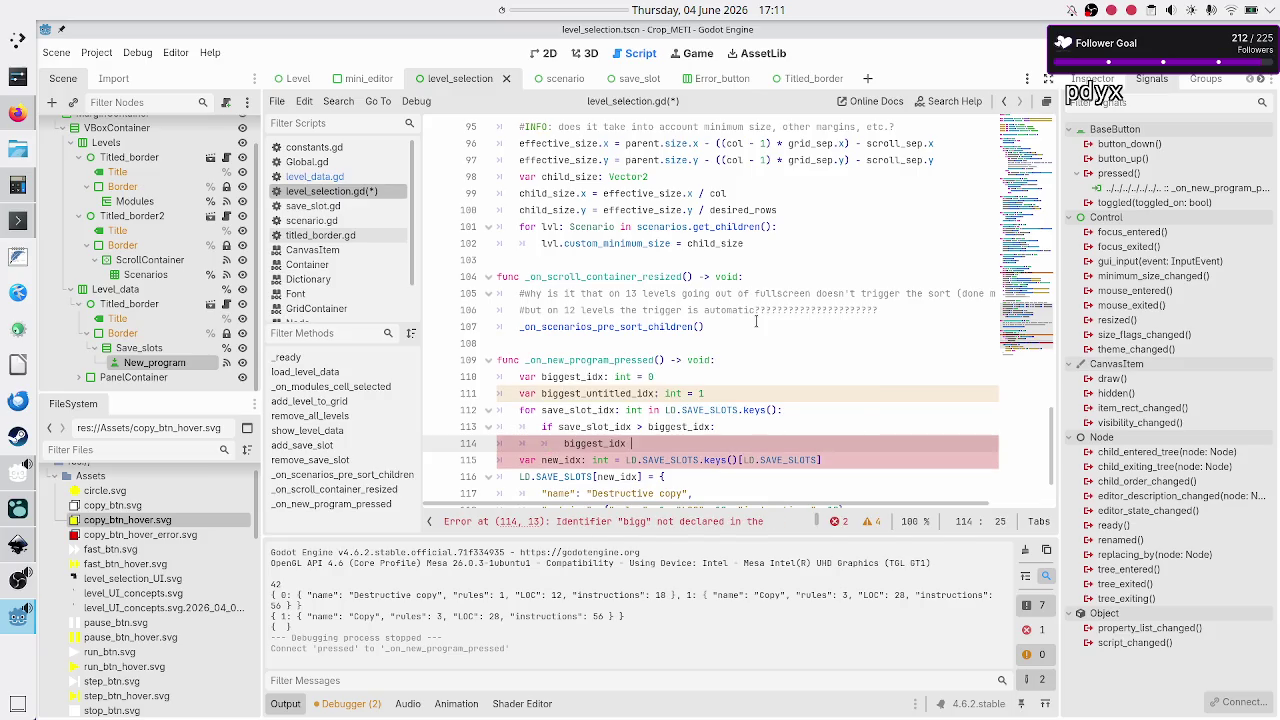
{"action": "type", "text": "= save"}
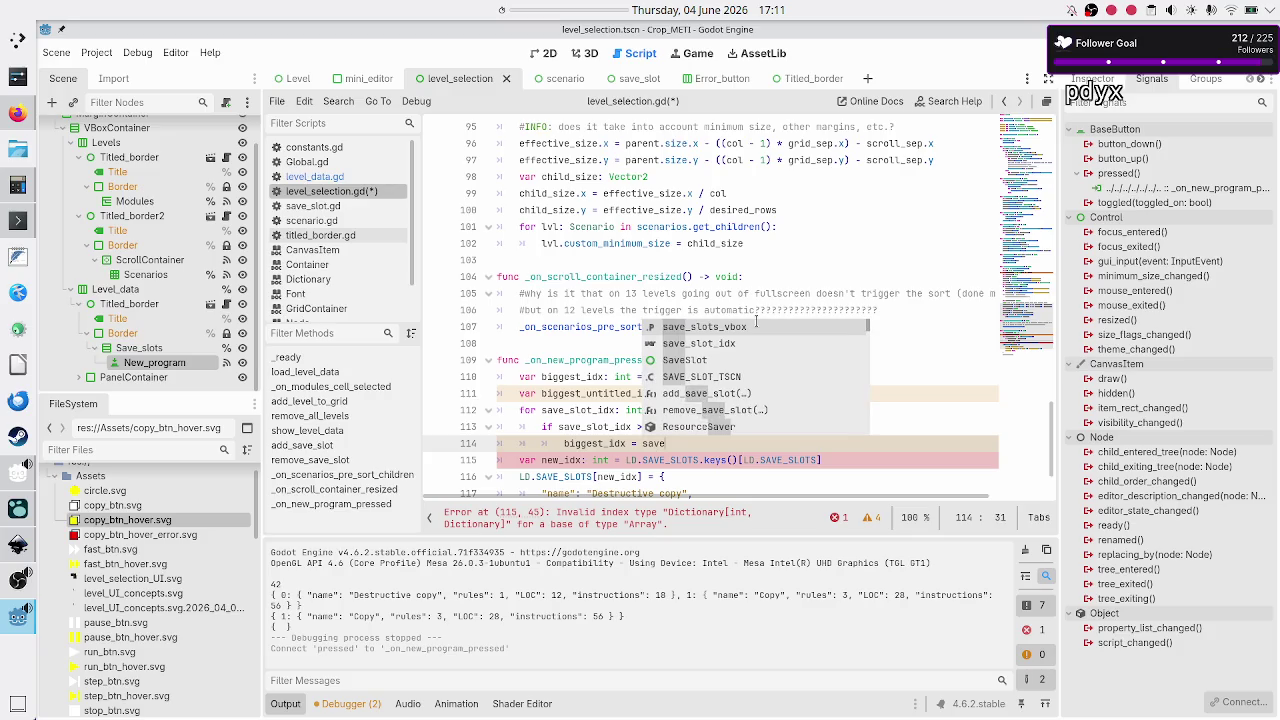
{"action": "key", "text": "Return"}
{"action": "key", "text": "BackSpace"}
{"action": "key", "text": "BackSpace"}
{"action": "key", "text": "BackSpace"}
{"action": "type", "text": "i"}
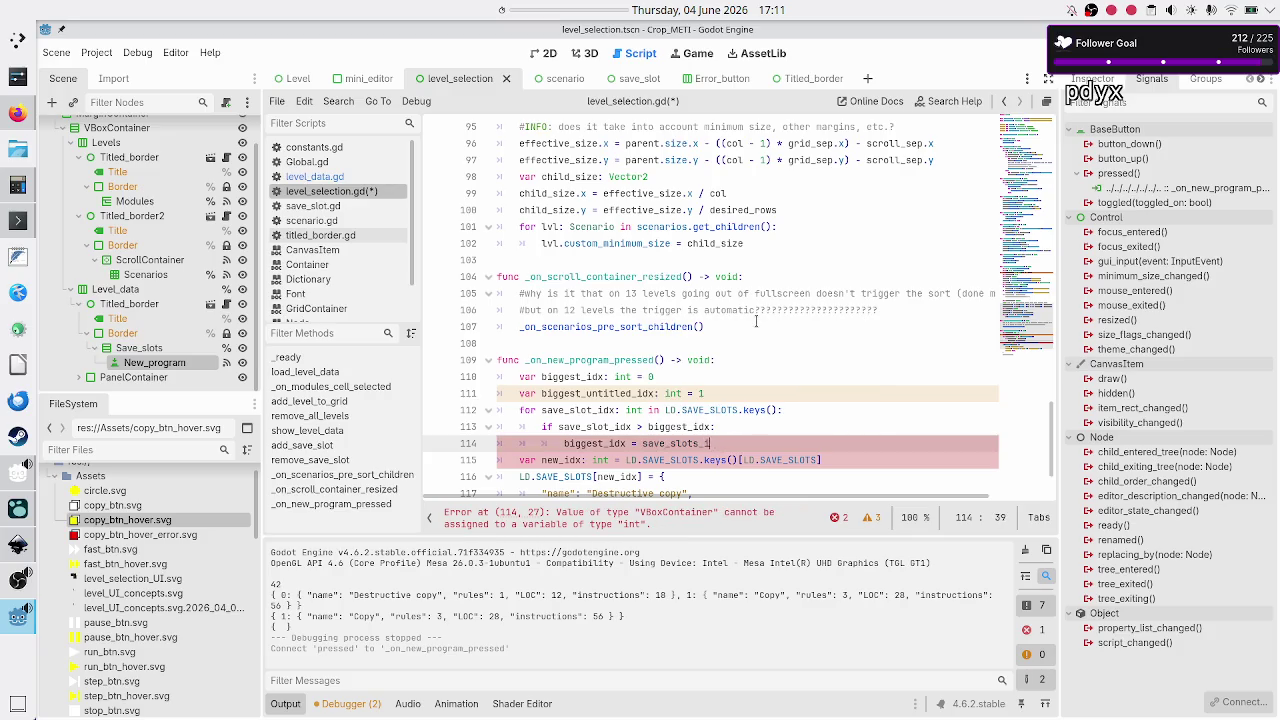
{"action": "key", "text": "BackSpace"}
{"action": "key", "text": "BackSpace"}
{"action": "key", "text": "BackSpace"}
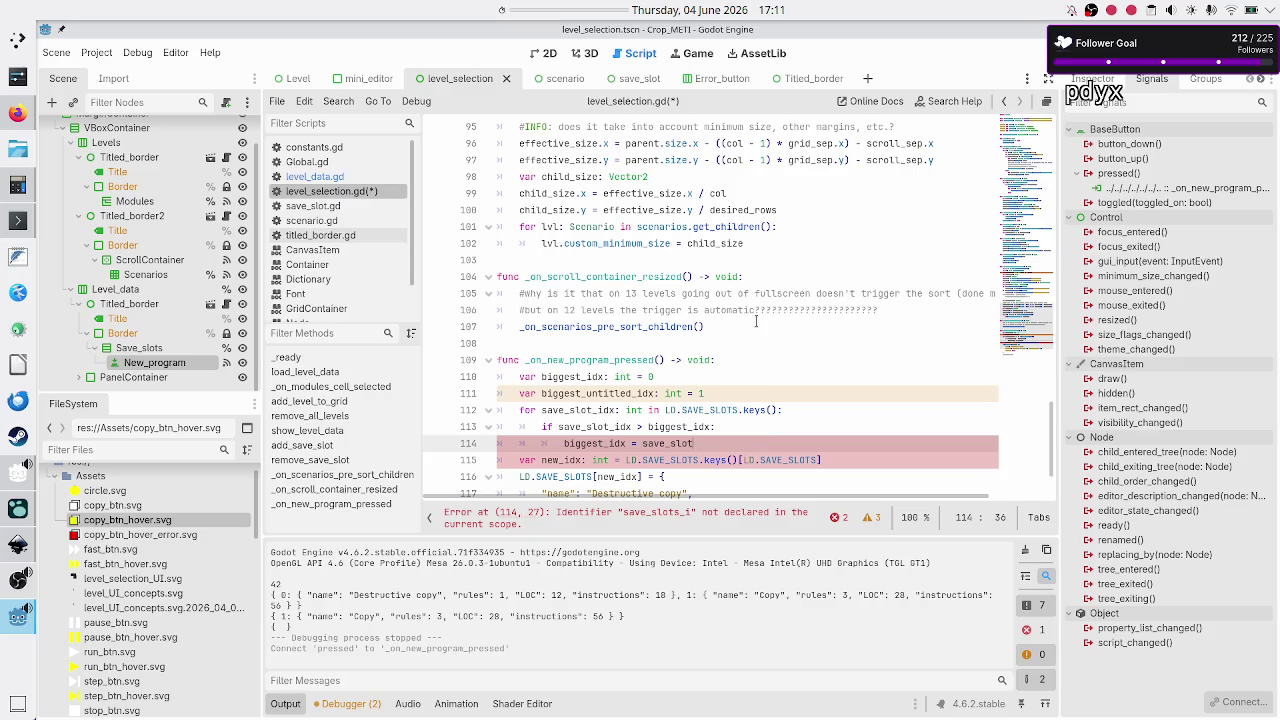
{"action": "type", "text": "_idx"}
{"action": "key", "text": "Return"}
- Start a second condition on the loop level reading LD.SAVE_SLOTS[save_slot_
{"action": "key", "text": "BackSpace"}
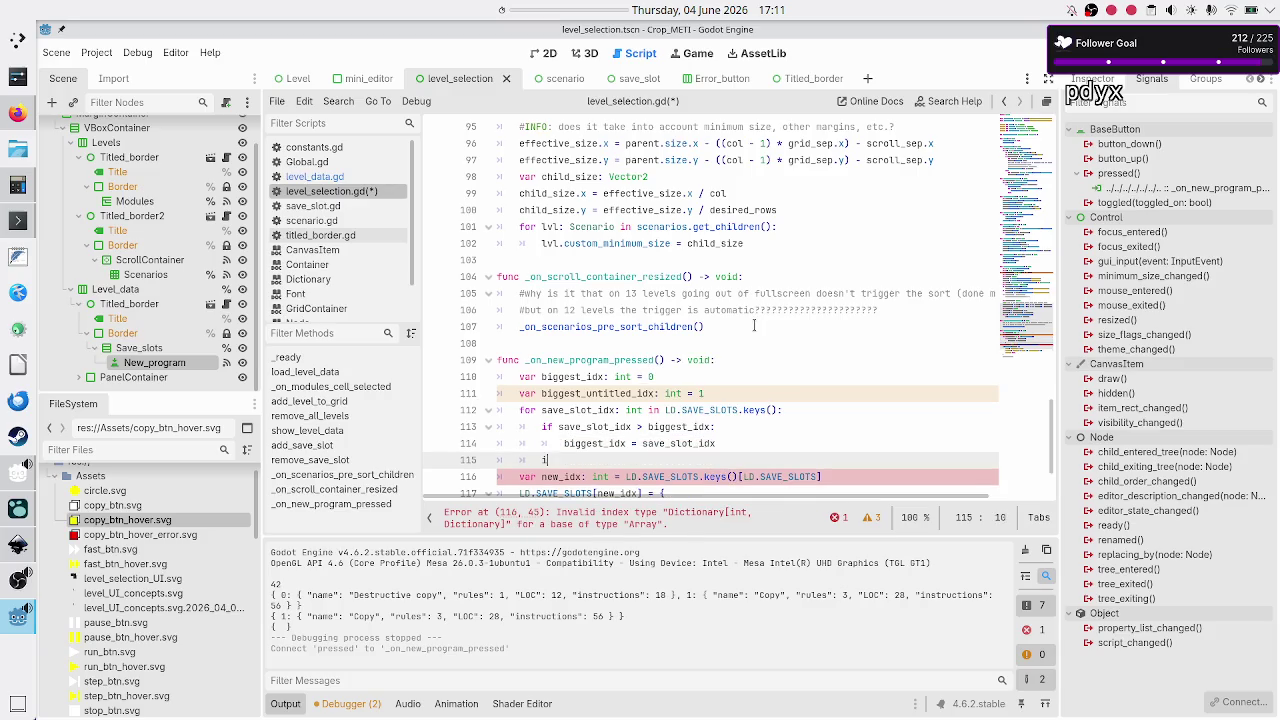
{"action": "type", "text": "if"}
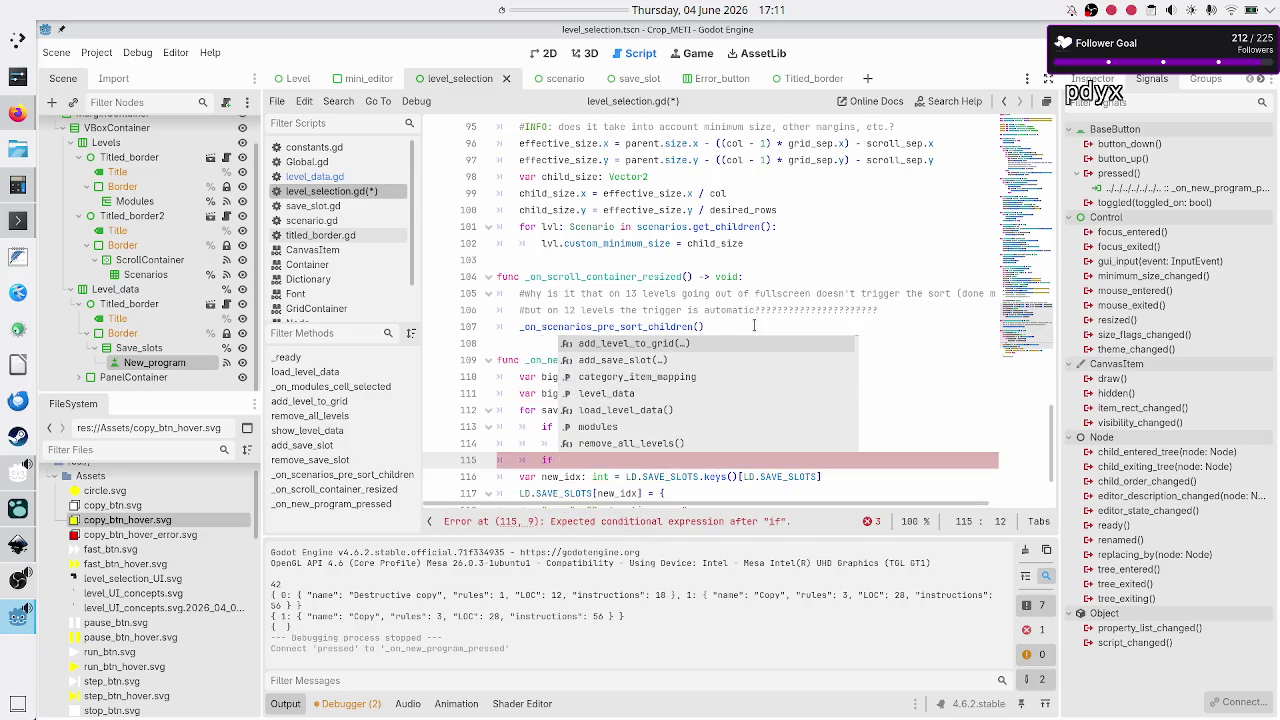
{"action": "key", "text": "Escape"}
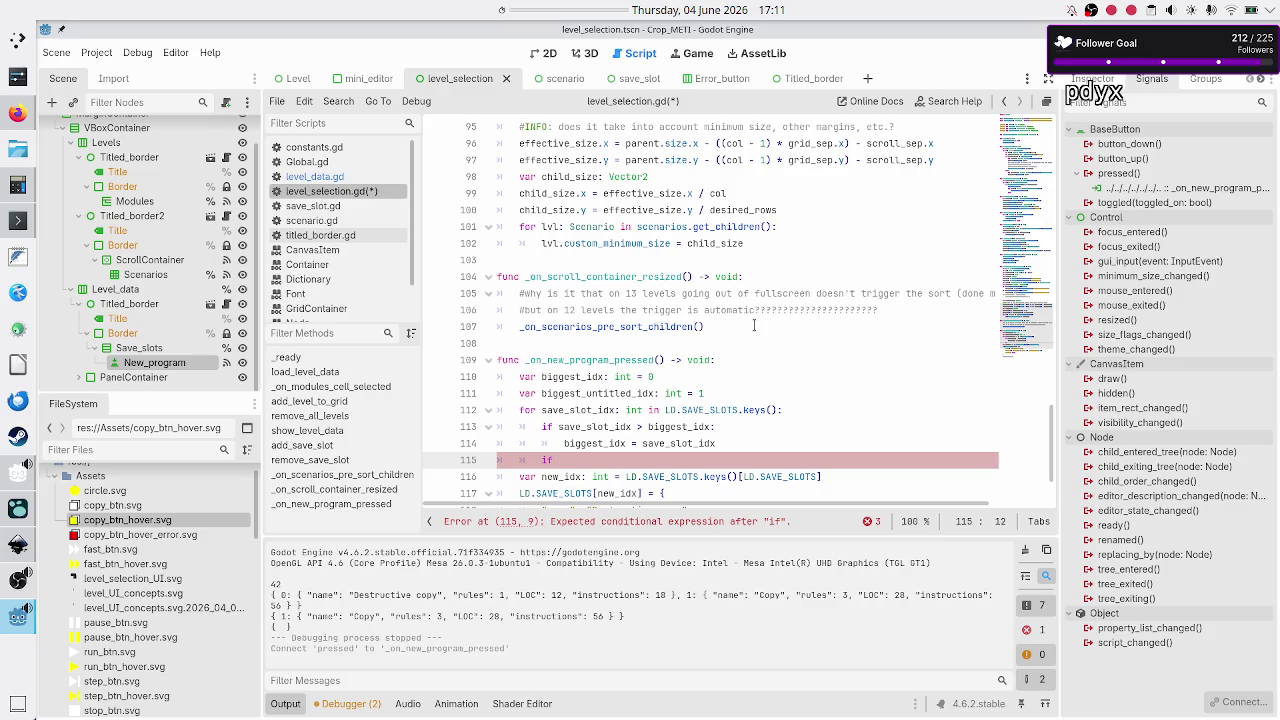
{"action": "type", "text": "LD.save"}
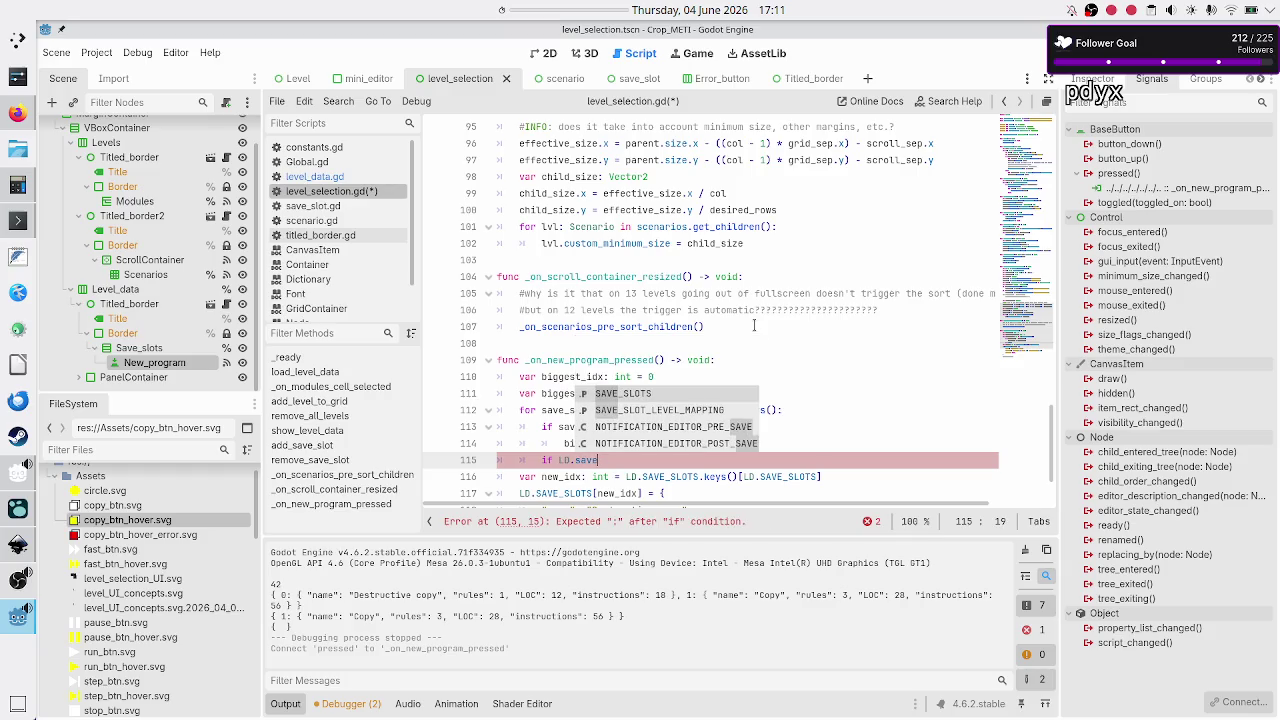
{"action": "key", "text": "Return"}
{"action": "type", "text": "["}
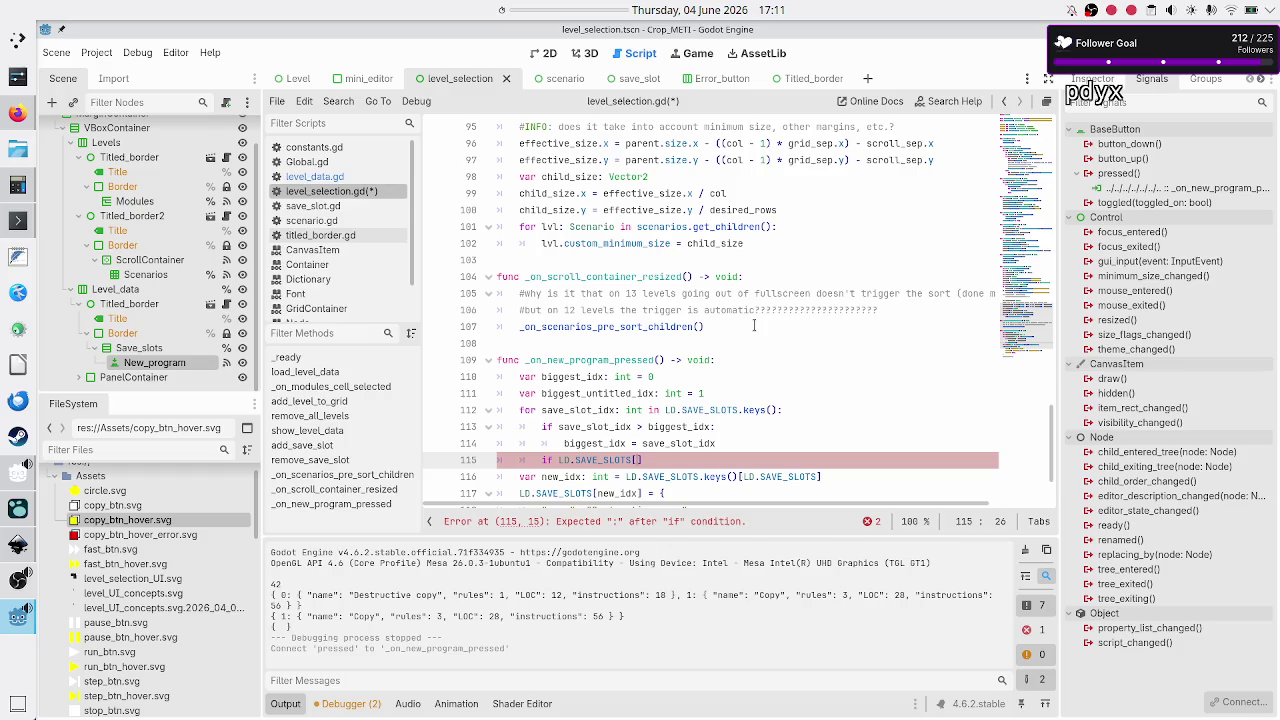
{"action": "type", "text": "save_slot_"}
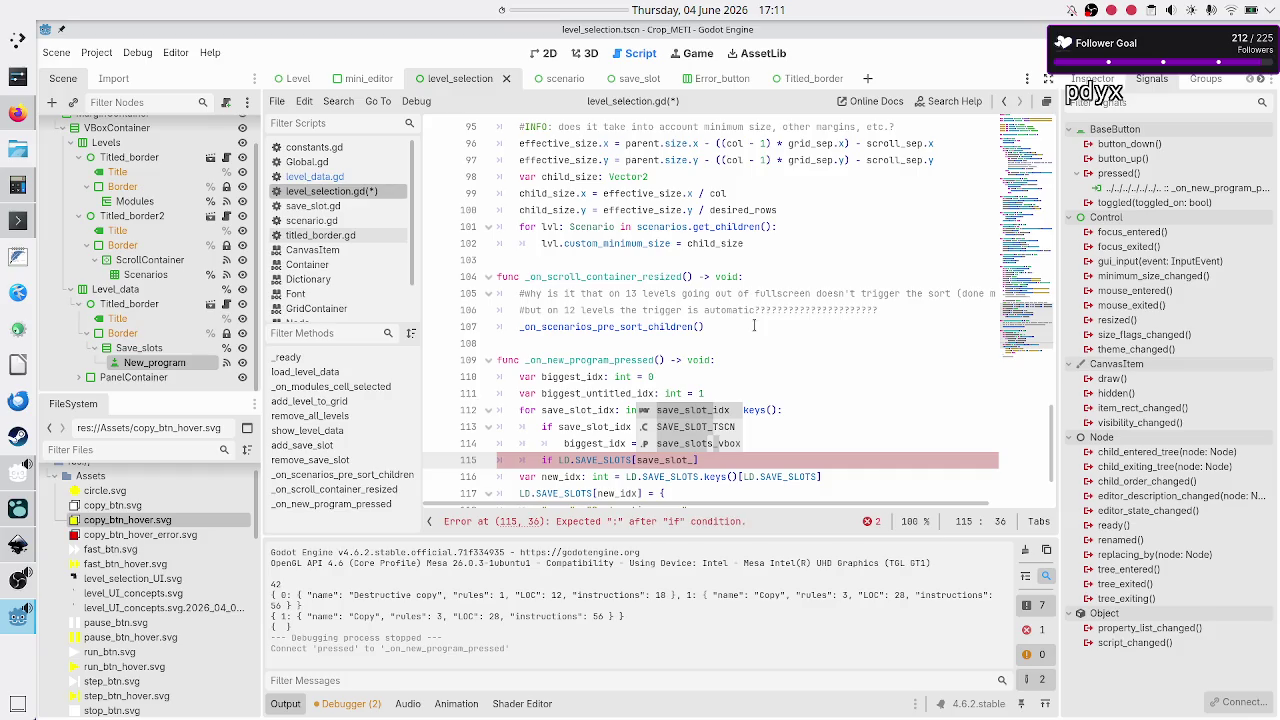
{"action": "key", "text": "Escape"}
- Rename the loop variable to idx in the header, comparison and assignment
{"action": "key", "text": "Up"}
{"action": "key", "text": "Up"}
{"action": "key", "text": "Up"}
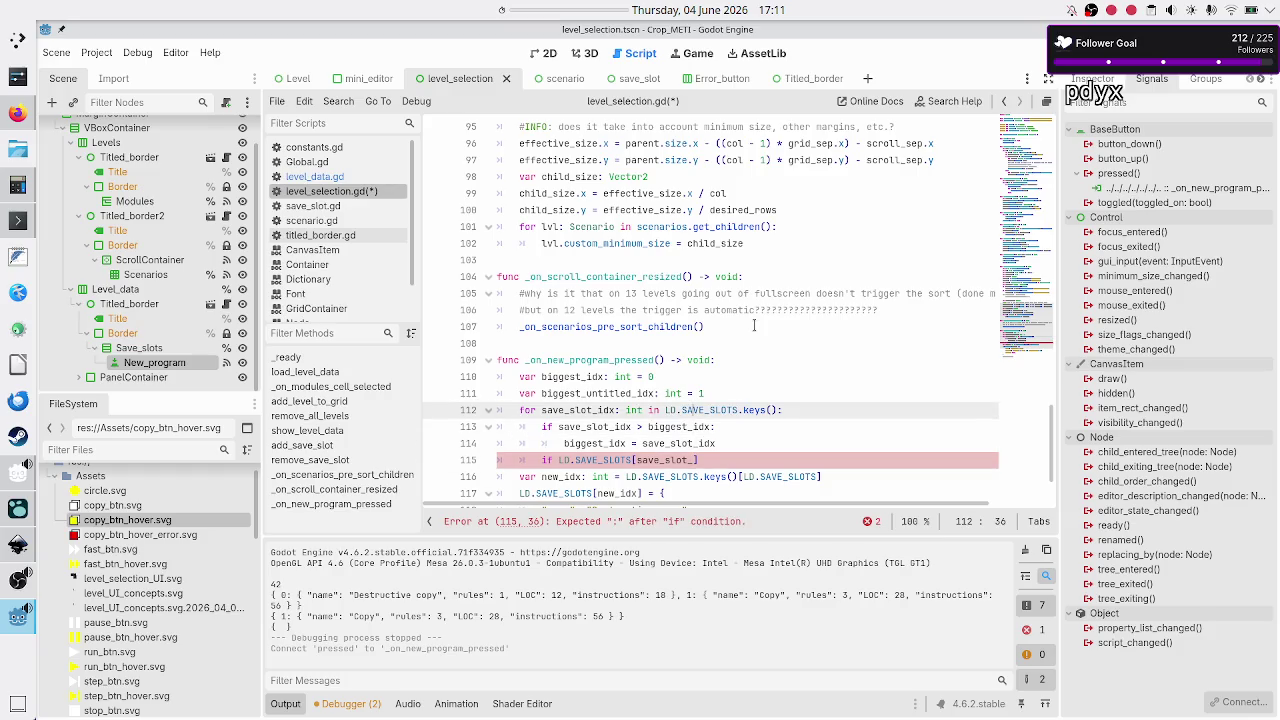
{"action": "key", "text": "ctrl+Left"}
{"action": "key", "text": "ctrl+Left"}
{"action": "key", "text": "ctrl+Left"}
{"action": "key", "text": "Delete"}
{"action": "key", "text": "Delete"}
{"action": "key", "text": "Delete"}
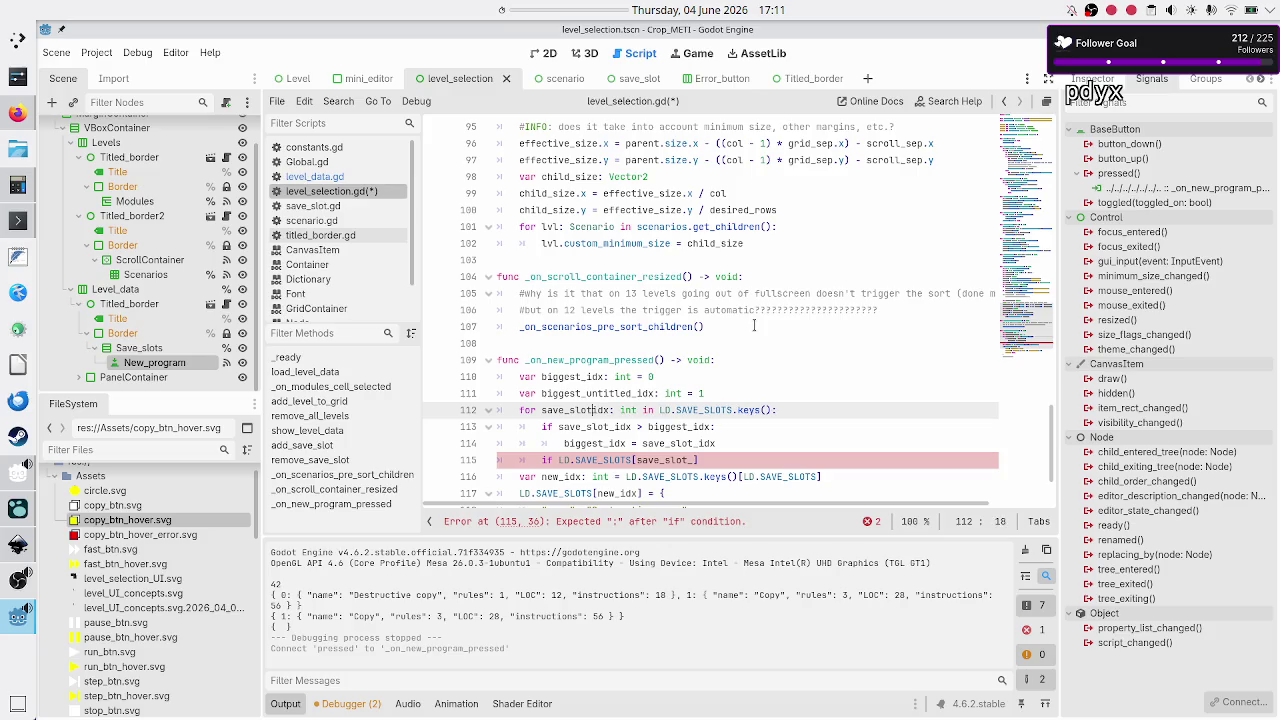
{"action": "key", "text": "BackSpace"}
{"action": "key", "text": "BackSpace"}
{"action": "key", "text": "BackSpace"}
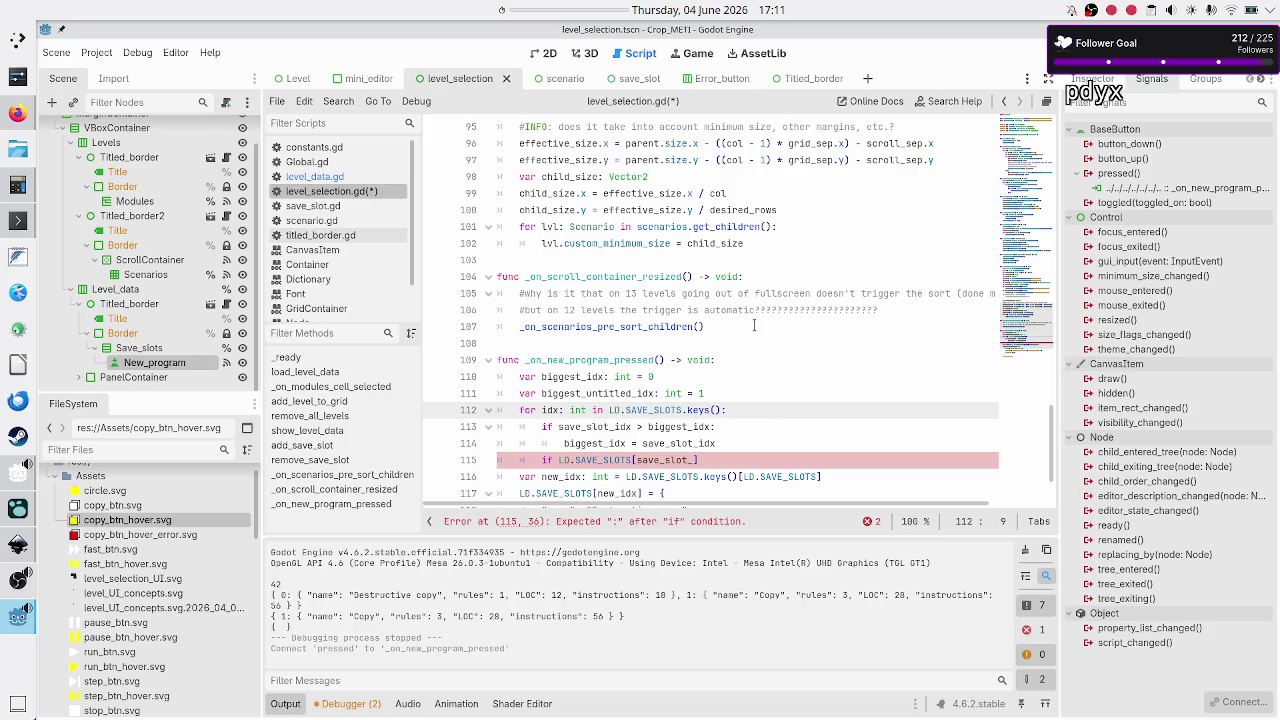
{"action": "key", "text": "Down"}
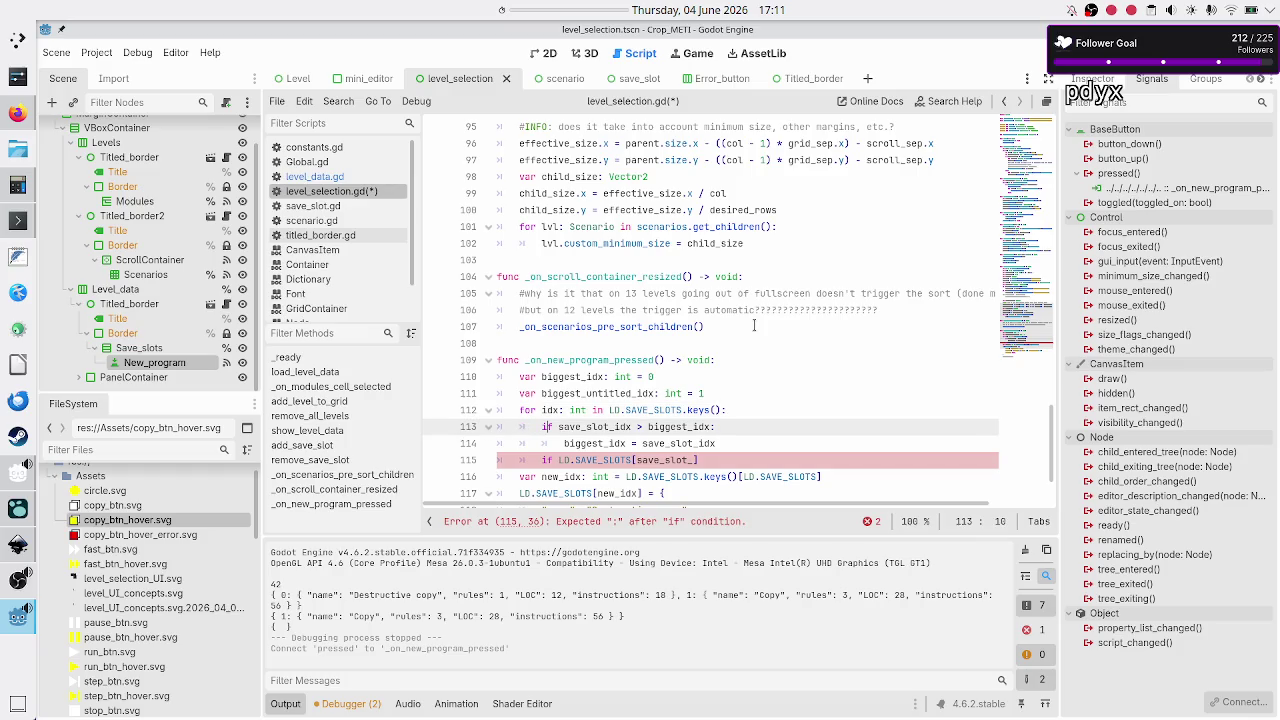
{"action": "key", "text": "Delete"}
{"action": "key", "text": "Delete"}
{"action": "key", "text": "Delete"}
{"action": "key", "text": "BackSpace"}
{"action": "key", "text": "BackSpace"}
{"action": "key", "text": "BackSpace"}
{"action": "key", "text": "Down"}
{"action": "key", "text": "Down"}
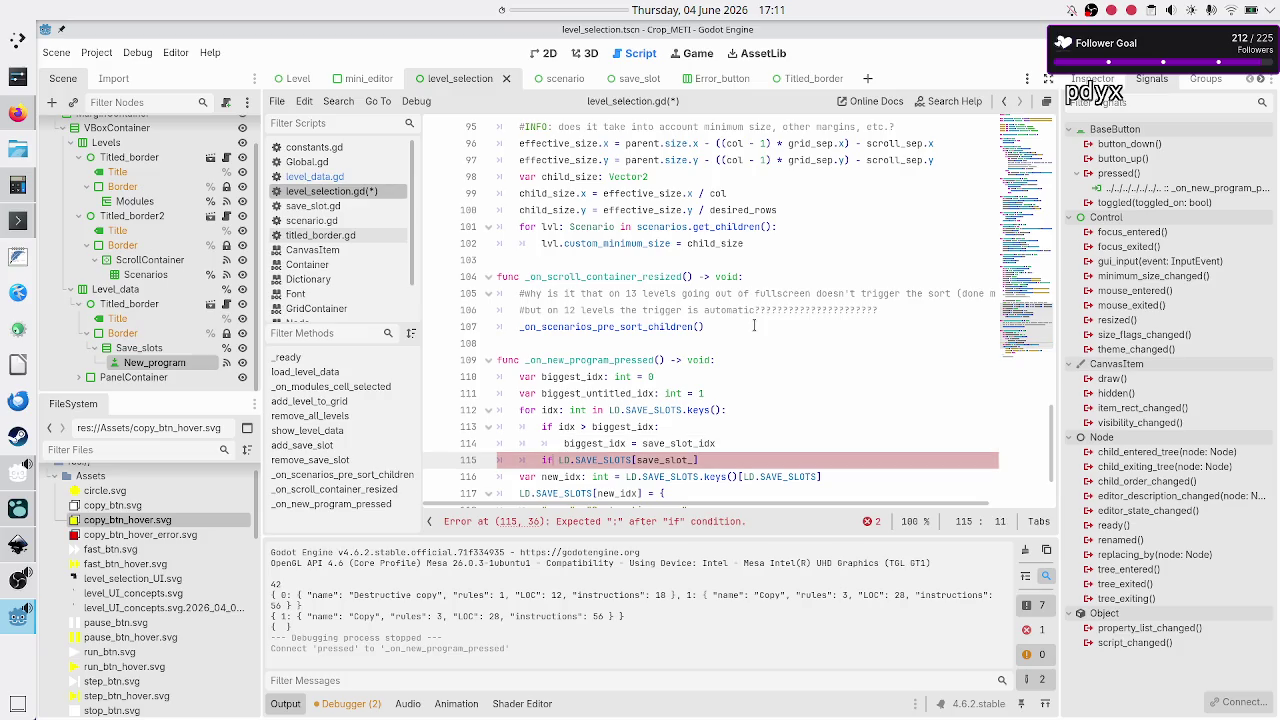
{"action": "key", "text": "Up"}
{"action": "key", "text": "BackSpace"}
{"action": "key", "text": "BackSpace"}
{"action": "key", "text": "BackSpace"}
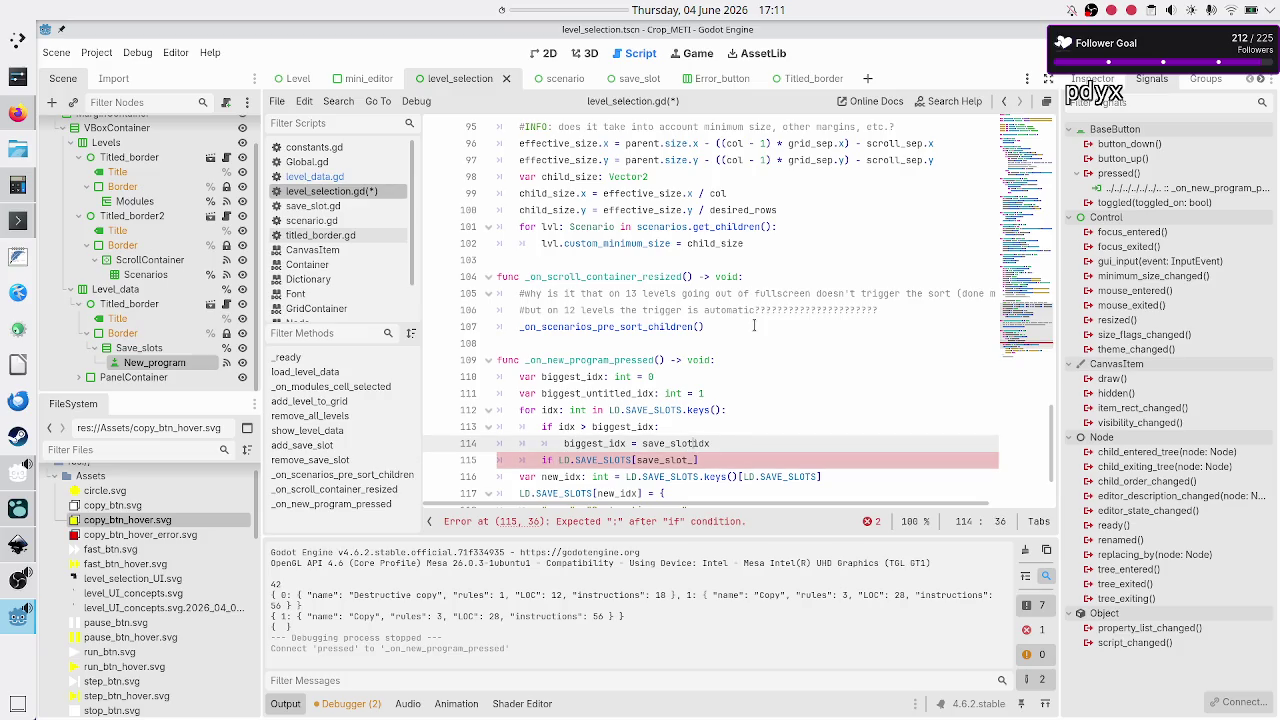
{"action": "key", "text": "Down"}
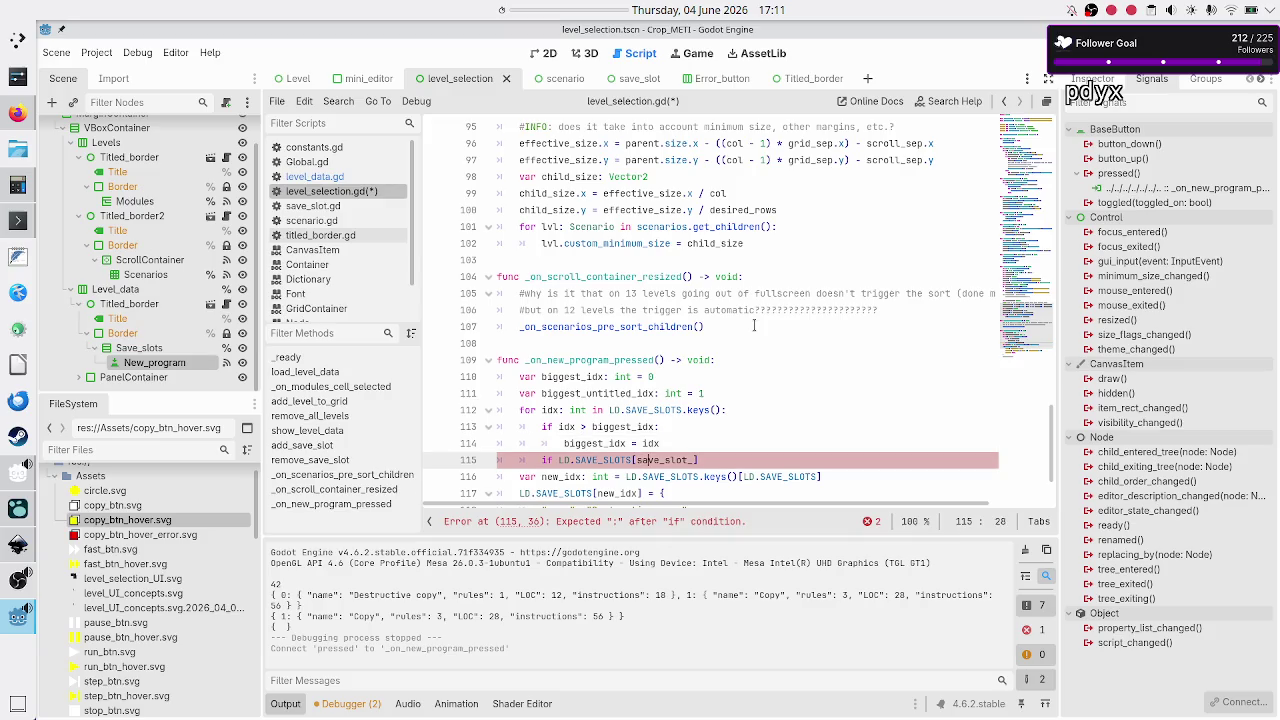
{"action": "key", "text": "BackSpace"}
{"action": "key", "text": "BackSpace"}
{"action": "key", "text": "BackSpace"}
{"action": "key", "text": "BackSpace"}
- Finish the lookup as LD.SAVE_SLOTS[idx].name and view SAVE_SLOTS in level_data.gd
{"action": "type", "text": "i"}
{"action": "type", "text": "].name"}
{"action": "key", "text": "Escape"}
{"action": "left_click", "coordinate": [325, 177]}
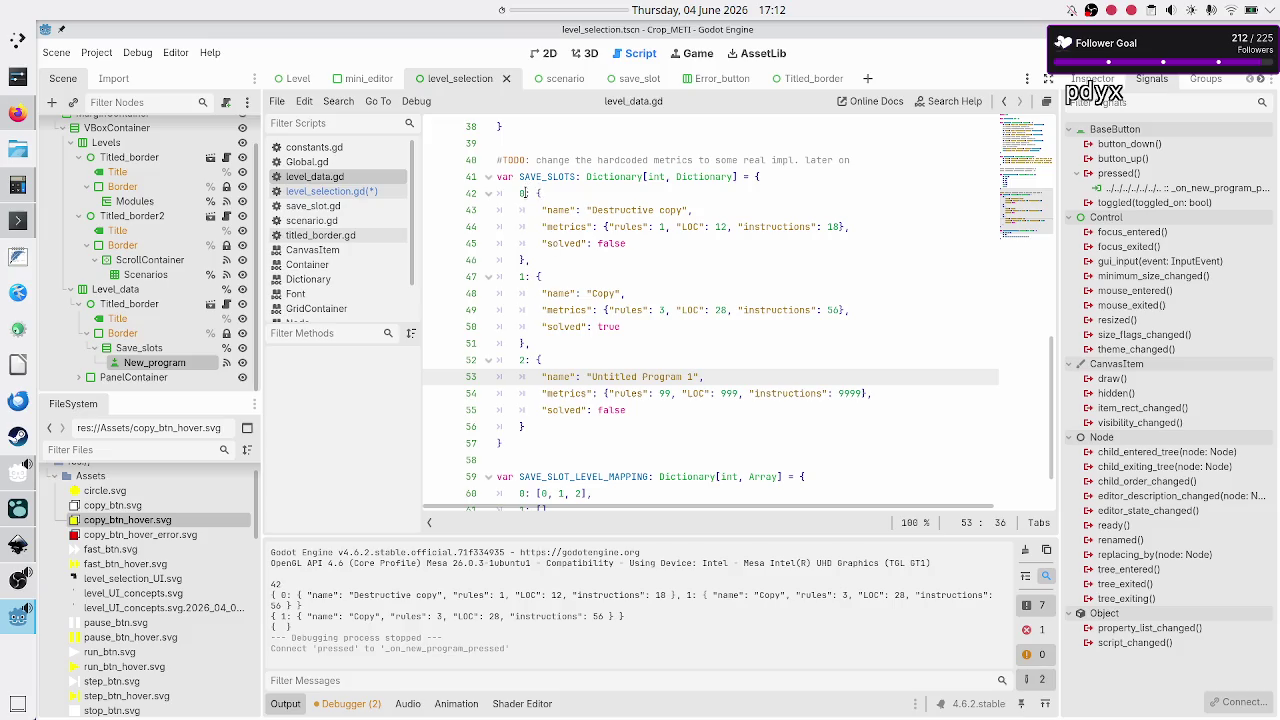
- Inspect the first save slot, then change the lookup to LD.SAVE_SLOTS[idx]["name"]
{"action": "left_click", "coordinate": [520, 193]}
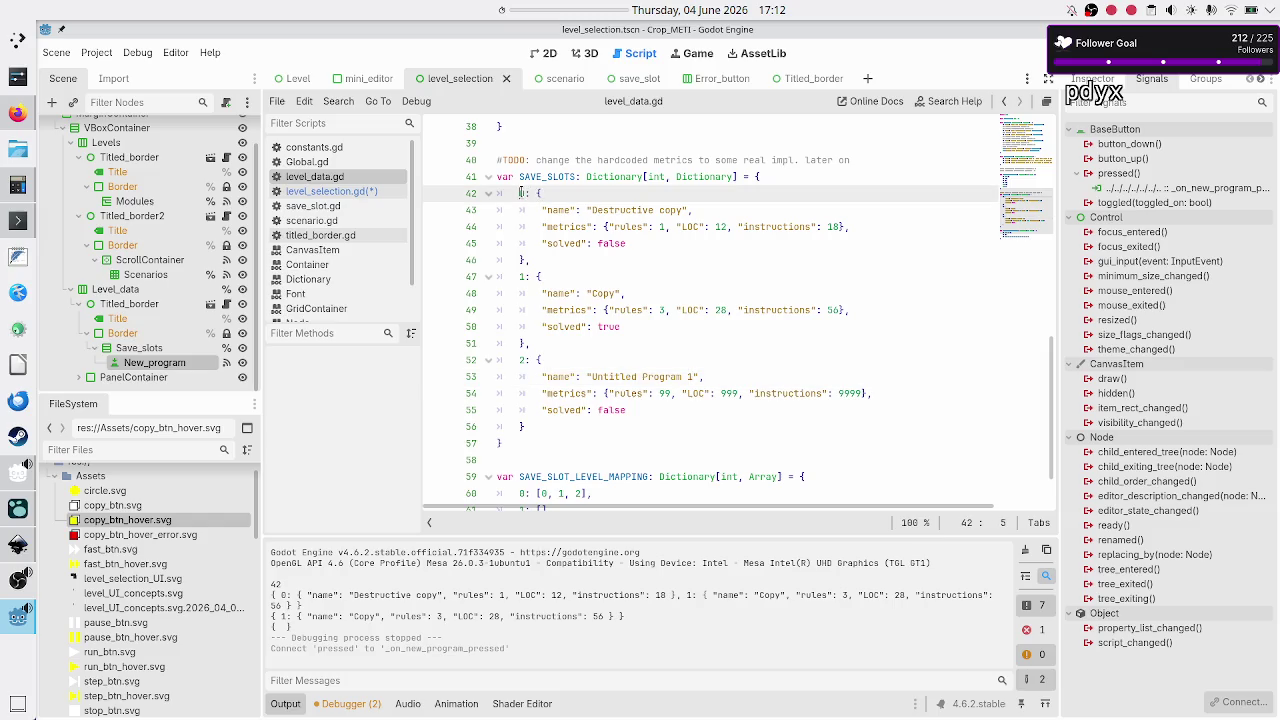
{"action": "left_click", "coordinate": [322, 194]}
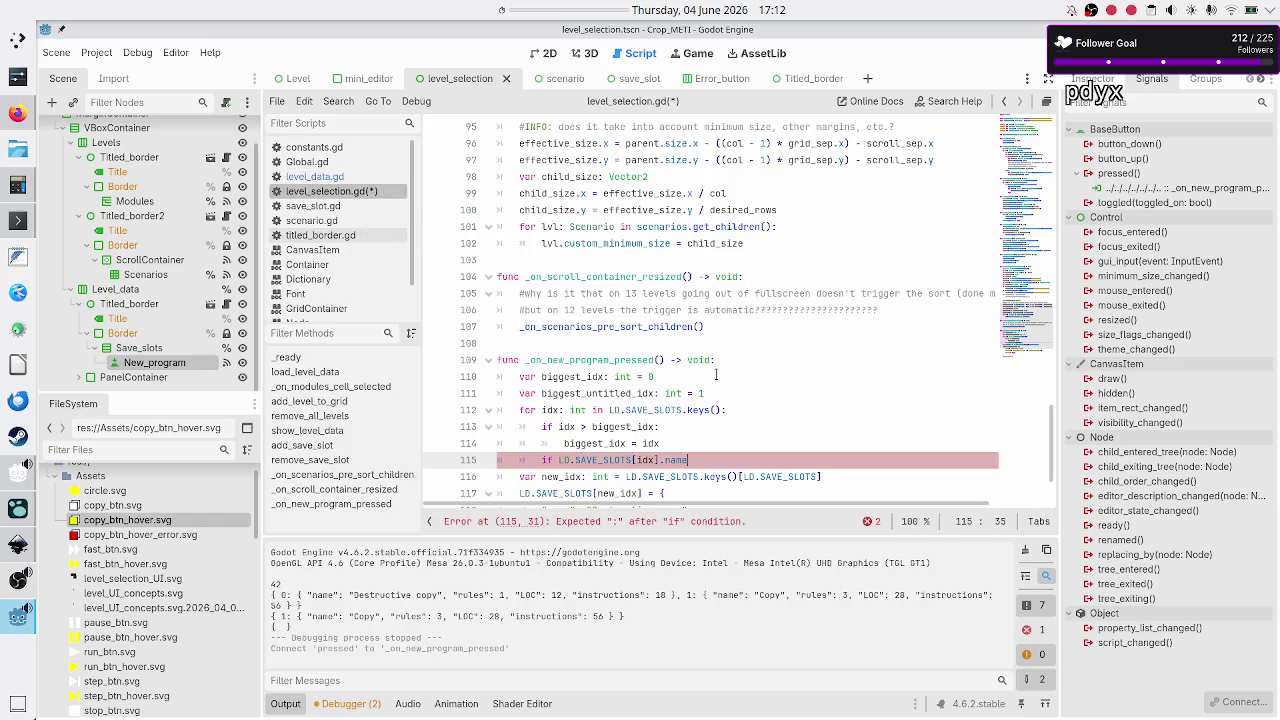
{"action": "key", "text": "BackSpace"}
{"action": "key", "text": "BackSpace"}
{"action": "key", "text": "BackSpace"}
{"action": "type", "text": "["}
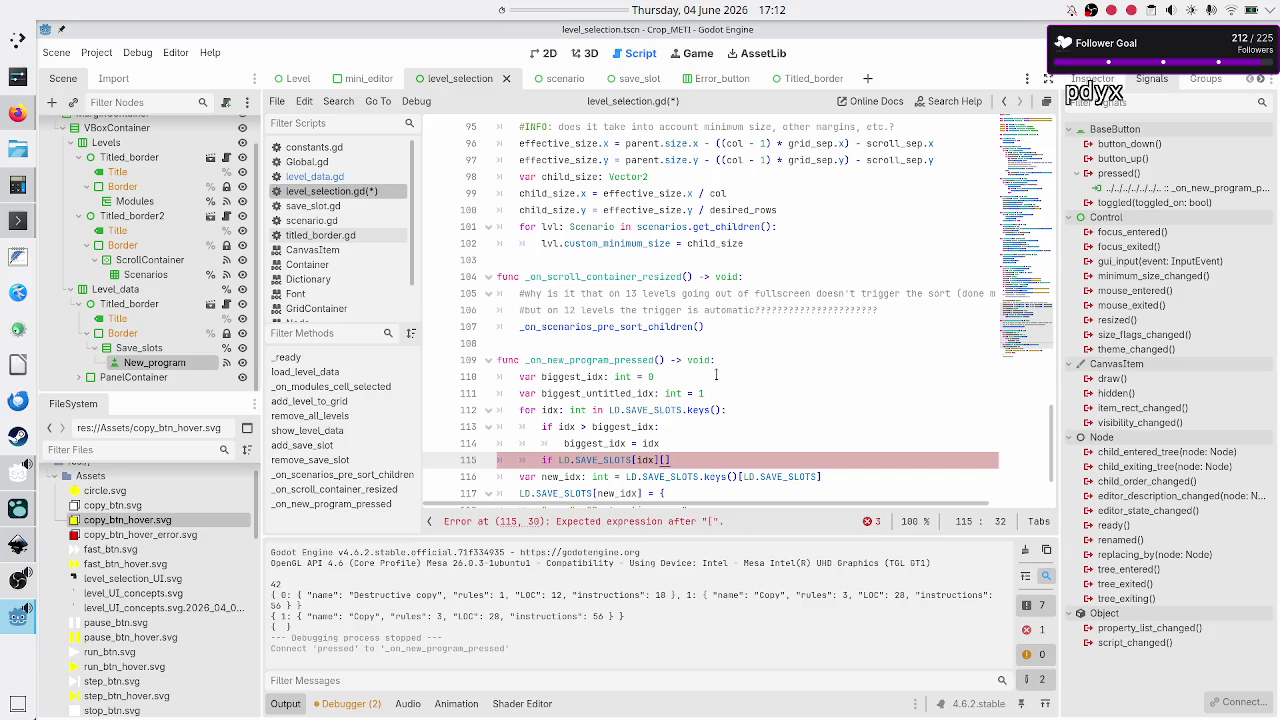
{"action": "type", "text": "\""}
{"action": "type", "text": "name"}
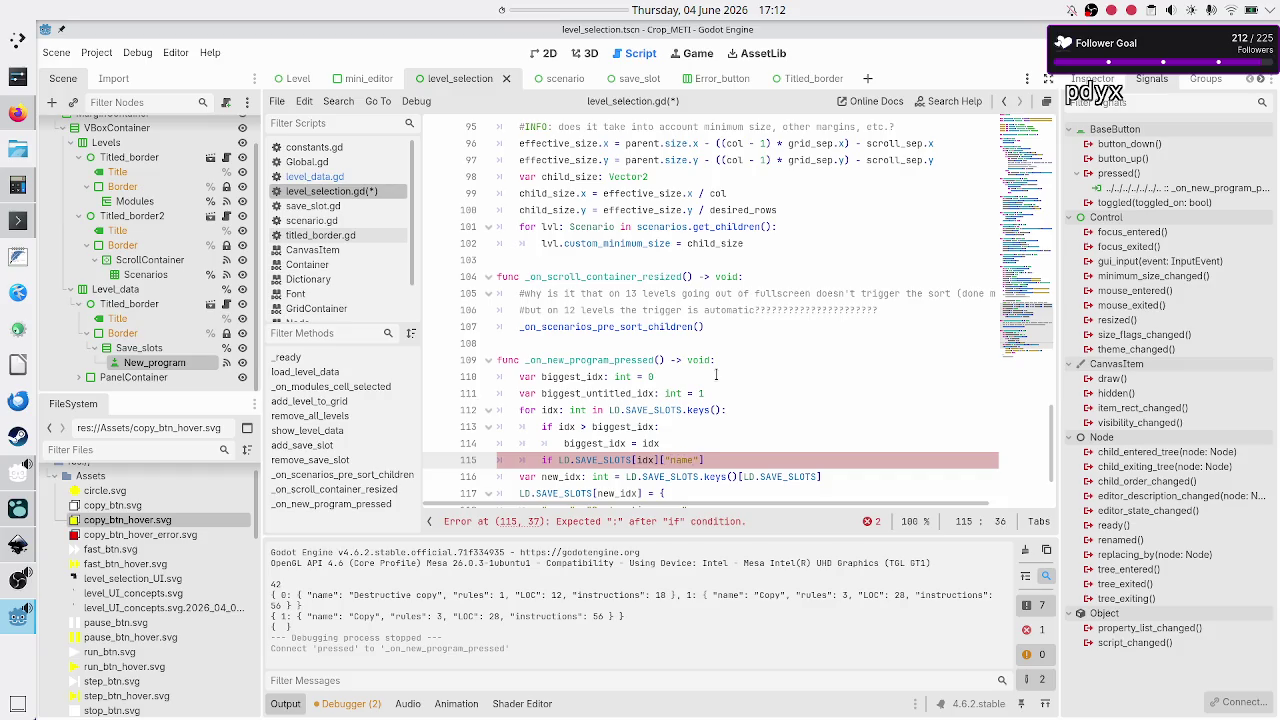
{"action": "type", "text": "\"]"}
- Check the 'Untitled Program 1' slot name in level_data.gd, then start typing .begins_with on the condition
{"action": "left_click", "coordinate": [340, 177]}
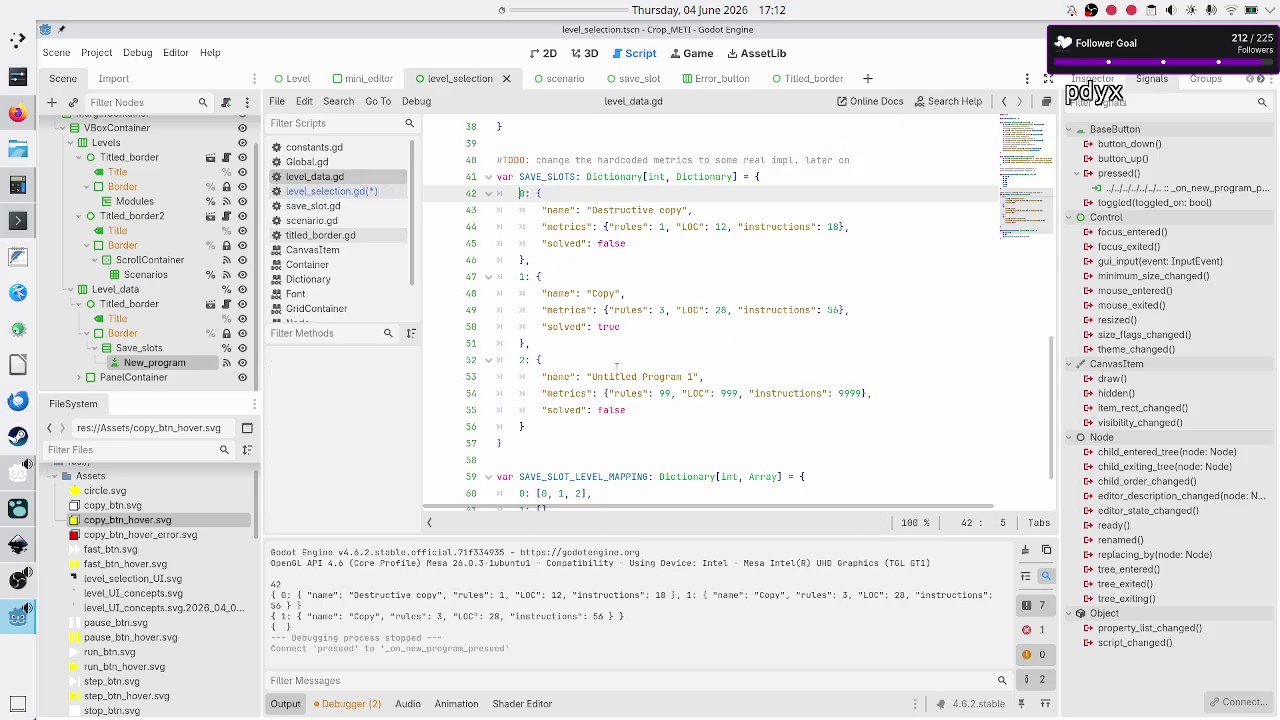
{"action": "left_click", "coordinate": [602, 380]}
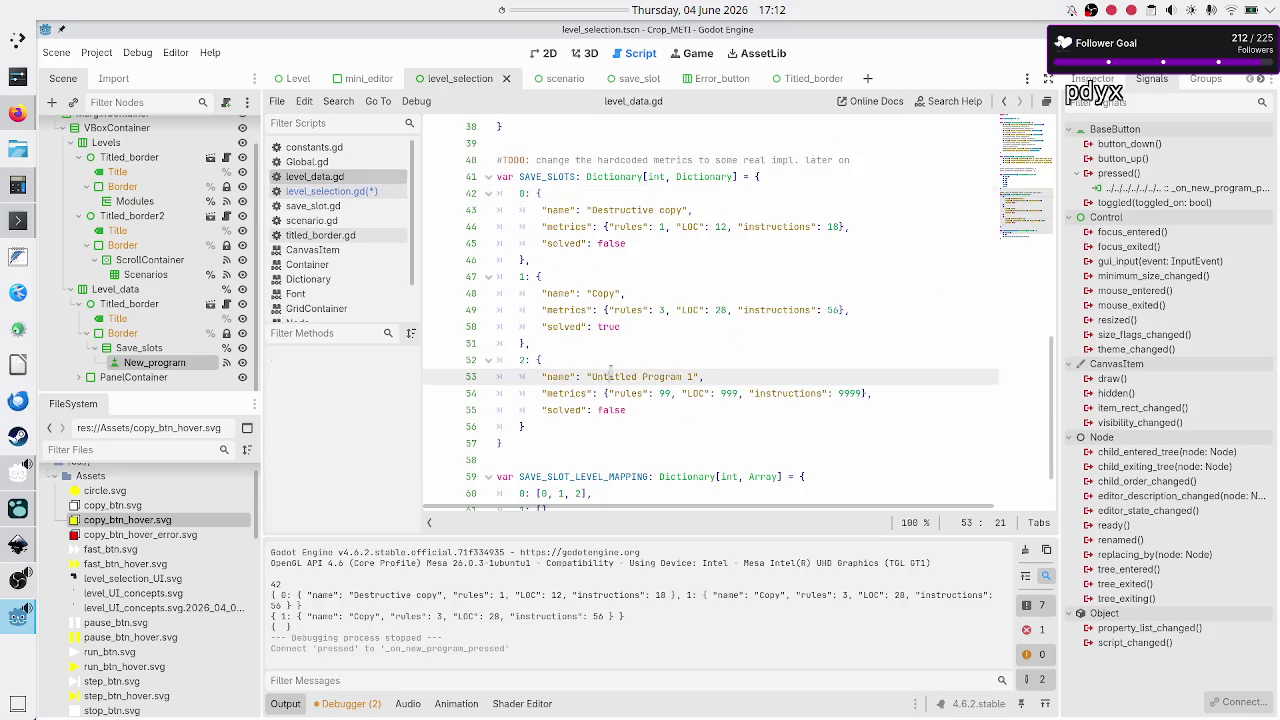
{"action": "left_click", "coordinate": [349, 194]}
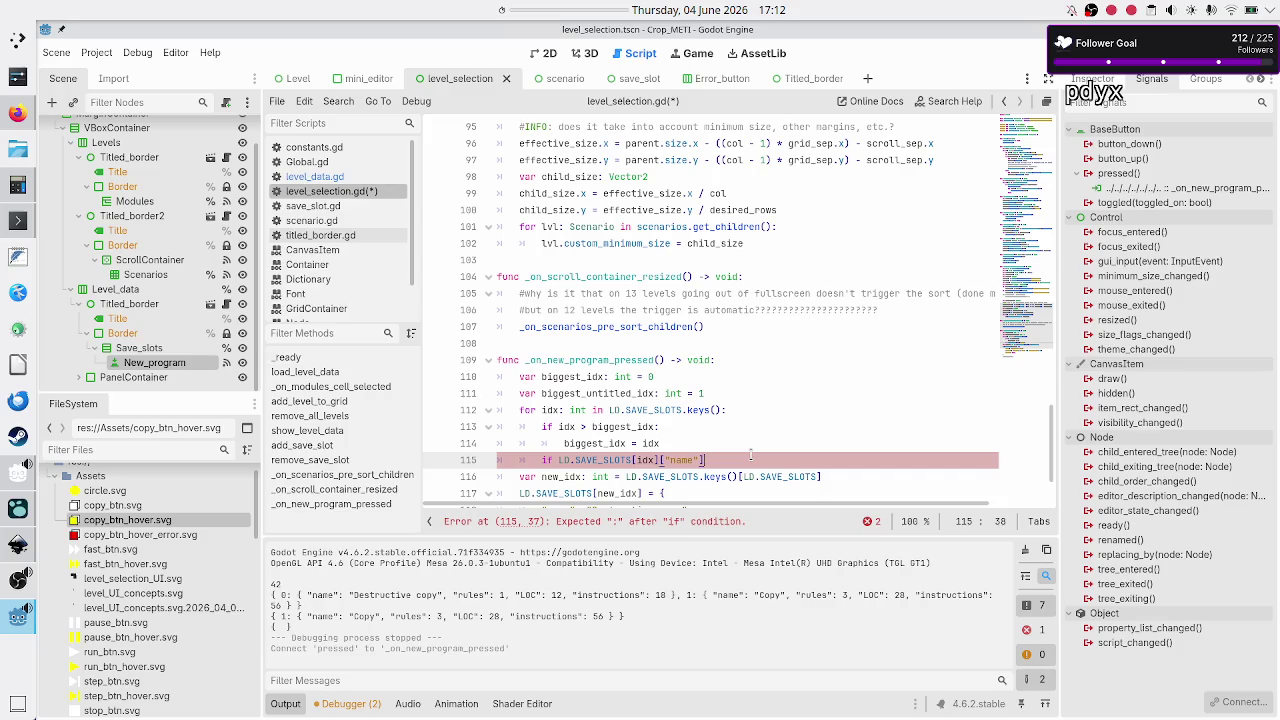
{"action": "type", "text": ".begi"}
{"action": "scroll", "coordinate": [690, 410], "scroll_direction": "down", "scroll_amount": 2}
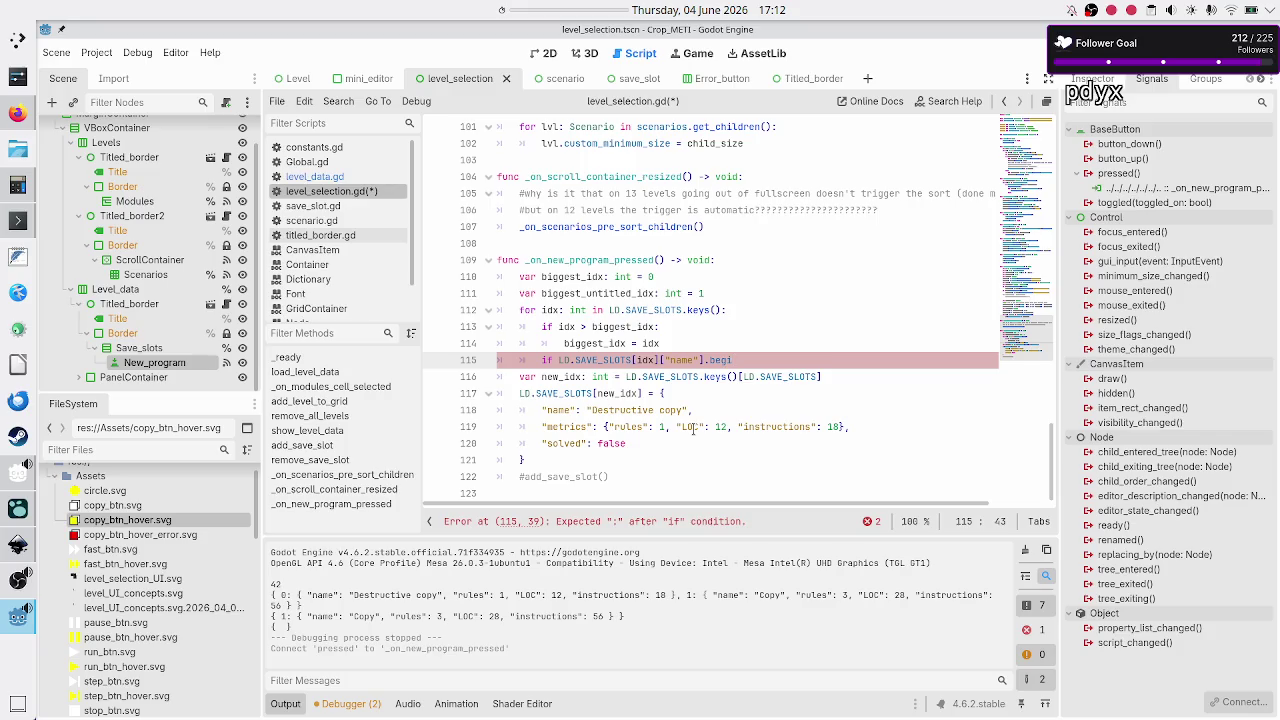
- Make line 115 cast the slot name to String and test begins_with("Untitled Program "), opening a body line
{"action": "key", "text": "BackSpace"}
{"action": "key", "text": "BackSpace"}
{"action": "key", "text": "BackSpace"}
{"action": "key", "text": "Left"}
{"action": "key", "text": "Left"}
{"action": "key", "text": "Left"}
{"action": "type", "text": "("}
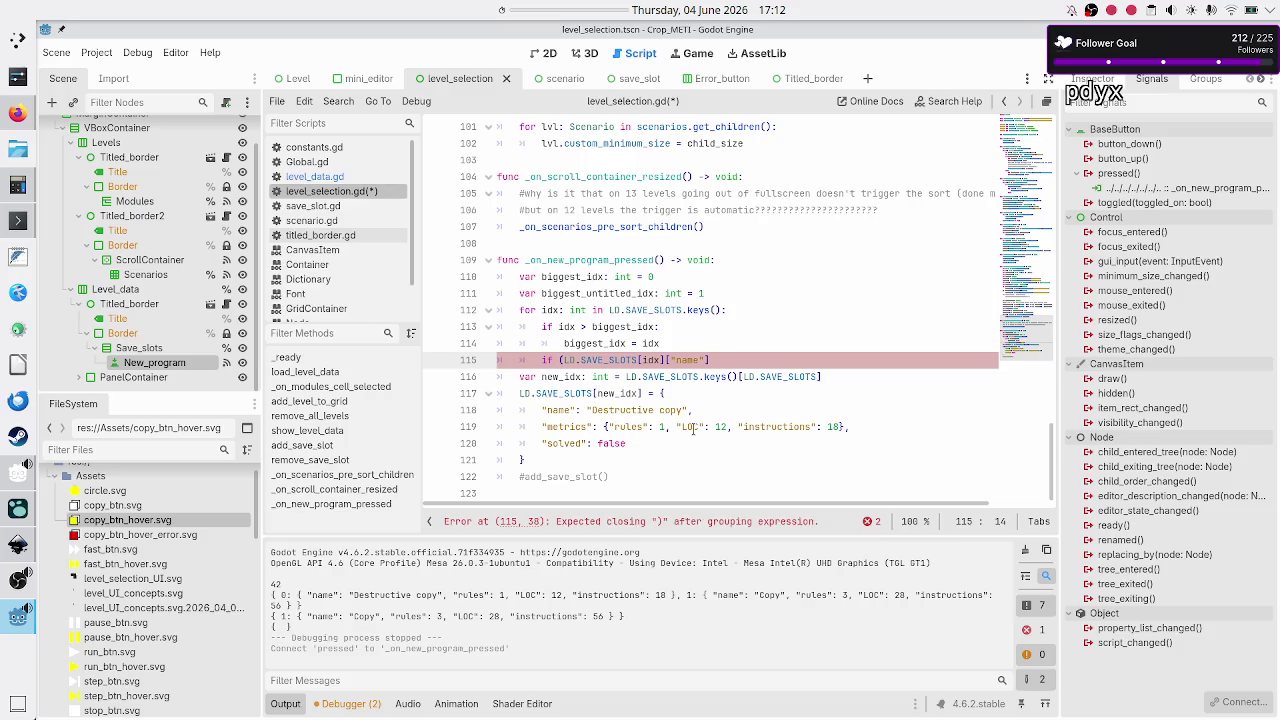
{"action": "key", "text": "End"}
{"action": "type", "text": "as Stri"}
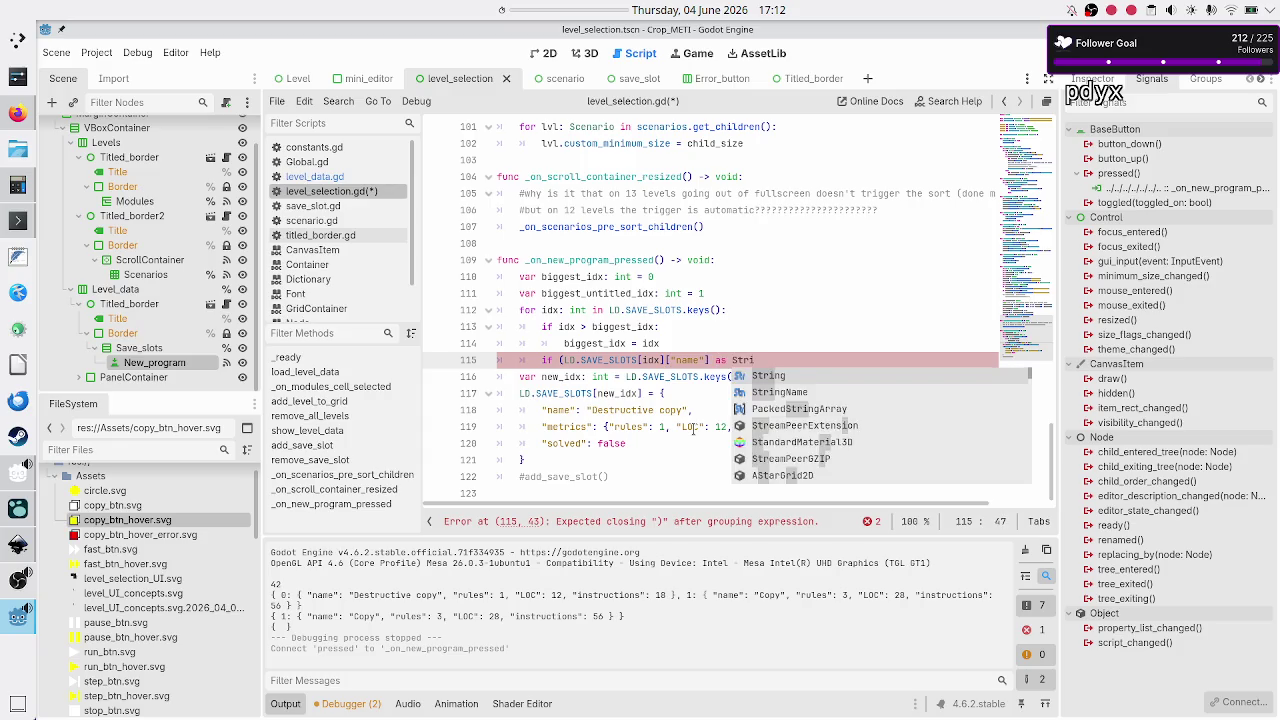
{"action": "key", "text": "Return"}
{"action": "type", "text": ").be"}
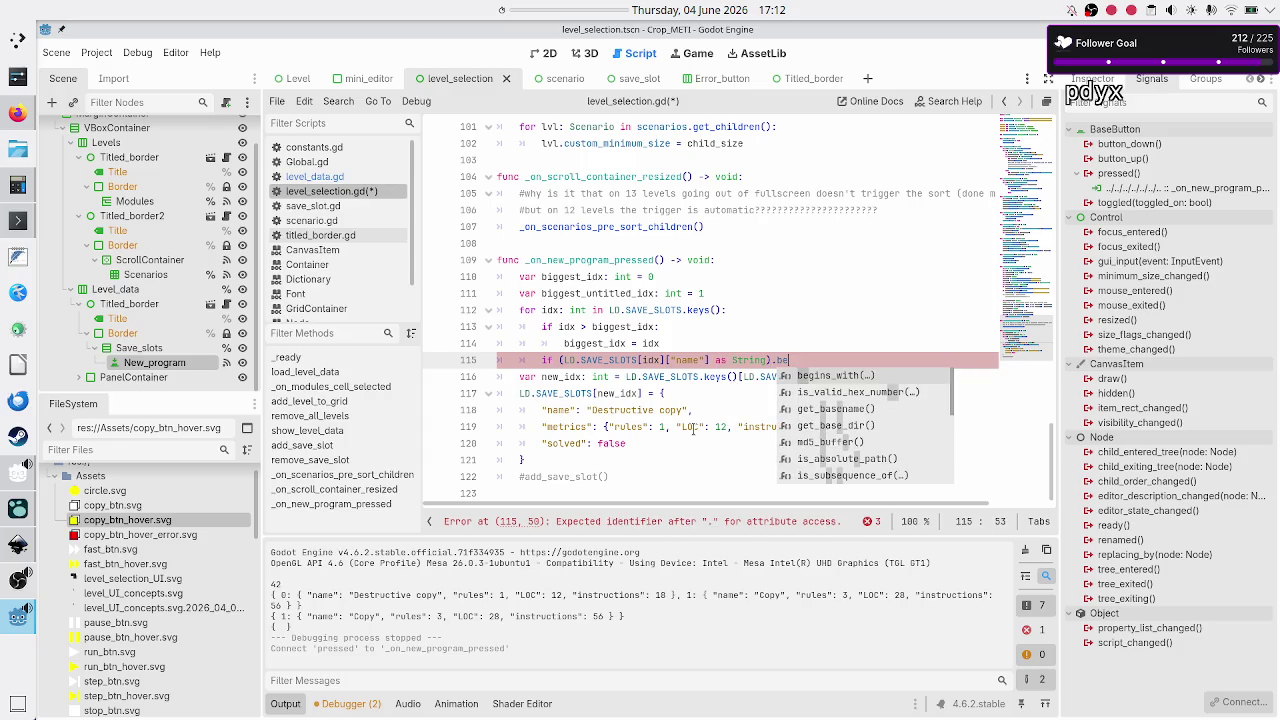
{"action": "type", "text": "g"}
{"action": "key", "text": "Return"}
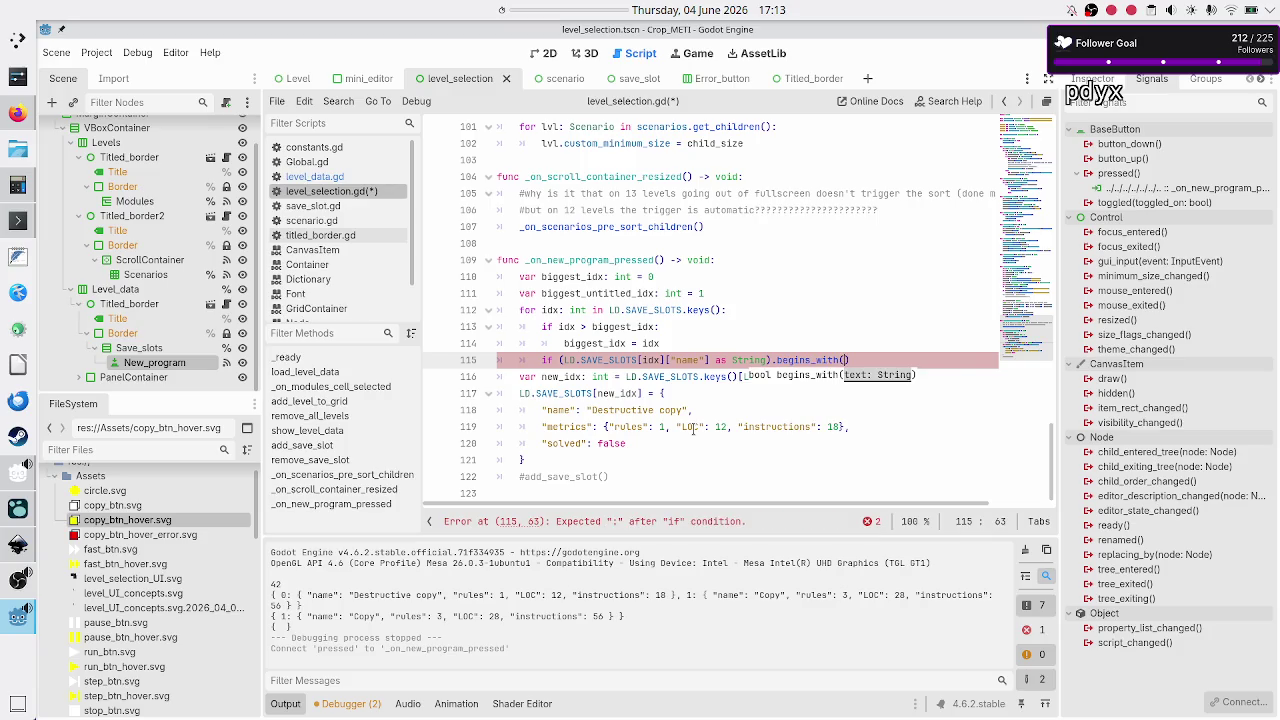
{"action": "type", "text": "\"Unt"}
{"action": "type", "text": "itled P"}
{"action": "type", "text": "rogram"}
{"action": "key", "text": "End"}
{"action": "key", "text": "Return"}
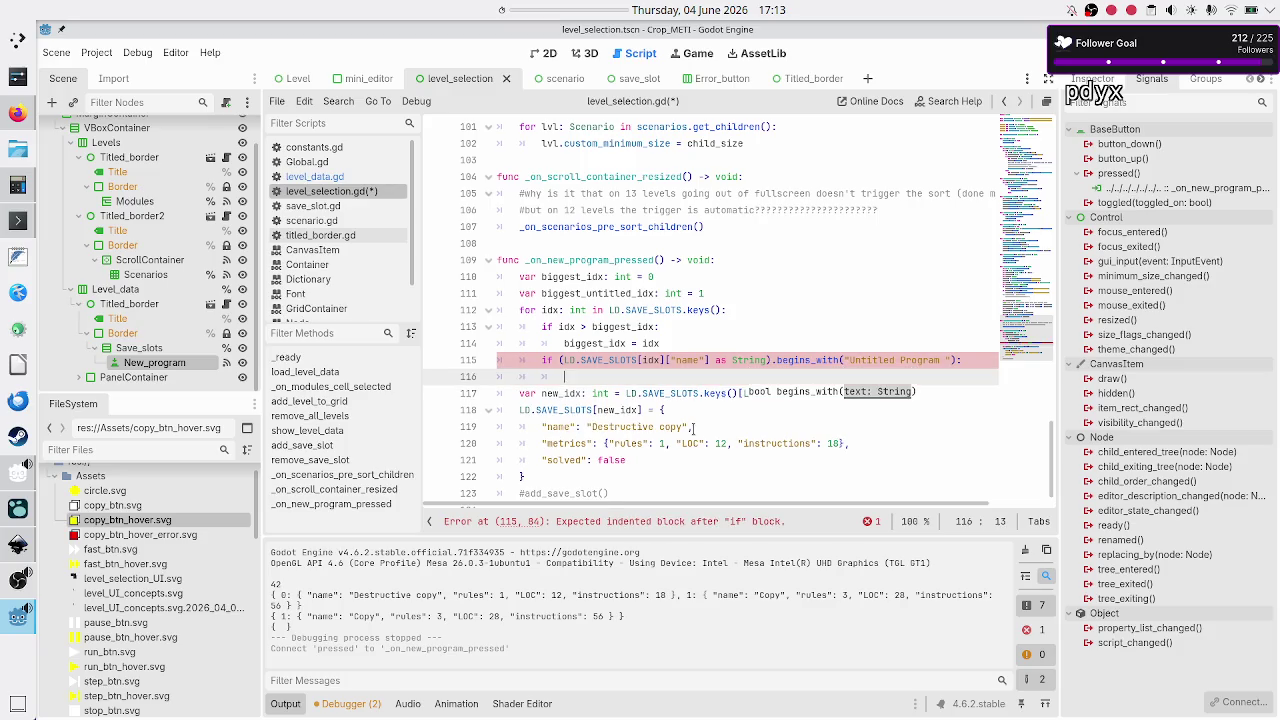
- Write 'biggest_untitled_idx =' on the new line inside the if block
{"action": "type", "text": "bigg"}
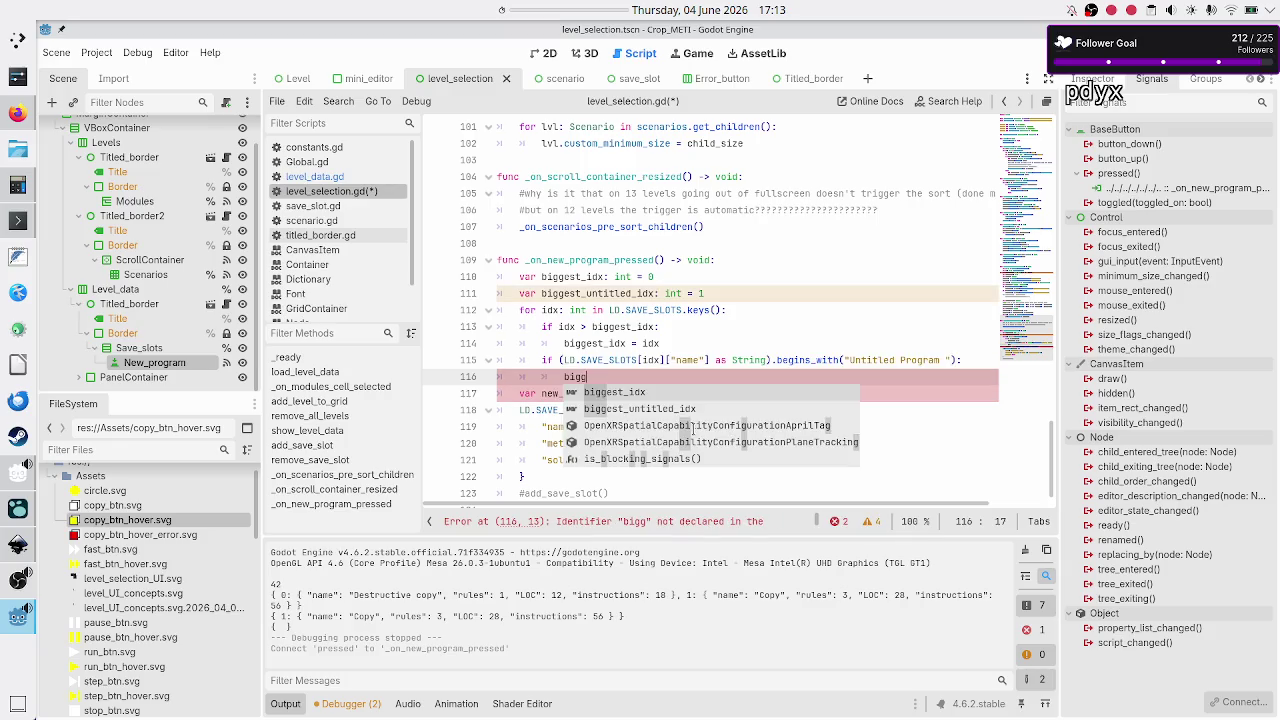
{"action": "key", "text": "Down"}
{"action": "key", "text": "Return"}
{"action": "type", "text": "="}
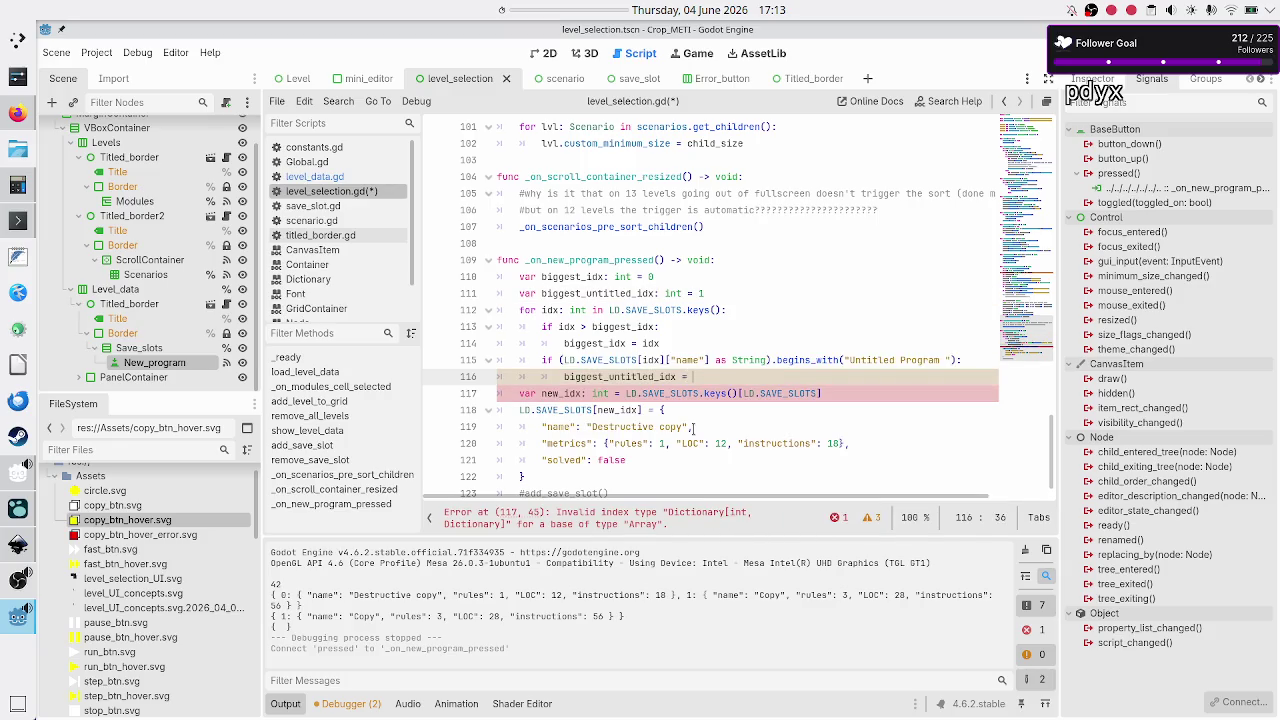
{"action": "key", "text": "Escape"}
- Copy LD.SAVE_SLOTS[idx]["name"] from line 115 and paste it as the assigned value
{"action": "key", "text": "Up"}
{"action": "key", "text": "Home"}
{"action": "key", "text": "Left"}
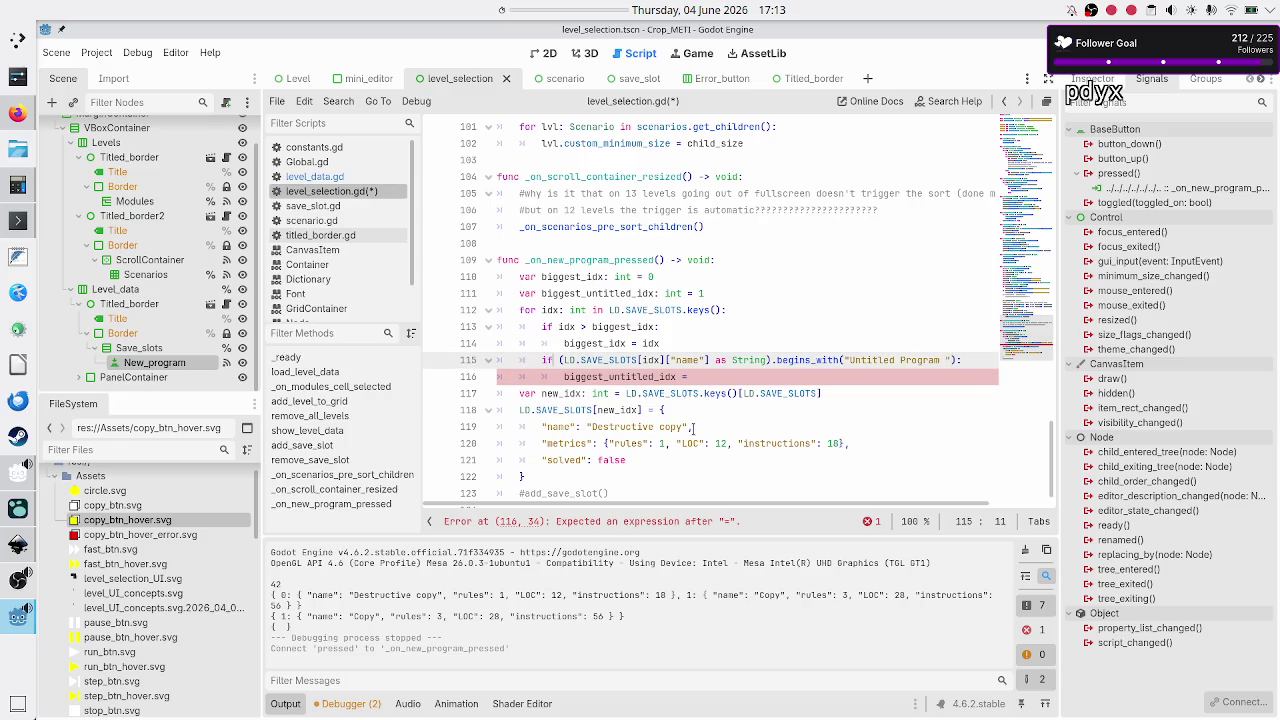
{"action": "key", "text": "Right"}
{"action": "key", "text": "Right"}
{"action": "key", "text": "Right"}
{"action": "key", "text": "shift+Right"}
{"action": "key", "text": "shift+Right"}
{"action": "key", "text": "shift+Right"}
{"action": "key", "text": "shift+Right"}
{"action": "key", "text": "shift+Right"}
{"action": "key", "text": "shift+Right"}
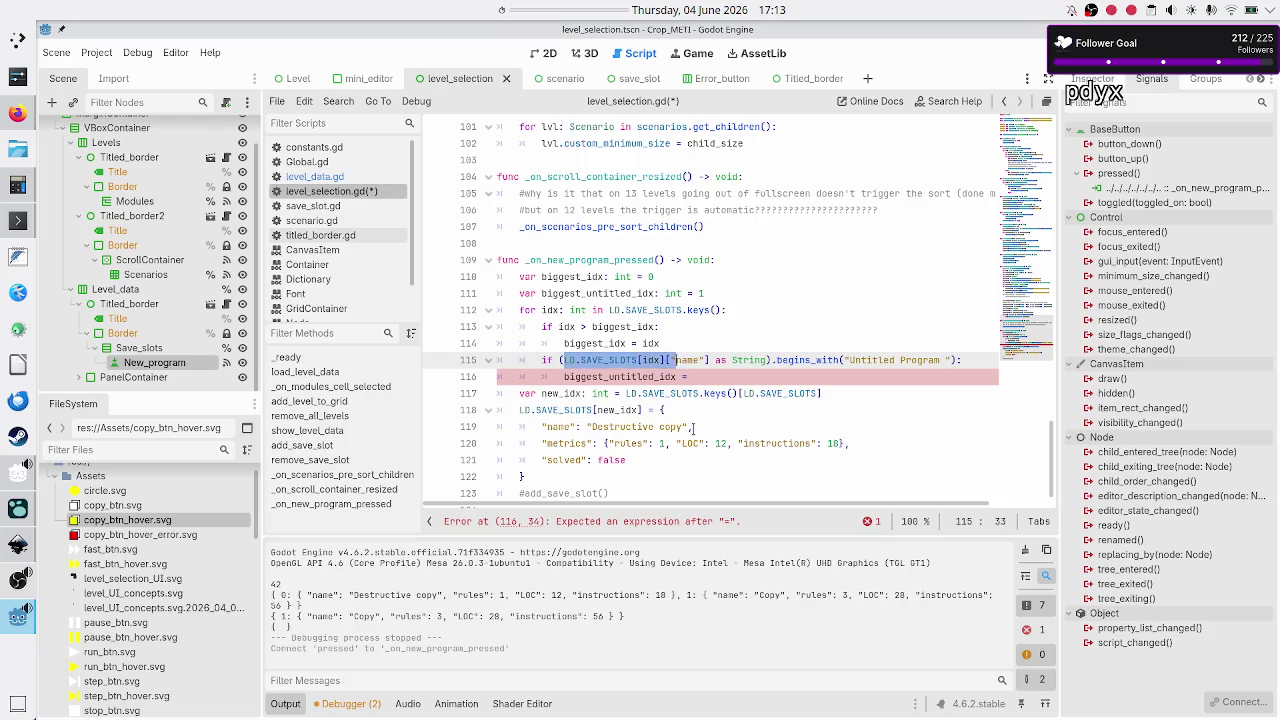
{"action": "key", "text": "ctrl+c"}
{"action": "key", "text": "Down"}
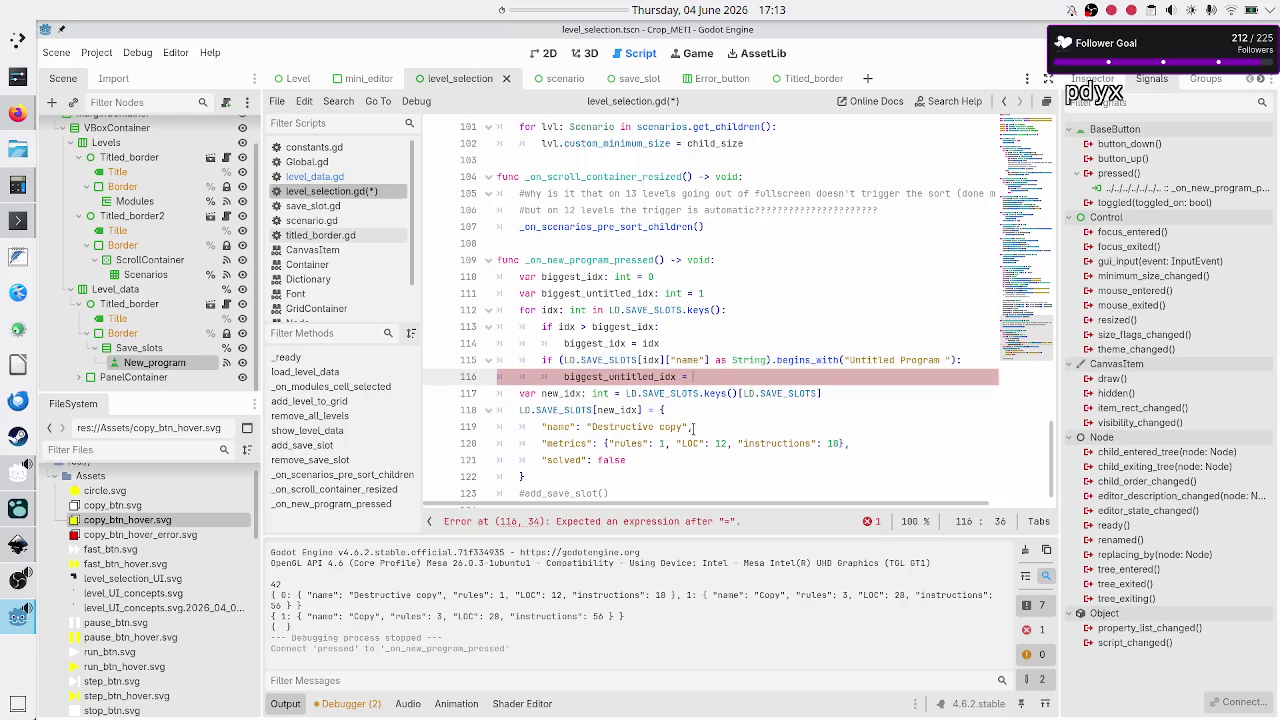
{"action": "key", "text": "ctrl+v"}
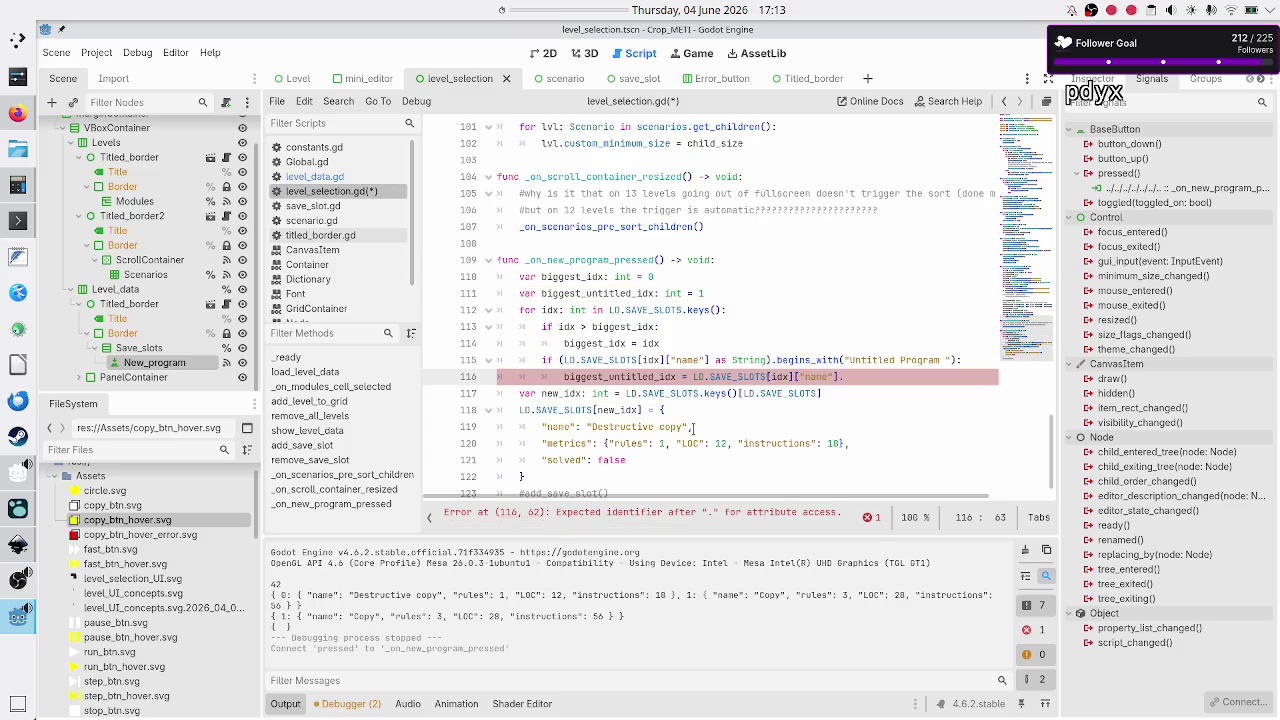
{"action": "type", "text": "sli"}
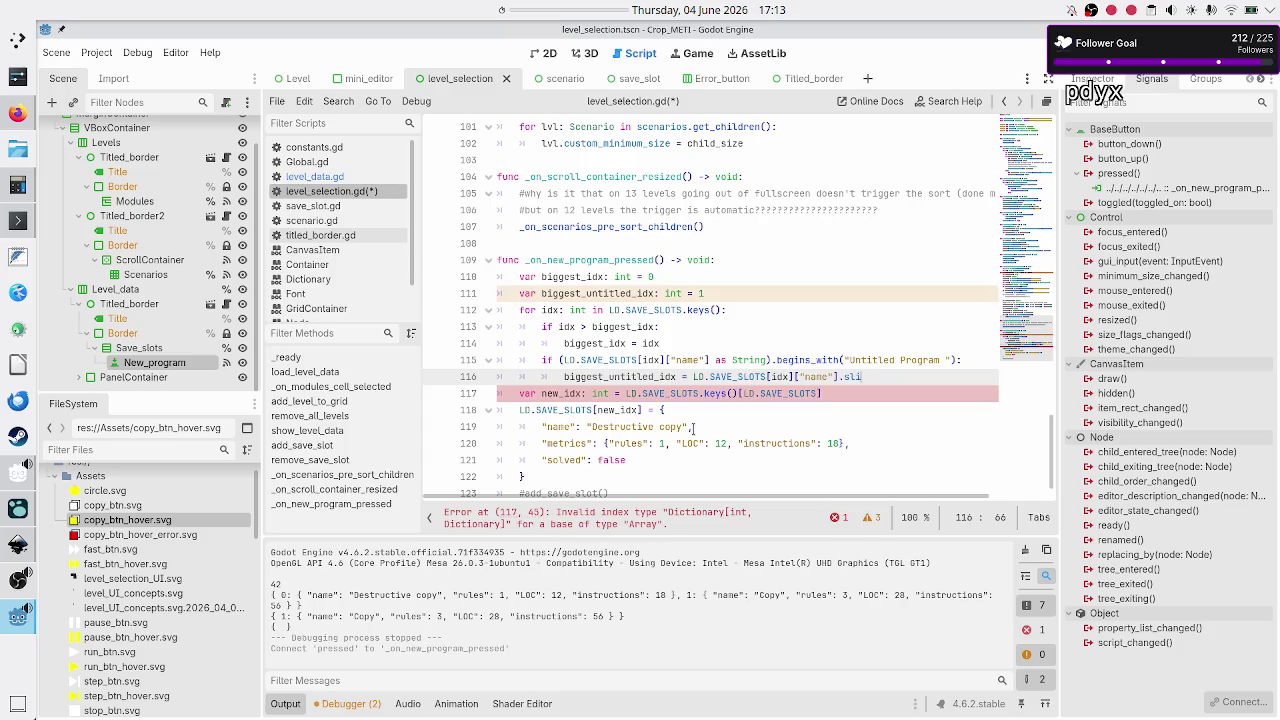
{"action": "key", "text": "BackSpace"}
{"action": "key", "text": "BackSpace"}
{"action": "key", "text": "Up"}
{"action": "key", "text": "Up"}
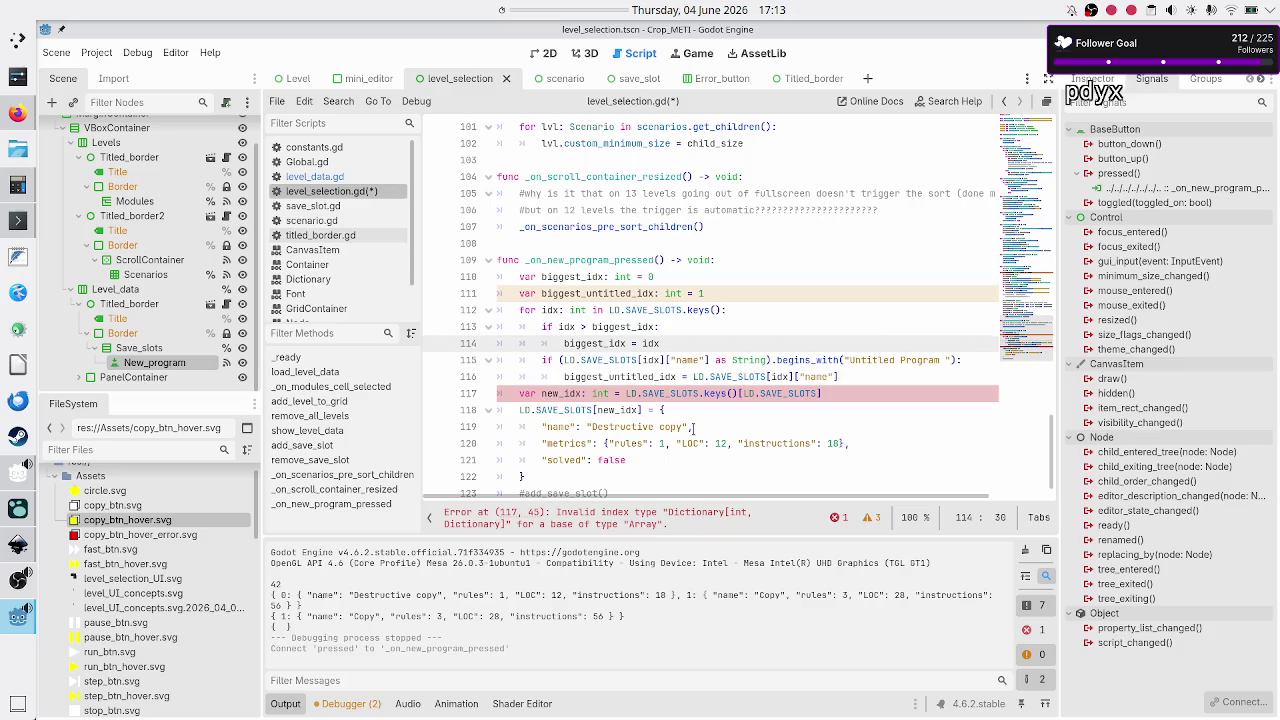
- Add a 'var save_name: String =' declaration above the name check
{"action": "key", "text": "Return"}
{"action": "key", "text": "BackSpace"}
{"action": "type", "text": "var na"}
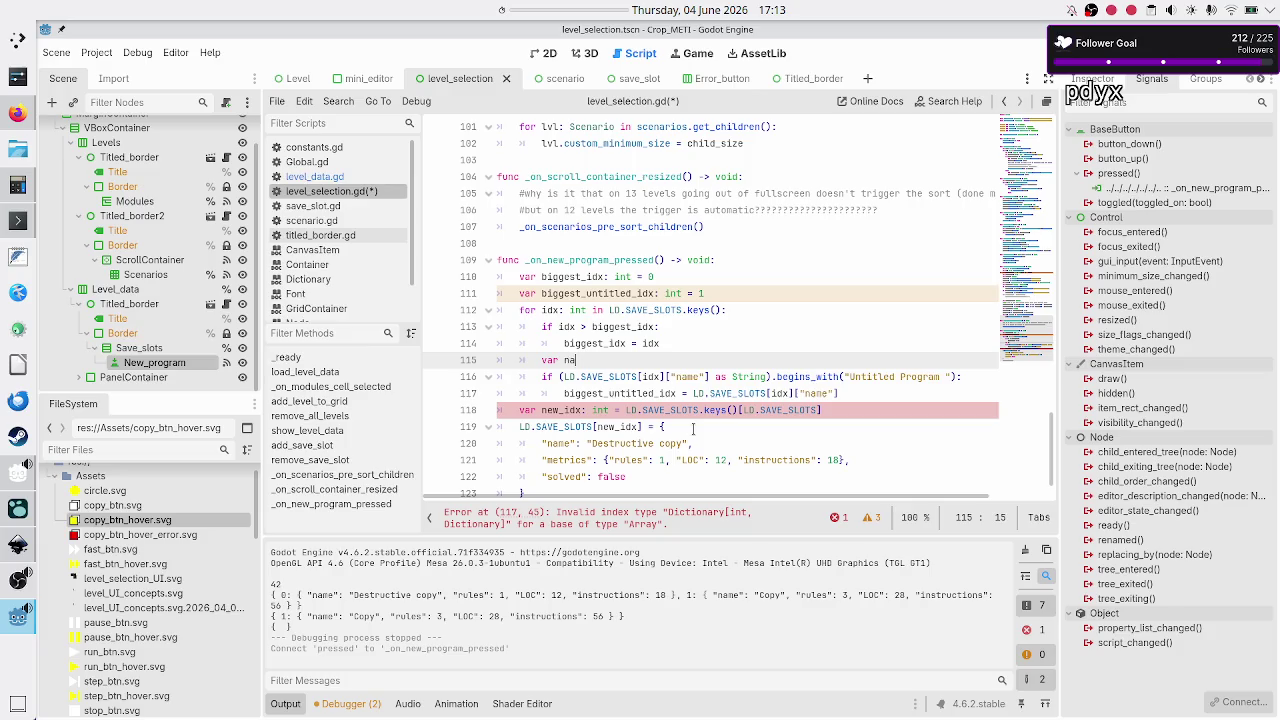
{"action": "type", "text": "me:"}
{"action": "key", "text": "BackSpace"}
{"action": "key", "text": "BackSpace"}
{"action": "key", "text": "BackSpace"}
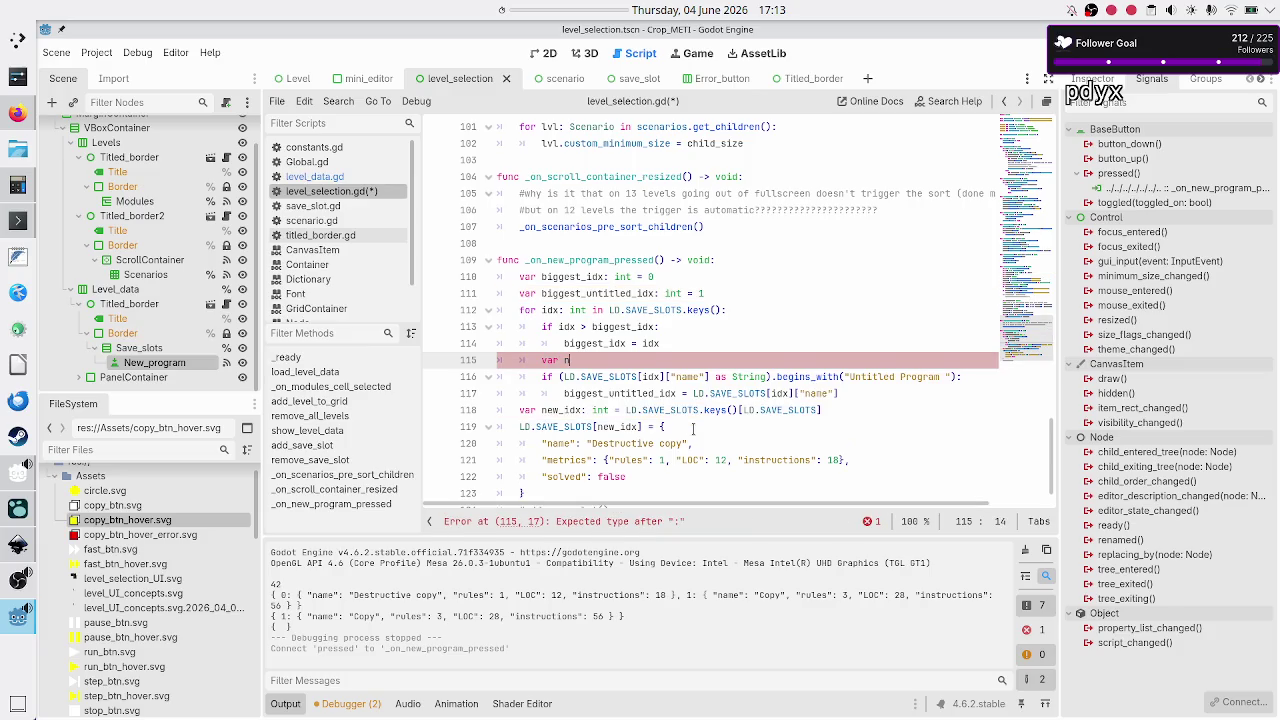
{"action": "type", "text": "savve_"}
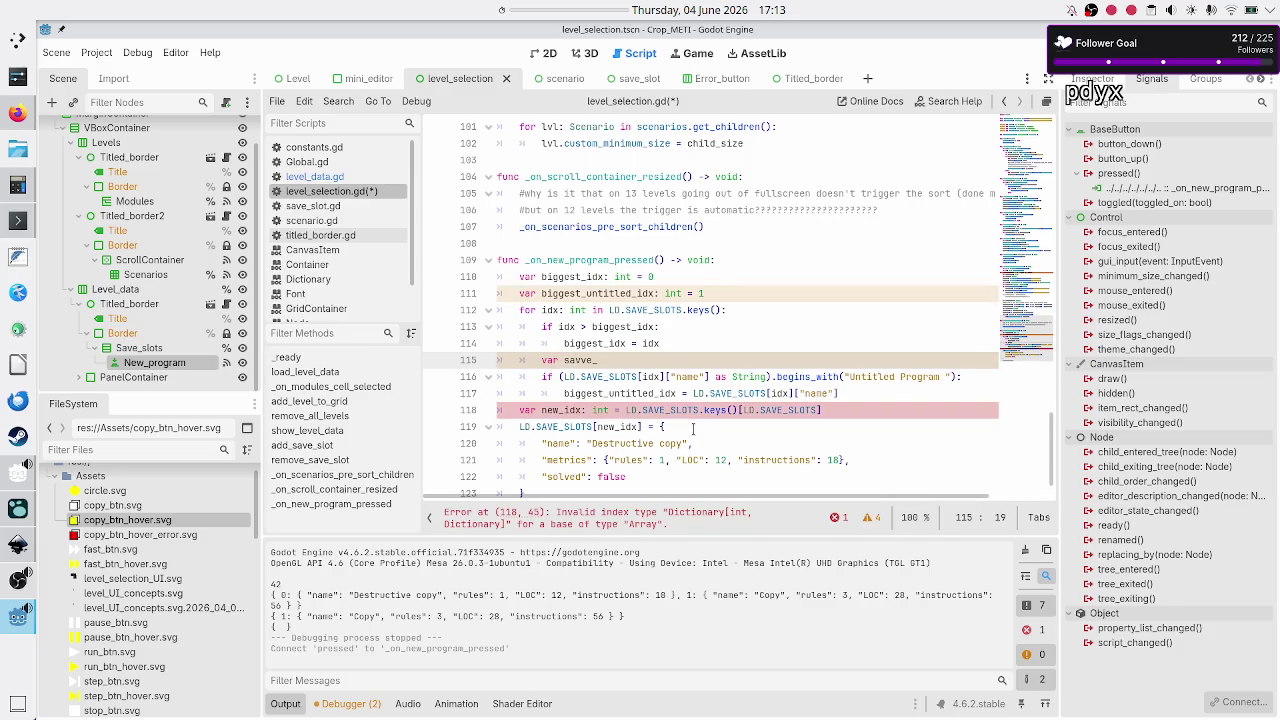
{"action": "key", "text": "BackSpace"}
{"action": "key", "text": "BackSpace"}
{"action": "key", "text": "BackSpace"}
{"action": "type", "text": "e_name"}
{"action": "type", "text": ": String ="}
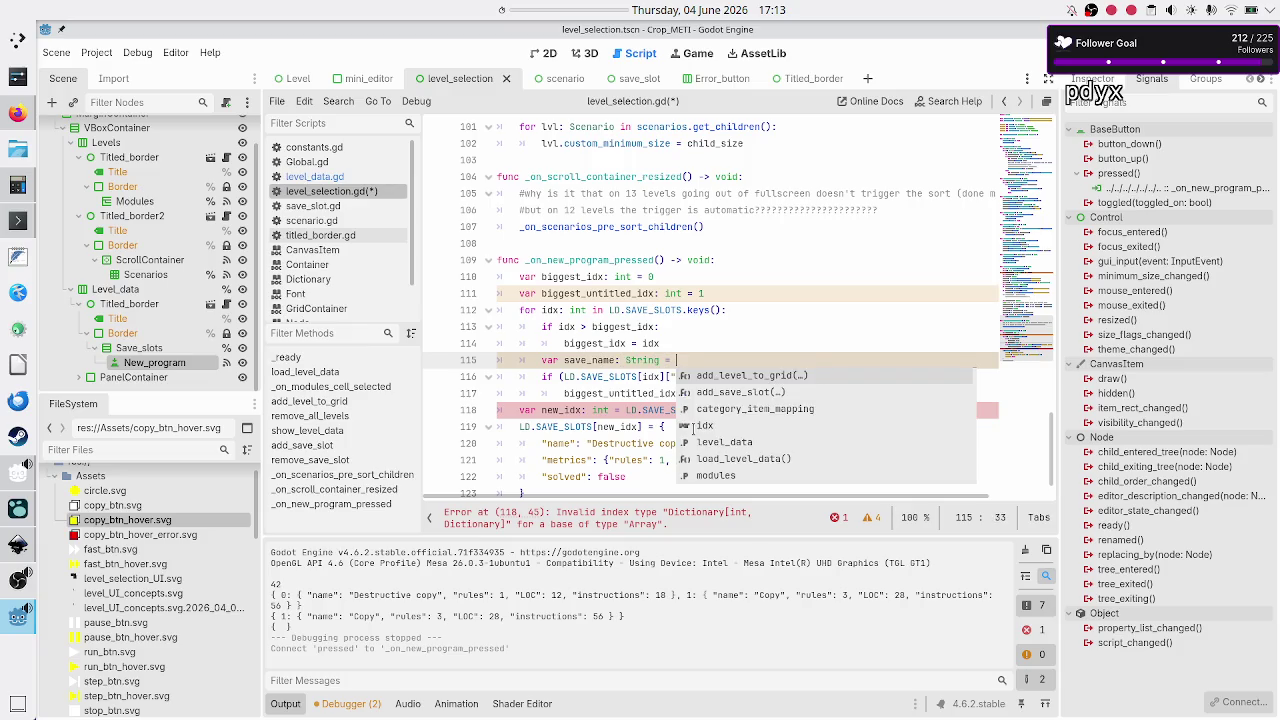
{"action": "key", "text": "Escape"}
- Move the slot name lookup into save_name and test save_name.begins_with("Untitled Program ")
{"action": "key", "text": "Down"}
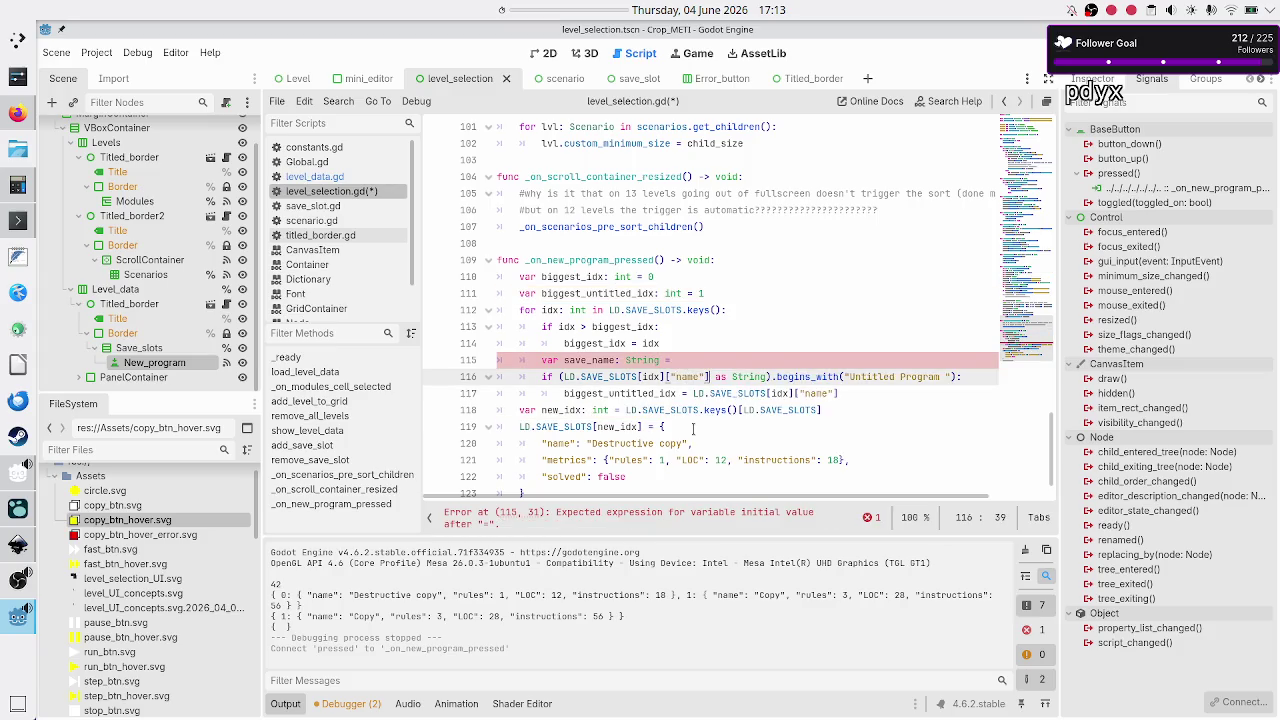
{"action": "key", "text": "Left"}
{"action": "key", "text": "Right"}
{"action": "key", "text": "ctrl+shift+Left"}
{"action": "key", "text": "ctrl+shift+Left"}
{"action": "key", "text": "ctrl+shift+Left"}
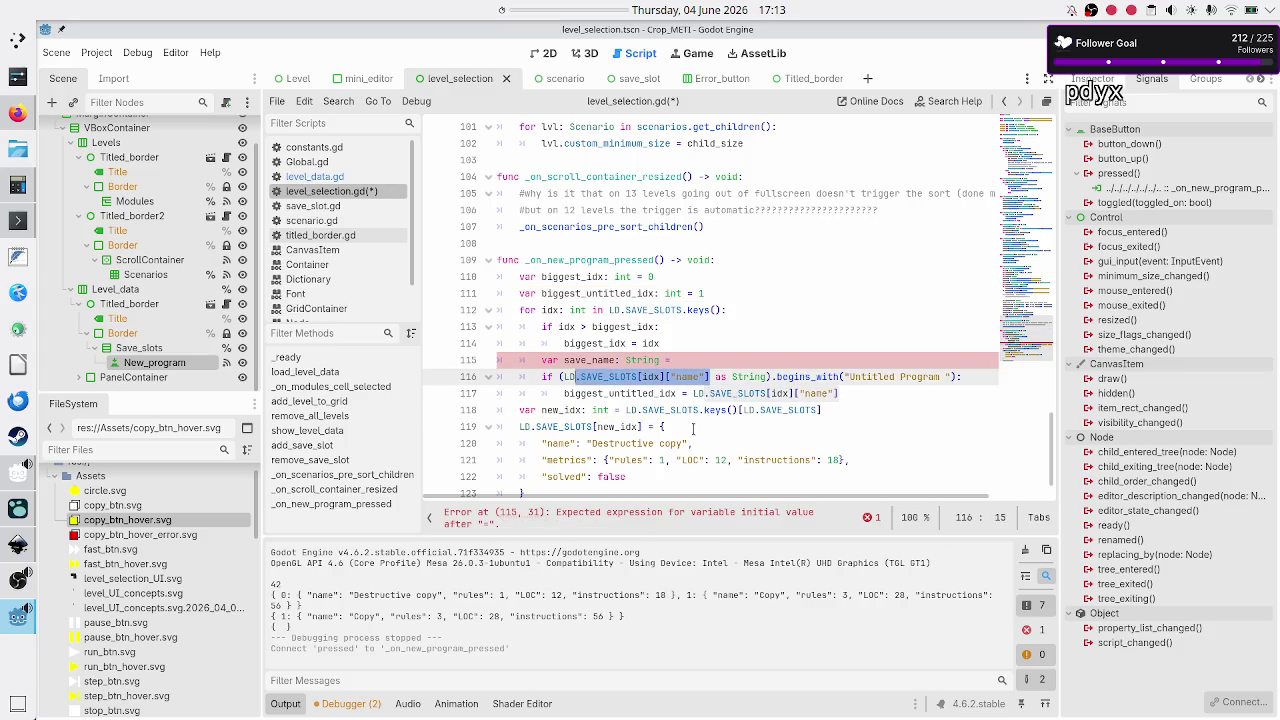
{"action": "key", "text": "BackSpace"}
{"action": "key", "text": "Up"}
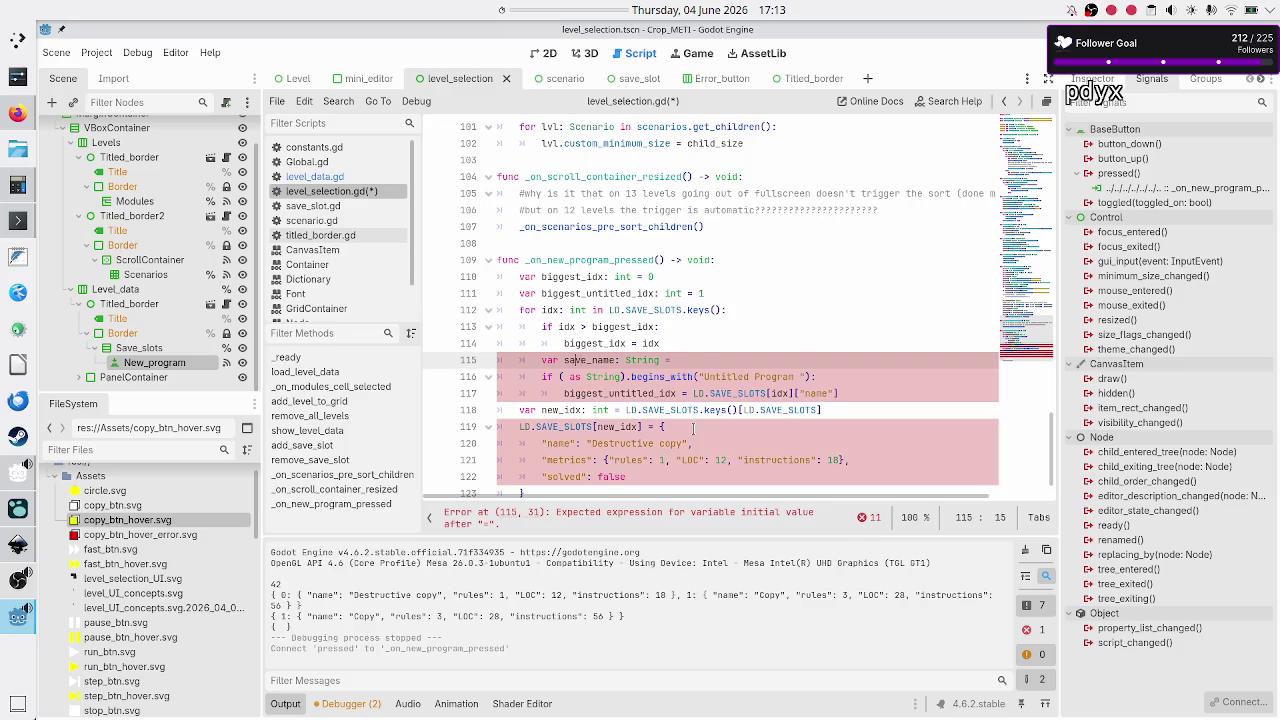
{"action": "key", "text": "ctrl+v"}
{"action": "key", "text": "Down"}
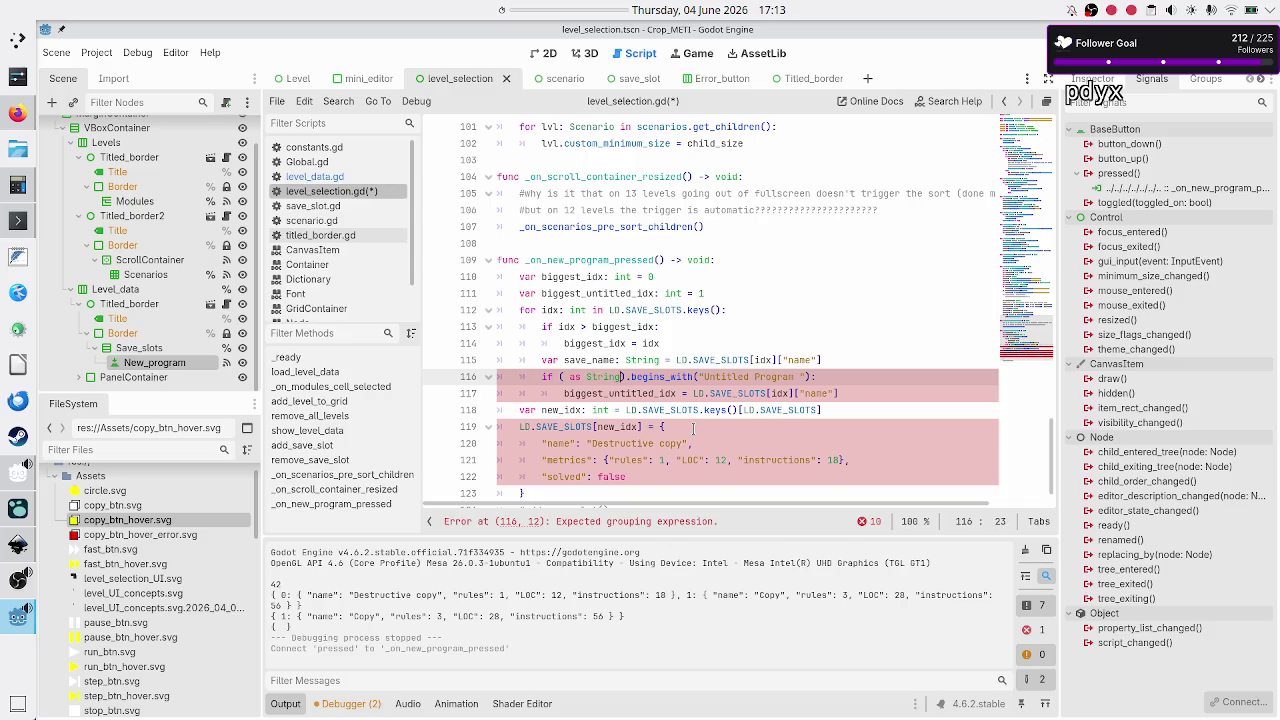
{"action": "key", "text": "BackSpace"}
{"action": "key", "text": "BackSpace"}
{"action": "key", "text": "BackSpace"}
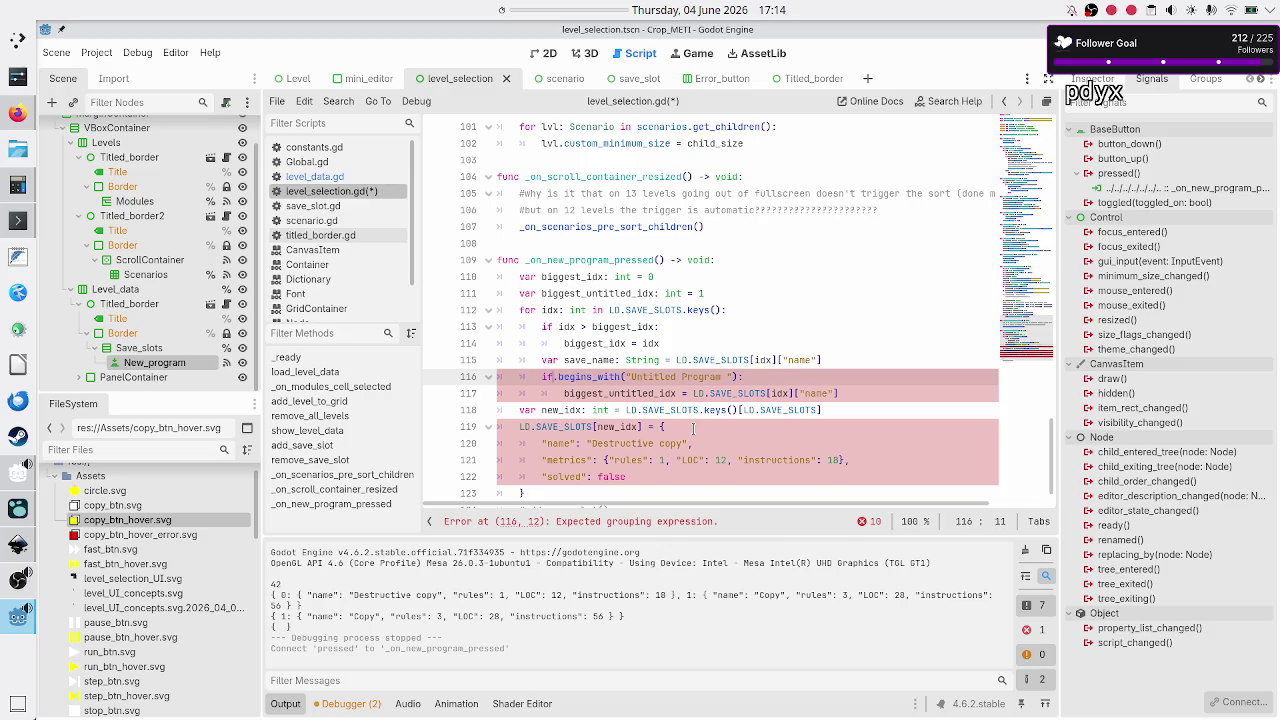
{"action": "type", "text": "save_name"}
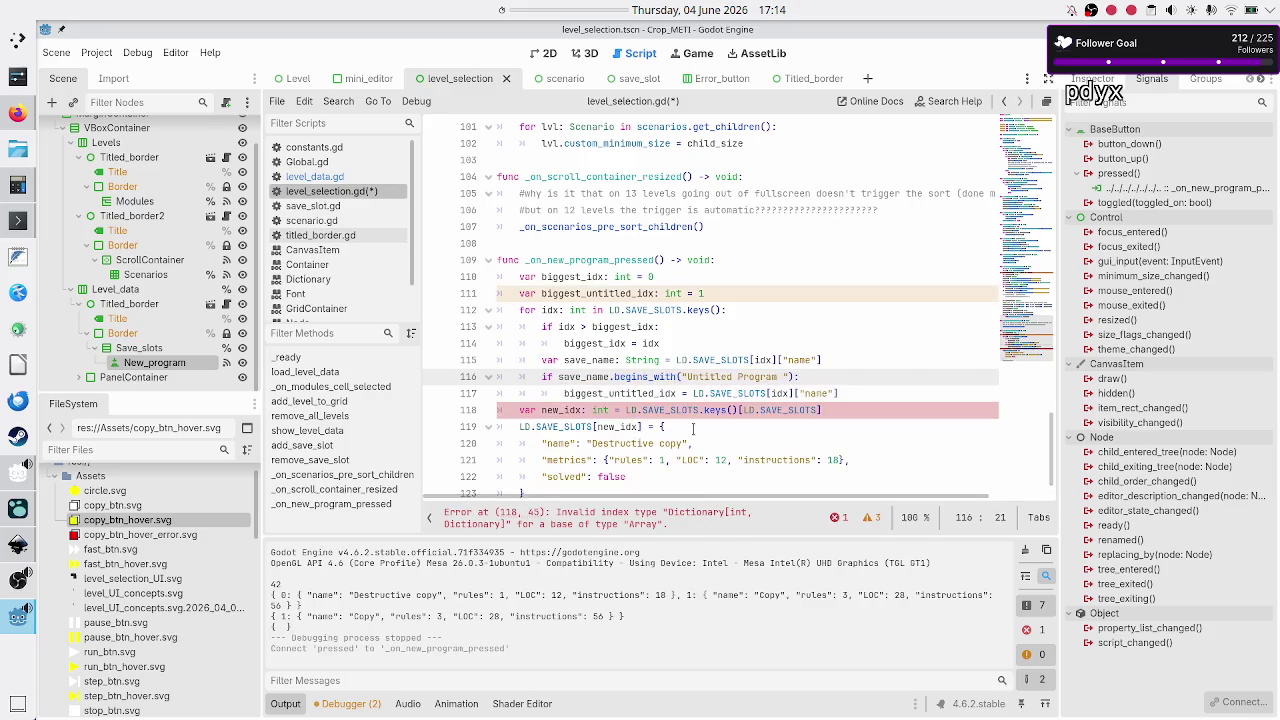
{"action": "key", "text": "Down"}
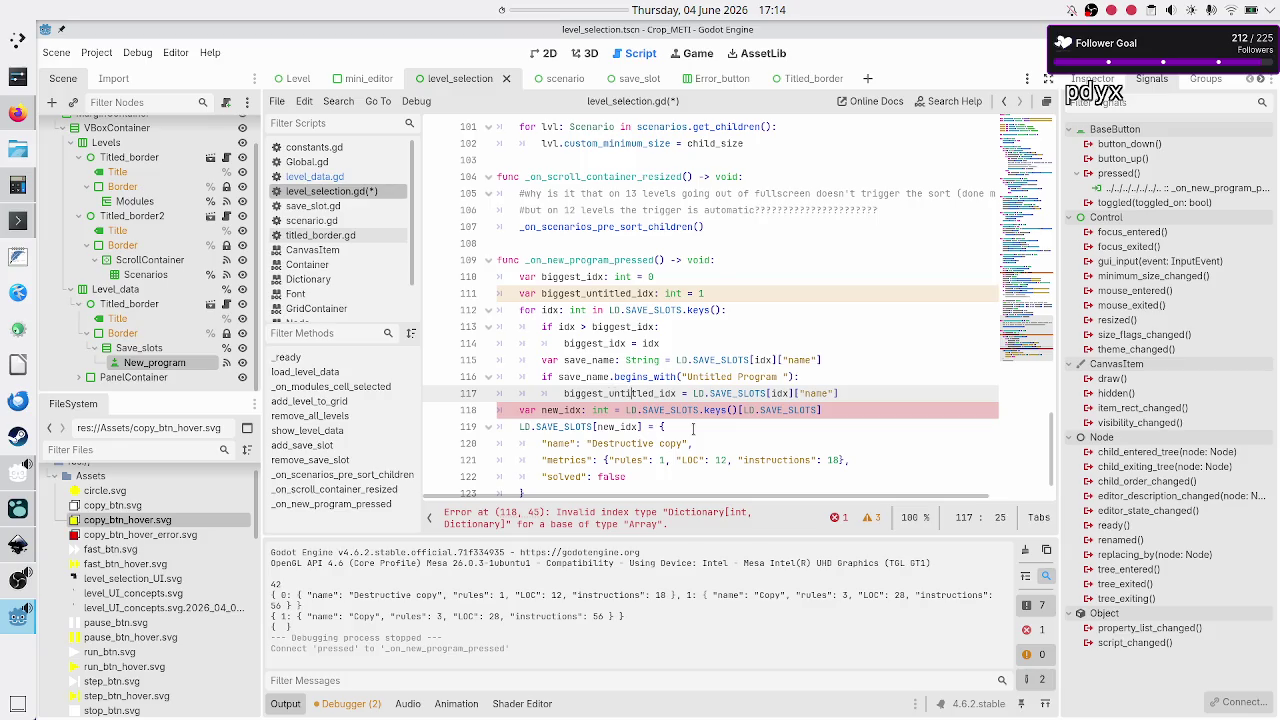
- On line 117, replace the LD lookup with save_name.get_slice(" ", ) using autocomplete
{"action": "key", "text": "Right"}
{"action": "key", "text": "Right"}
{"action": "key", "text": "shift+Right"}
{"action": "key", "text": "shift+Right"}
{"action": "key", "text": "shift+Right"}
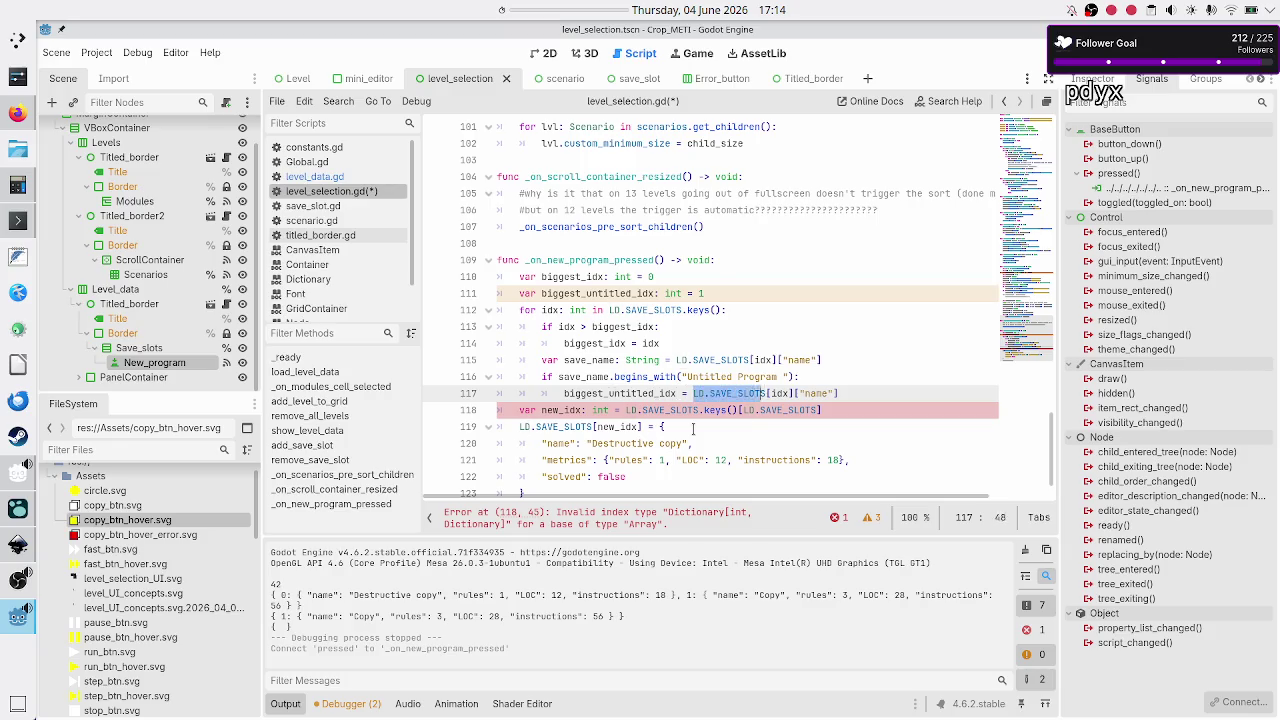
{"action": "type", "text": "sav"}
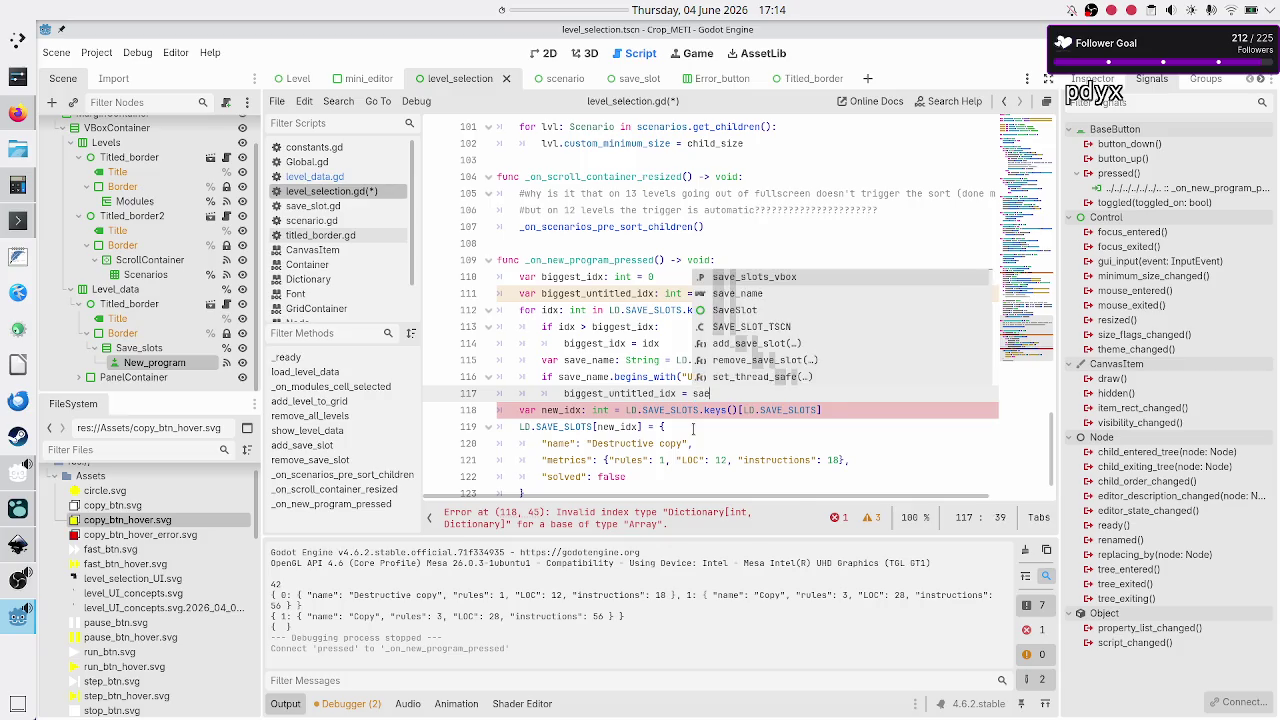
{"action": "type", "text": "e_name.sl"}
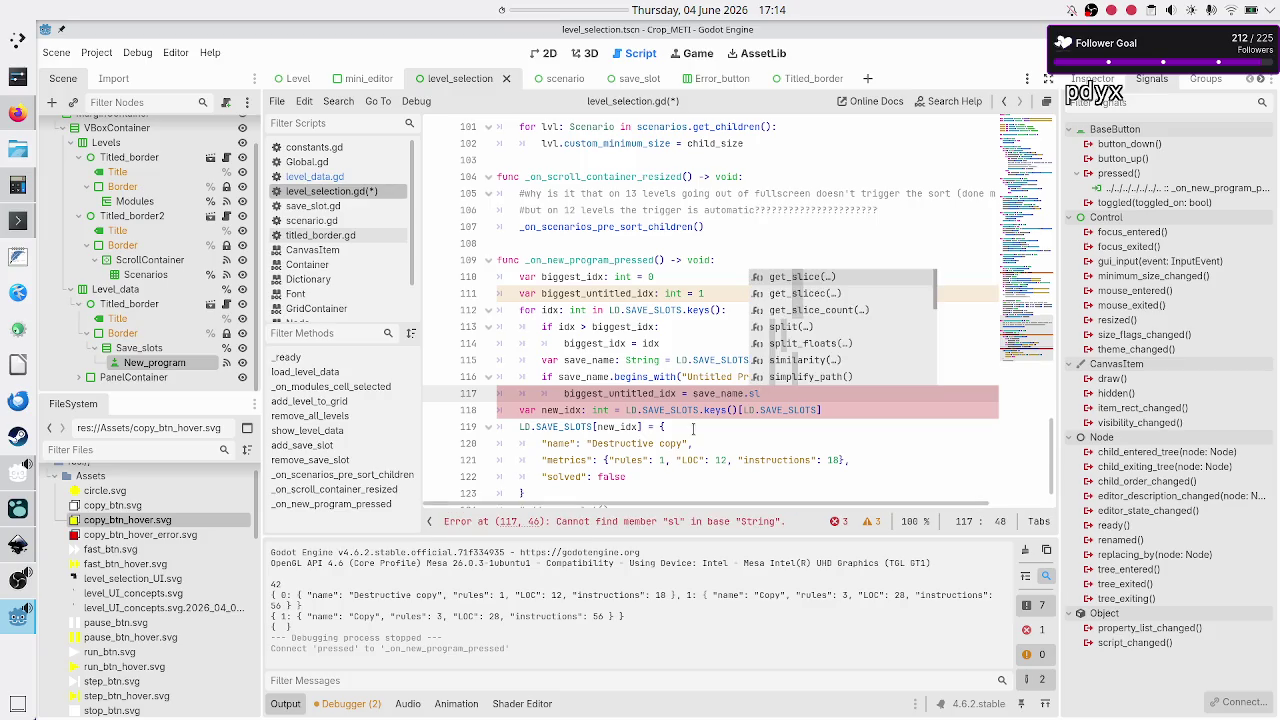
{"action": "key", "text": "BackSpace"}
{"action": "key", "text": "BackSpace"}
{"action": "type", "text": "get_sl"}
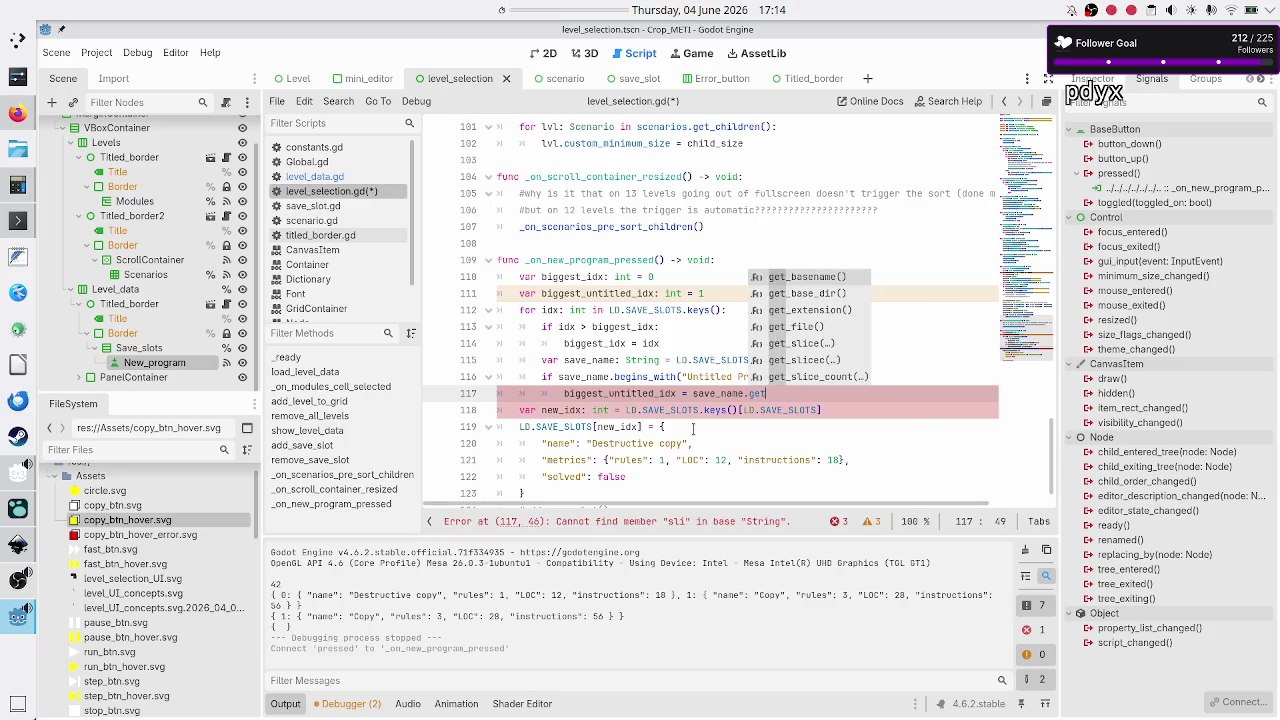
{"action": "key", "text": "Return"}
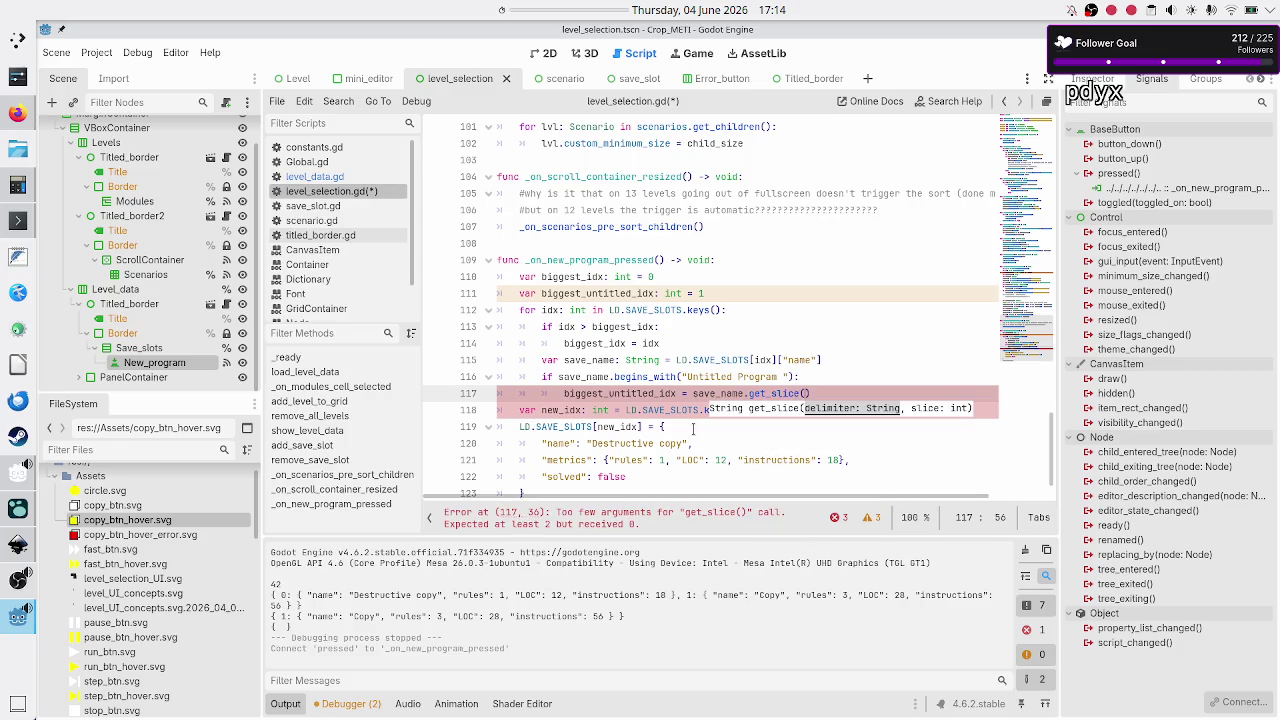
{"action": "type", "text": "\" "}
{"action": "type", "text": "\","}
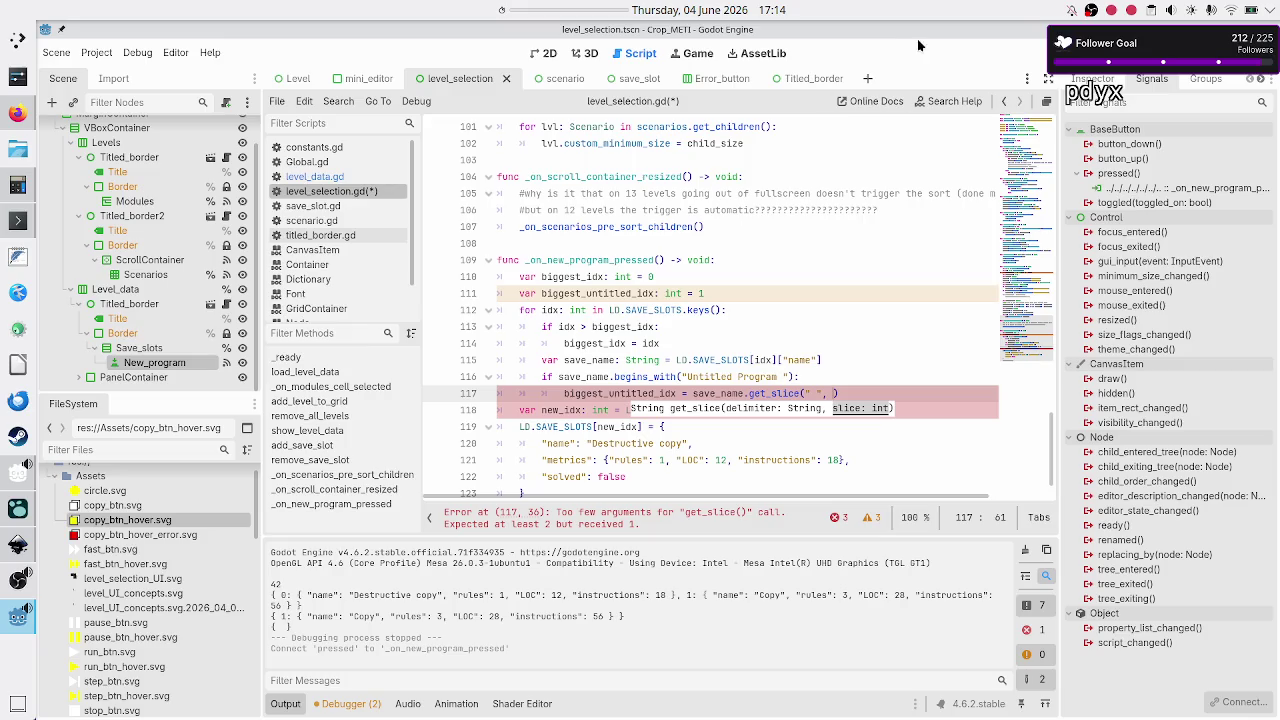
- Read the String.get_slice help documentation, then return to level_selection.gd
{"action": "left_click", "coordinate": [925, 101]}
{"action": "type", "text": "get_slice"}
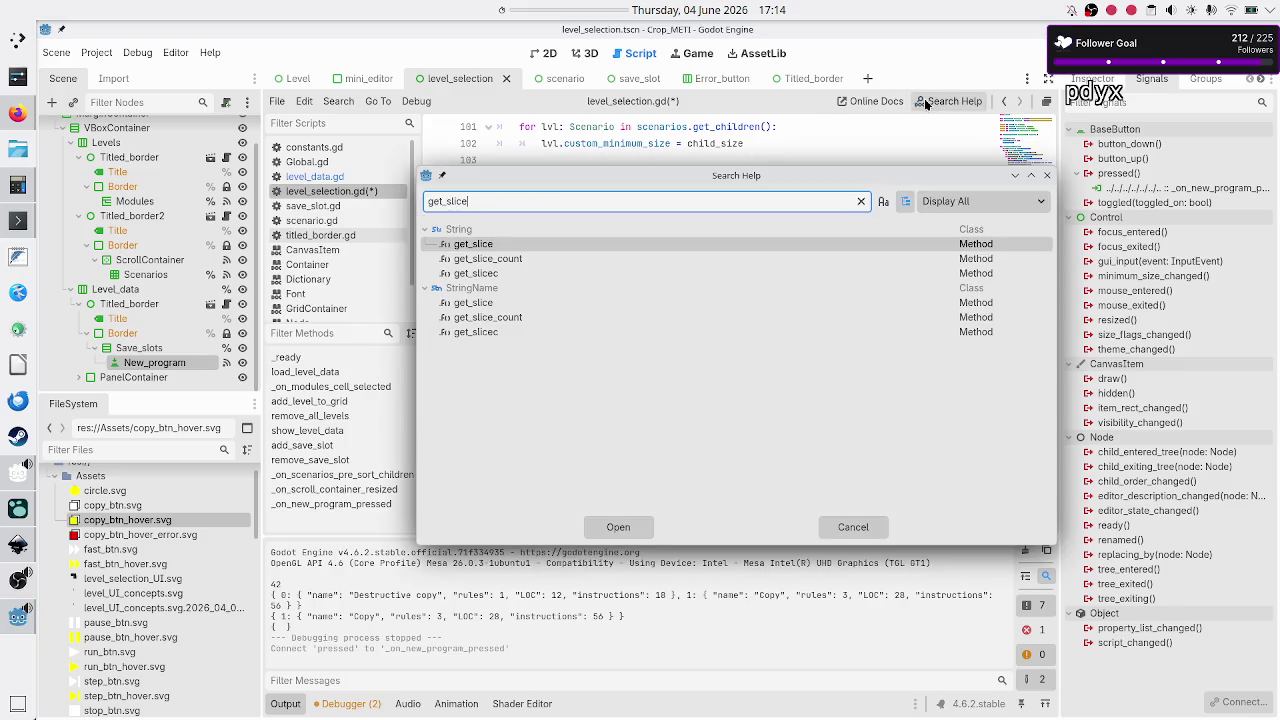
{"action": "key", "text": "Return"}
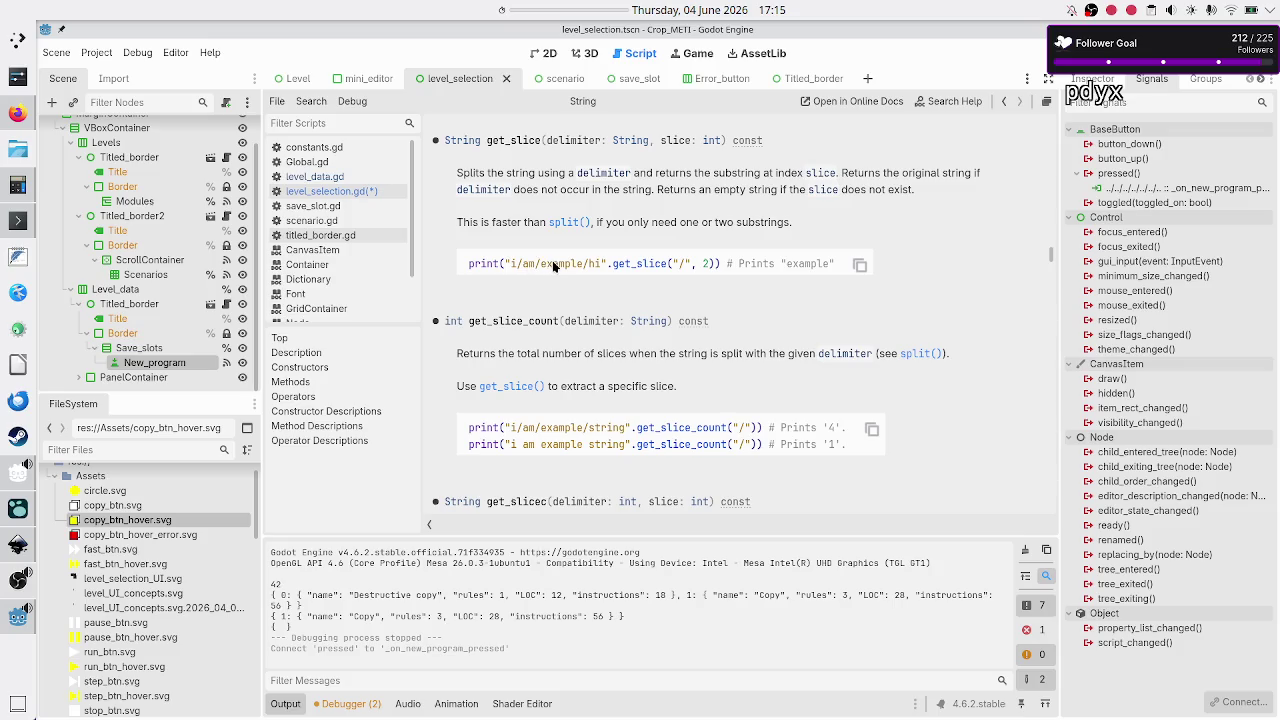
{"action": "left_click", "coordinate": [357, 194]}
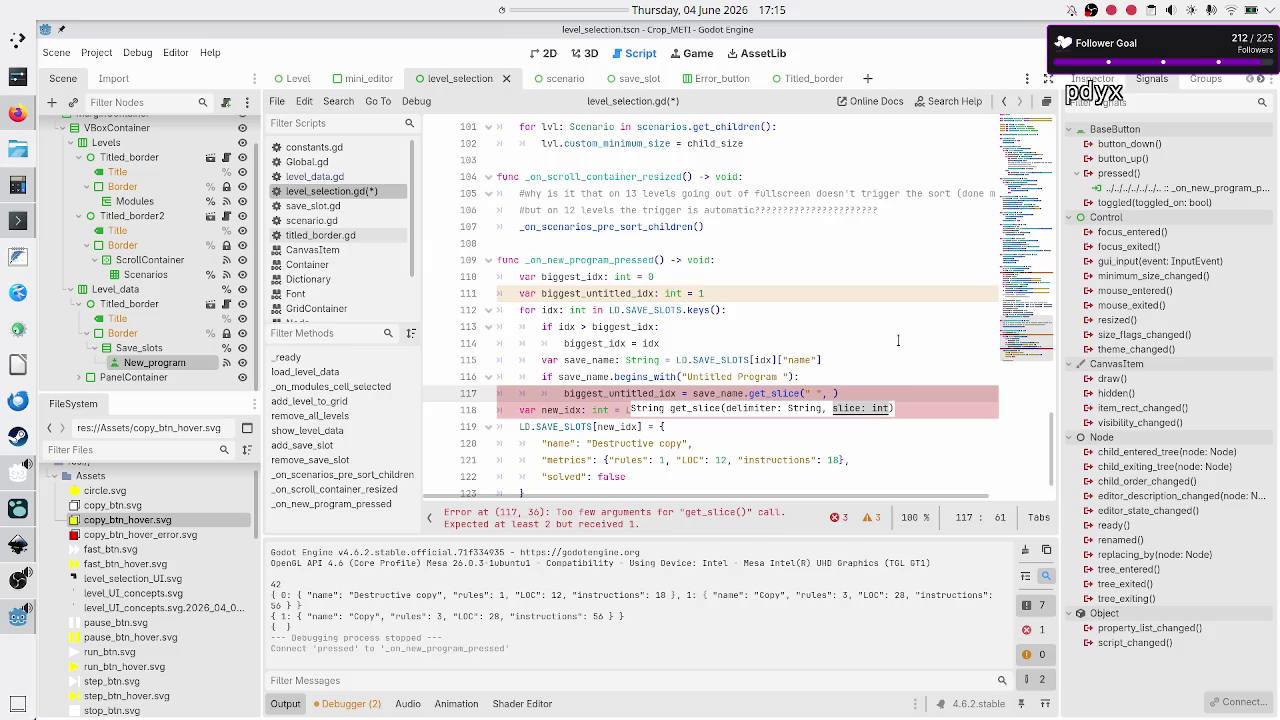
- Pass 2 as the slice index and wrap the call in int(...) on line 117
{"action": "type", "text": "2"}
{"action": "key", "text": "Down"}
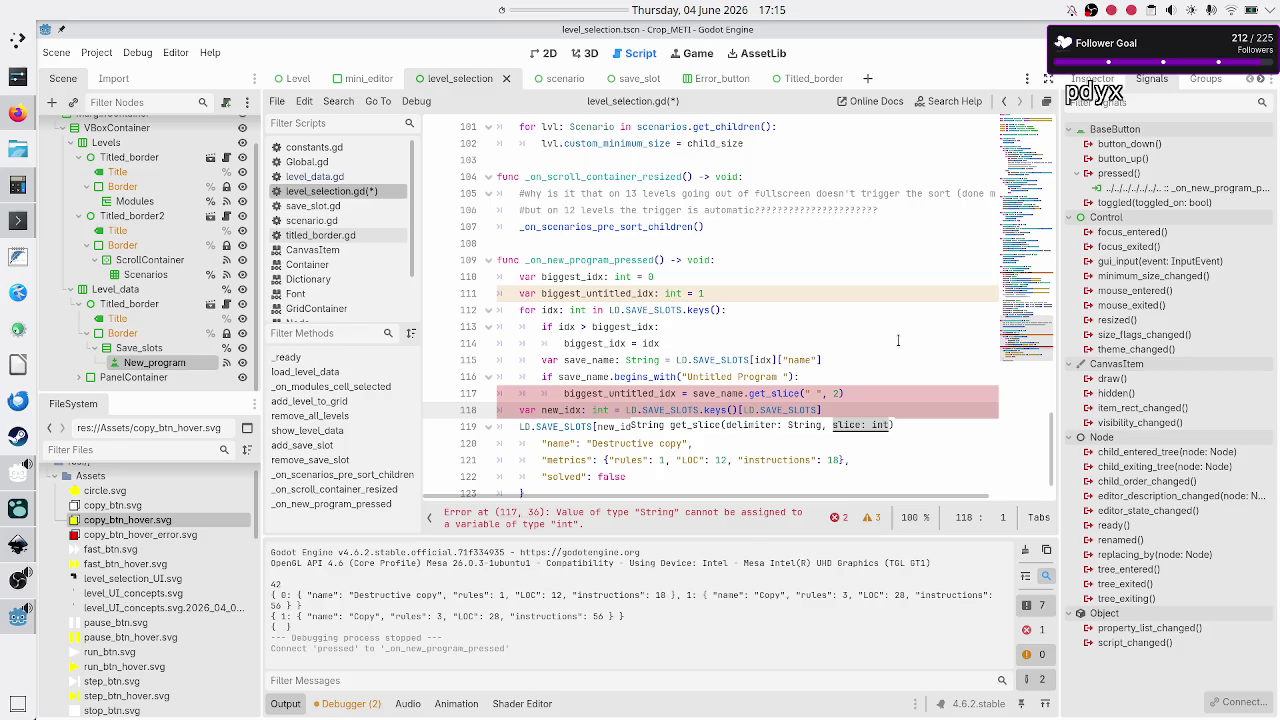
{"action": "key", "text": "Left"}
{"action": "key", "text": "Left"}
{"action": "key", "text": "Left"}
{"action": "key", "text": "Left"}
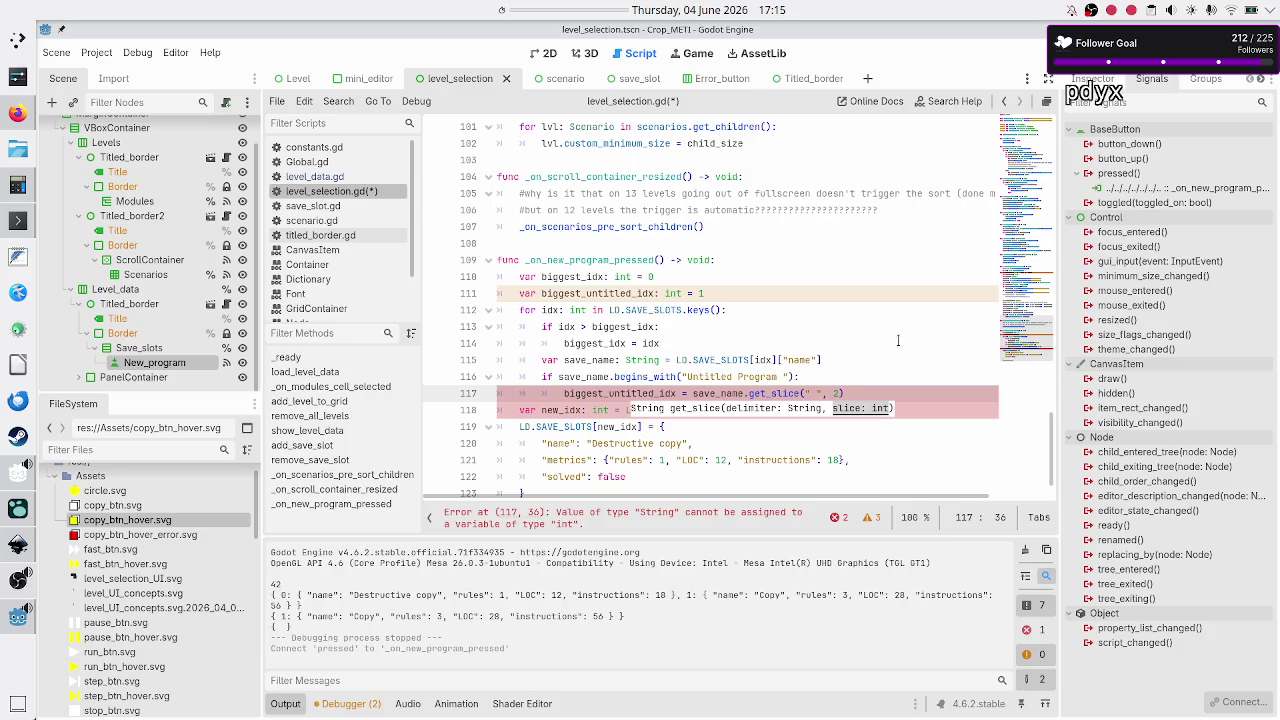
{"action": "type", "text": "int("}
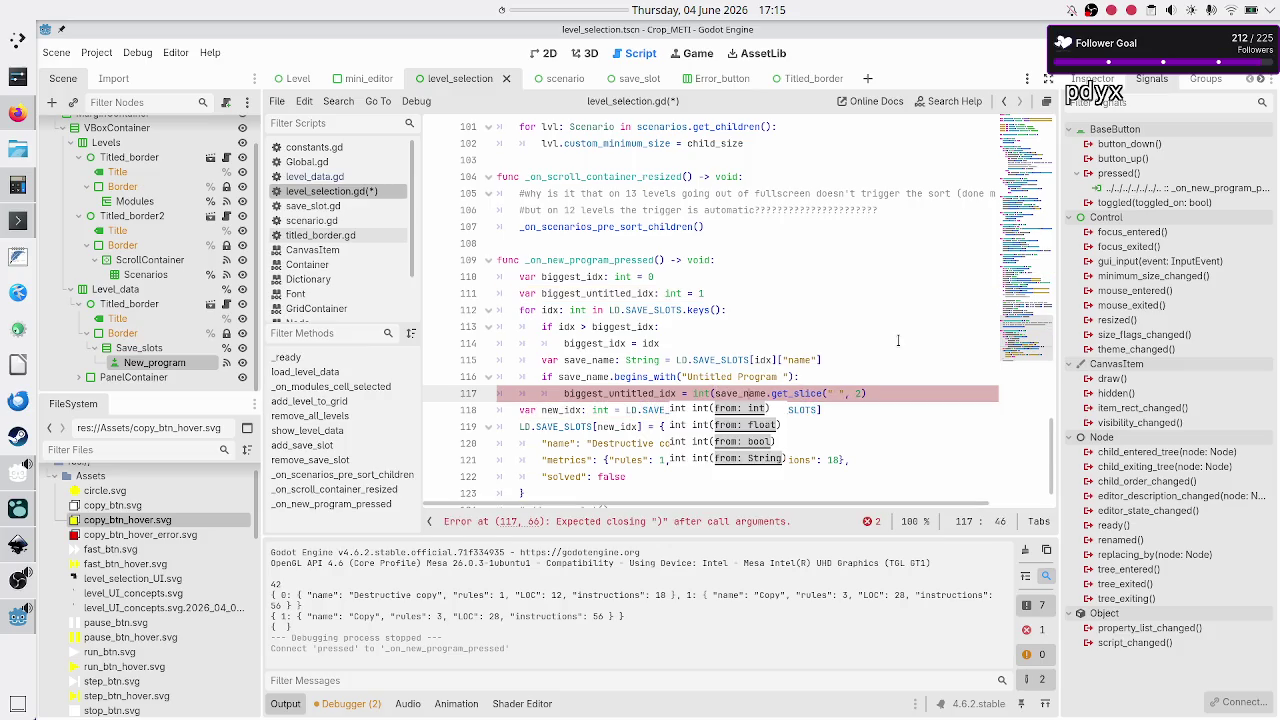
{"action": "key", "text": "Right"}
{"action": "key", "text": "Right"}
{"action": "key", "text": "Right"}
{"action": "type", "text": ")"}
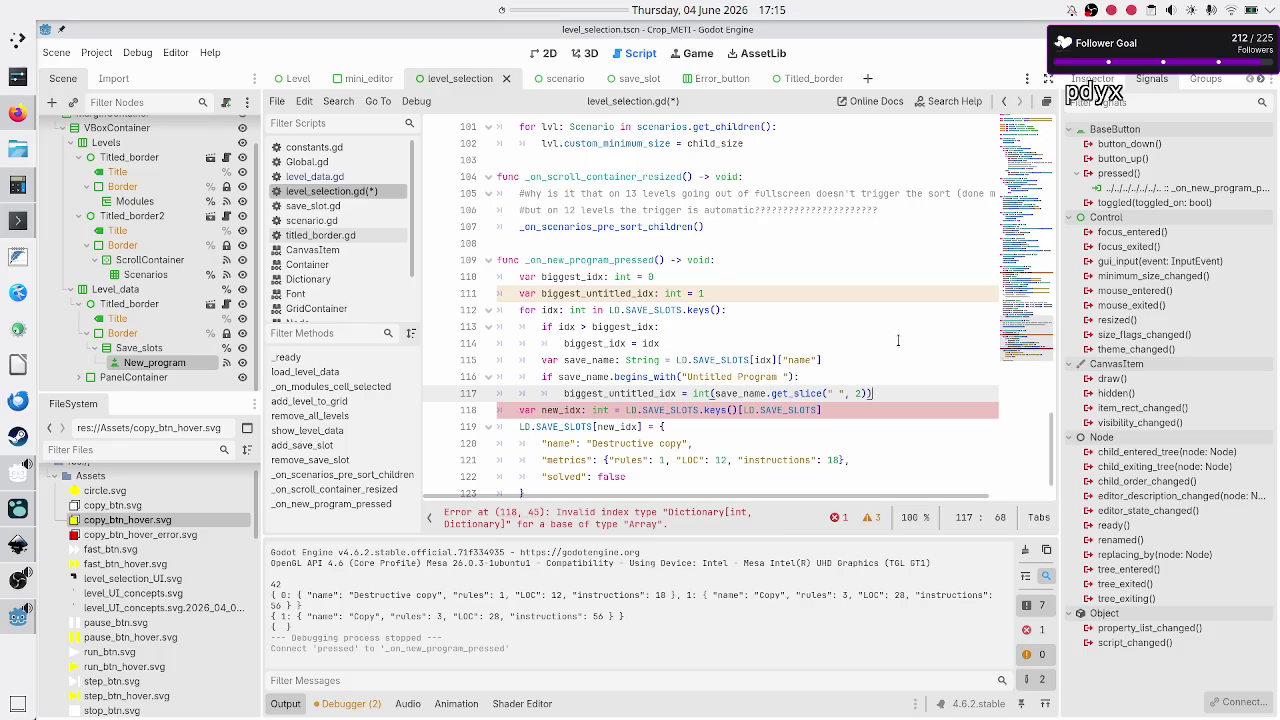
- Review the variable declarations on lines 110–111 and return to the end of line 118
{"action": "key", "text": "Up"}
{"action": "key", "text": "Up"}
{"action": "key", "text": "Up"}
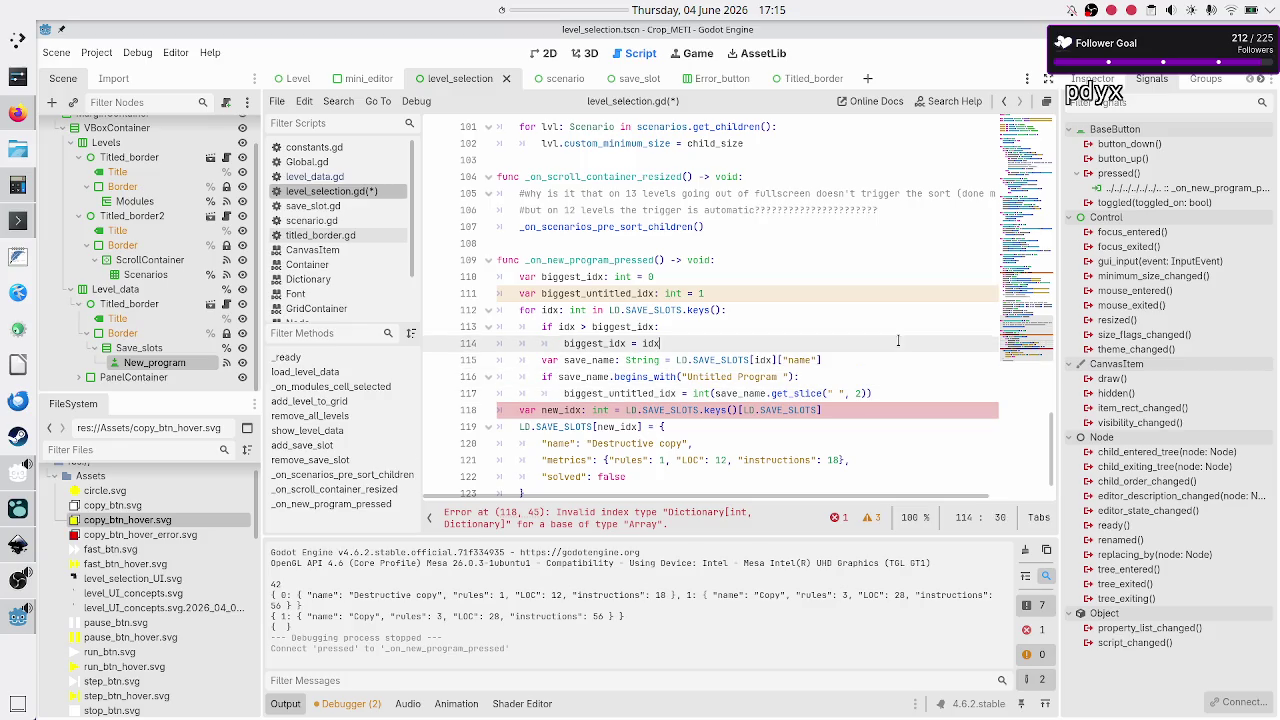
{"action": "key", "text": "Up"}
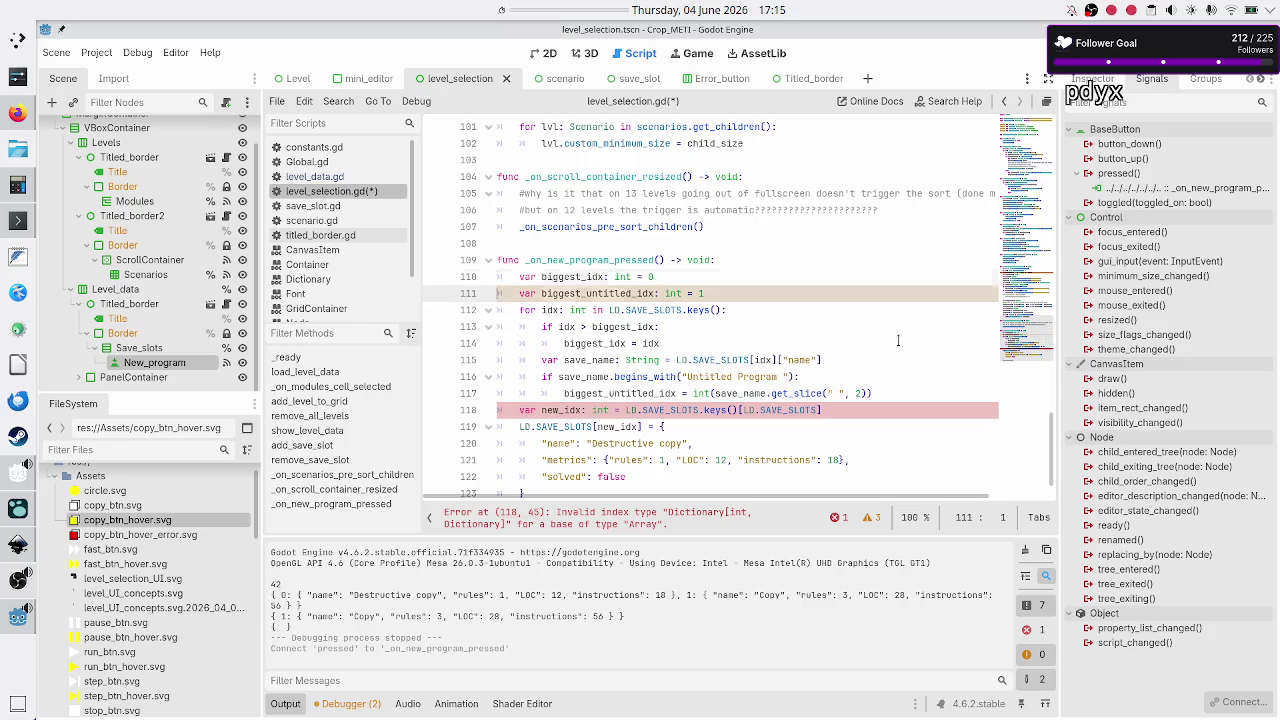
{"action": "key", "text": "Up"}
{"action": "key", "text": "Home"}
{"action": "key", "text": "shift+Down"}
{"action": "key", "text": "shift+End"}
{"action": "key", "text": "Home"}
{"action": "key", "text": "Down"}
{"action": "key", "text": "Down"}
{"action": "key", "text": "Down"}
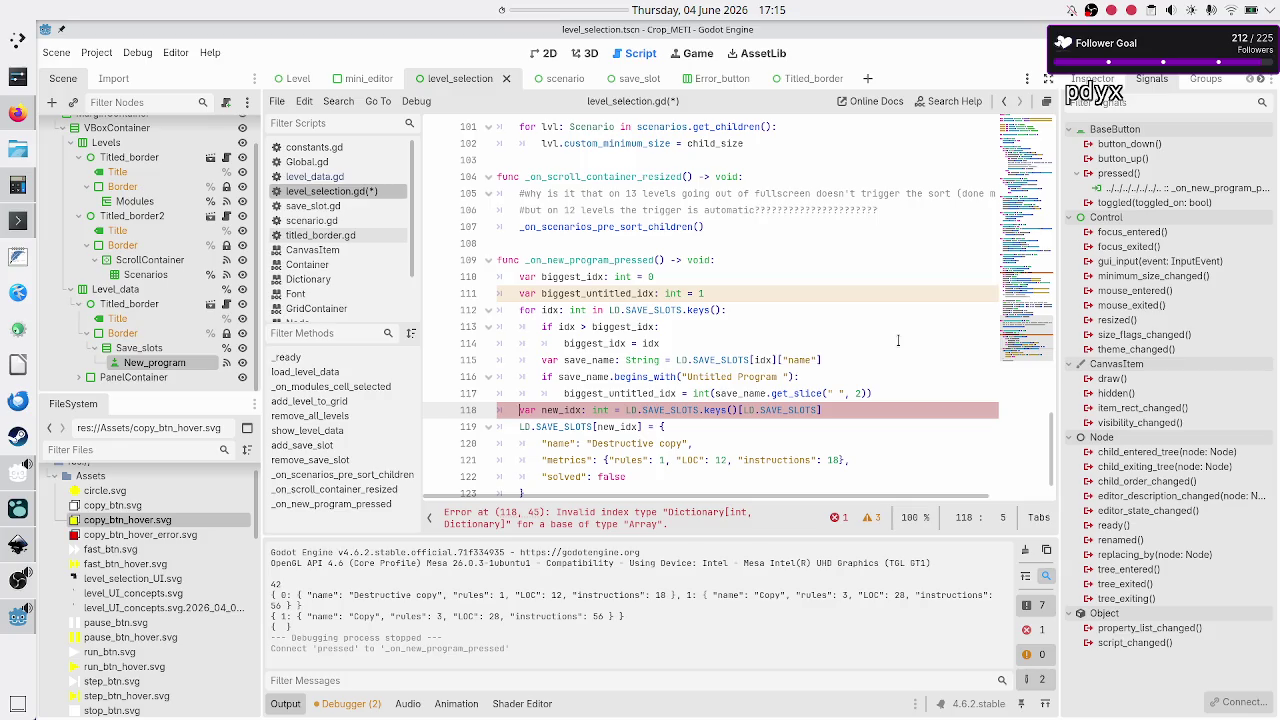
{"action": "key", "text": "Right"}
{"action": "key", "text": "Right"}
{"action": "key", "text": "Right"}
{"action": "key", "text": "Left"}
{"action": "key", "text": "Up"}
{"action": "key", "text": "End"}
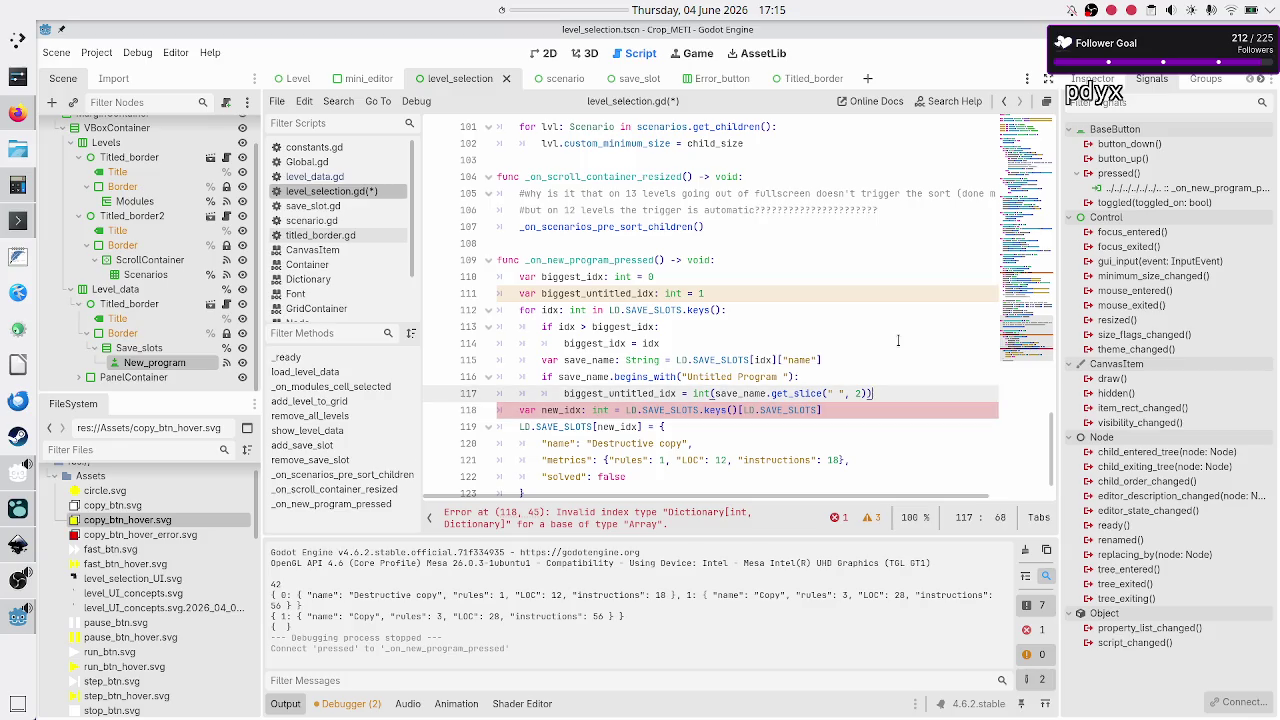
{"action": "key", "text": "Down"}
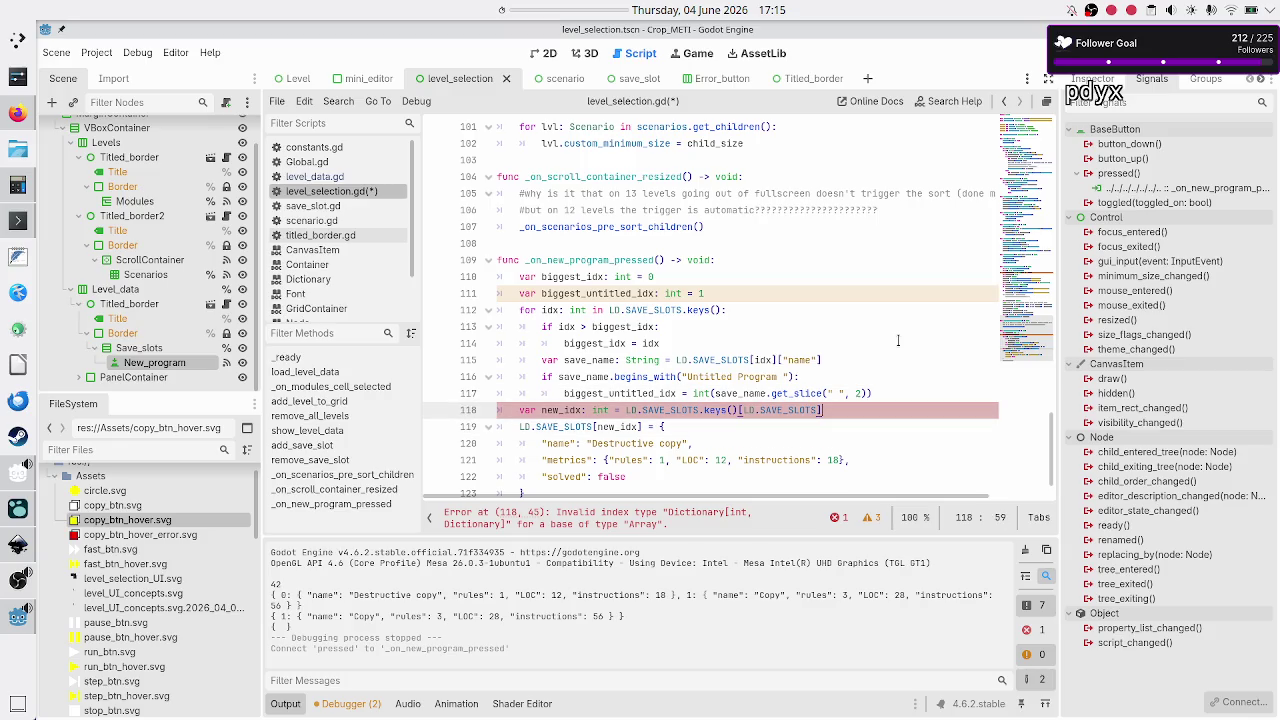
- Remove the new_idx variable and key the new slot as LD.SAVE_SLOTS[biggest_idx + 1]
{"action": "key", "text": "BackSpace"}
{"action": "key", "text": "BackSpace"}
{"action": "key", "text": "BackSpace"}
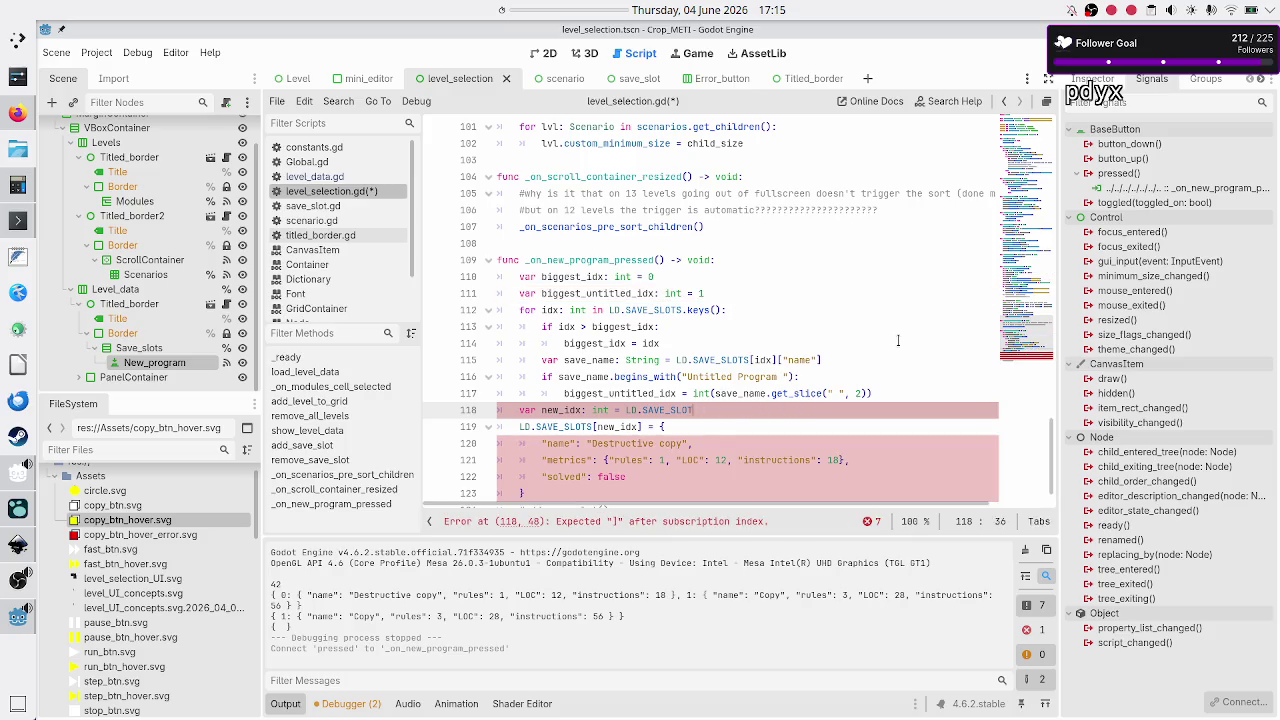
{"action": "key", "text": "BackSpace"}
{"action": "key", "text": "BackSpace"}
{"action": "type", "text": "bigg"}
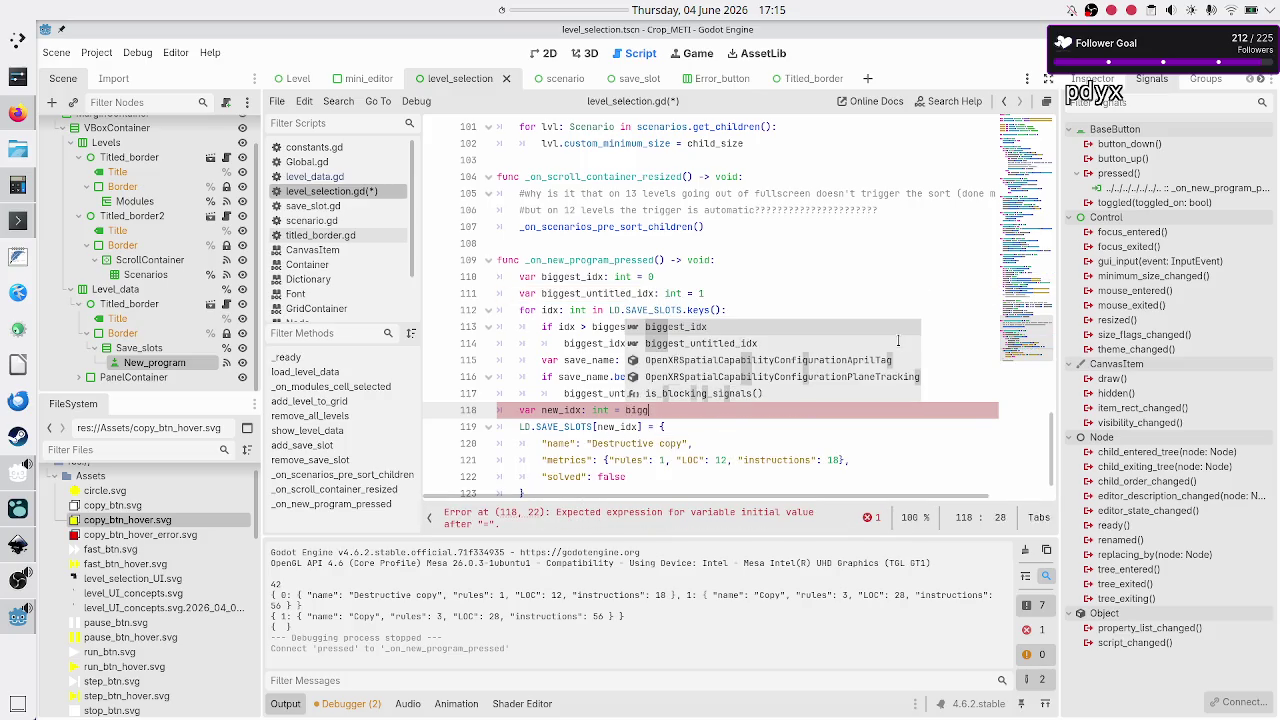
{"action": "key", "text": "Return"}
{"action": "type", "text": "+ 1"}
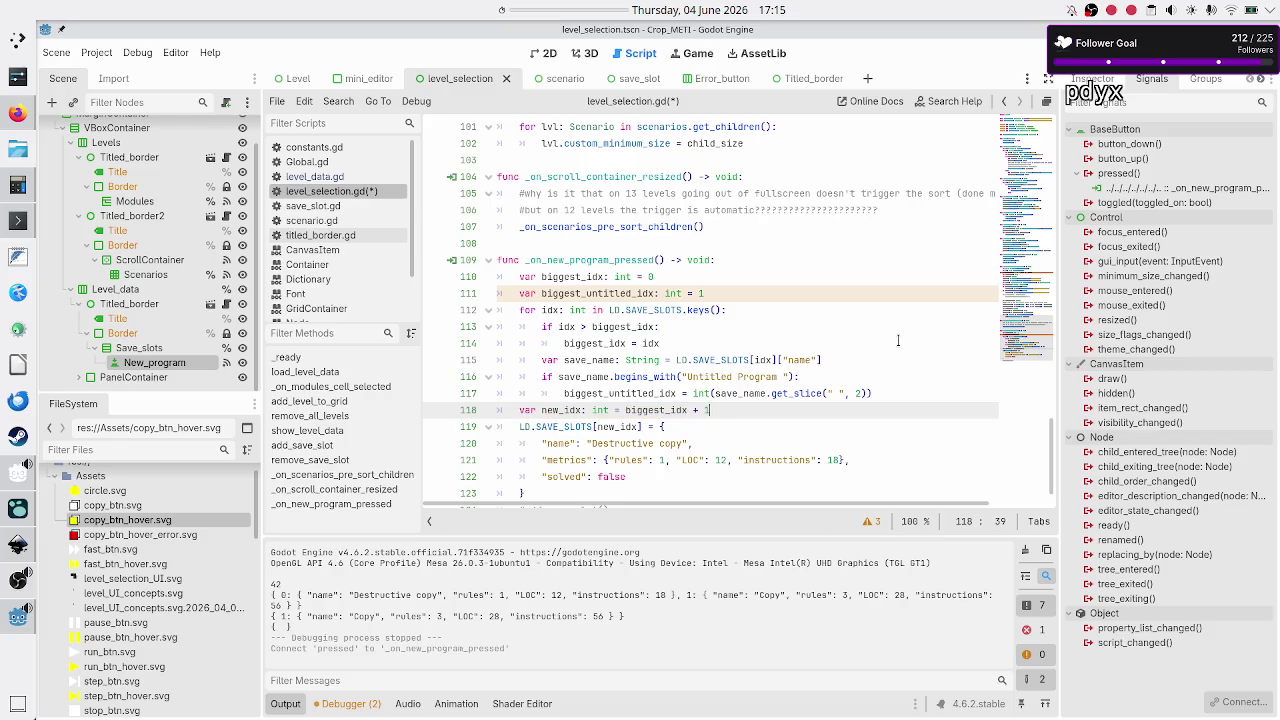
{"action": "key", "text": "shift+Left"}
{"action": "key", "text": "shift+Left"}
{"action": "key", "text": "shift+Left"}
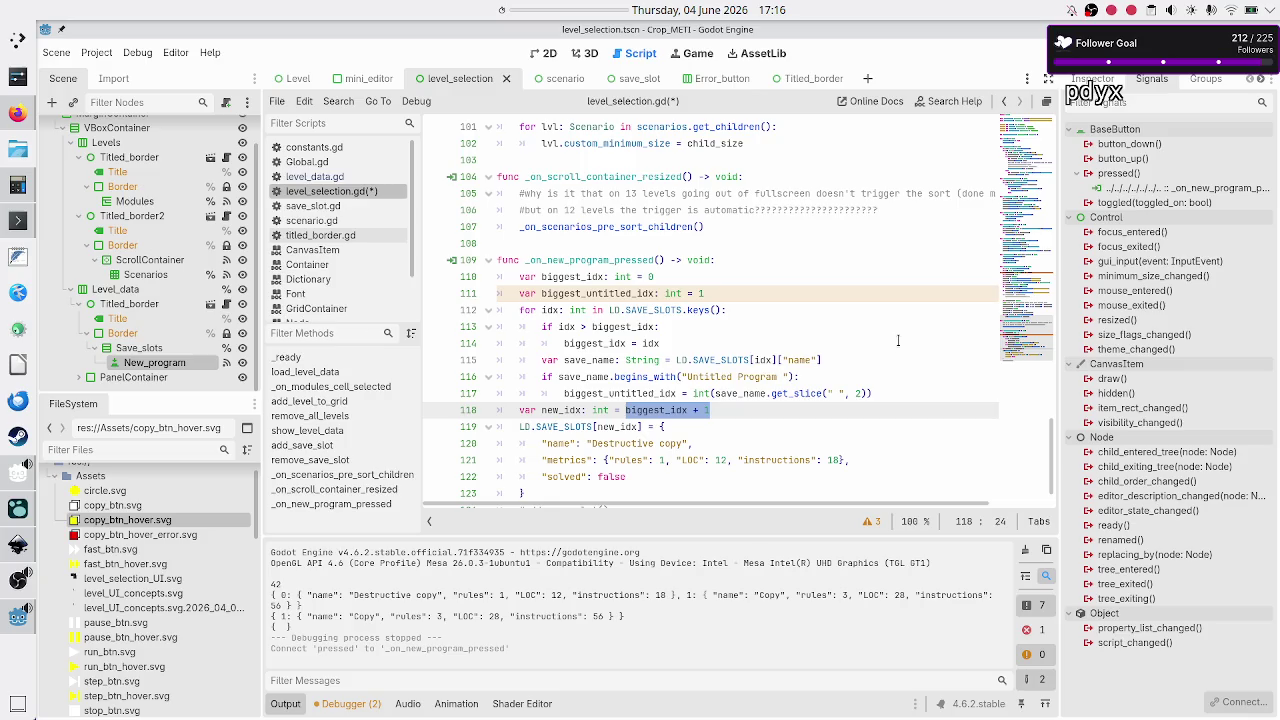
{"action": "key", "text": "BackSpace"}
{"action": "key", "text": "BackSpace"}
{"action": "key", "text": "BackSpace"}
{"action": "key", "text": "BackSpace"}
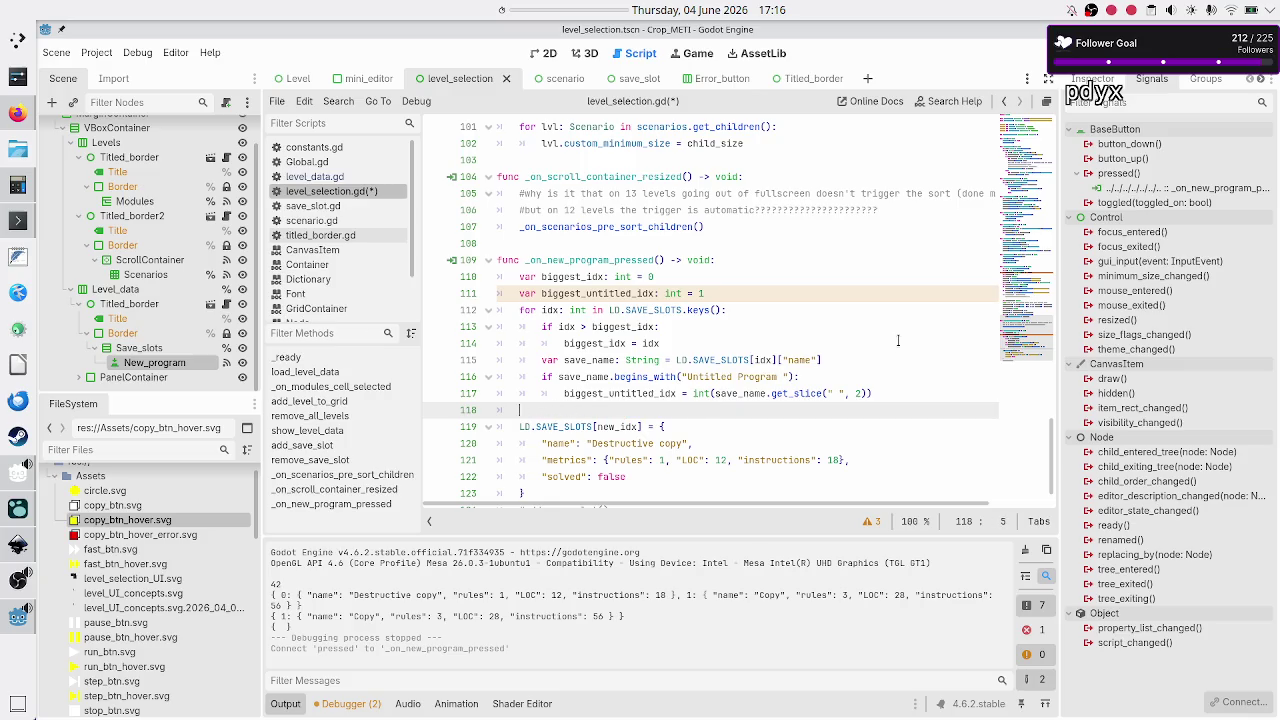
{"action": "key", "text": "Down"}
{"action": "key", "text": "Left"}
{"action": "key", "text": "Left"}
{"action": "key", "text": "Left"}
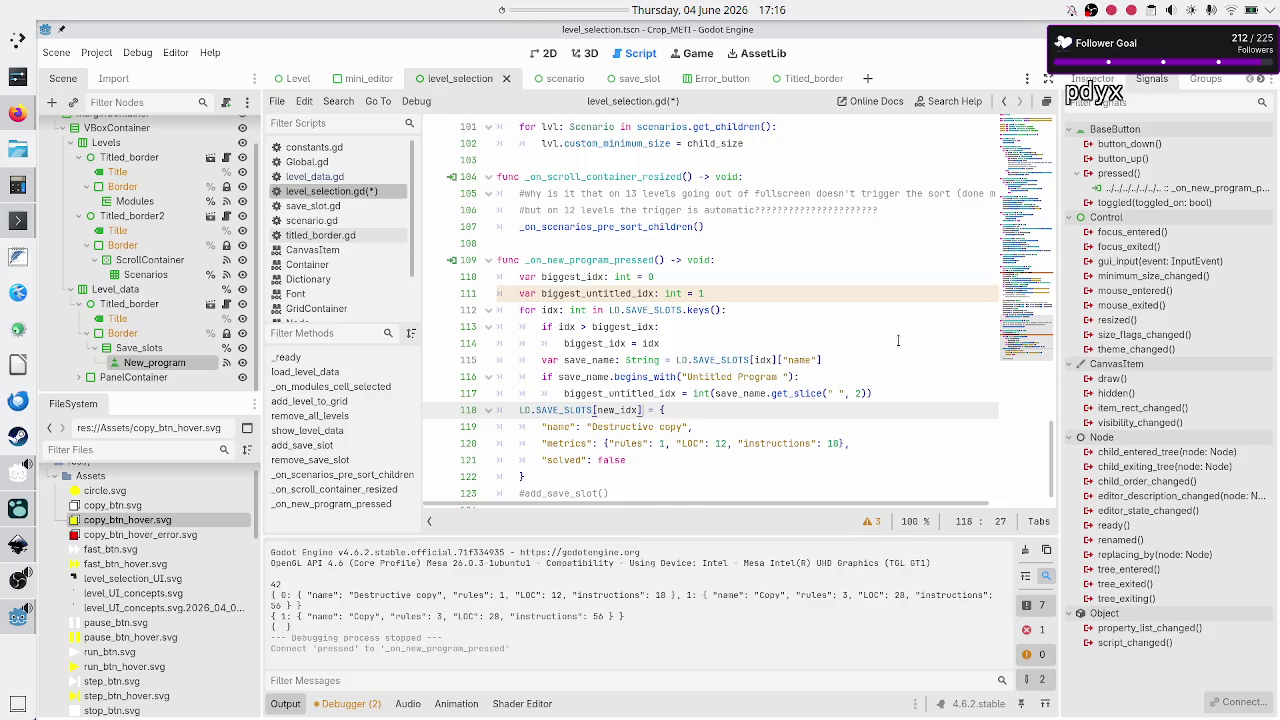
{"action": "key", "text": "BackSpace"}
{"action": "key", "text": "BackSpace"}
{"action": "key", "text": "BackSpace"}
{"action": "key", "text": "BackSpace"}
{"action": "key", "text": "BackSpace"}
{"action": "key", "text": "BackSpace"}
{"action": "type", "text": "biggest_idx + 1"}
- Start replacing the slot name 'Destructive copy' with 'Unti'
{"action": "key", "text": "Down"}
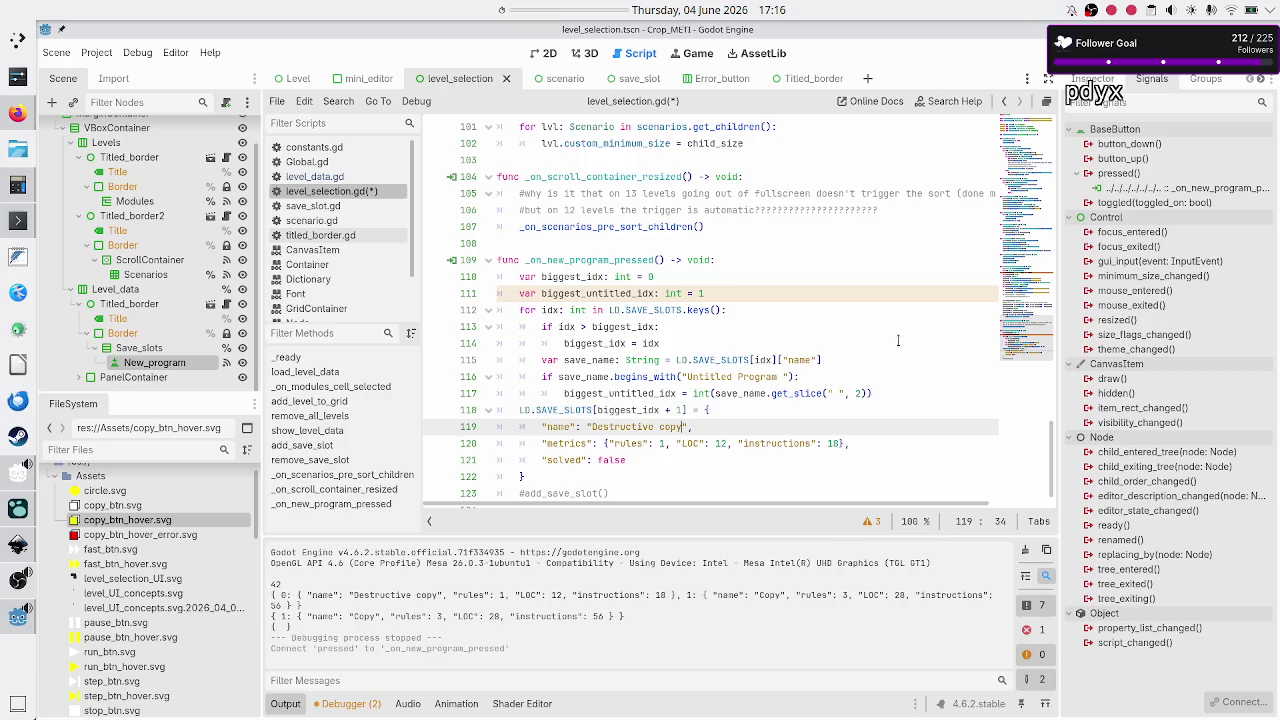
{"action": "key", "text": "BackSpace"}
{"action": "key", "text": "BackSpace"}
{"action": "key", "text": "BackSpace"}
{"action": "type", "text": "Unti"}
{"action": "key", "text": "Up"}
{"action": "key", "text": "Up"}
{"action": "key", "text": "Up"}
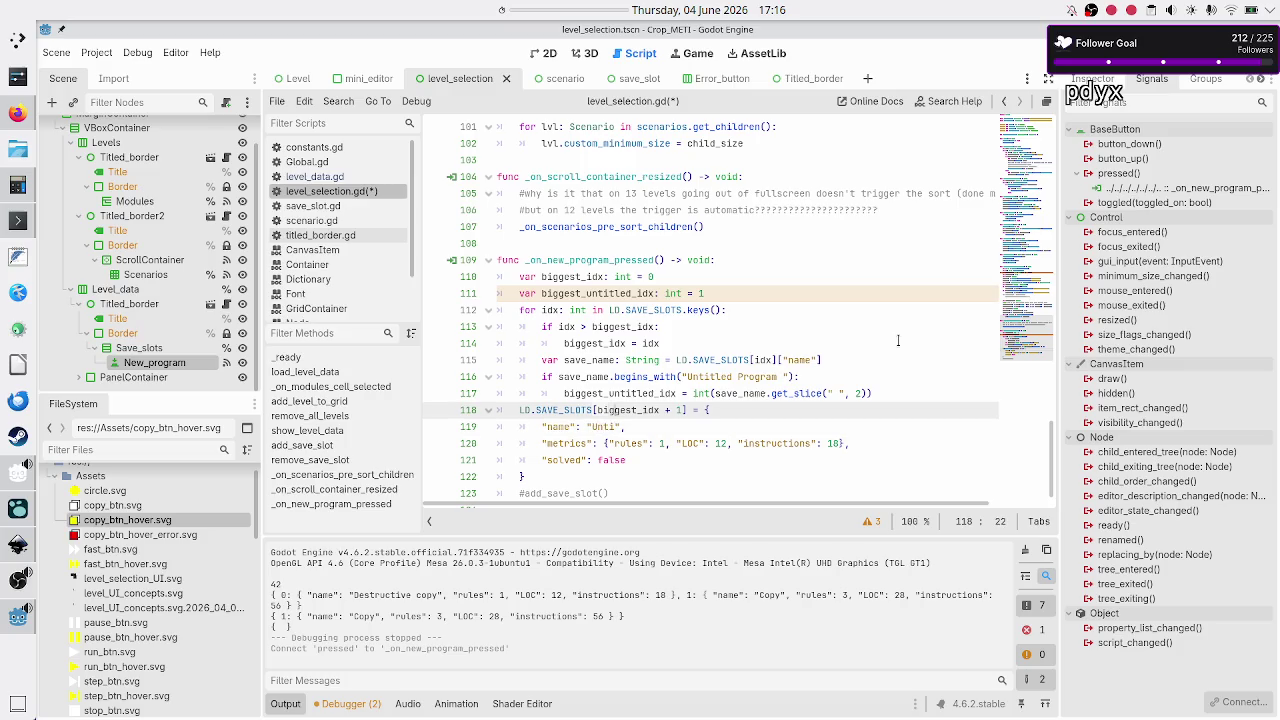
{"action": "key", "text": "Down"}
{"action": "key", "text": "Down"}
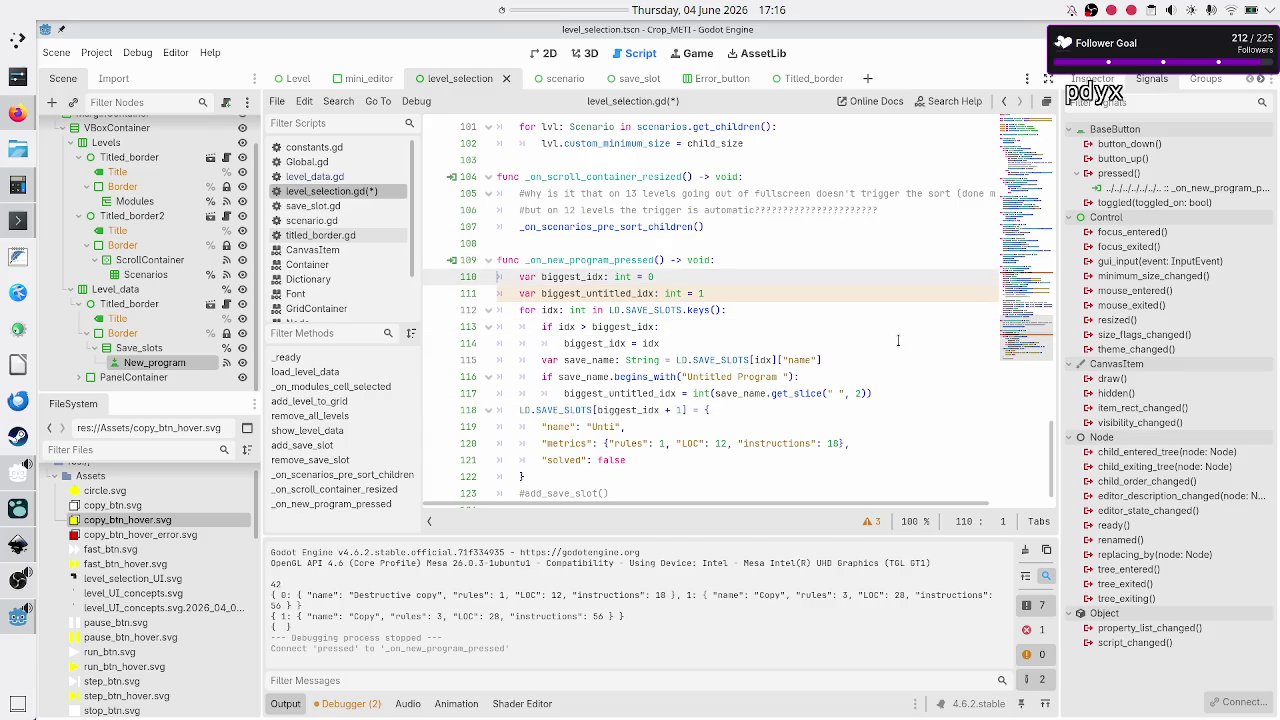
- Declare default_name_prefix: String = "Untitled Program " at the top of the handler
{"action": "key", "text": "Up"}
{"action": "key", "text": "End"}
{"action": "key", "text": "Return"}
{"action": "type", "text": "var "}
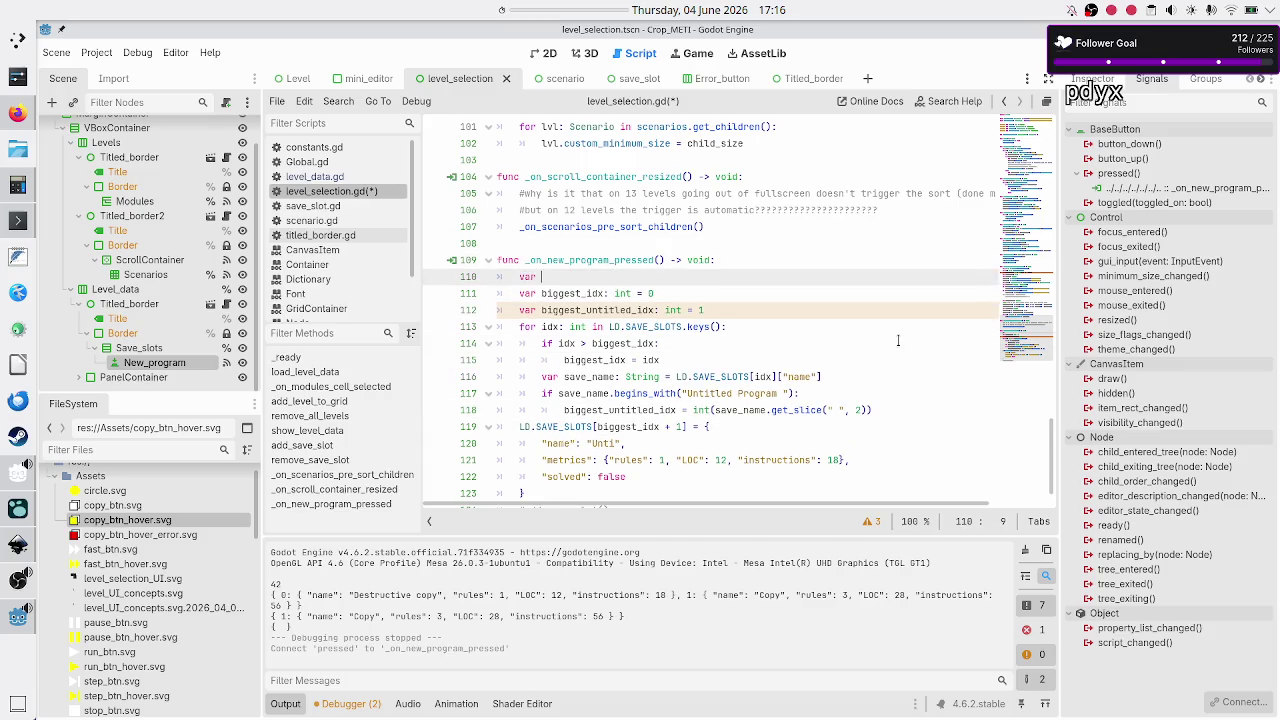
{"action": "type", "text": "defa"}
{"action": "key", "text": "BackSpace"}
{"action": "key", "text": "BackSpace"}
{"action": "key", "text": "BackSpace"}
{"action": "type", "text": "default"}
{"action": "type", "text": "_"}
{"action": "type", "text": "name_suff"}
{"action": "key", "text": "BackSpace"}
{"action": "key", "text": "BackSpace"}
{"action": "key", "text": "BackSpace"}
{"action": "type", "text": "prefix: "}
{"action": "type", "text": "String = "}
{"action": "type", "text": "\"Unti"}
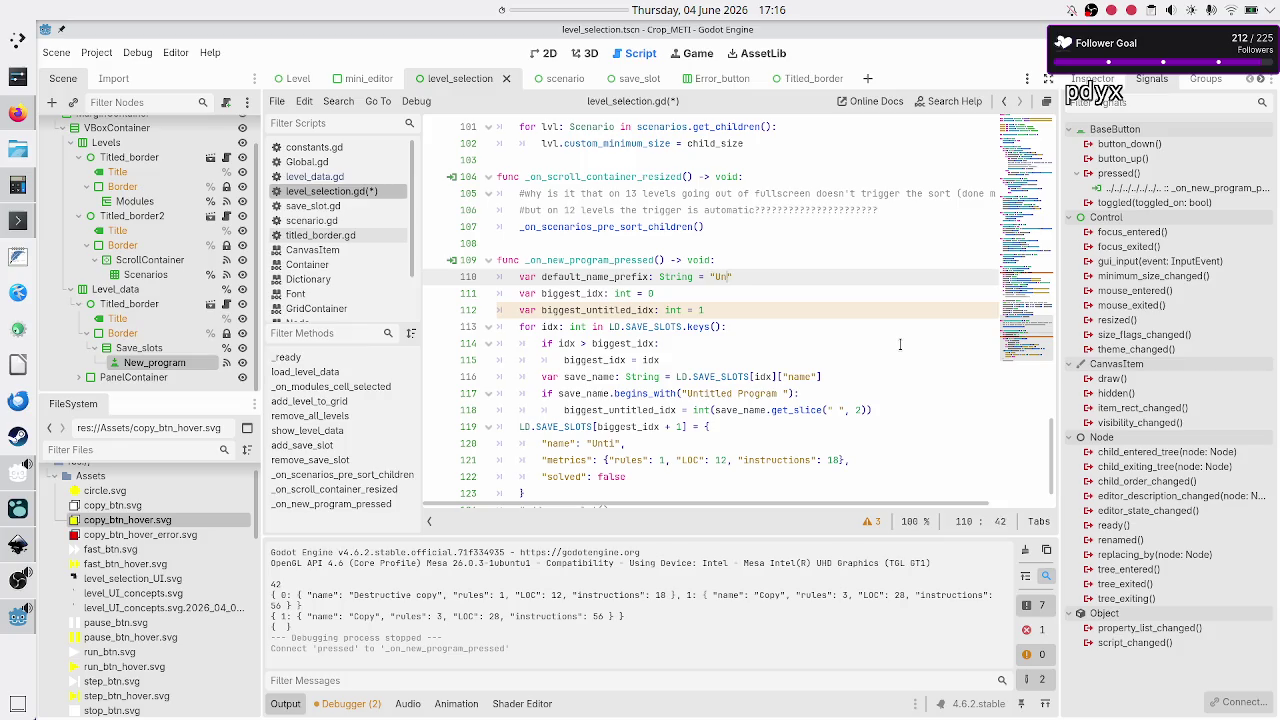
{"action": "type", "text": "tled Prog"}
{"action": "type", "text": "ram"}
- Use default_name_prefix in the begins_with check instead of the hard-coded string
{"action": "key", "text": "Down"}
{"action": "key", "text": "Down"}
{"action": "key", "text": "Down"}
{"action": "key", "text": "Down"}
{"action": "key", "text": "Down"}
{"action": "key", "text": "Down"}
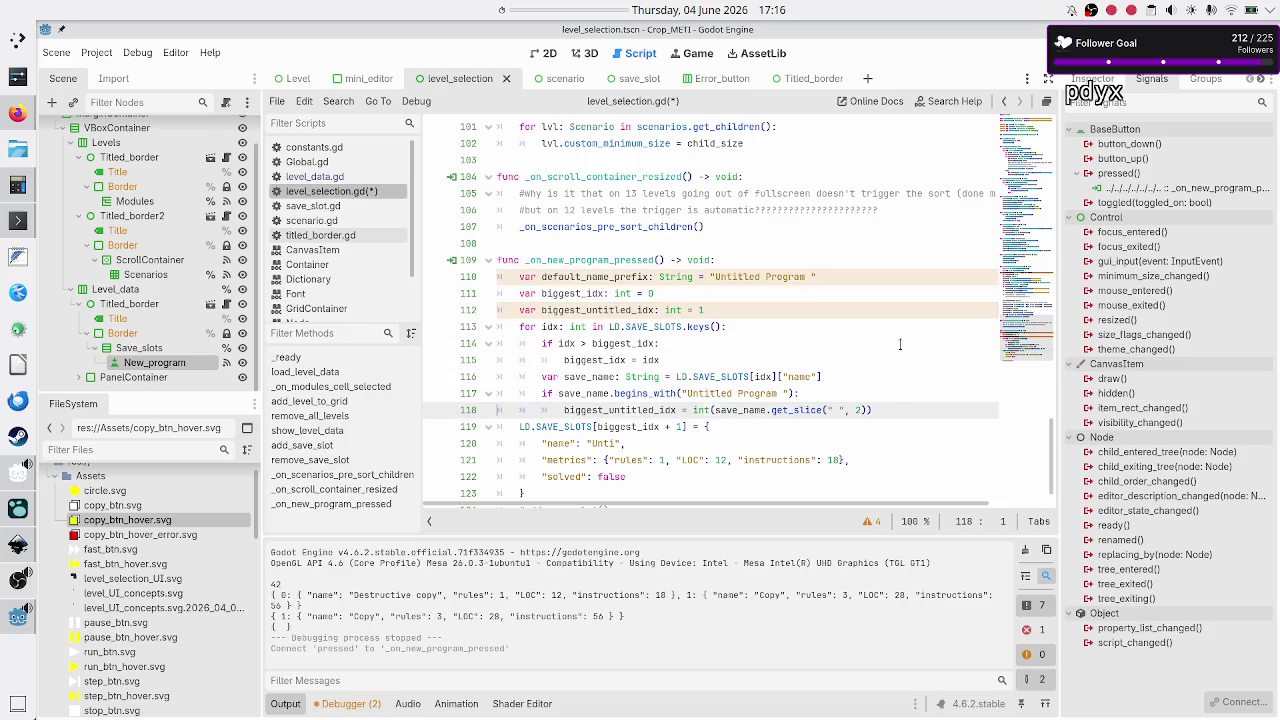
{"action": "key", "text": "Up"}
{"action": "key", "text": "Up"}
{"action": "key", "text": "Up"}
{"action": "key", "text": "Up"}
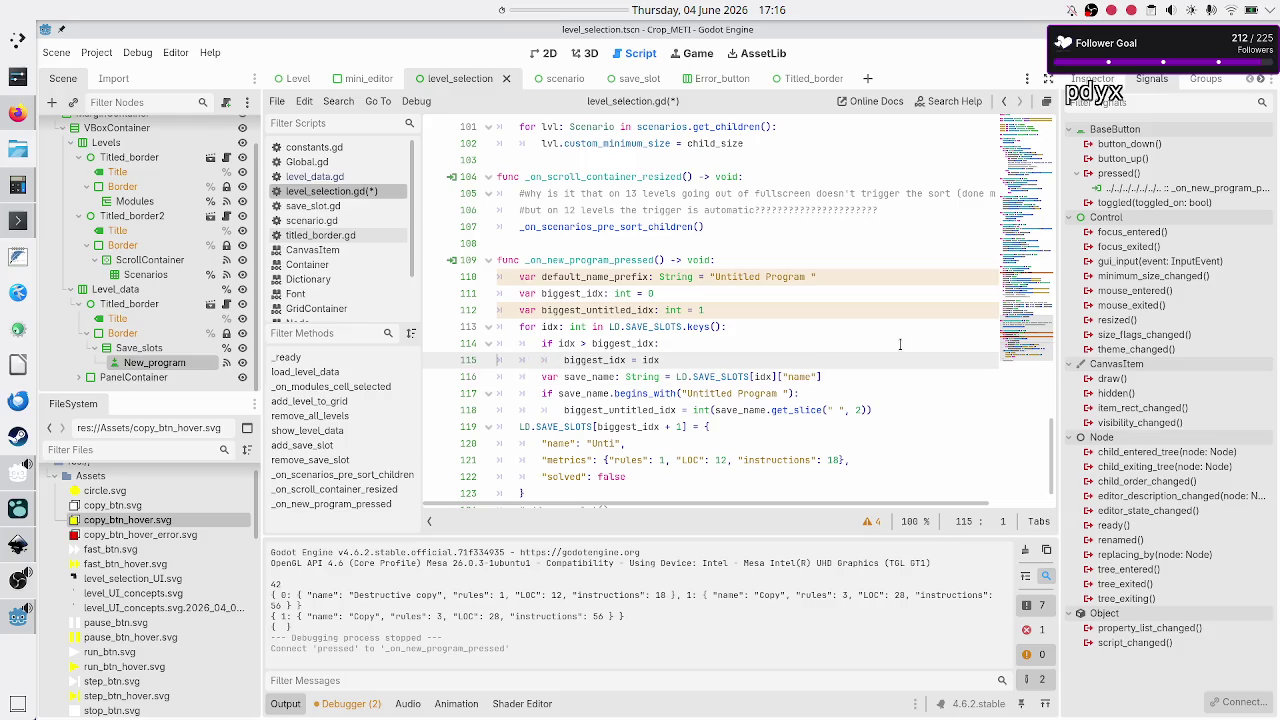
{"action": "key", "text": "Down"}
{"action": "key", "text": "Down"}
{"action": "key", "text": "End"}
{"action": "key", "text": "Left"}
{"action": "key", "text": "Left"}
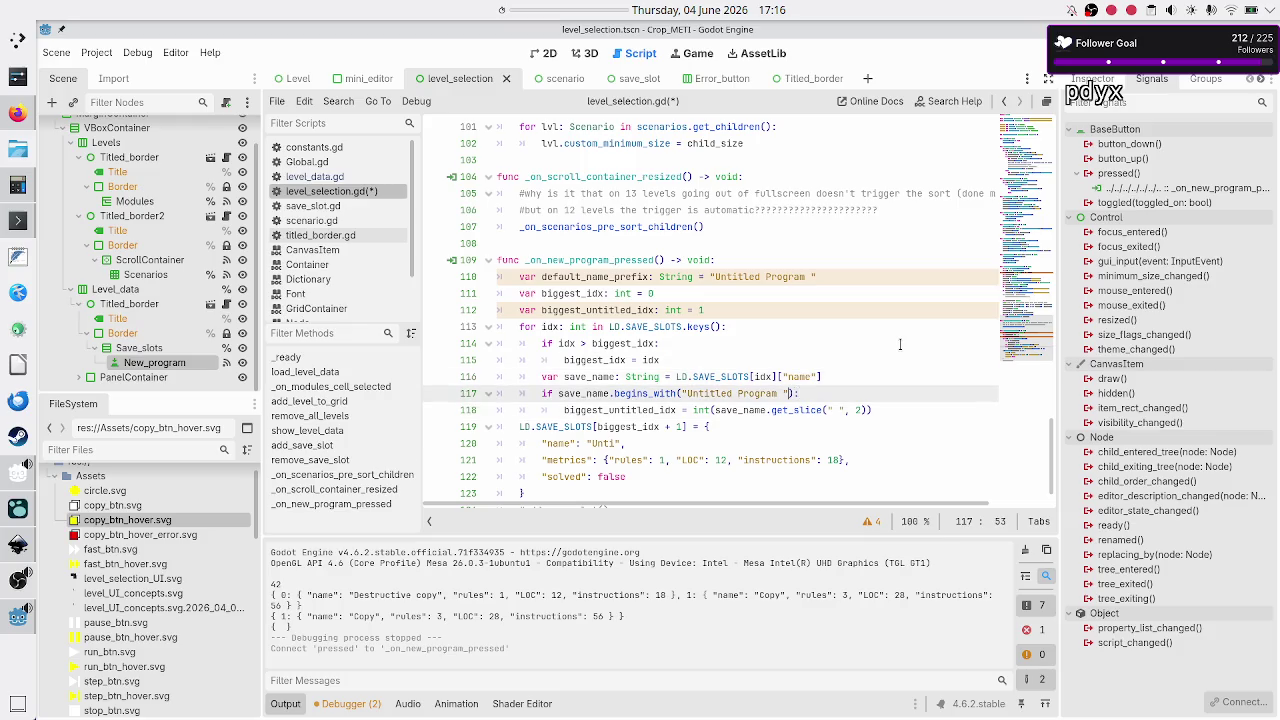
{"action": "key", "text": "BackSpace"}
{"action": "key", "text": "BackSpace"}
{"action": "key", "text": "BackSpace"}
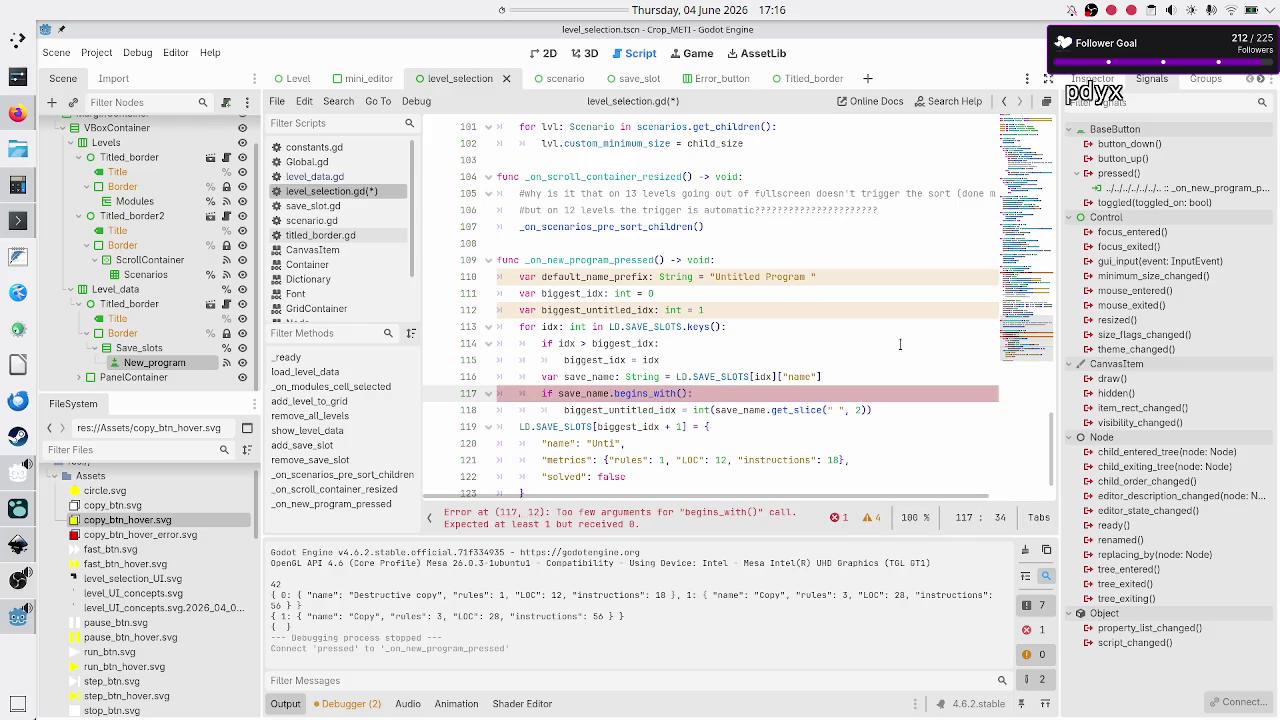
{"action": "type", "text": "default_"}
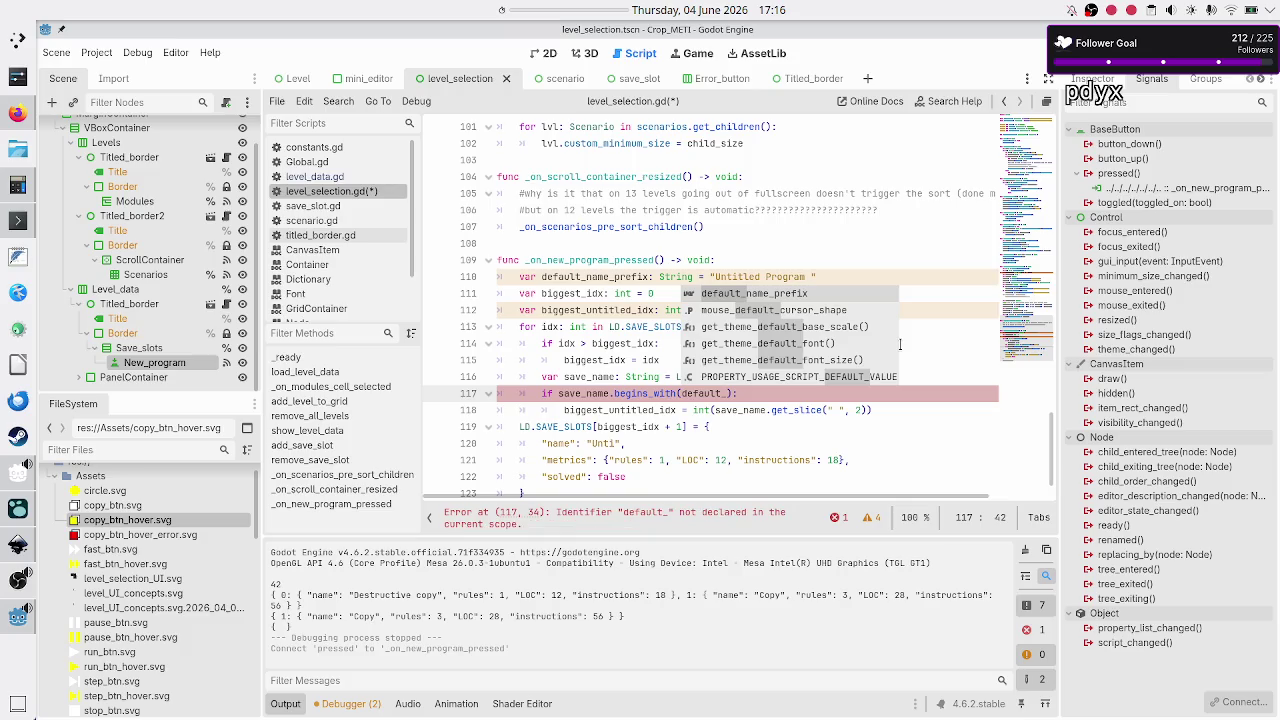
{"action": "key", "text": "Return"}
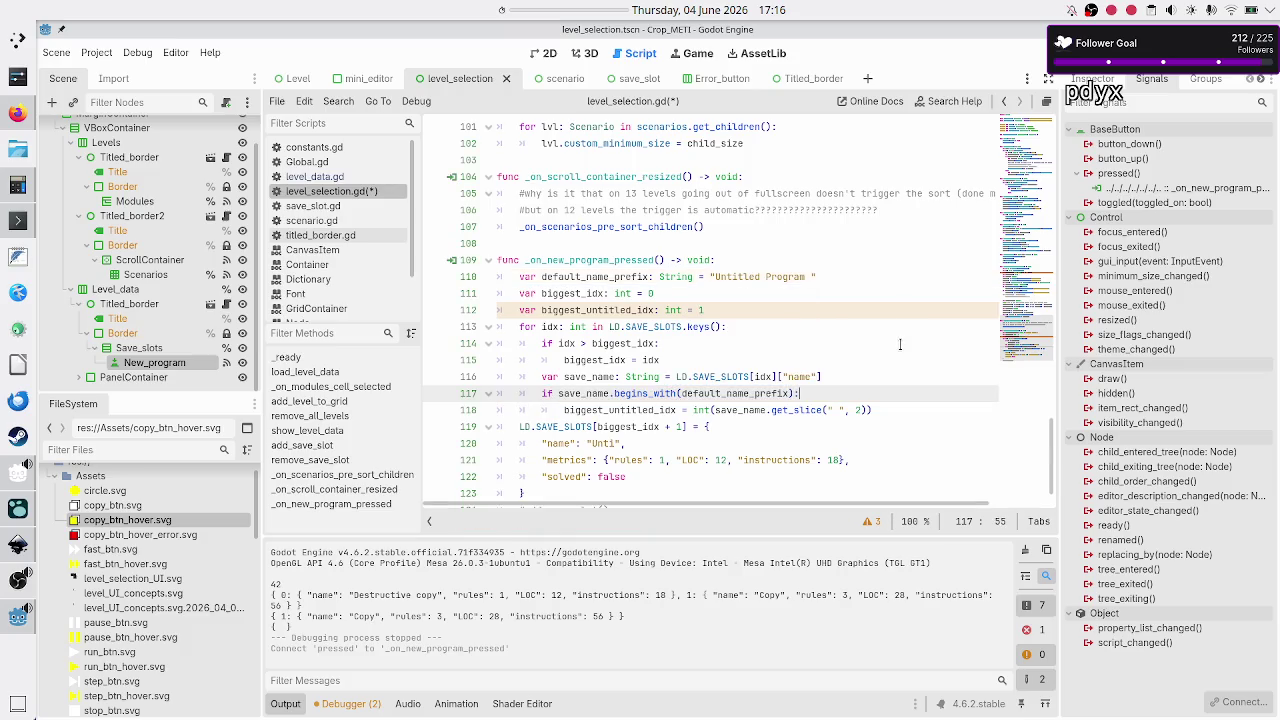
- Name the new slot default_name_prefix + str(biggest_untitled_idx + 1)
{"action": "key", "text": "Down"}
{"action": "key", "text": "Down"}
{"action": "key", "text": "Down"}
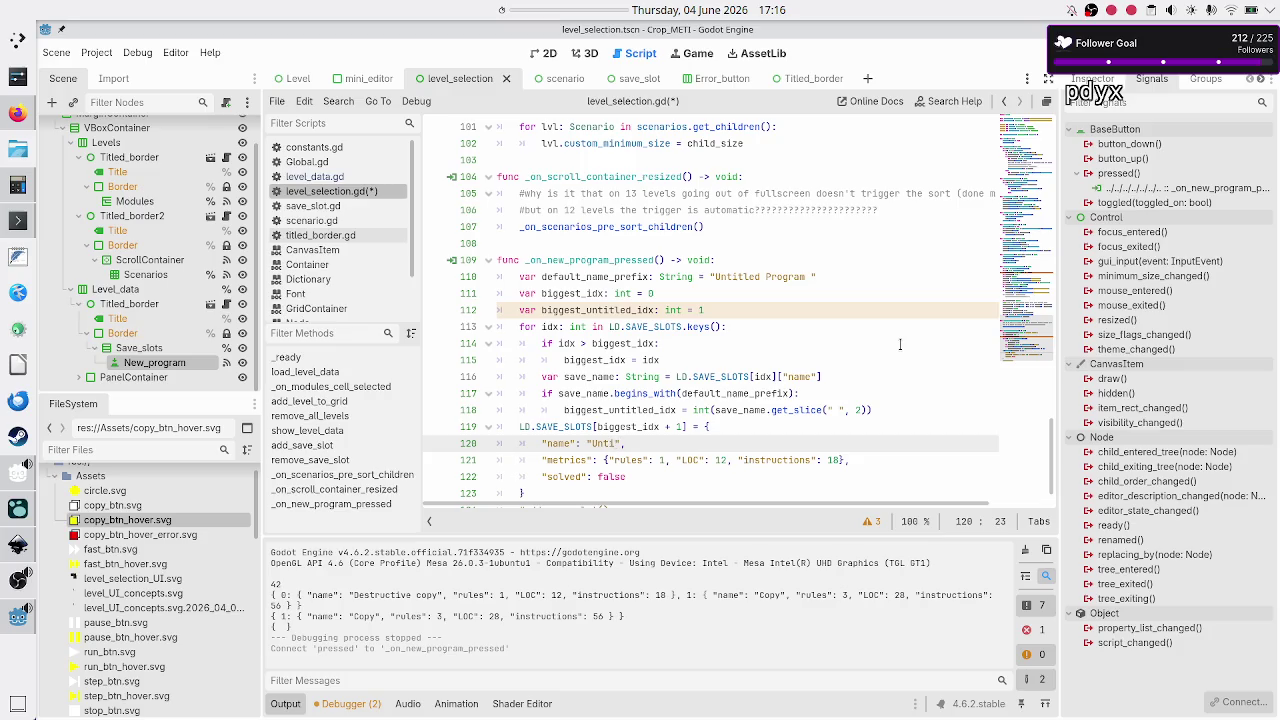
{"action": "key", "text": "BackSpace"}
{"action": "key", "text": "BackSpace"}
{"action": "key", "text": "BackSpace"}
{"action": "type", "text": "defa"}
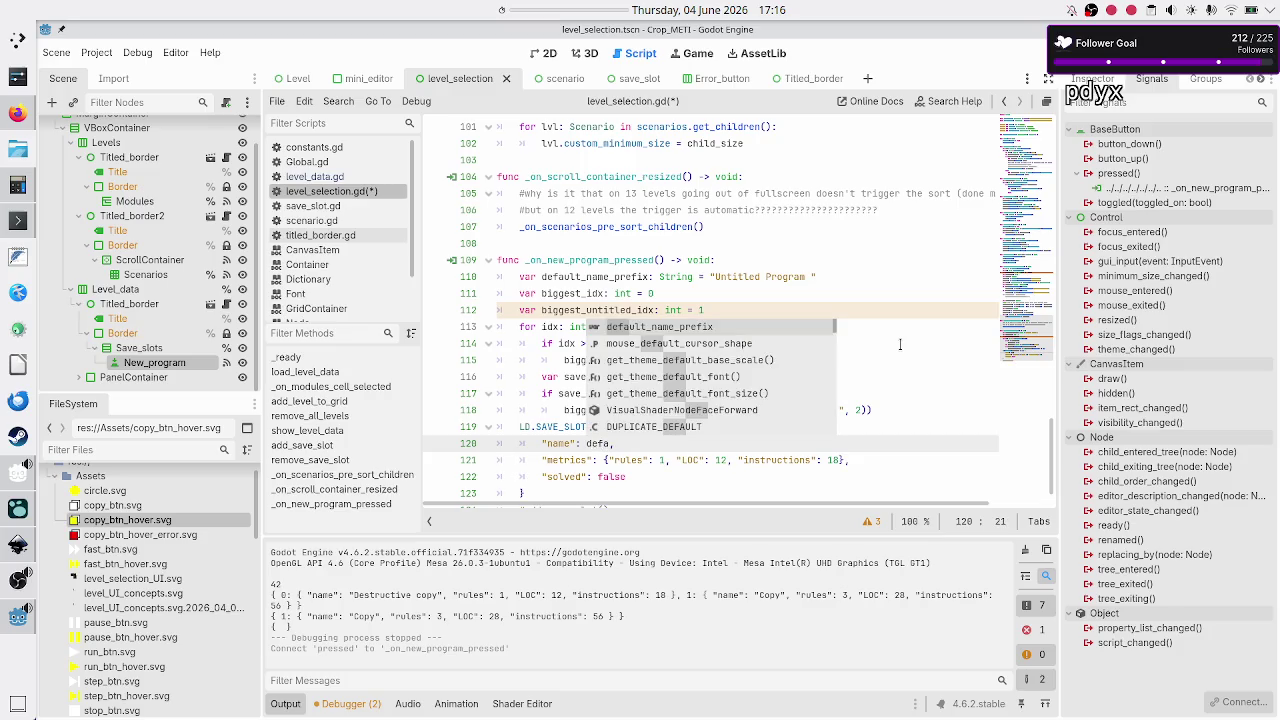
{"action": "key", "text": "Return"}
{"action": "type", "text": "+ "}
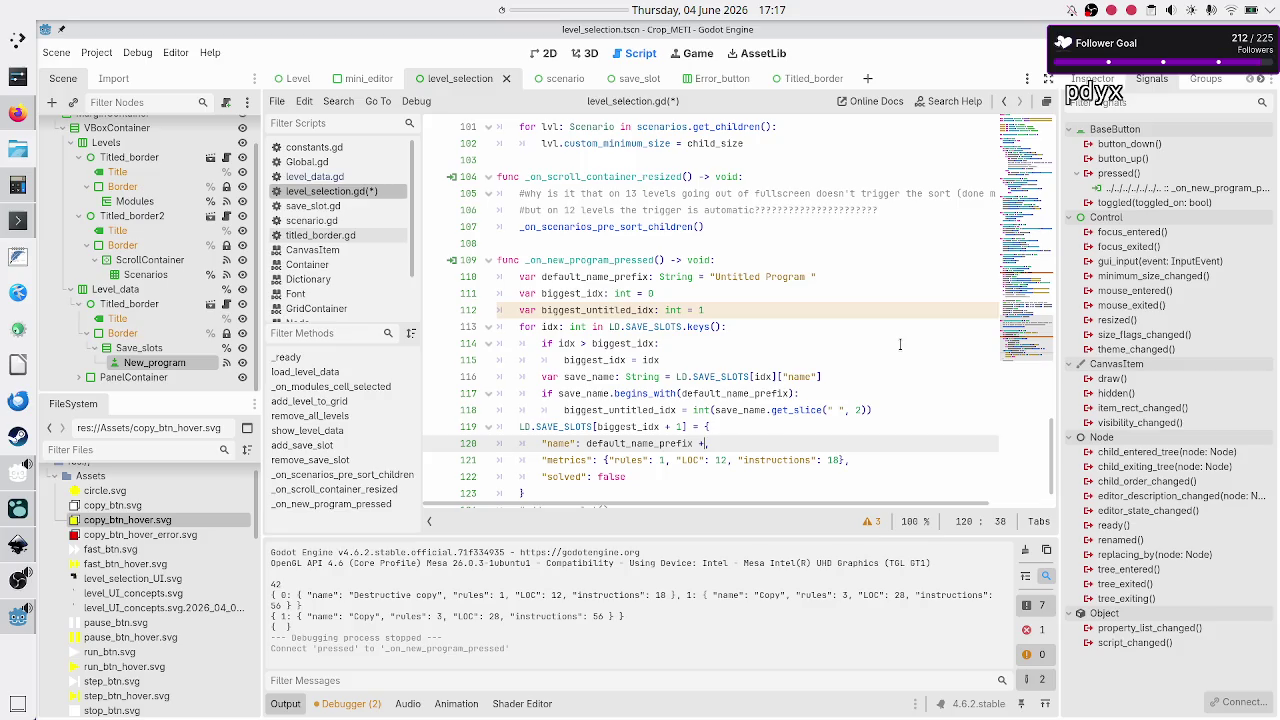
{"action": "type", "text": "str("}
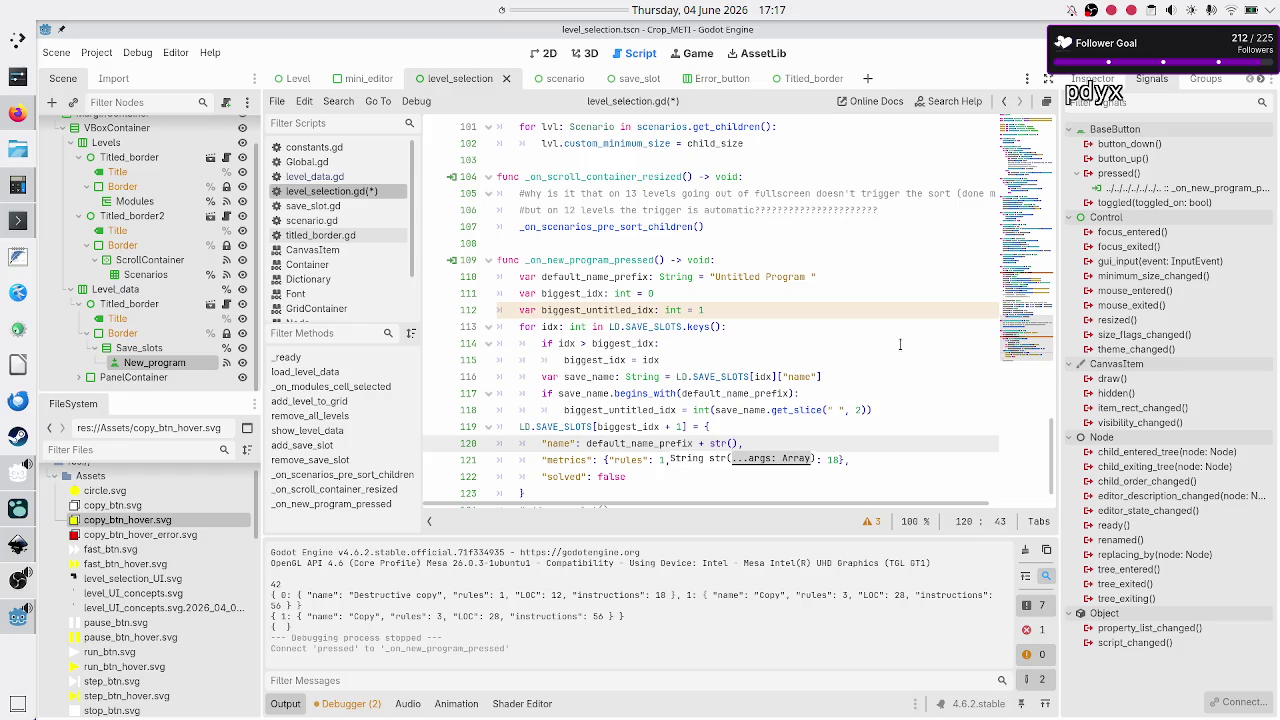
{"action": "type", "text": "bi"}
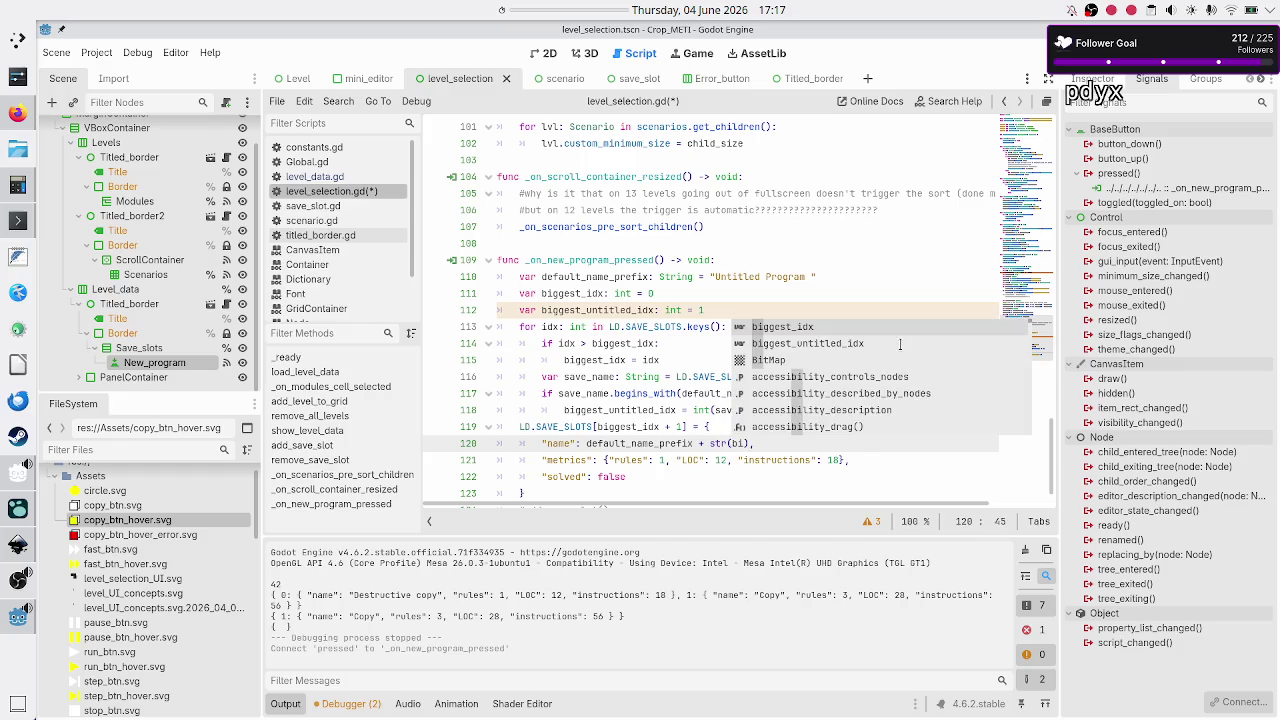
{"action": "key", "text": "Down"}
{"action": "key", "text": "Return"}
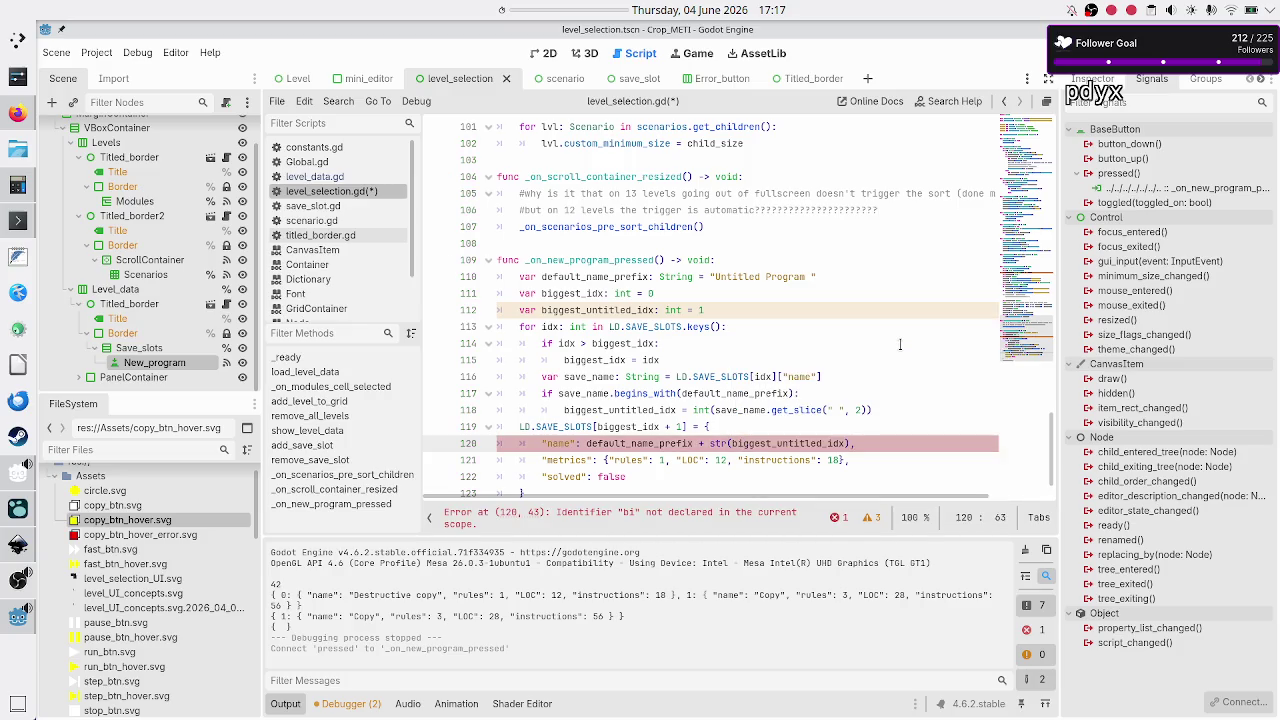
{"action": "type", "text": "+ 1"}
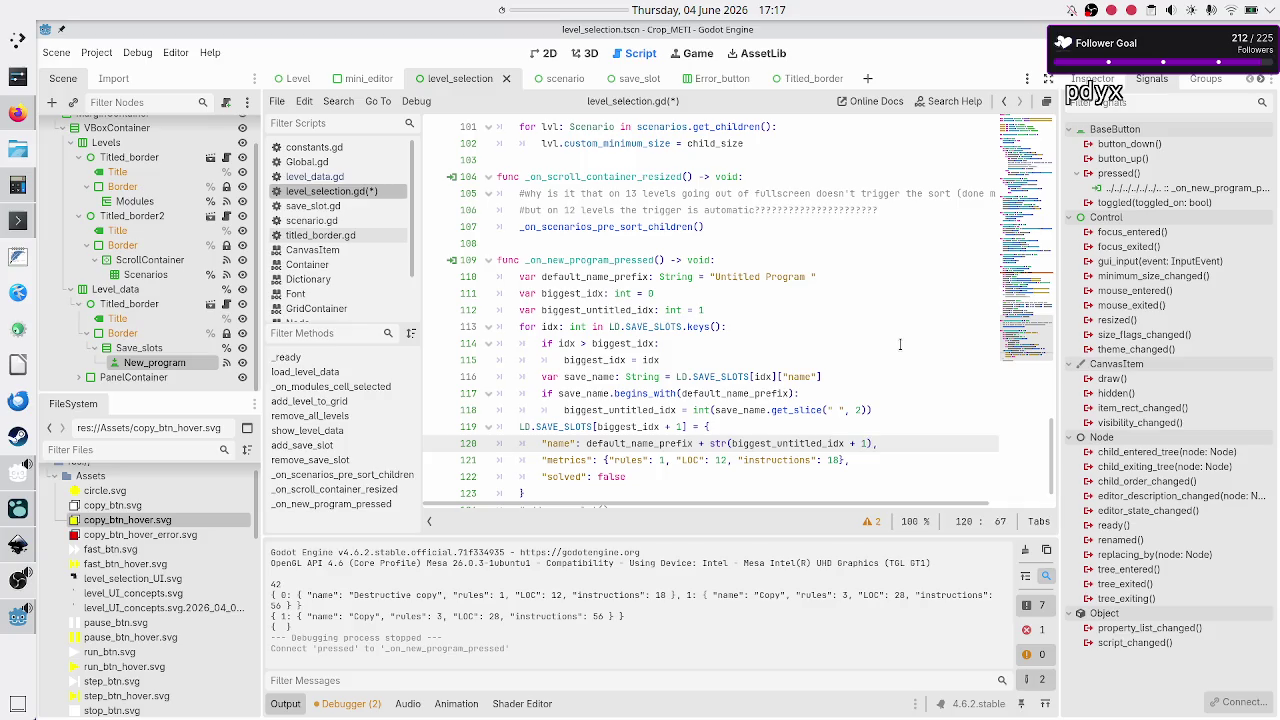
{"action": "key", "text": "End"}
- Clear the rules and instructions entries so the new slot's metrics is an empty {}
{"action": "key", "text": "Down"}
{"action": "key", "text": "Home"}
{"action": "key", "text": "End"}
{"action": "key", "text": "Left"}
{"action": "key", "text": "Left"}
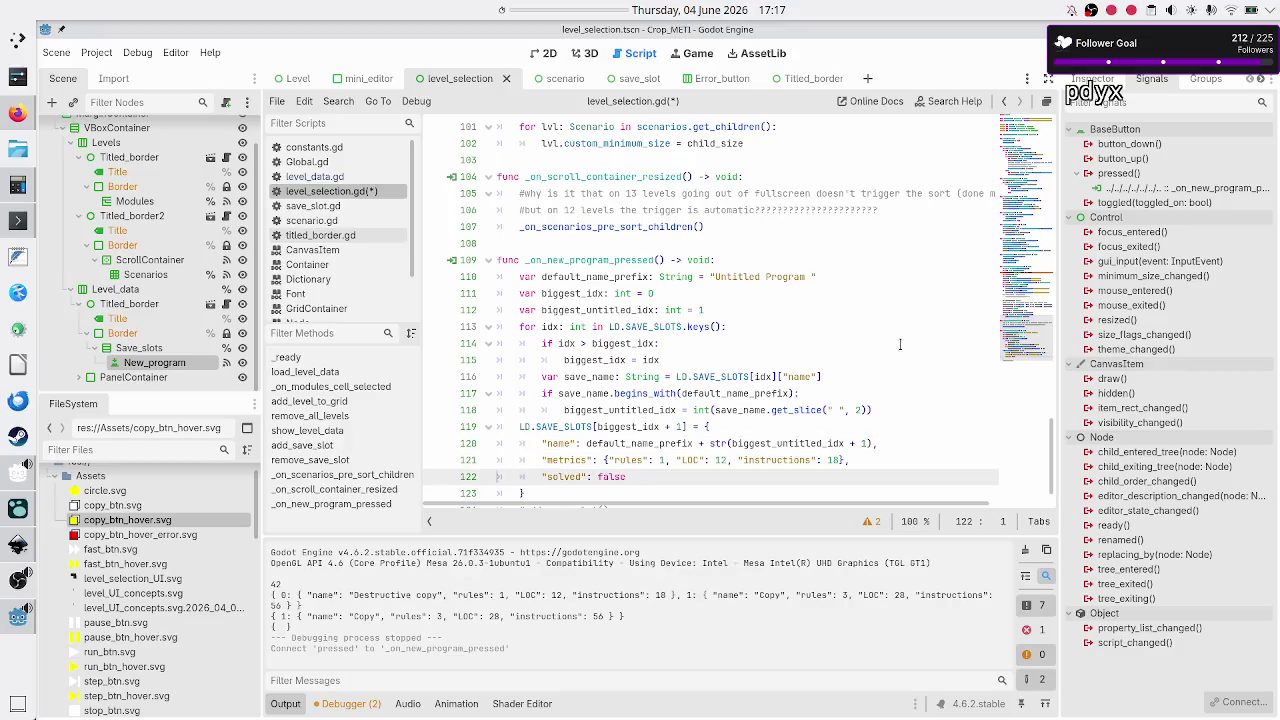
{"action": "key", "text": "ctrl+shift+Left"}
{"action": "key", "text": "shift+Left"}
{"action": "key", "text": "shift+Left"}
{"action": "key", "text": "shift+Left"}
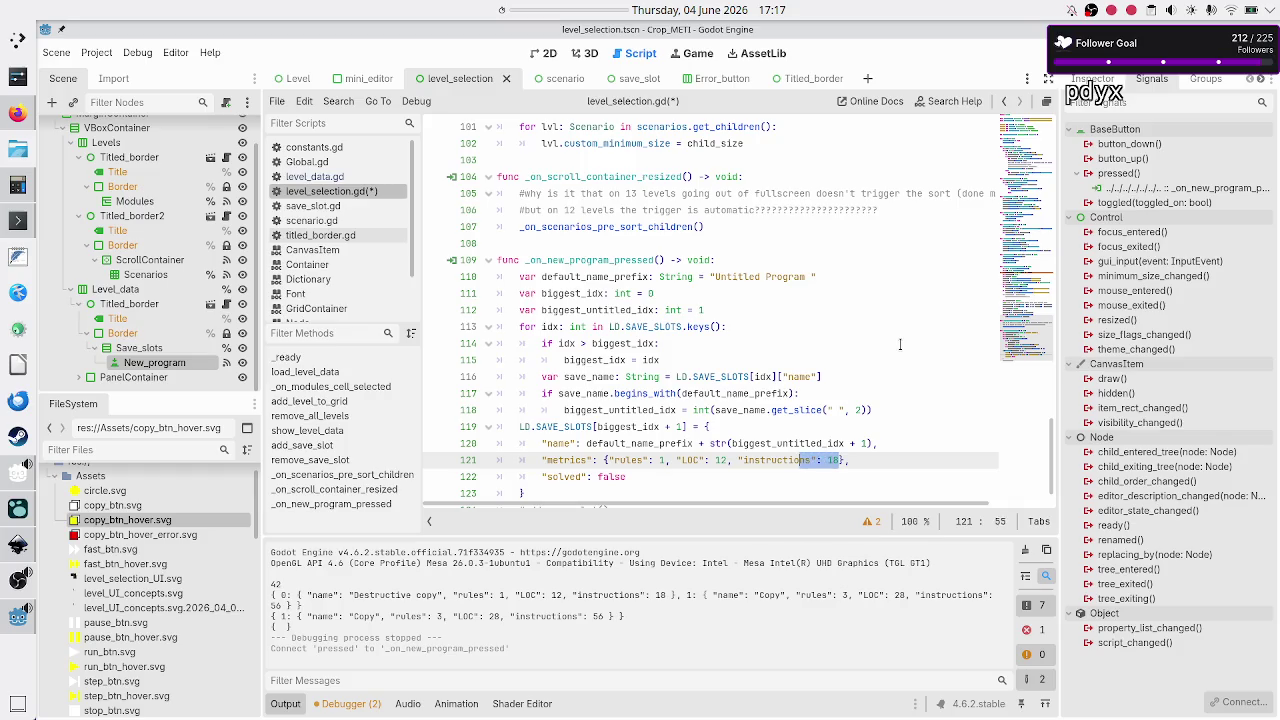
{"action": "key", "text": "shift+Left"}
{"action": "key", "text": "shift+Left"}
{"action": "key", "text": "shift+Left"}
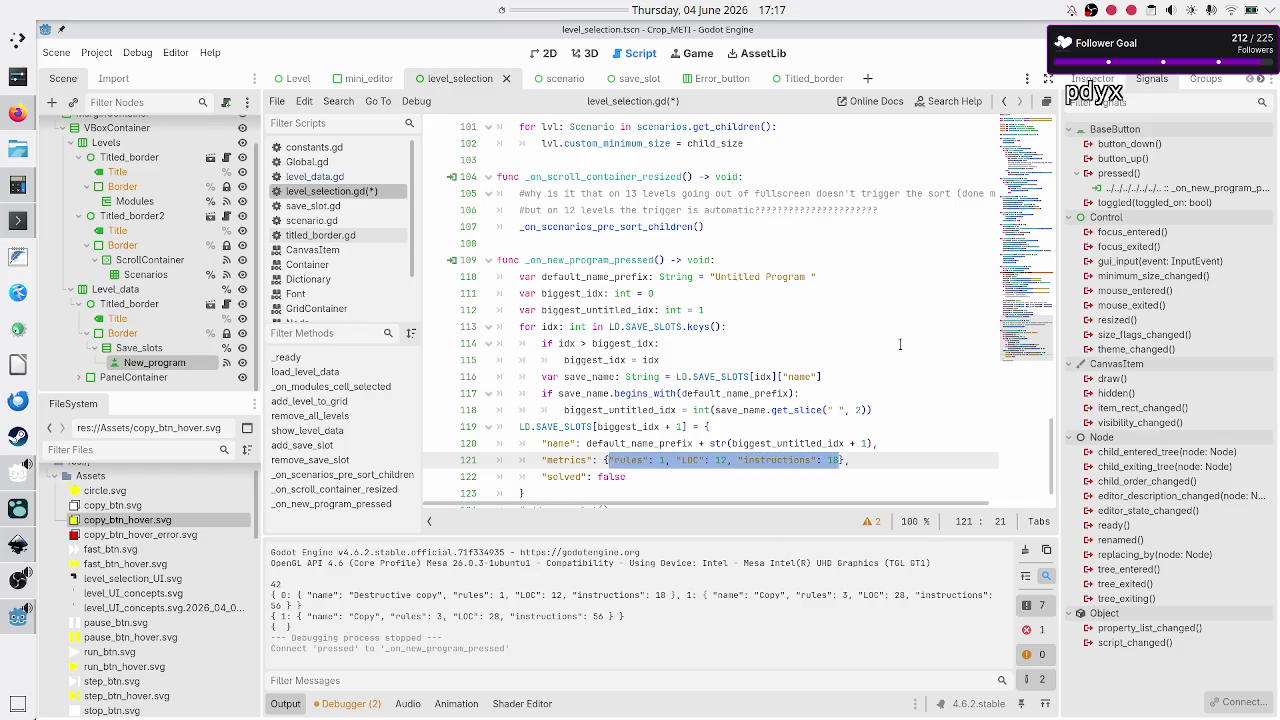
{"action": "key", "text": "BackSpace"}
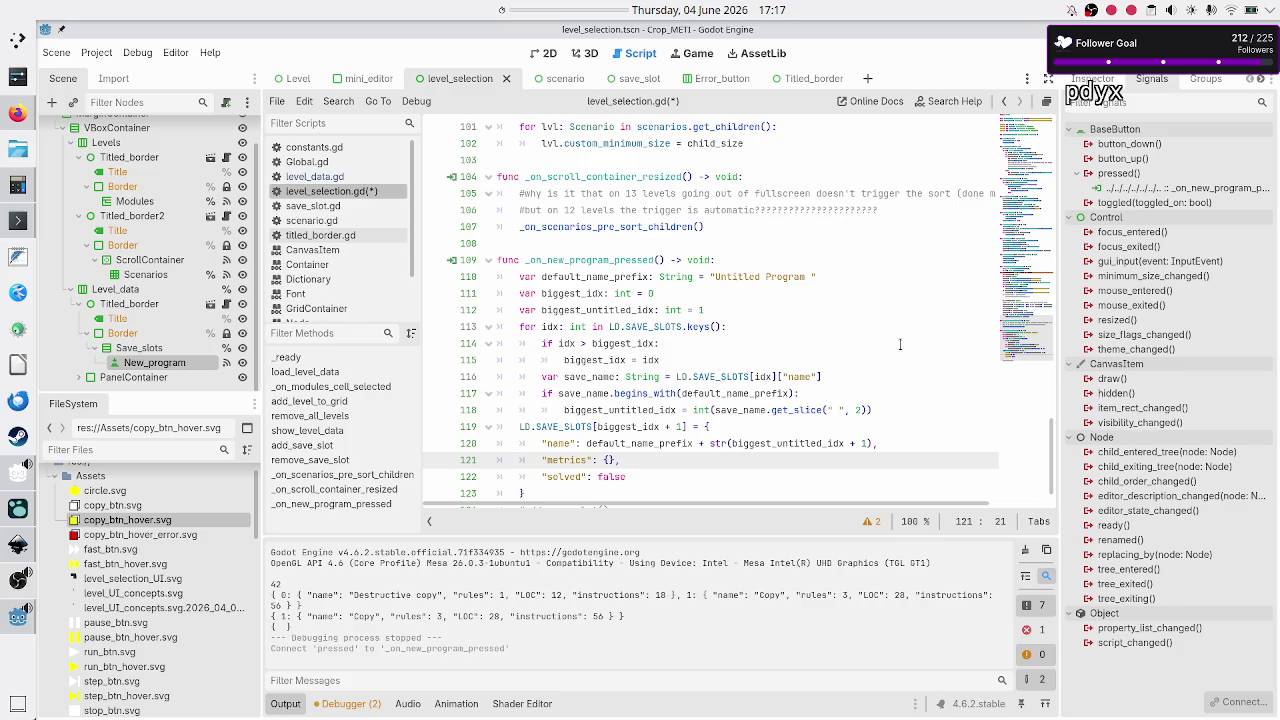
- Uncomment the add_save_slot() call at the end of the handler
{"action": "key", "text": "Down"}
{"action": "key", "text": "Down"}
{"action": "key", "text": "Down"}
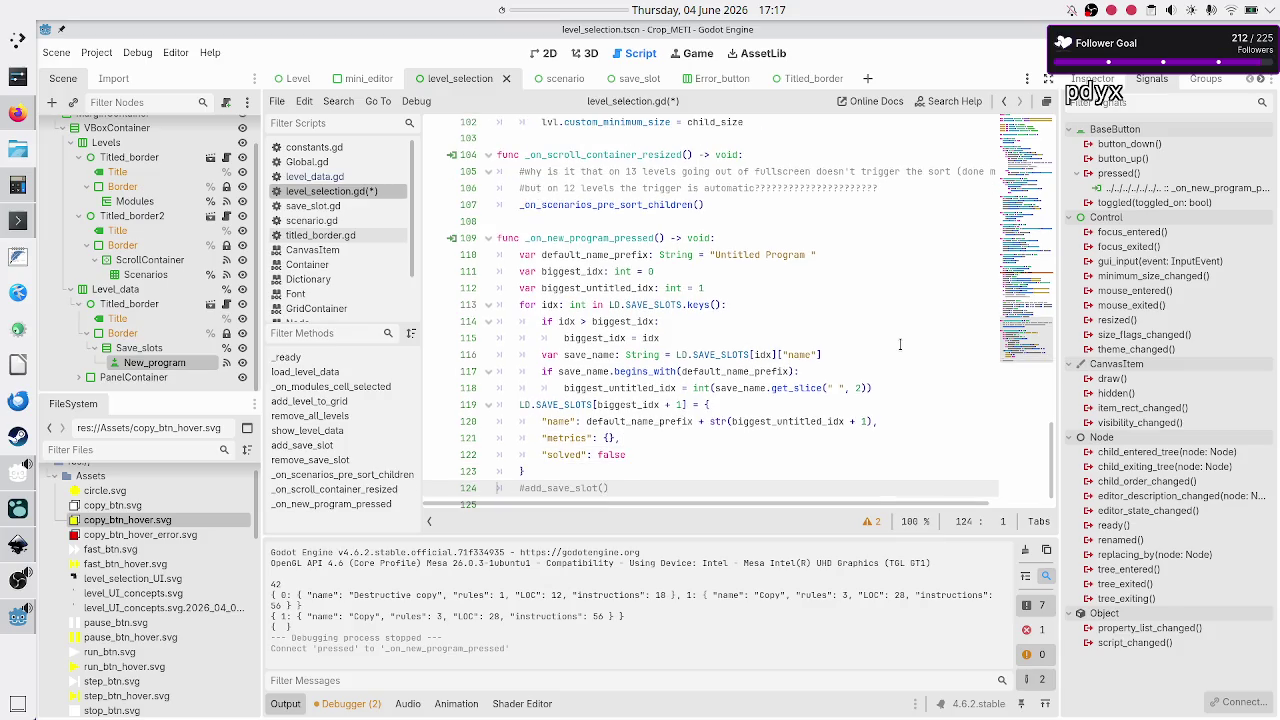
{"action": "key", "text": "Home"}
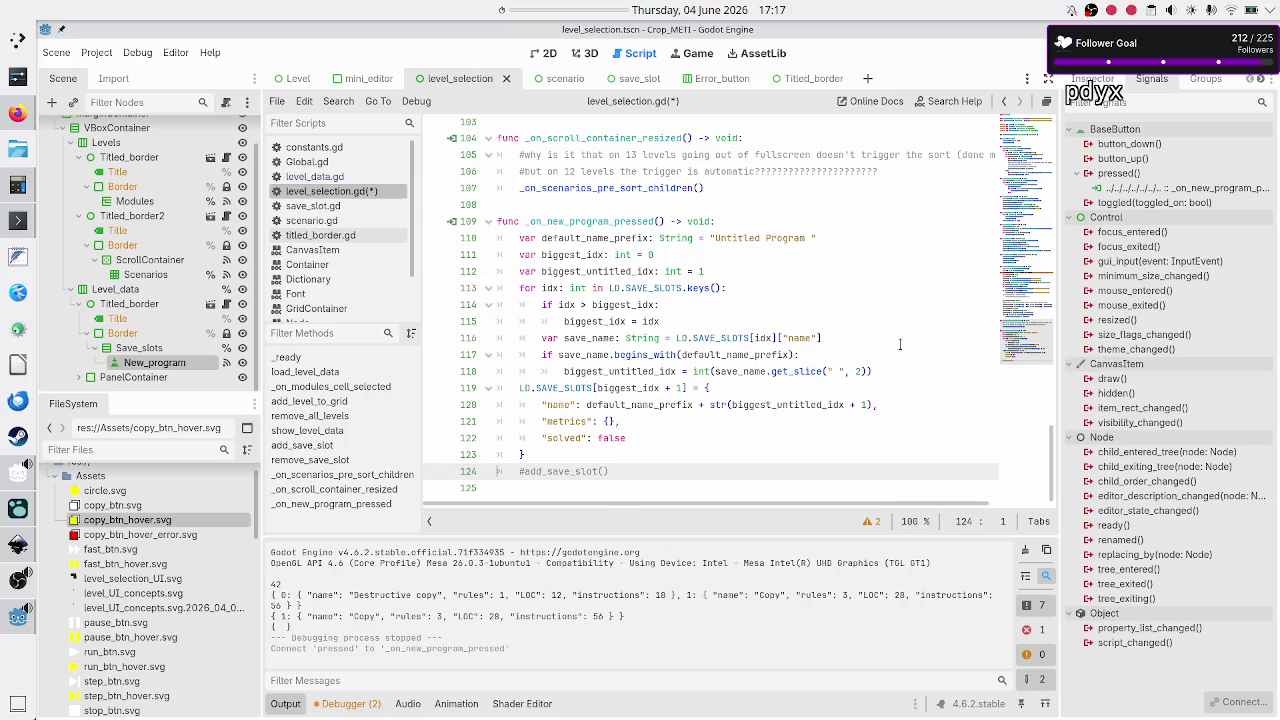
{"action": "key", "text": "BackSpace"}
{"action": "key", "text": "Right"}
{"action": "key", "text": "Right"}
{"action": "key", "text": "Right"}
{"action": "scroll", "coordinate": [898, 204], "scroll_direction": "up", "scroll_amount": 10}
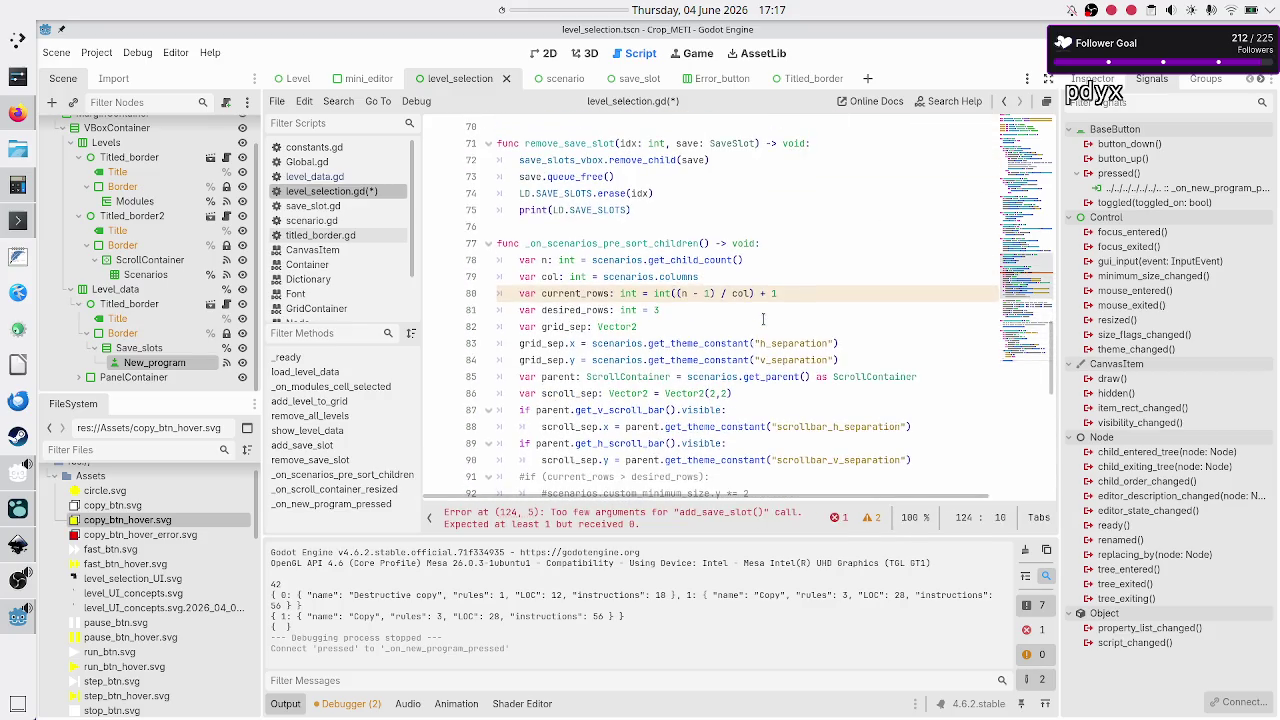
- Inspect the add_save_slot function to check its idx parameter
{"action": "scroll", "coordinate": [763, 318], "scroll_direction": "down", "scroll_amount": 4}
{"action": "scroll", "coordinate": [763, 318], "scroll_direction": "up", "scroll_amount": 3}
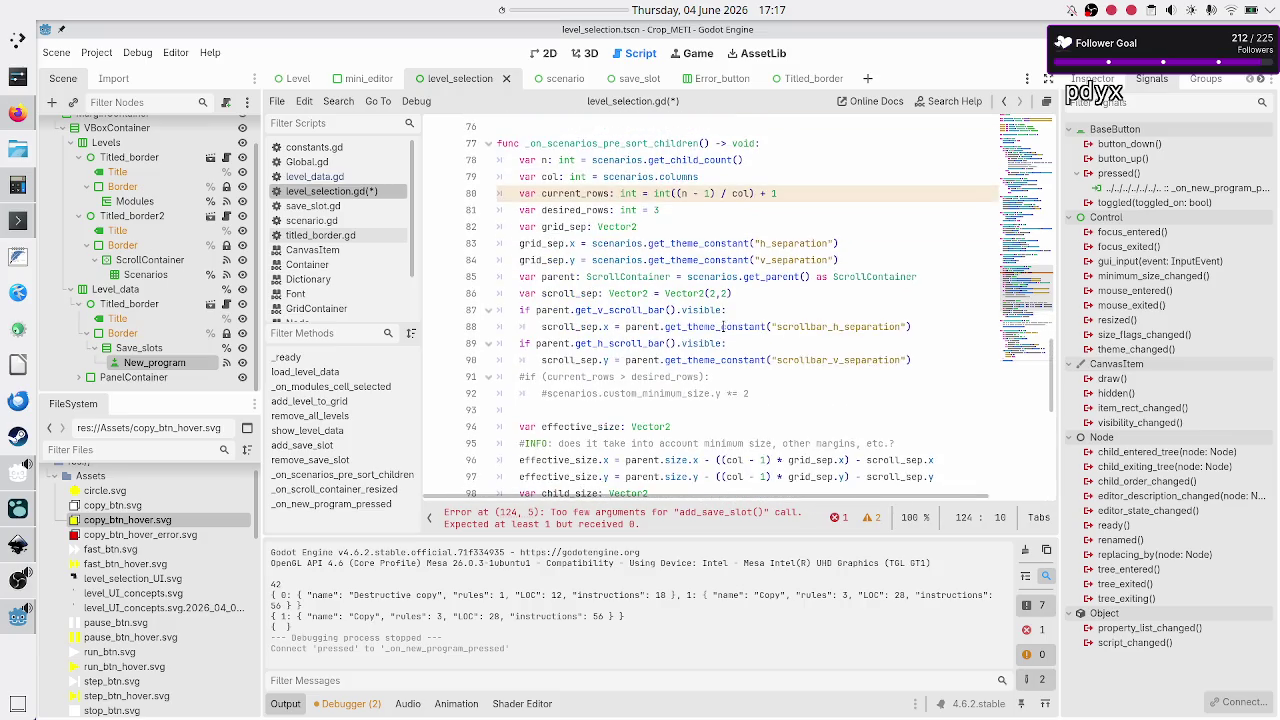
{"action": "scroll", "coordinate": [677, 336], "scroll_direction": "down", "scroll_amount": 4}
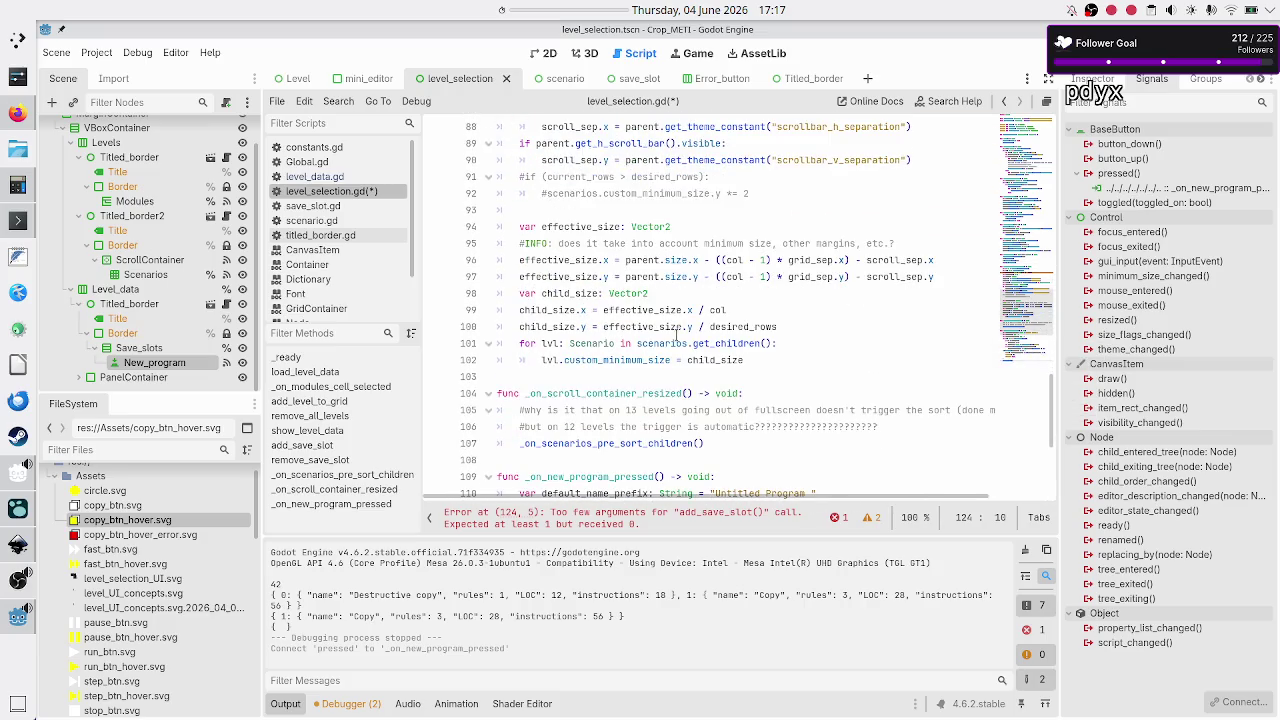
{"action": "scroll", "coordinate": [677, 333], "scroll_direction": "down", "scroll_amount": 5}
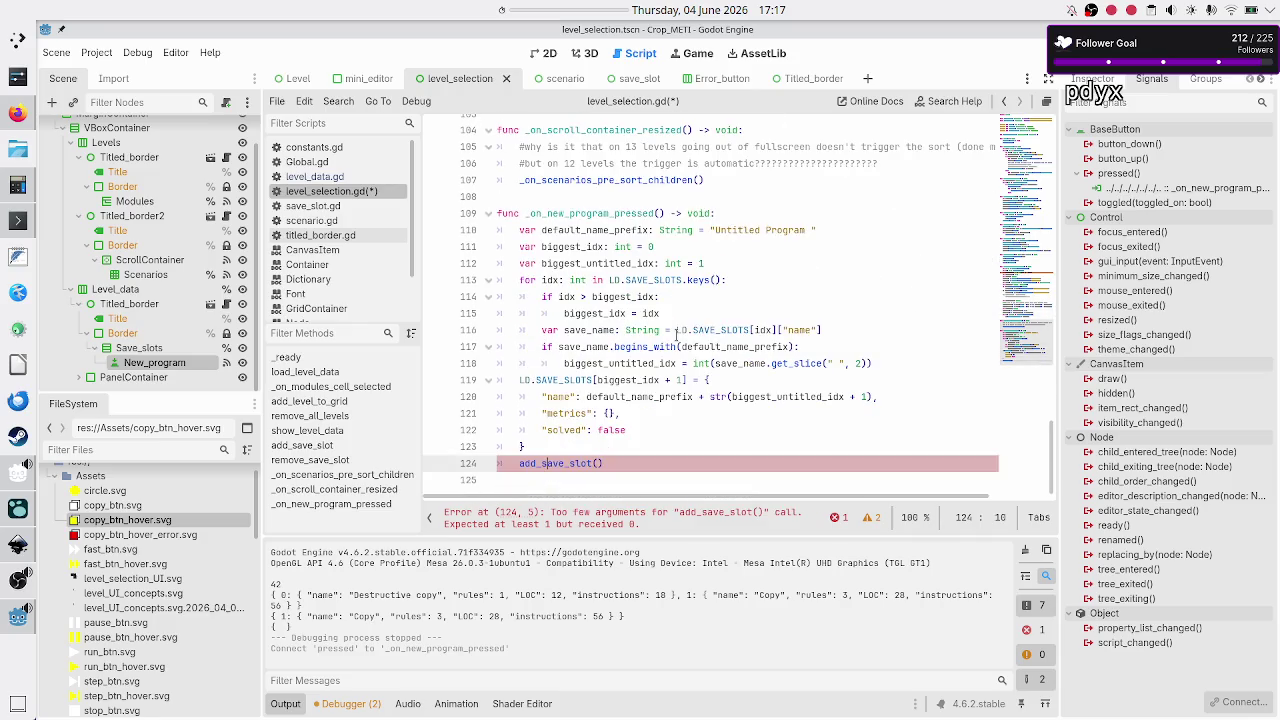
{"action": "scroll", "coordinate": [677, 333], "scroll_direction": "up", "scroll_amount": 8}
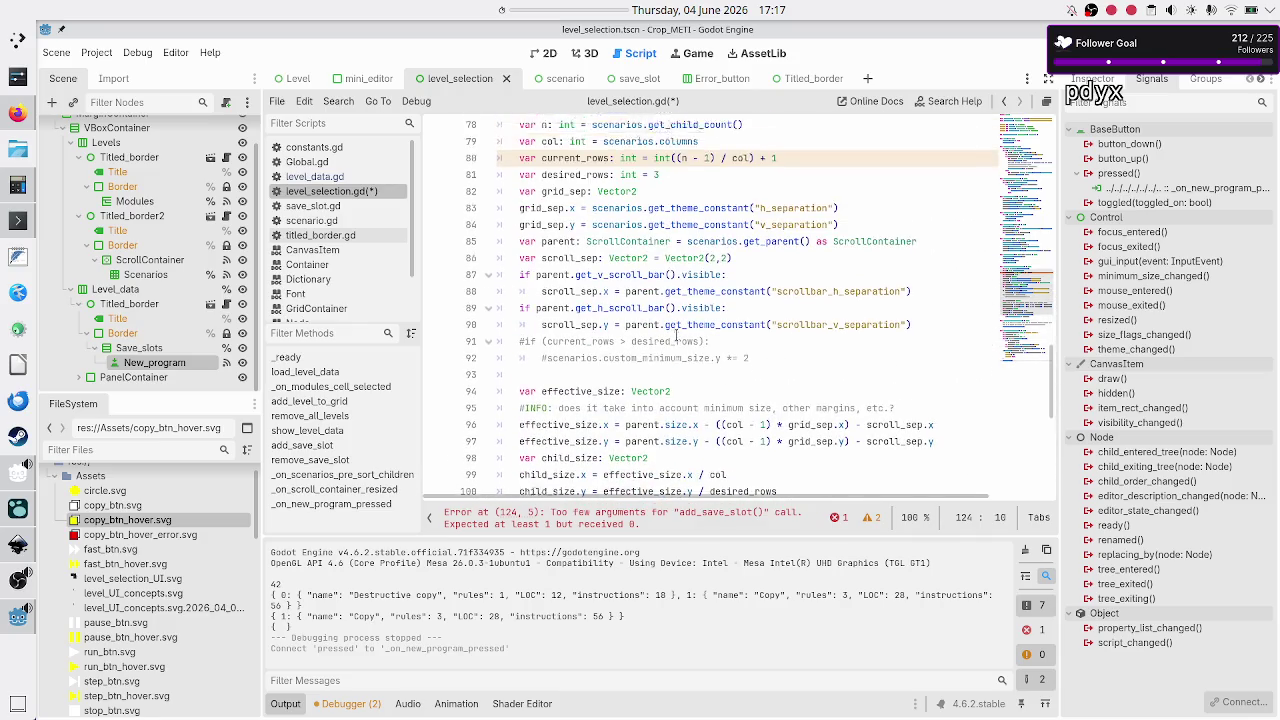
{"action": "scroll", "coordinate": [677, 336], "scroll_direction": "up", "scroll_amount": 7}
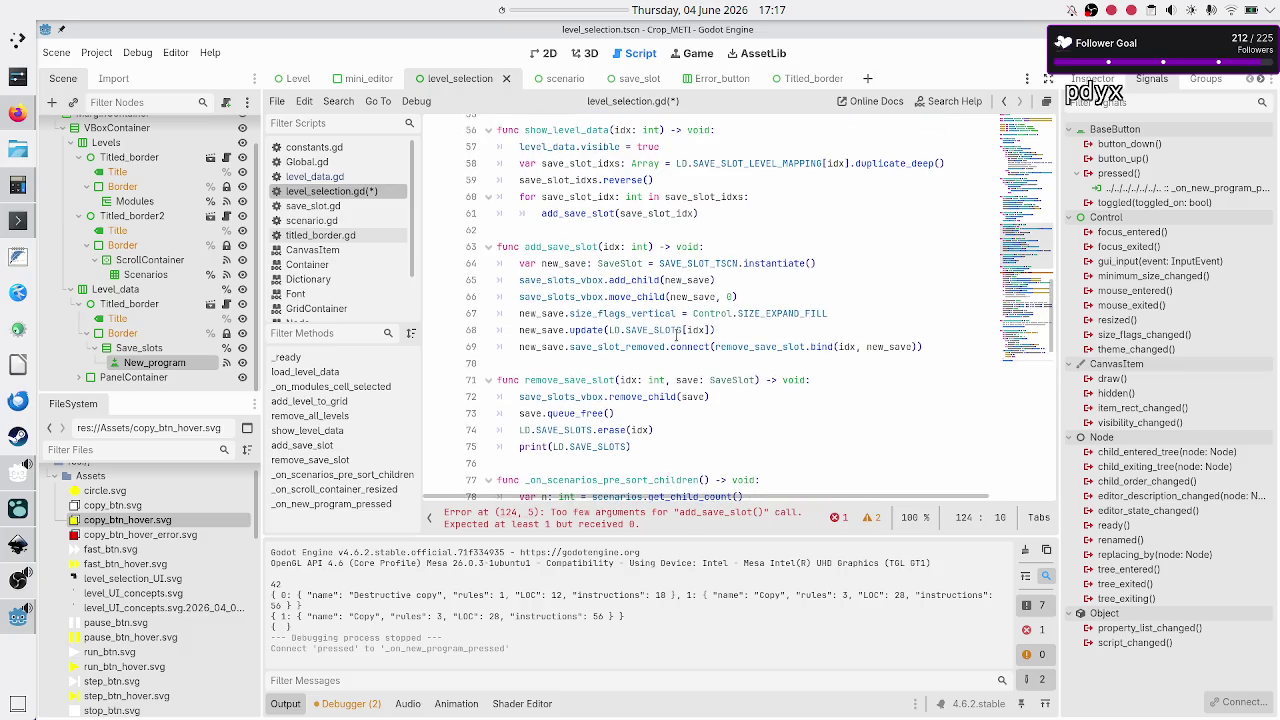
{"action": "double_click", "coordinate": [611, 246]}
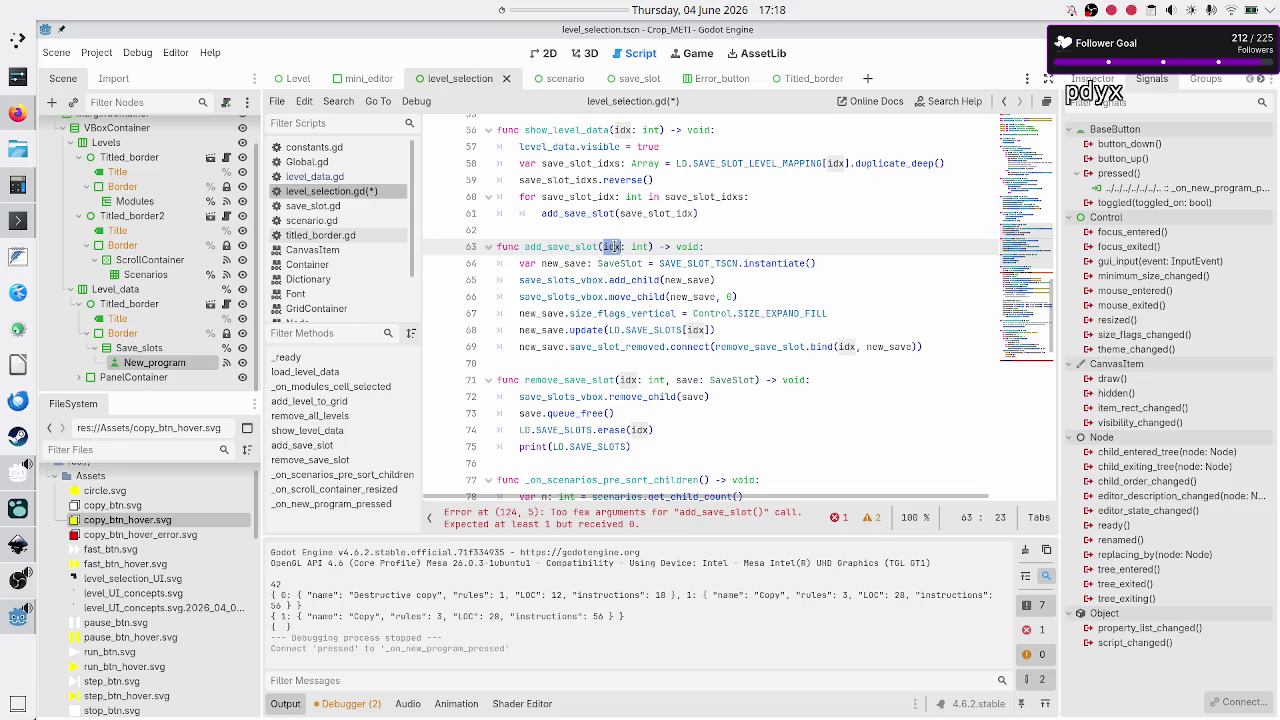
{"action": "mouse_move", "coordinate": [600, 331]}
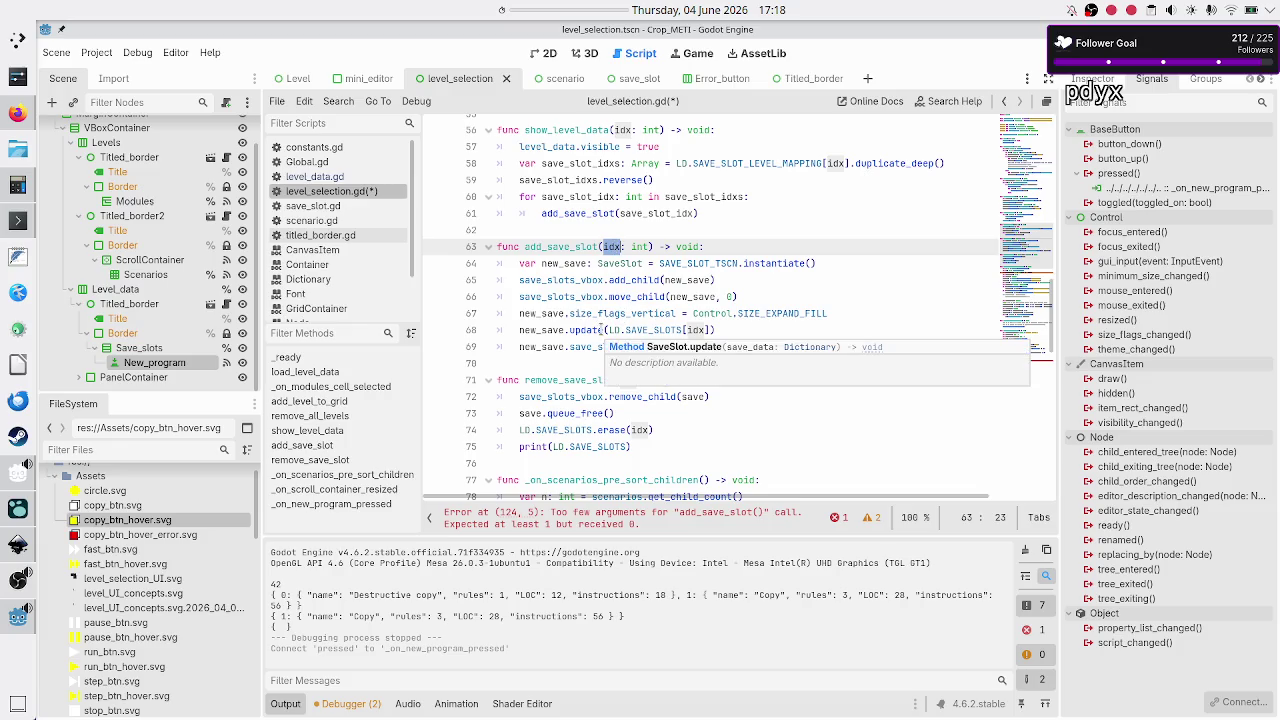
{"action": "scroll", "coordinate": [669, 356], "scroll_direction": "down", "scroll_amount": 8}
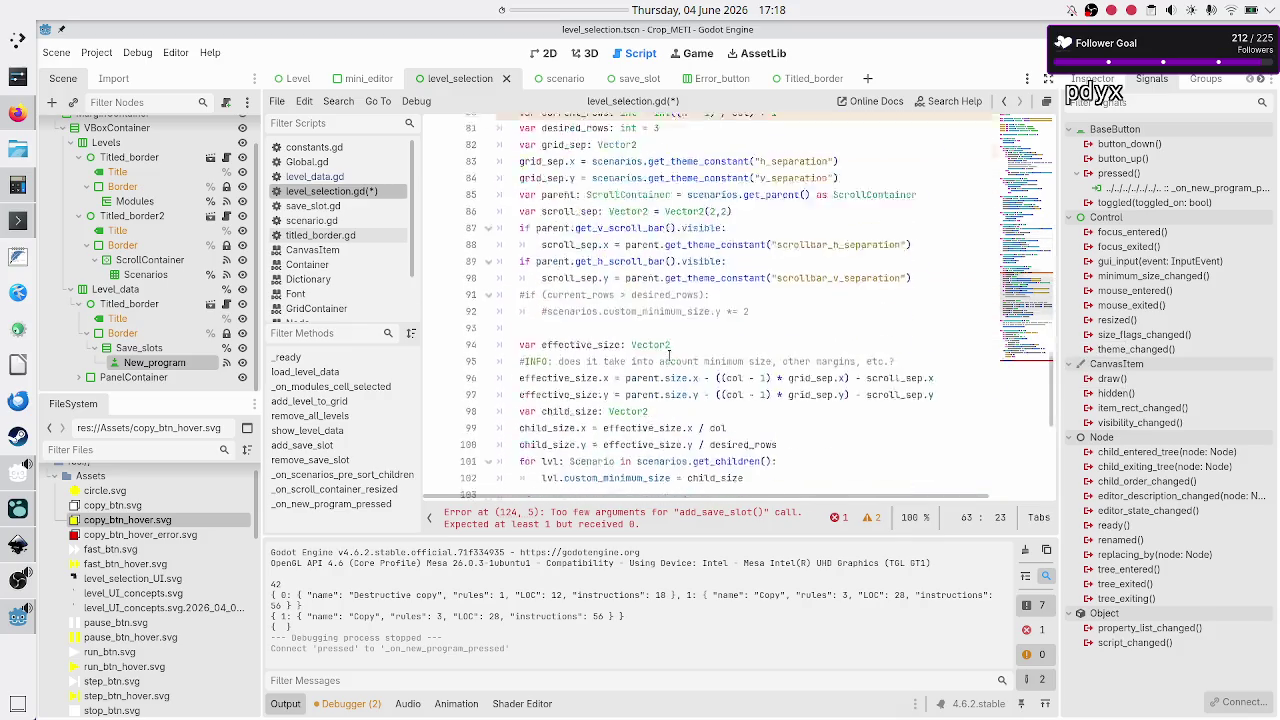
{"action": "scroll", "coordinate": [669, 355], "scroll_direction": "down", "scroll_amount": 7}
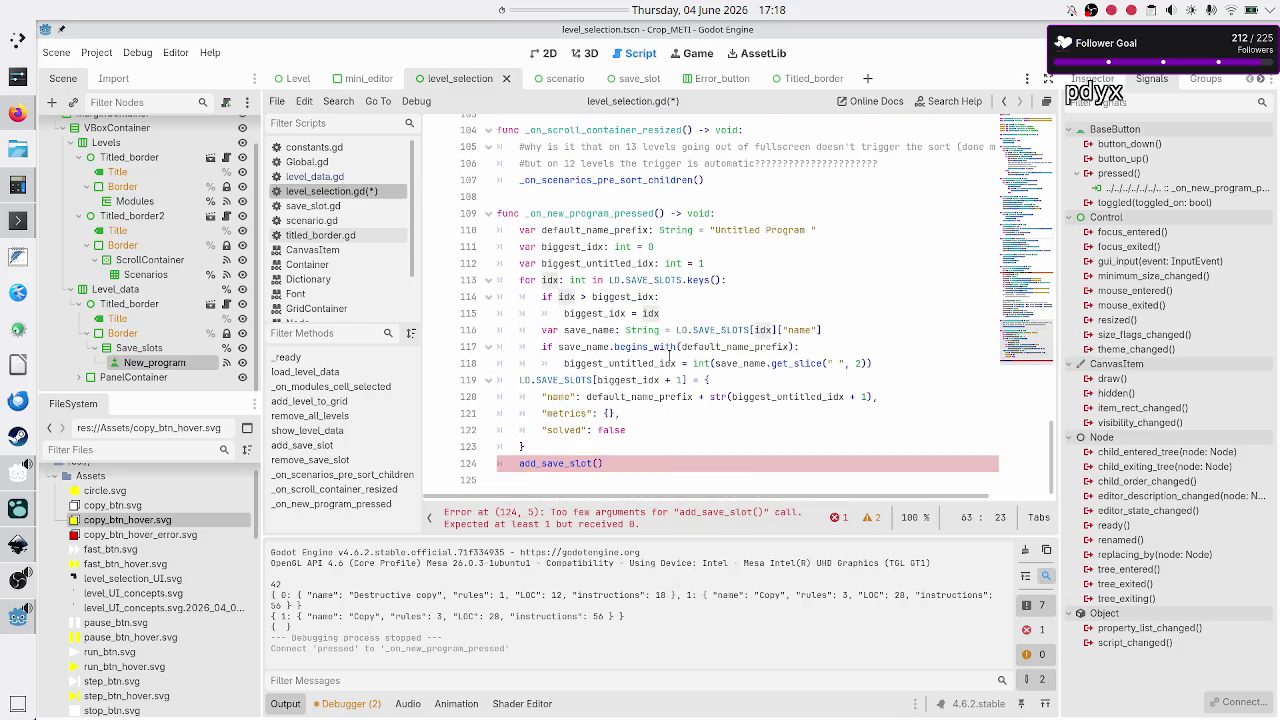
{"action": "scroll", "coordinate": [669, 355], "scroll_direction": "up", "scroll_amount": 16}
{"action": "scroll", "coordinate": [620, 443], "scroll_direction": "down", "scroll_amount": 16}
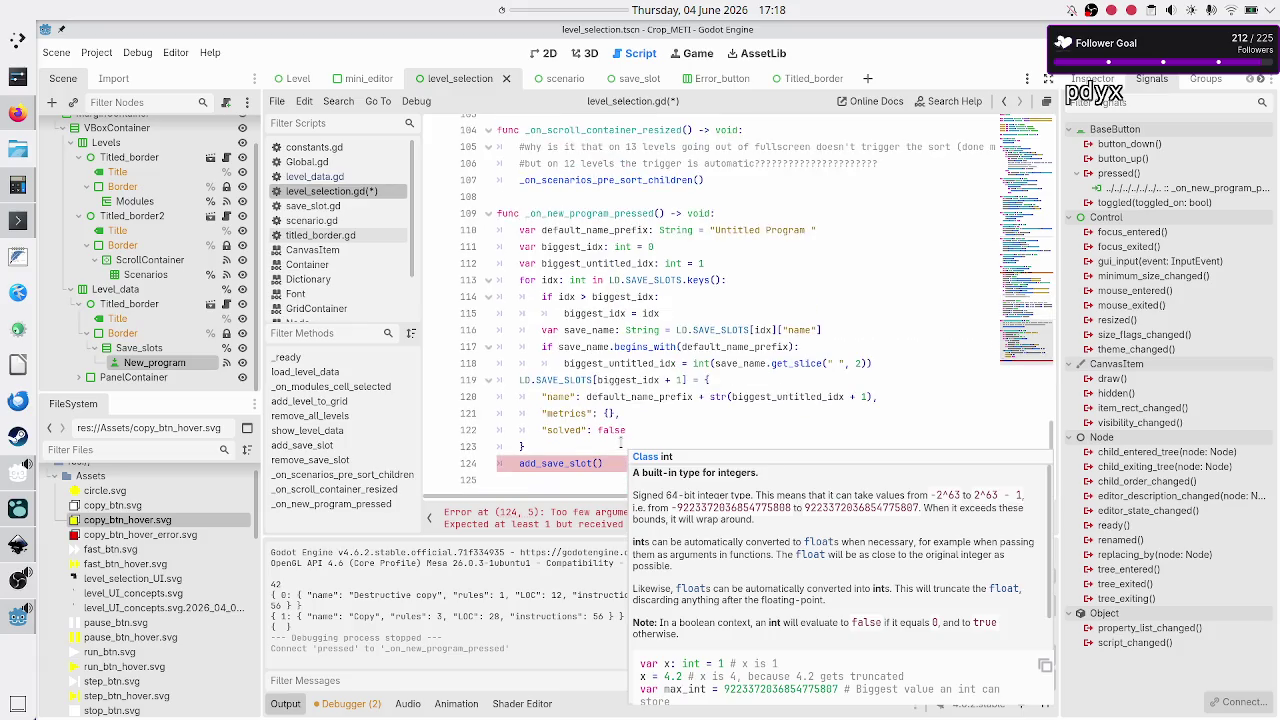
- Pass biggest_idx + 1 to add_save_slot, save the script, and run the game with F5
{"action": "left_click", "coordinate": [572, 430]}
{"action": "key", "text": "Down"}
{"action": "key", "text": "Down"}
{"action": "key", "text": "End"}
{"action": "key", "text": "Left"}
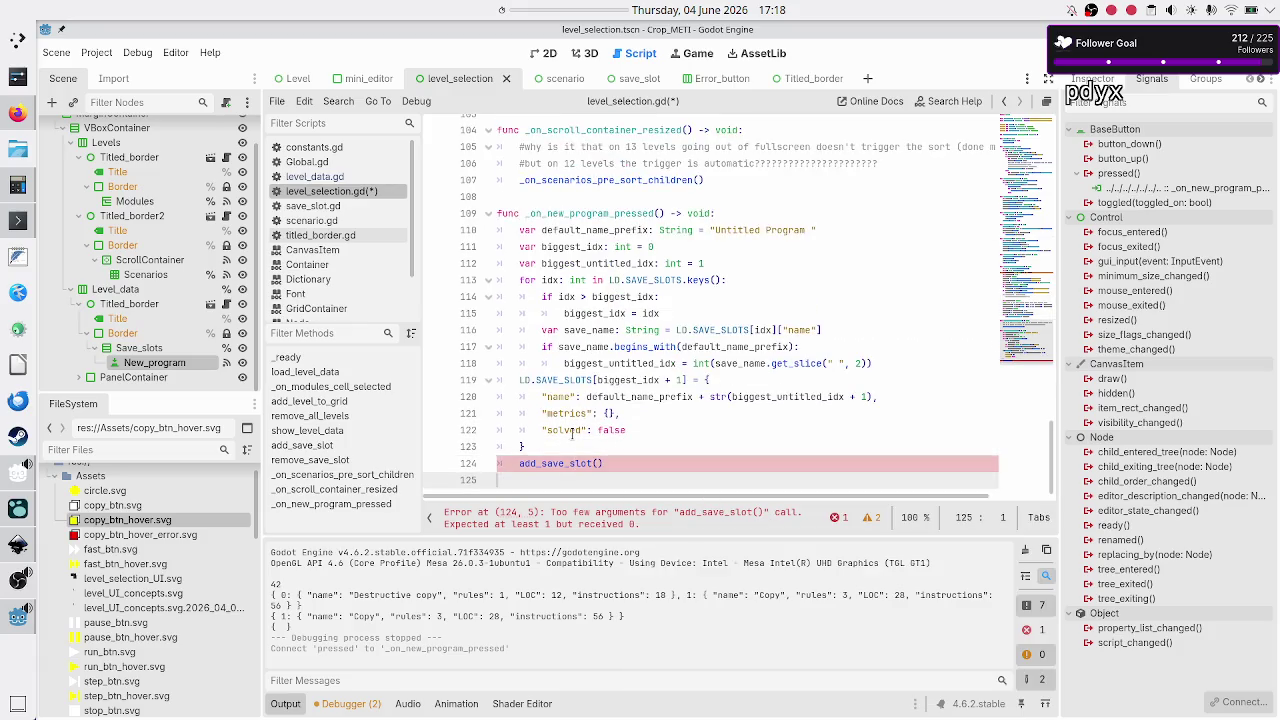
{"action": "type", "text": "bigg"}
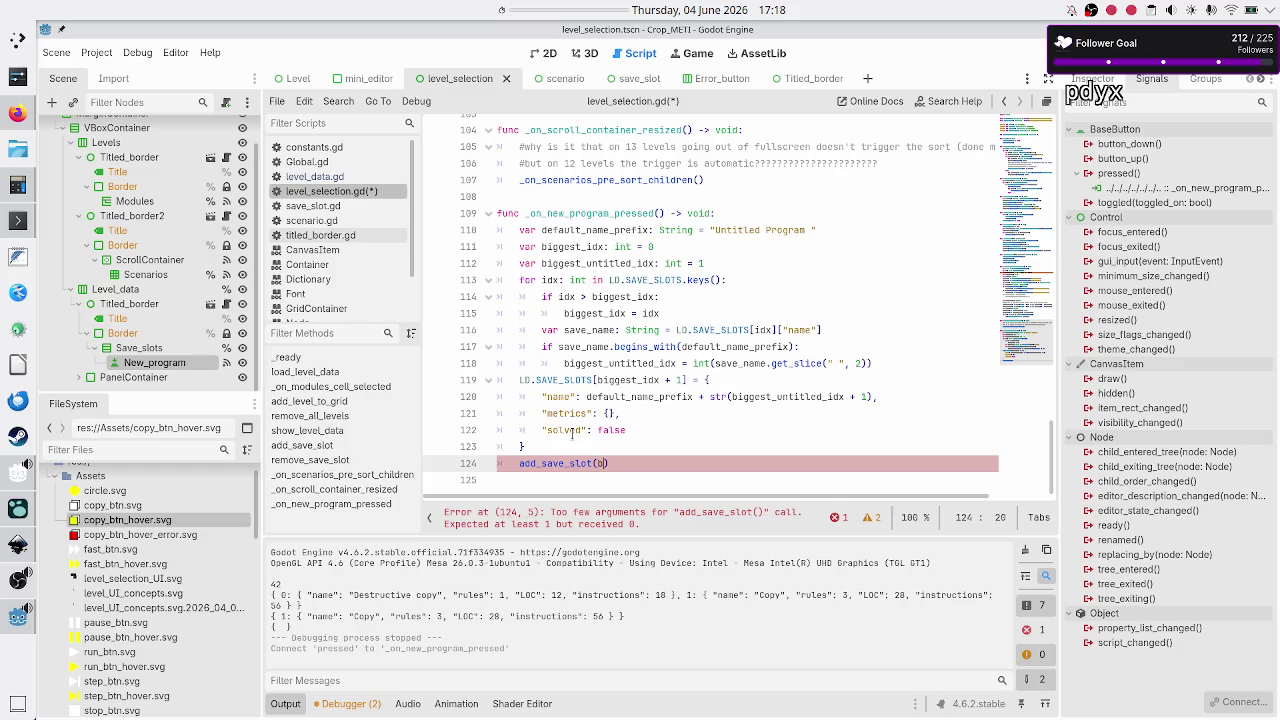
{"action": "key", "text": "Up"}
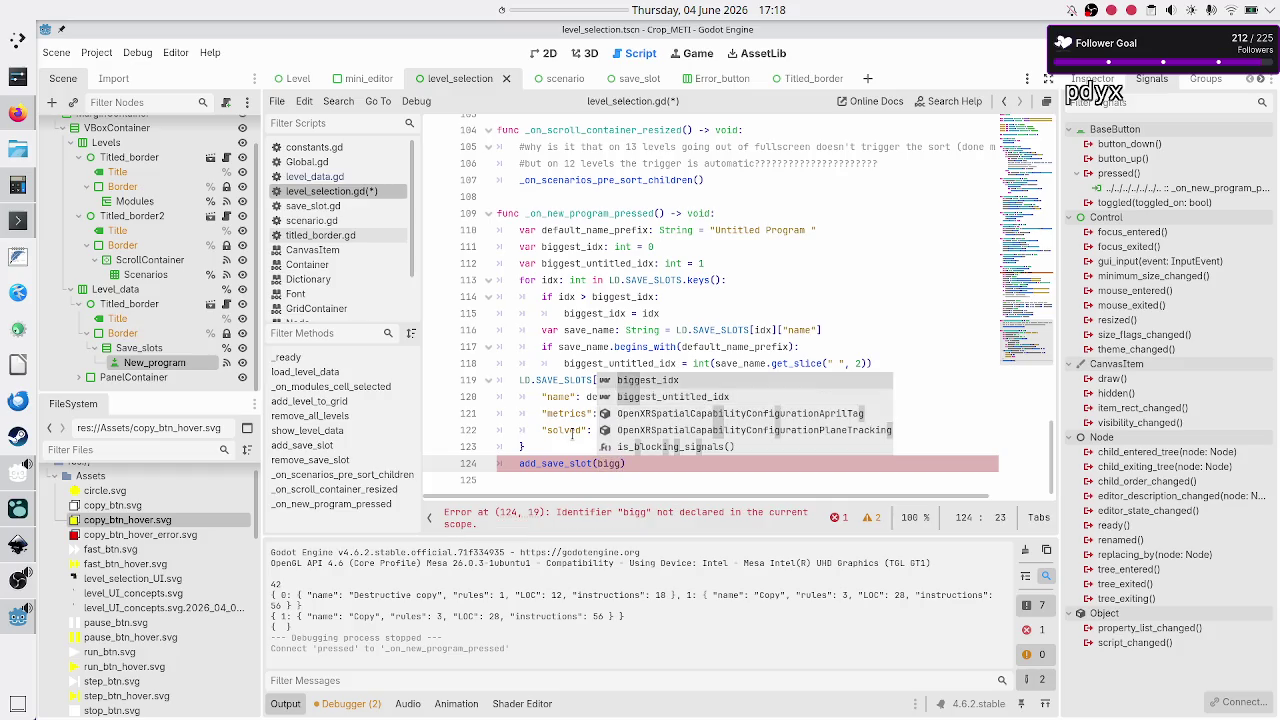
{"action": "key", "text": "Return"}
{"action": "type", "text": "+ 1"}
{"action": "key", "text": "Down"}
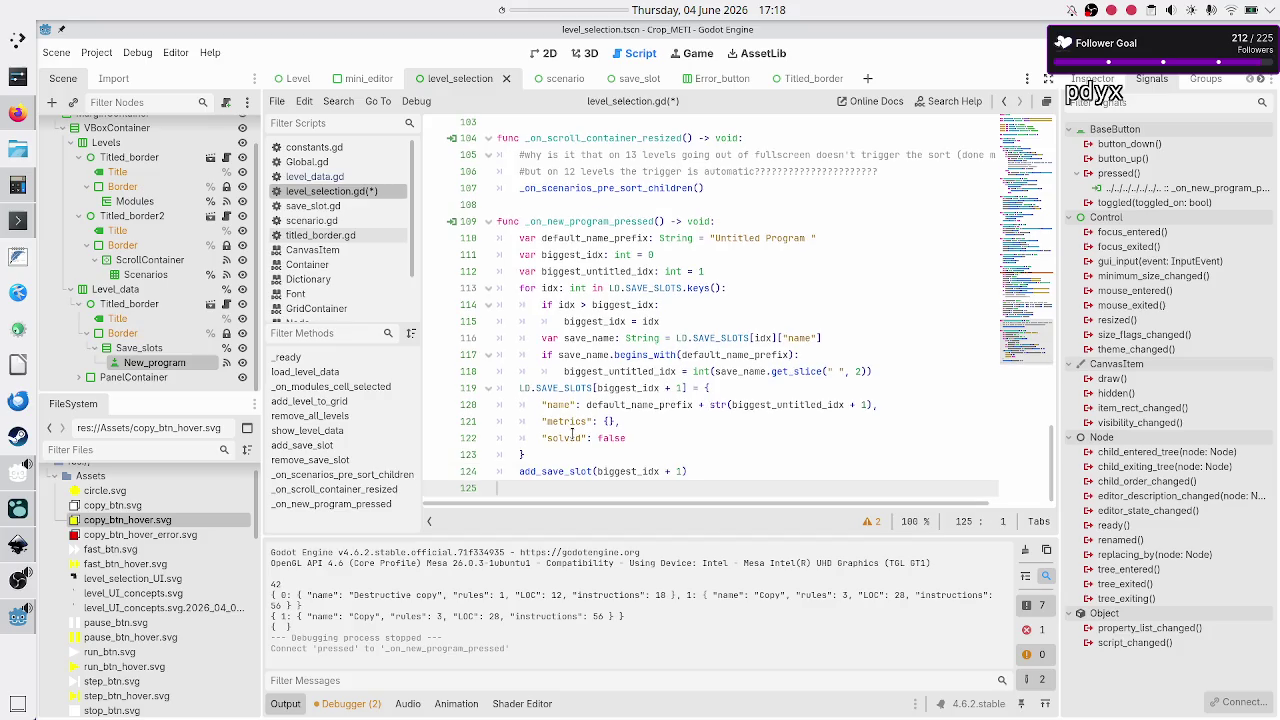
{"action": "key", "text": "ctrl+s"}
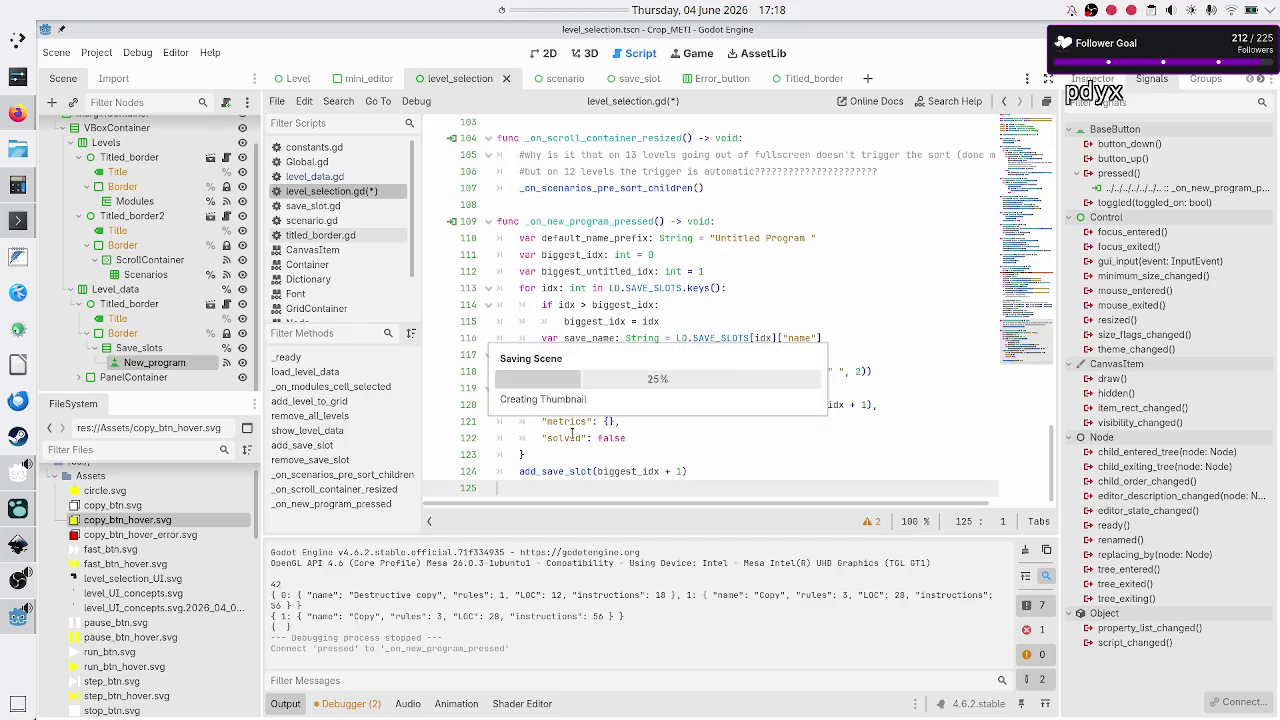
{"action": "key", "text": "F5"}
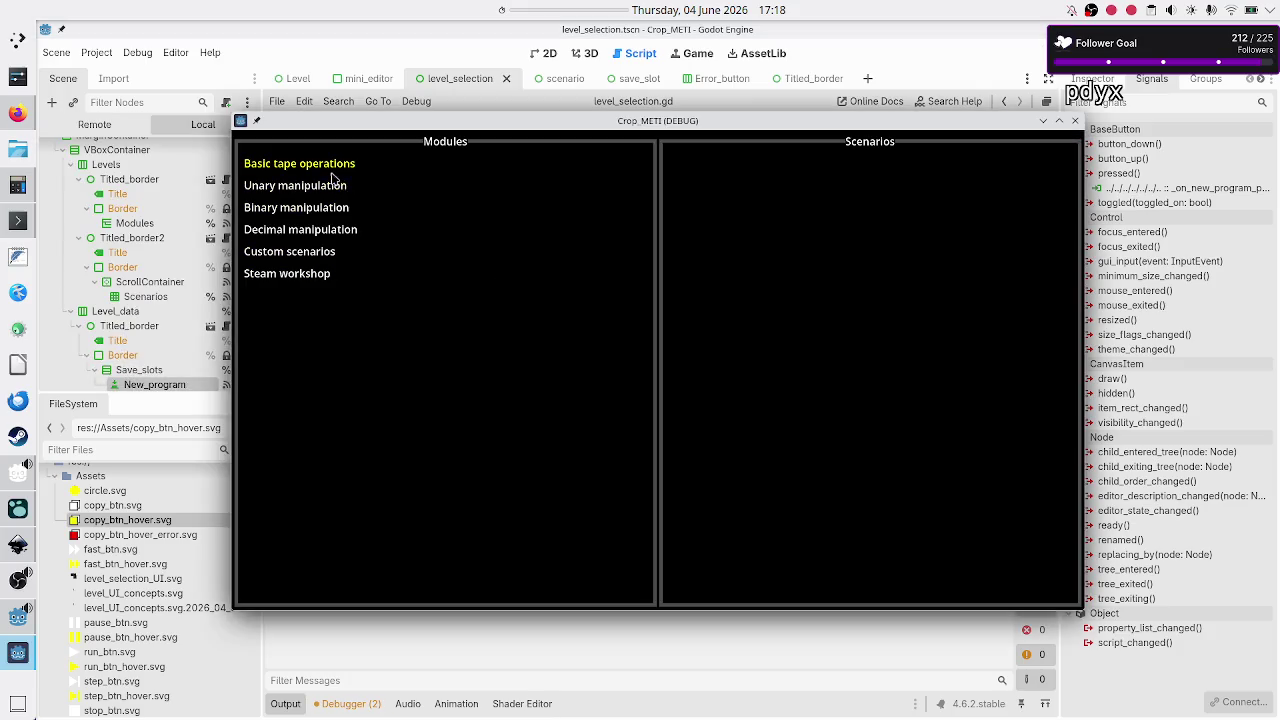
{"action": "left_click", "coordinate": [331, 170]}
{"action": "left_click", "coordinate": [675, 222]}
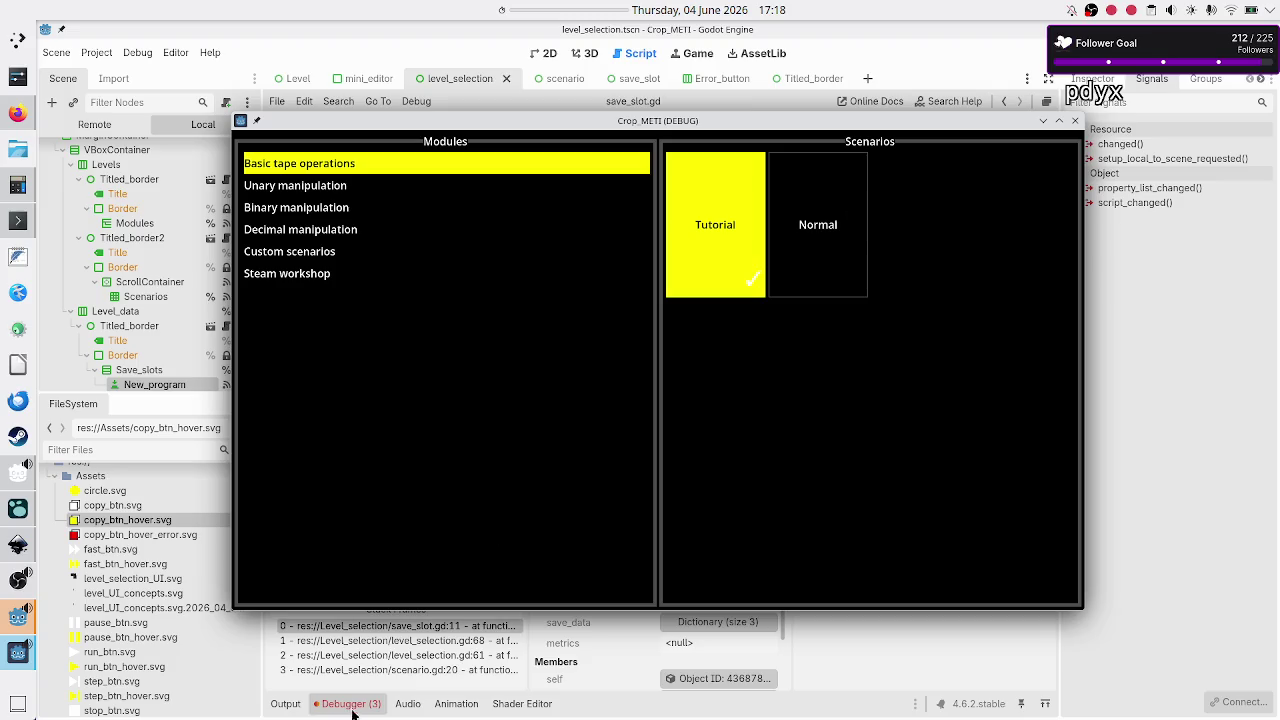
{"action": "left_click", "coordinate": [883, 627]}
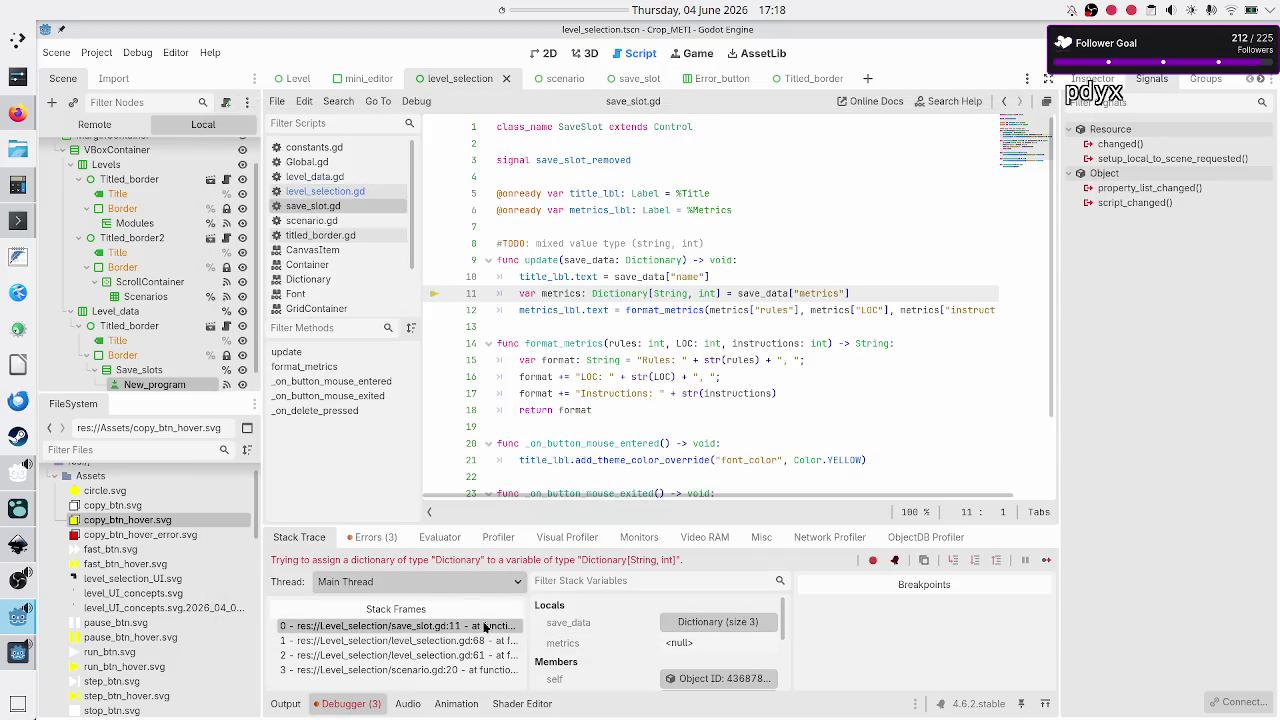
{"action": "left_click", "coordinate": [376, 536]}
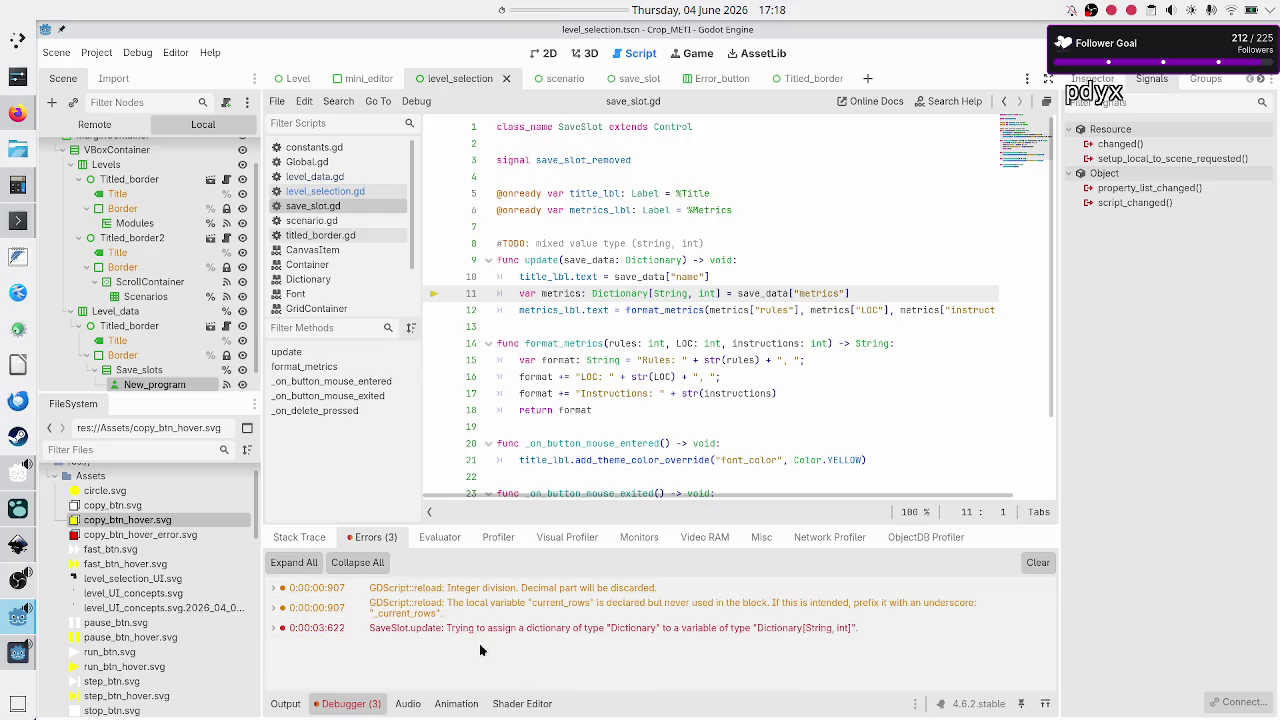
{"action": "left_click", "coordinate": [511, 627]}
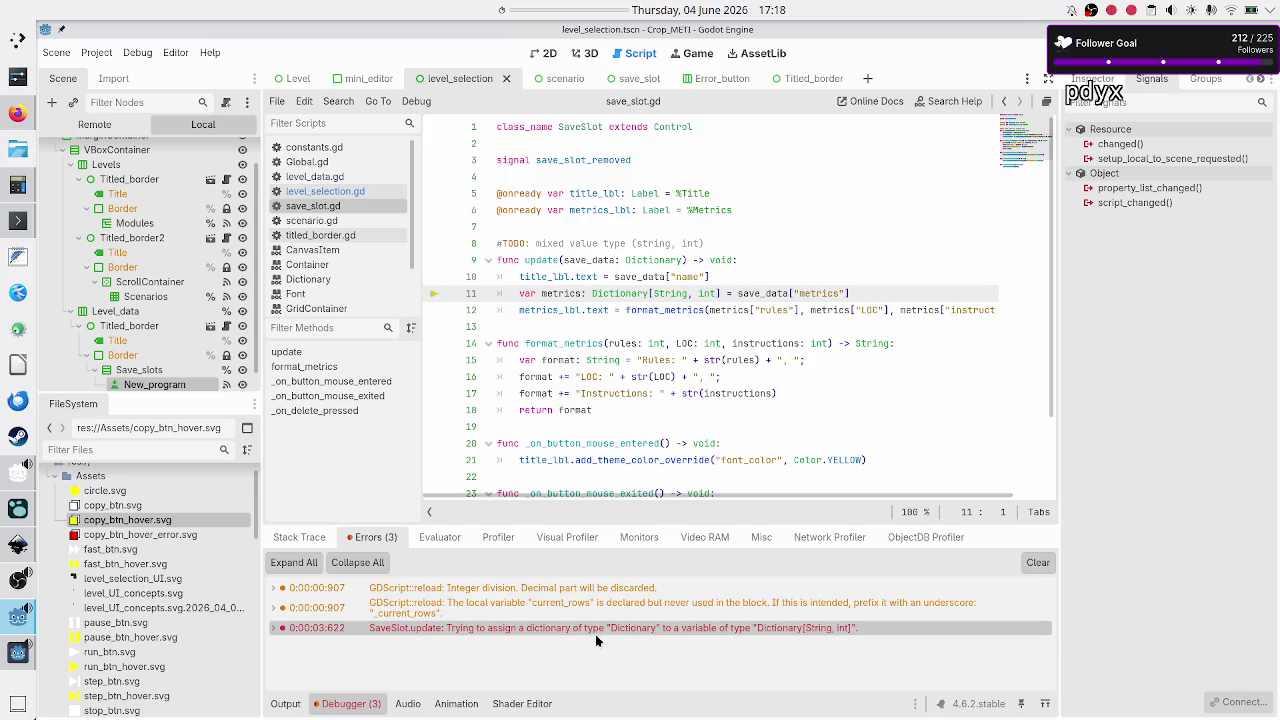
{"action": "mouse_move", "coordinate": [688, 633]}
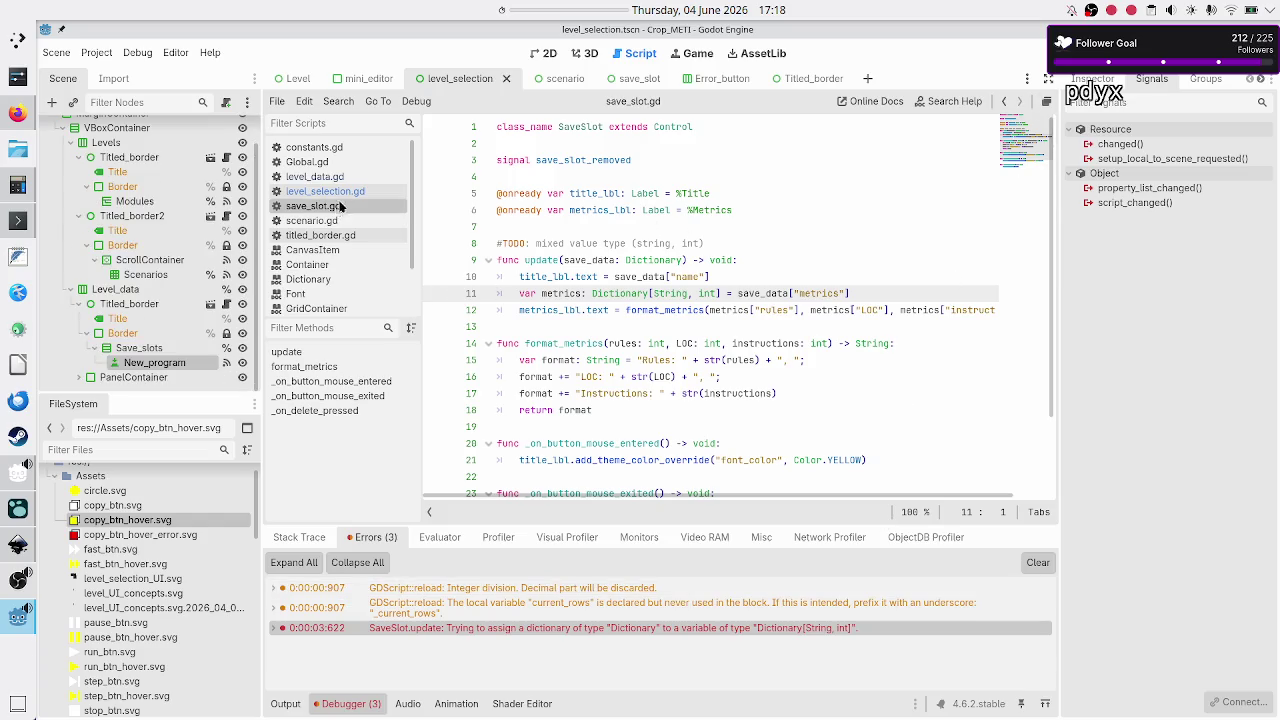
- After checking level_data.gd, make save_slot.gd's metrics a plain Dictionary, save, and rerun the game
{"action": "key", "text": "alt+Left"}
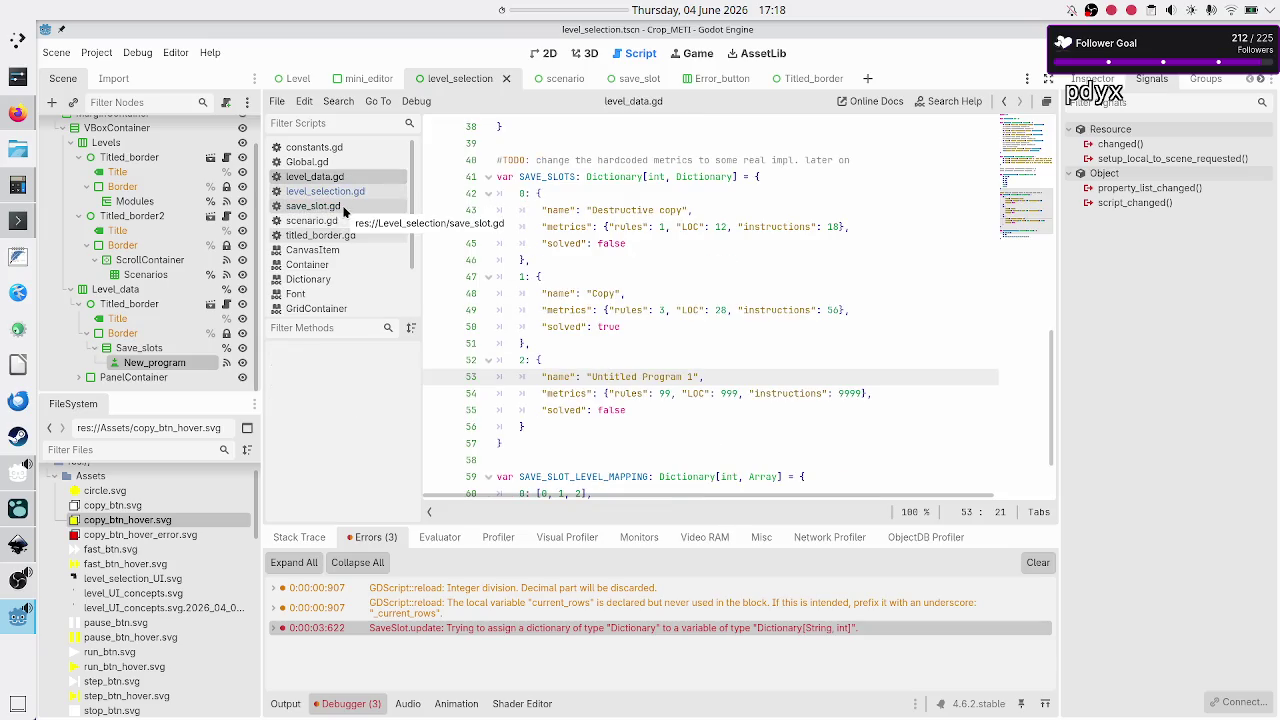
{"action": "left_click", "coordinate": [343, 207]}
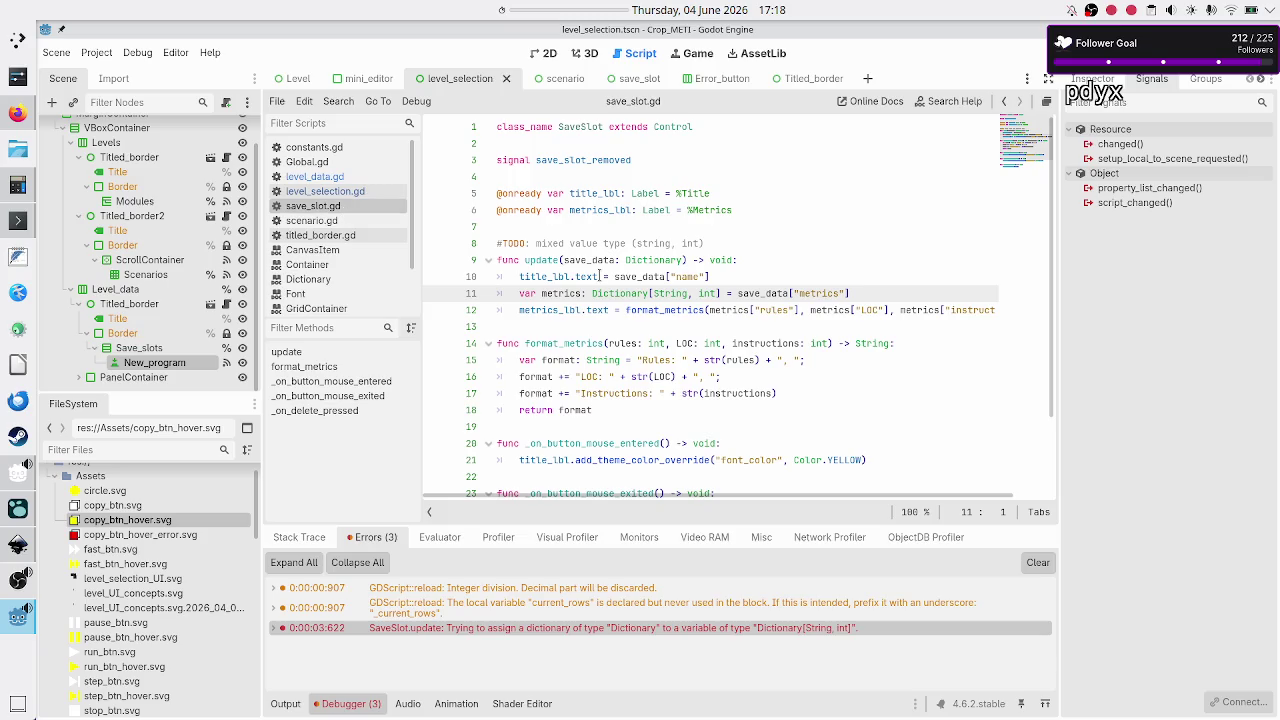
{"action": "mouse_move", "coordinate": [722, 293]}
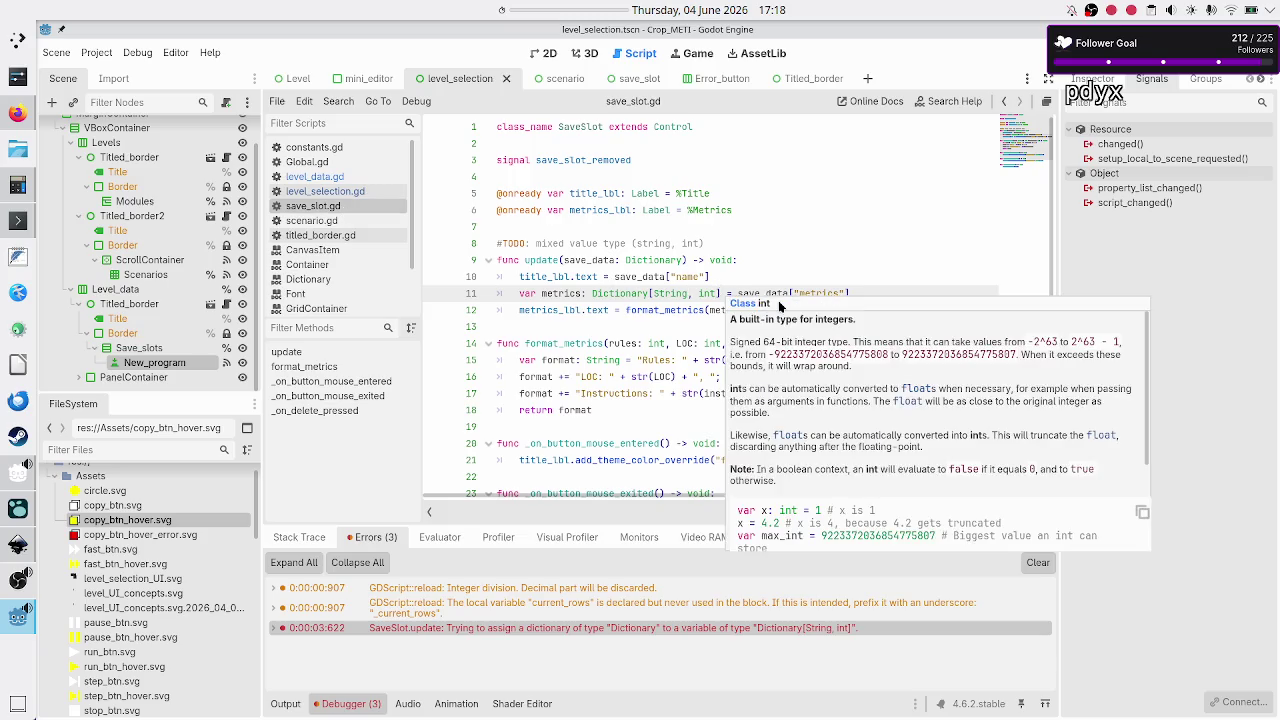
{"action": "key", "text": "BackSpace"}
{"action": "key", "text": "BackSpace"}
{"action": "key", "text": "BackSpace"}
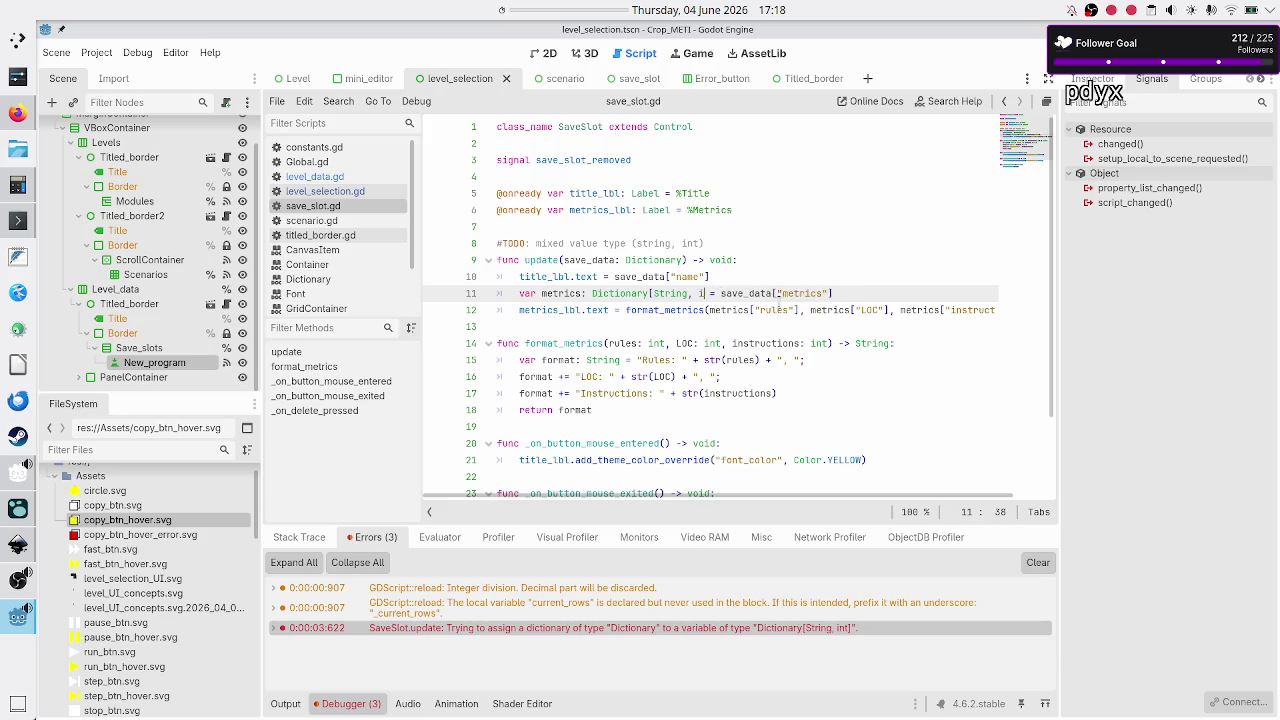
{"action": "key", "text": "BackSpace"}
{"action": "key", "text": "BackSpace"}
{"action": "key", "text": "BackSpace"}
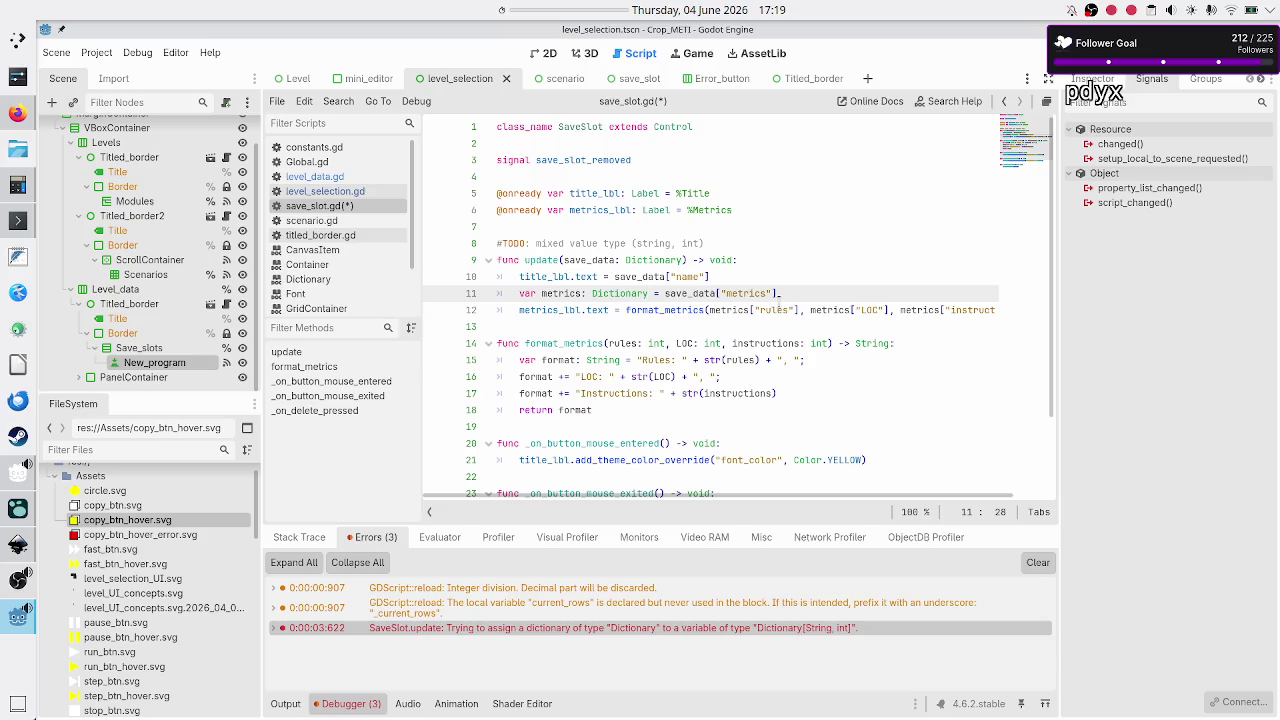
{"action": "key", "text": "ctrl+s"}
{"action": "key", "text": "F5"}
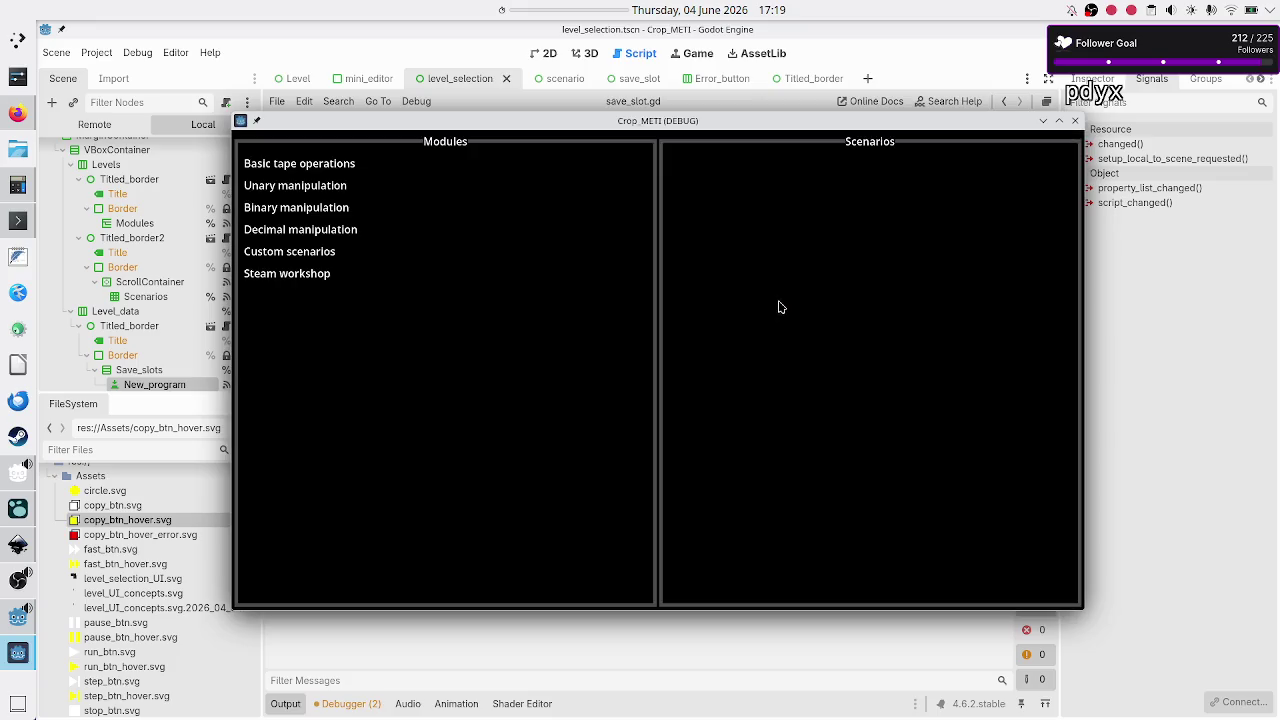
- In the game, open Basic tape operations, pick Tutorial, and add a New Program
{"action": "left_click", "coordinate": [345, 164]}
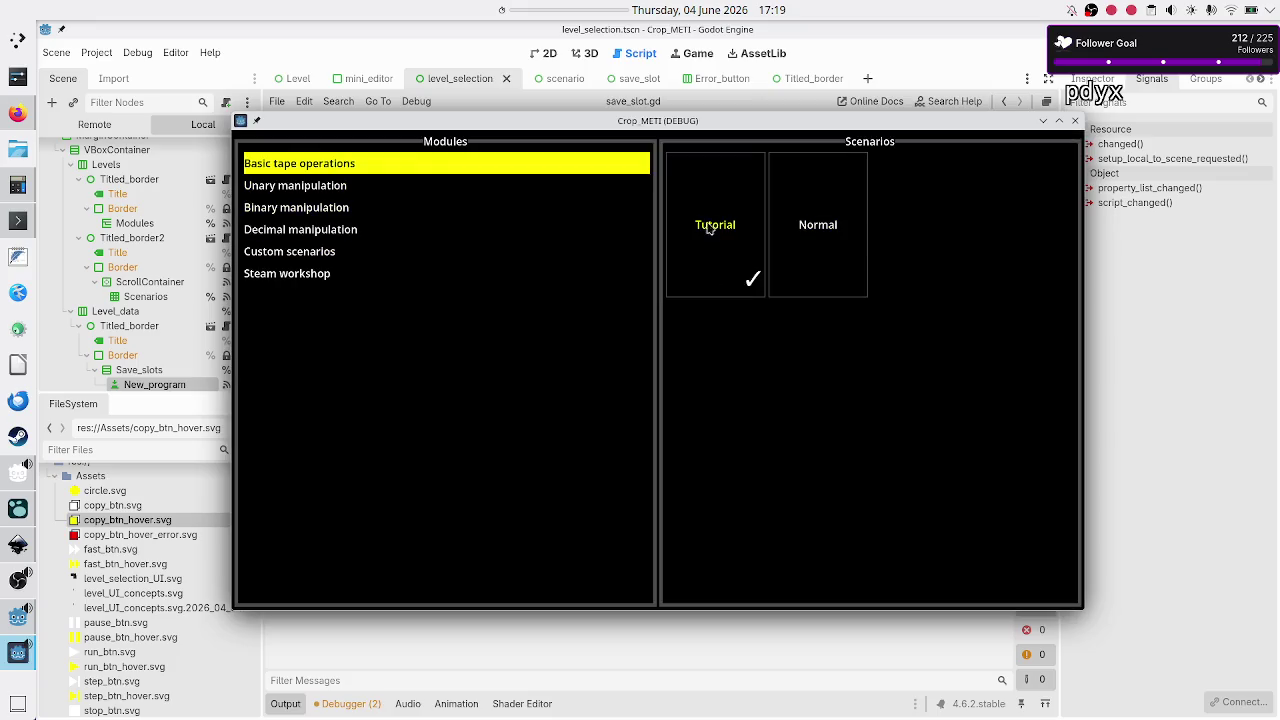
{"action": "left_click", "coordinate": [706, 226]}
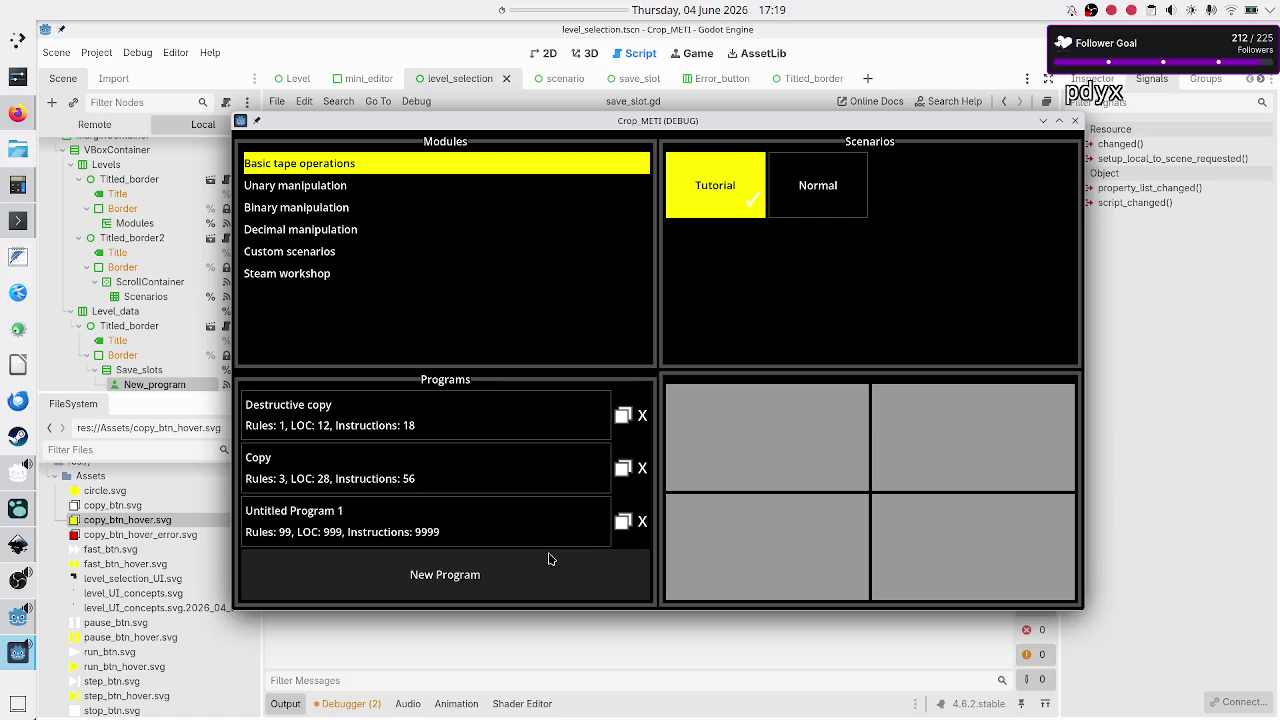
{"action": "left_click", "coordinate": [442, 583]}
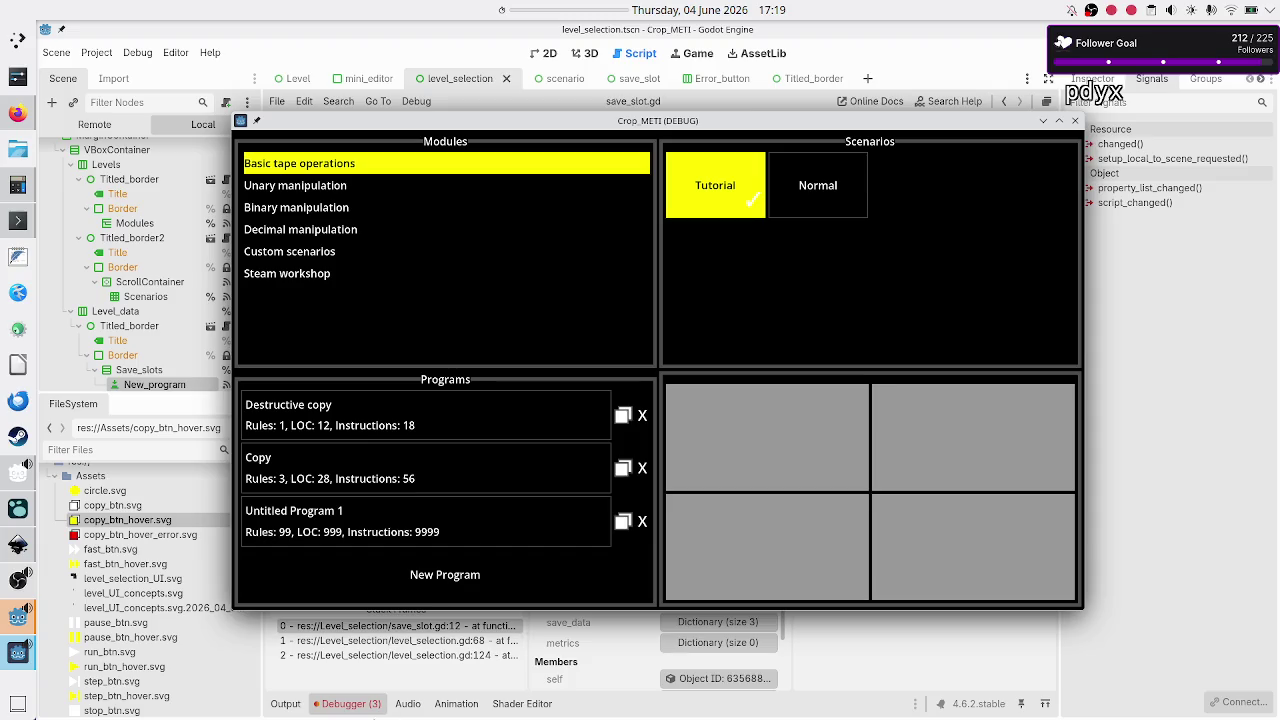
- Back in the editor, view the Debugger errors showing invalid access to key 'rules'
{"action": "left_click", "coordinate": [365, 712]}
{"action": "left_click", "coordinate": [345, 712]}
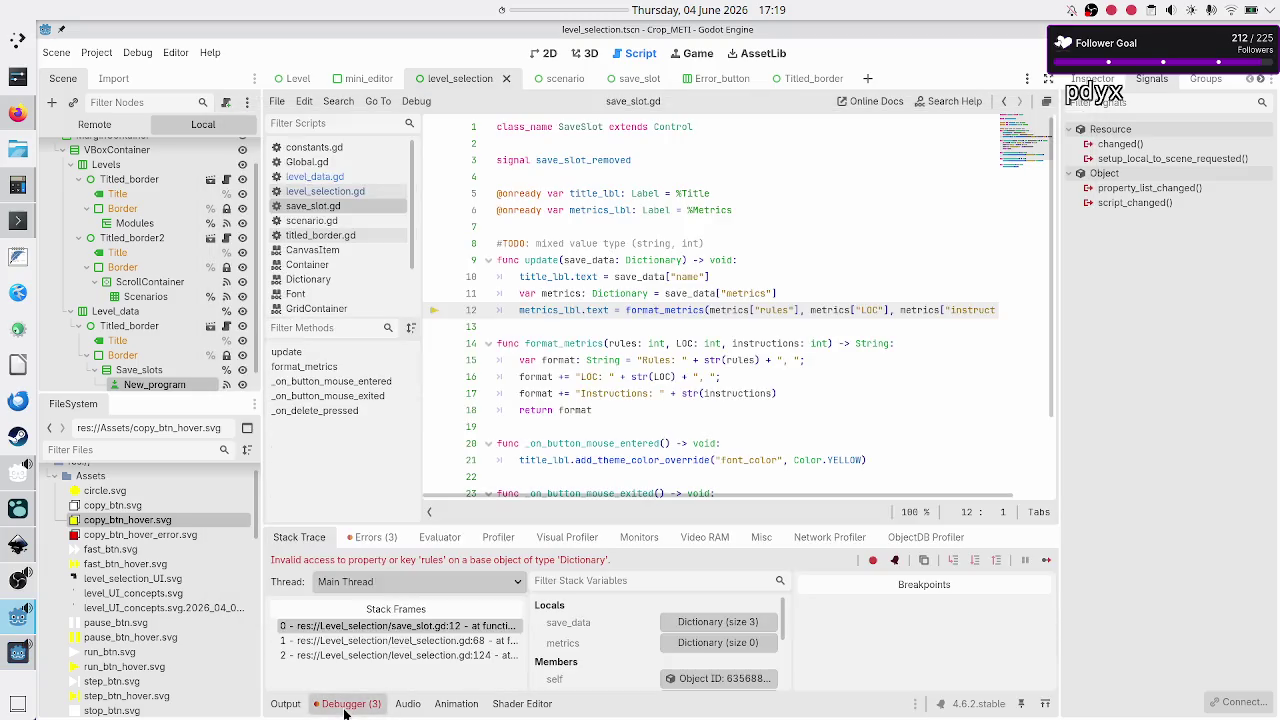
{"action": "left_click", "coordinate": [375, 537]}
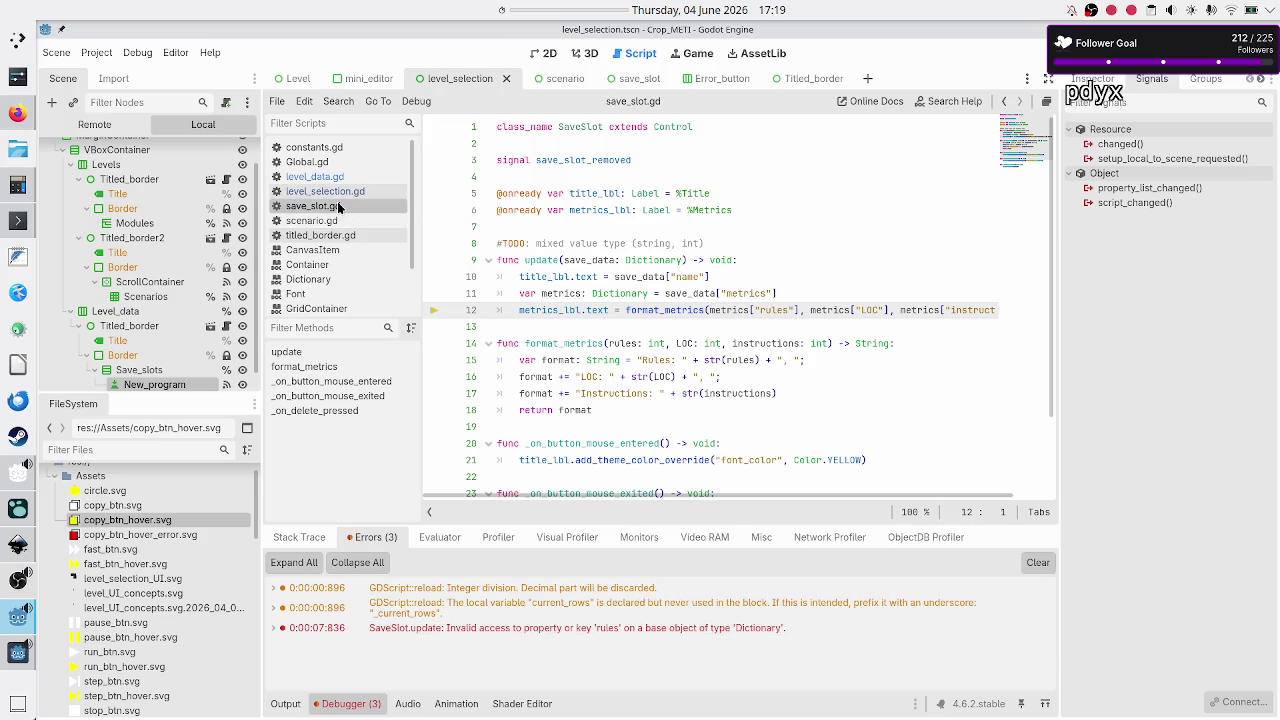
- Below line 11, add 'if metrics.keys().is_empty():' that sets metrics_lbl.text to ""
{"action": "left_click", "coordinate": [805, 291]}
{"action": "key", "text": "Return"}
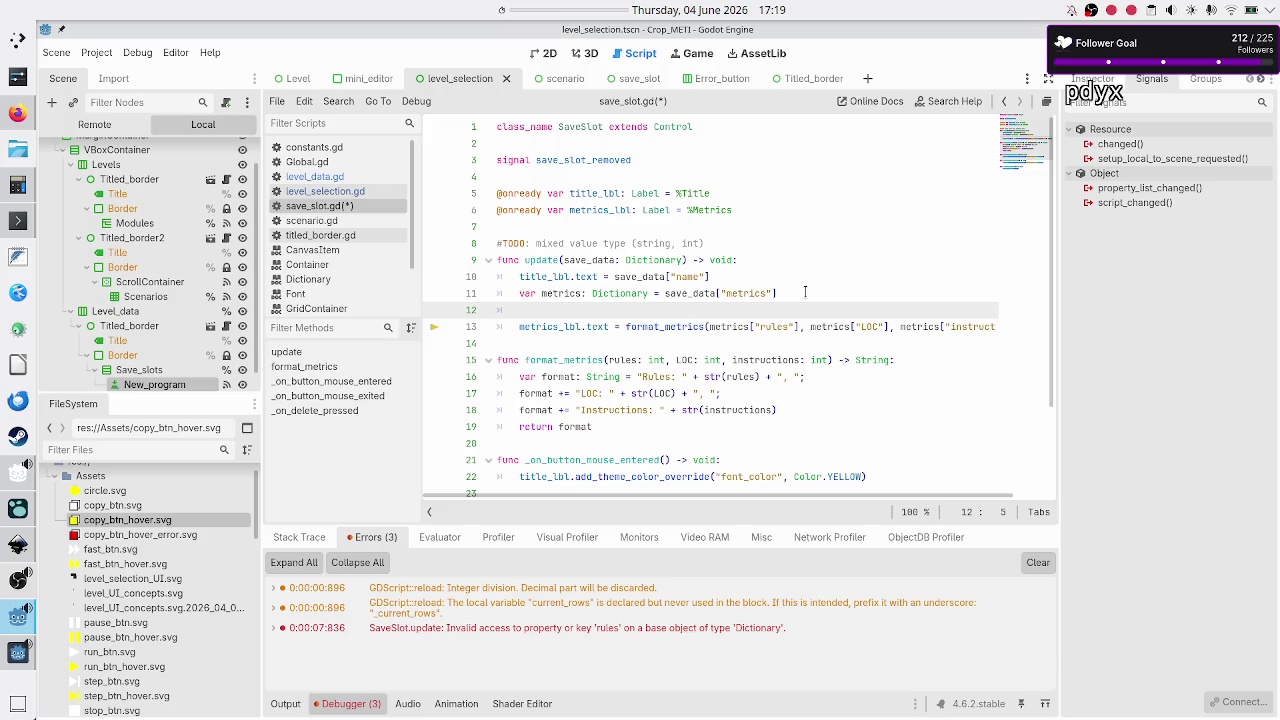
{"action": "type", "text": "if"}
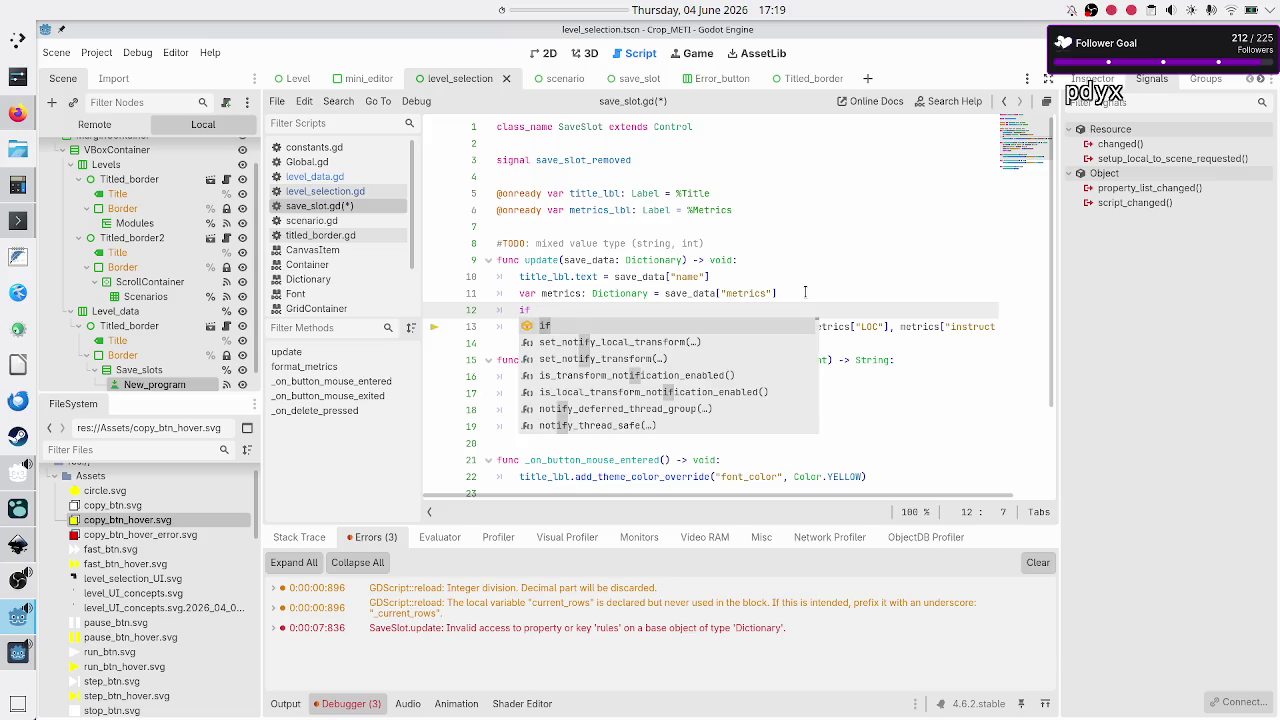
{"action": "type", "text": " metr"}
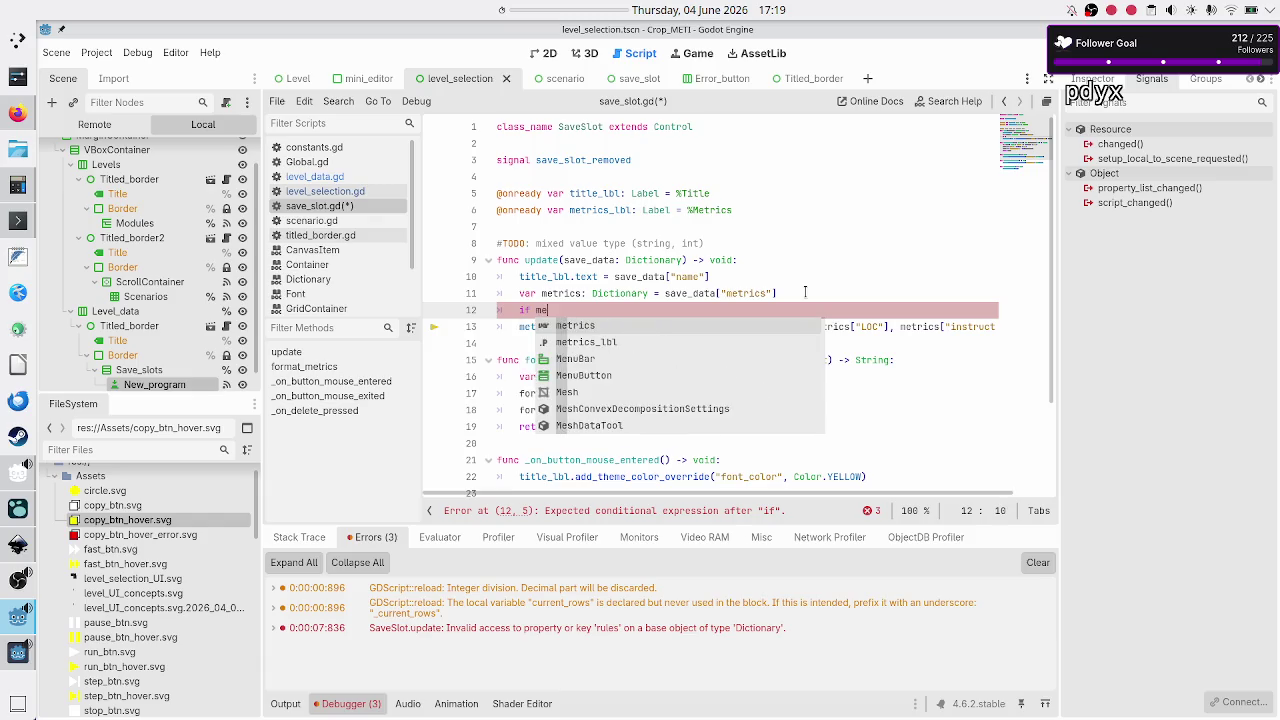
{"action": "key", "text": "Return"}
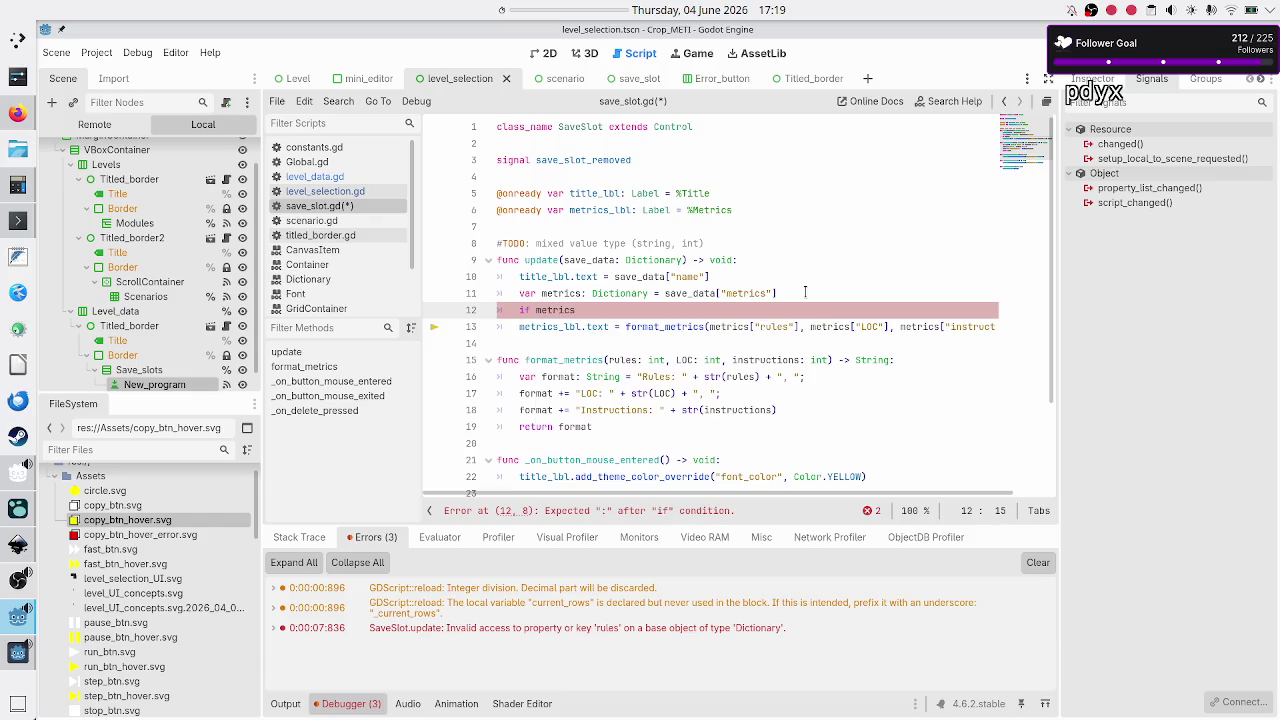
{"action": "type", "text": ".ke"}
{"action": "key", "text": "Return"}
{"action": "type", "text": "."}
{"action": "type", "text": "siz"}
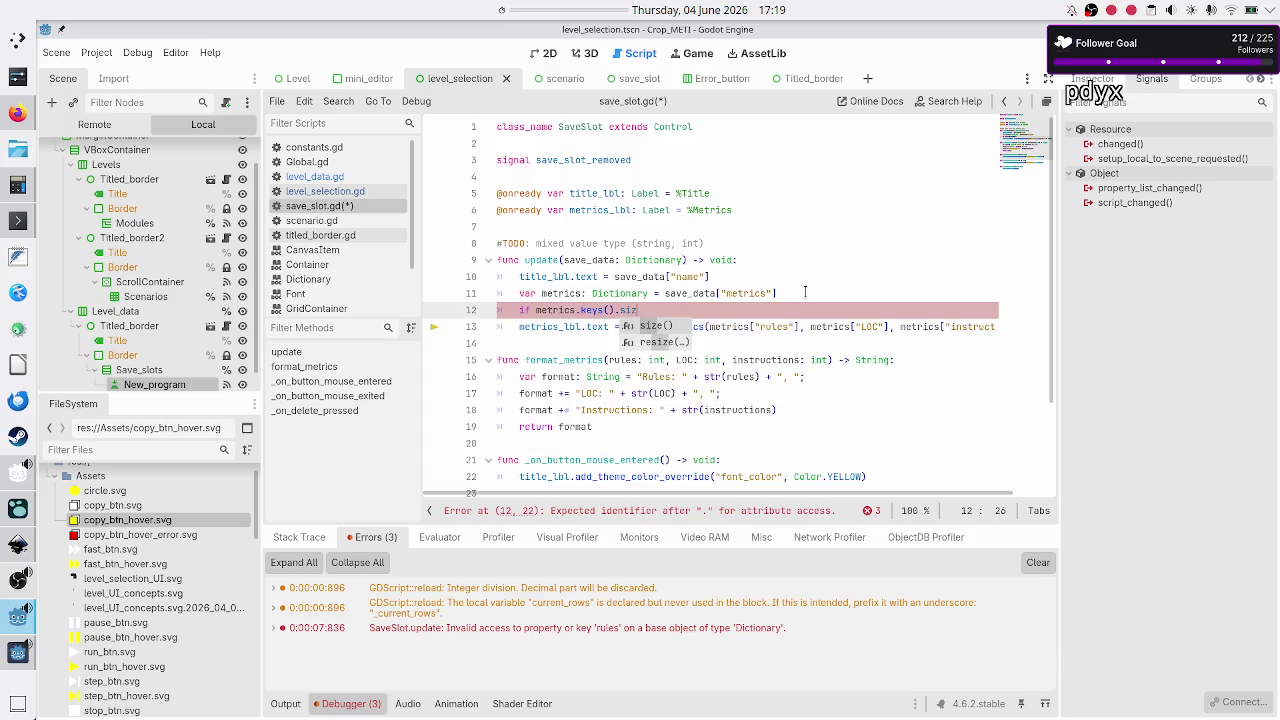
{"action": "key", "text": "Return"}
{"action": "key", "text": "BackSpace"}
{"action": "key", "text": "BackSpace"}
{"action": "key", "text": "BackSpace"}
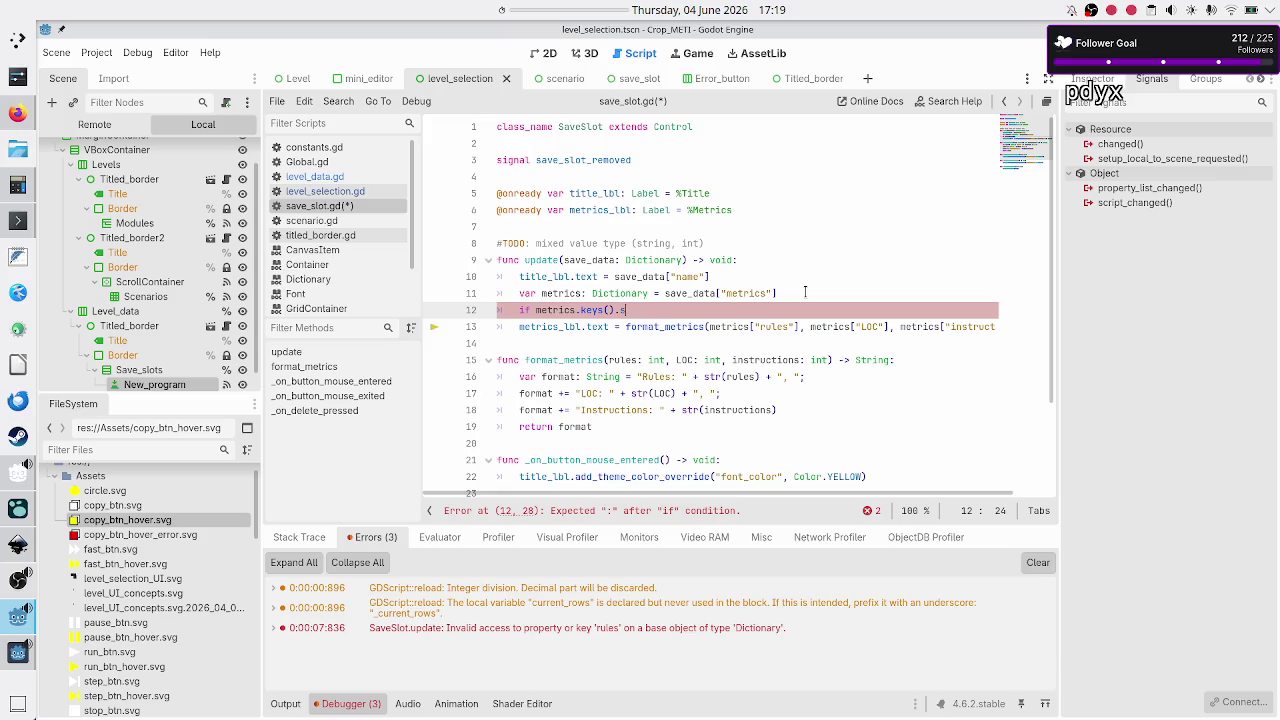
{"action": "type", "text": ".emp"}
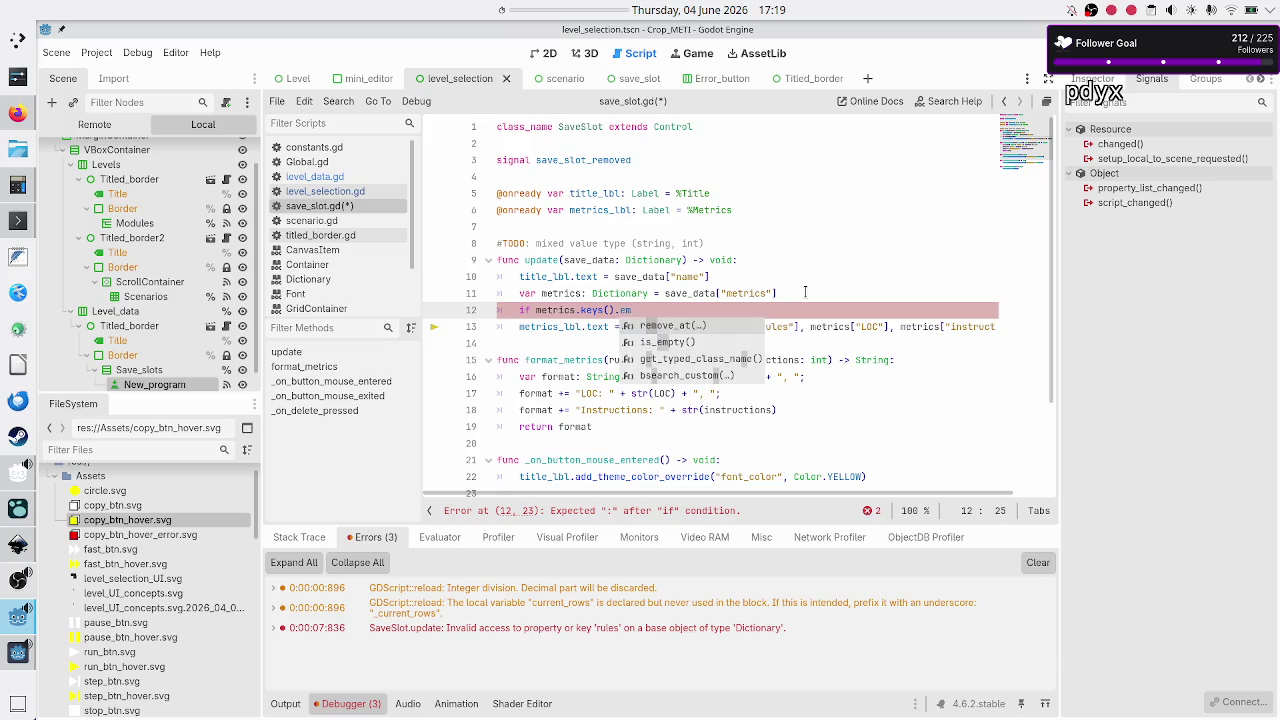
{"action": "key", "text": "Return"}
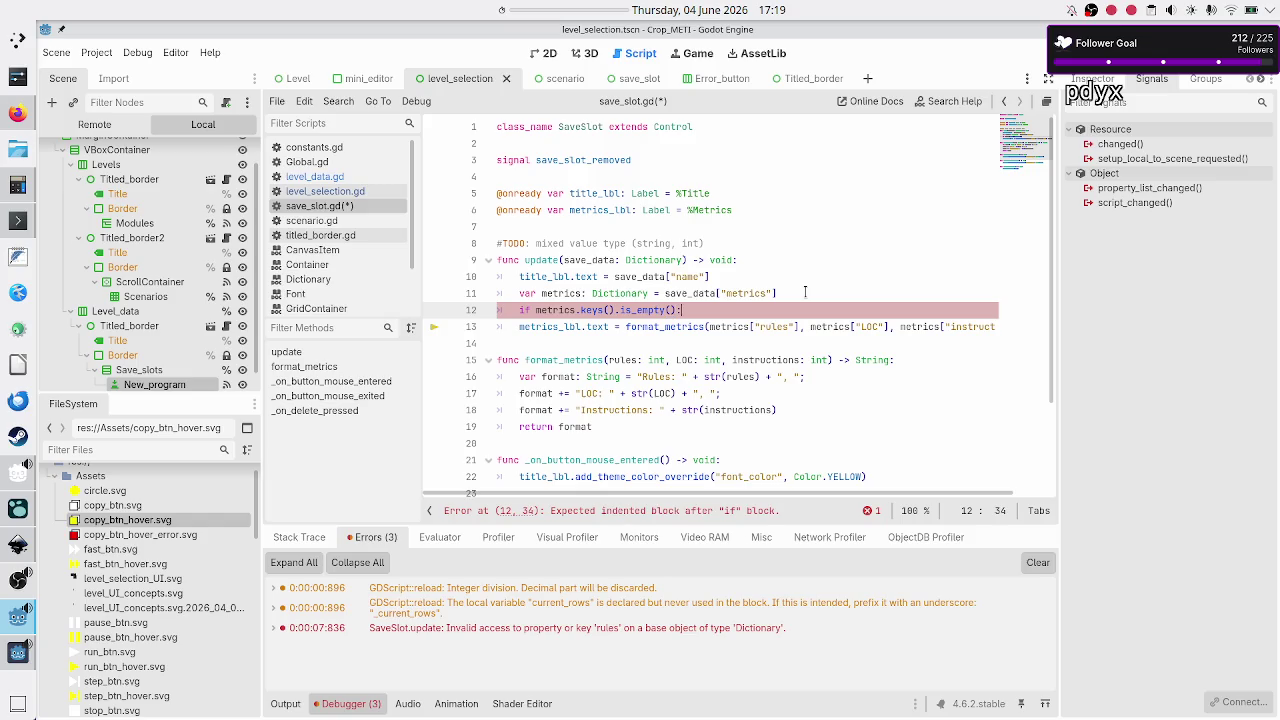
{"action": "key", "text": "Return"}
{"action": "type", "text": "metrics_l"}
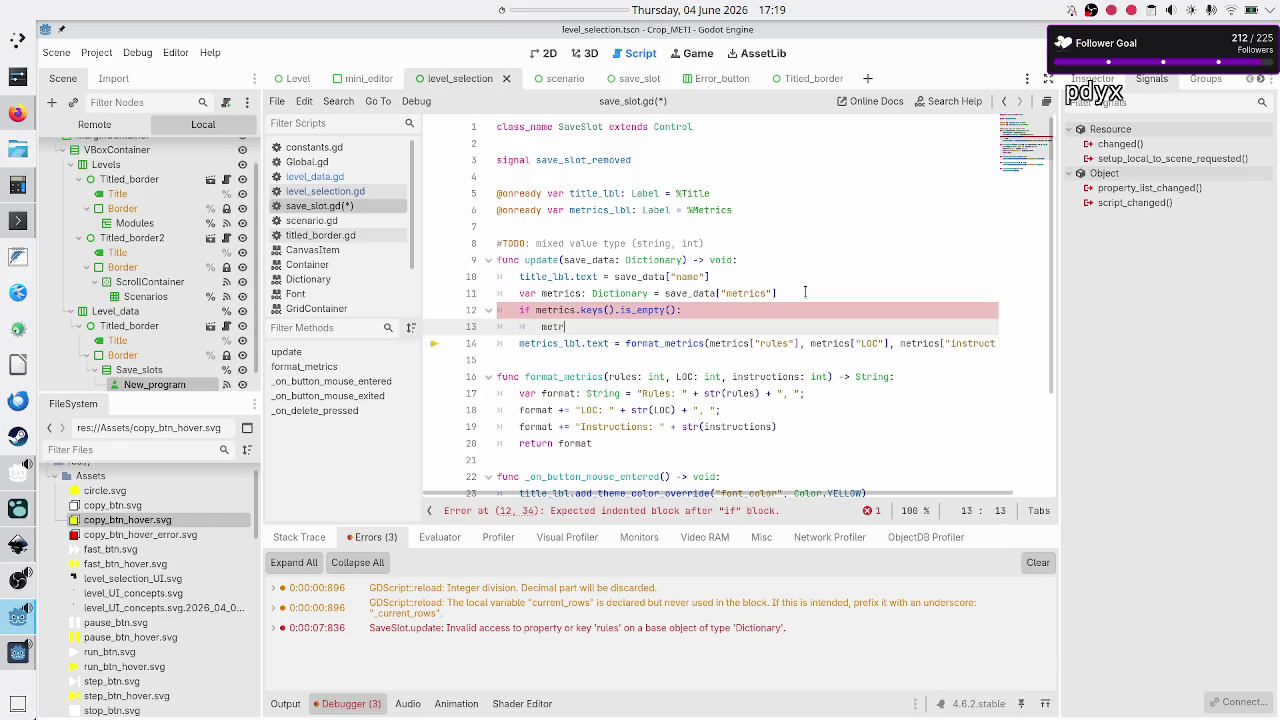
{"action": "key", "text": "Return"}
{"action": "type", "text": ".text = \"\""}
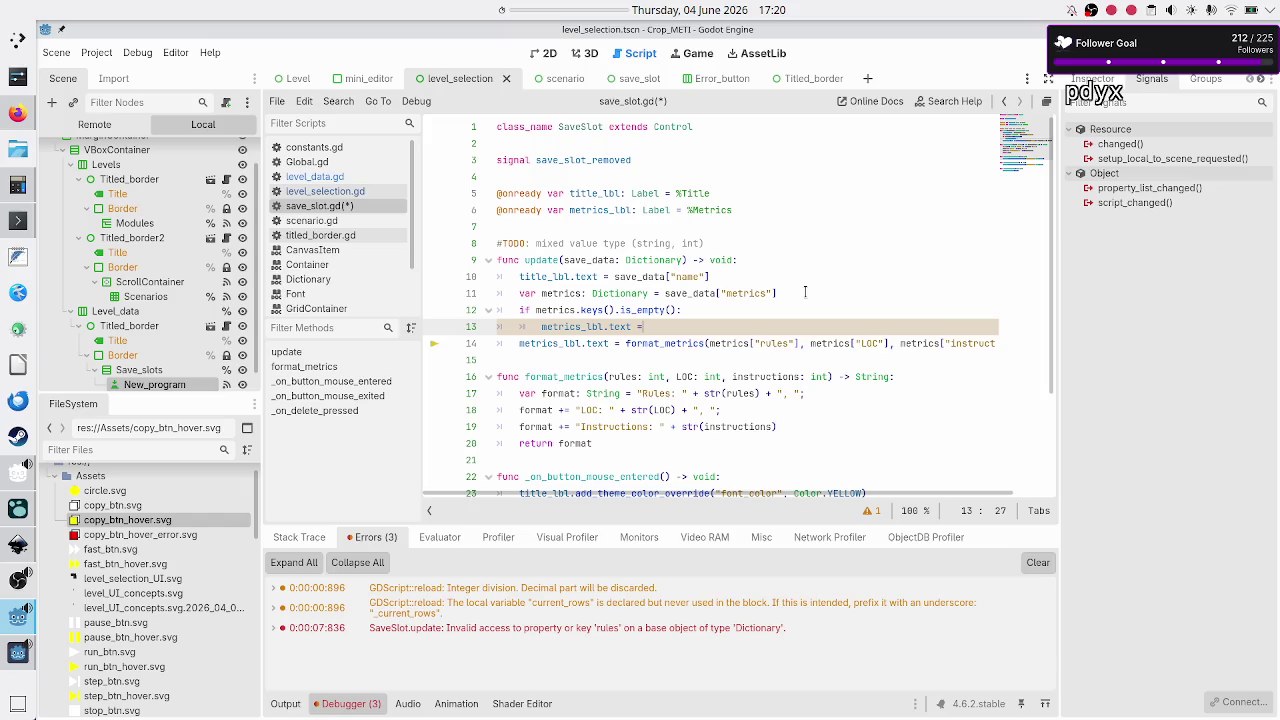
- Put the metrics formatting line under an else: branch, save save_slot.gd and stop debugging
{"action": "key", "text": "Down"}
{"action": "key", "text": "Up"}
{"action": "key", "text": "End"}
{"action": "key", "text": "Return"}
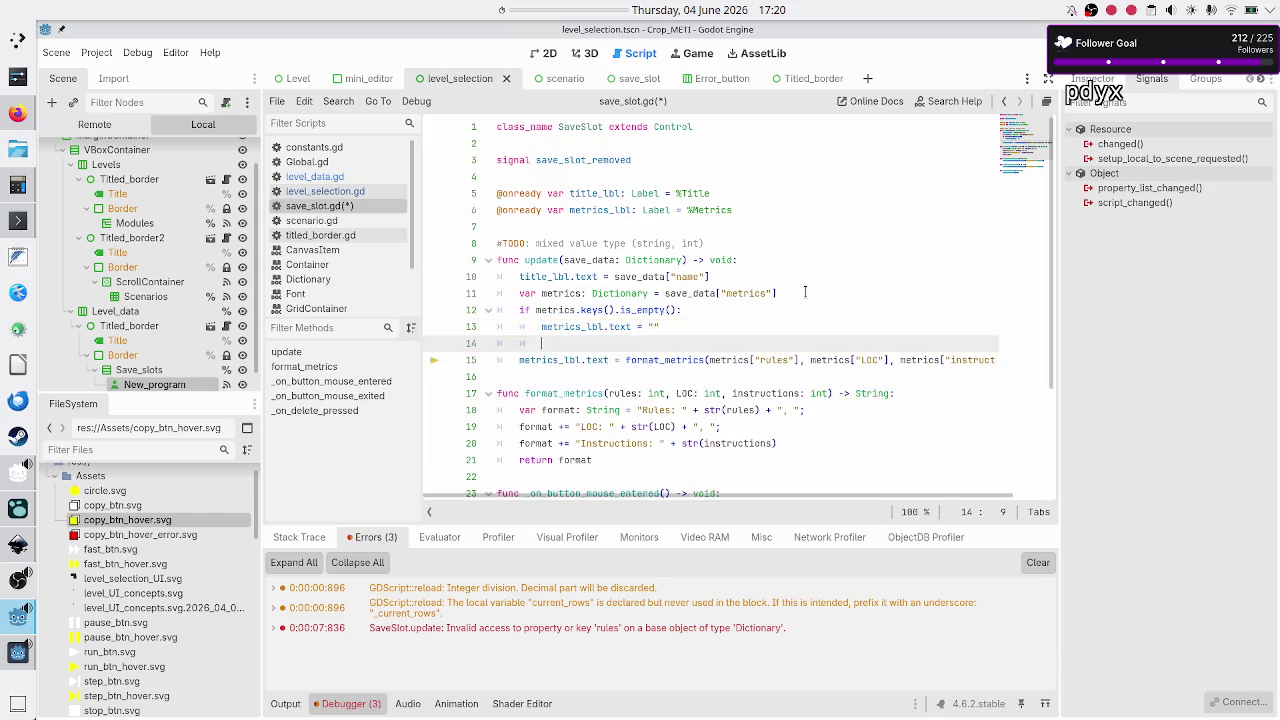
{"action": "type", "text": "else:"}
{"action": "key", "text": "Down"}
{"action": "key", "text": "Tab"}
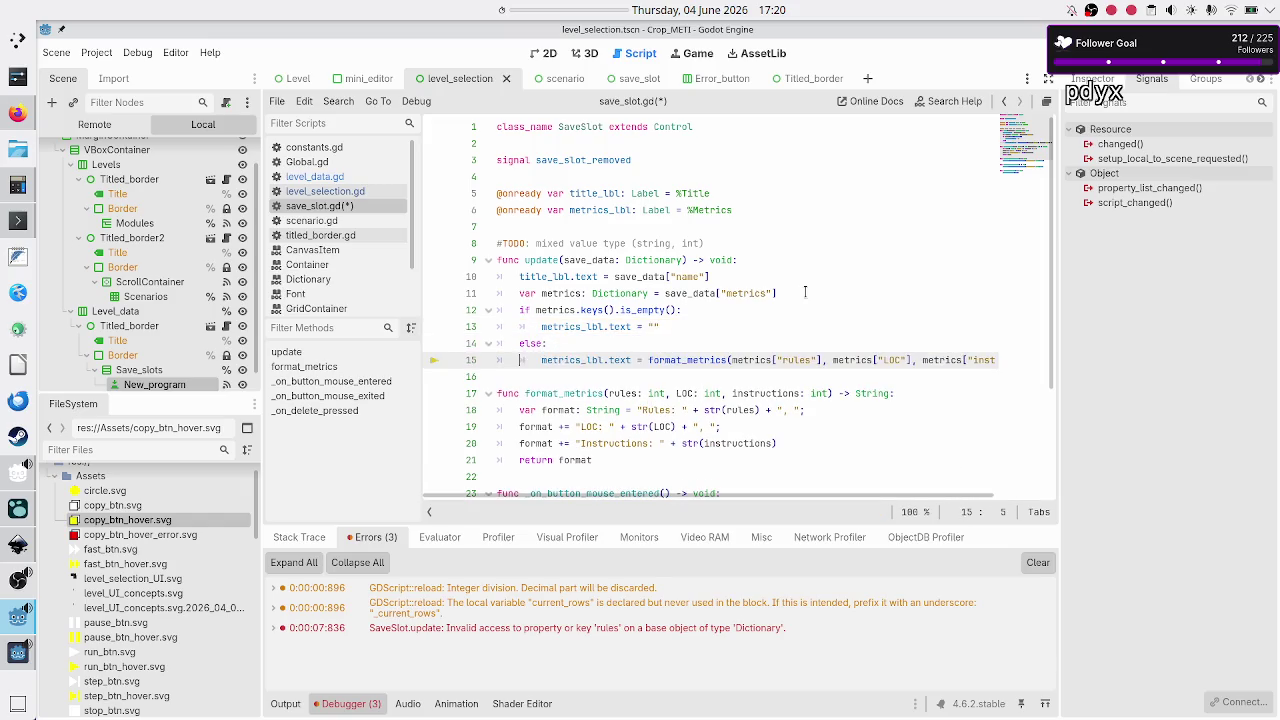
{"action": "key", "text": "Down"}
{"action": "key", "text": "ctrl+s"}
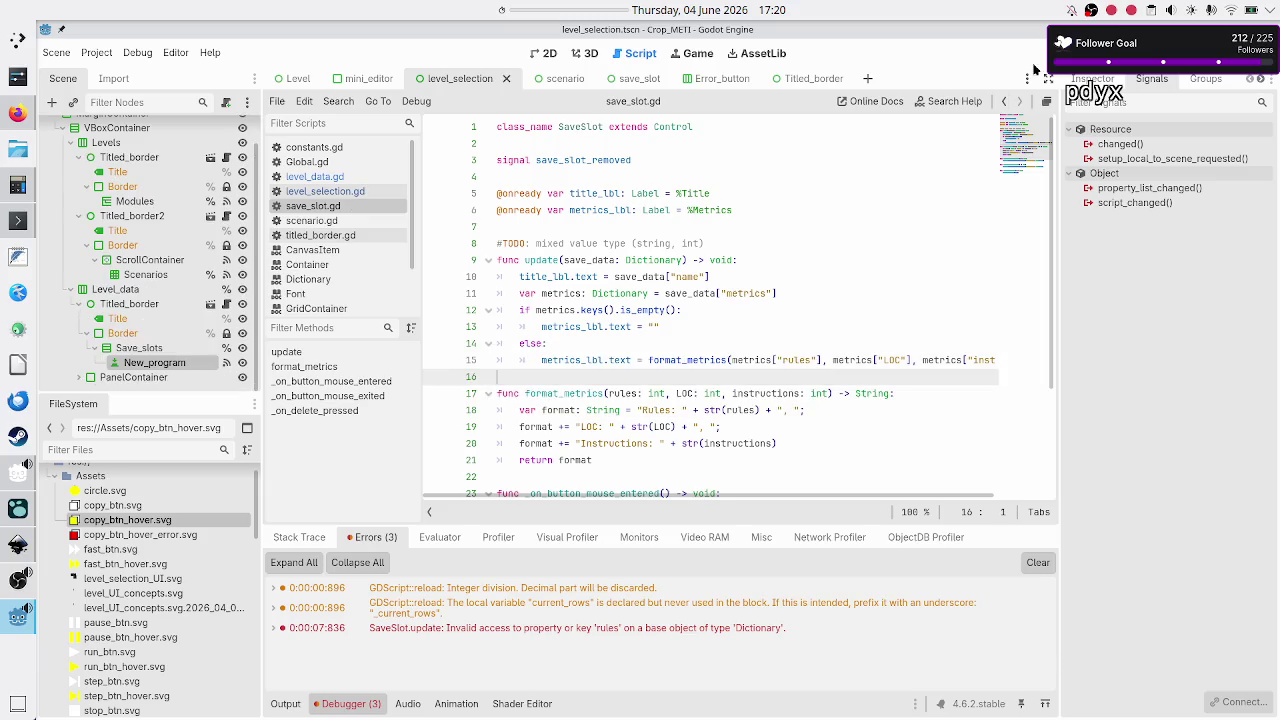
{"action": "key", "text": "F8"}
- Rerun the game, create a new program in Basic tape operations > Tutorial, then close it
{"action": "key", "text": "F6"}
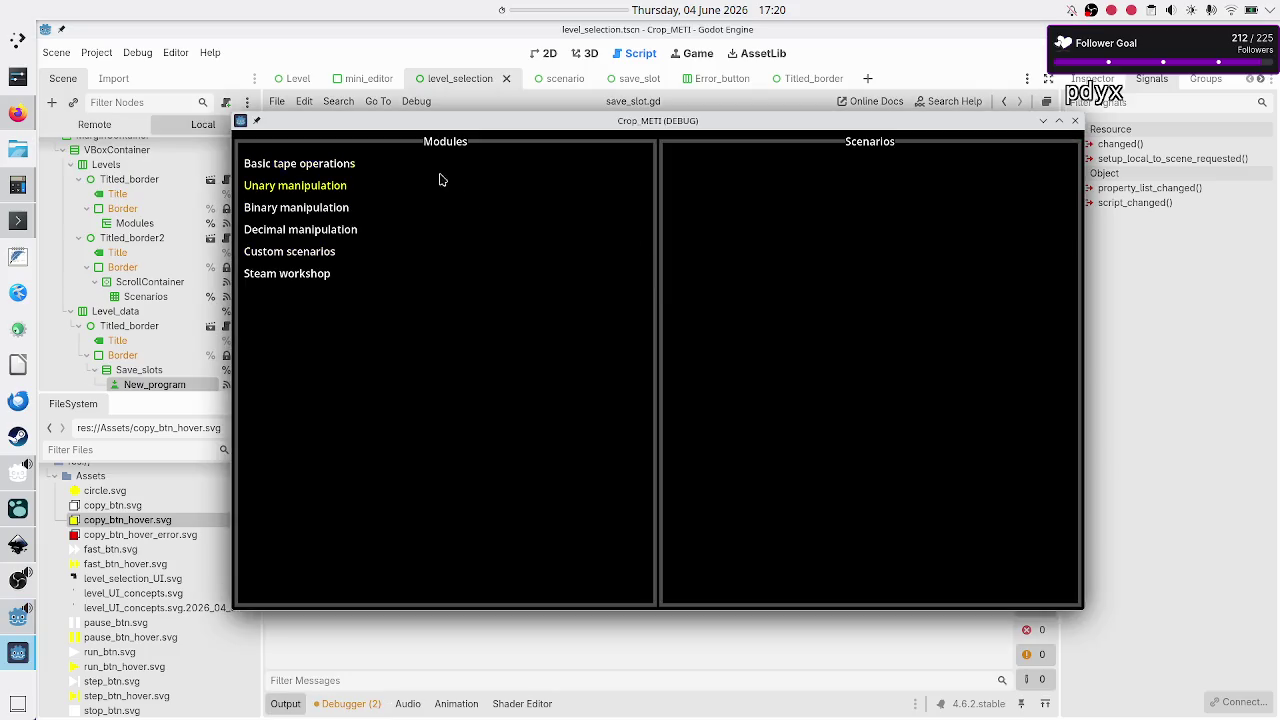
{"action": "left_click", "coordinate": [408, 166]}
{"action": "left_click", "coordinate": [746, 212]}
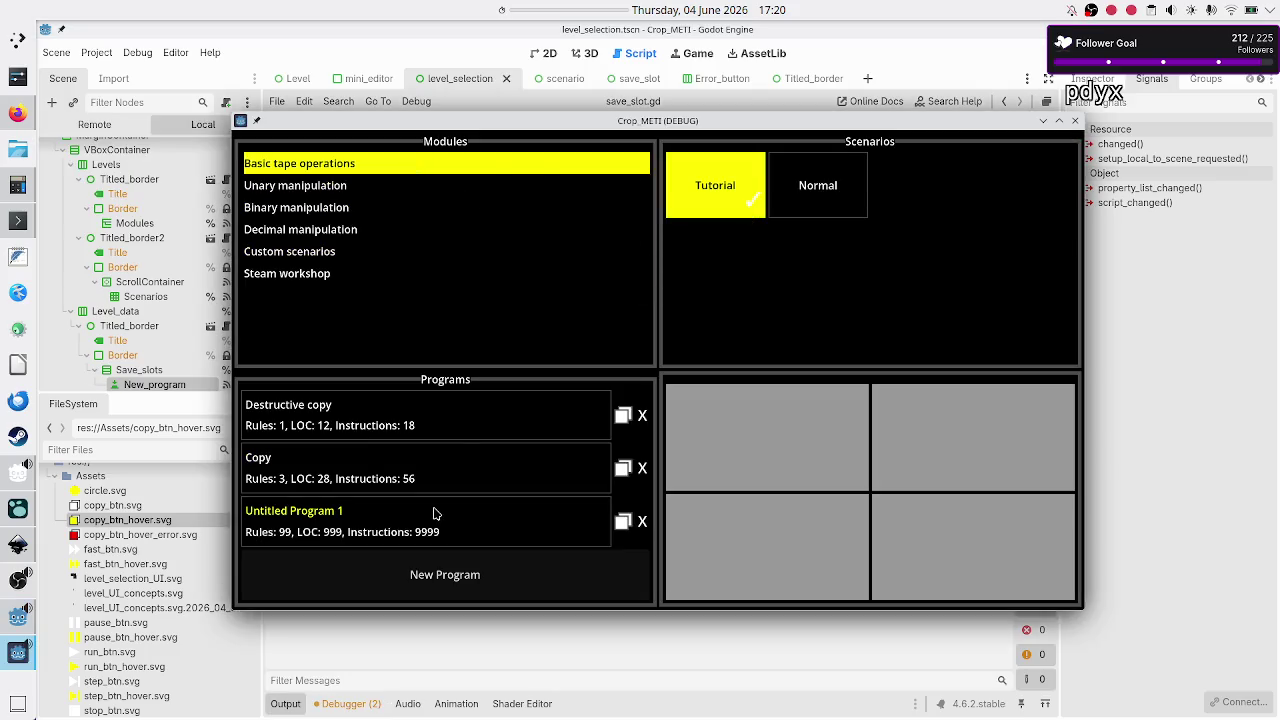
{"action": "left_click", "coordinate": [396, 581]}
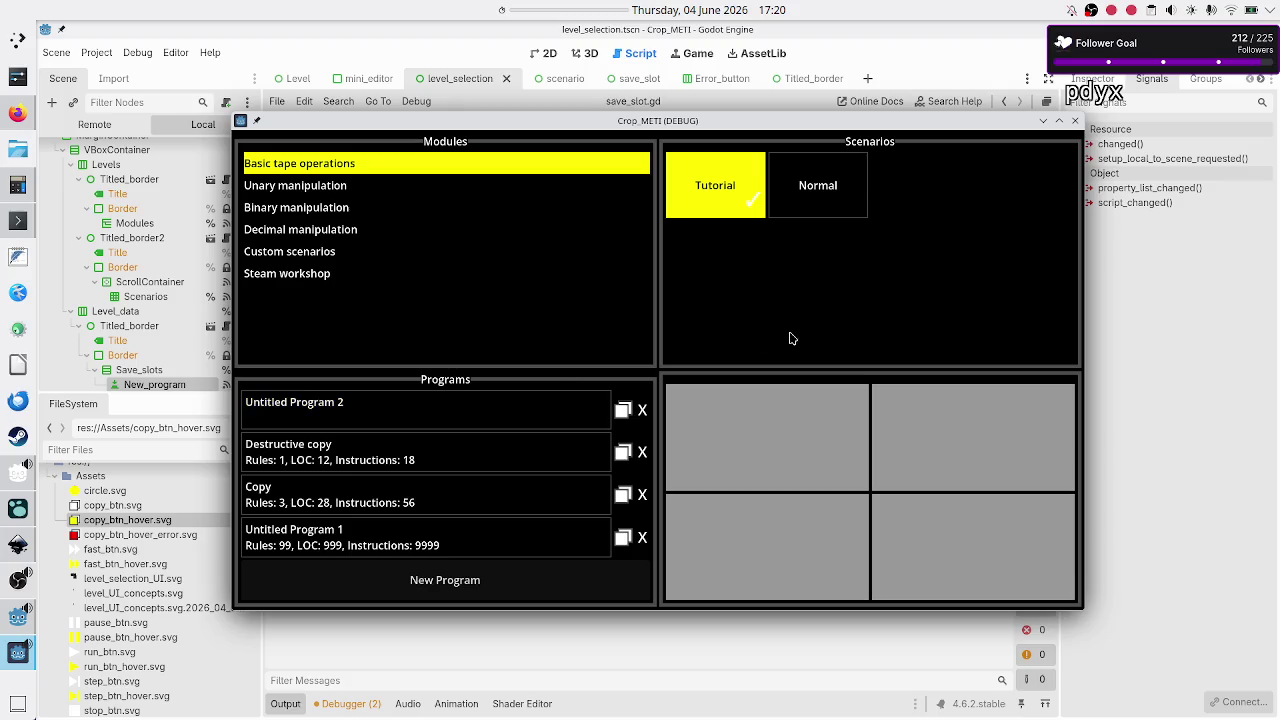
{"action": "left_click", "coordinate": [1076, 122]}
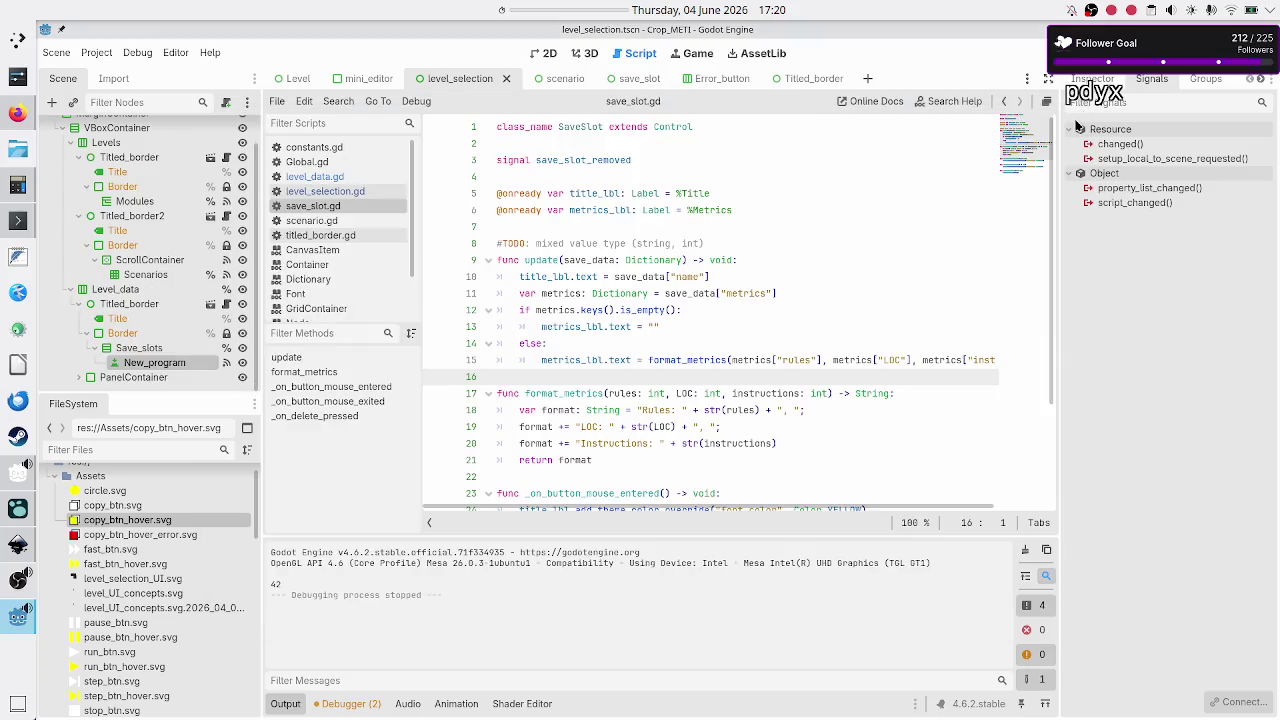
- In level_selection.gd, add print(LD.SAVE_SLOTS) after the new slot dictionary, before add_save_slot
{"action": "scroll", "coordinate": [596, 345], "scroll_direction": "down", "scroll_amount": 2}
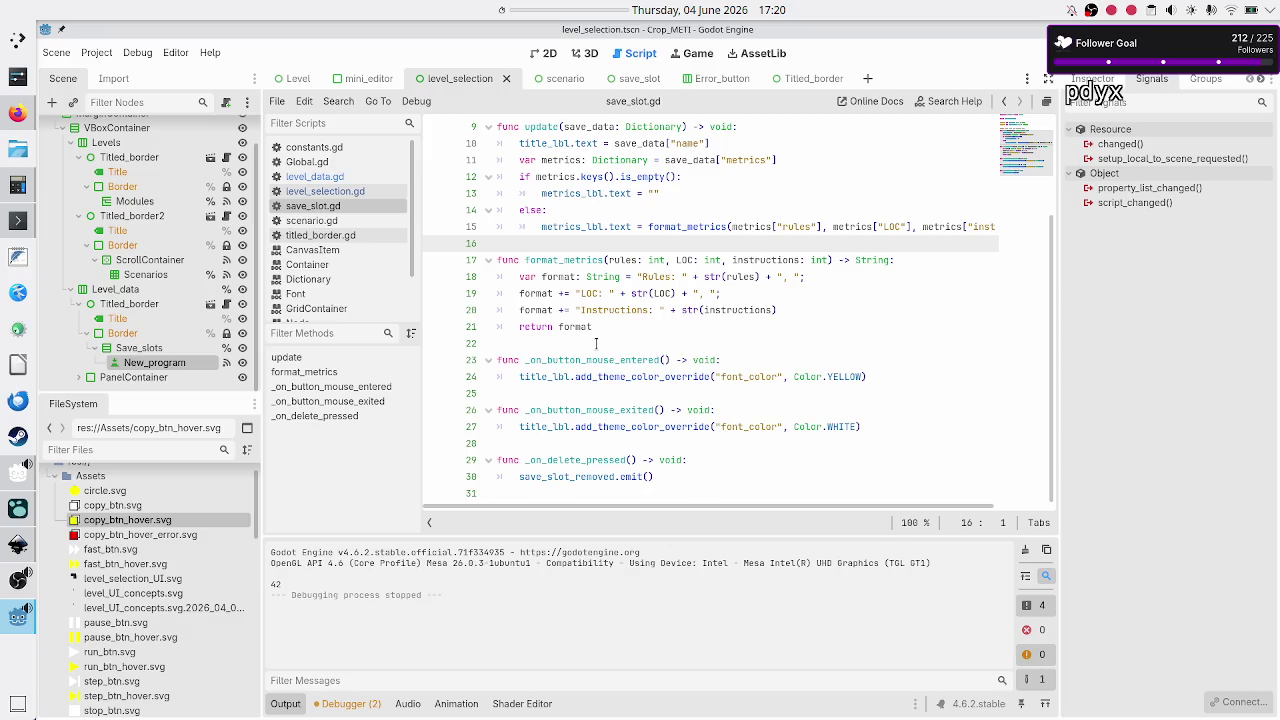
{"action": "left_click", "coordinate": [325, 191]}
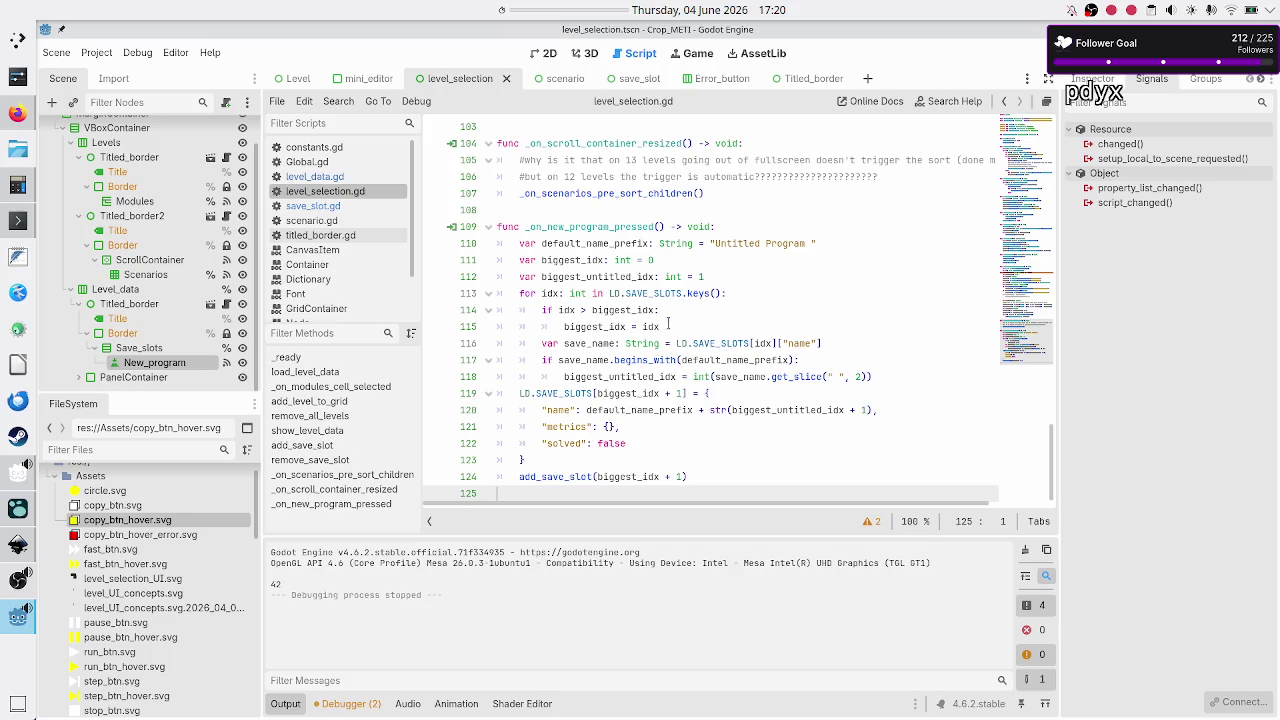
{"action": "left_click", "coordinate": [608, 456]}
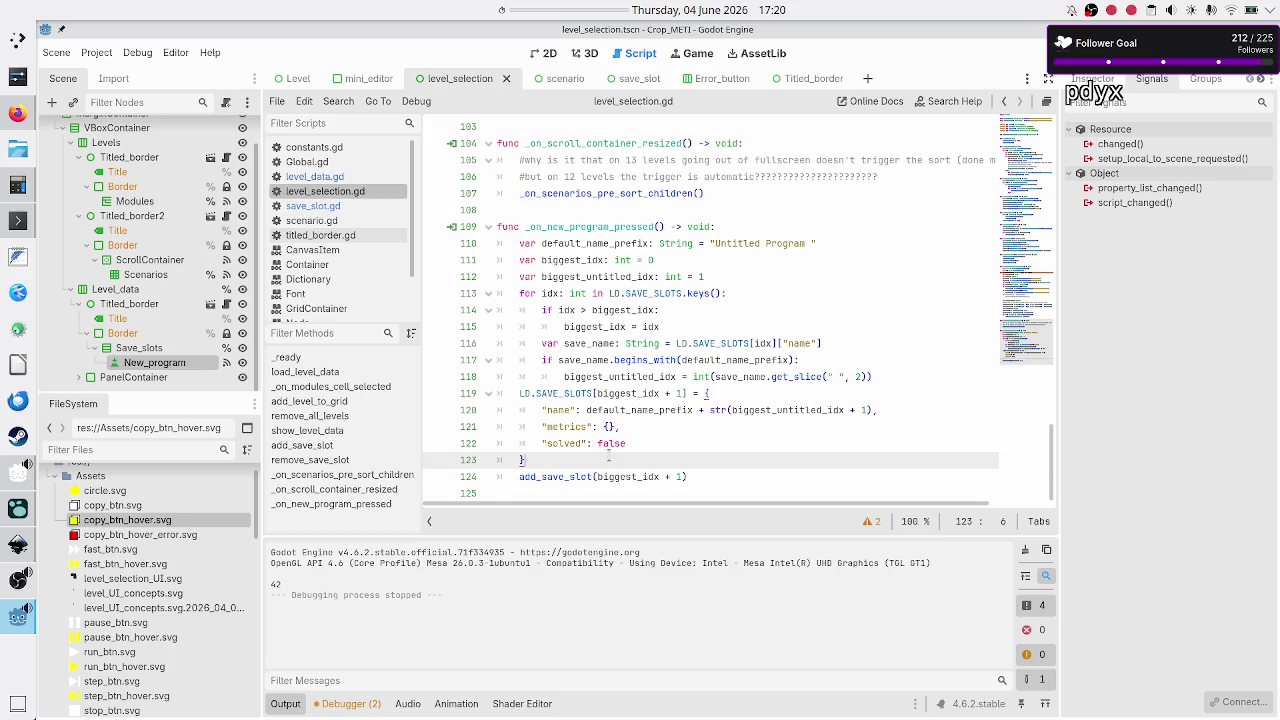
{"action": "key", "text": "Return"}
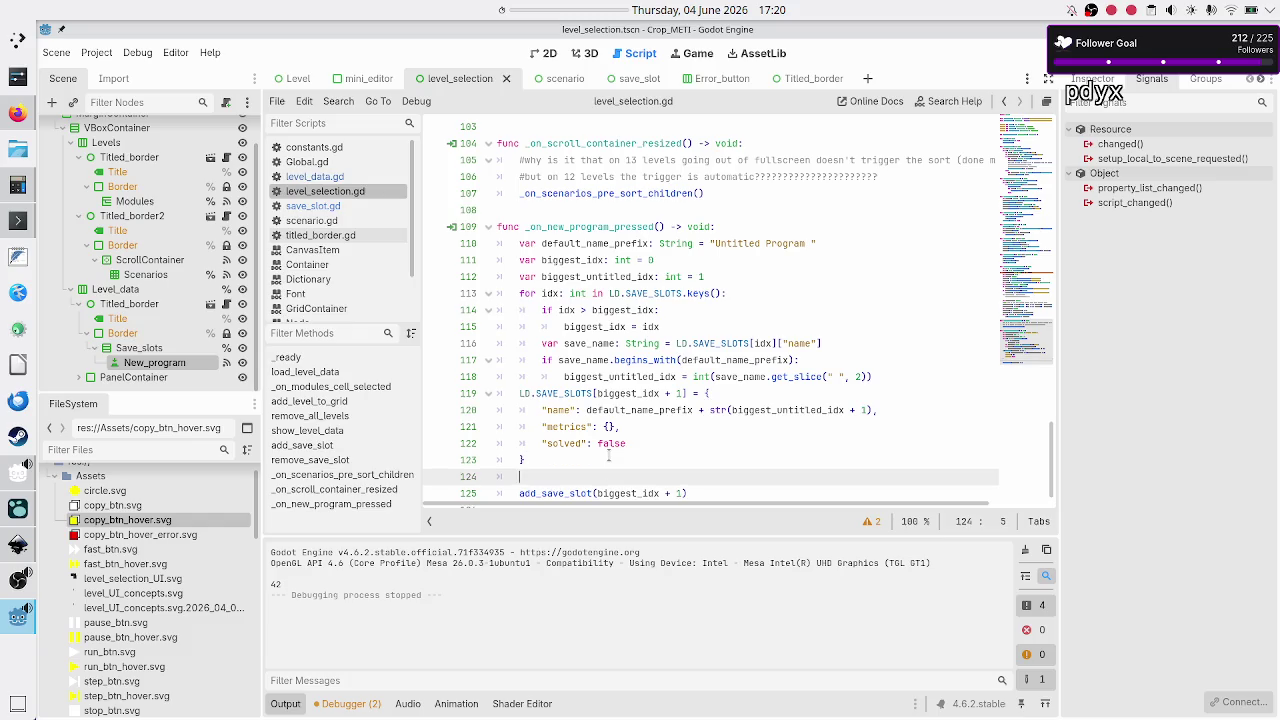
{"action": "type", "text": "print"}
{"action": "type", "text": "(LD"}
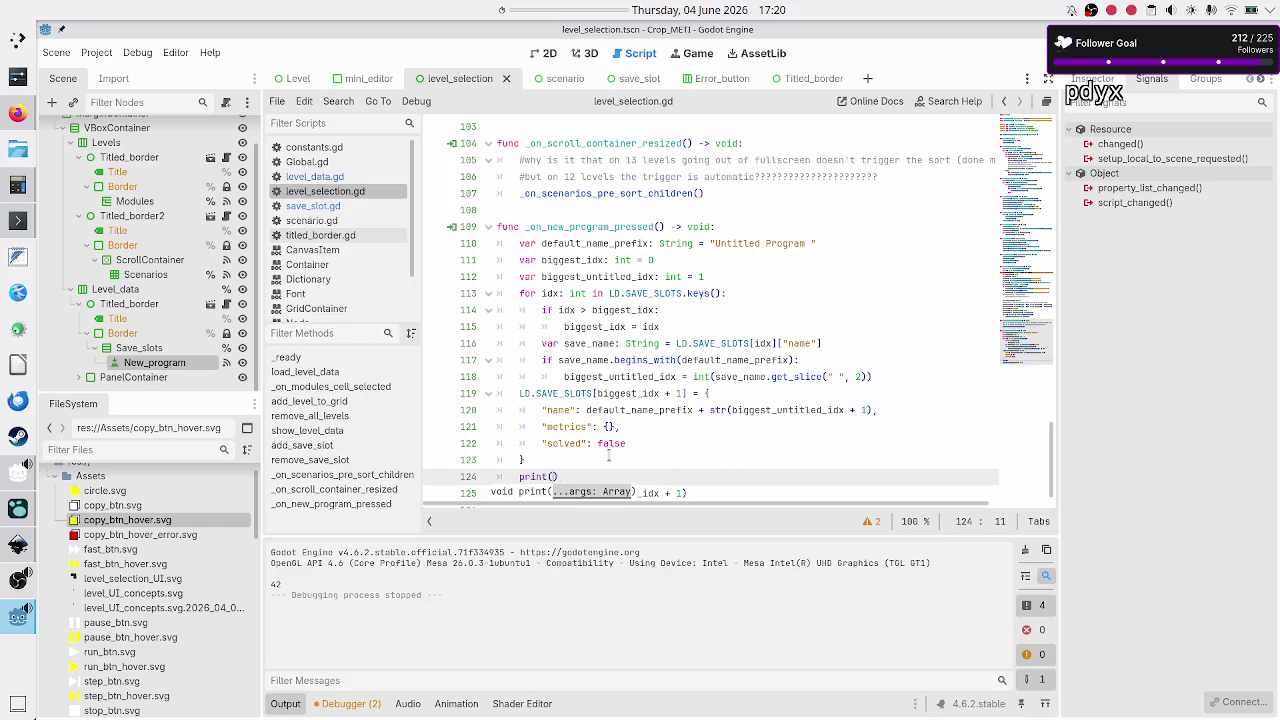
{"action": "type", "text": ".save"}
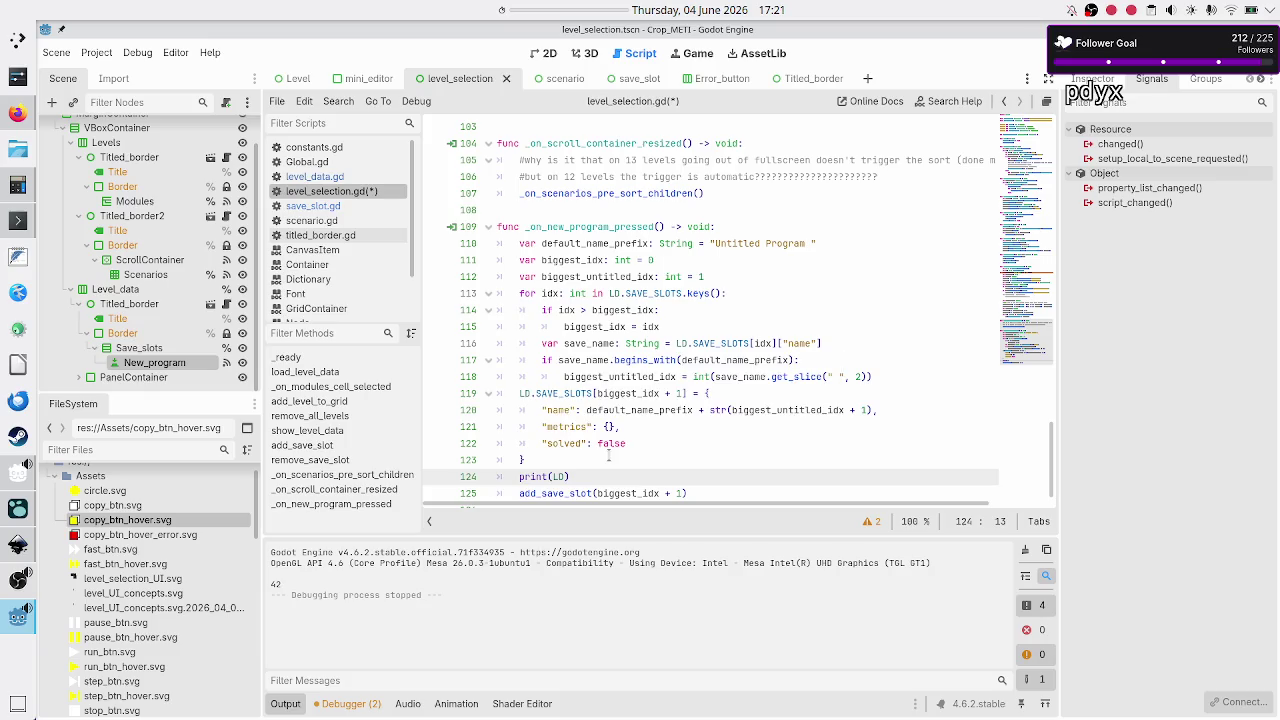
{"action": "key", "text": "Return"}
{"action": "left_click", "coordinate": [609, 457]}
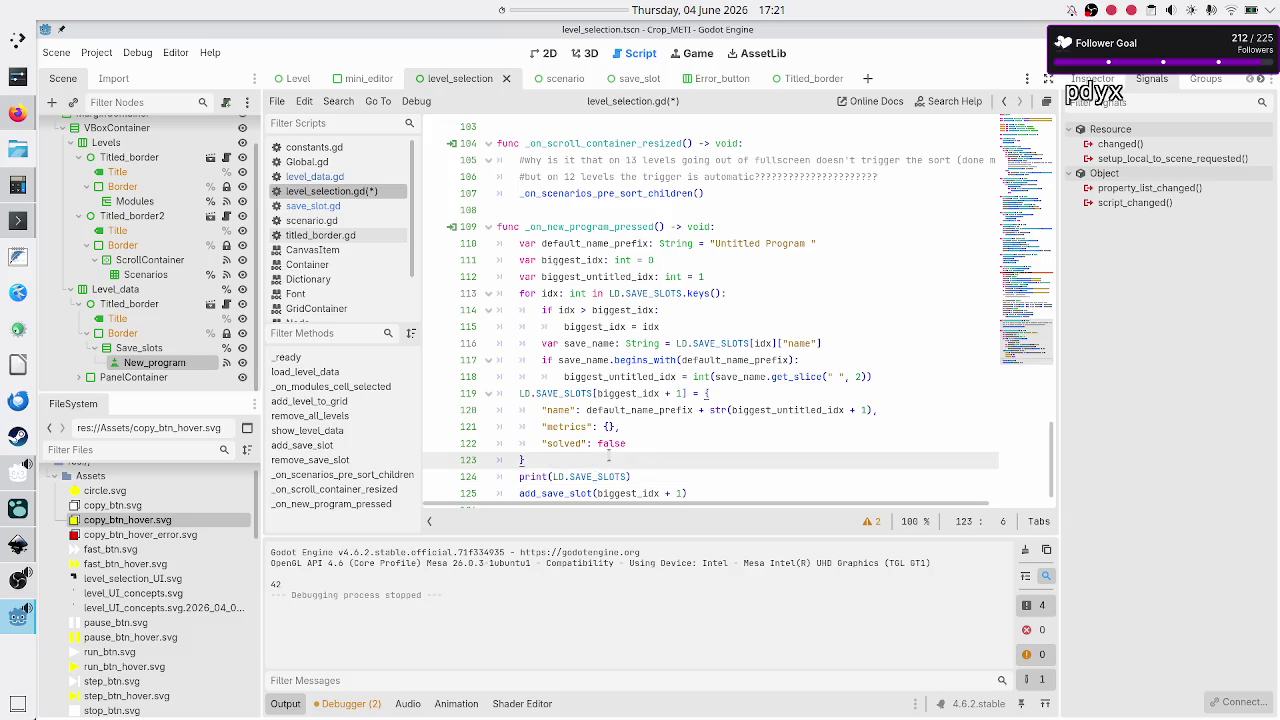
{"action": "left_click", "coordinate": [566, 492]}
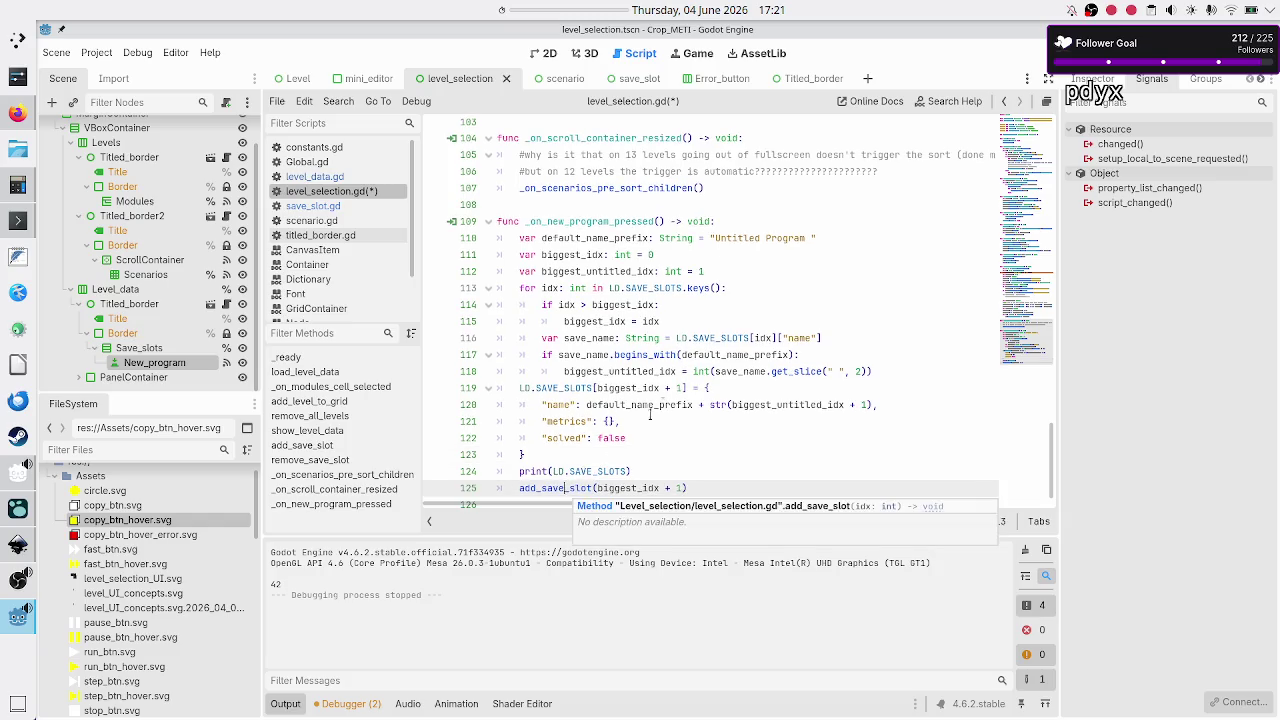
{"action": "scroll", "coordinate": [679, 410], "scroll_direction": "up", "scroll_amount": 8}
{"action": "scroll", "coordinate": [679, 410], "scroll_direction": "up", "scroll_amount": 7}
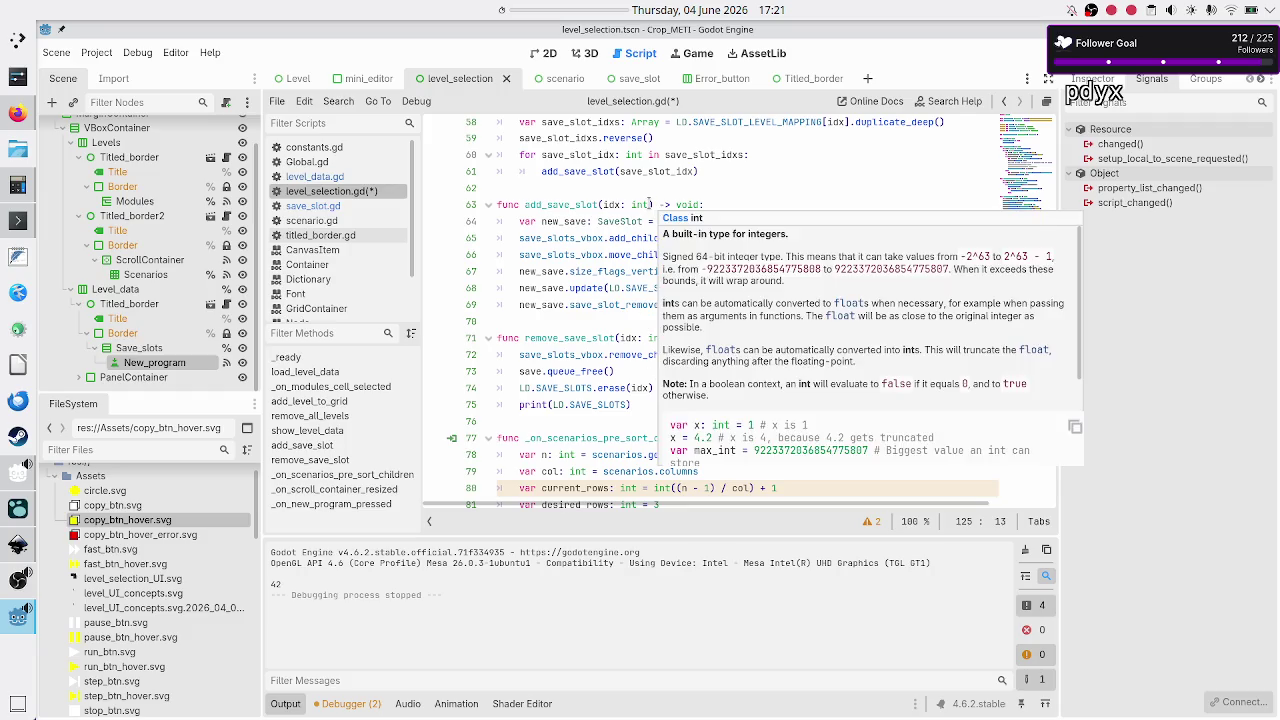
- Change add_save_slot's parameters to save_idx: int, pos_idx: int and rename idx uses to save_idx
{"action": "left_click", "coordinate": [651, 204]}
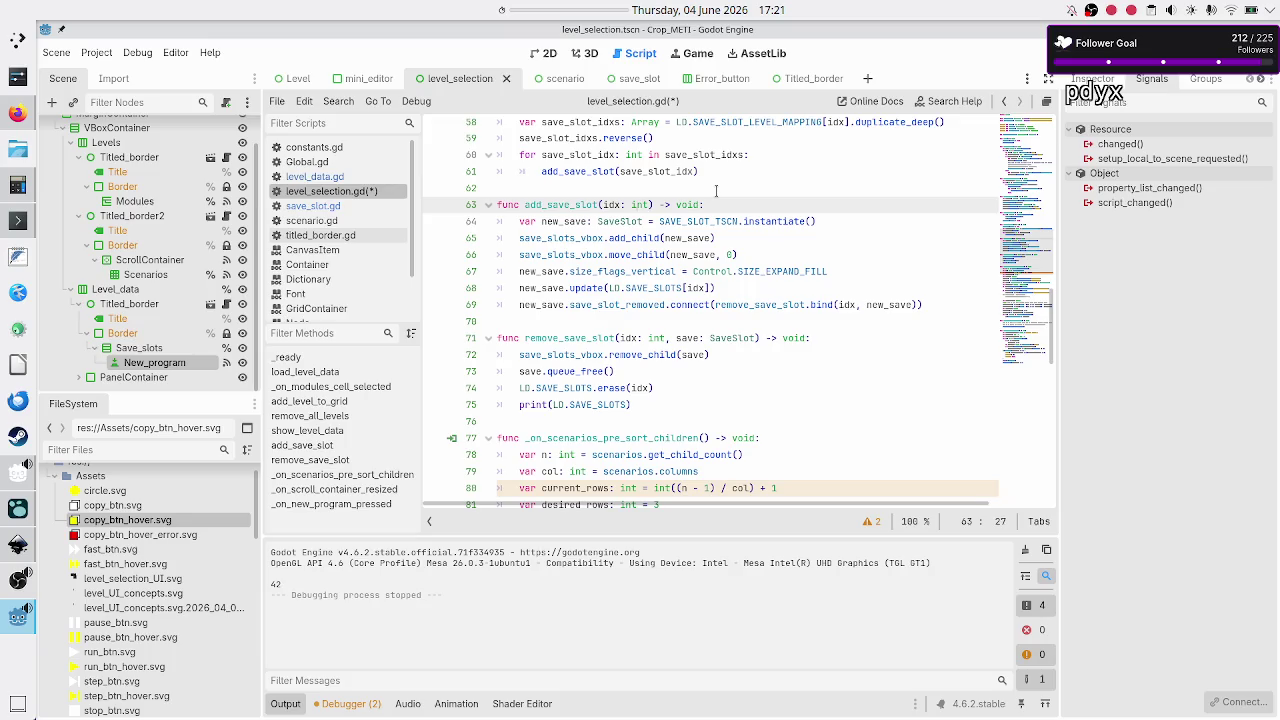
{"action": "type", "text": "save_idx: int"}
{"action": "type", "text": ", pos_"}
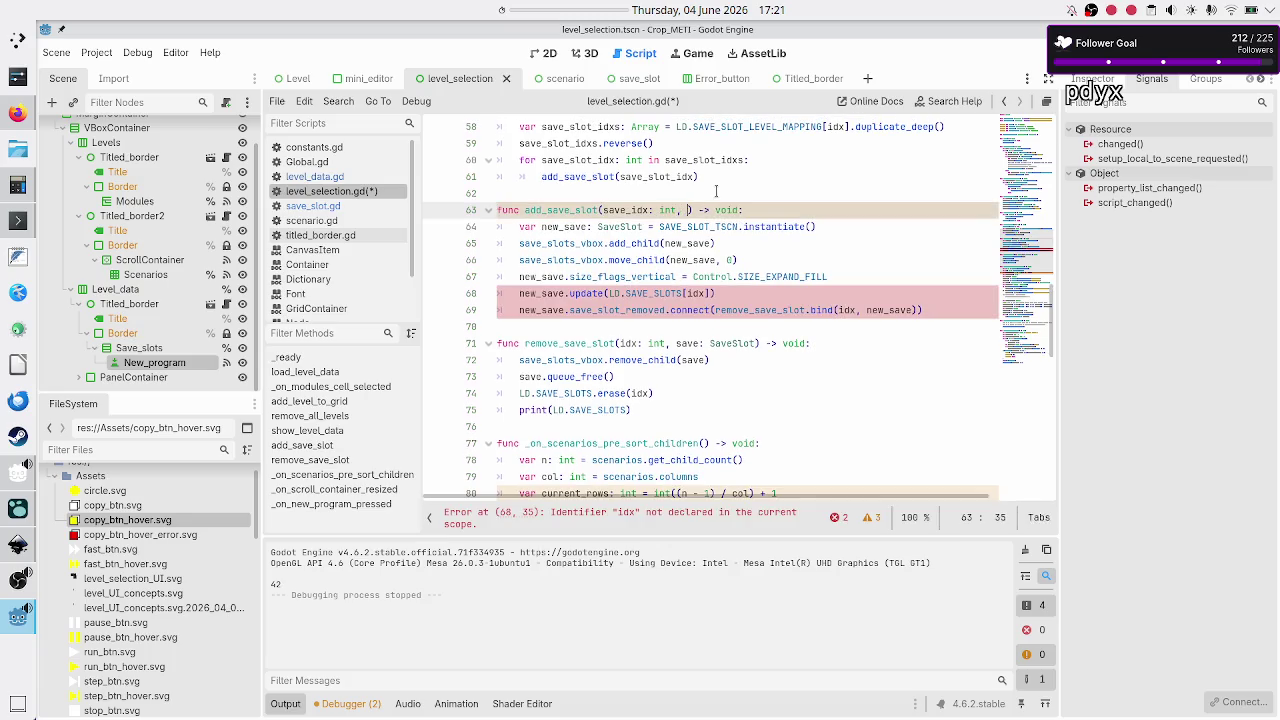
{"action": "type", "text": "idx:"}
{"action": "type", "text": " int"}
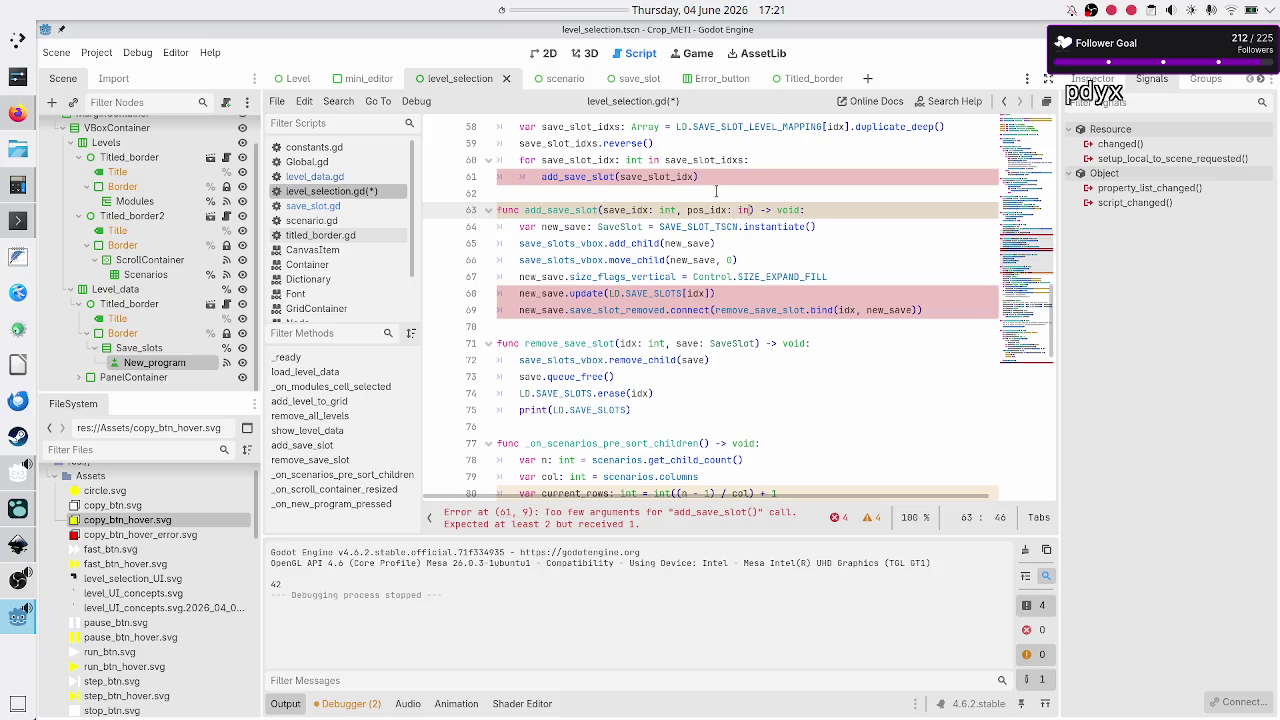
{"action": "key", "text": "Escape"}
{"action": "key", "text": "Down"}
{"action": "key", "text": "Down"}
{"action": "key", "text": "Down"}
{"action": "key", "text": "Down"}
{"action": "key", "text": "Down"}
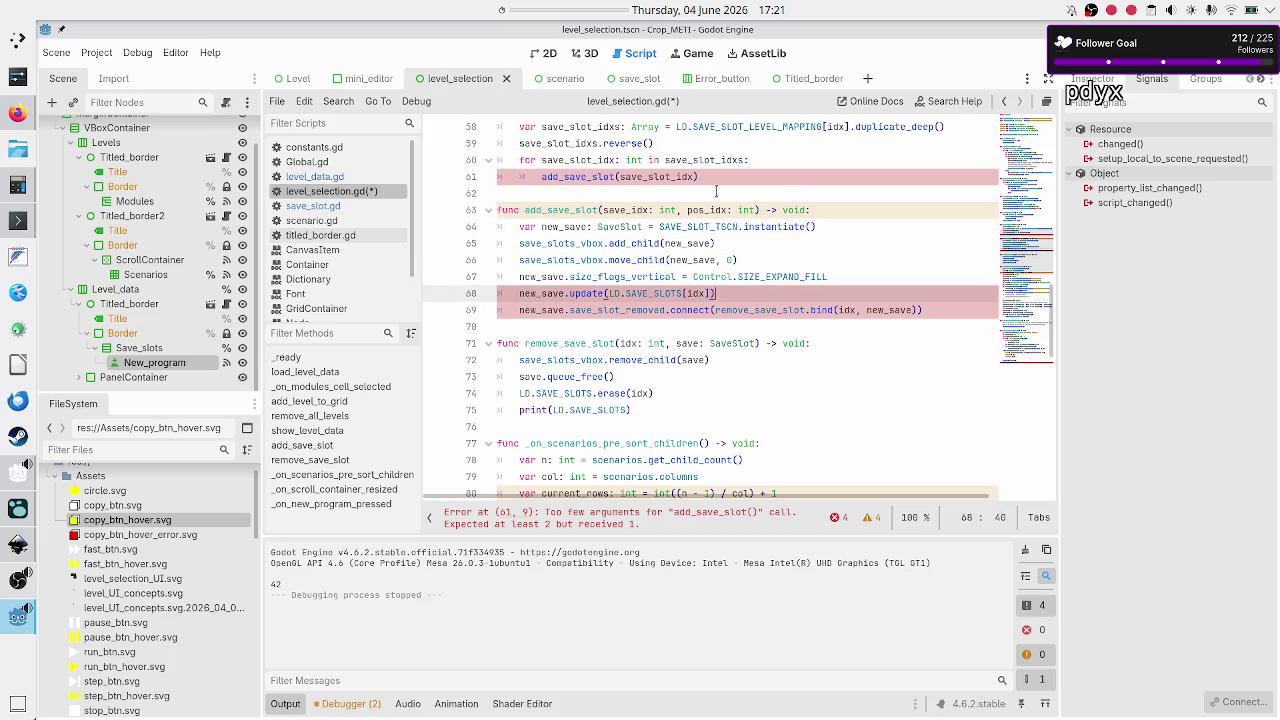
{"action": "key", "text": "Left"}
{"action": "key", "text": "Left"}
{"action": "type", "text": "save_"}
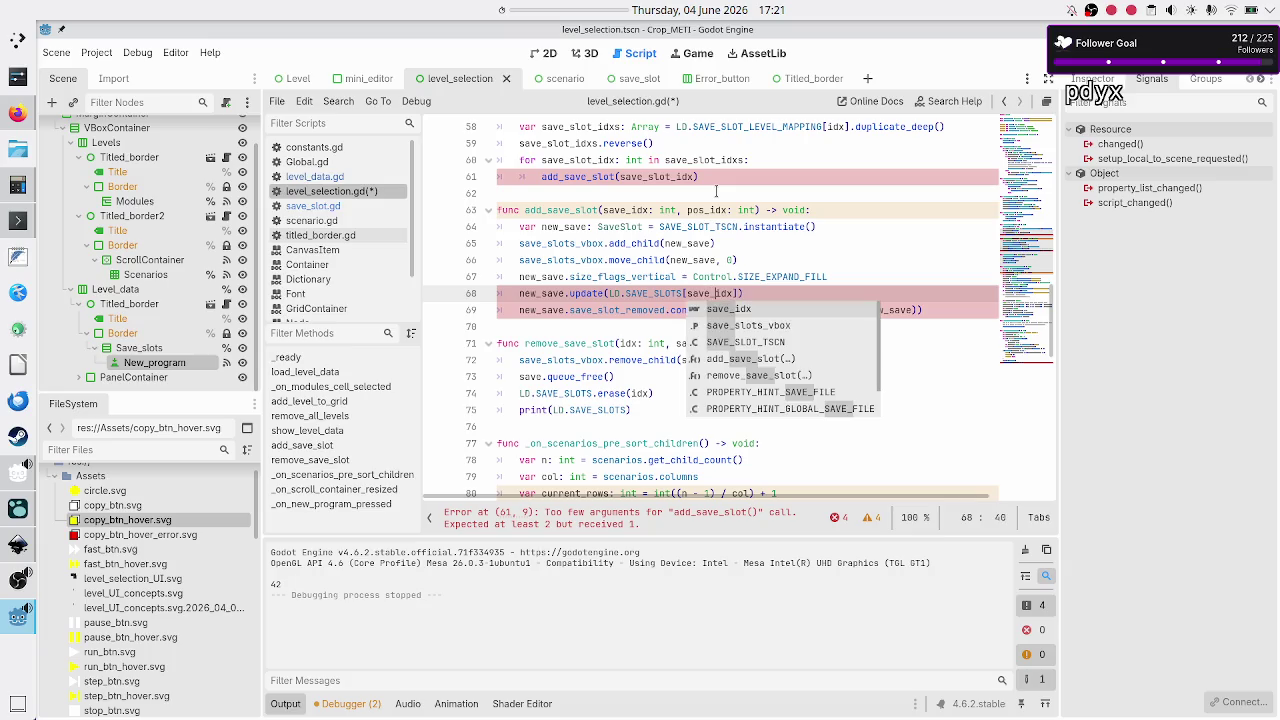
{"action": "key", "text": "Escape"}
{"action": "key", "text": "Down"}
{"action": "key", "text": "Right"}
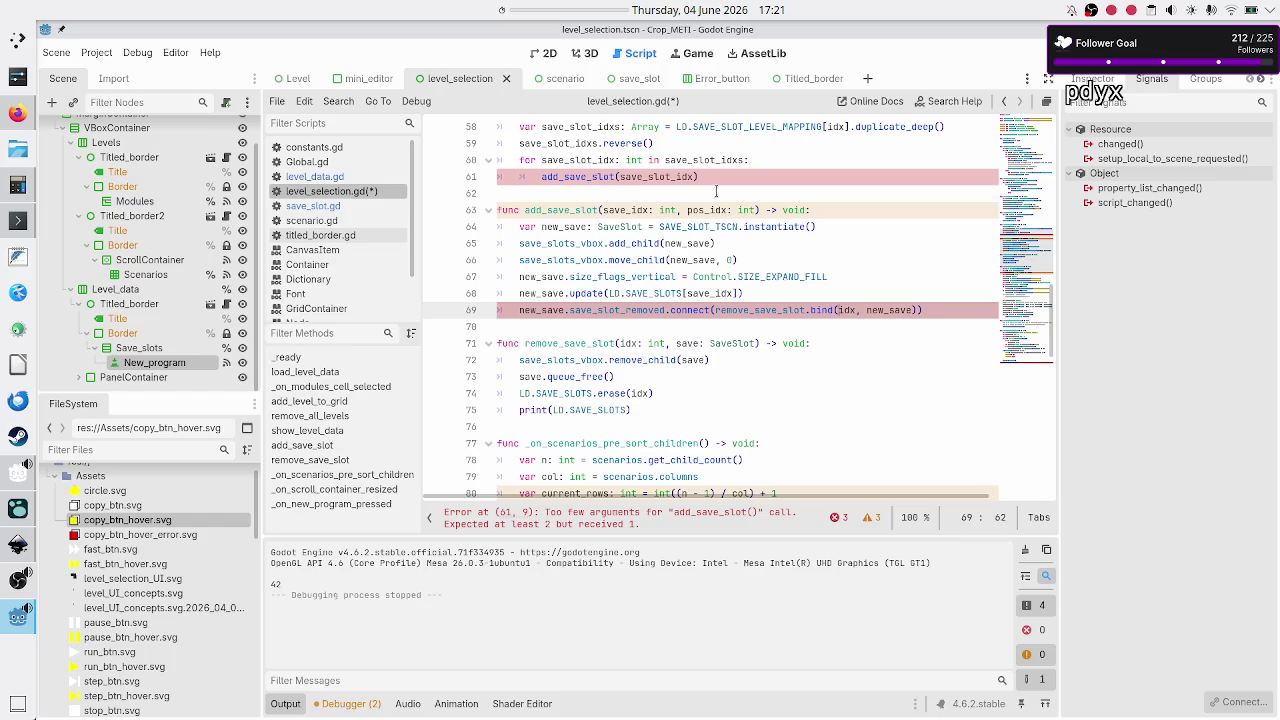
{"action": "type", "text": "save_"}
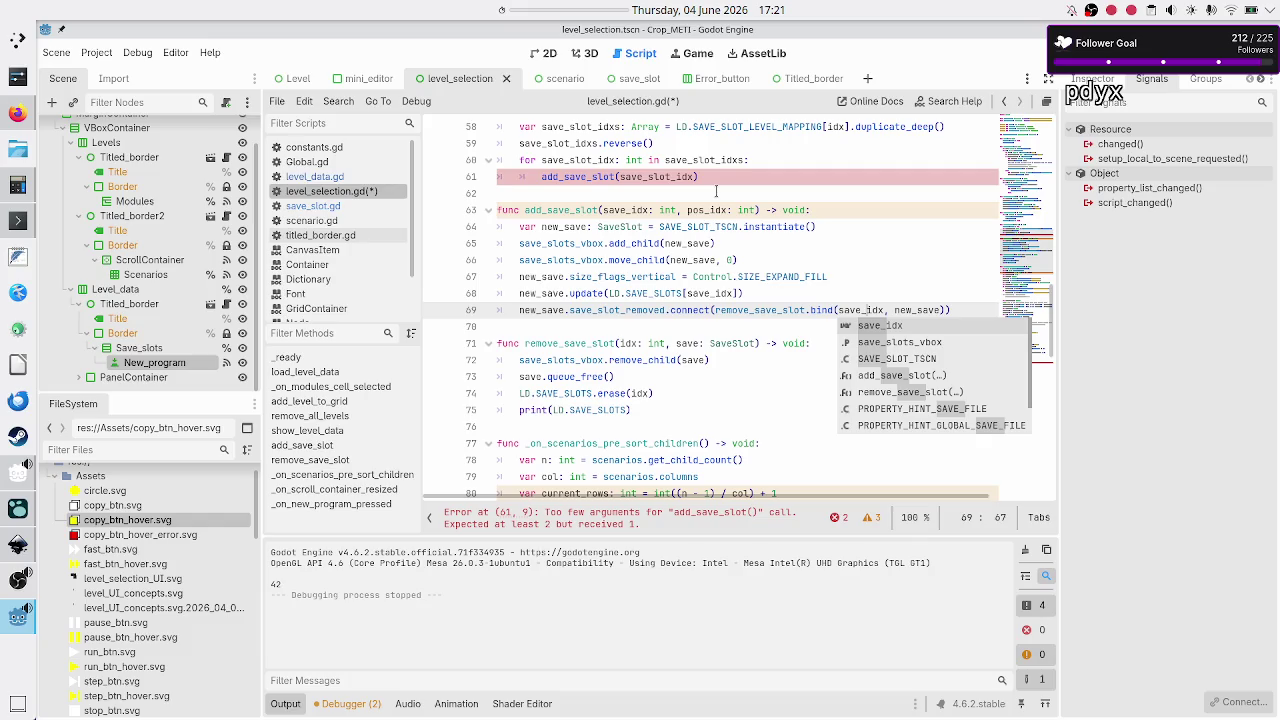
- Use pos_idx instead of 0 in move_child, and pass 0 in the line 61 call
{"action": "key", "text": "Escape"}
{"action": "key", "text": "Up"}
{"action": "key", "text": "Up"}
{"action": "key", "text": "Up"}
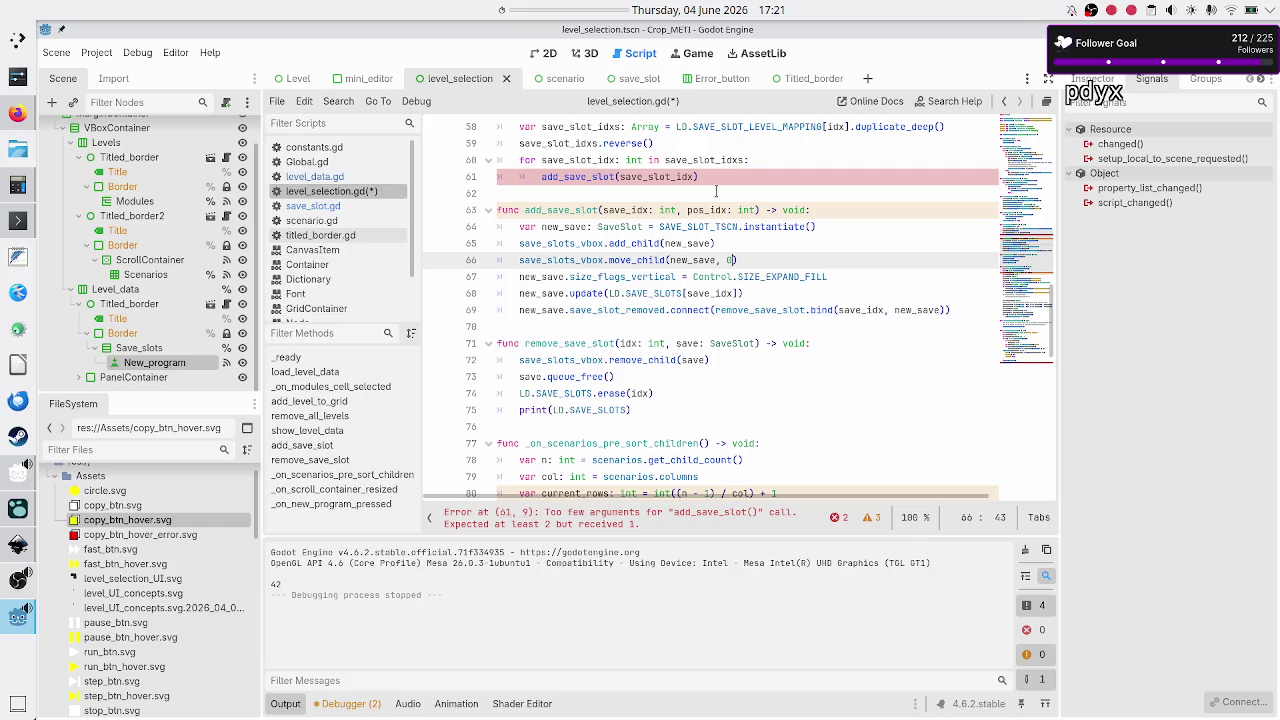
{"action": "key", "text": "BackSpace"}
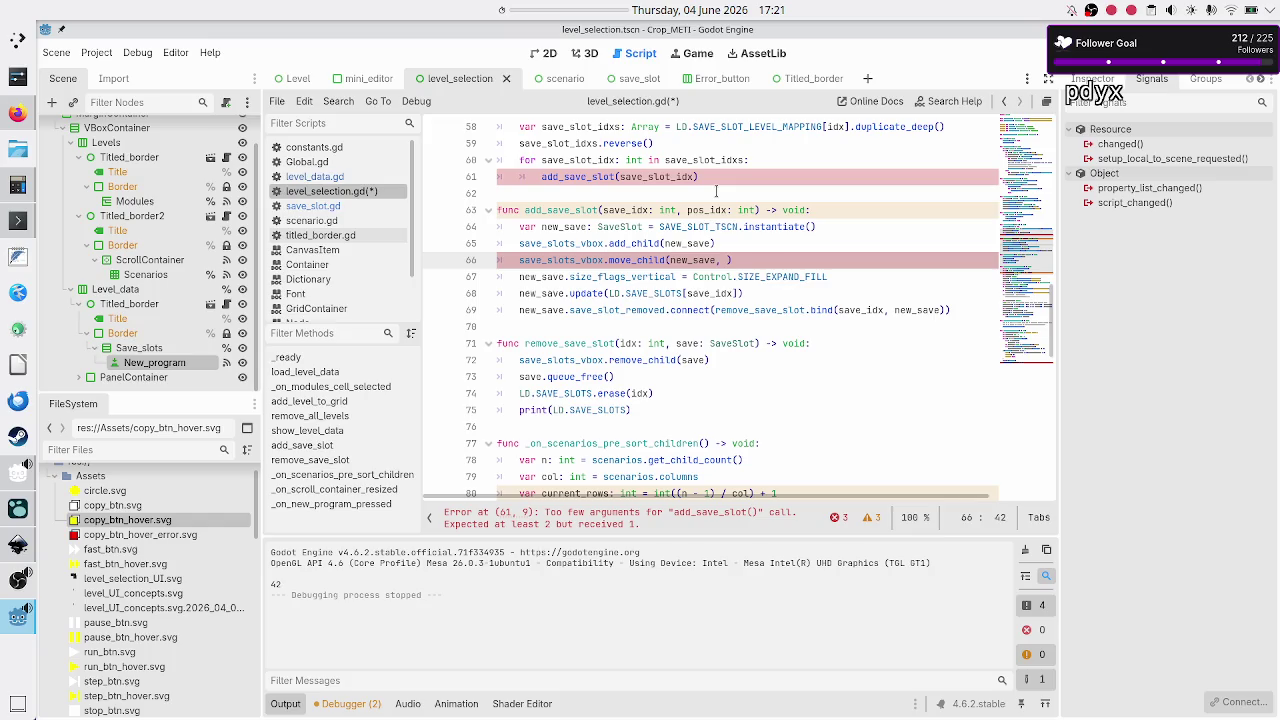
{"action": "type", "text": "pos_idx"}
{"action": "key", "text": "Down"}
{"action": "key", "text": "Down"}
{"action": "key", "text": "Home"}
{"action": "key", "text": "Down"}
{"action": "key", "text": "Down"}
{"action": "key", "text": "Down"}
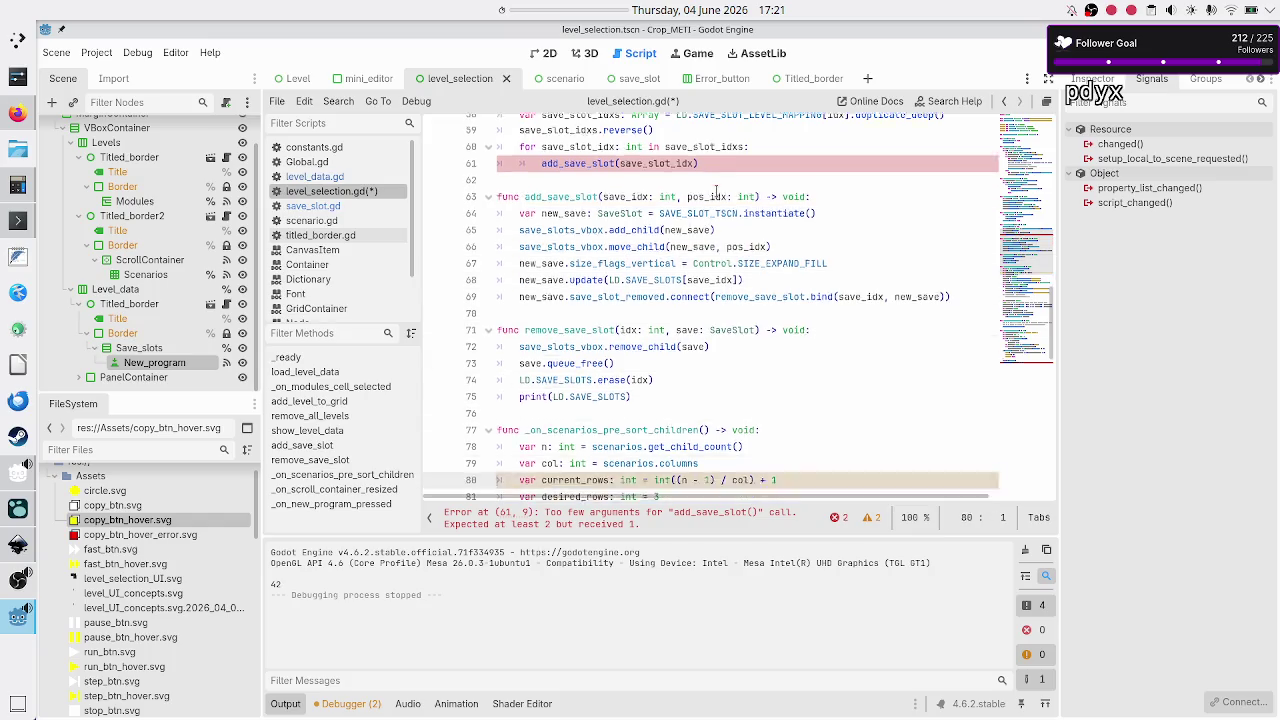
{"action": "key", "text": "Up"}
{"action": "key", "text": "Up"}
{"action": "key", "text": "Up"}
{"action": "key", "text": "Up"}
{"action": "key", "text": "Up"}
{"action": "key", "text": "Up"}
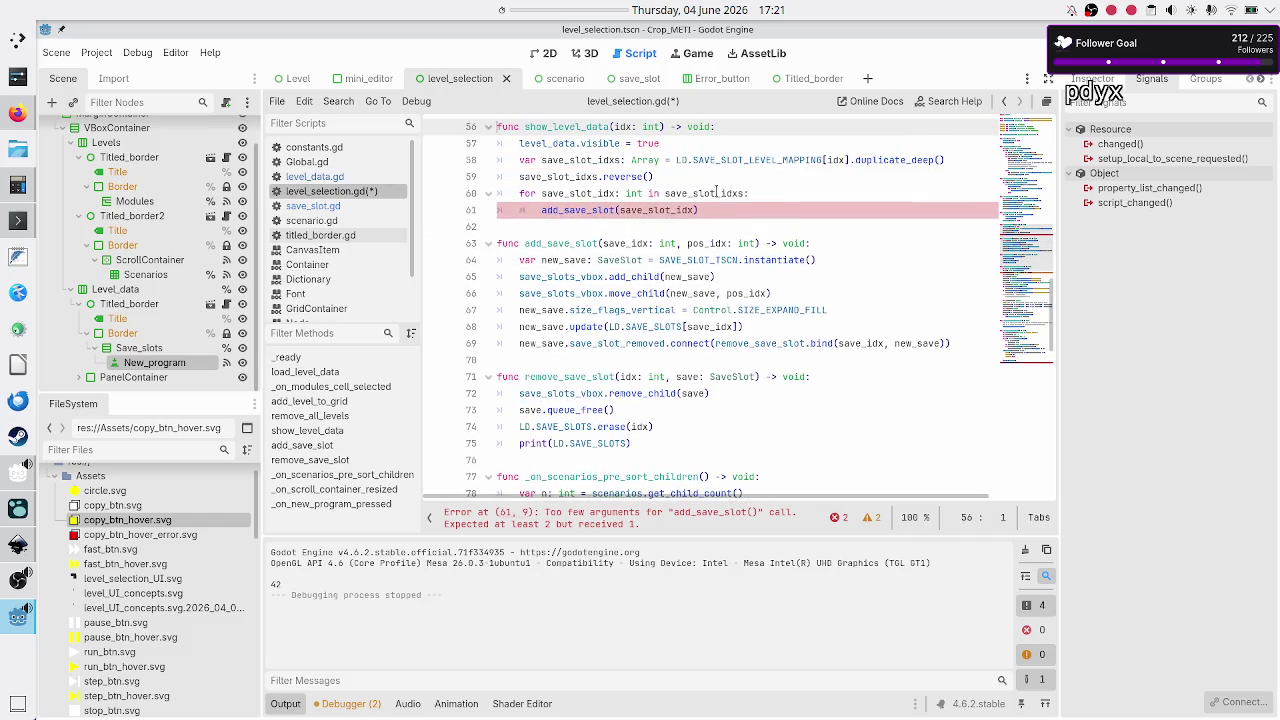
{"action": "key", "text": "End"}
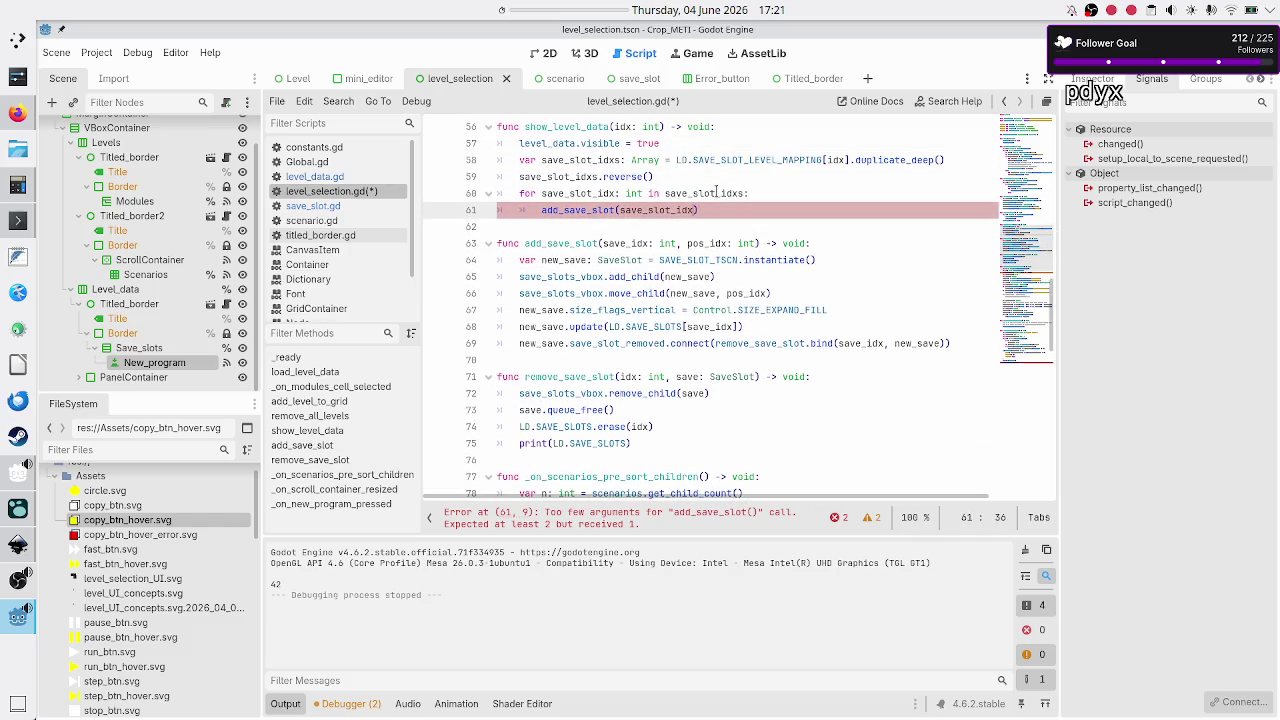
{"action": "type", "text": "0"}
{"action": "key", "text": "Down"}
{"action": "key", "text": "Down"}
{"action": "key", "text": "Down"}
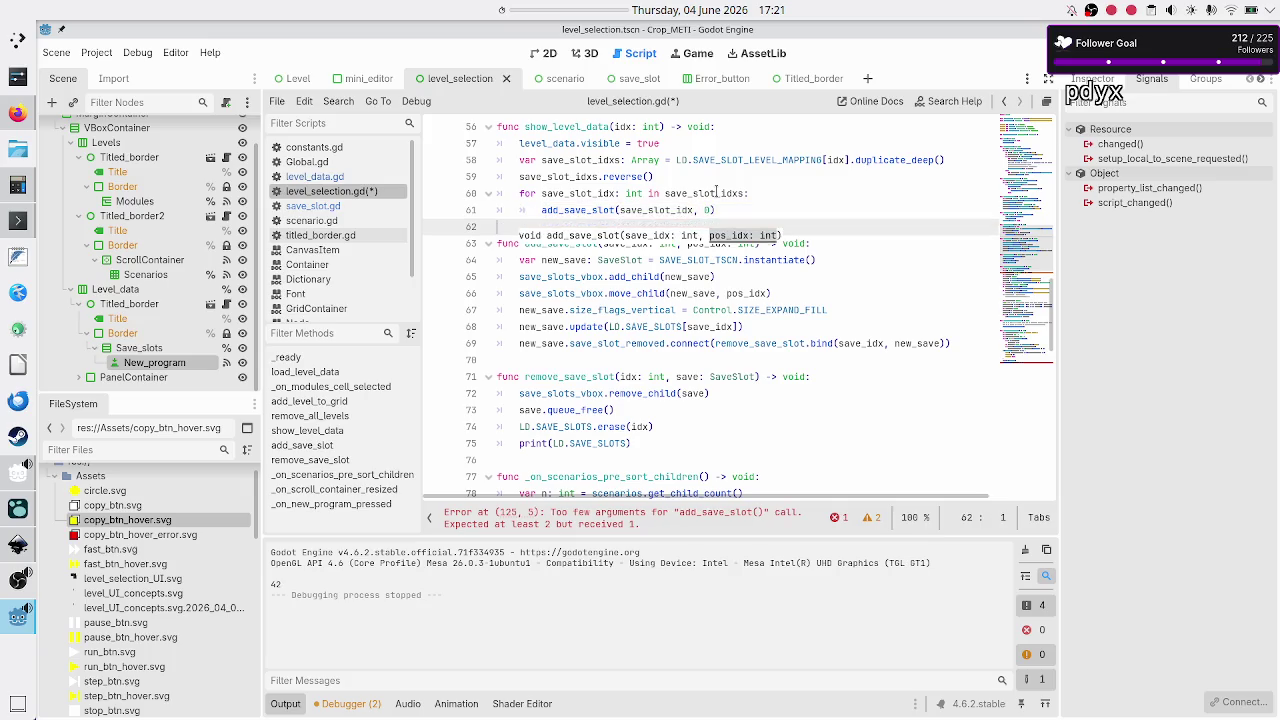
- Add a comma after biggest_idx + 1 in the line 125 add_save_slot call
{"action": "key", "text": "Down"}
{"action": "key", "text": "Down"}
{"action": "key", "text": "Down"}
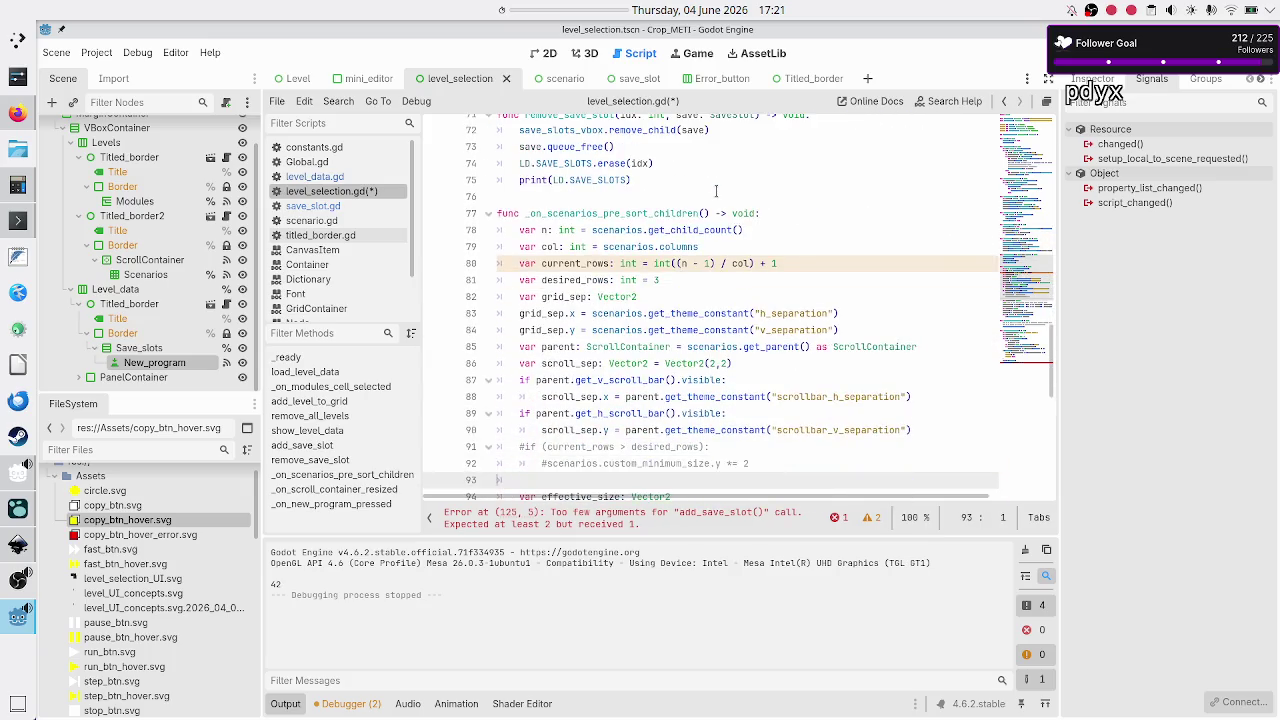
{"action": "key", "text": "Down"}
{"action": "key", "text": "Down"}
{"action": "key", "text": "Down"}
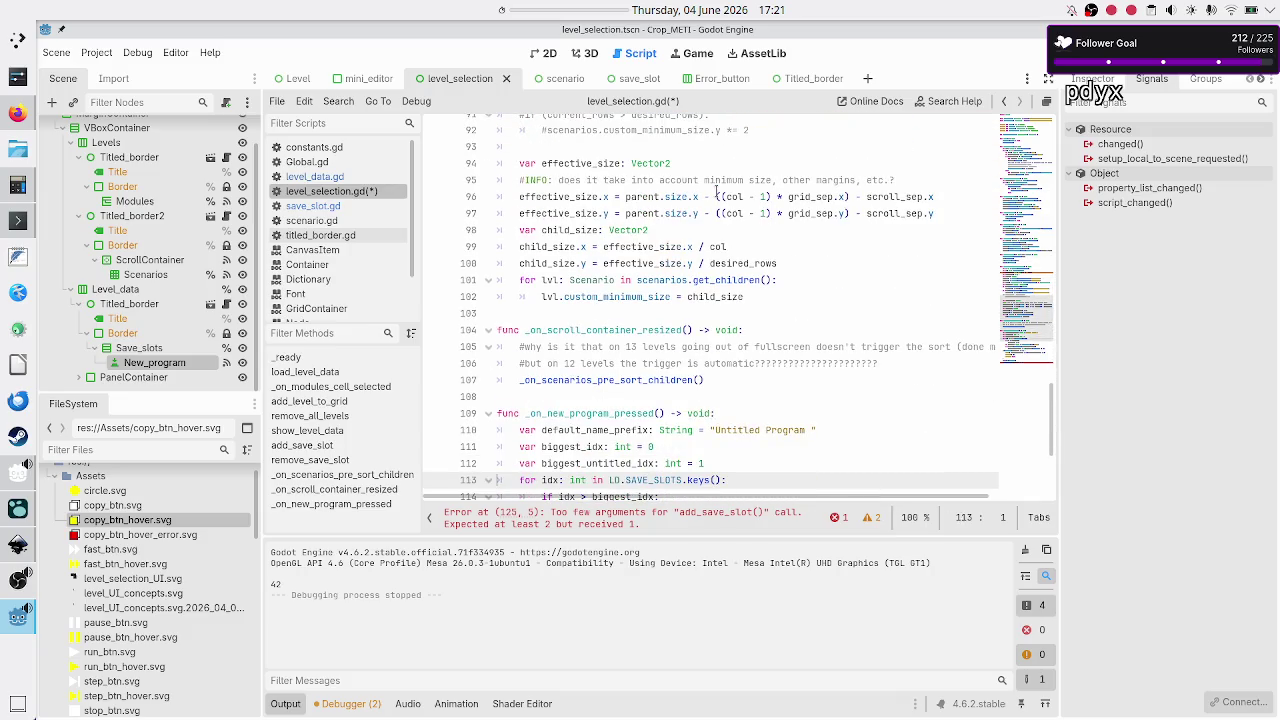
{"action": "key", "text": "ctrl+End"}
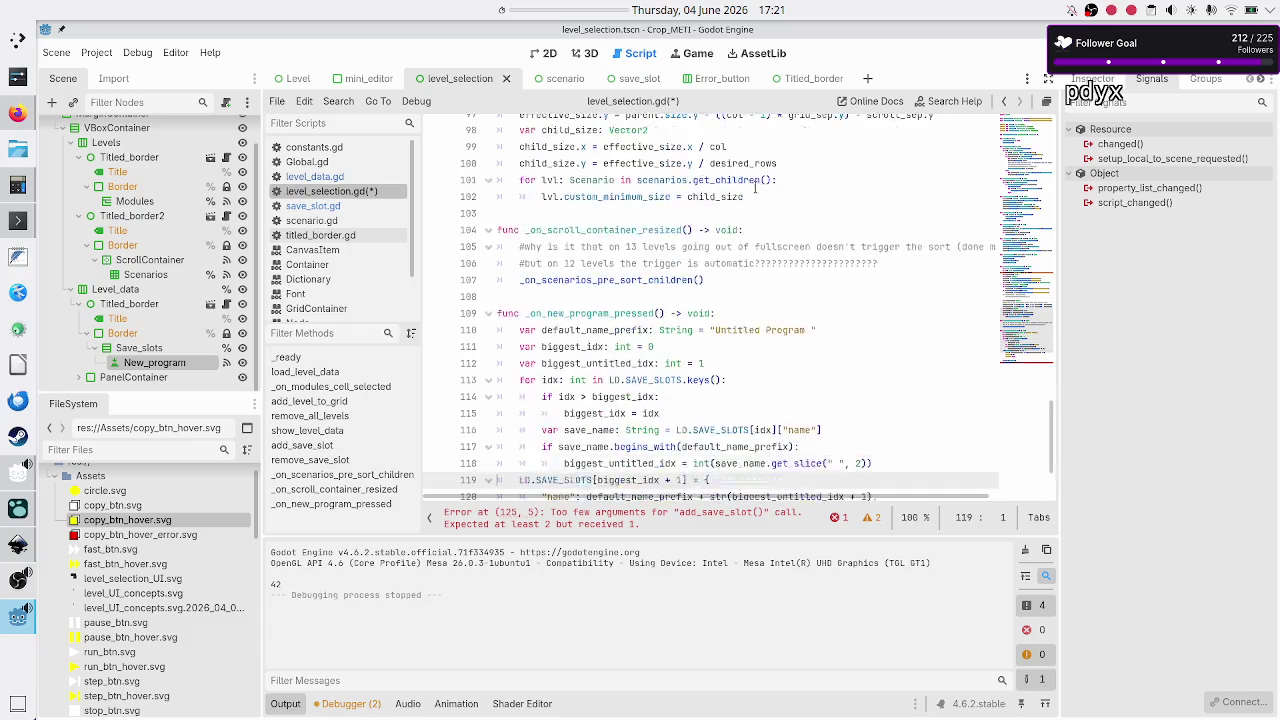
{"action": "key", "text": "Left"}
{"action": "key", "text": "Left"}
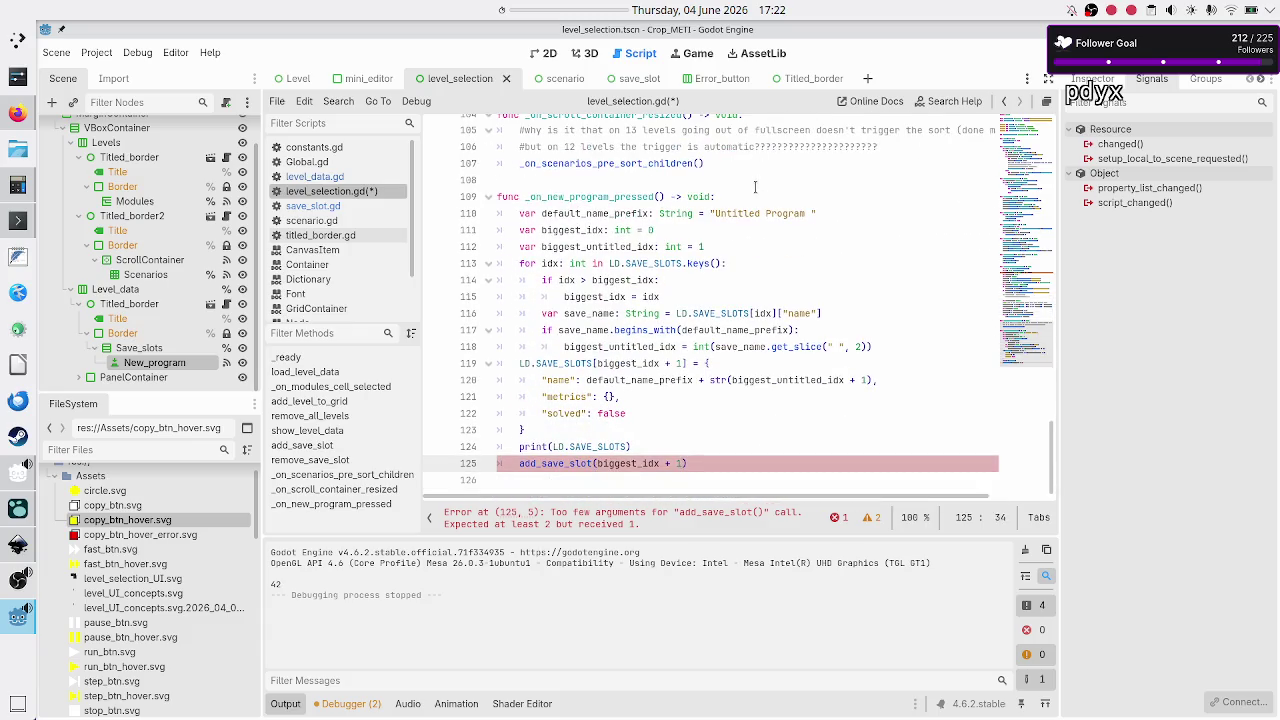
{"action": "type", "text": ", save_sl"}
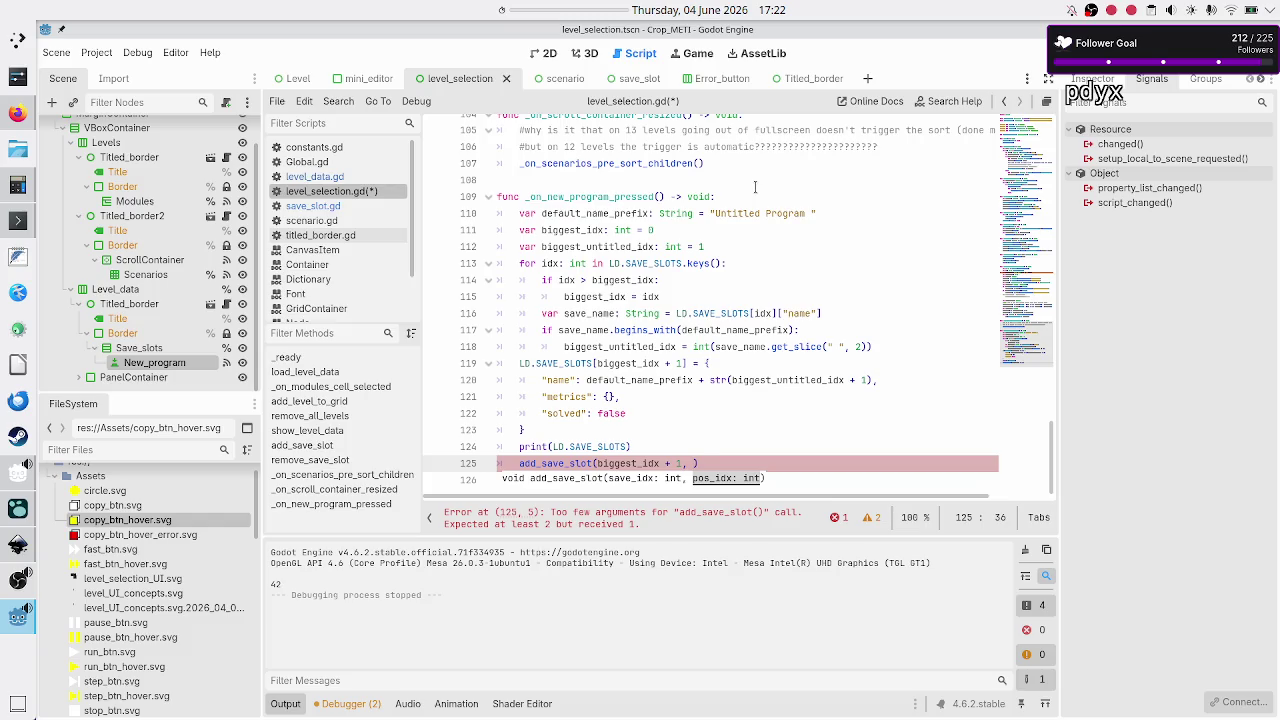
- Pass save_slots_vbox.get_child_count() - 2 as add_save_slot's second argument on line 125, then save and run
{"action": "type", "text": "save_st"}
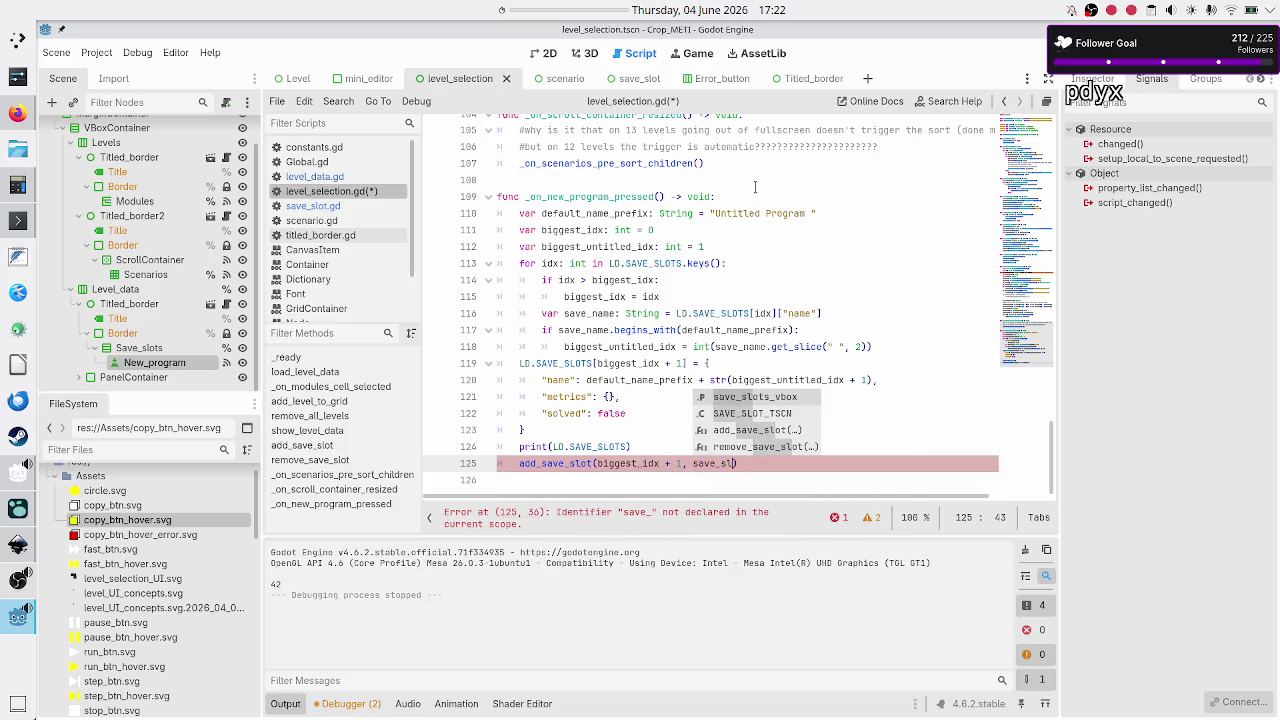
{"action": "key", "text": "Return"}
{"action": "type", "text": ".get"}
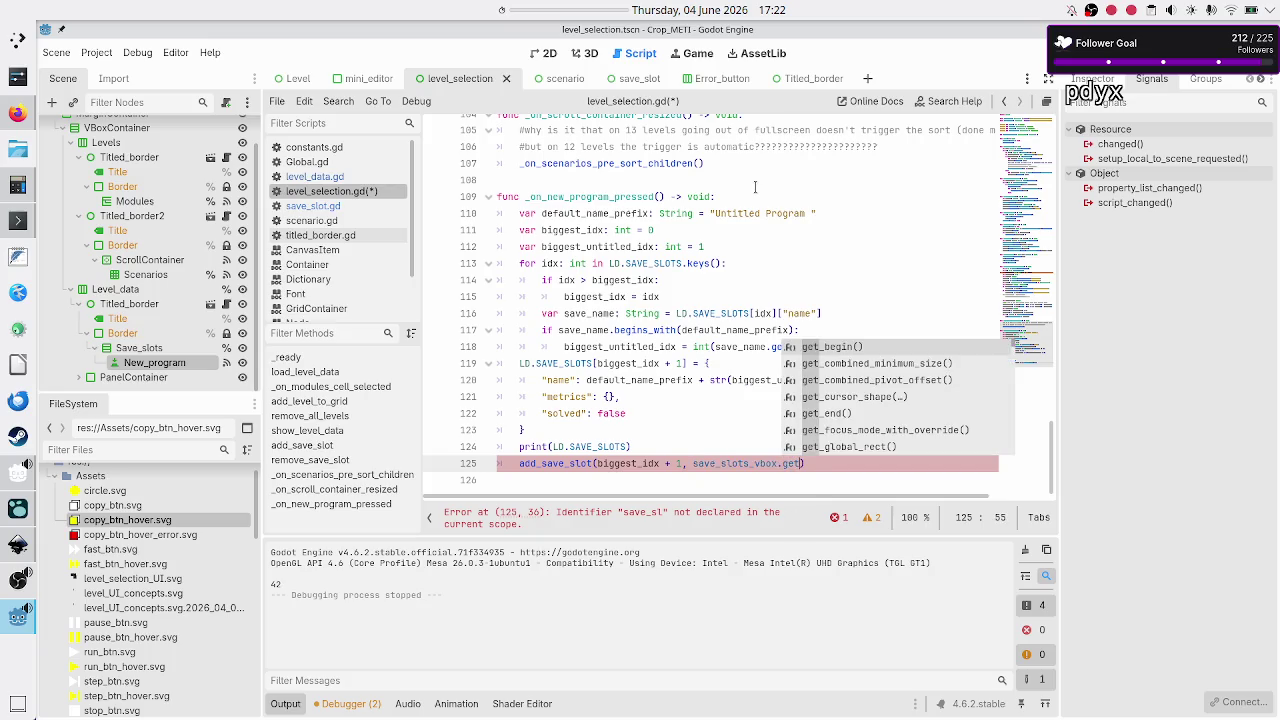
{"action": "type", "text": "_ch"}
{"action": "key", "text": "Down"}
{"action": "key", "text": "Down"}
{"action": "key", "text": "Return"}
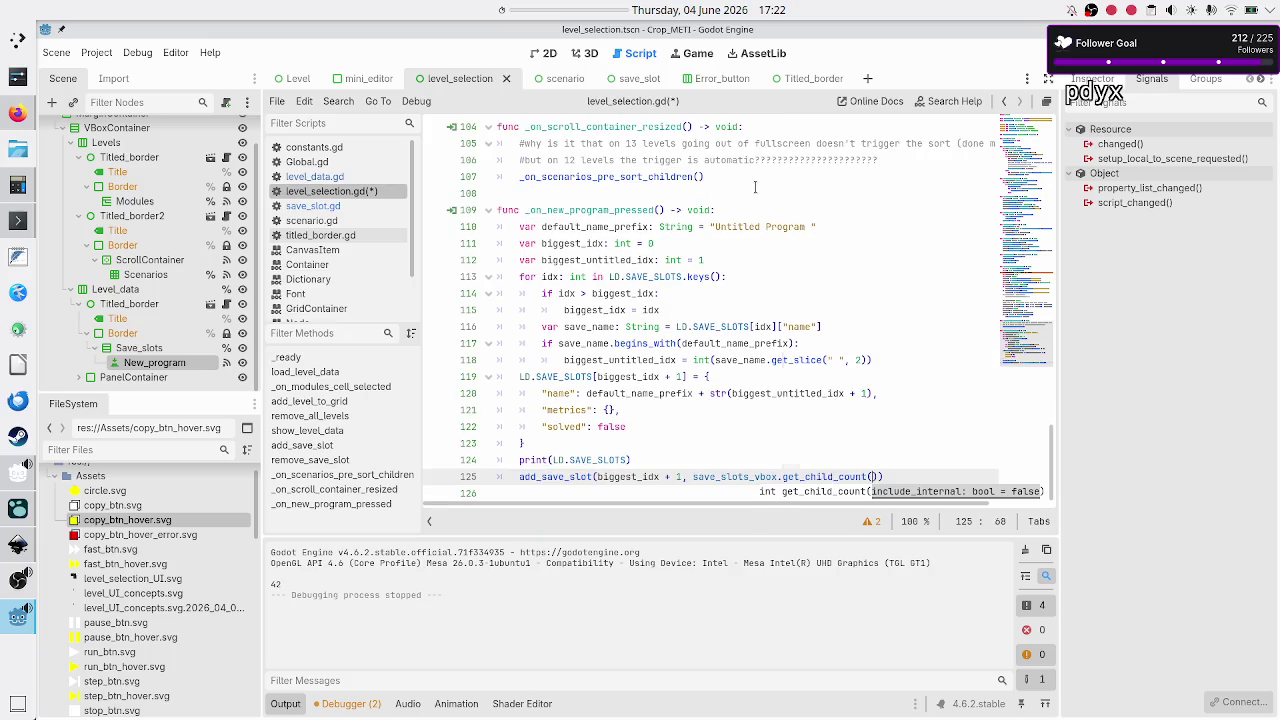
{"action": "type", "text": ")"}
{"action": "type", "text": "- 1"}
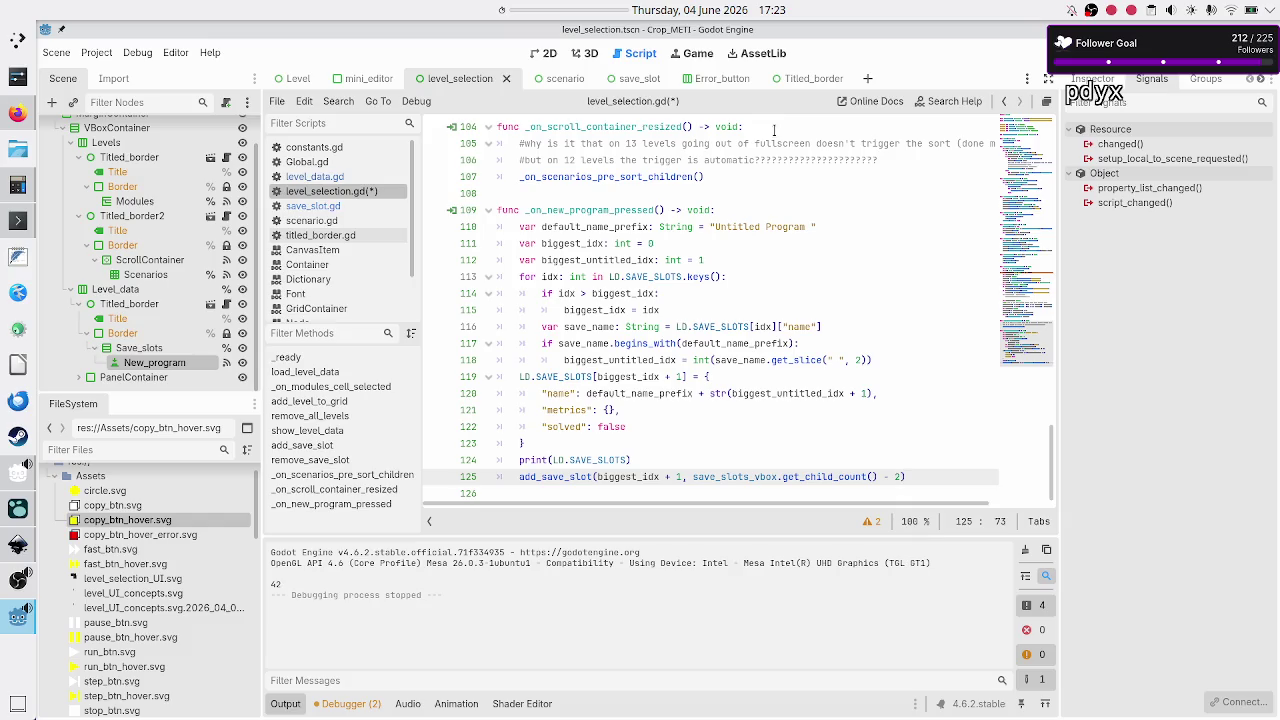
{"action": "key", "text": "F5"}
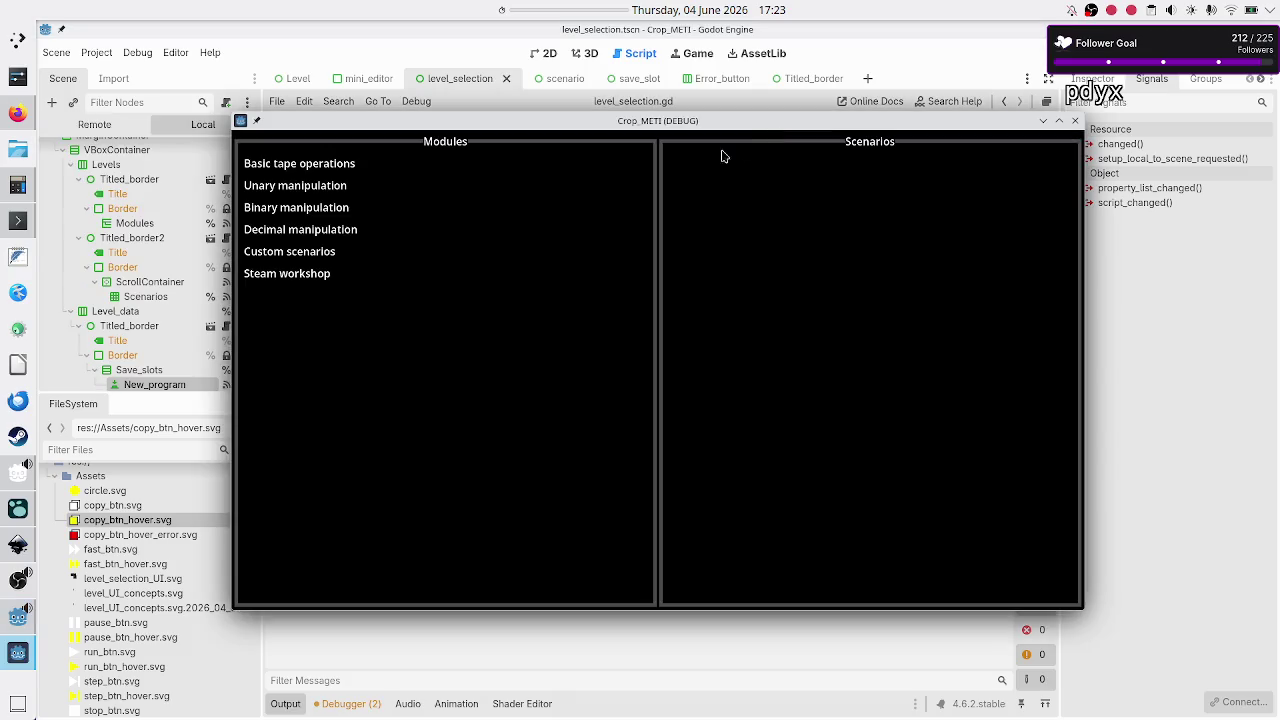
- In the running game, add a new program under Basic tape operations > Tutorial, then close the game
{"action": "left_click", "coordinate": [337, 174]}
{"action": "left_click", "coordinate": [681, 231]}
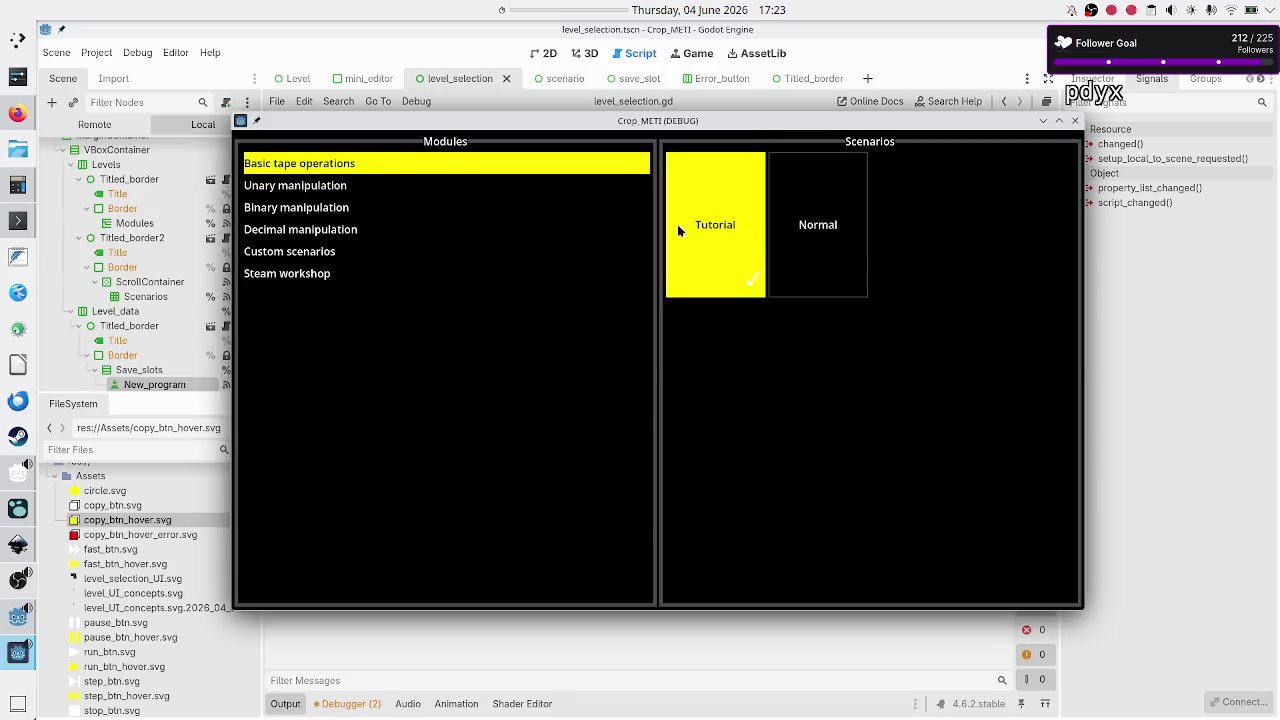
{"action": "left_click", "coordinate": [372, 578]}
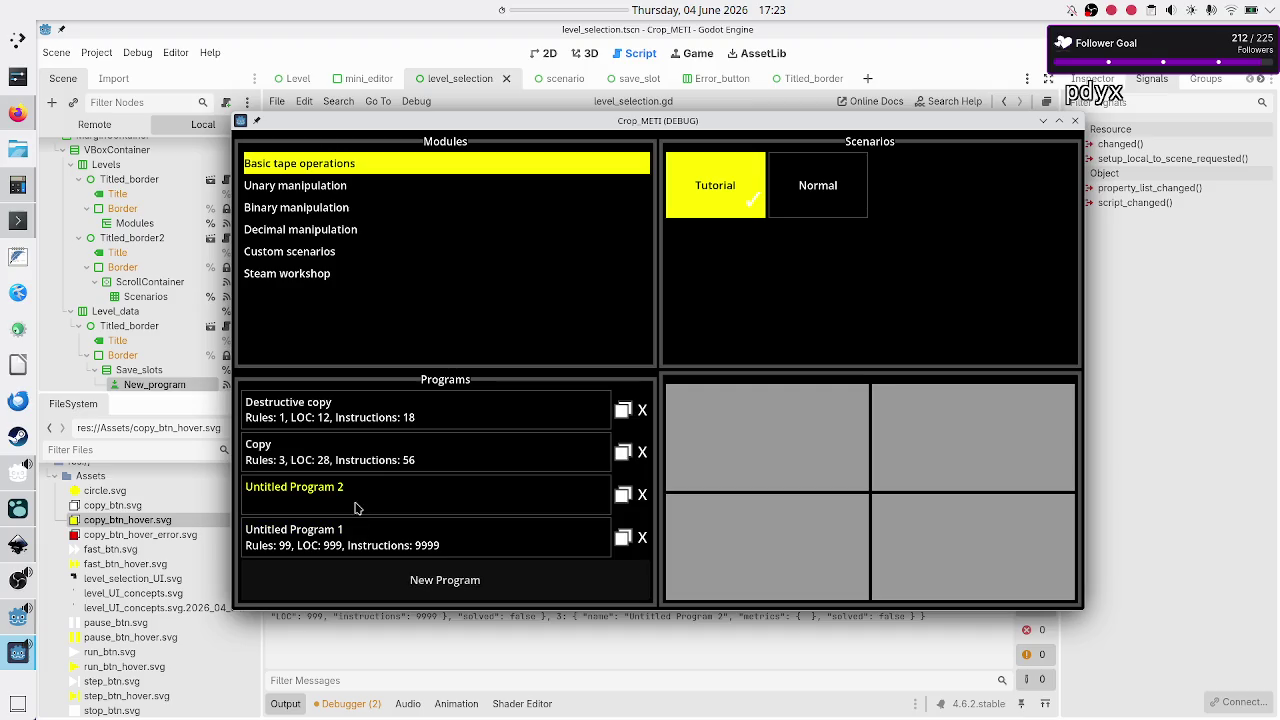
{"action": "left_click", "coordinate": [1075, 121]}
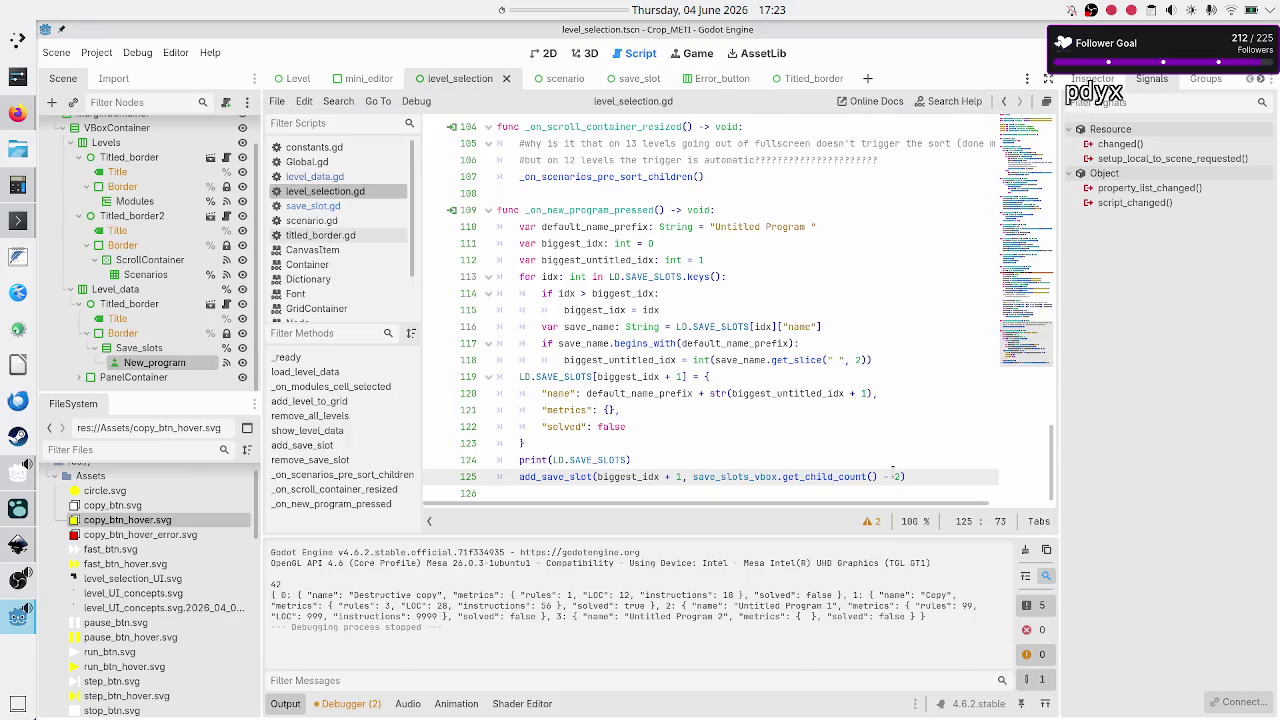
- Change the child-count offset from - 2 to - 1 and rerun the project
{"action": "key", "text": "BackSpace"}
{"action": "type", "text": "1"}
{"action": "key", "text": "Right"}
{"action": "key", "text": "F5"}
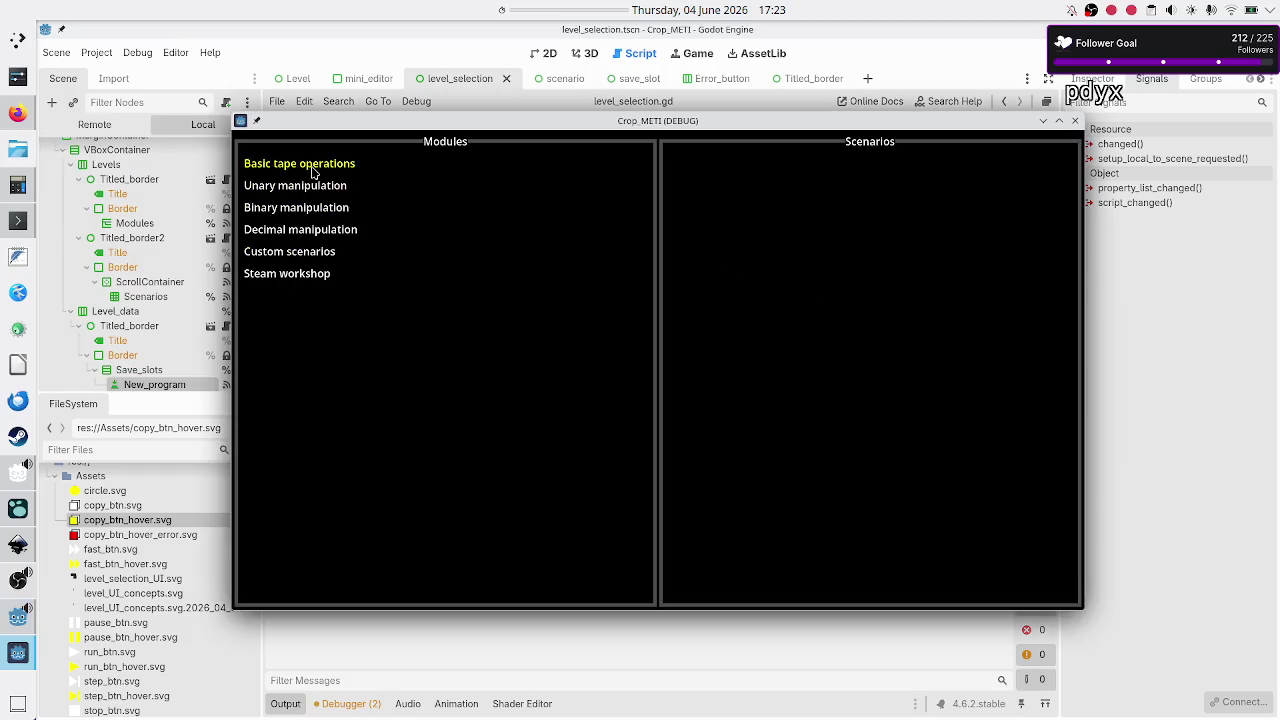
- Add a new program in Basic tape operations > Tutorial again and move the game window up-right
{"action": "left_click", "coordinate": [312, 172]}
{"action": "left_click", "coordinate": [711, 271]}
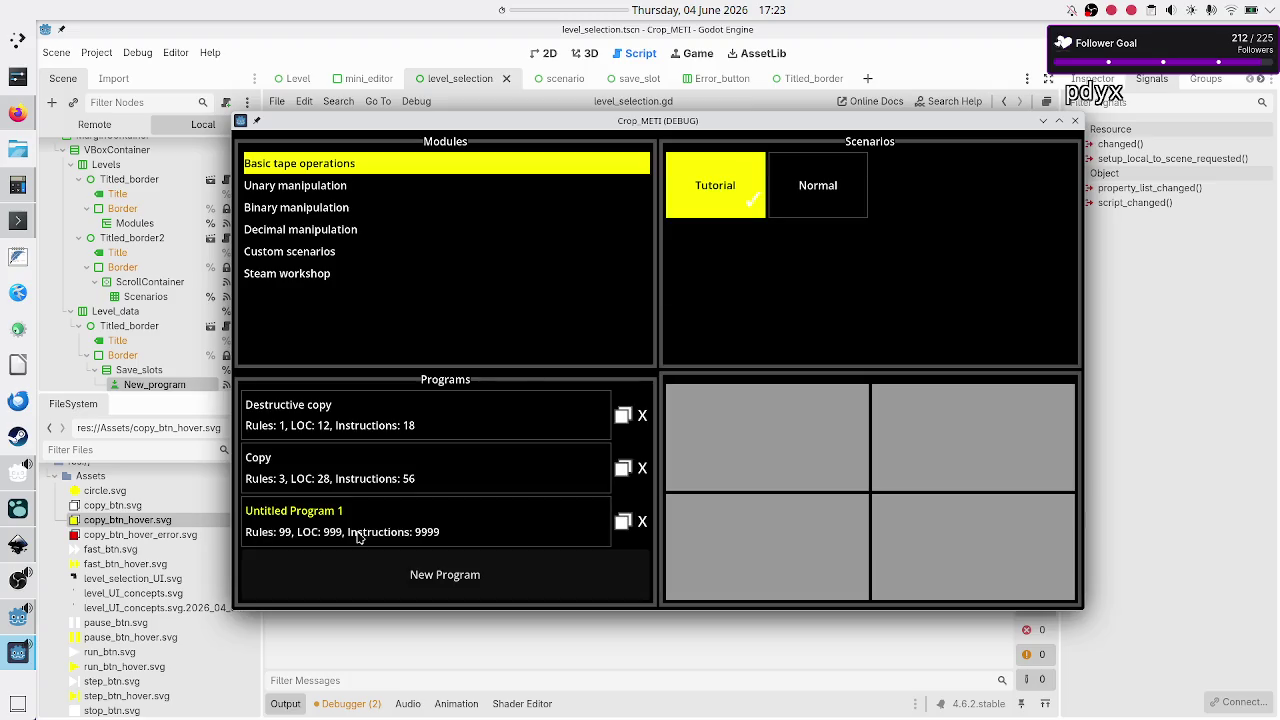
{"action": "left_click", "coordinate": [337, 584]}
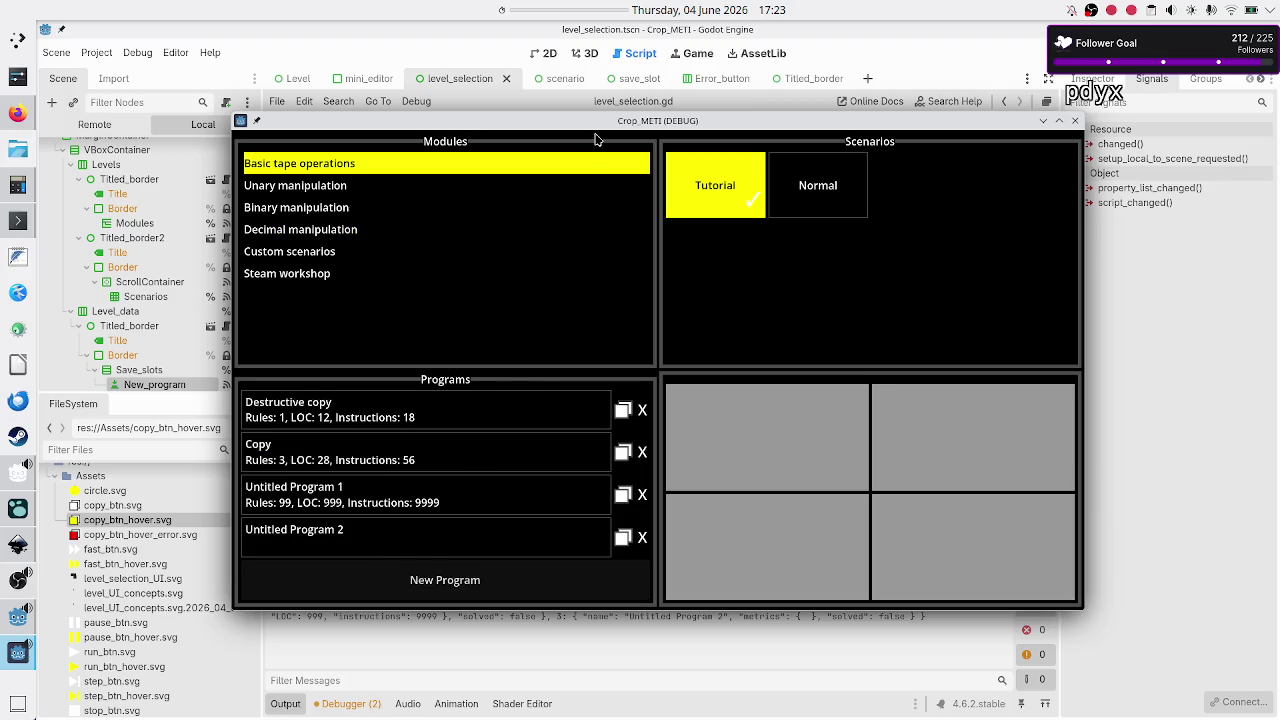
{"action": "left_click_drag", "start_coordinate": [593, 127], "coordinate": [672, 72]}
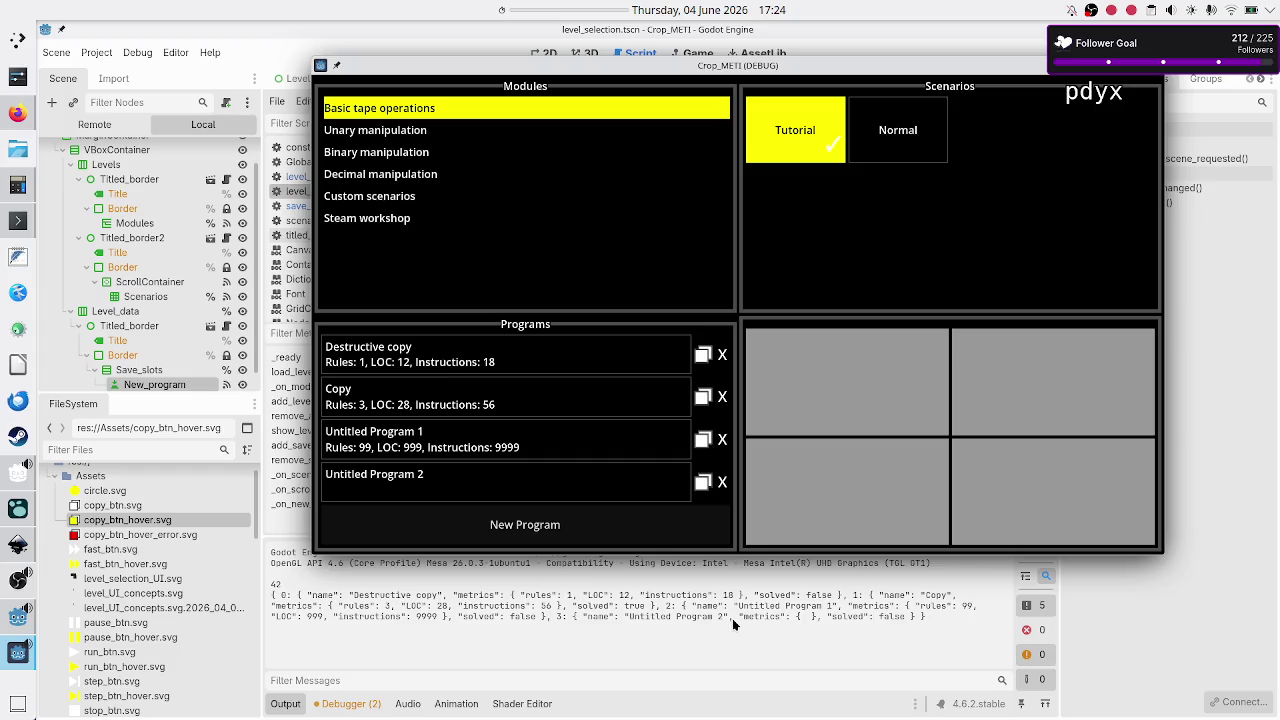
- Delete the Untitled Program 2 and Copy slots, adding a new program after each
{"action": "left_click", "coordinate": [721, 484]}
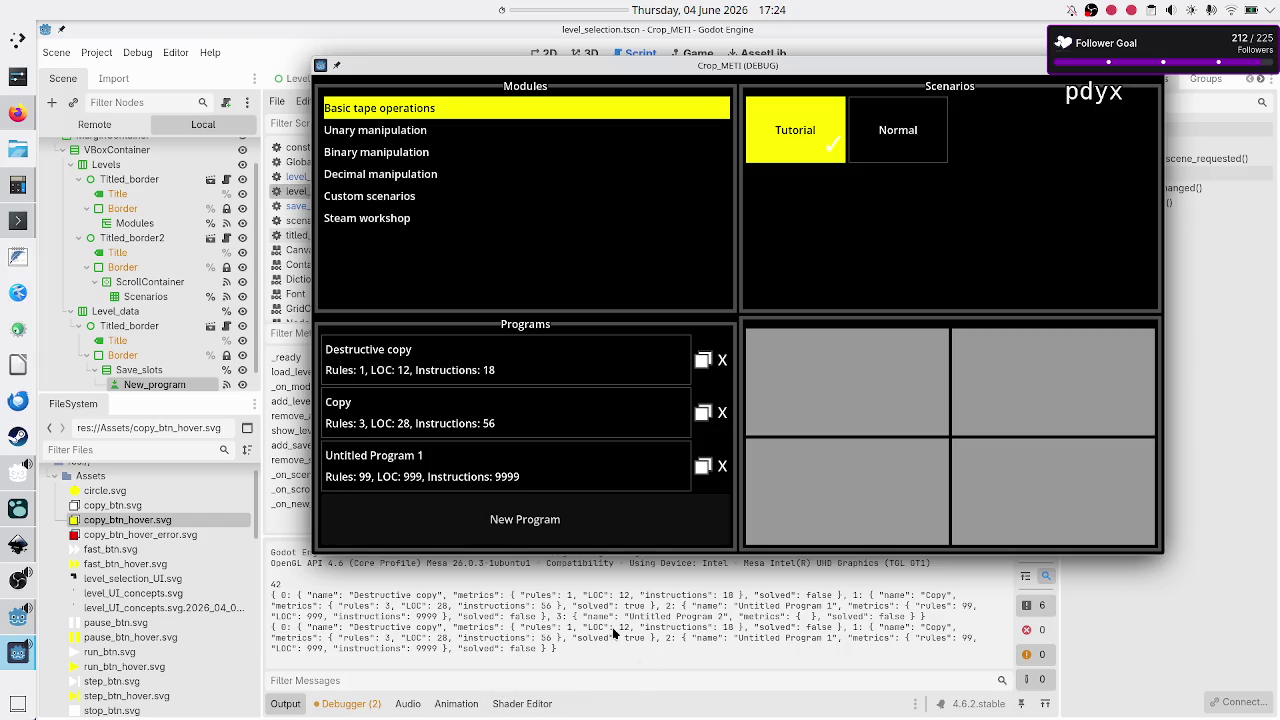
{"action": "left_click", "coordinate": [526, 523]}
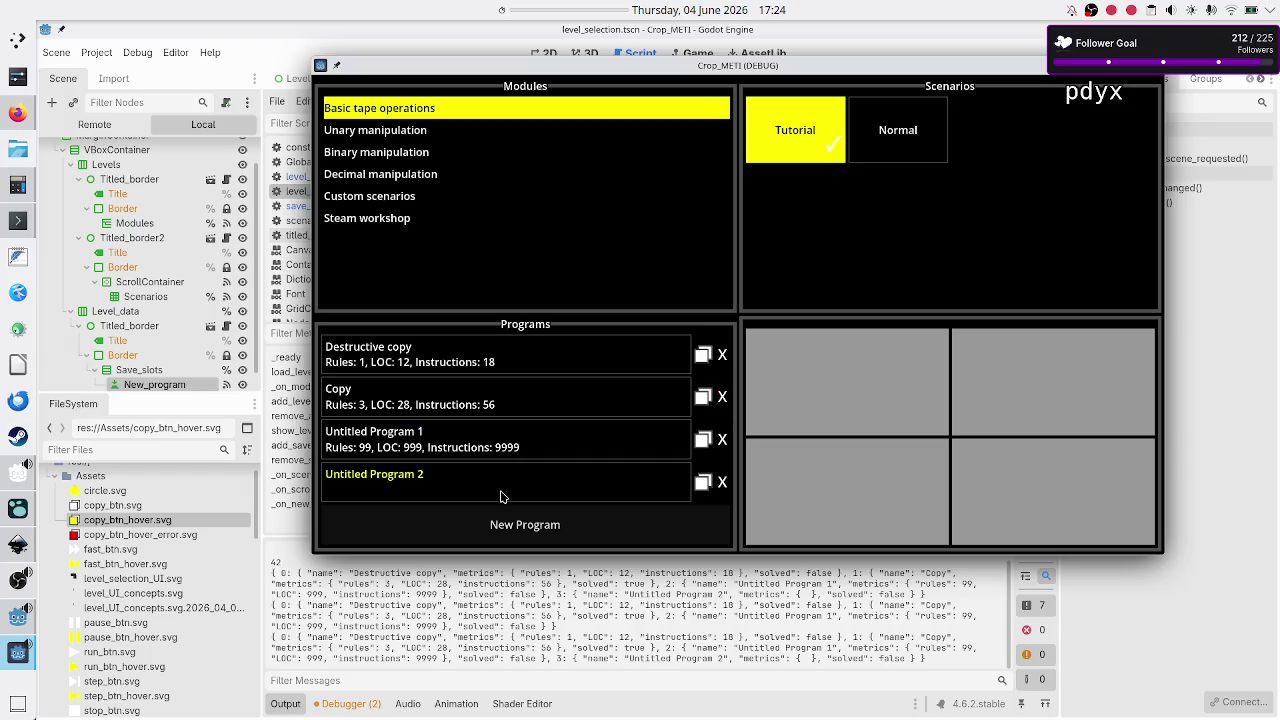
{"action": "left_click", "coordinate": [720, 399]}
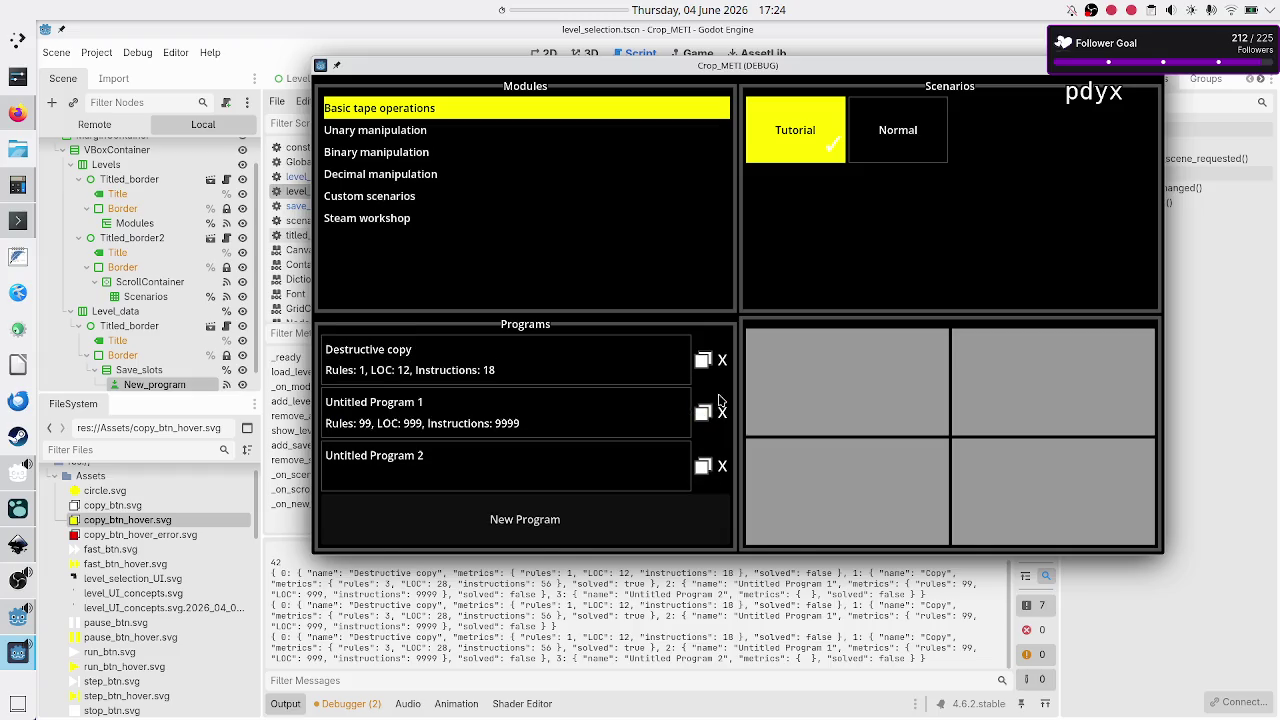
{"action": "left_click", "coordinate": [507, 529]}
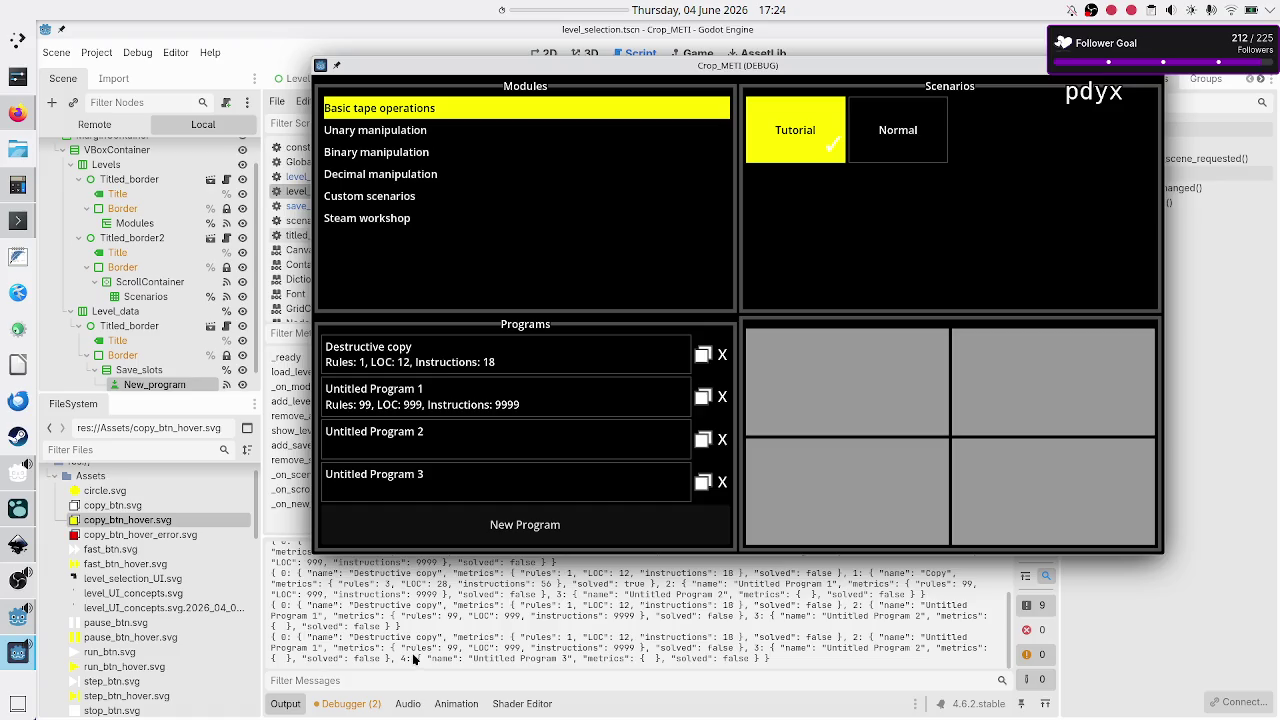
- Delete Destructive copy, Untitled Program 1 and Untitled Program 2, then add another program
{"action": "left_click", "coordinate": [724, 356]}
{"action": "left_click", "coordinate": [724, 356]}
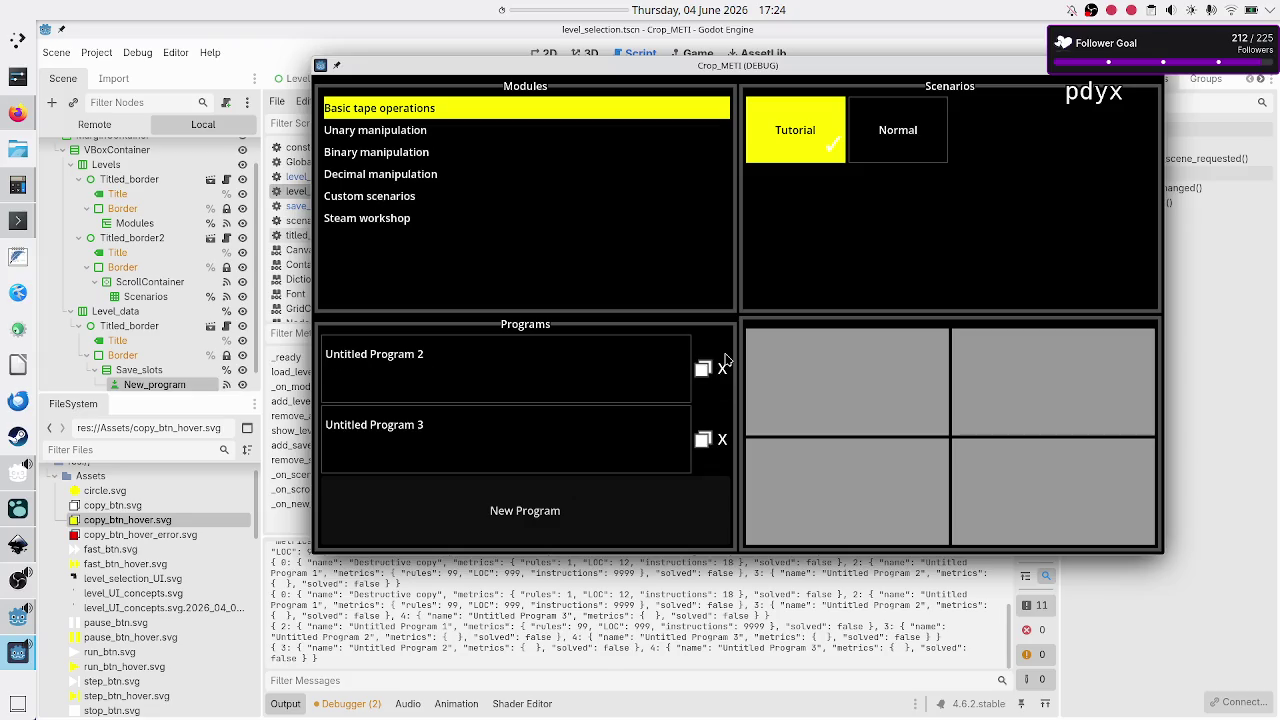
{"action": "left_click", "coordinate": [724, 356]}
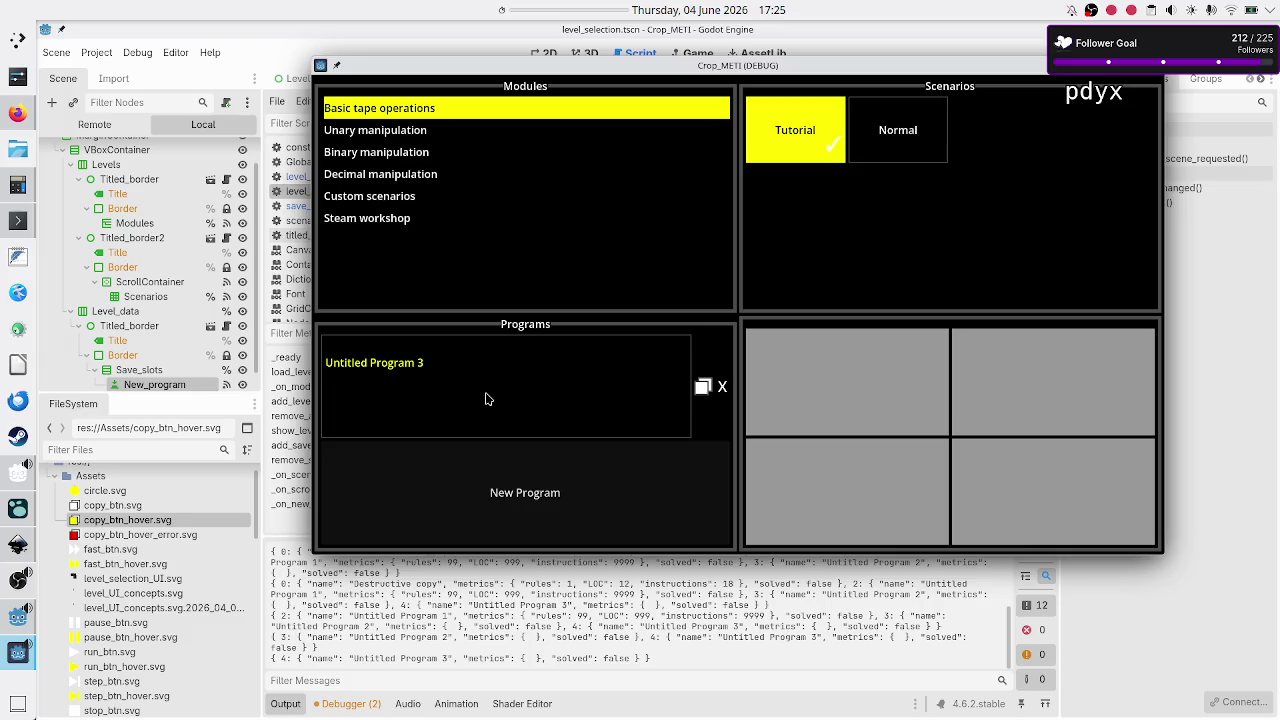
{"action": "left_click", "coordinate": [503, 491]}
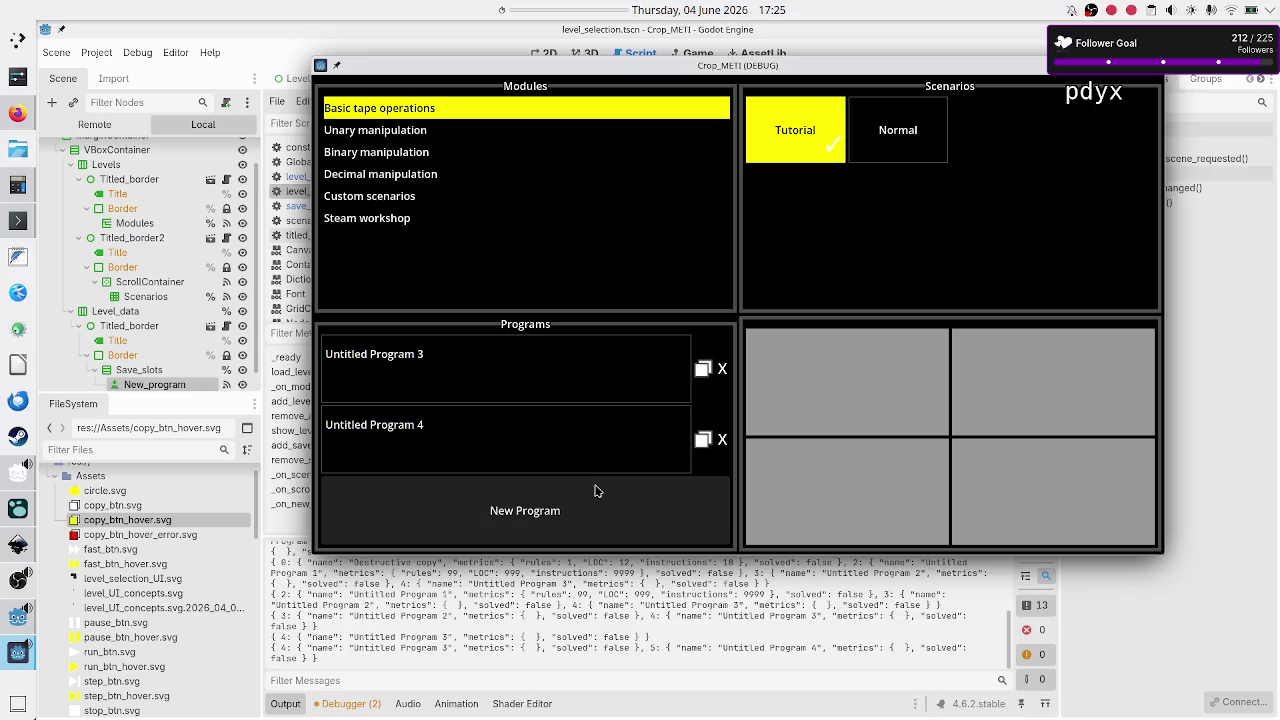
- Add seven more untitled programs up to Untitled Program 11, then close the game
{"action": "left_click", "coordinate": [531, 518]}
{"action": "left_click", "coordinate": [531, 521]}
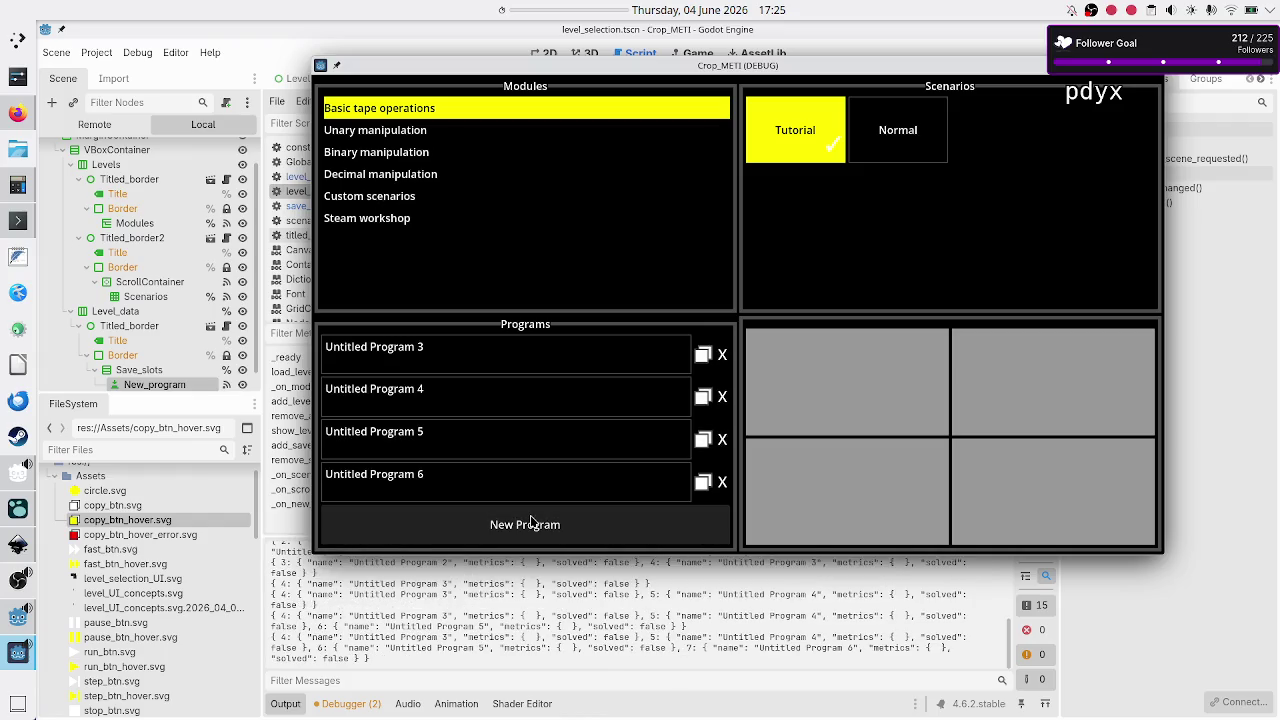
{"action": "left_click", "coordinate": [531, 521]}
{"action": "left_click", "coordinate": [531, 521]}
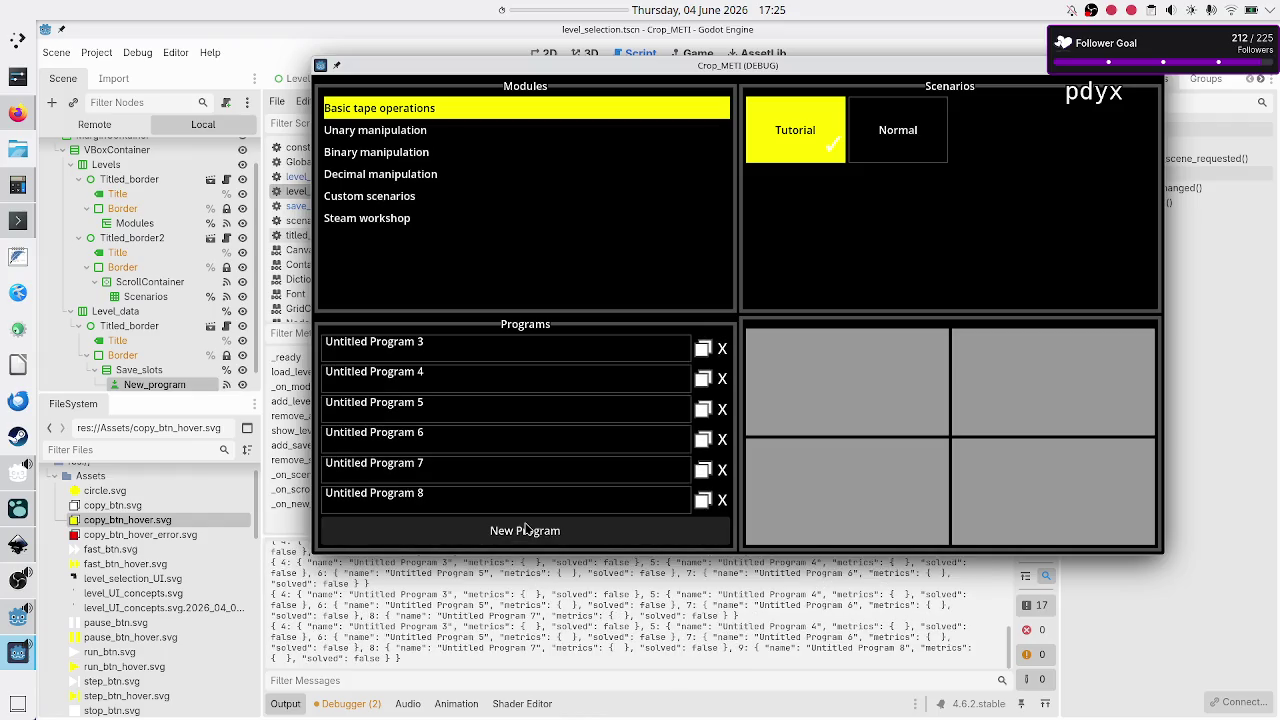
{"action": "left_click", "coordinate": [505, 537]}
{"action": "left_click", "coordinate": [505, 537]}
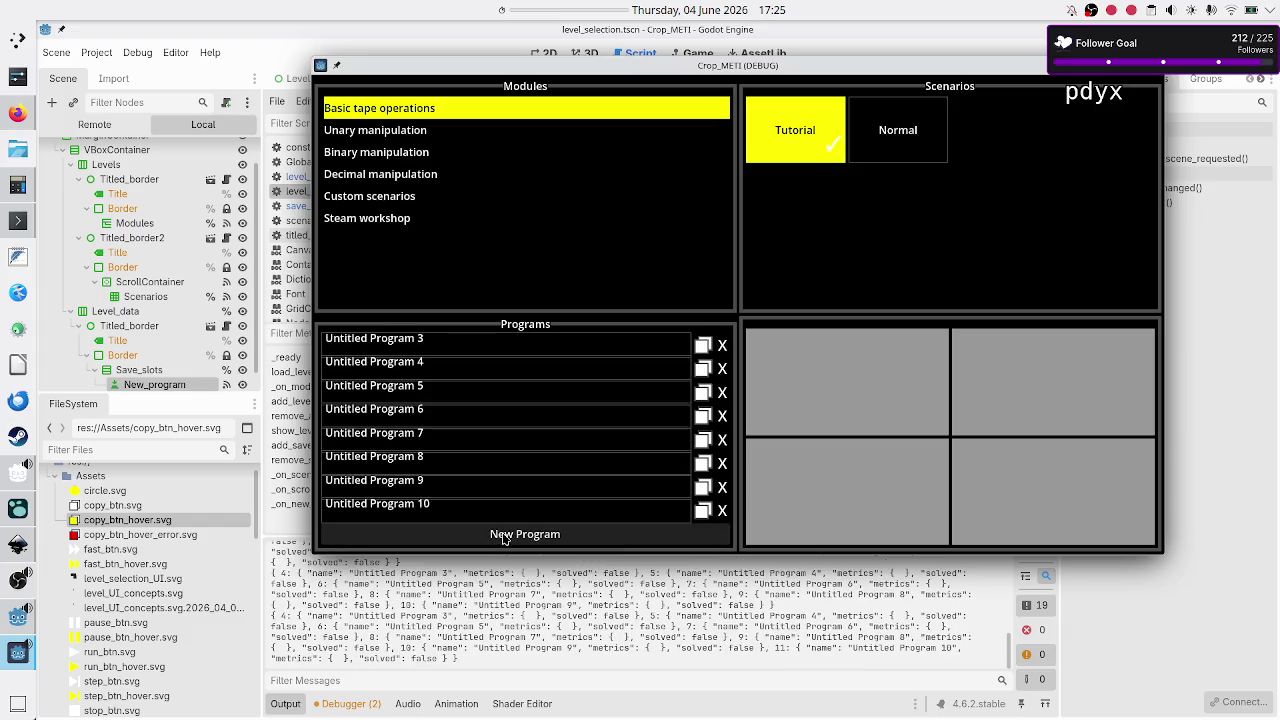
{"action": "left_click", "coordinate": [490, 537]}
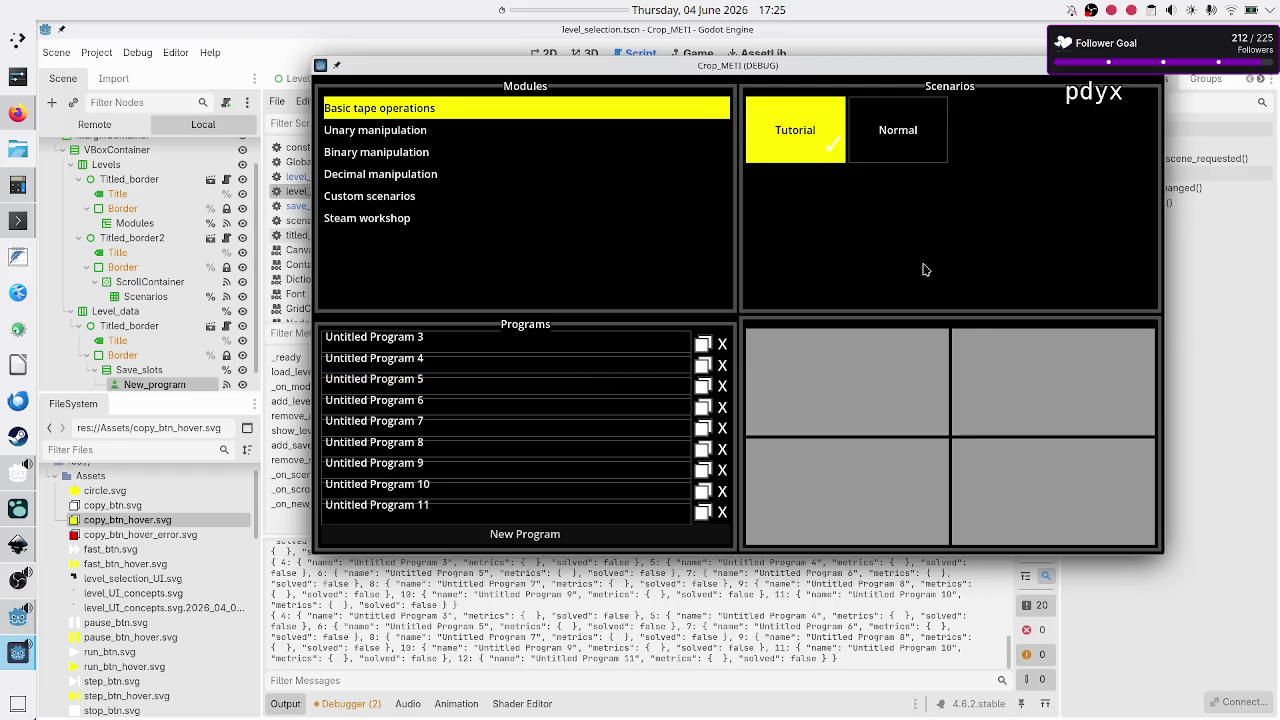
{"action": "left_click", "coordinate": [1155, 66]}
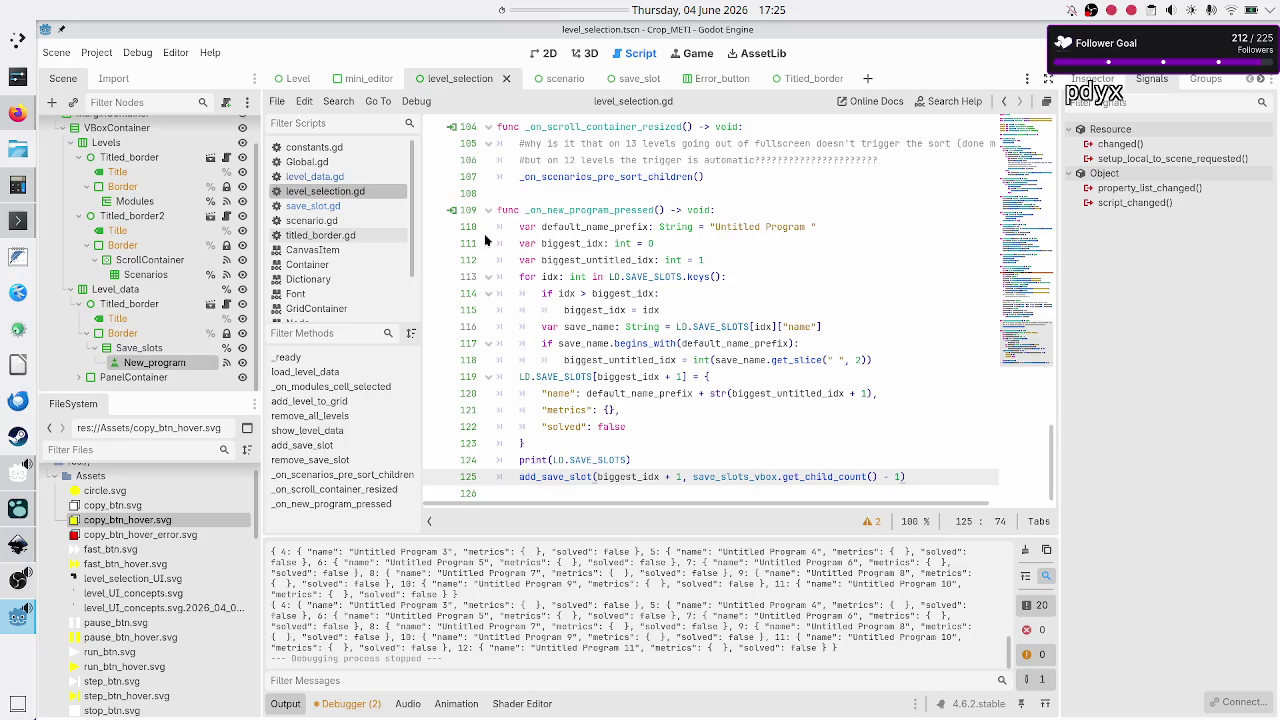
- Open constants.gd and start a new line at the end of the file
{"action": "left_click", "coordinate": [330, 148]}
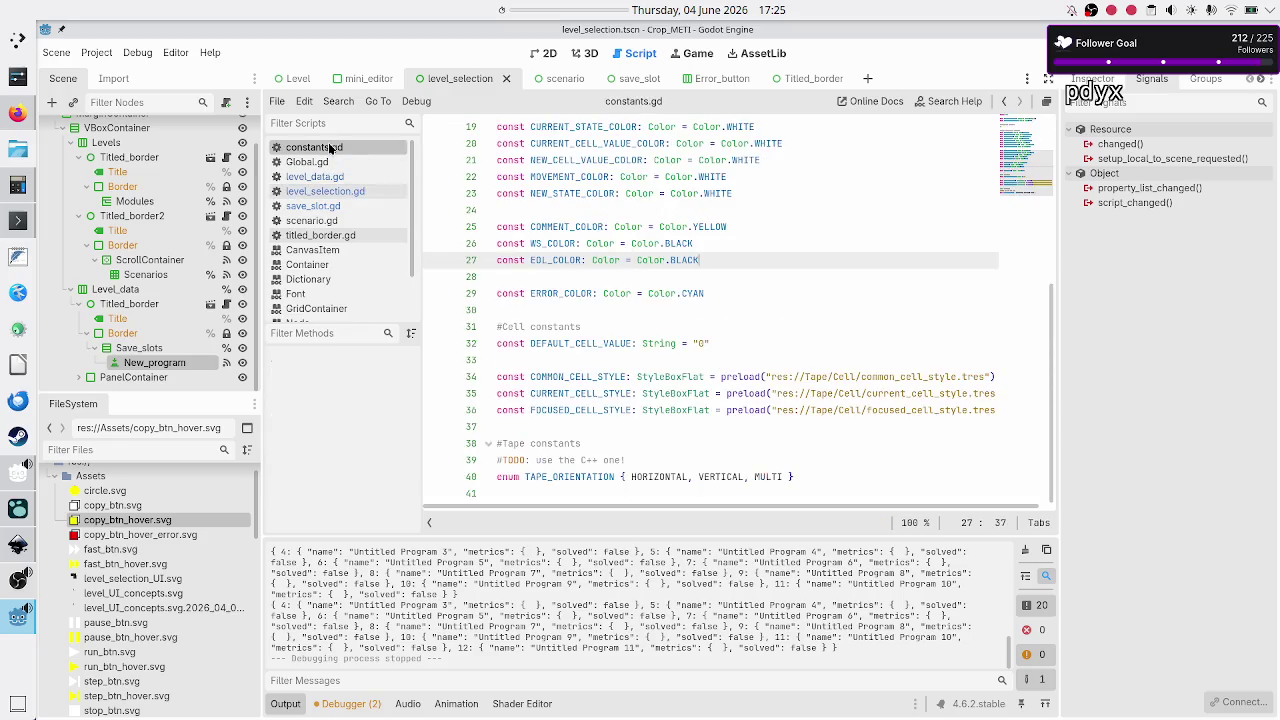
{"action": "scroll", "coordinate": [663, 262], "scroll_direction": "up", "scroll_amount": 6}
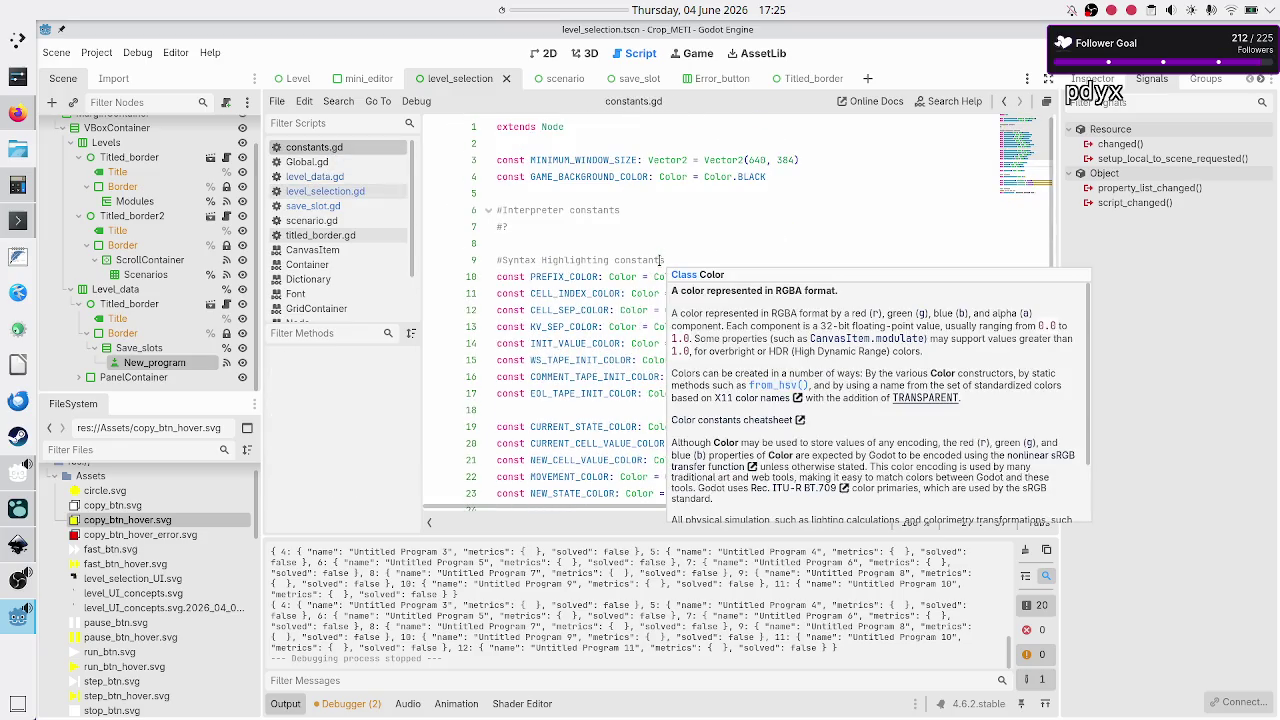
{"action": "scroll", "coordinate": [660, 230], "scroll_direction": "down", "scroll_amount": 6}
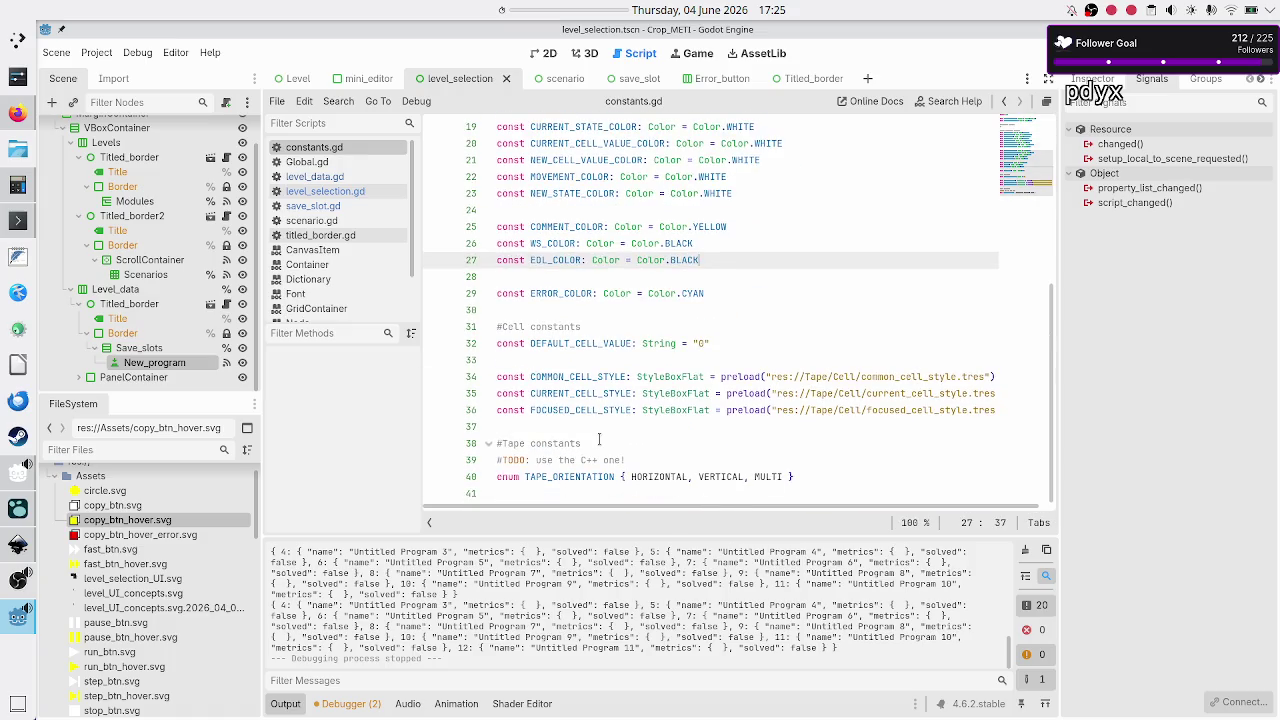
{"action": "left_click", "coordinate": [634, 427]}
{"action": "key", "text": "Down"}
{"action": "key", "text": "Down"}
{"action": "key", "text": "Down"}
{"action": "key", "text": "Return"}
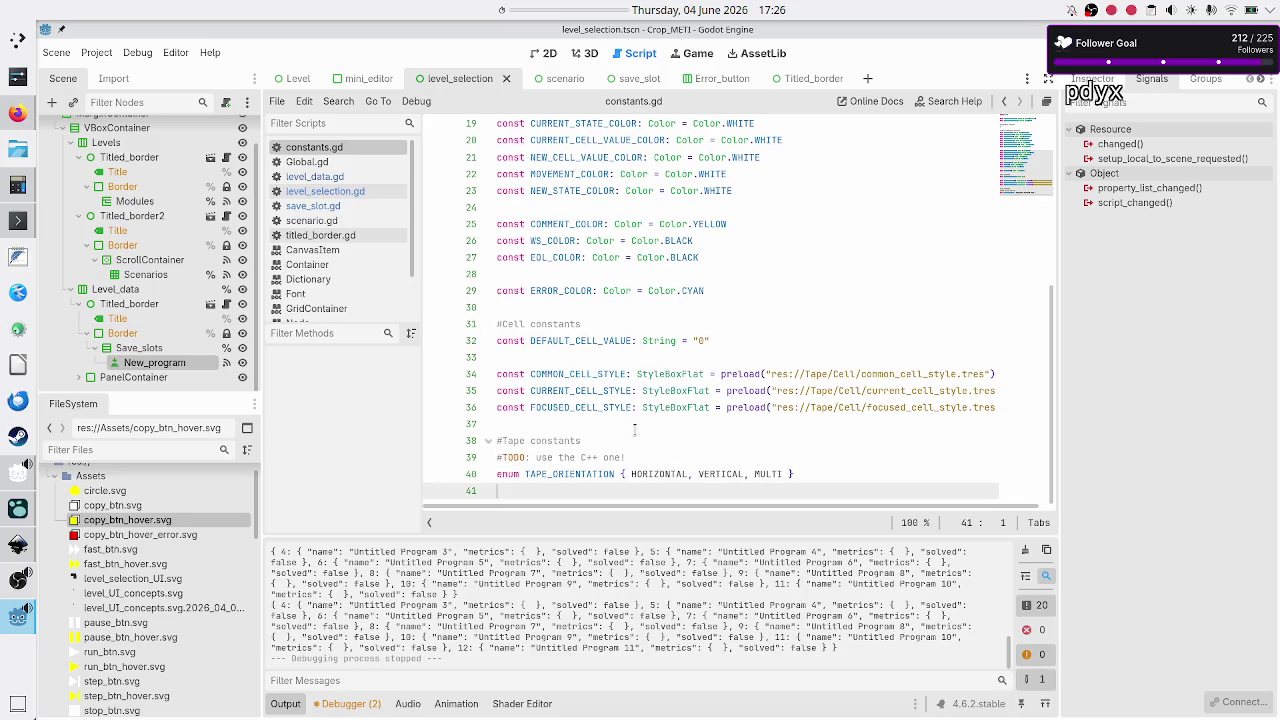
- Add '#Level selection constants' and 'const MAX_SAVE_SLOTS: int = 5', then save constants.gd
{"action": "type", "text": "#"}
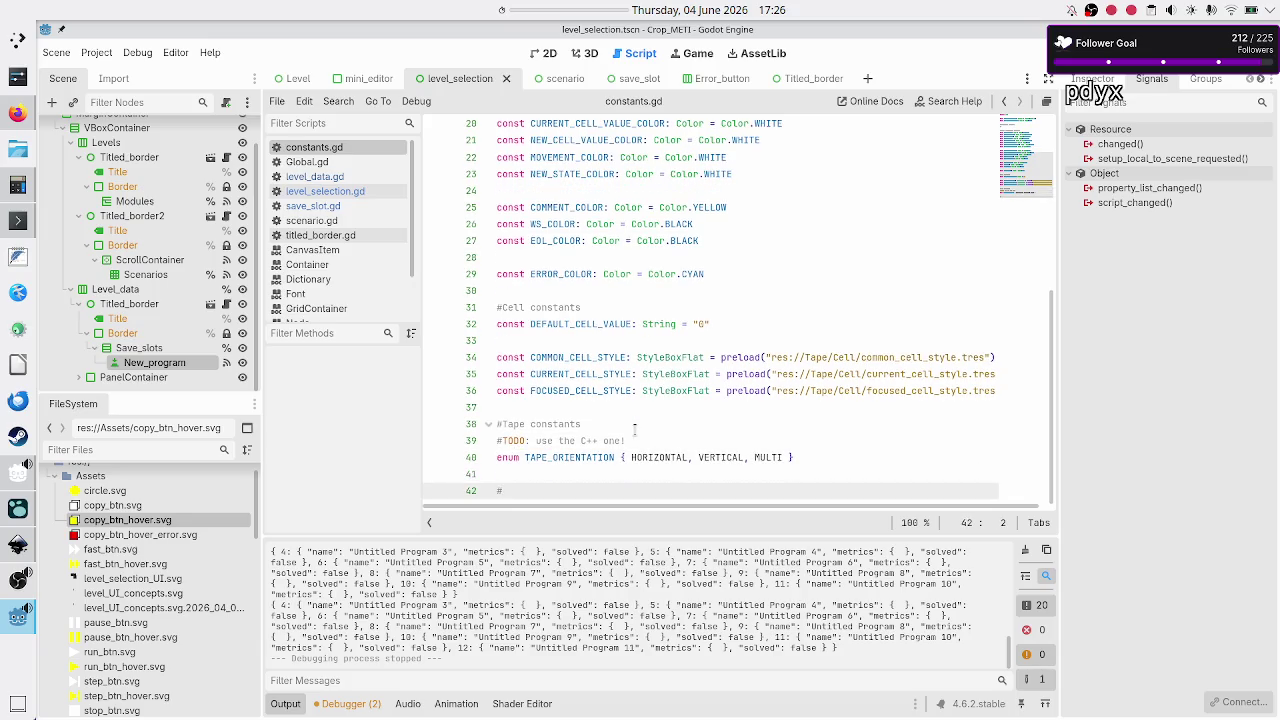
{"action": "type", "text": "Leve"}
{"action": "type", "text": "l selection co"}
{"action": "type", "text": "nstants"}
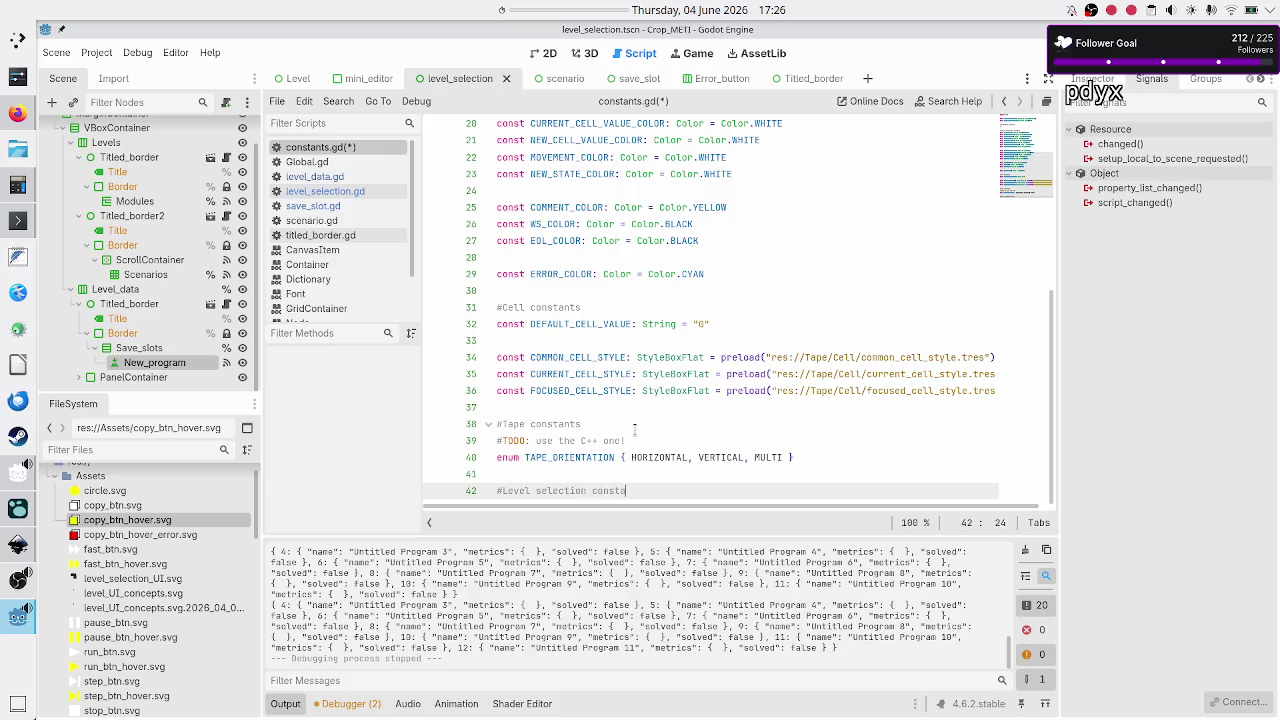
{"action": "key", "text": "Return"}
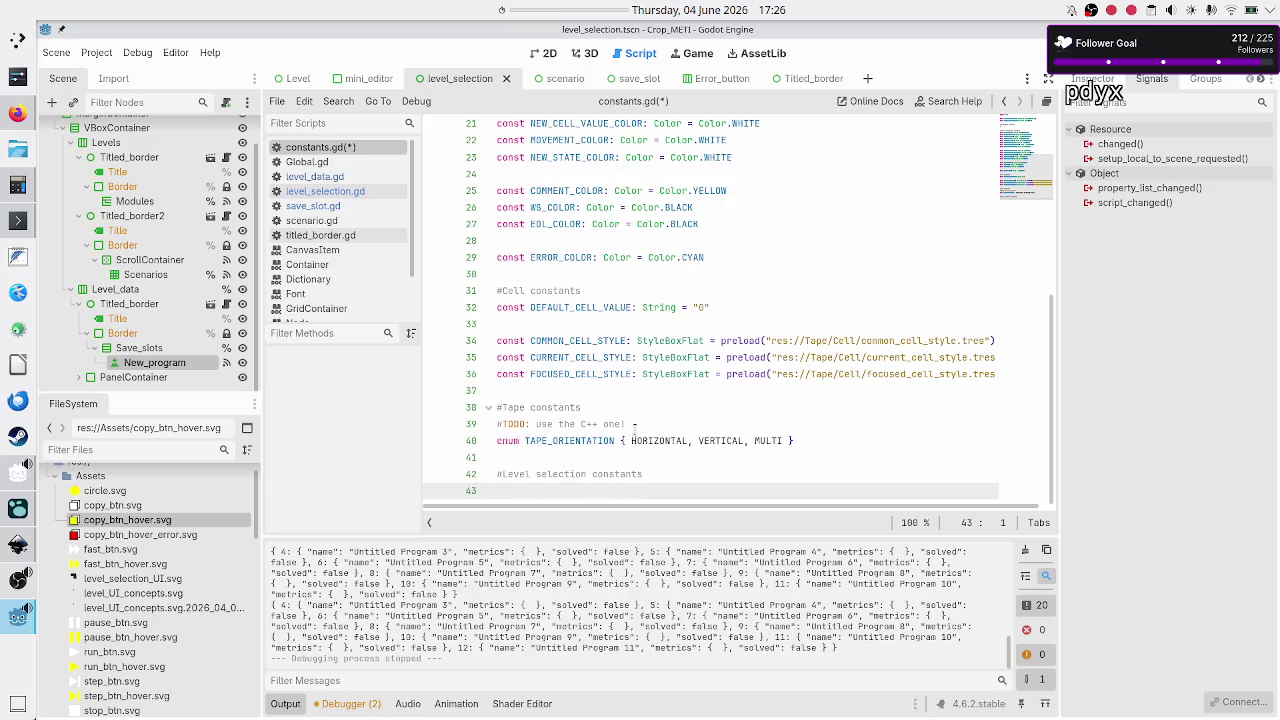
{"action": "type", "text": "const MA"}
{"action": "type", "text": "X_SAVE_SLOTS"}
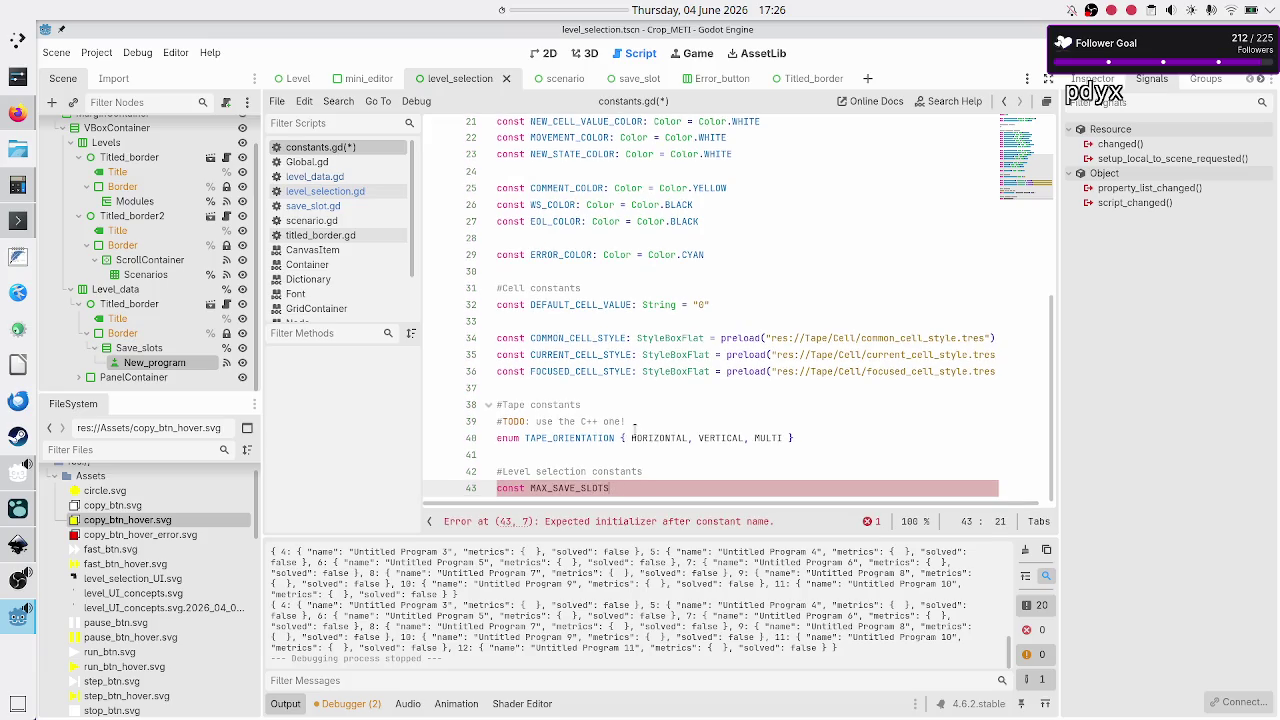
{"action": "type", "text": ": int = "}
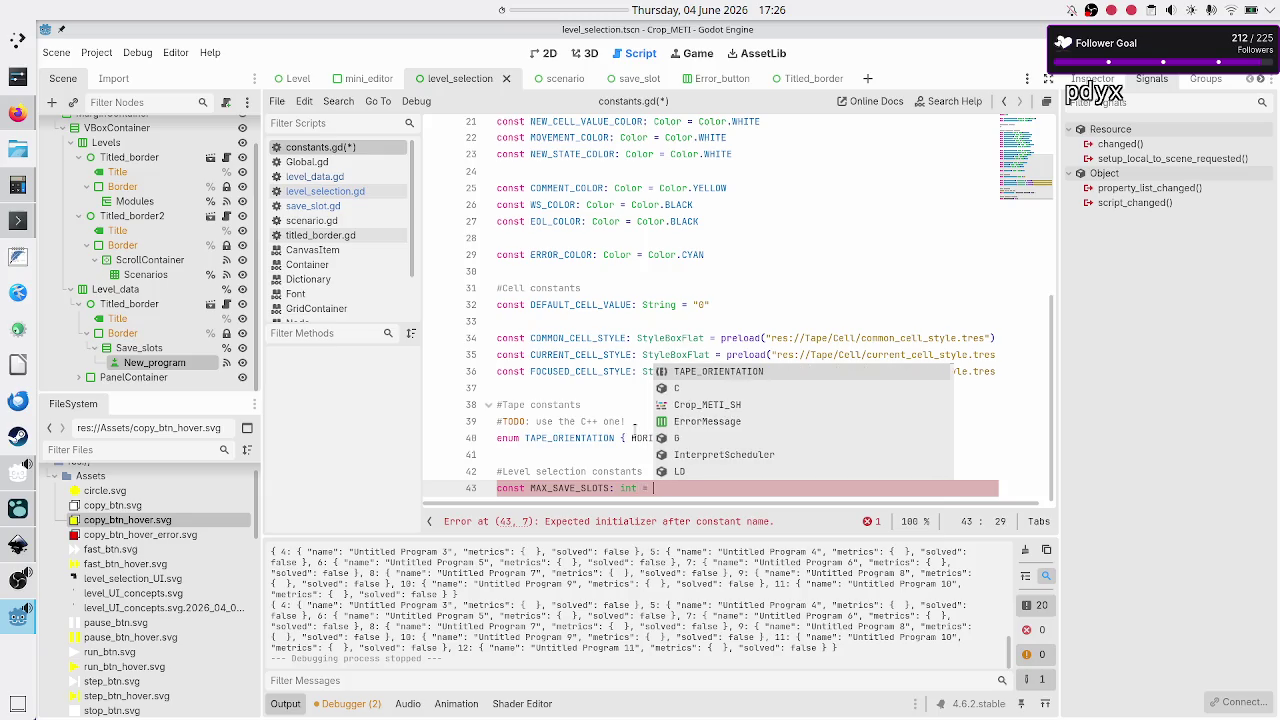
{"action": "type", "text": "5"}
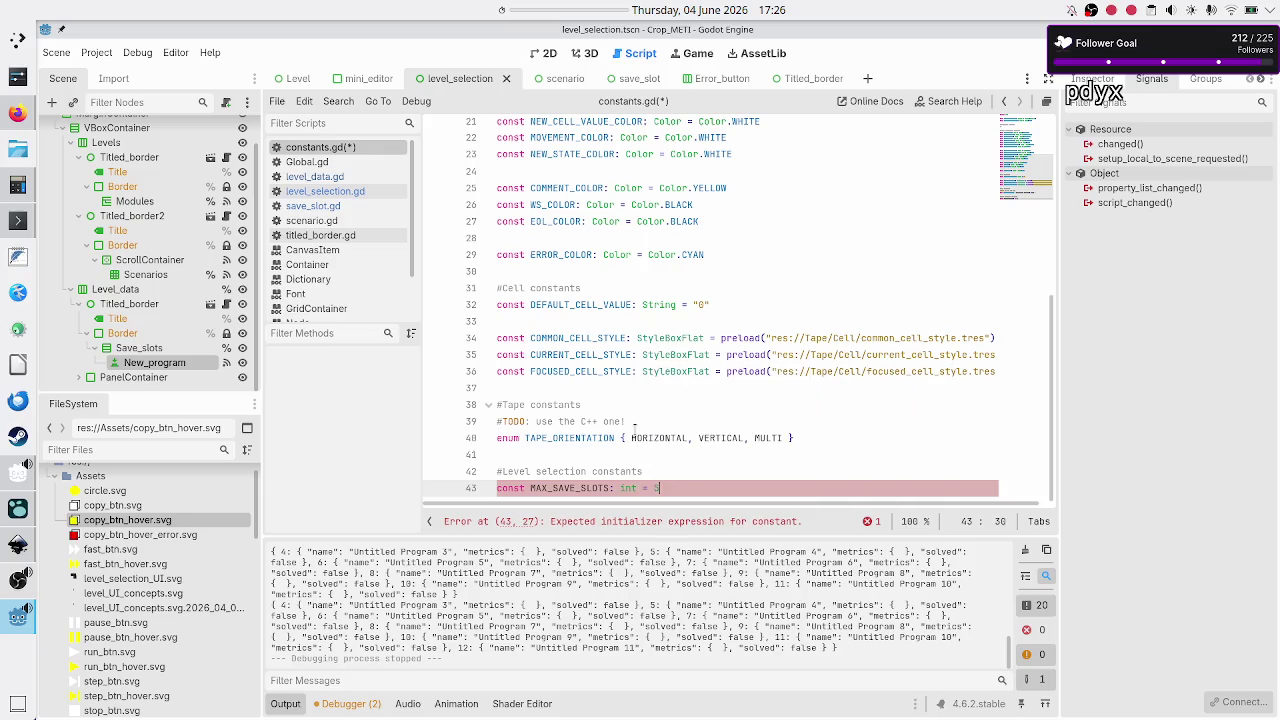
{"action": "key", "text": "Return"}
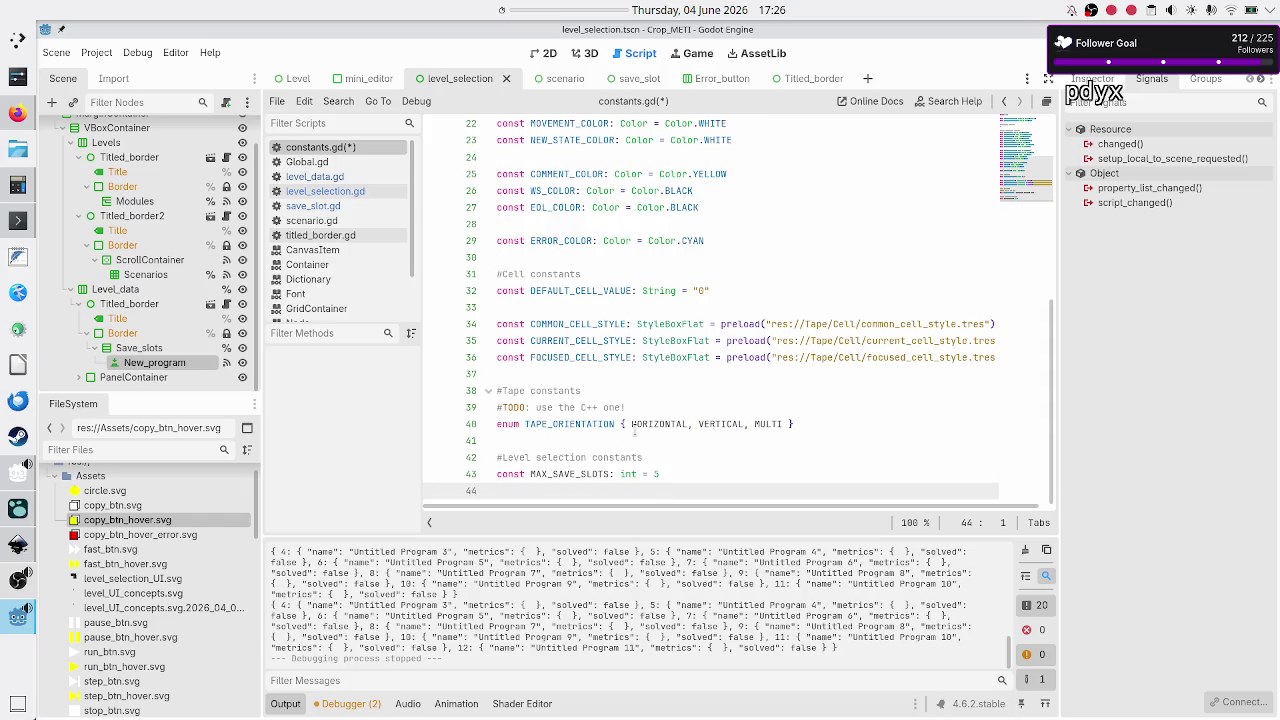
{"action": "key", "text": "ctrl+s"}
{"action": "left_click", "coordinate": [675, 462]}
- In level_selection.gd, start an if line at the top of _on_new_program_pressed using C.MAX_SAVE_SLOTS
{"action": "key", "text": "Up"}
{"action": "key", "text": "Down"}
{"action": "key", "text": "Down"}
{"action": "key", "text": "Down"}
{"action": "left_click", "coordinate": [364, 192]}
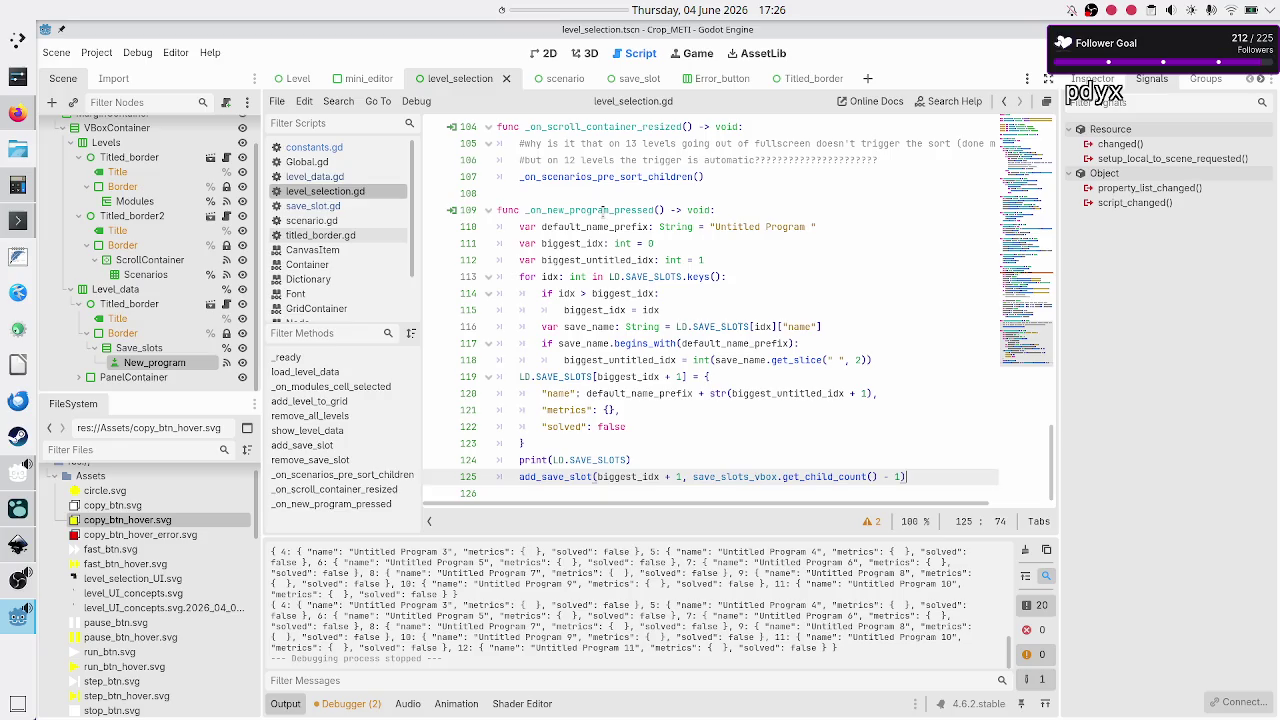
{"action": "left_click", "coordinate": [603, 210]}
{"action": "key", "text": "End"}
{"action": "key", "text": "Return"}
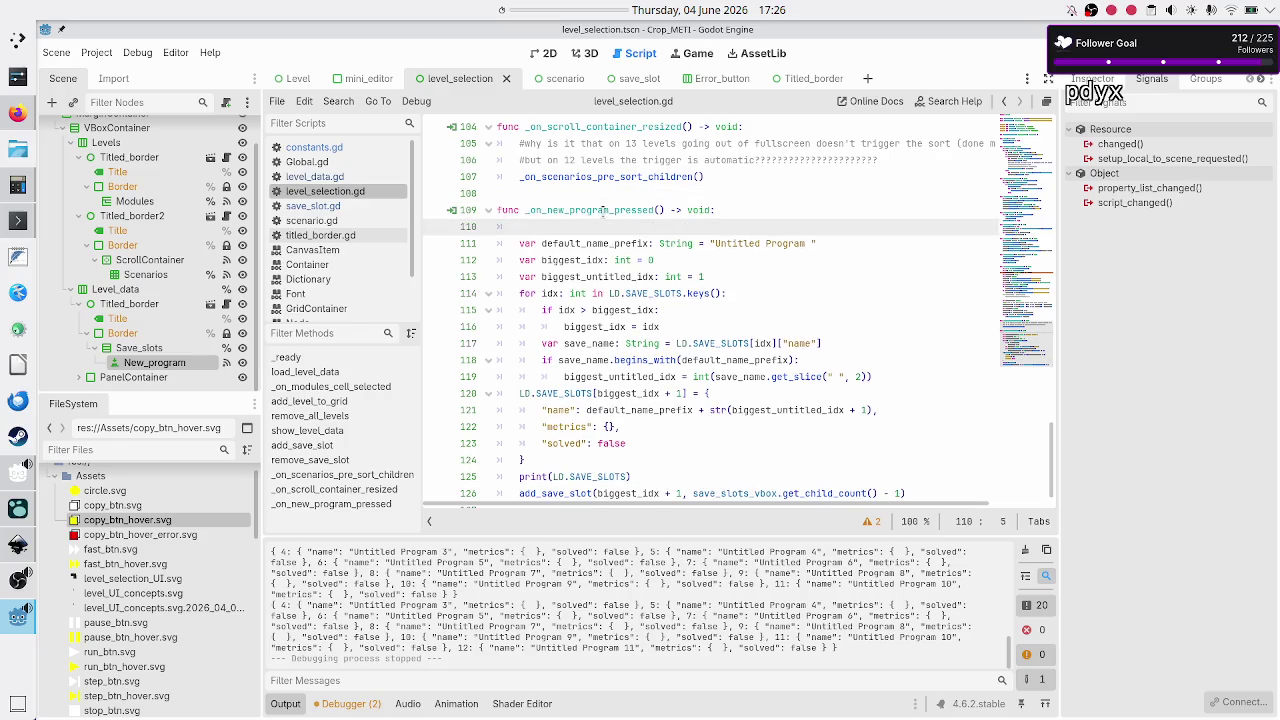
{"action": "type", "text": "if"}
{"action": "left_click", "coordinate": [603, 210]}
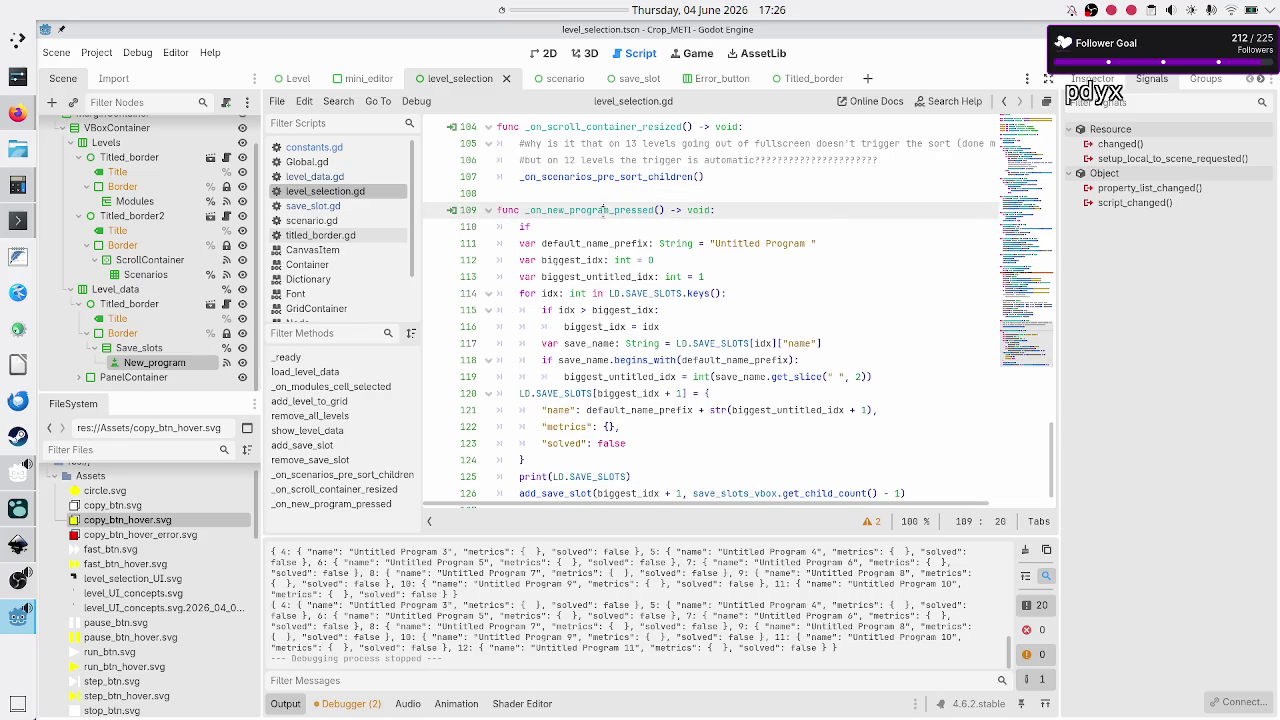
{"action": "key", "text": "Down"}
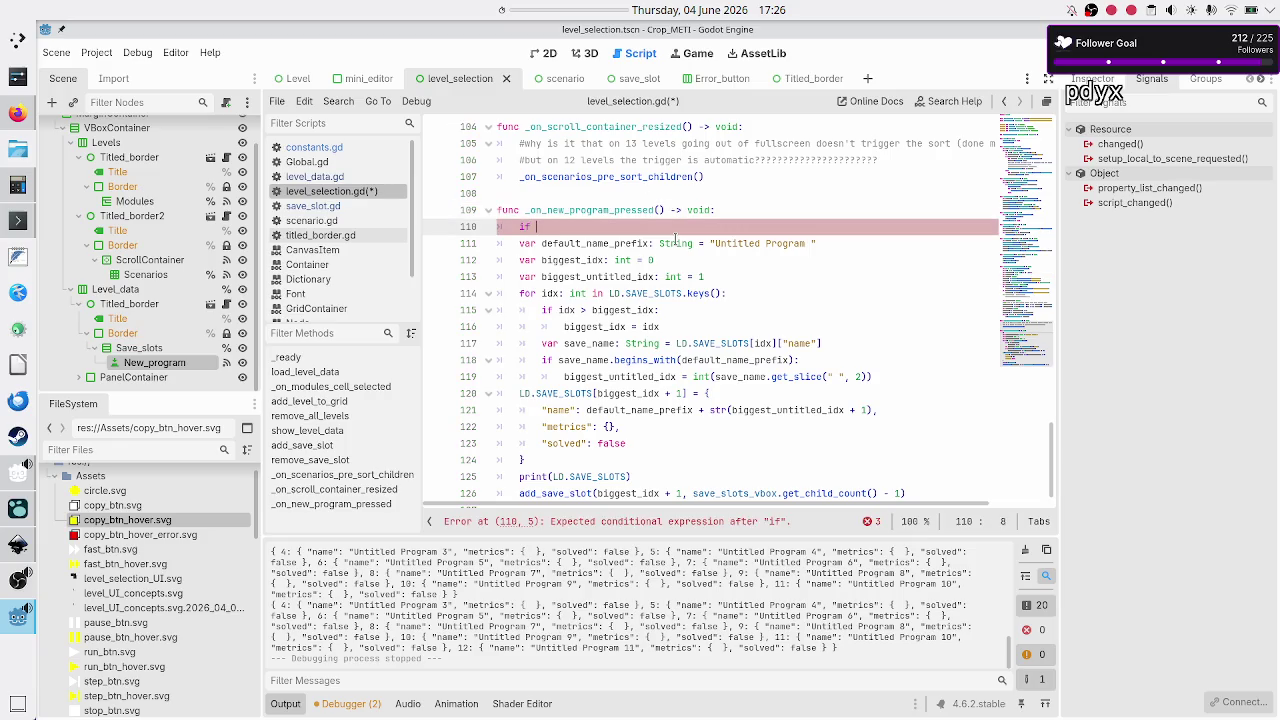
{"action": "type", "text": "C."}
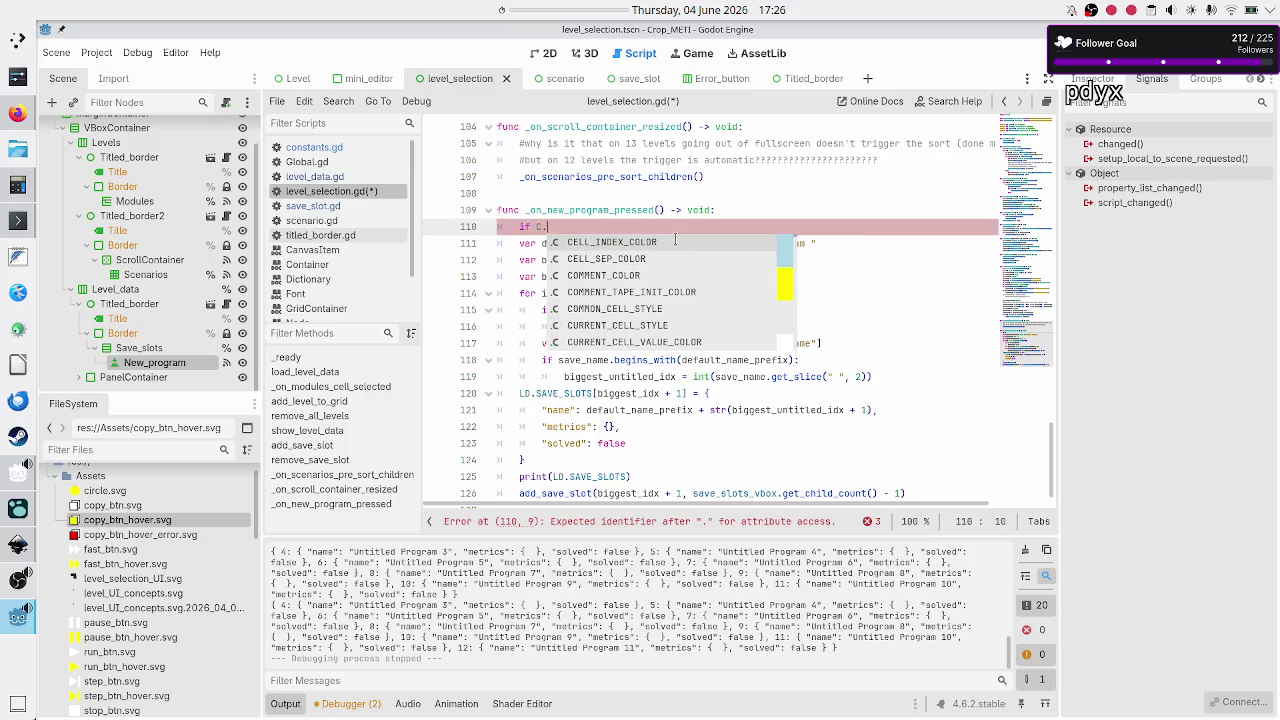
{"action": "type", "text": "MAX"}
{"action": "key", "text": "Return"}
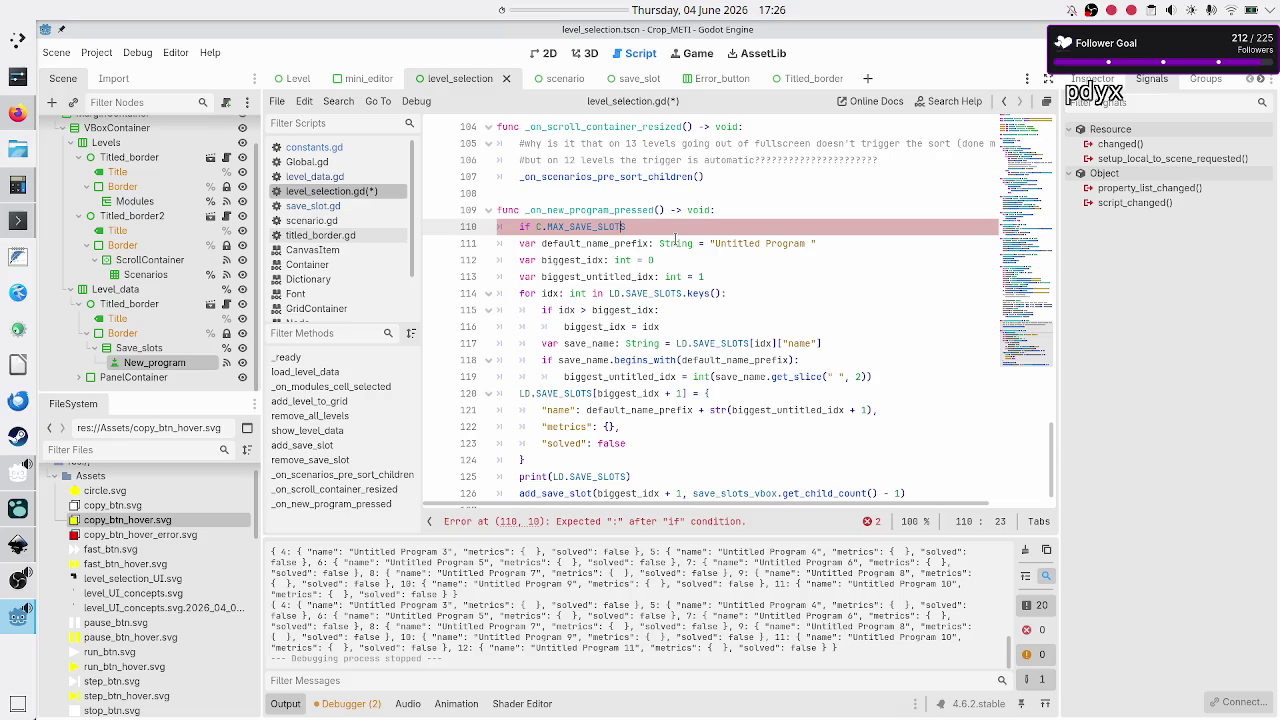
- Insert save_slots_vbox.get_child_count() before the constant, checking the Save_slots and New_program nodes
{"action": "key", "text": "ctrl+Left"}
{"action": "key", "text": "ctrl+Left"}
{"action": "type", "text": "save"}
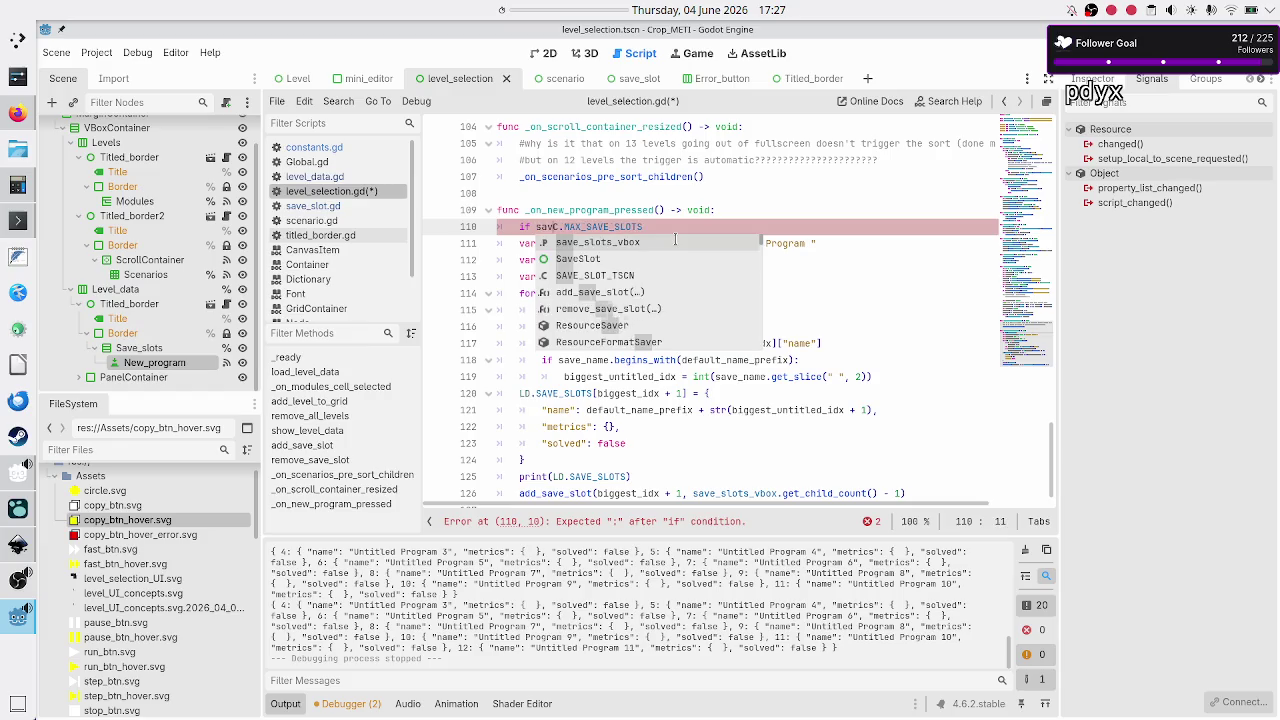
{"action": "key", "text": "Return"}
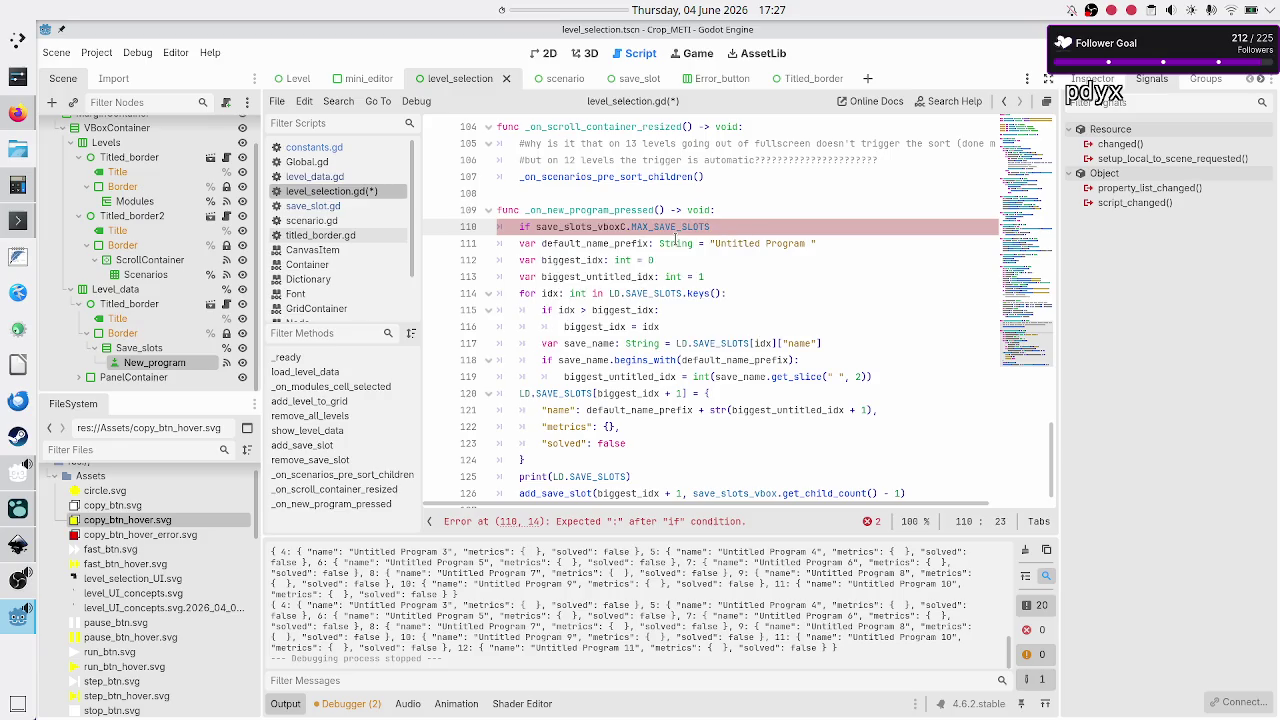
{"action": "type", "text": "."}
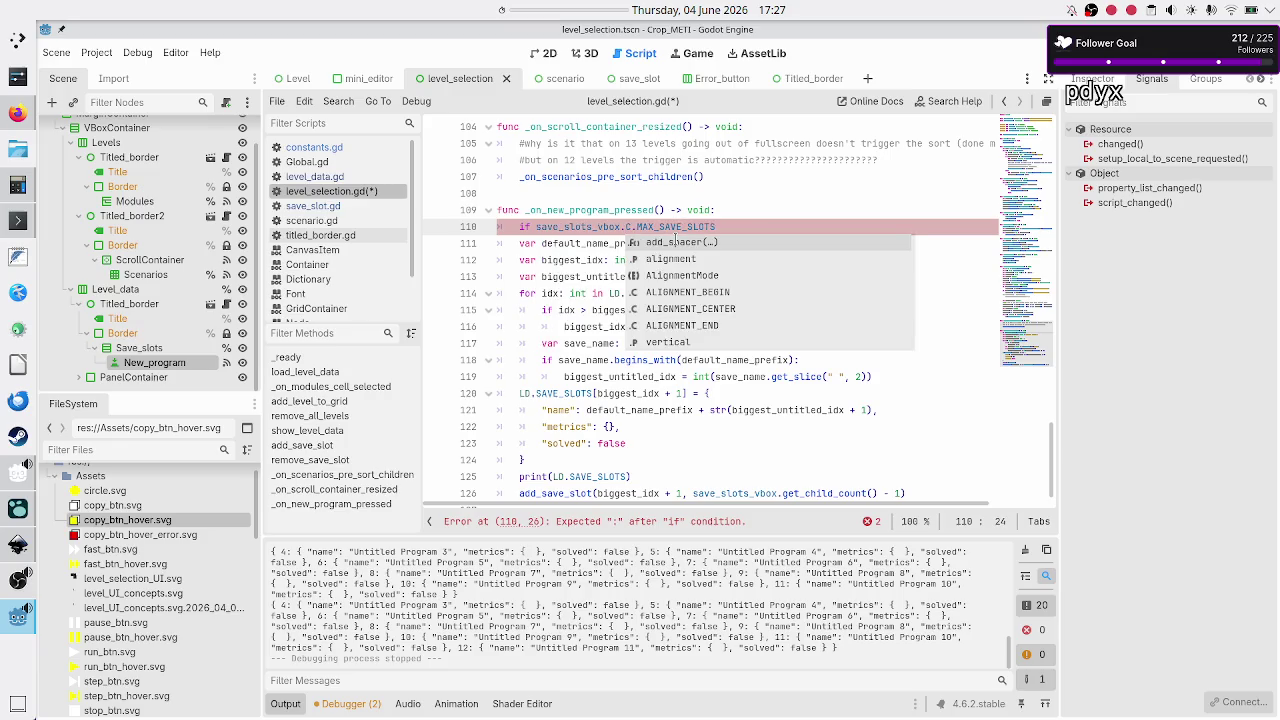
{"action": "type", "text": "g"}
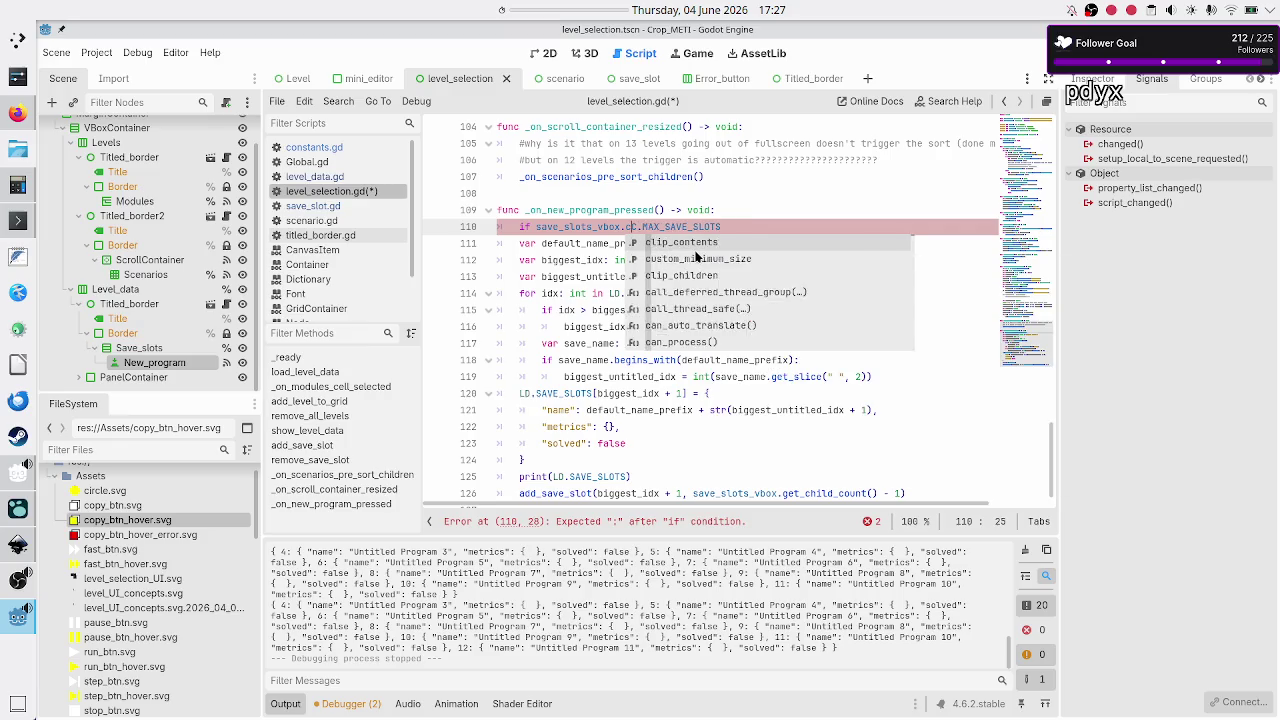
{"action": "type", "text": "et_chil"}
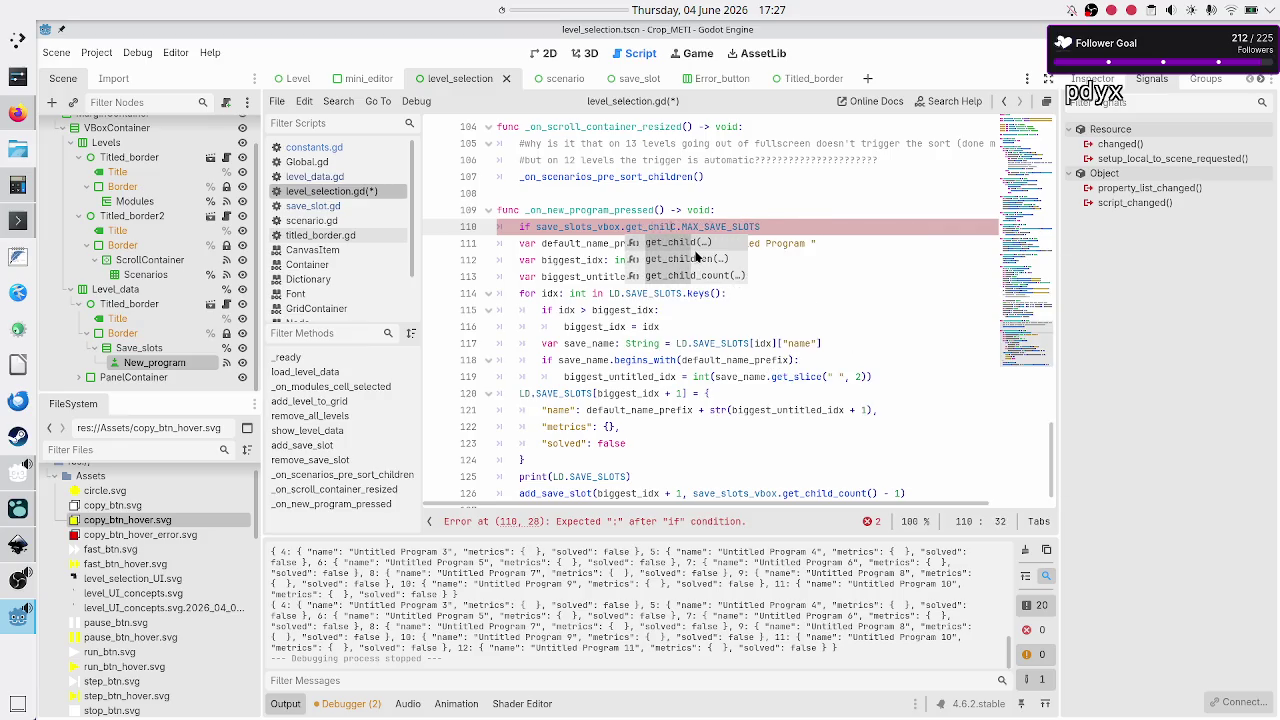
{"action": "key", "text": "Down"}
{"action": "key", "text": "Down"}
{"action": "key", "text": "Return"}
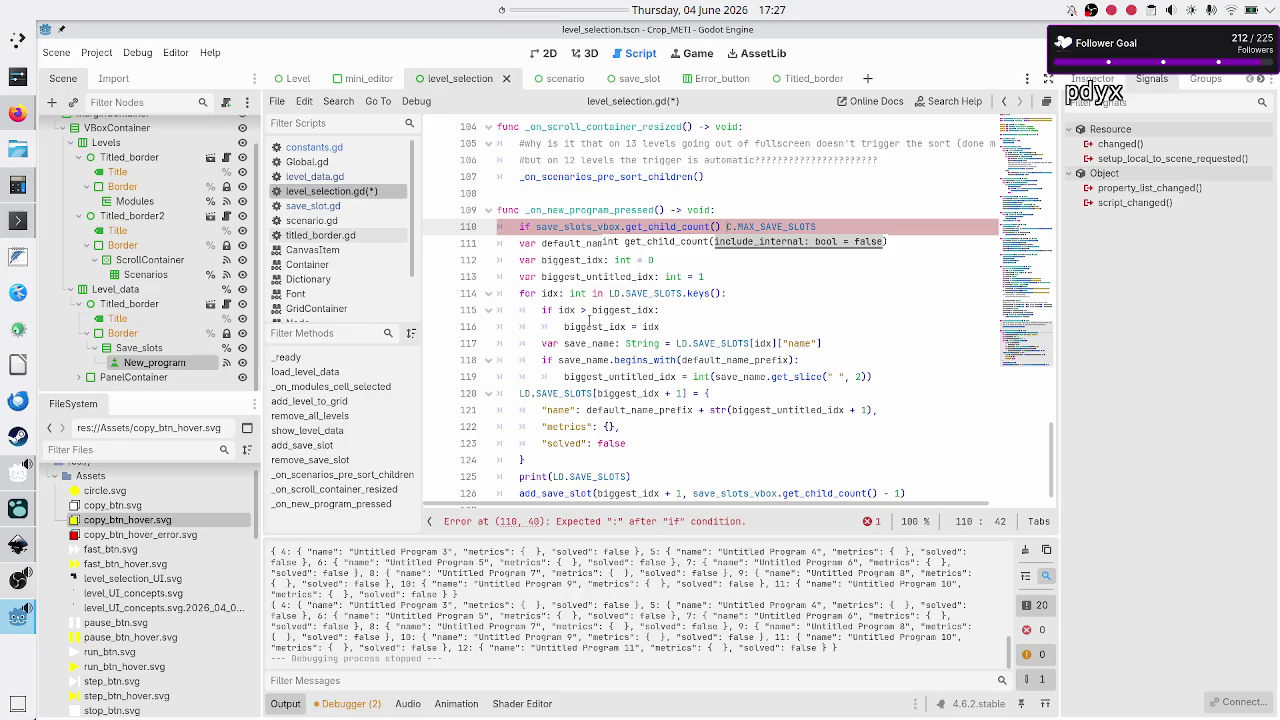
{"action": "left_click", "coordinate": [121, 347]}
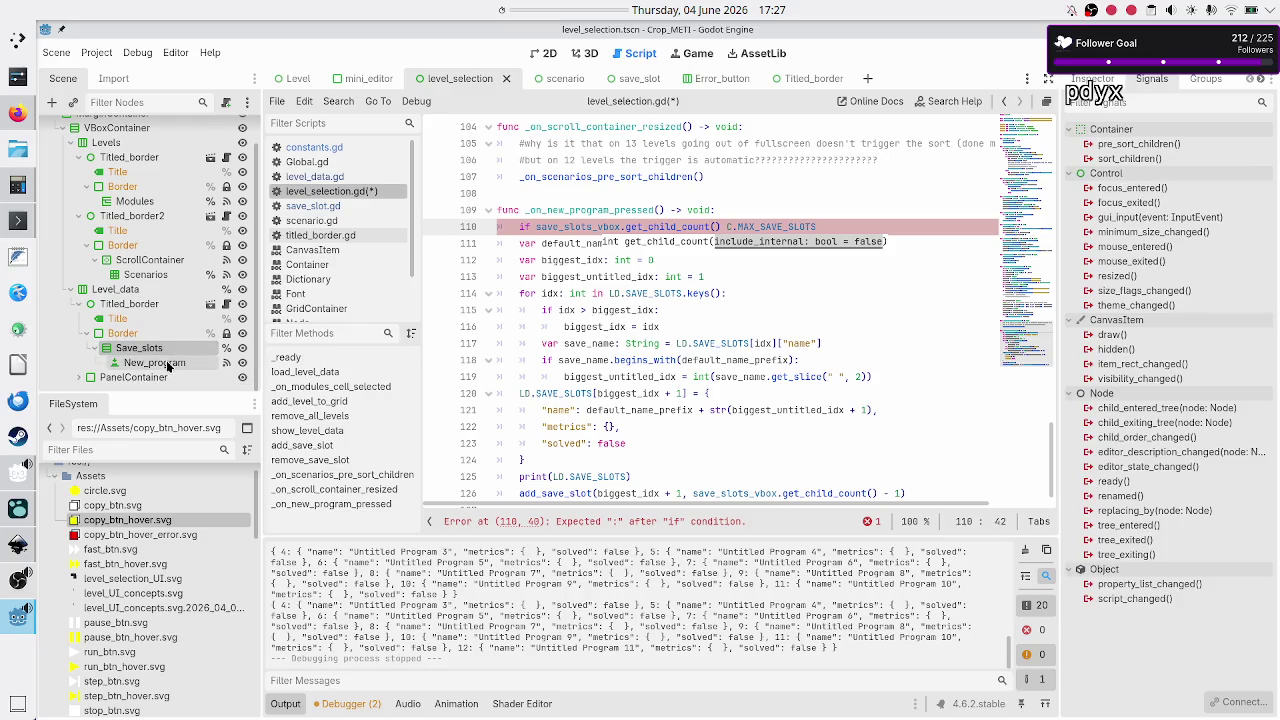
{"action": "left_click", "coordinate": [160, 363]}
{"action": "left_click", "coordinate": [172, 349]}
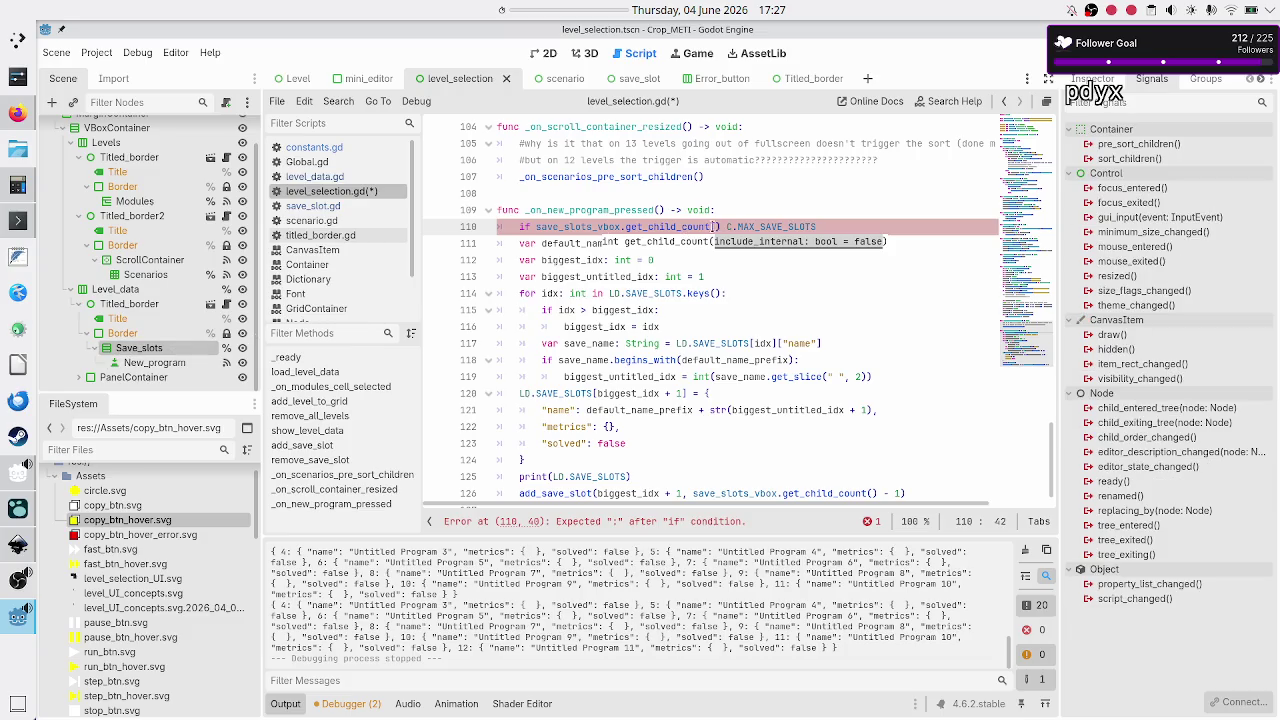
{"action": "left_click", "coordinate": [716, 227]}
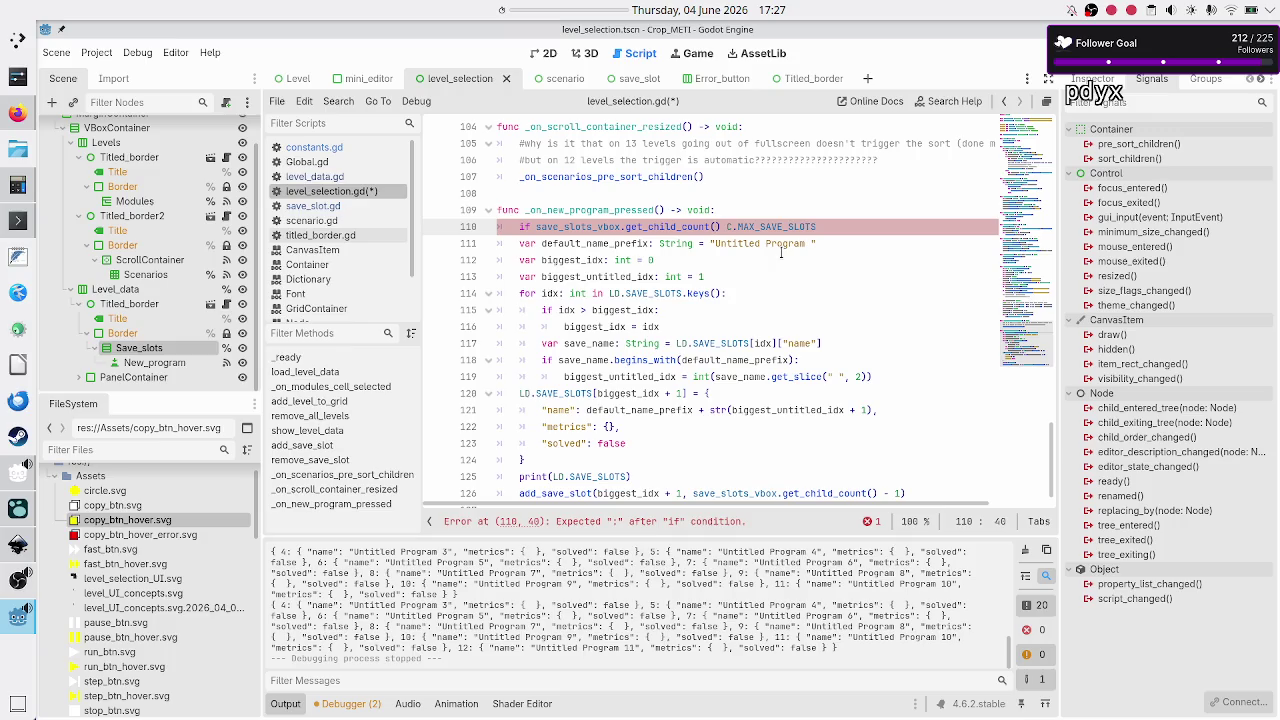
- Complete the condition as (save_slots_vbox.get_child_count() - 1) == C.MAX_SAVE_SLOTS: with a return body
{"action": "key", "text": "ctrl+Left"}
{"action": "key", "text": "ctrl+Left"}
{"action": "key", "text": "ctrl+Left"}
{"action": "type", "text": "("}
{"action": "key", "text": "Right"}
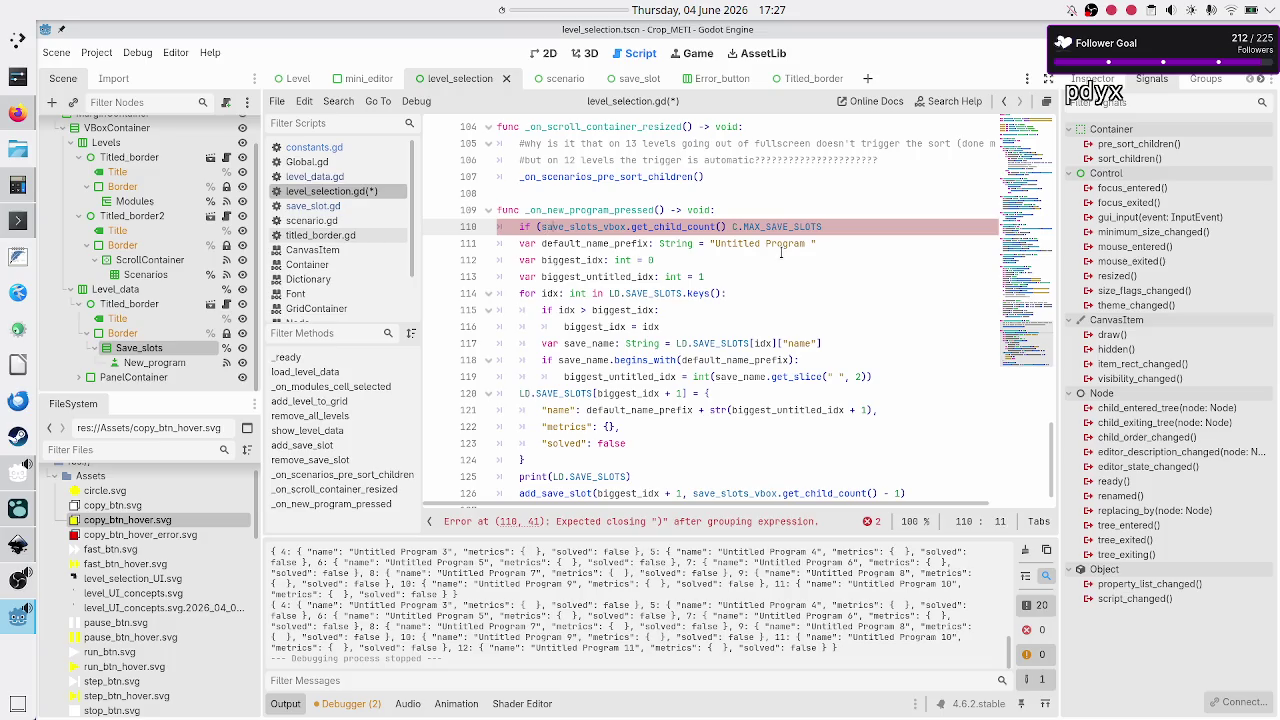
{"action": "key", "text": "ctrl+Right"}
{"action": "key", "text": "ctrl+Right"}
{"action": "key", "text": "ctrl+Right"}
{"action": "type", "text": "- 1) "}
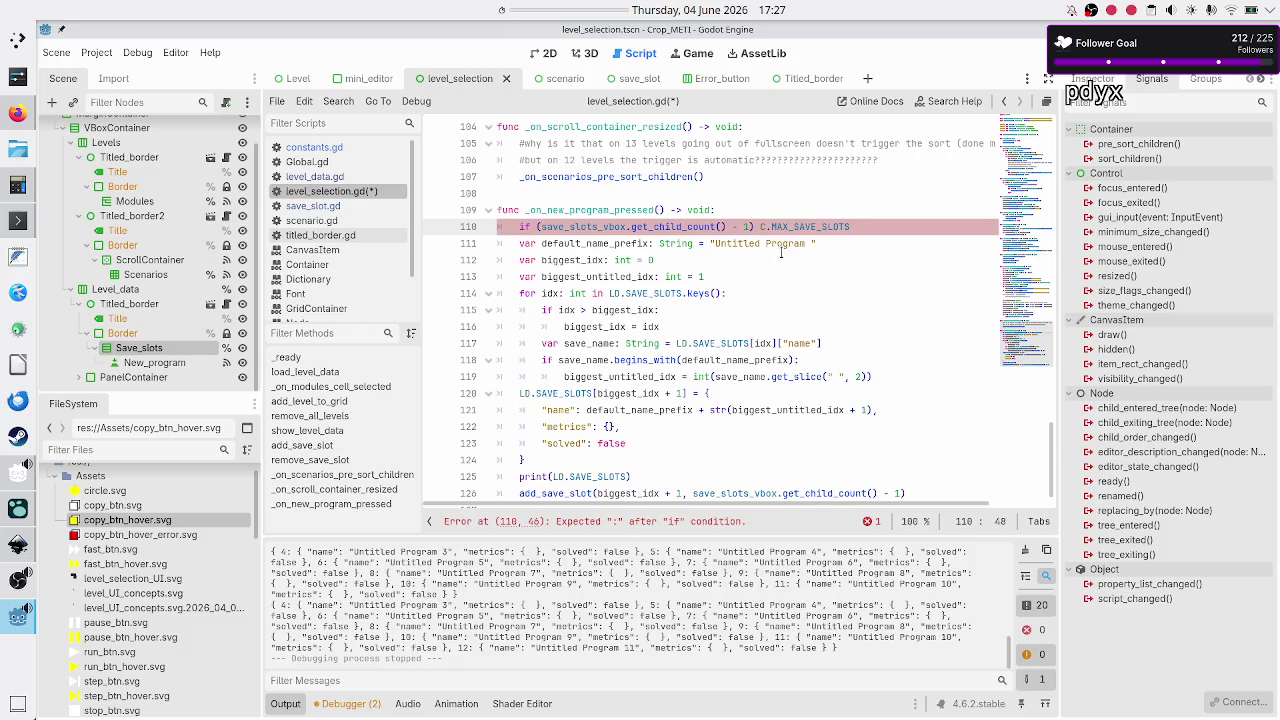
{"action": "type", "text": "="}
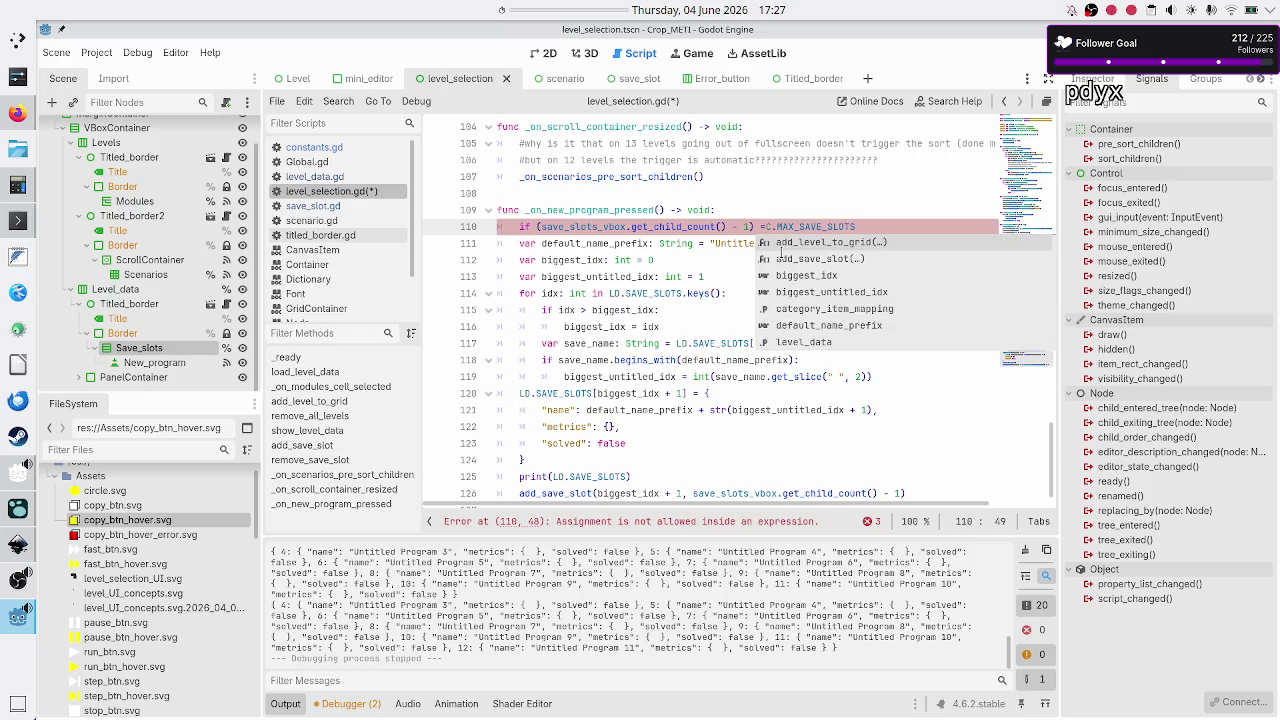
{"action": "type", "text": "="}
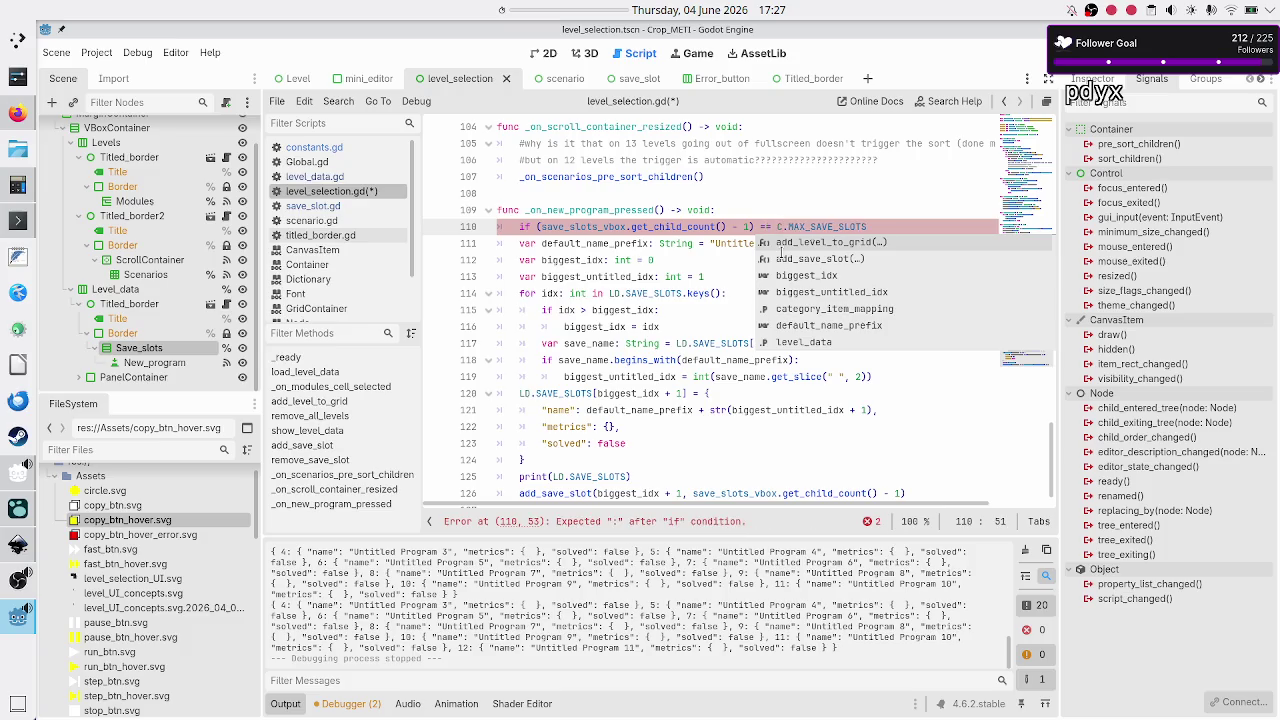
{"action": "key", "text": "Right"}
{"action": "key", "text": "Right"}
{"action": "key", "text": "Right"}
{"action": "key", "text": "Escape"}
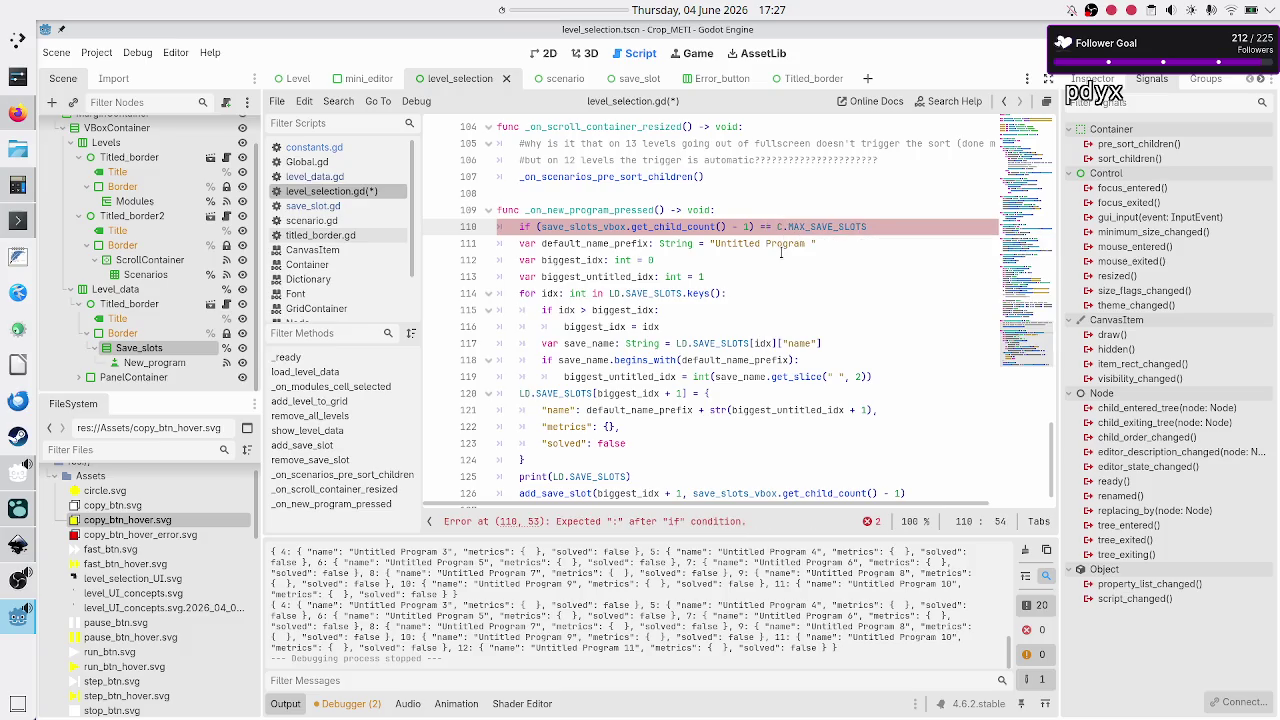
{"action": "key", "text": "Right"}
{"action": "key", "text": "Right"}
{"action": "key", "text": "Right"}
{"action": "type", "text": ":"}
{"action": "key", "text": "Return"}
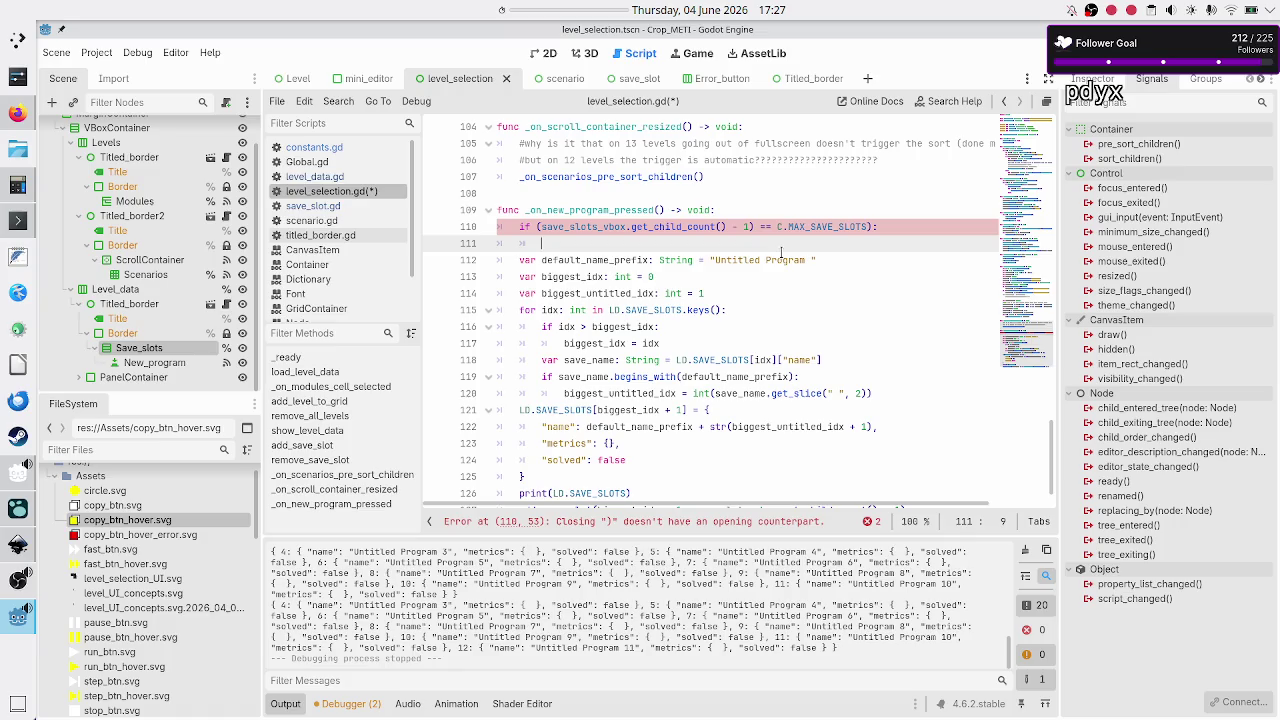
{"action": "type", "text": "return"}
- Delete the stray closing parenthesis on the if line and save level_selection.gd
{"action": "key", "text": "Up"}
{"action": "key", "text": "Up"}
{"action": "key", "text": "Up"}
{"action": "key", "text": "Down"}
{"action": "key", "text": "Down"}
{"action": "key", "text": "Down"}
{"action": "key", "text": "Home"}
{"action": "key", "text": "Left"}
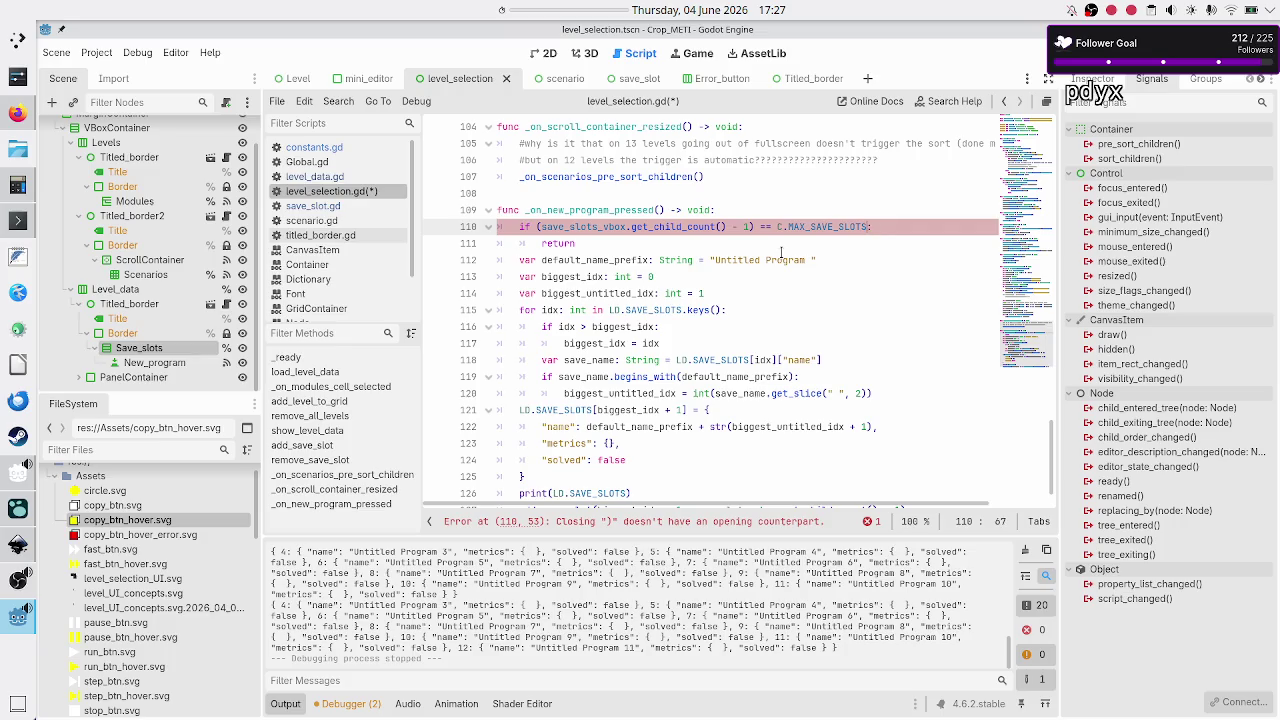
{"action": "key", "text": "BackSpace"}
{"action": "key", "text": "Down"}
{"action": "key", "text": "ctrl+s"}
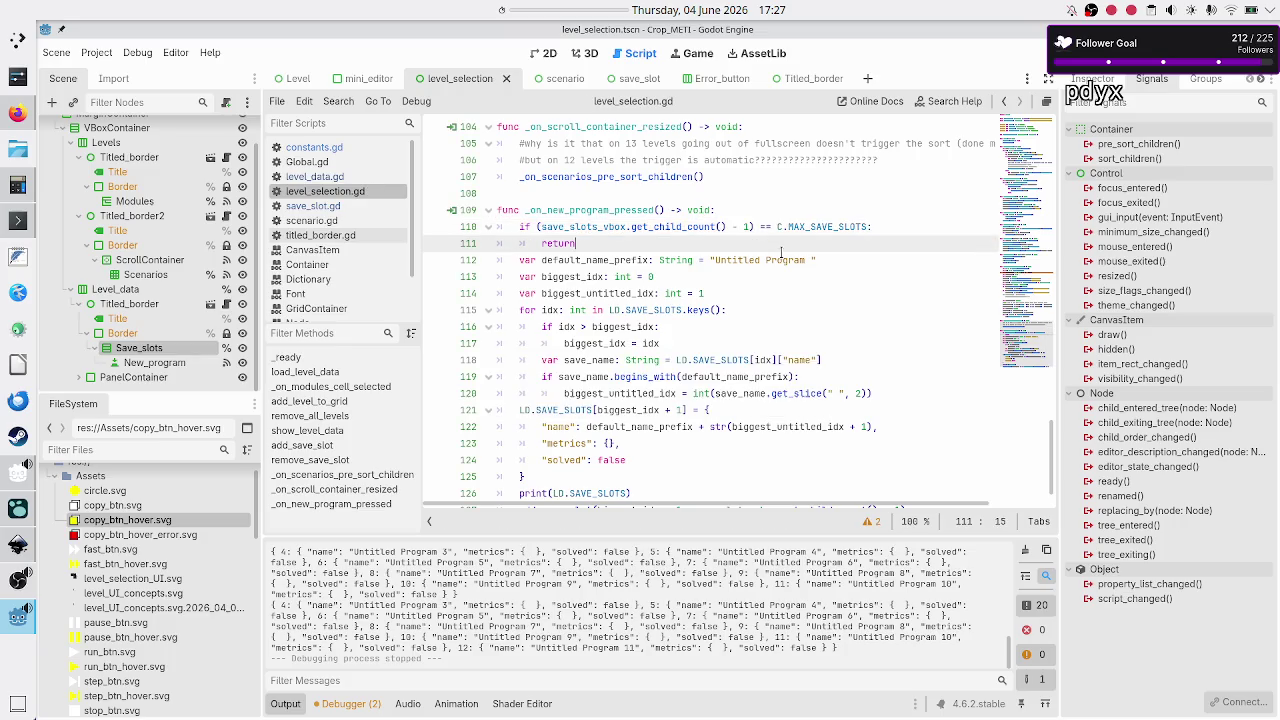
- Run the game and add programs in the Tutorial until the five-slot limit blocks more, then close it
{"action": "key", "text": "F5"}
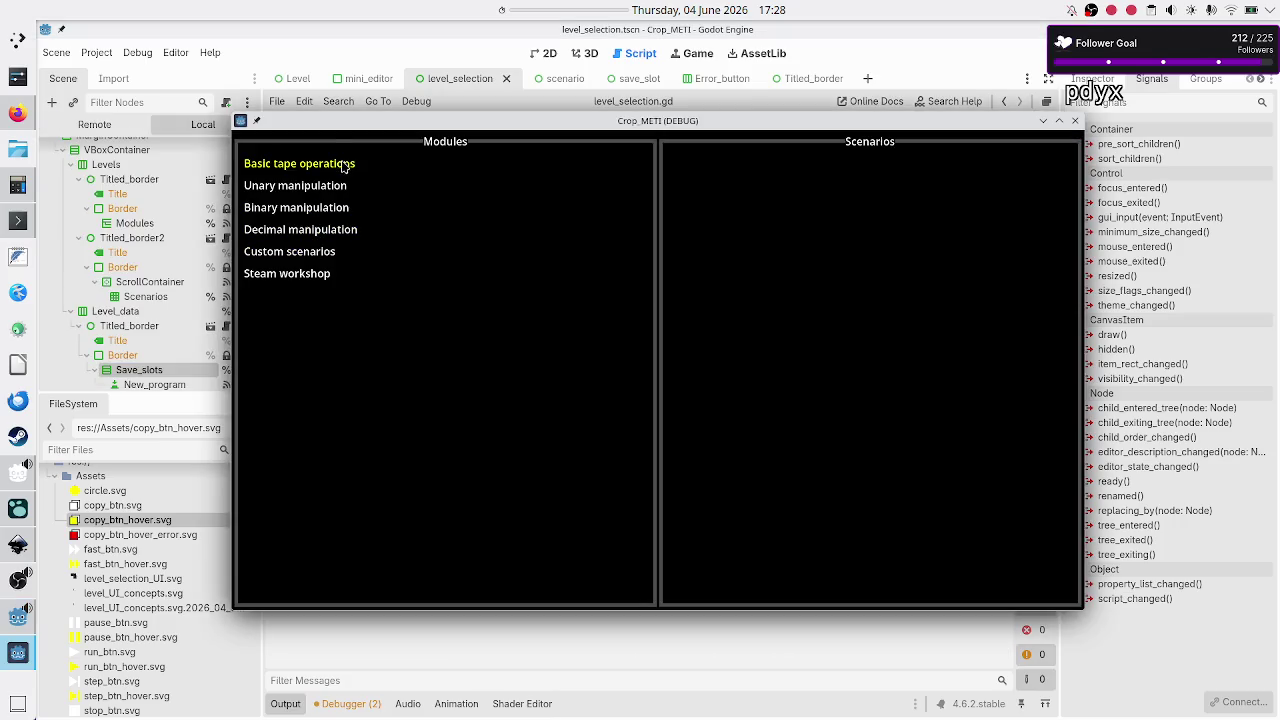
{"action": "left_click", "coordinate": [346, 164]}
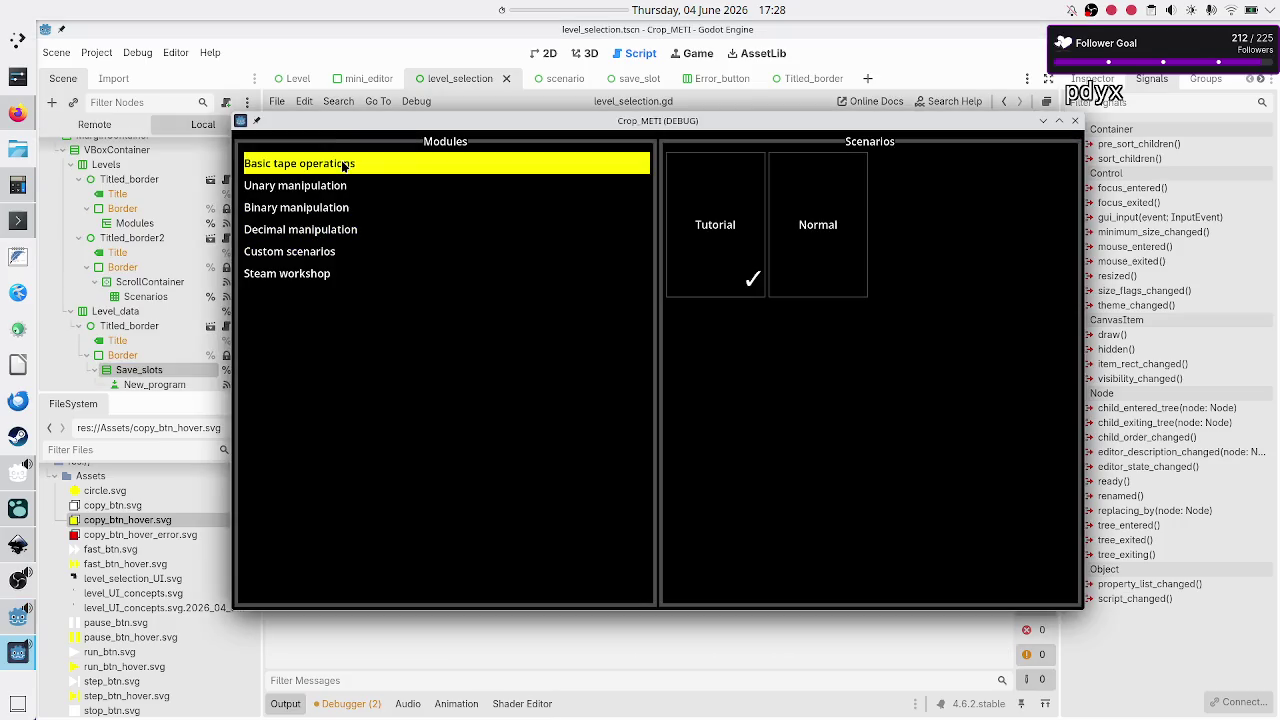
{"action": "left_click", "coordinate": [708, 239]}
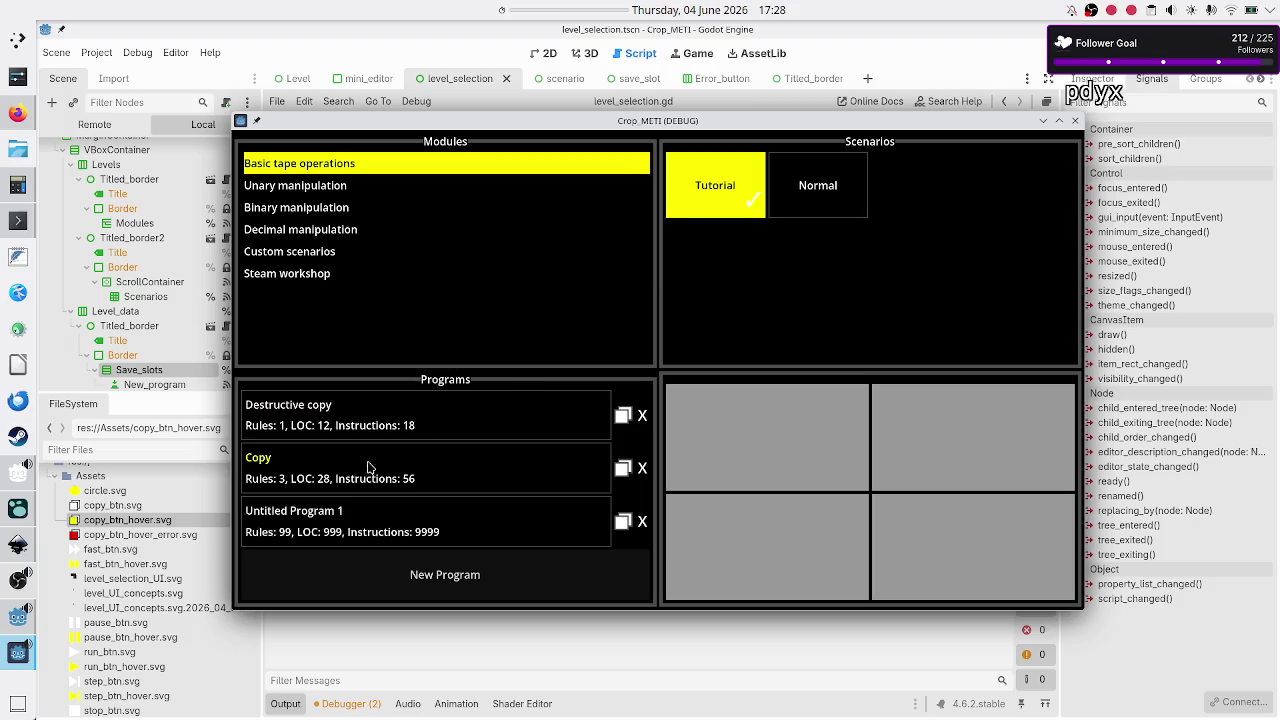
{"action": "left_click", "coordinate": [394, 577]}
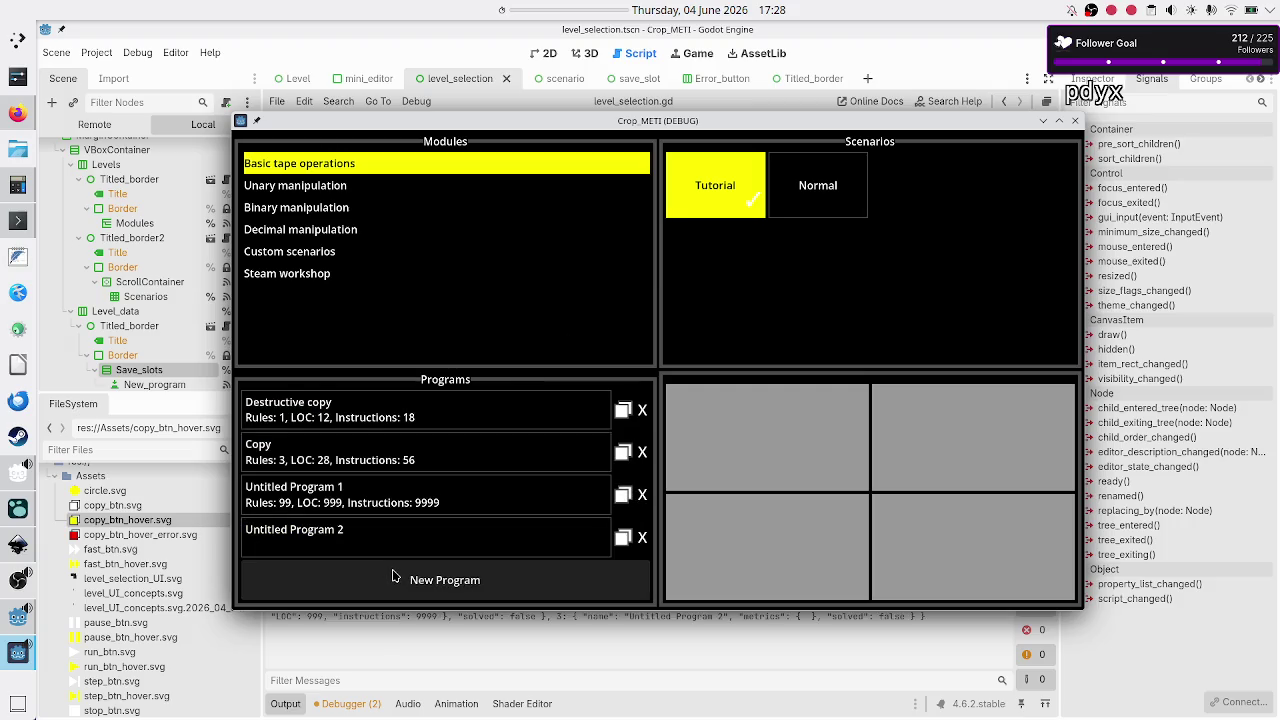
{"action": "left_click", "coordinate": [442, 589]}
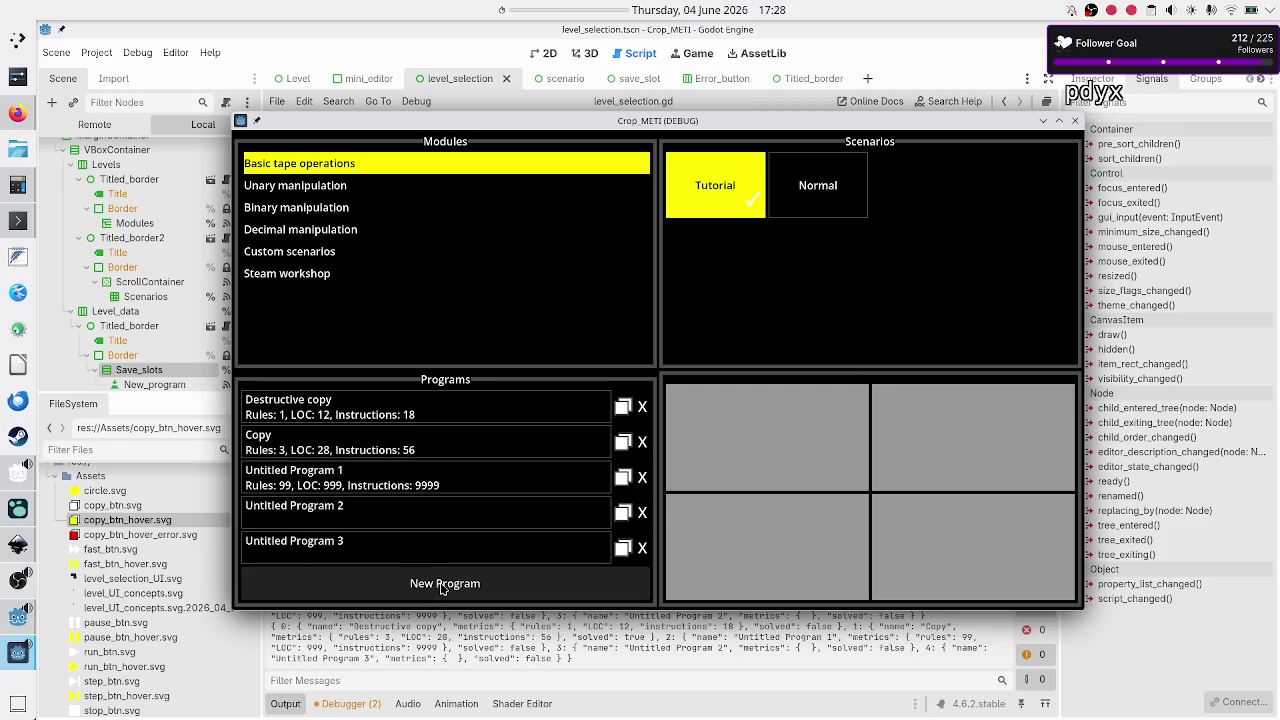
{"action": "left_click", "coordinate": [509, 593]}
{"action": "left_click", "coordinate": [1075, 122]}
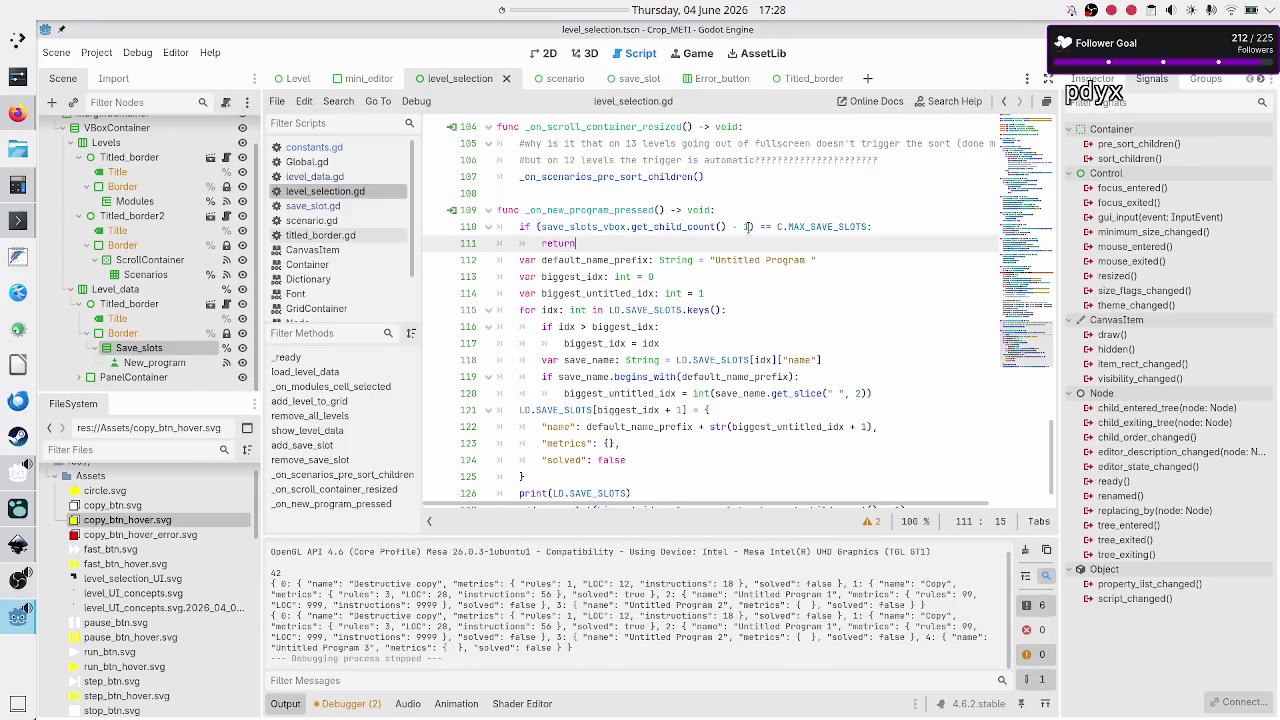
- Remove the MAX_SAVE_SLOTS check and its return from the top of _on_new_program_pressed
{"action": "left_click", "coordinate": [887, 227]}
{"action": "key", "text": "Return"}
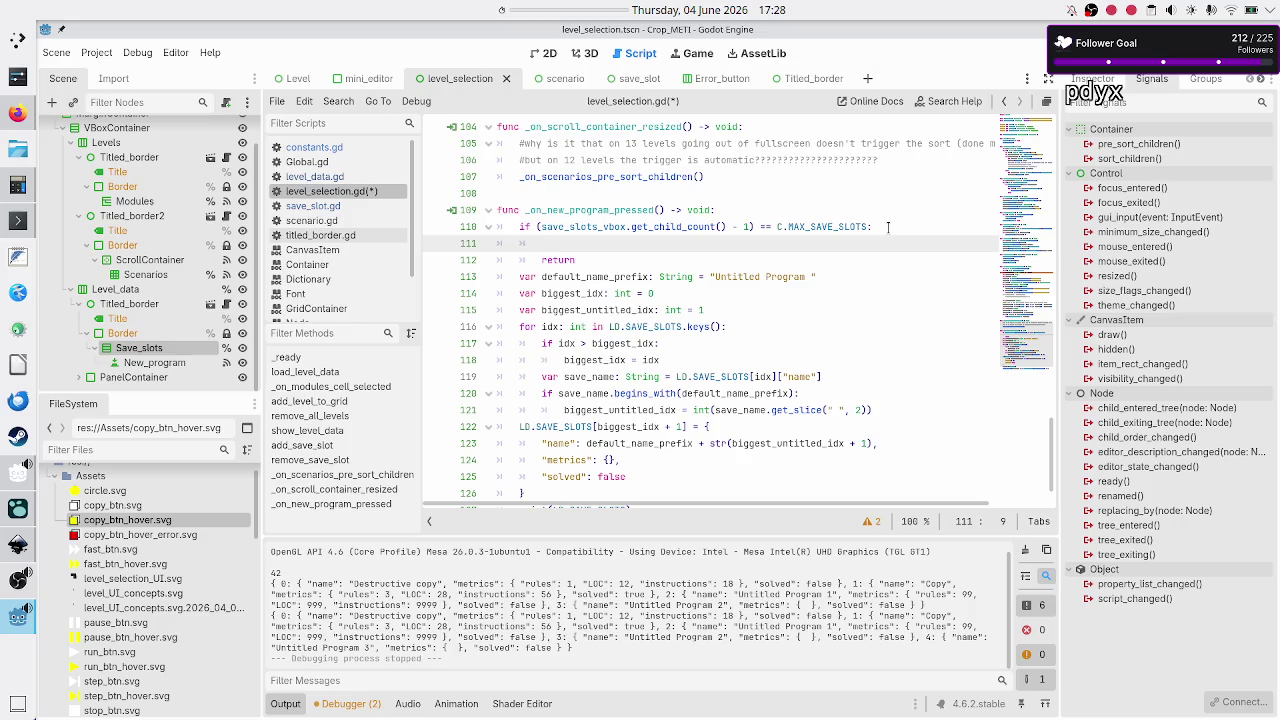
{"action": "type", "text": "n"}
{"action": "key", "text": "BackSpace"}
{"action": "key", "text": "BackSpace"}
{"action": "key", "text": "BackSpace"}
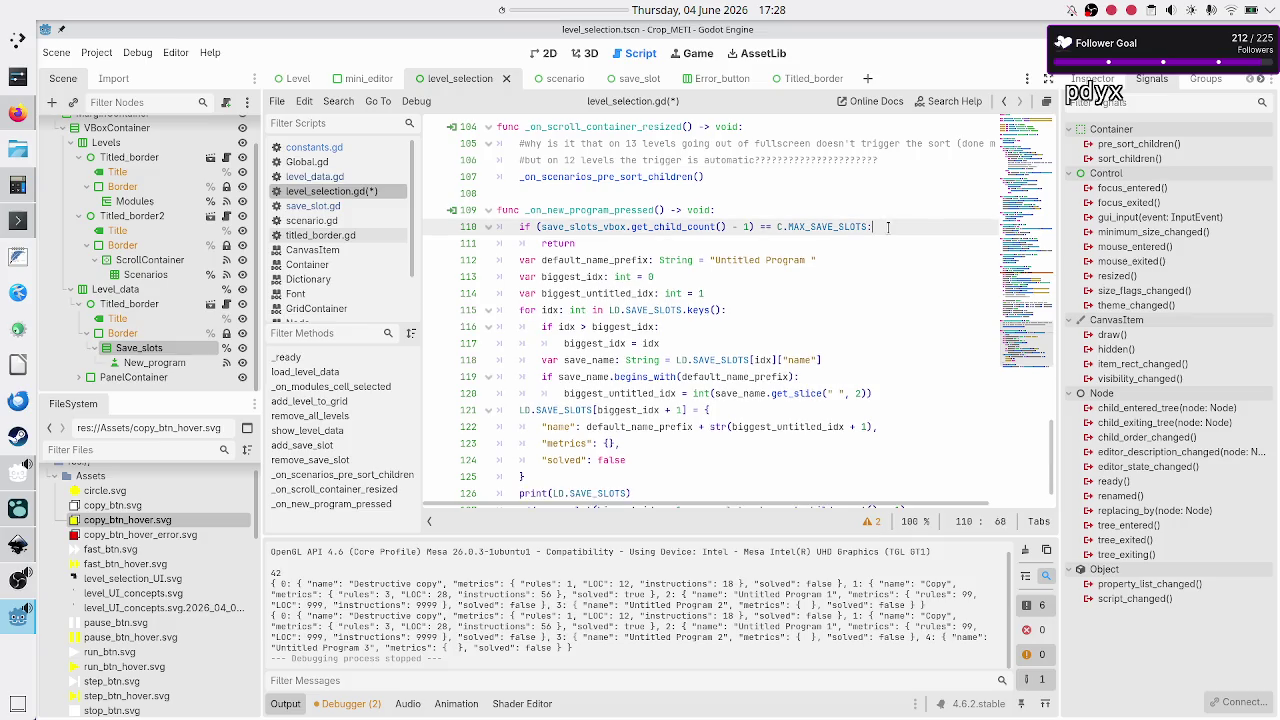
{"action": "key", "text": "Down"}
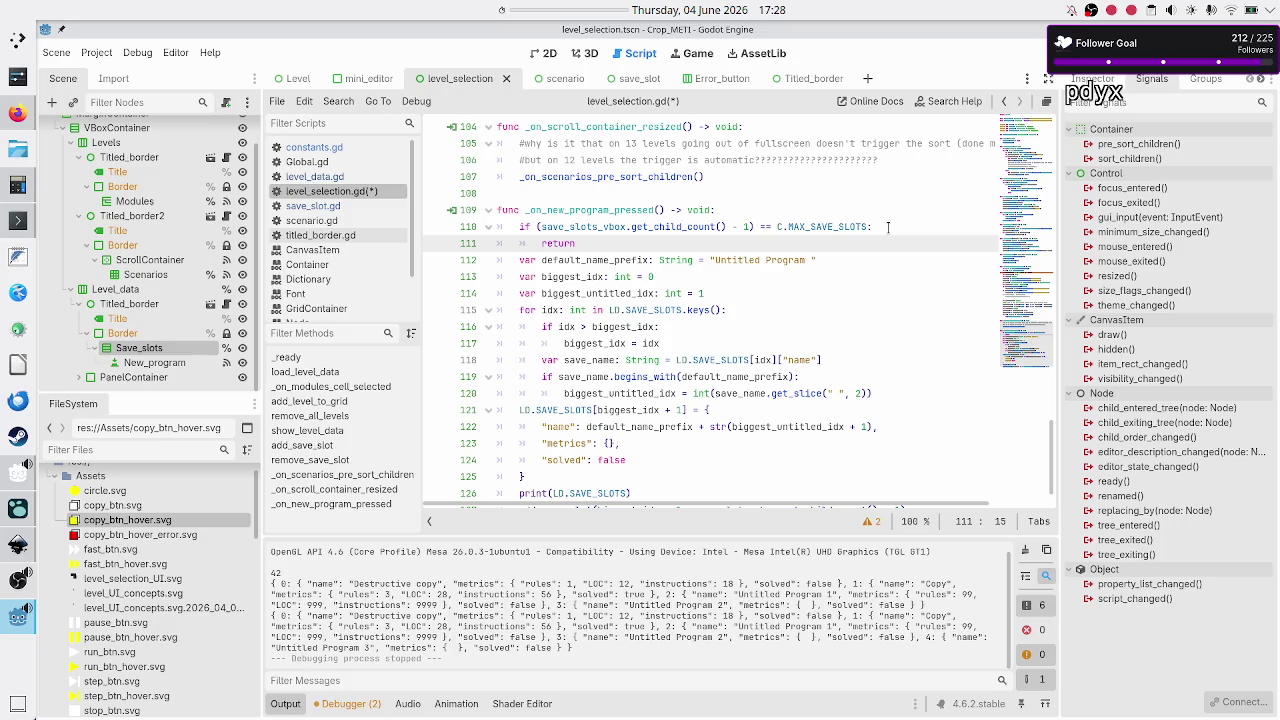
{"action": "key", "text": "Up"}
{"action": "key", "text": "Up"}
{"action": "key", "text": "Up"}
{"action": "key", "text": "Down"}
{"action": "key", "text": "Down"}
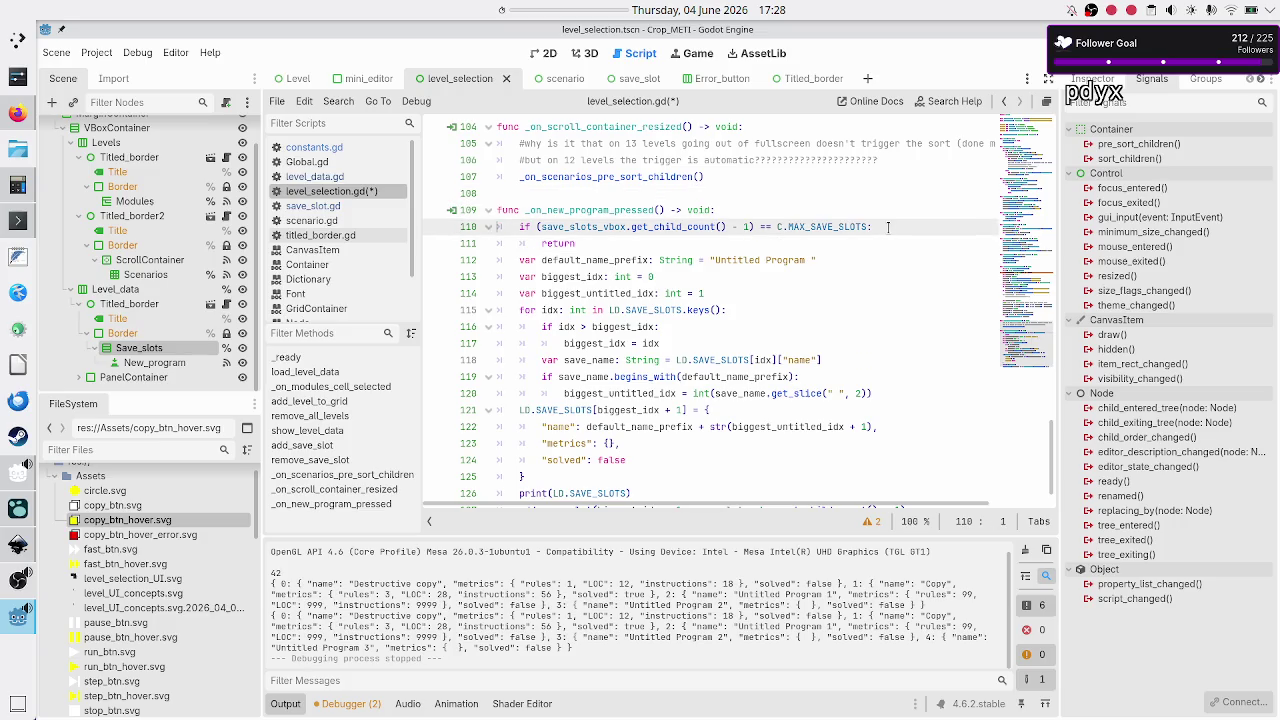
{"action": "key", "text": "shift+Down"}
{"action": "key", "text": "shift+End"}
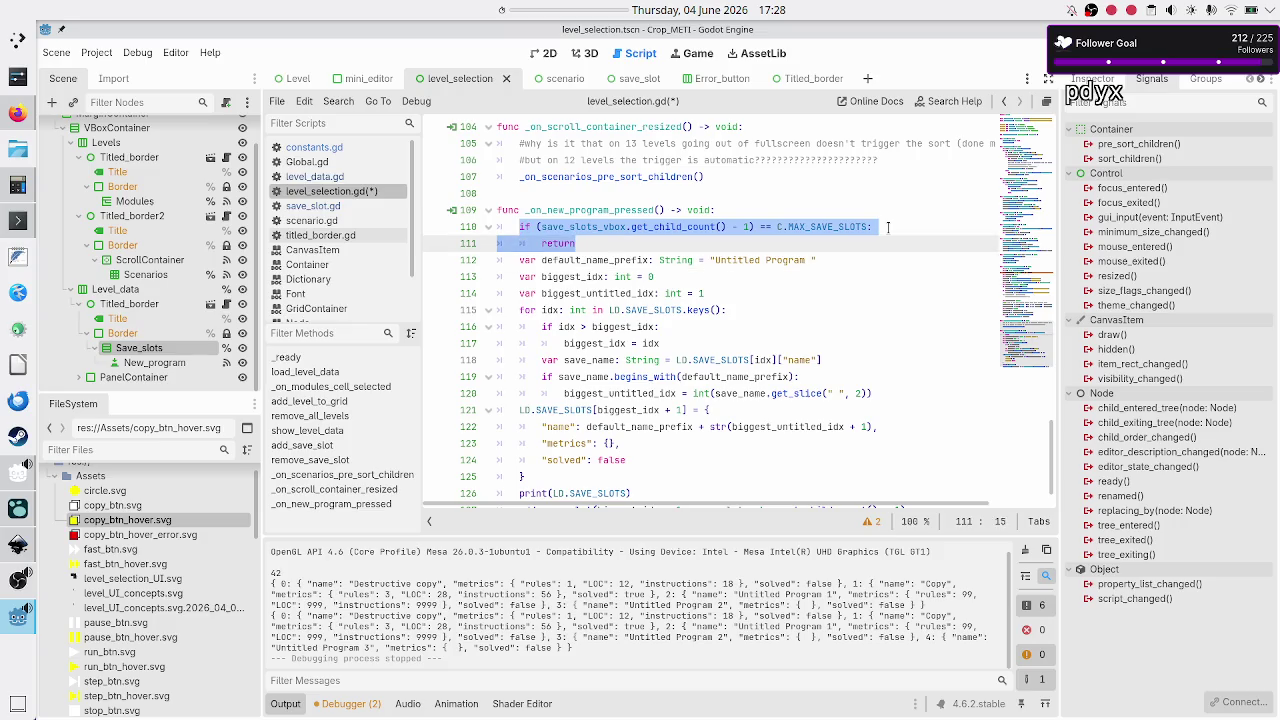
{"action": "key", "text": "BackSpace"}
{"action": "key", "text": "BackSpace"}
- Retype 'if (save_slots_vbox.get_child_count() - 1) == C.MAX_SAVE_SLOTS: return' after add_save_slot
{"action": "key", "text": "Down"}
{"action": "key", "text": "Down"}
{"action": "key", "text": "Down"}
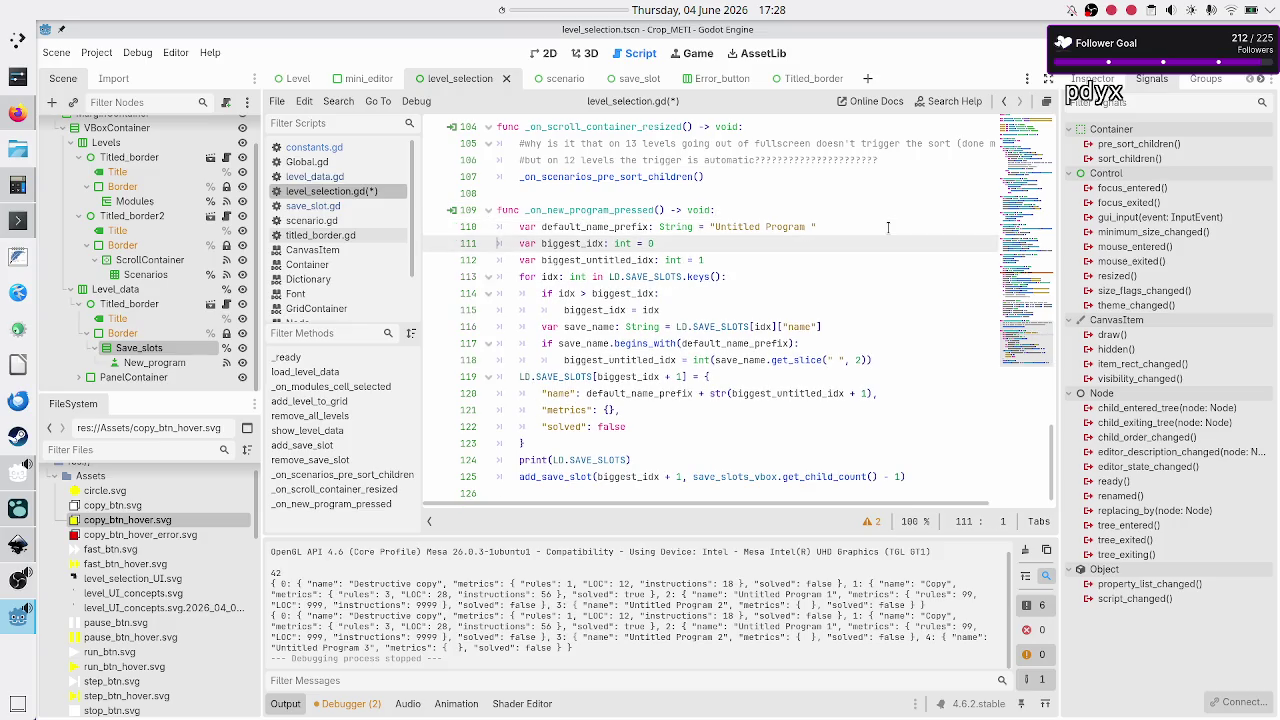
{"action": "key", "text": "Left"}
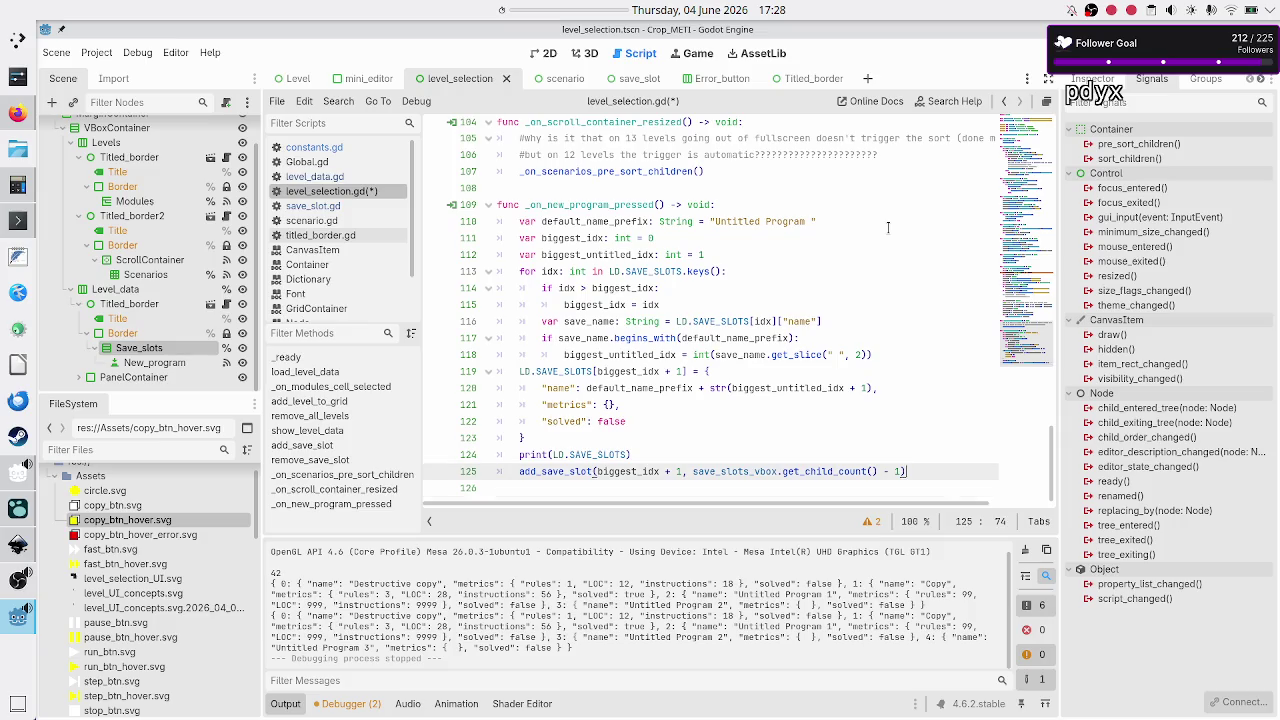
{"action": "key", "text": "Return"}
{"action": "type", "text": "if (save_slots_vbox.get_child_count() - 1) == C.MAX_SAVE_SLOTS:"}
{"action": "key", "text": "Return"}
{"action": "type", "text": "return"}
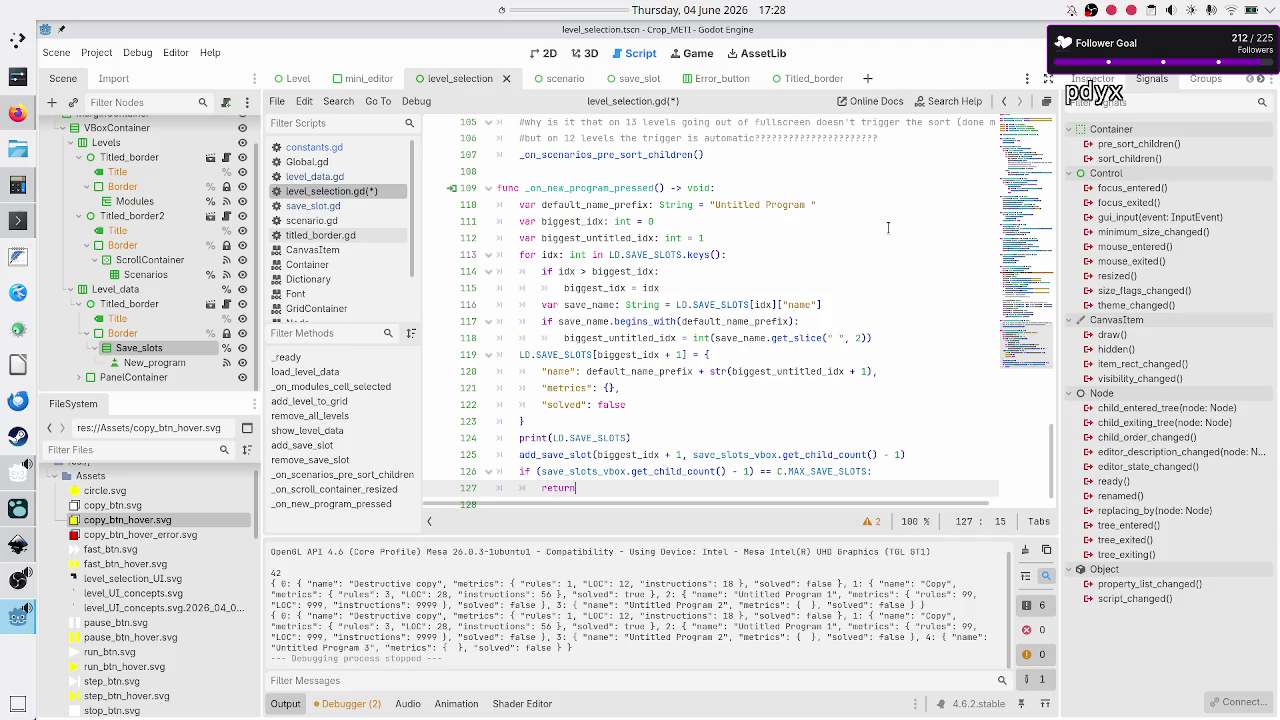
- Open an empty line inside the new check before its return
{"action": "key", "text": "Up"}
{"action": "key", "text": "Up"}
{"action": "key", "text": "Left"}
{"action": "key", "text": "Left"}
{"action": "key", "text": "Left"}
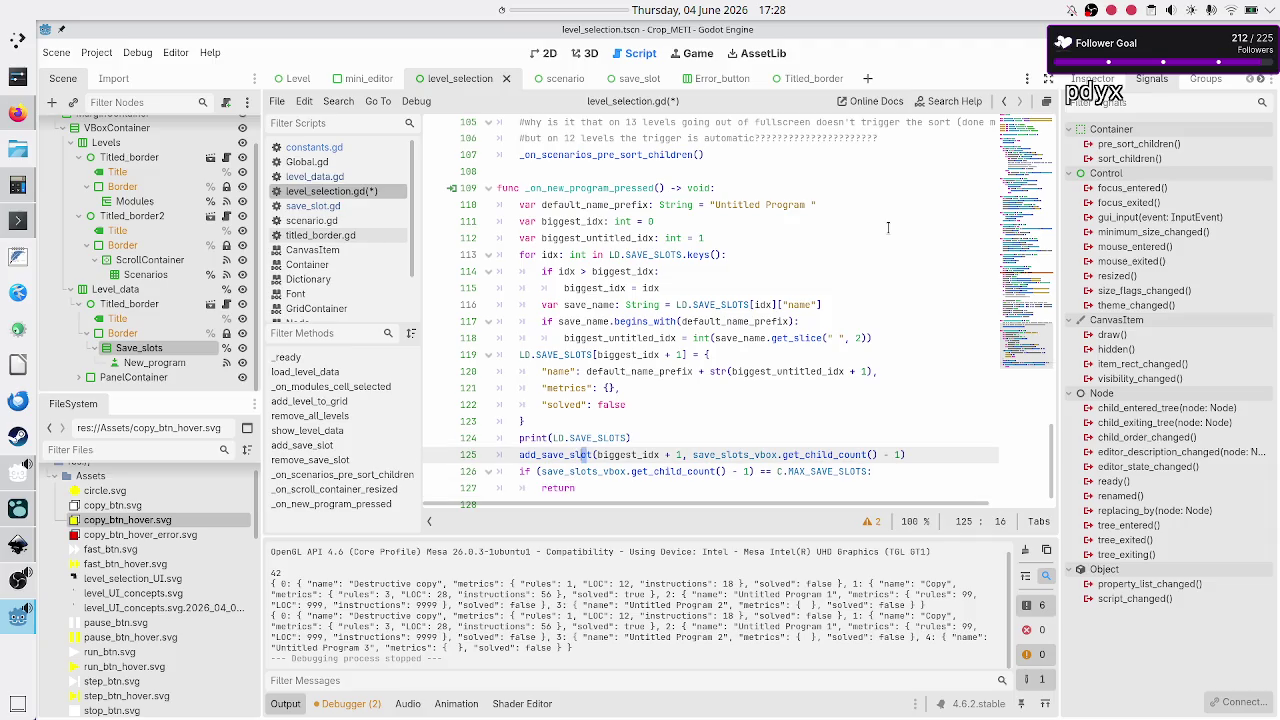
{"action": "key", "text": "Down"}
{"action": "key", "text": "shift+Right"}
{"action": "key", "text": "shift+Right"}
{"action": "key", "text": "shift+Right"}
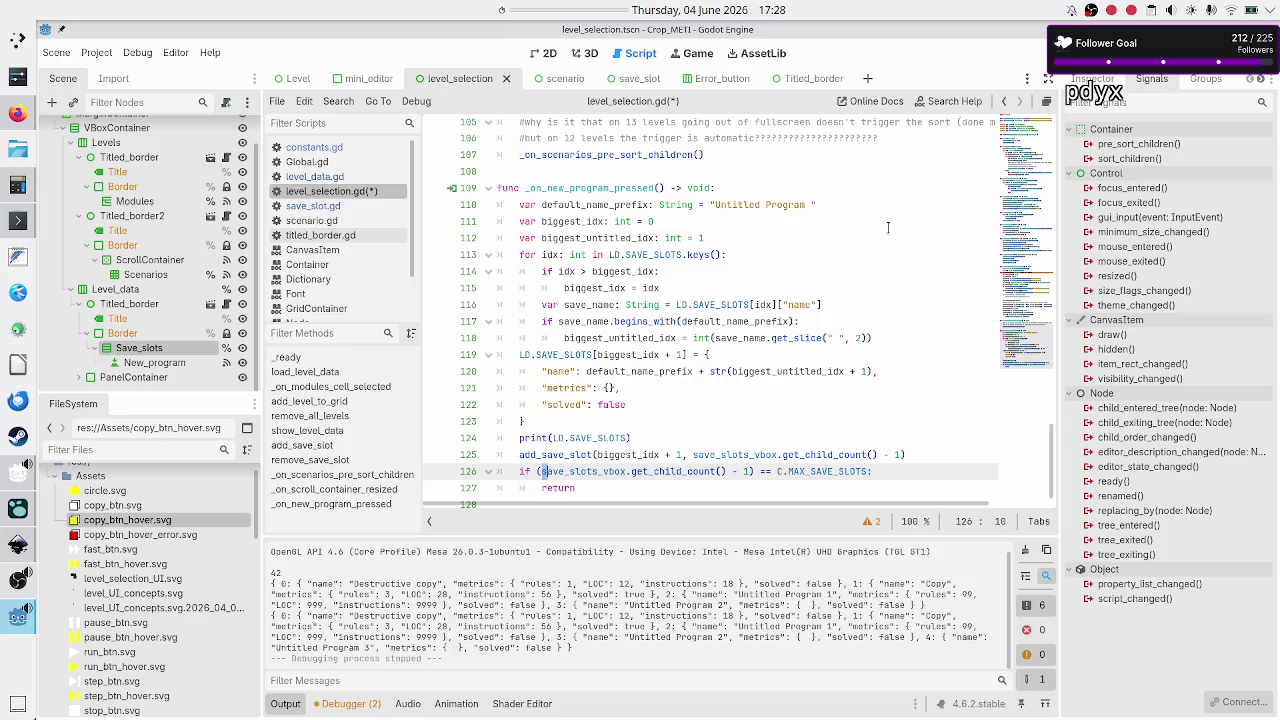
{"action": "key", "text": "shift+Right"}
{"action": "key", "text": "shift+Right"}
{"action": "key", "text": "shift+Right"}
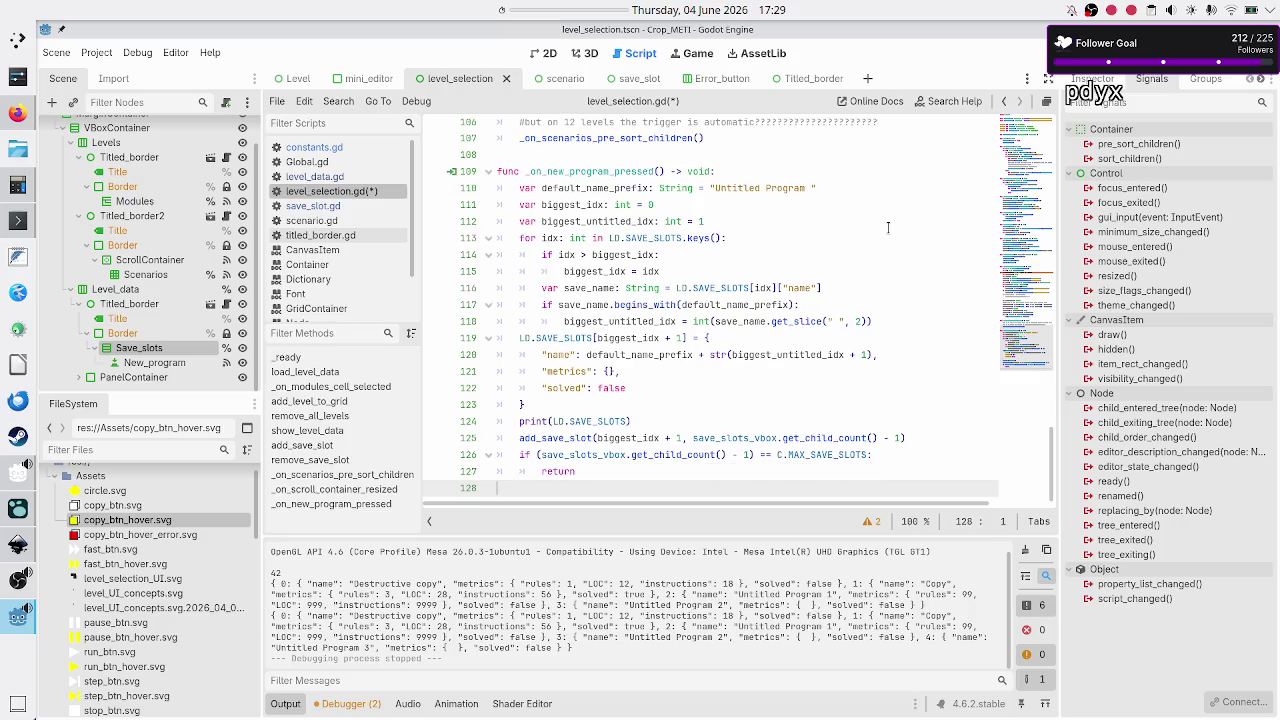
{"action": "key", "text": "End"}
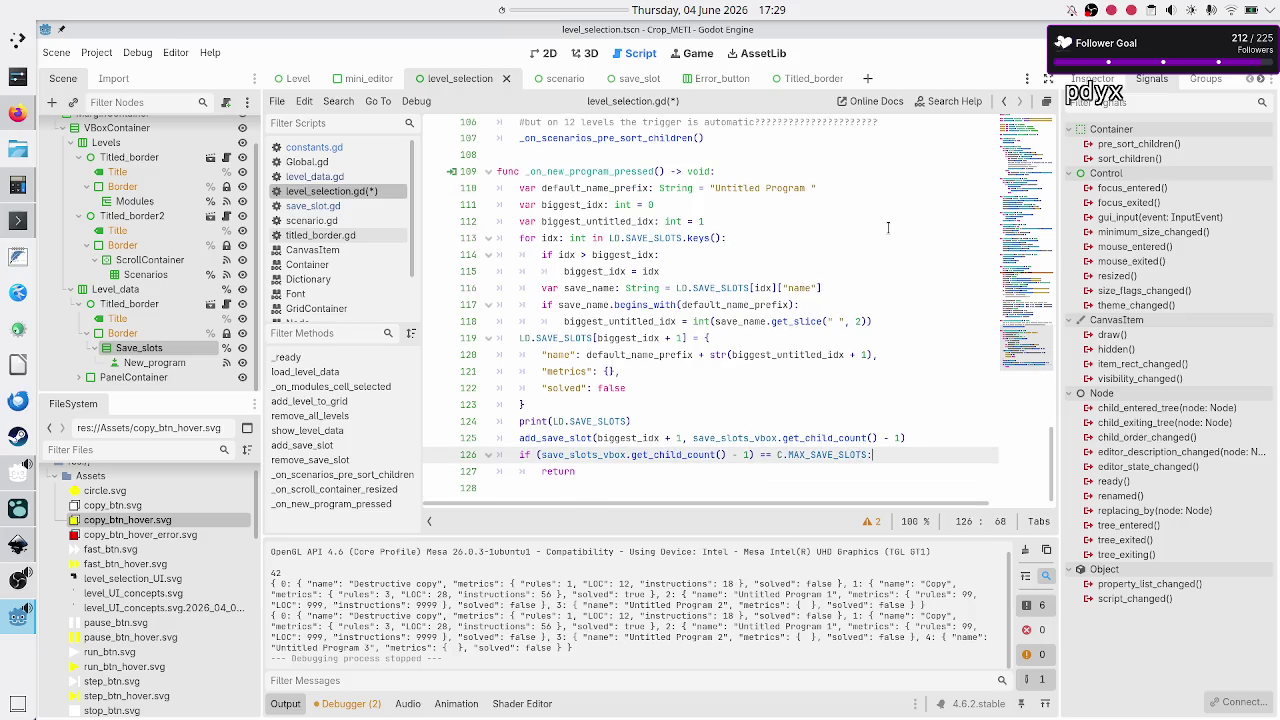
{"action": "key", "text": "Return"}
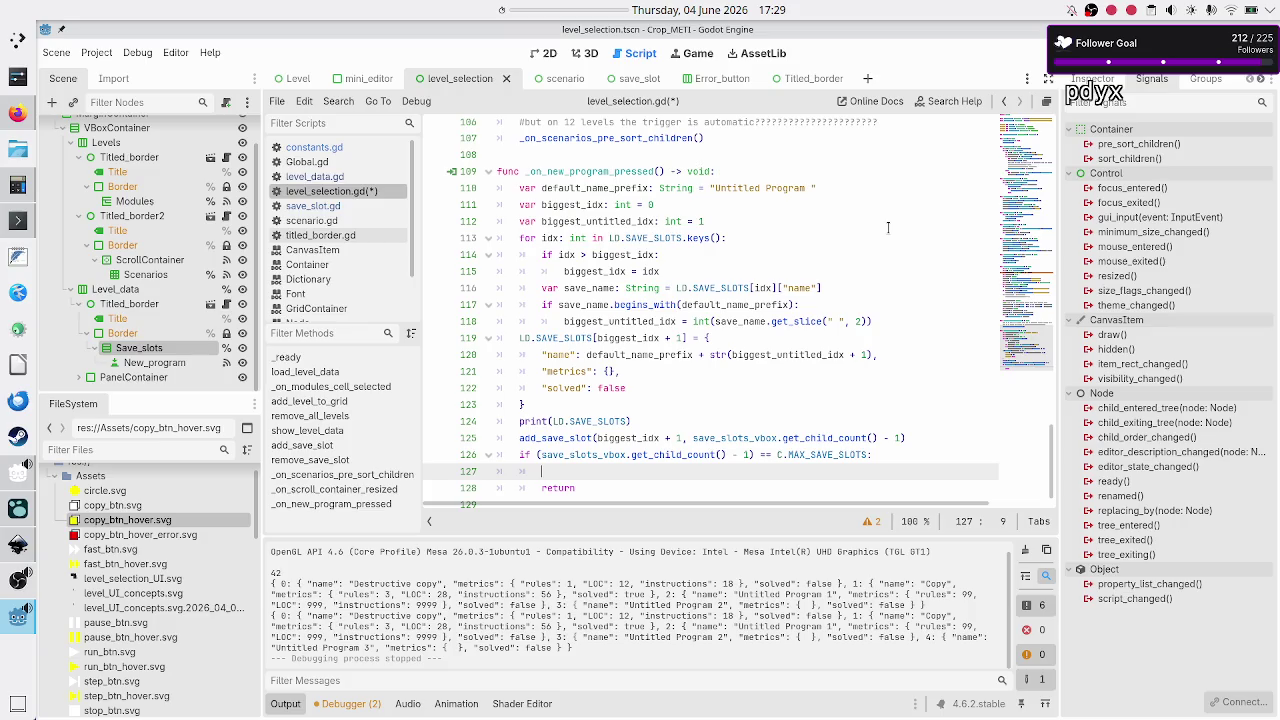
- Set the New_program node to Access as Unique Name
{"action": "left_click", "coordinate": [176, 364]}
{"action": "right_click", "coordinate": [177, 365]}
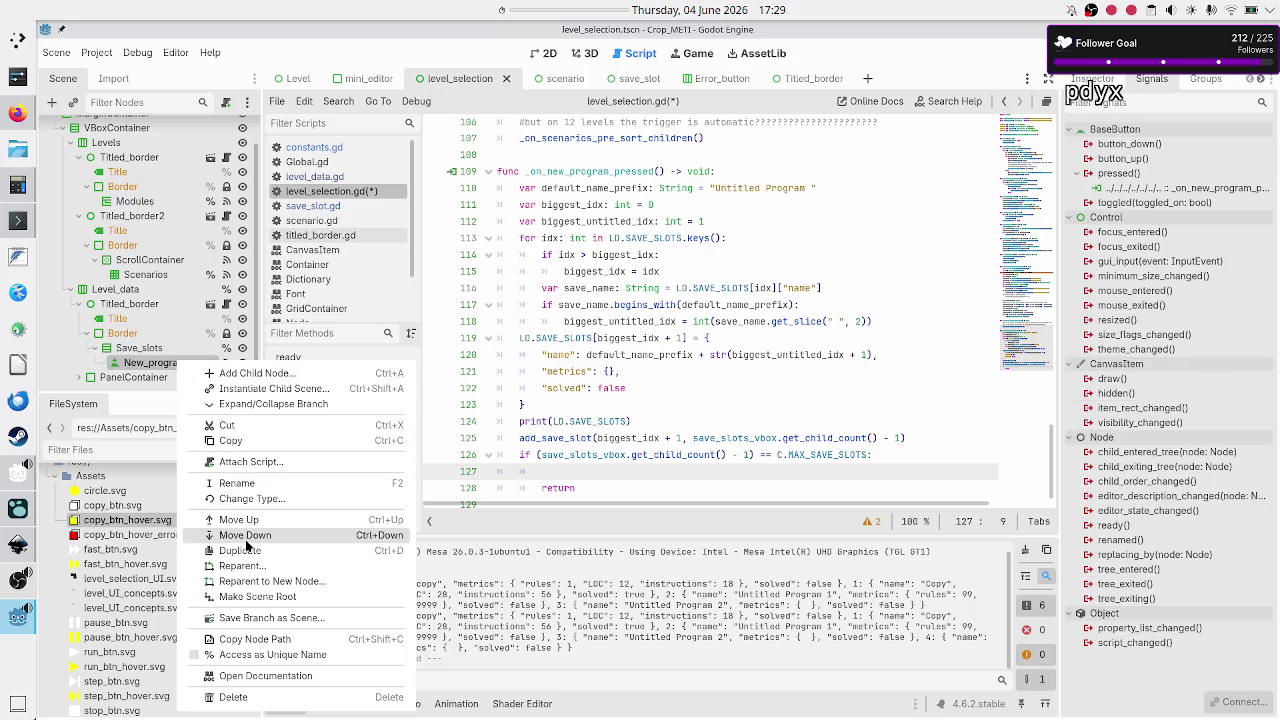
{"action": "left_click", "coordinate": [290, 658]}
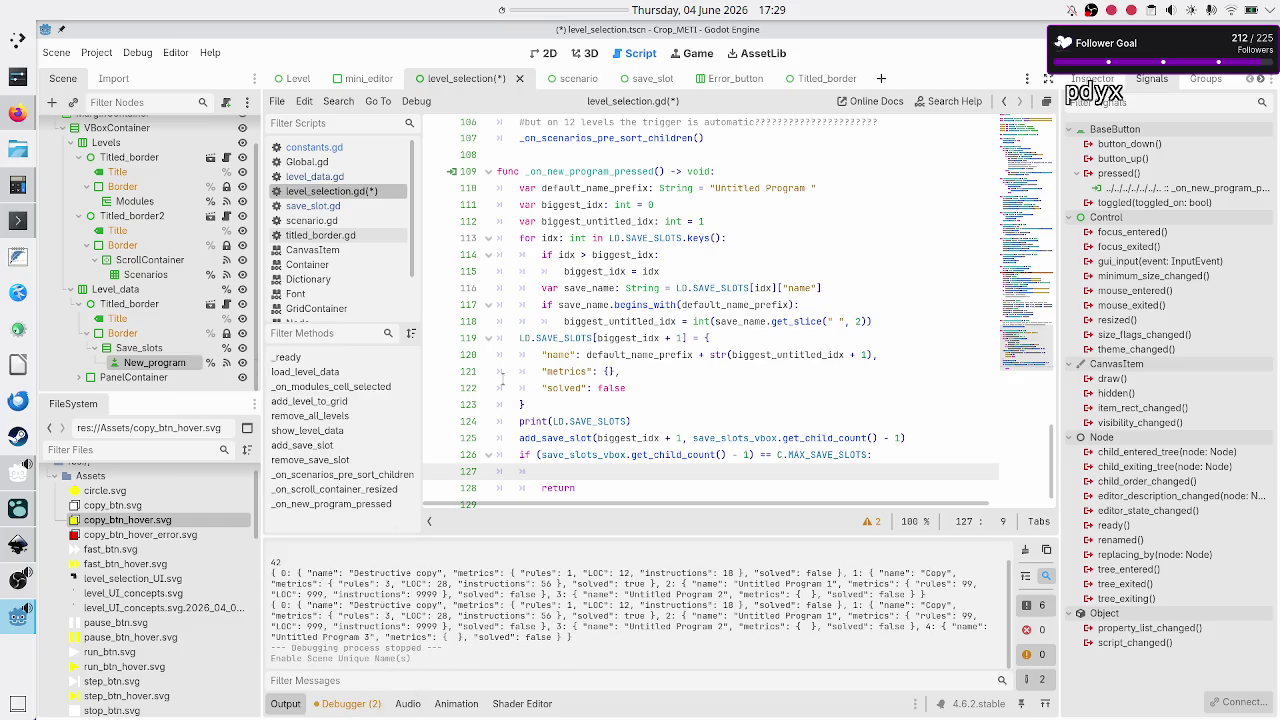
- Scroll to the top of level_selection.gd and open a blank line after line 9
{"action": "scroll", "coordinate": [502, 379], "scroll_direction": "up", "scroll_amount": 20}
{"action": "scroll", "coordinate": [502, 379], "scroll_direction": "up", "scroll_amount": 14}
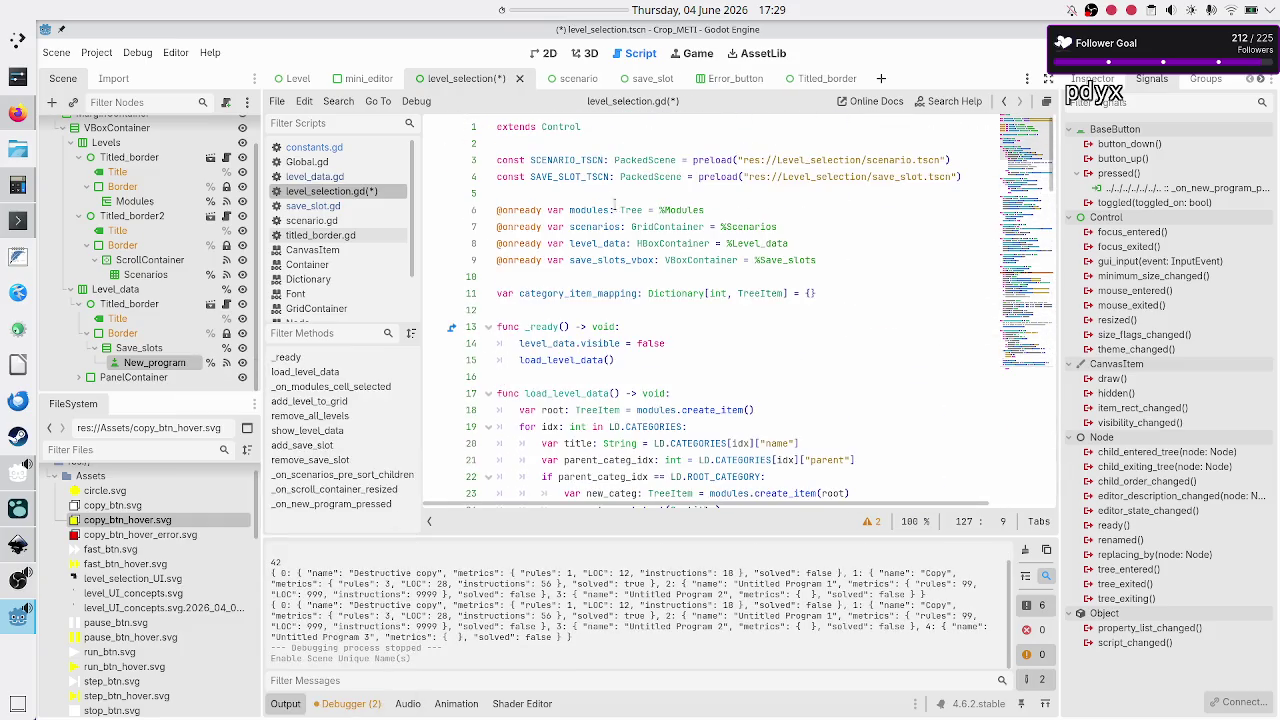
{"action": "left_click", "coordinate": [818, 260]}
{"action": "key", "text": "Return"}
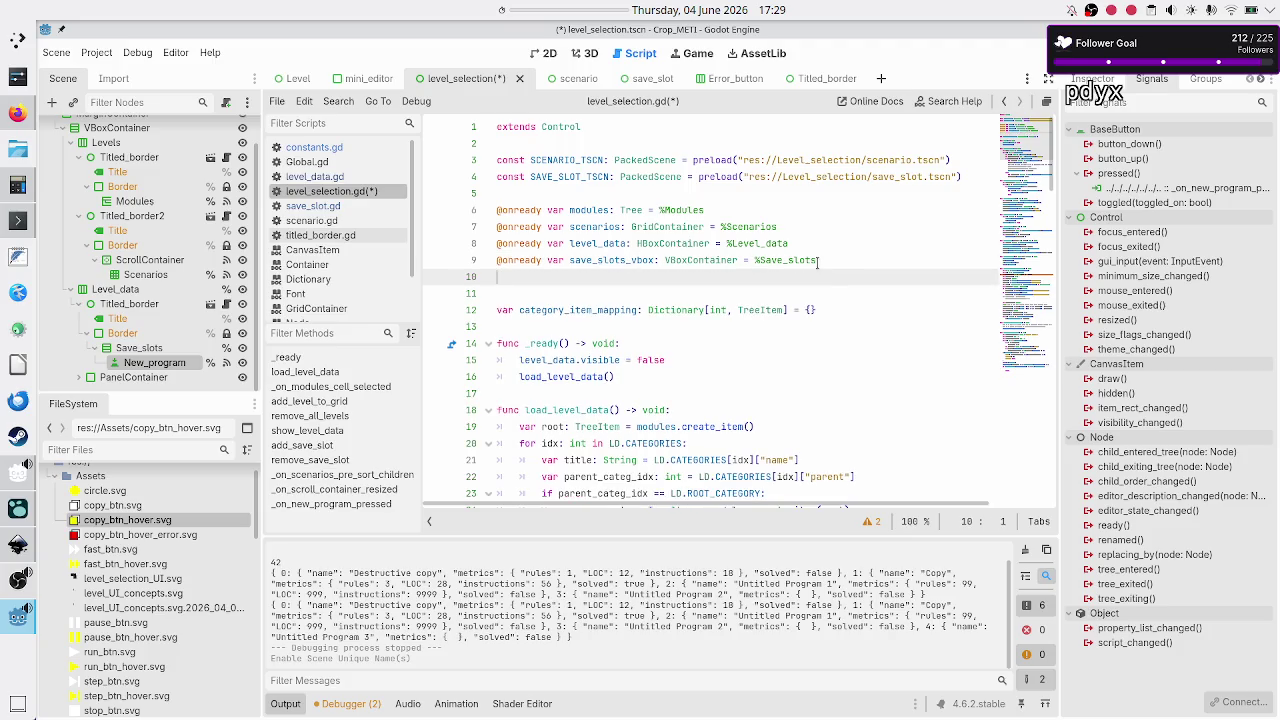
{"action": "type", "text": "@onready var "}
{"action": "type", "text": "new_"}
{"action": "type", "text": "program"}
{"action": "type", "text": "_btn: B"}
{"action": "type", "text": "utt"}
{"action": "key", "text": "Return"}
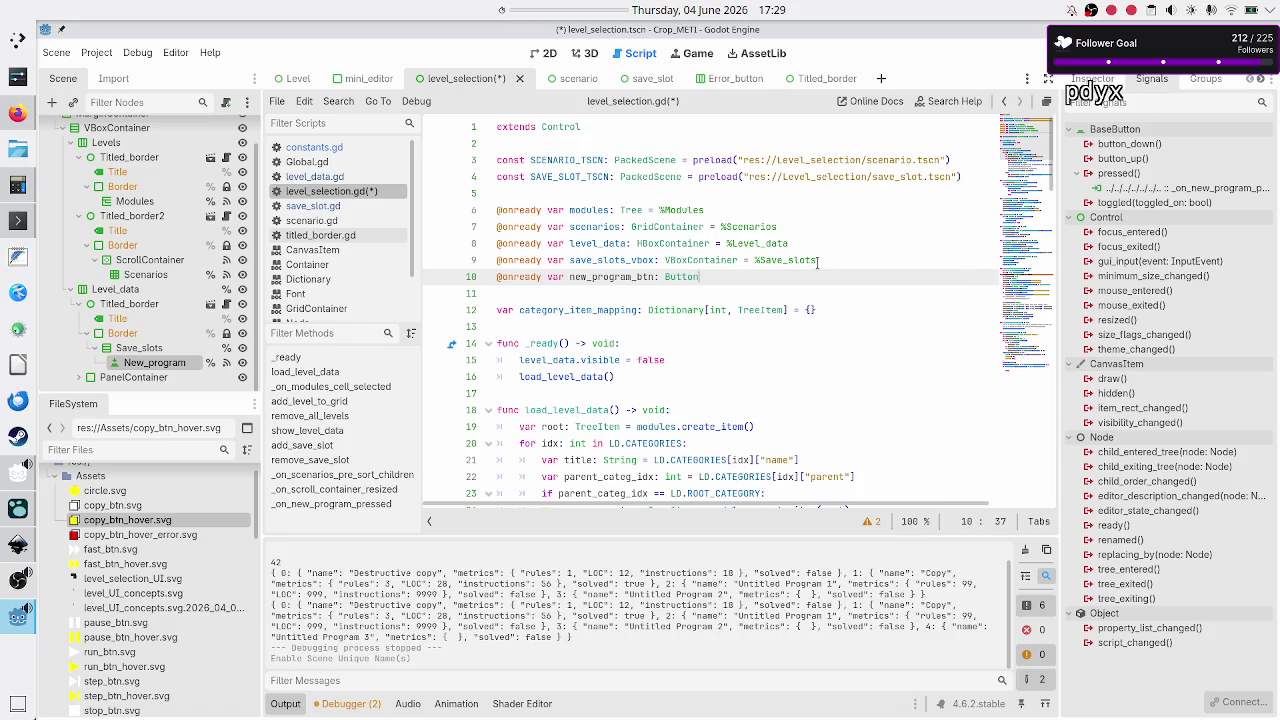
{"action": "type", "text": " = "}
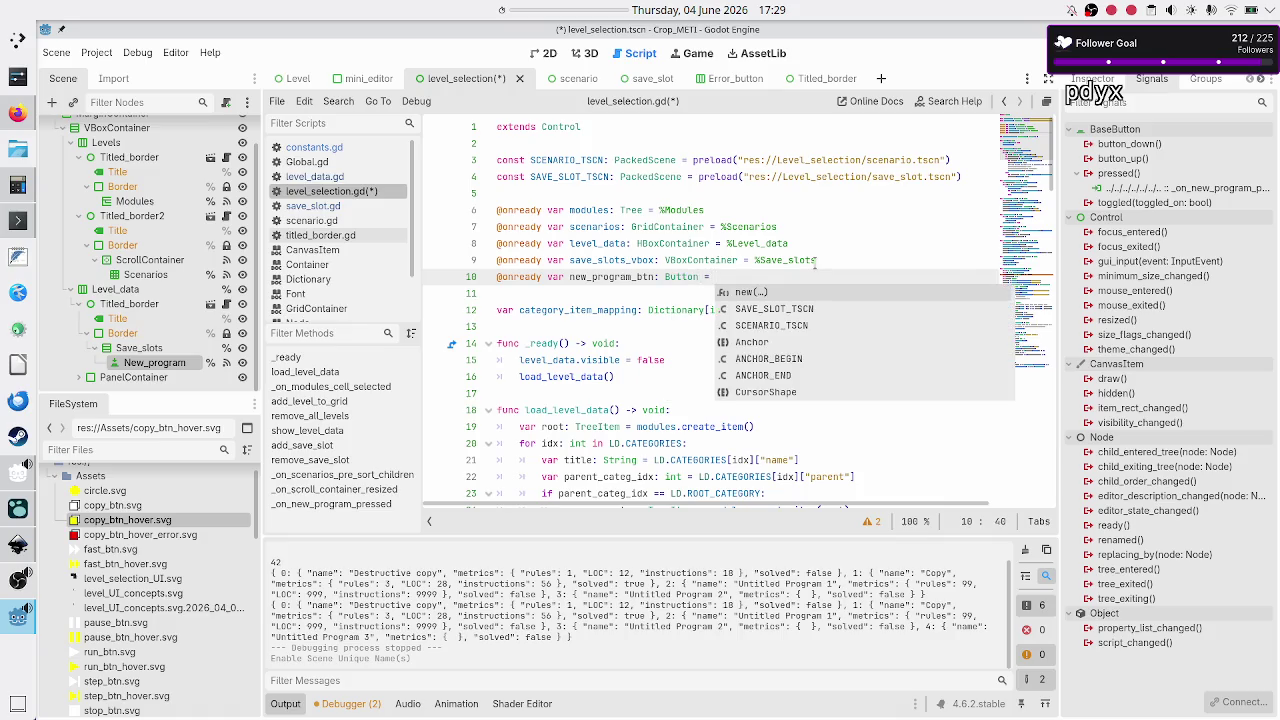
{"action": "type", "text": "%N"}
{"action": "key", "text": "Return"}
{"action": "key", "text": "Down"}
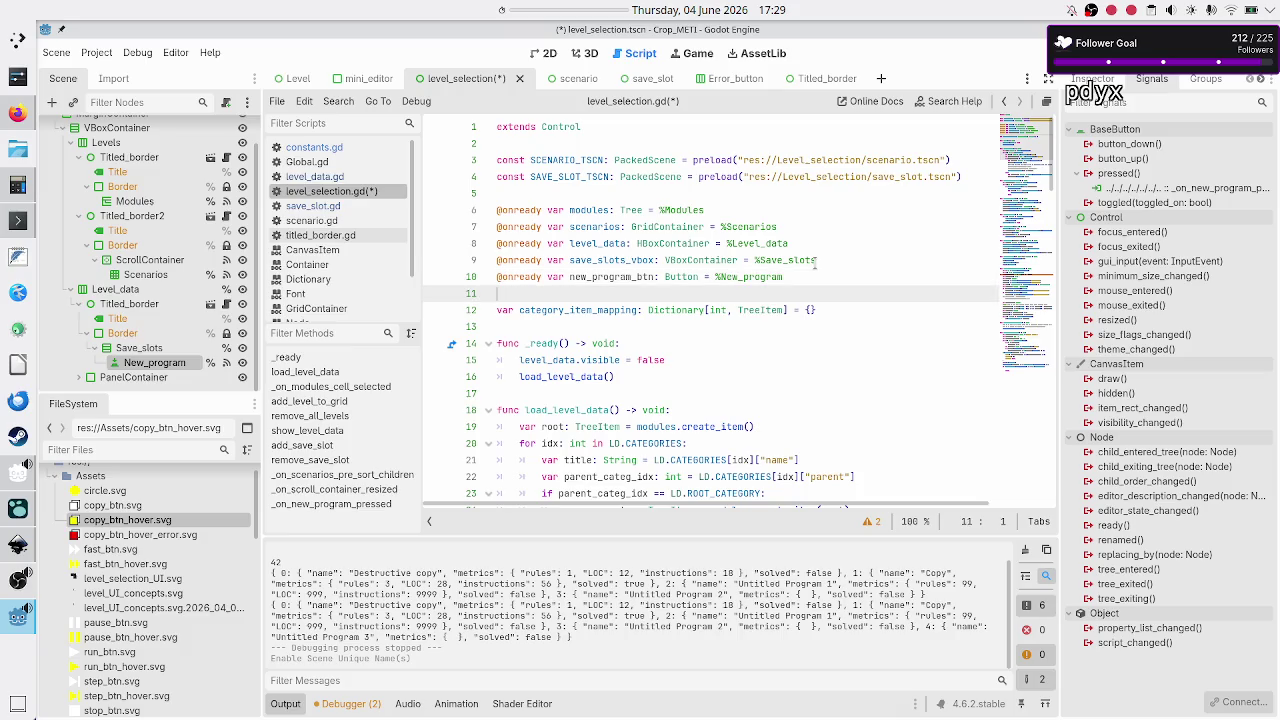
{"action": "scroll", "coordinate": [711, 318], "scroll_direction": "down", "scroll_amount": 15}
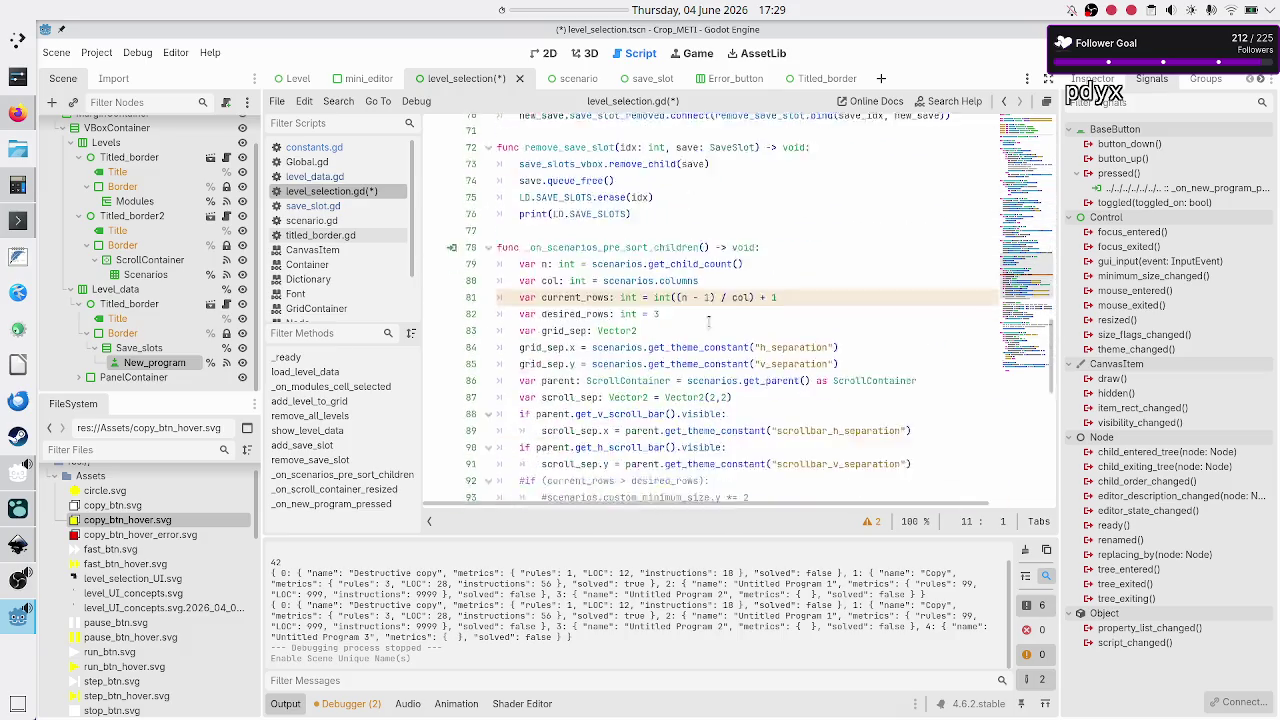
- Inside the slot-limit check, hide the button with new_program_btn.visible = false
{"action": "scroll", "coordinate": [708, 320], "scroll_direction": "down", "scroll_amount": 8}
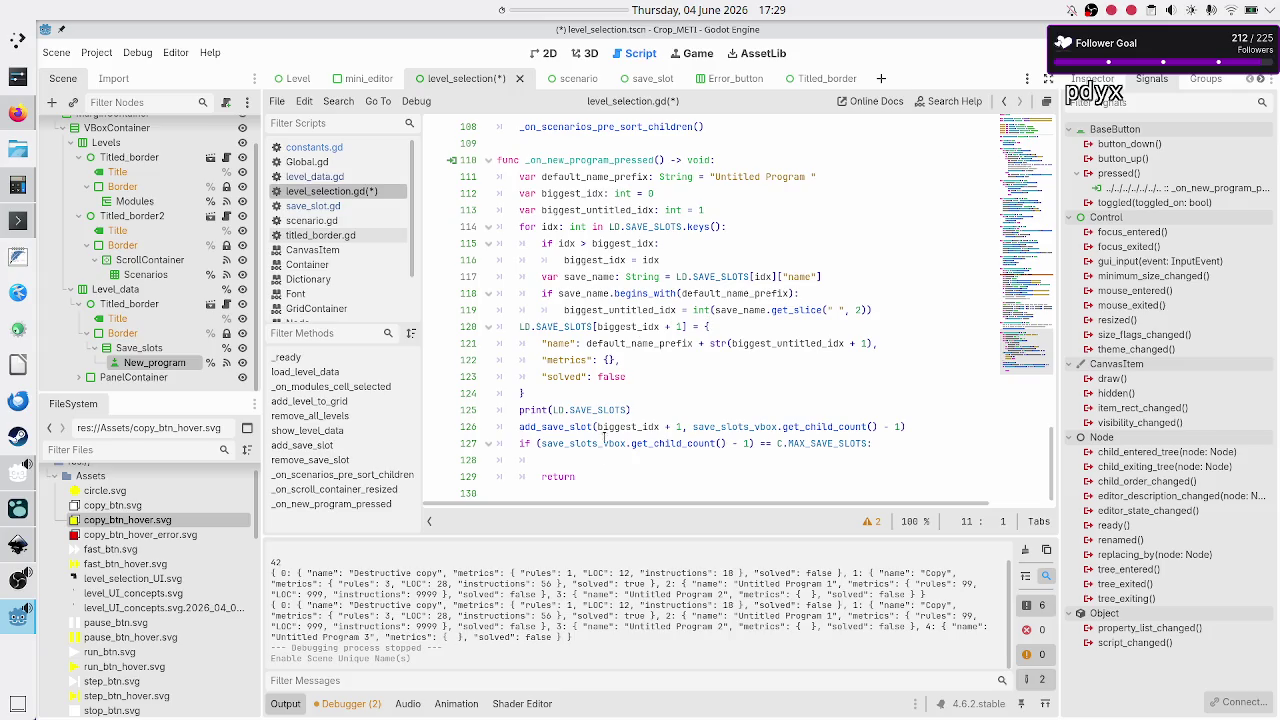
{"action": "left_click", "coordinate": [597, 459]}
{"action": "type", "text": "new_"}
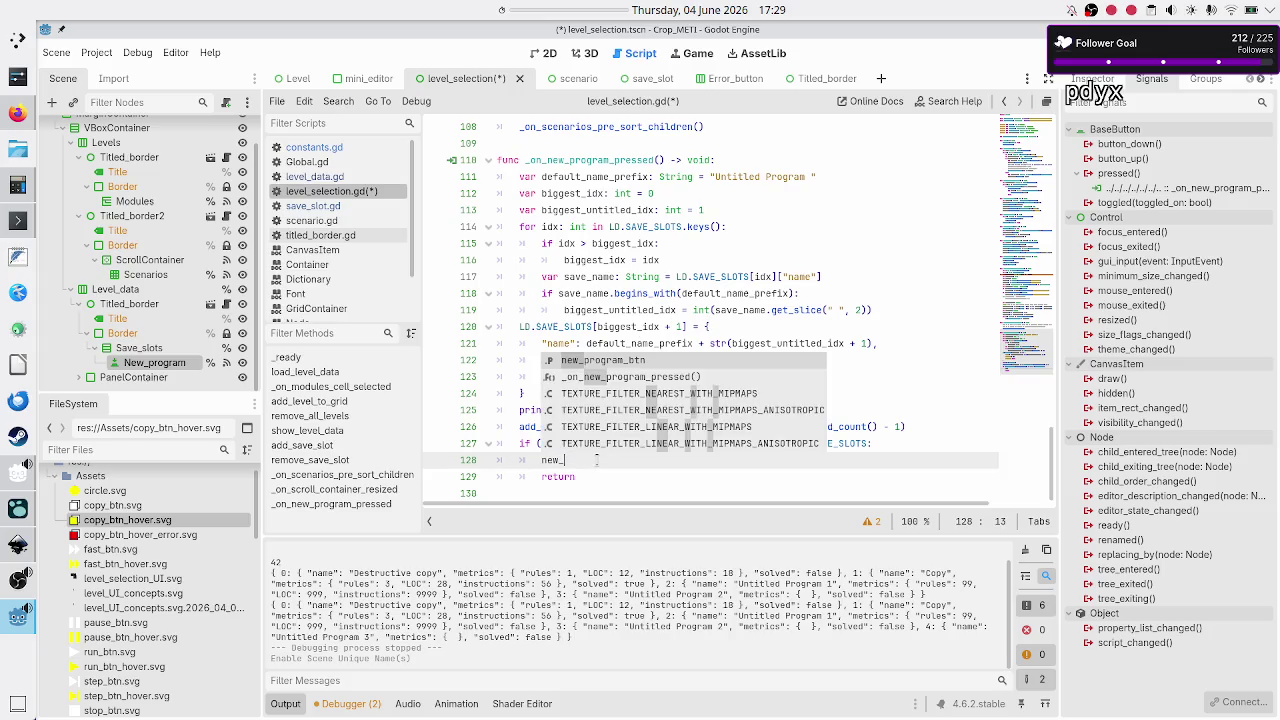
{"action": "key", "text": "Return"}
{"action": "type", "text": ".vis"}
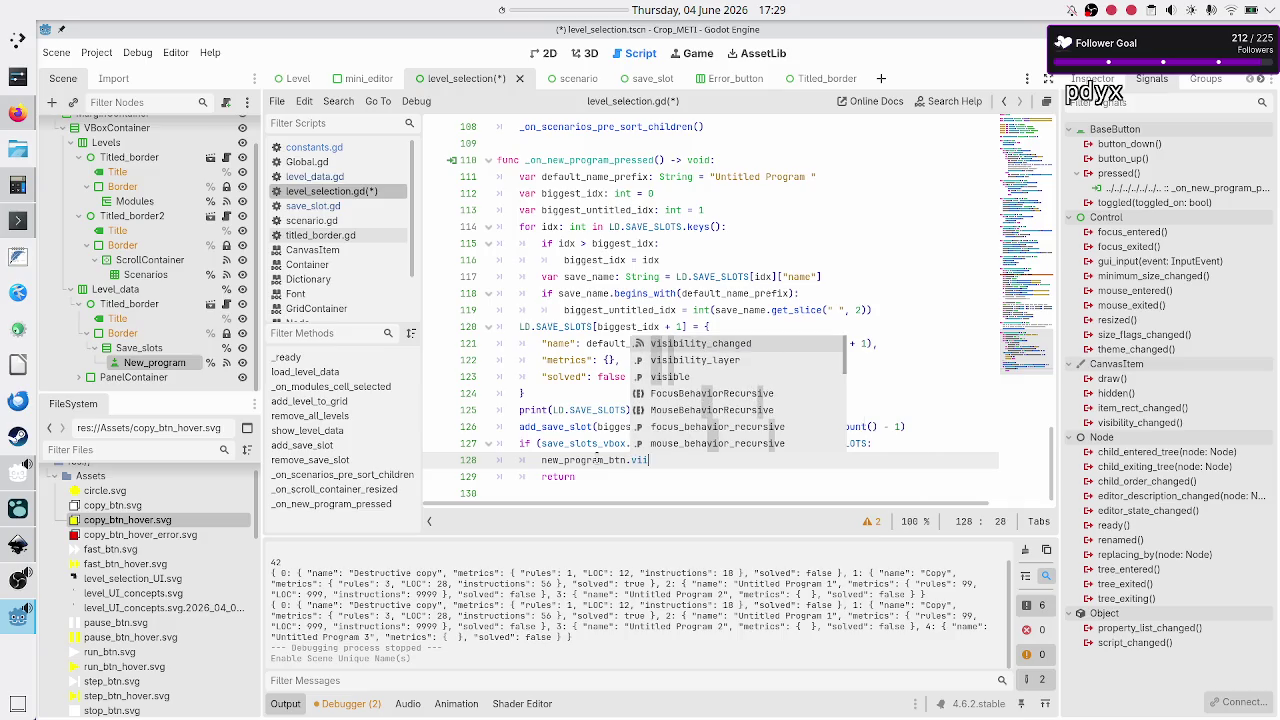
{"action": "key", "text": "Down"}
{"action": "key", "text": "Down"}
{"action": "key", "text": "Return"}
{"action": "type", "text": "="}
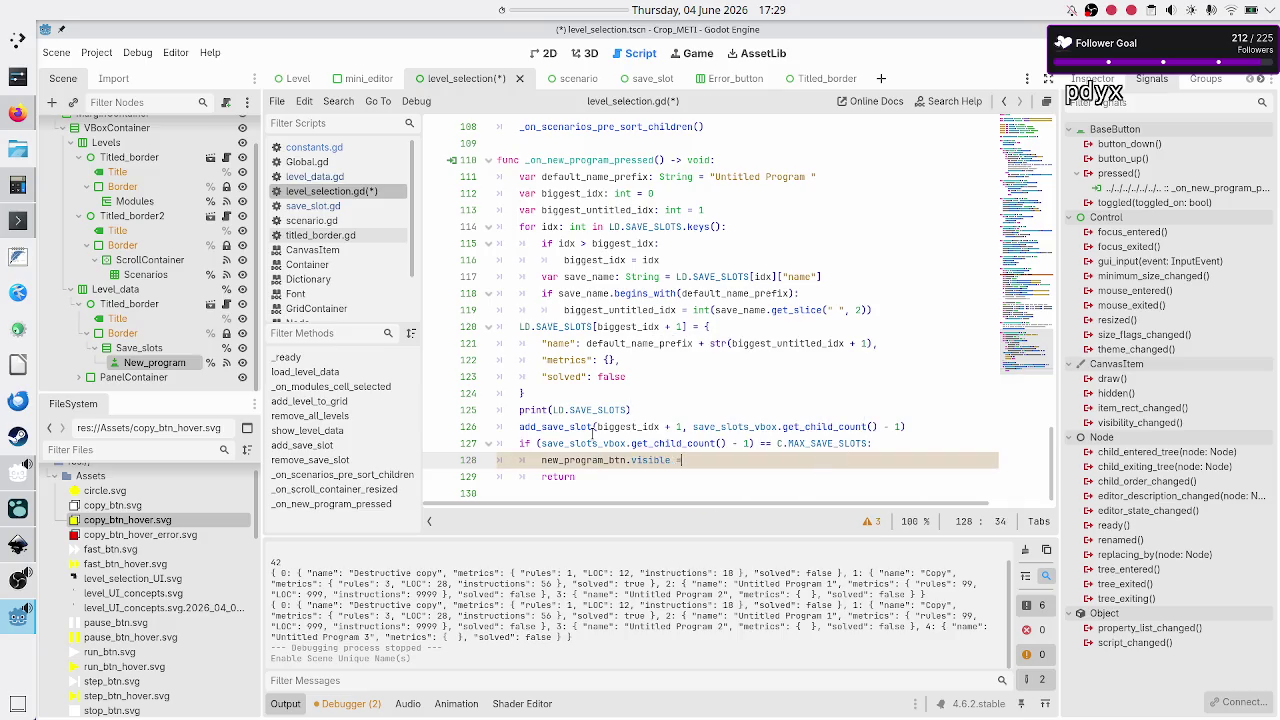
{"action": "type", "text": " false"}
{"action": "key", "text": "Down"}
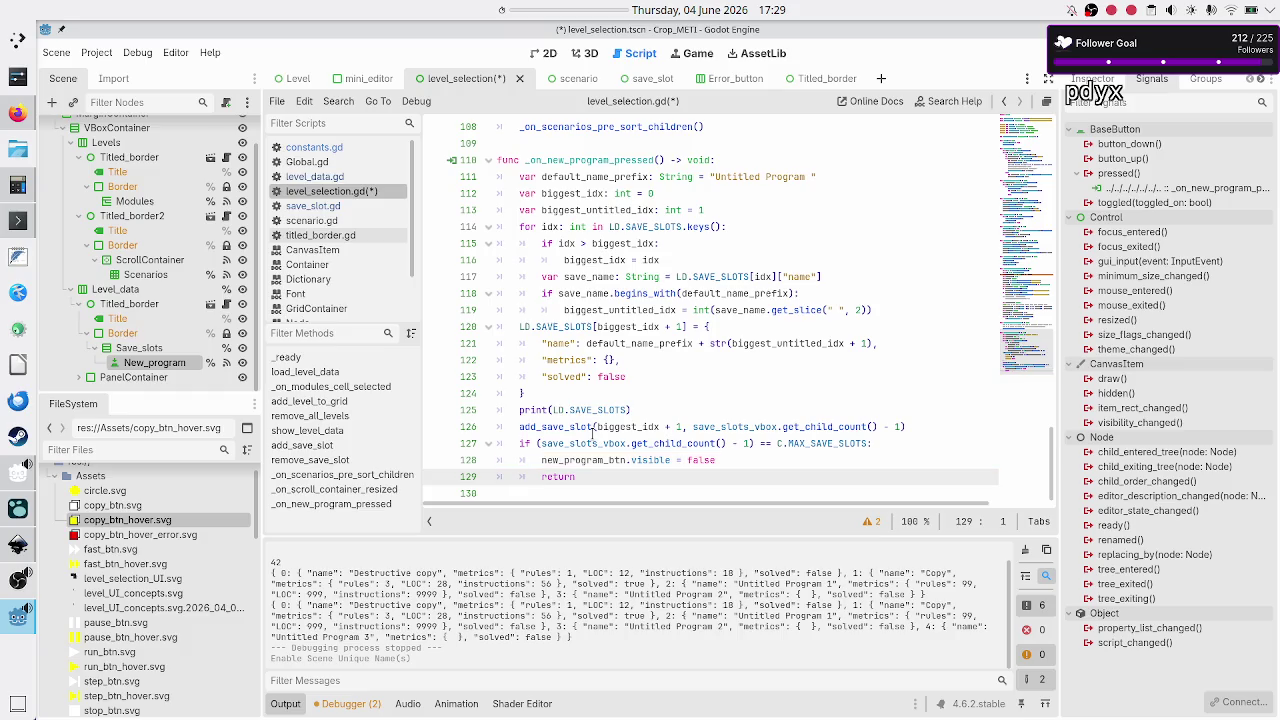
- Add a line printing save_slots_vbox.get_child_count() above the return
{"action": "key", "text": "Up"}
{"action": "key", "text": "End"}
{"action": "key", "text": "Return"}
{"action": "type", "text": "prin"}
{"action": "key", "text": "Return"}
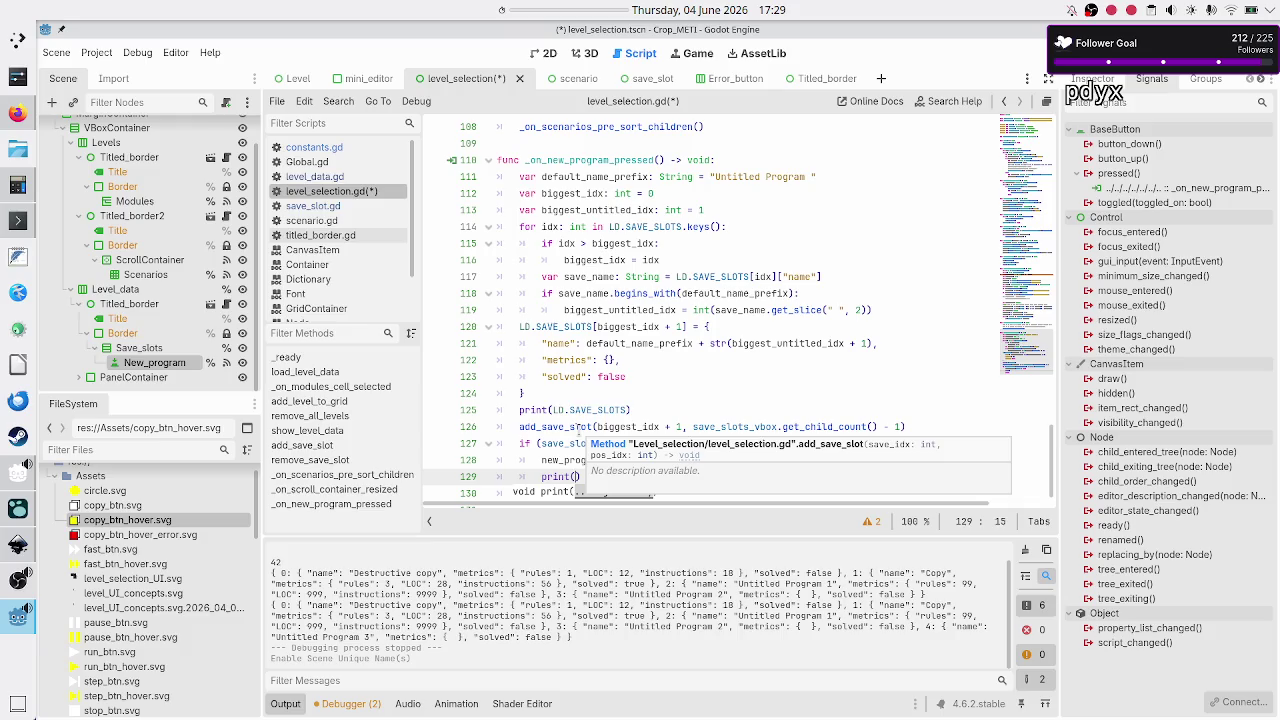
{"action": "left_click", "coordinate": [572, 441]}
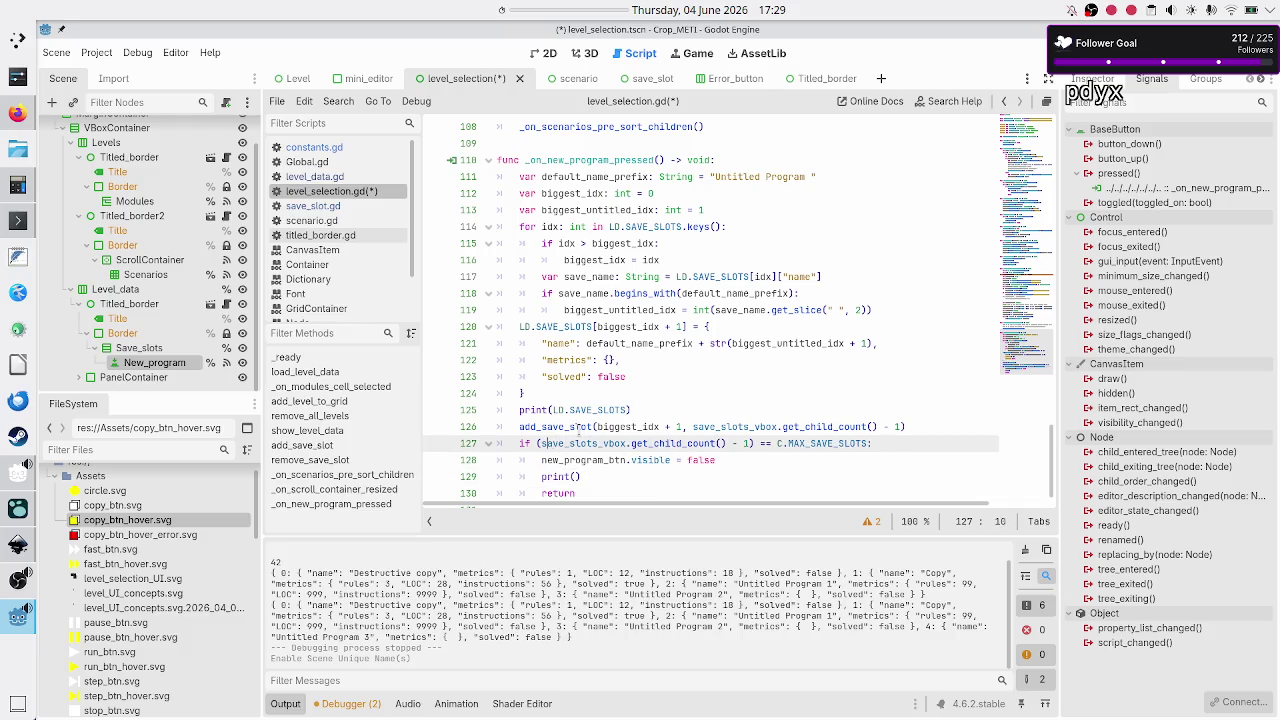
{"action": "key", "text": "shift+Right"}
{"action": "key", "text": "shift+Right"}
{"action": "key", "text": "shift+Right"}
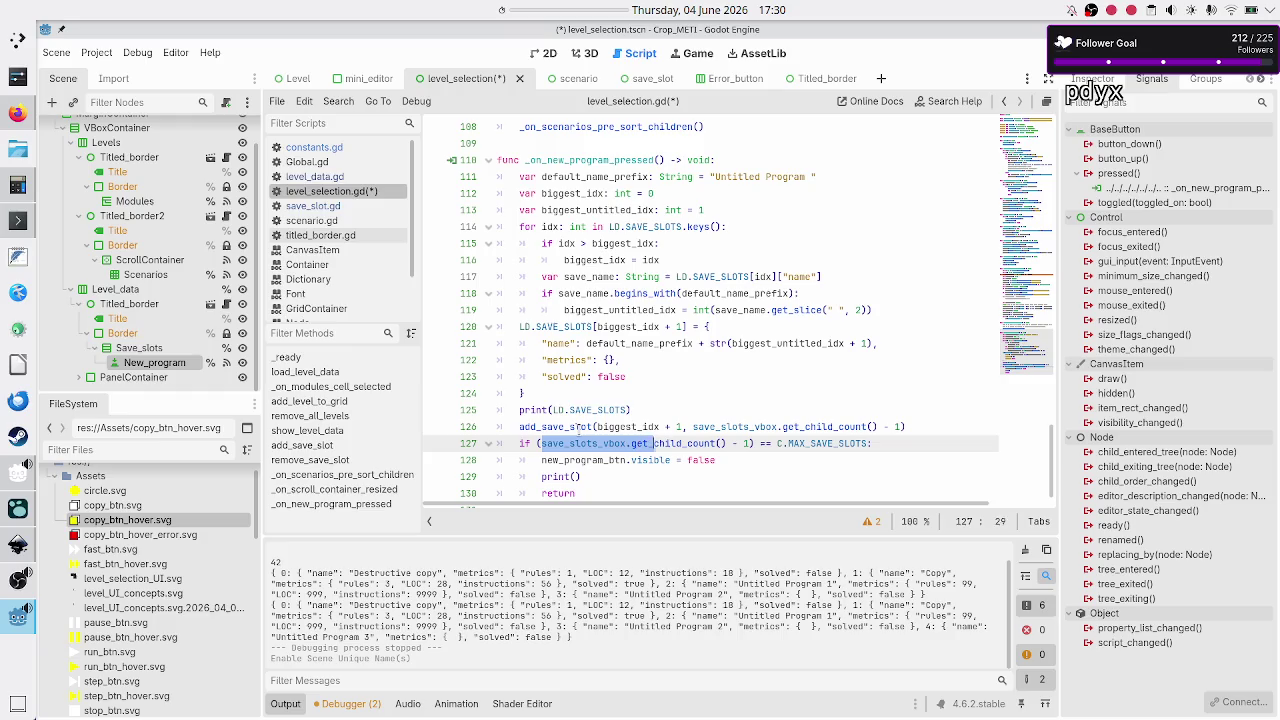
{"action": "key", "text": "Down"}
{"action": "key", "text": "End"}
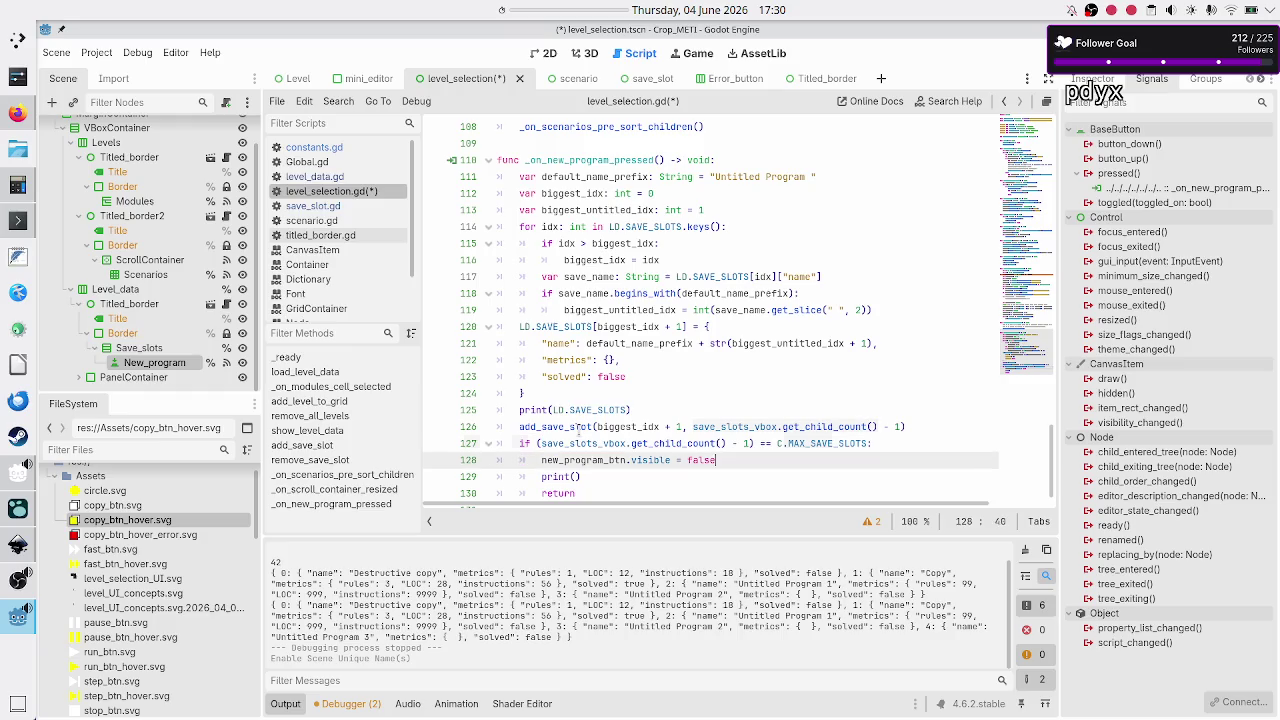
{"action": "key", "text": "Down"}
{"action": "key", "text": "Left"}
{"action": "type", "text": "save_slots_vbox.get_child_count()"}
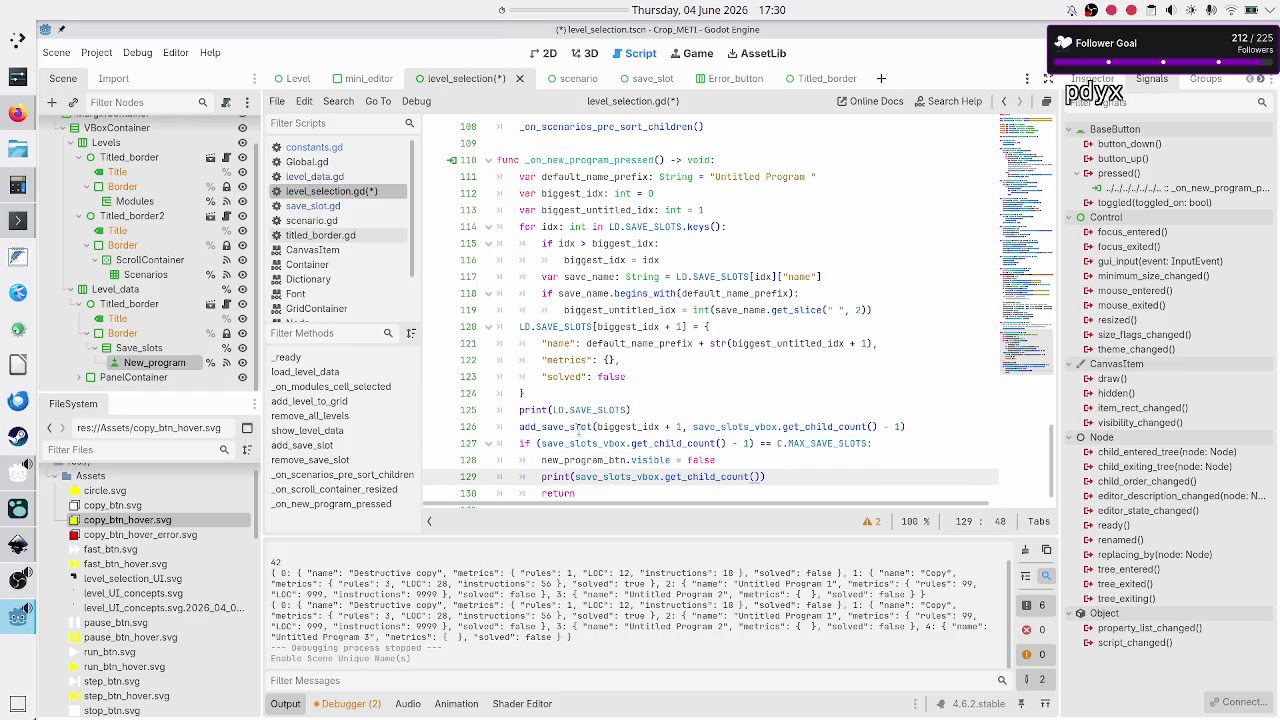
- Delete the early return line and save level_selection.gd
{"action": "key", "text": "Down"}
{"action": "key", "text": "Home"}
{"action": "key", "text": "Left"}
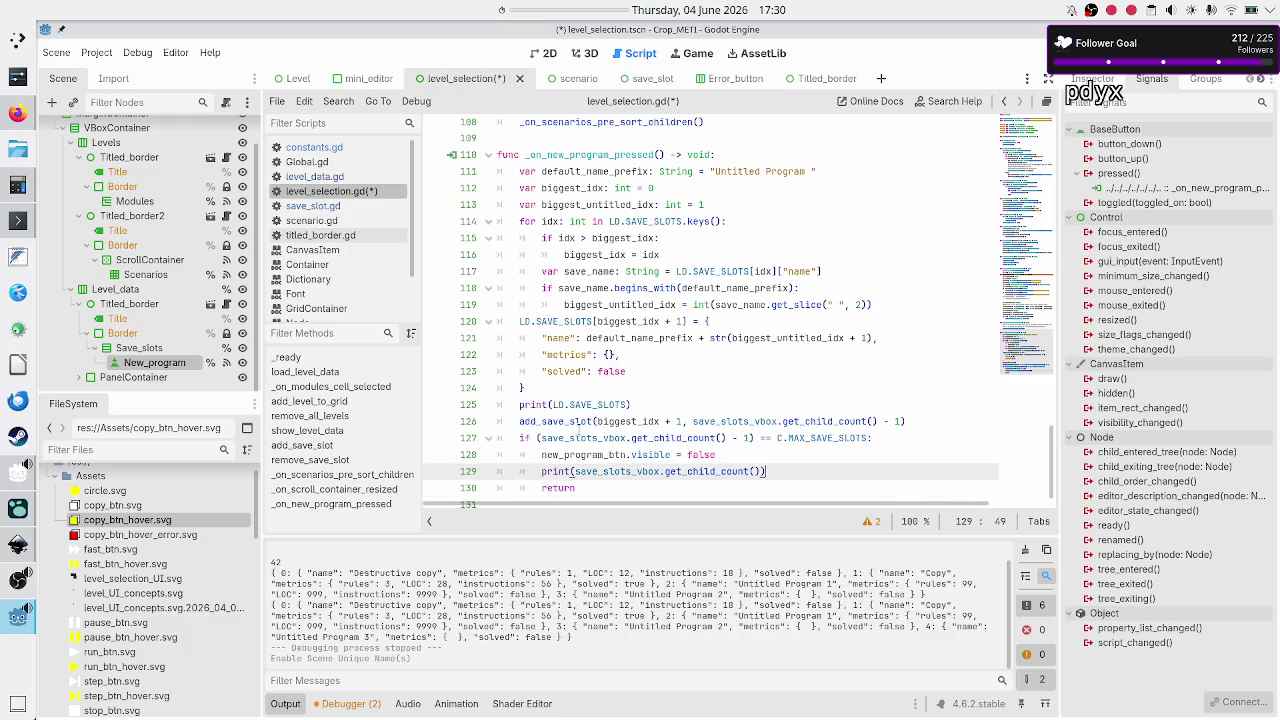
{"action": "key", "text": "shift+ctrl+End"}
{"action": "key", "text": "BackSpace"}
{"action": "key", "text": "BackSpace"}
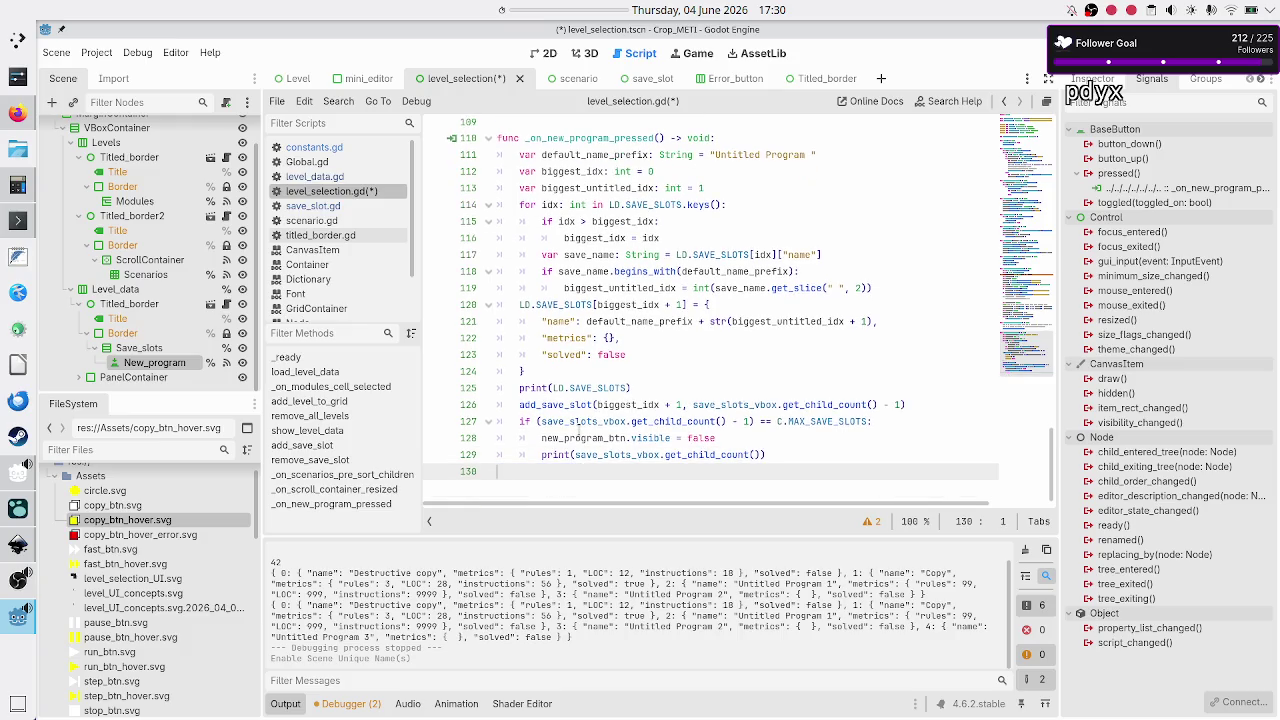
{"action": "key", "text": "ctrl+s"}
{"action": "key", "text": "Up"}
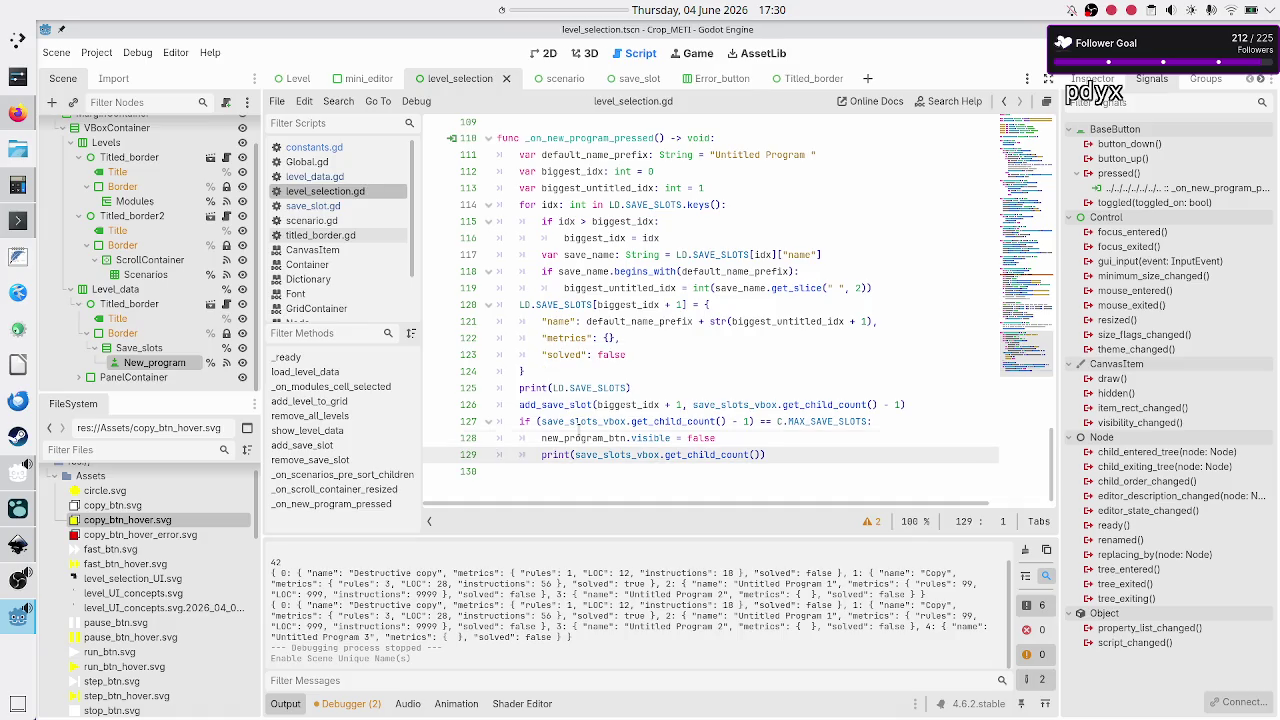
- Add a blank line after the print on line 76 in remove_save_slot
{"action": "key", "text": "Up"}
{"action": "key", "text": "Up"}
{"action": "key", "text": "Up"}
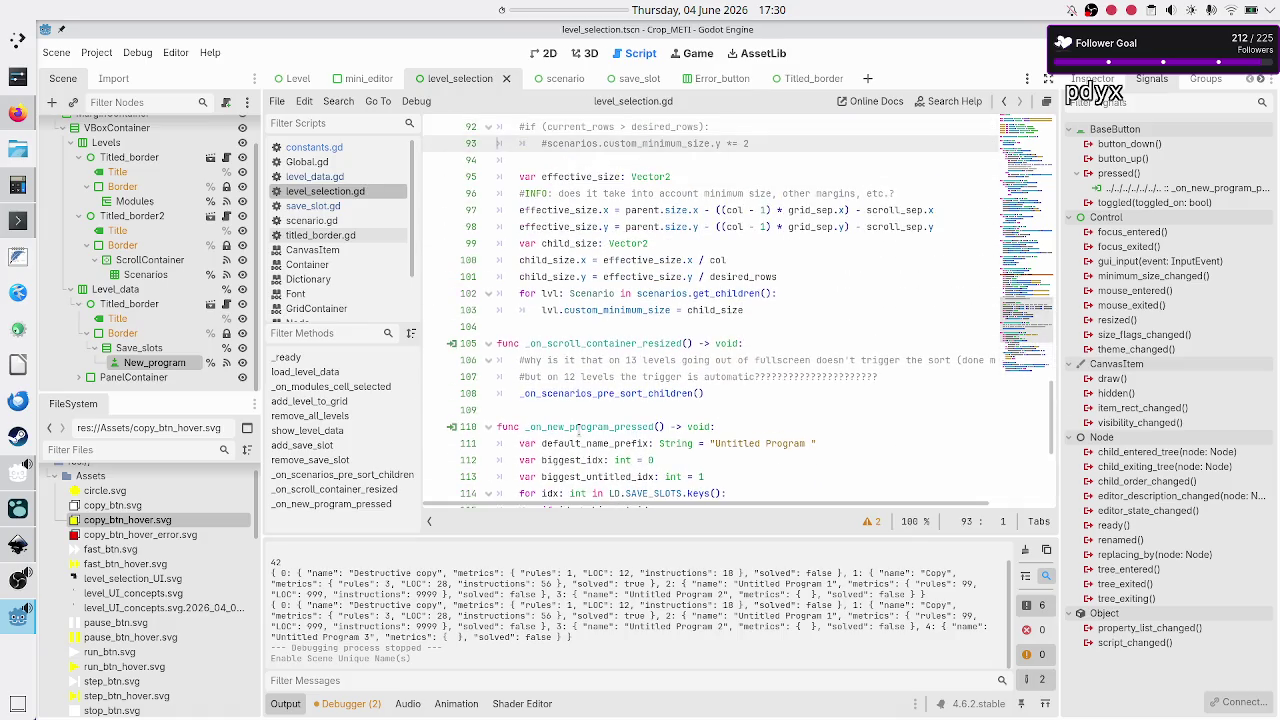
{"action": "key", "text": "Up"}
{"action": "key", "text": "Up"}
{"action": "key", "text": "Up"}
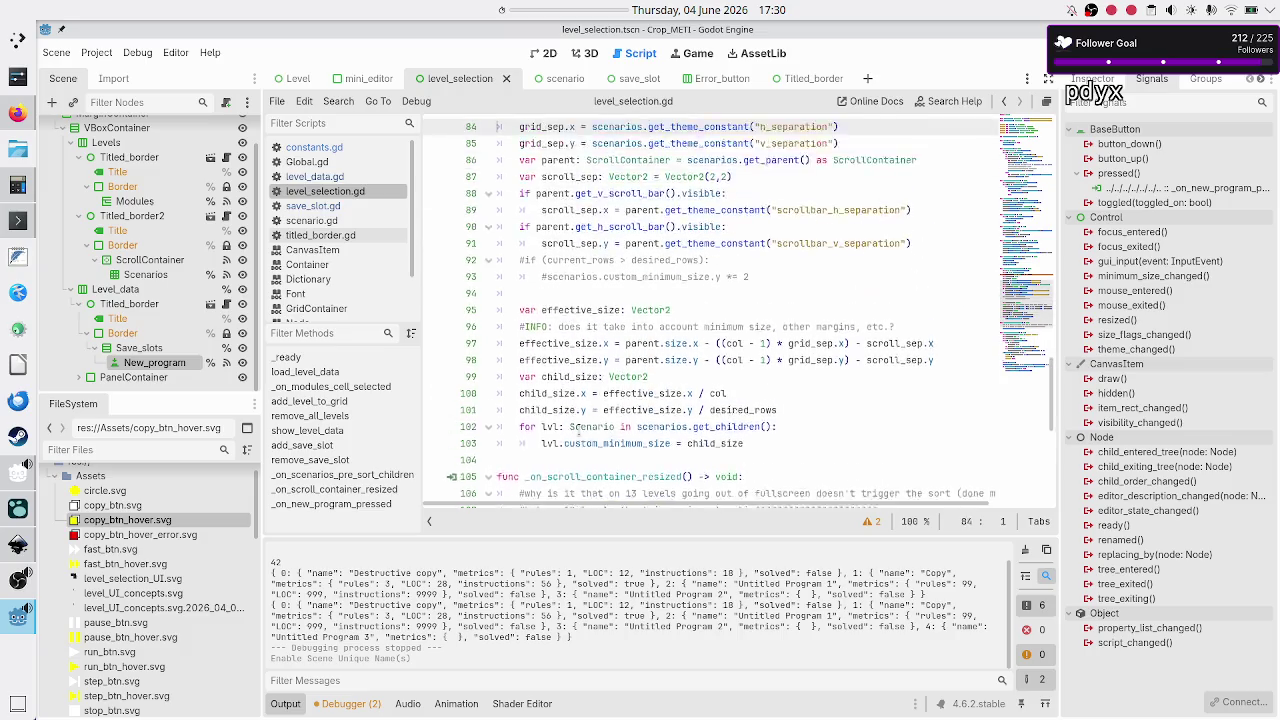
{"action": "key", "text": "Up"}
{"action": "key", "text": "Up"}
{"action": "key", "text": "Up"}
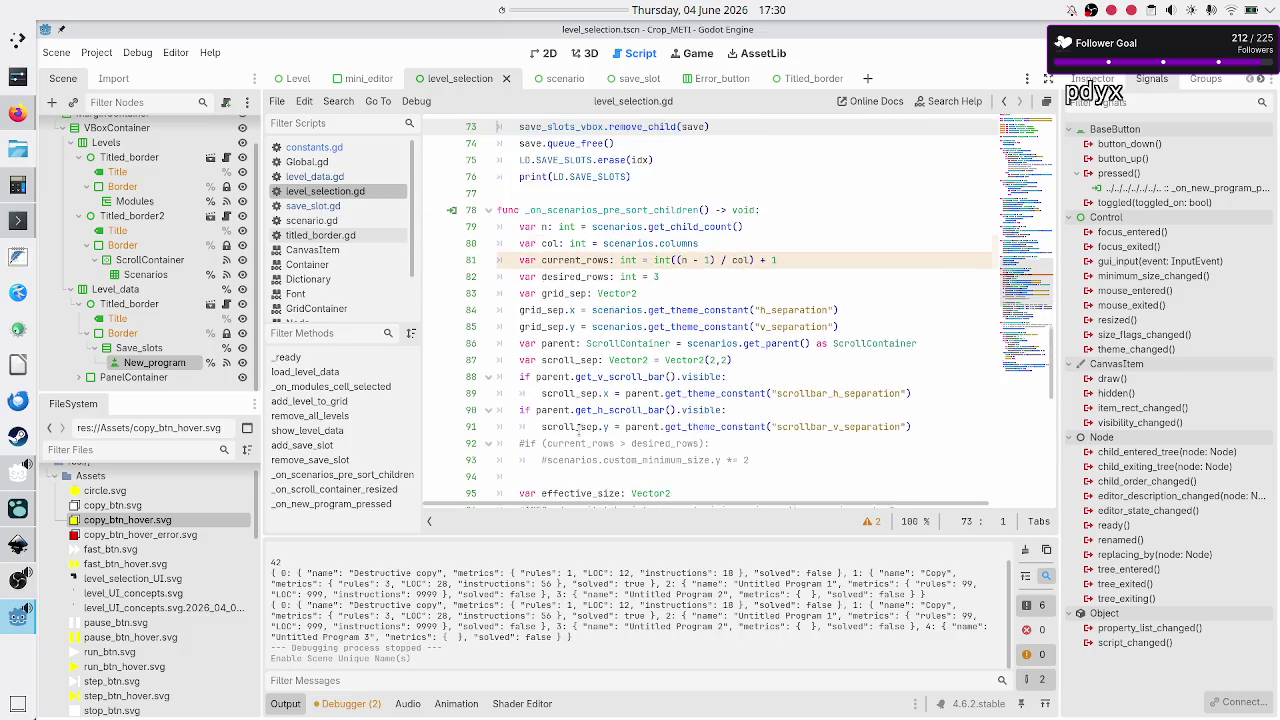
{"action": "key", "text": "Up"}
{"action": "key", "text": "Up"}
{"action": "key", "text": "Up"}
{"action": "key", "text": "Down"}
{"action": "key", "text": "Down"}
{"action": "key", "text": "Down"}
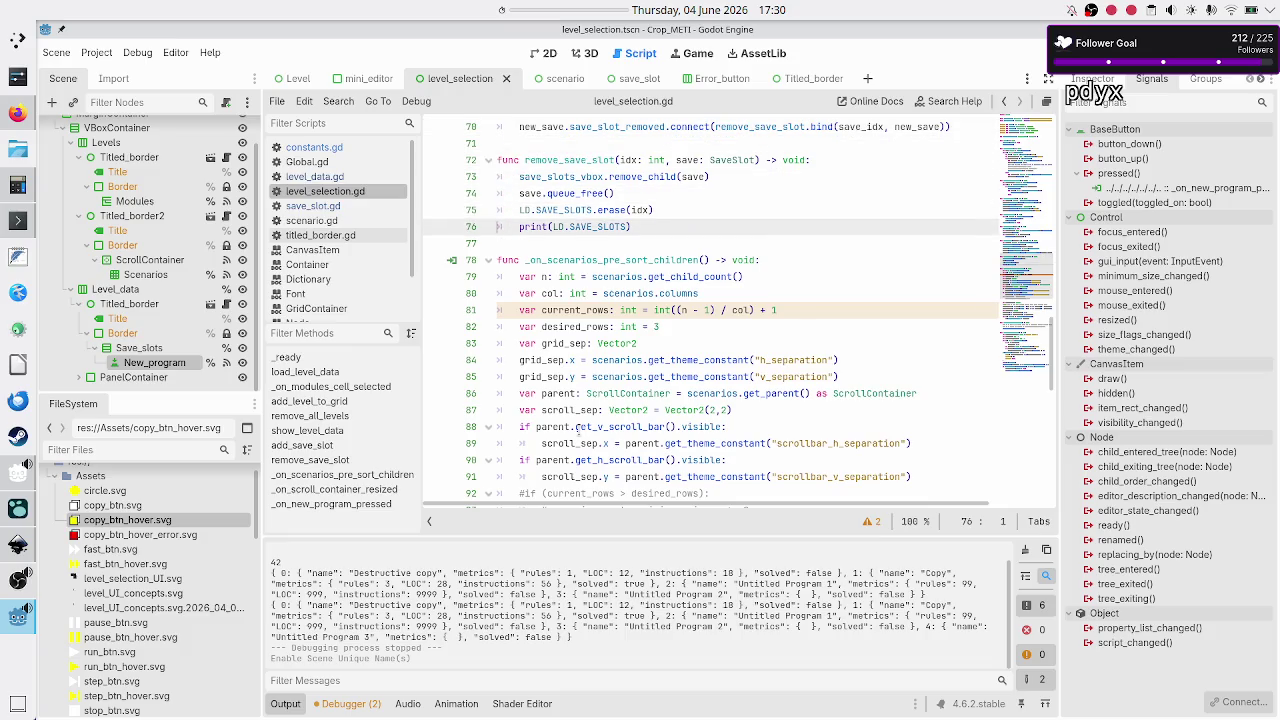
{"action": "key", "text": "Down"}
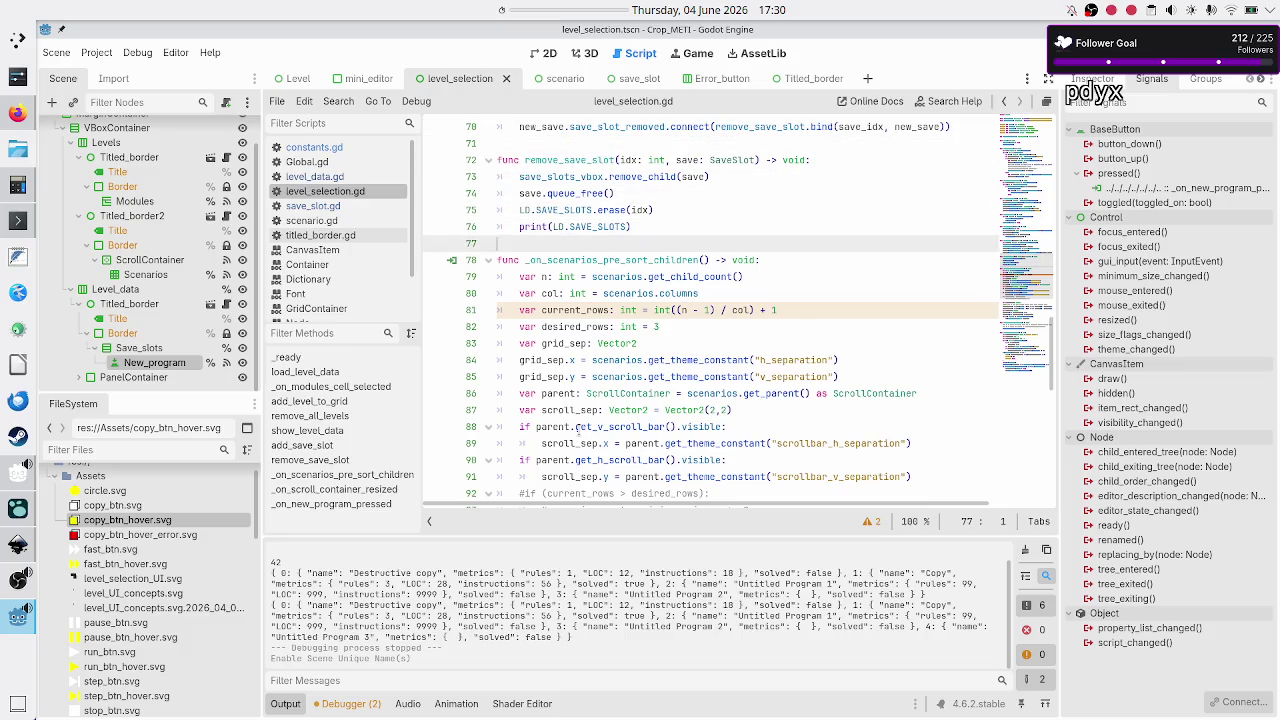
{"action": "key", "text": "Up"}
{"action": "key", "text": "End"}
{"action": "key", "text": "Return"}
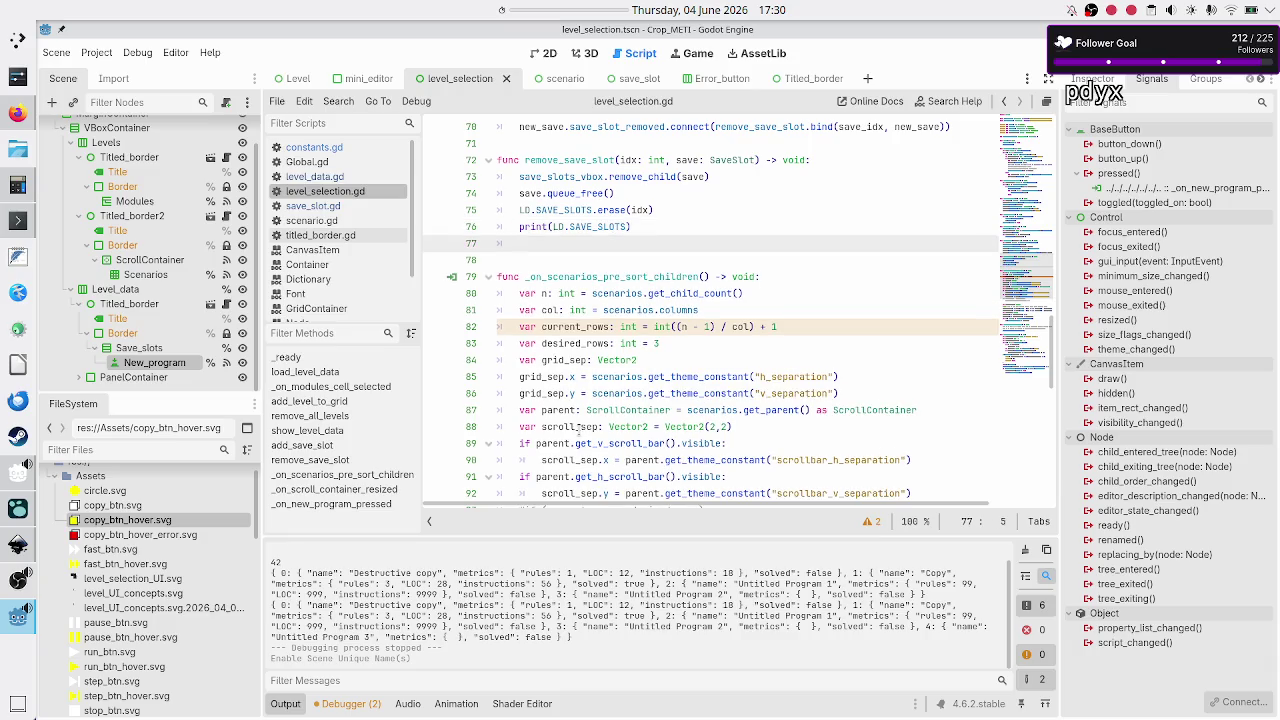
- Copy the two MAX_SAVE_SLOTS check lines (128–129) from the new-program handler
{"action": "key", "text": "Down"}
{"action": "key", "text": "Down"}
{"action": "key", "text": "Down"}
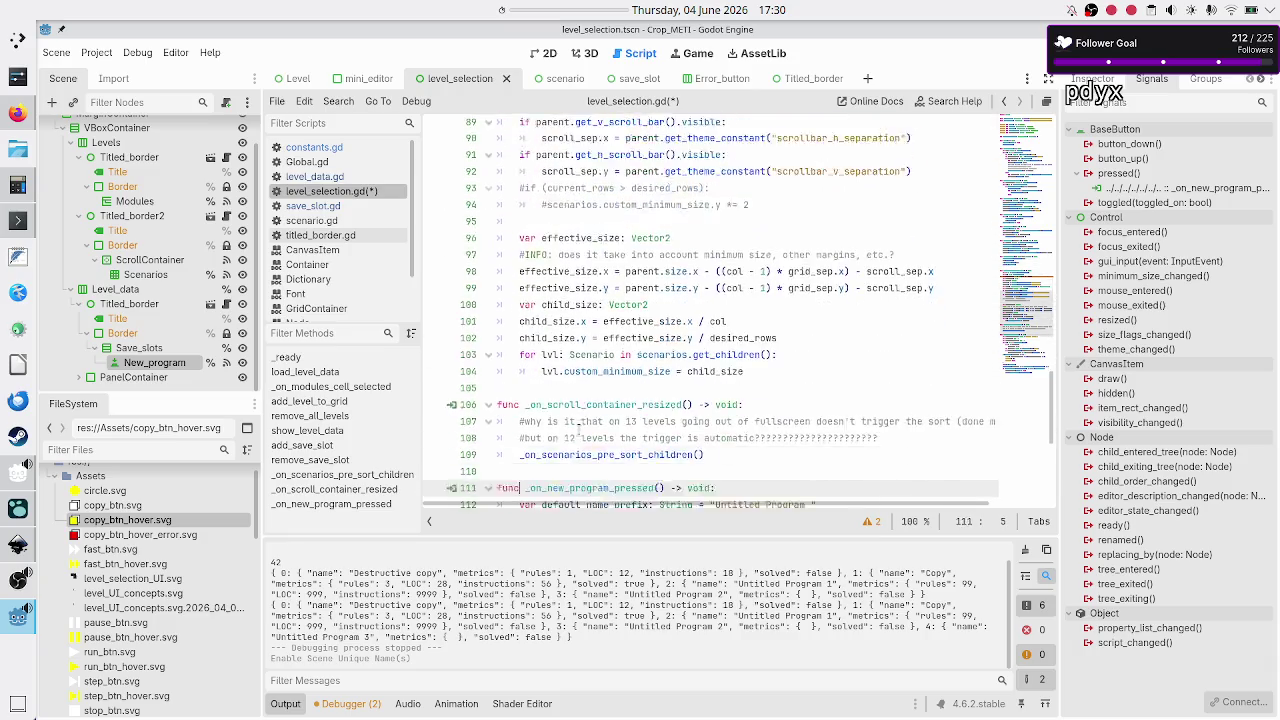
{"action": "key", "text": "Down"}
{"action": "key", "text": "Down"}
{"action": "key", "text": "Down"}
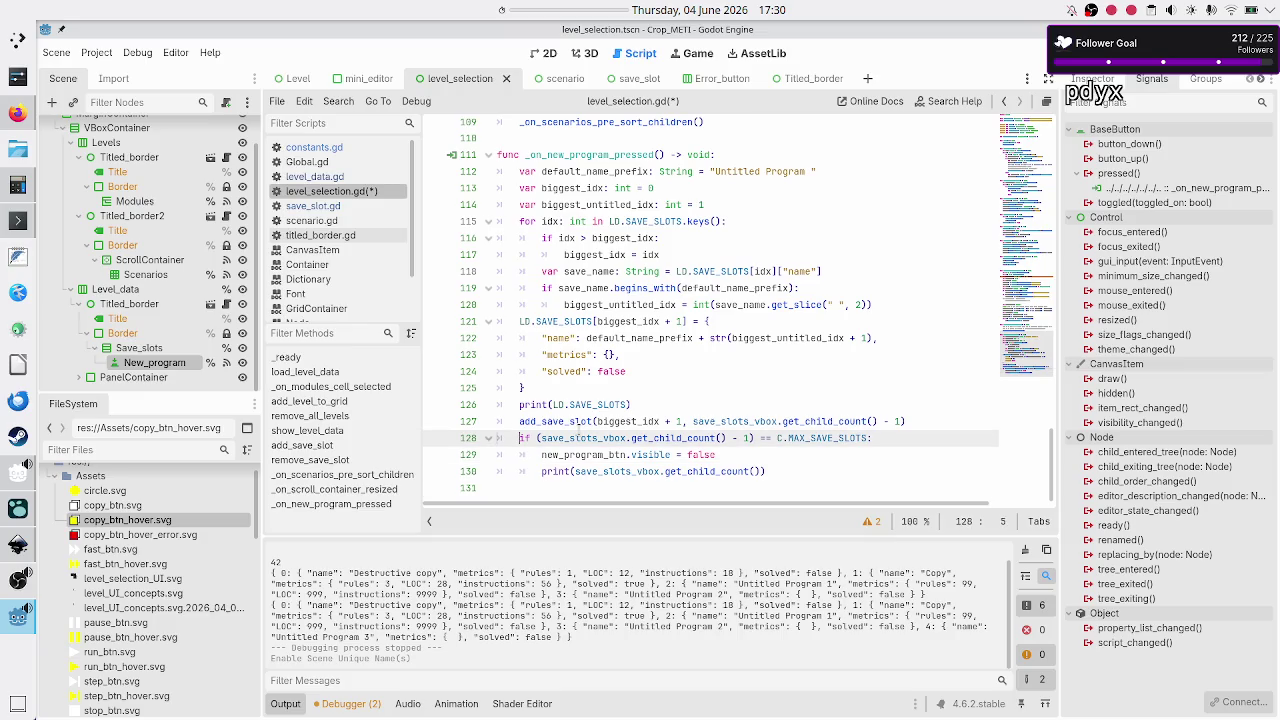
{"action": "key", "text": "shift+Down"}
{"action": "key", "text": "shift+Down"}
{"action": "key", "text": "shift+Left"}
{"action": "key", "text": "shift+Left"}
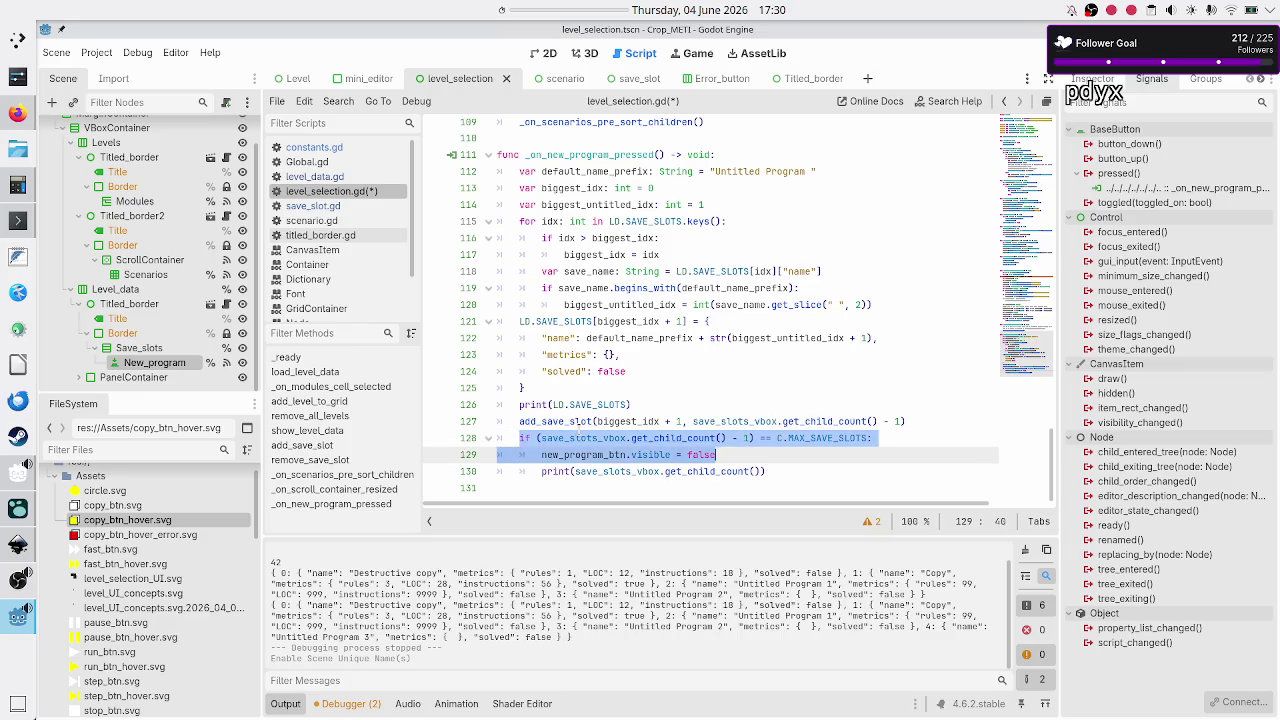
{"action": "key", "text": "ctrl+c"}
{"action": "key", "text": "Up"}
{"action": "key", "text": "Up"}
{"action": "key", "text": "Up"}
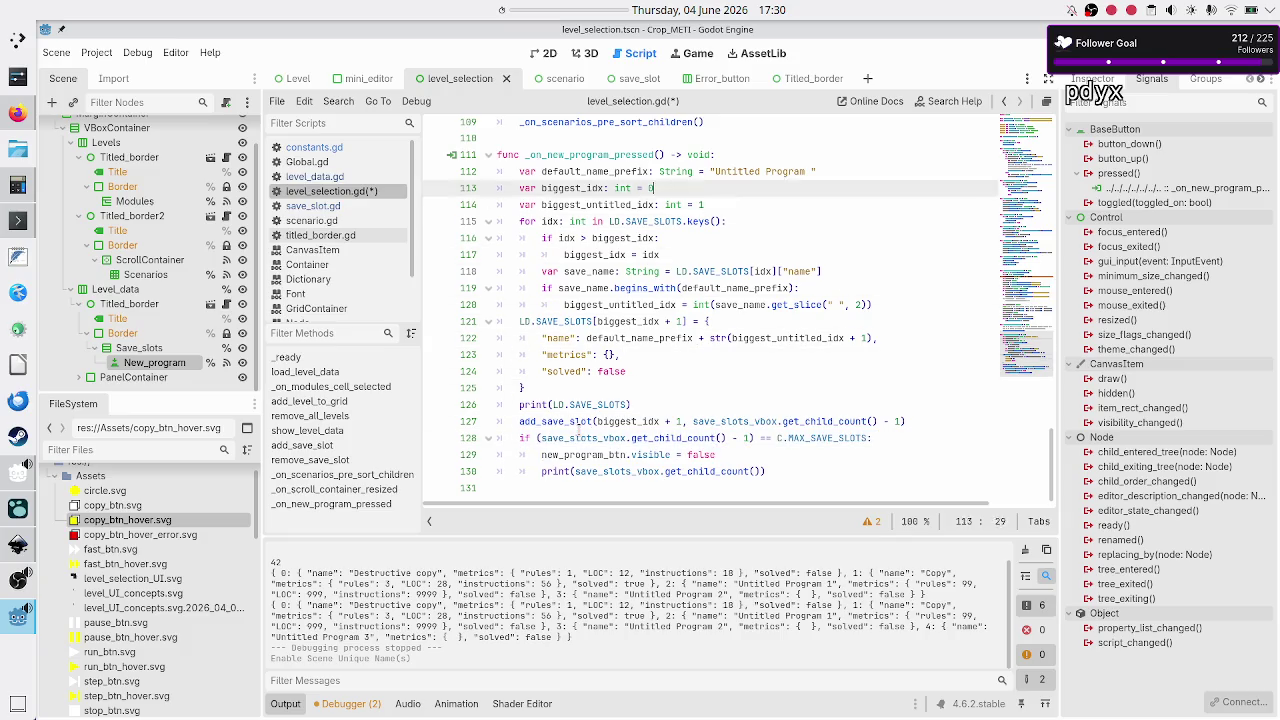
{"action": "key", "text": "Up"}
{"action": "key", "text": "Up"}
{"action": "key", "text": "Up"}
{"action": "key", "text": "Down"}
{"action": "key", "text": "Down"}
{"action": "key", "text": "Down"}
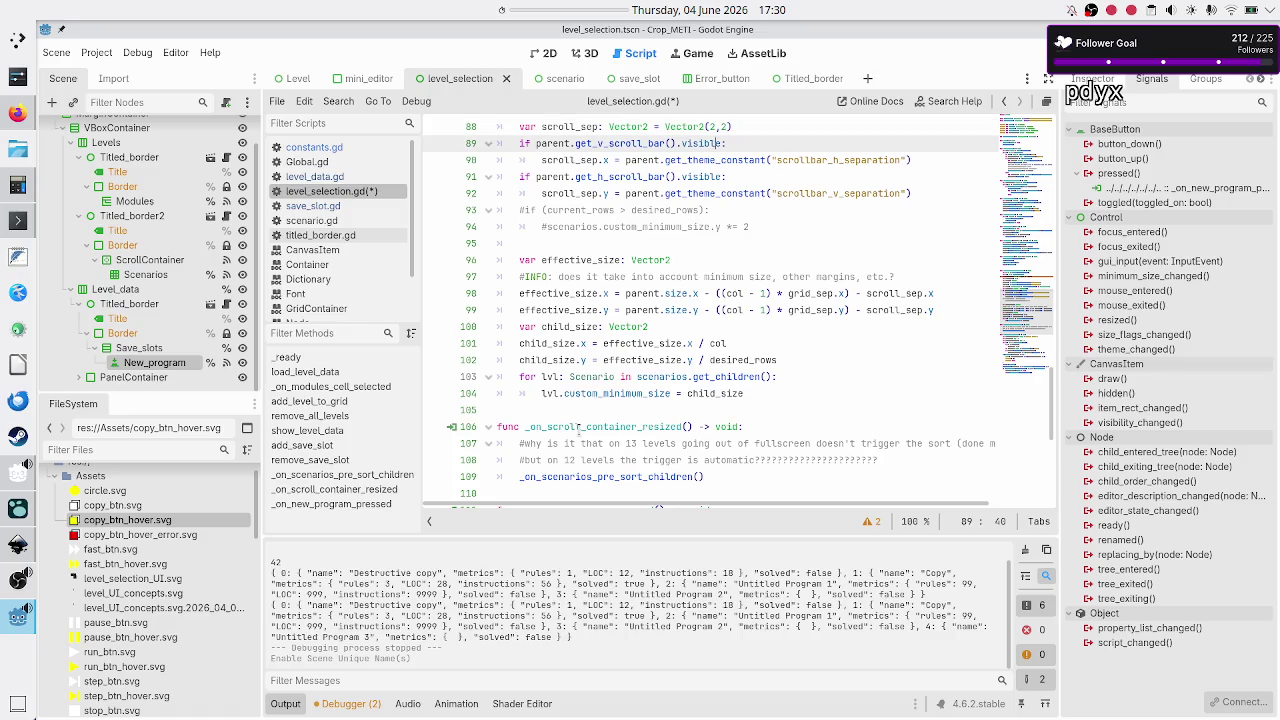
{"action": "key", "text": "Up"}
{"action": "key", "text": "Up"}
{"action": "key", "text": "Up"}
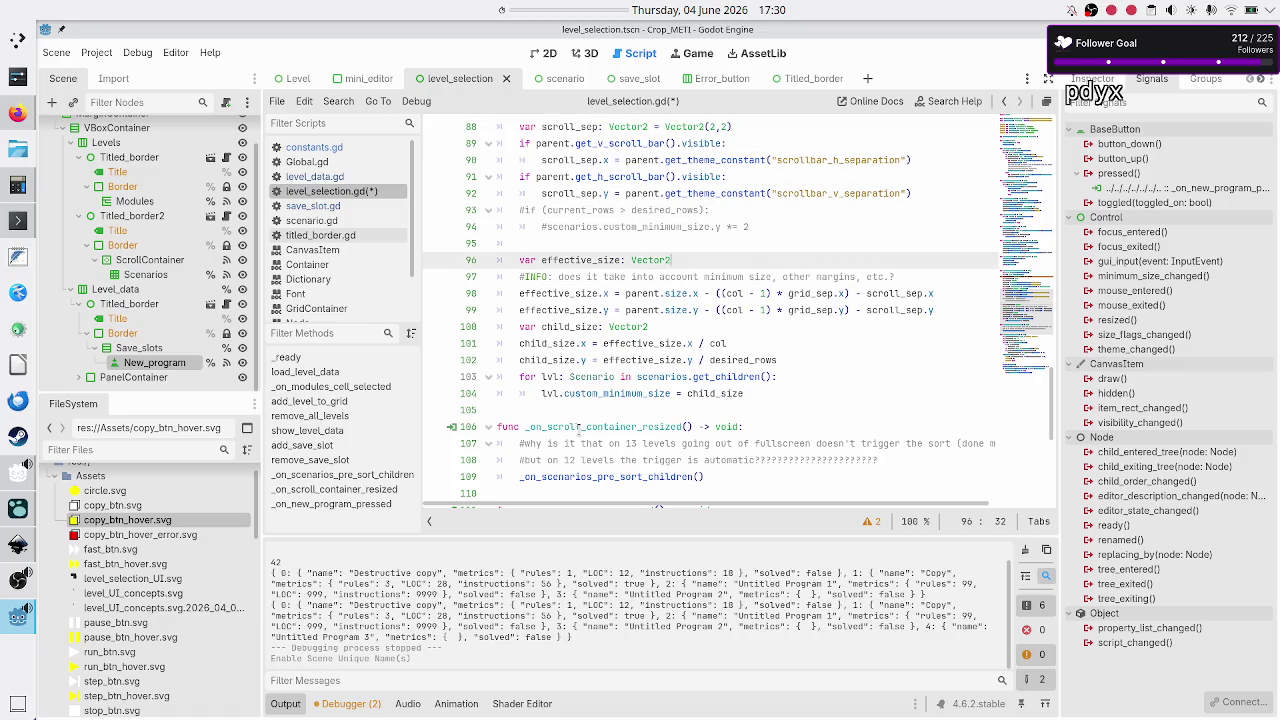
{"action": "key", "text": "Up"}
{"action": "key", "text": "Up"}
{"action": "key", "text": "Up"}
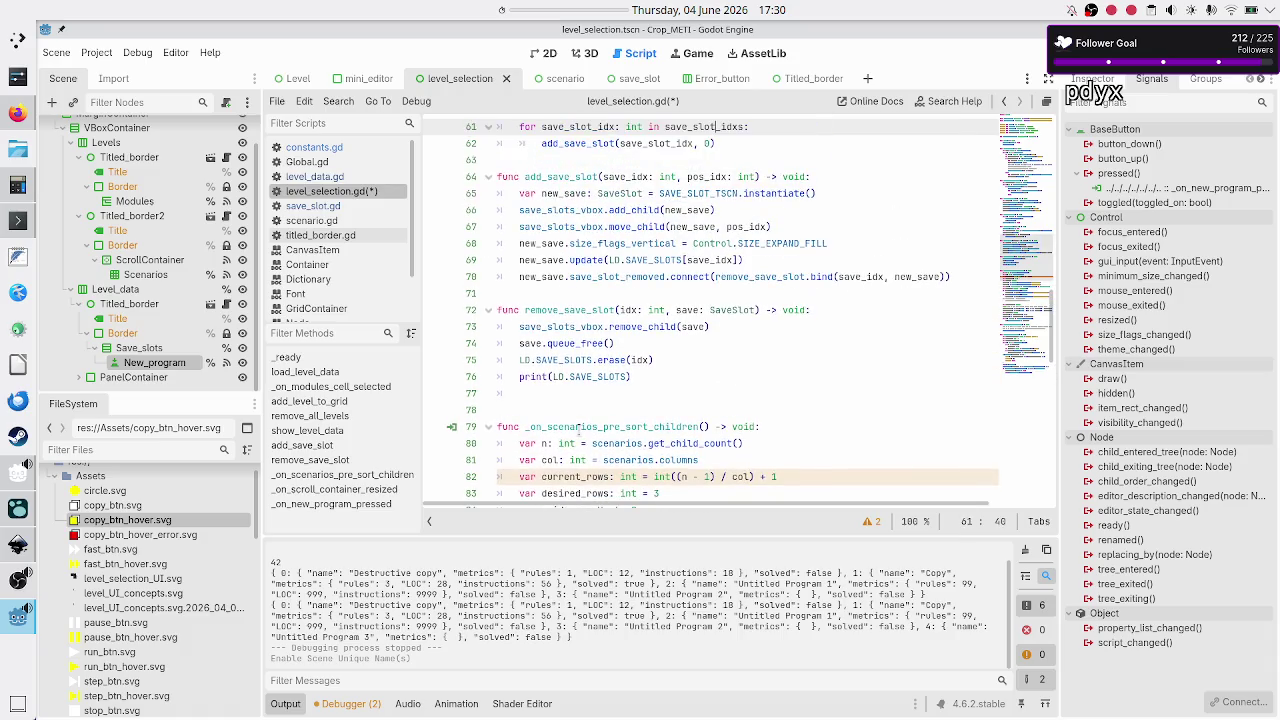
- Remove the blank line and paste the max-slots if-block after LD.SAVE_SLOTS.erase(idx)
{"action": "key", "text": "Down"}
{"action": "key", "text": "Down"}
{"action": "key", "text": "Down"}
{"action": "key", "text": "Down"}
{"action": "key", "text": "Down"}
{"action": "key", "text": "Down"}
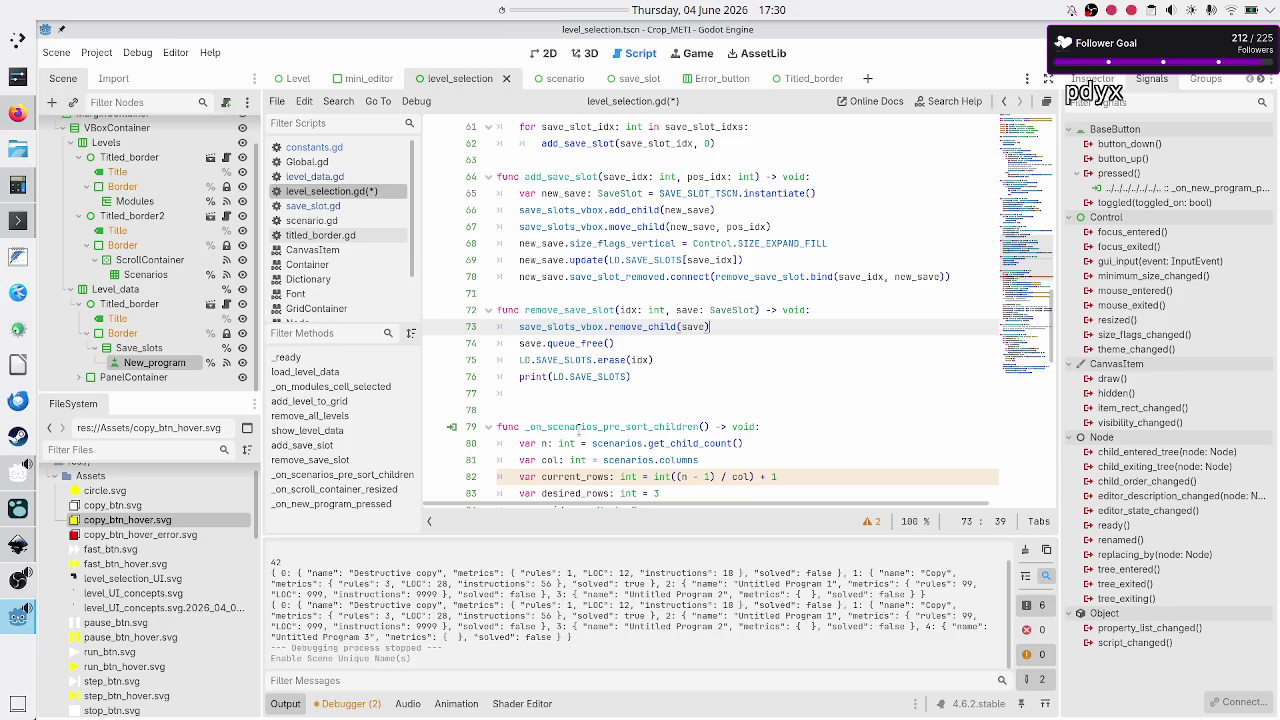
{"action": "key", "text": "Down"}
{"action": "key", "text": "Down"}
{"action": "key", "text": "Down"}
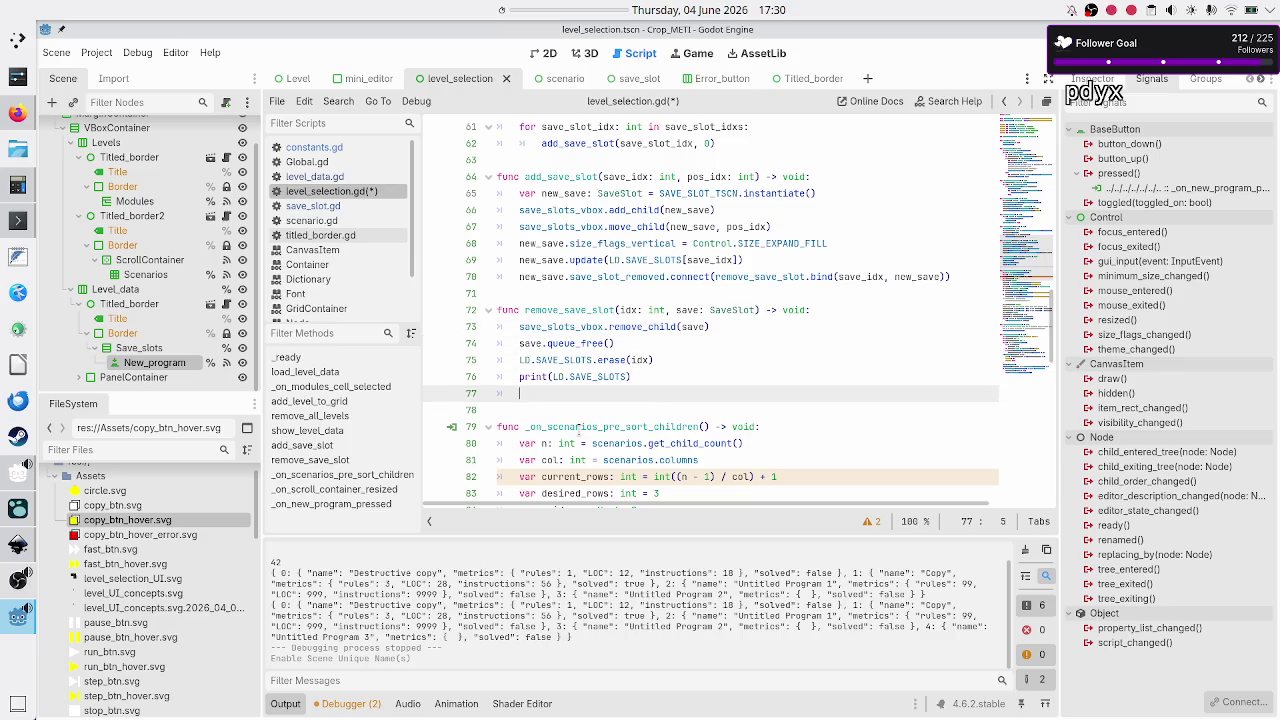
{"action": "key", "text": "ctrl+shift+k"}
{"action": "key", "text": "Up"}
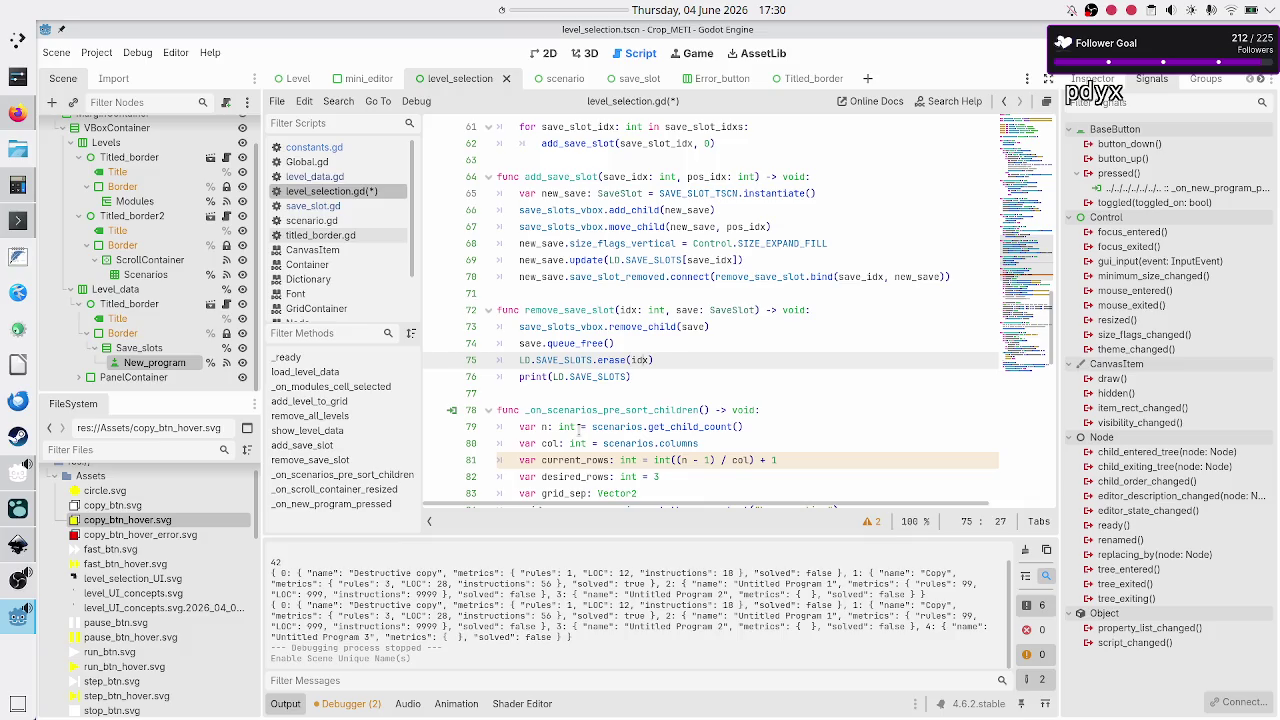
{"action": "key", "text": "End"}
{"action": "key", "text": "Return"}
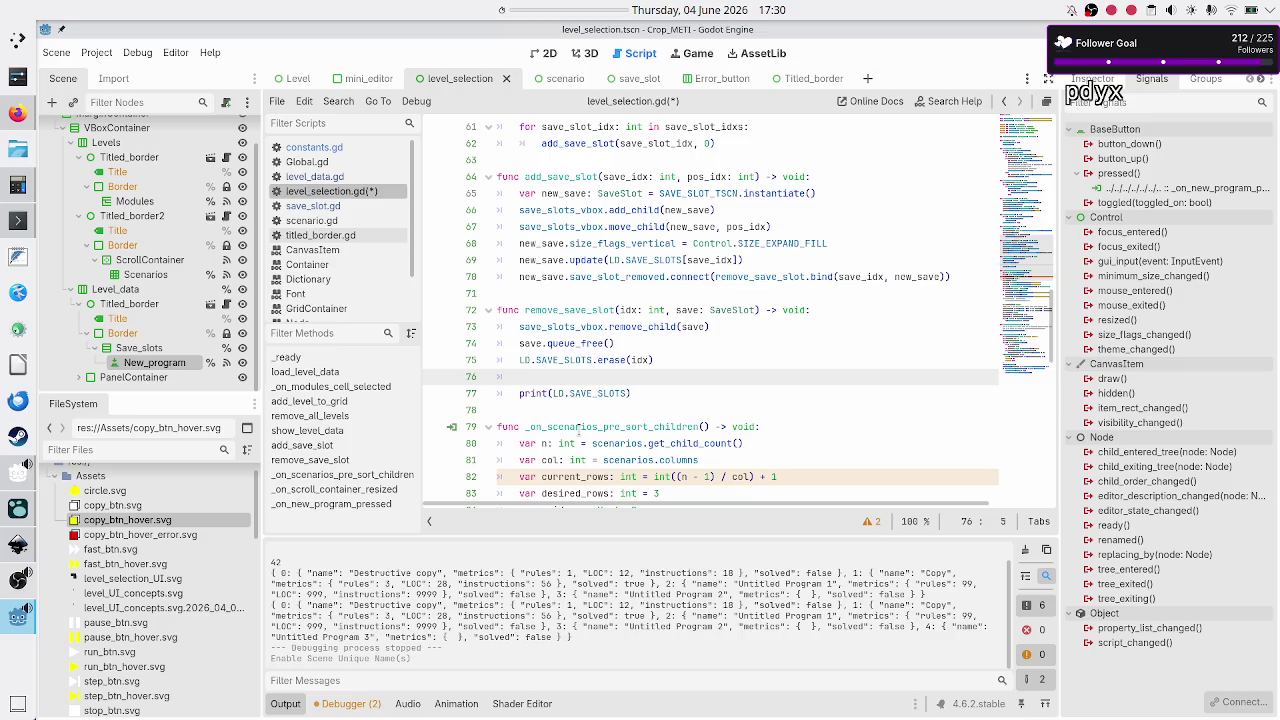
{"action": "key", "text": "ctrl+v"}
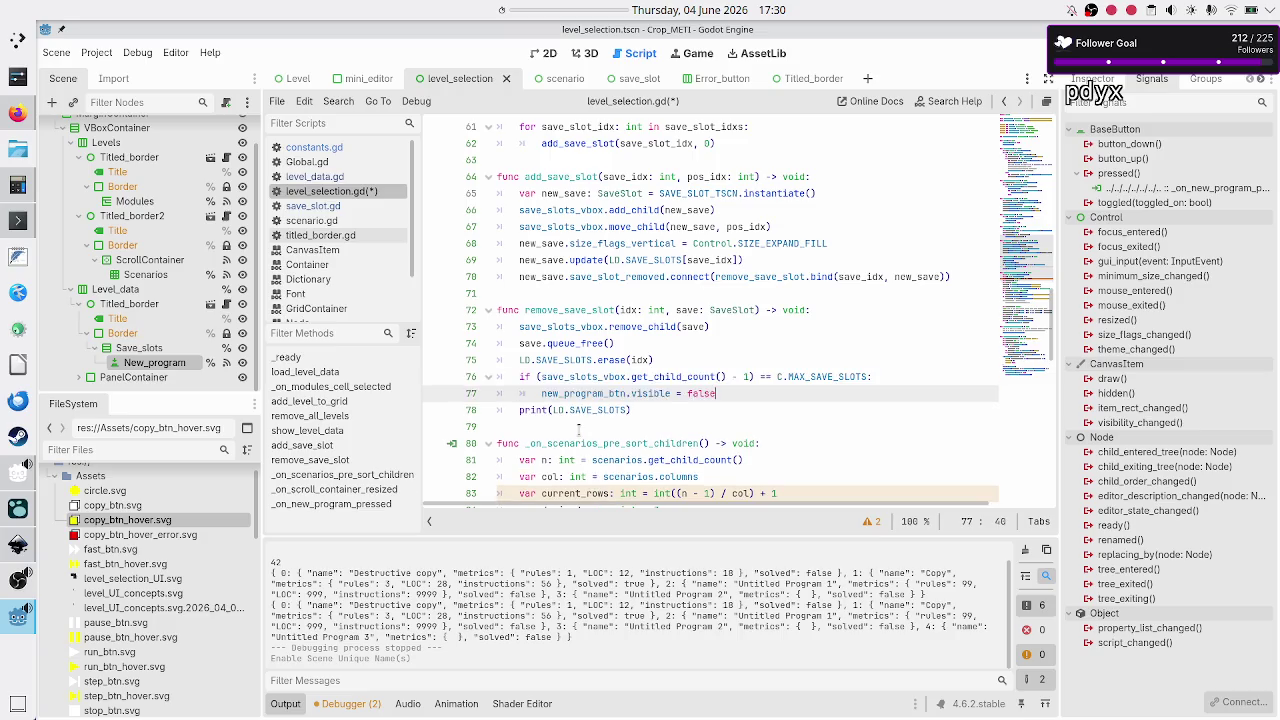
{"action": "key", "text": "Up"}
{"action": "key", "text": "Up"}
- Change the pasted check's == to < and false to true, then run the game
{"action": "key", "text": "Down"}
{"action": "key", "text": "ctrl+Right"}
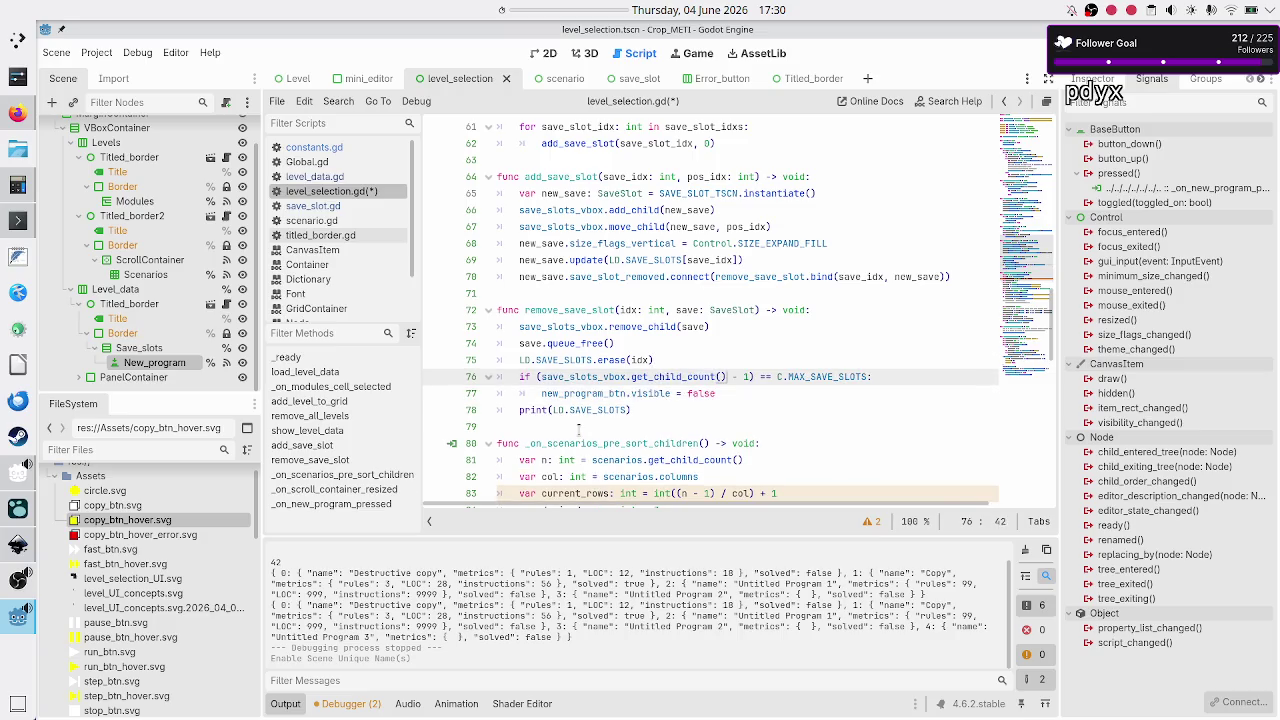
{"action": "key", "text": "Right"}
{"action": "key", "text": "Right"}
{"action": "key", "text": "BackSpace"}
{"action": "key", "text": "BackSpace"}
{"action": "type", "text": "<"}
{"action": "key", "text": "Right"}
{"action": "key", "text": "Down"}
{"action": "key", "text": "BackSpace"}
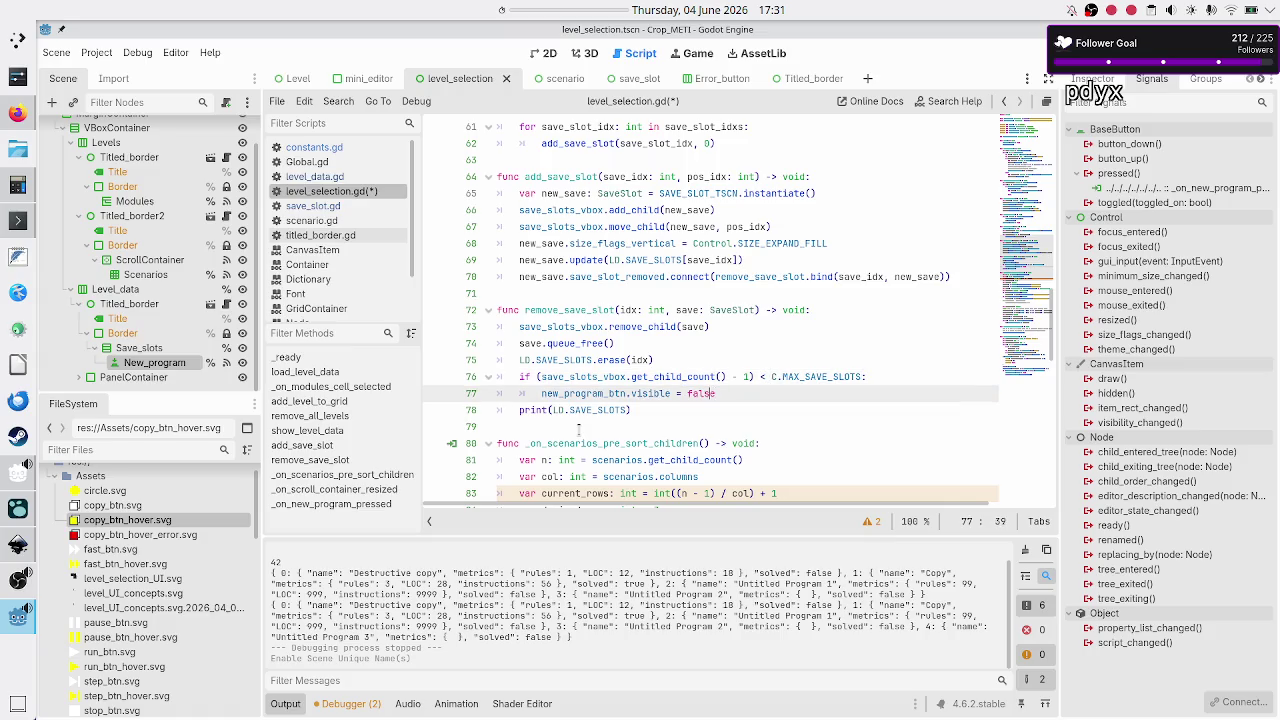
{"action": "key", "text": "BackSpace"}
{"action": "key", "text": "BackSpace"}
{"action": "key", "text": "BackSpace"}
{"action": "type", "text": "true"}
{"action": "key", "text": "F5"}
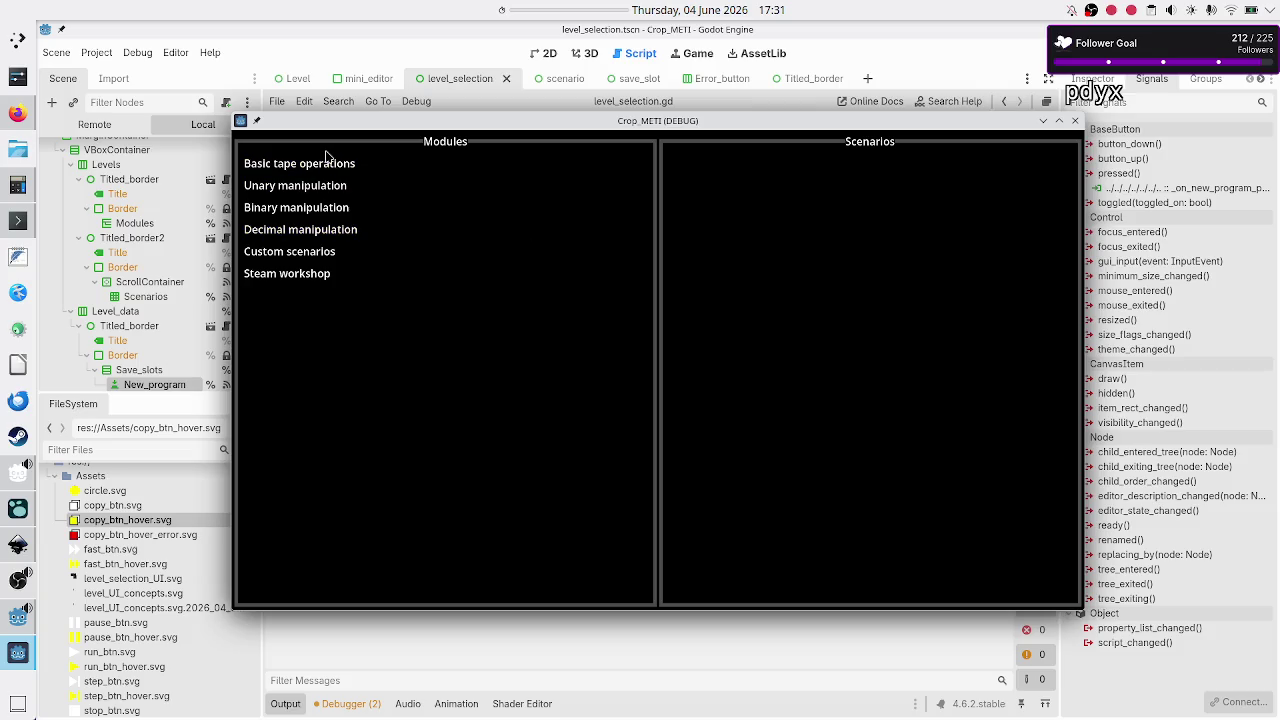
- In Basic tape operations > Tutorial, add two untitled programs, delete Untitled Program 2, and close the game
{"action": "left_click", "coordinate": [320, 162]}
{"action": "left_click", "coordinate": [680, 217]}
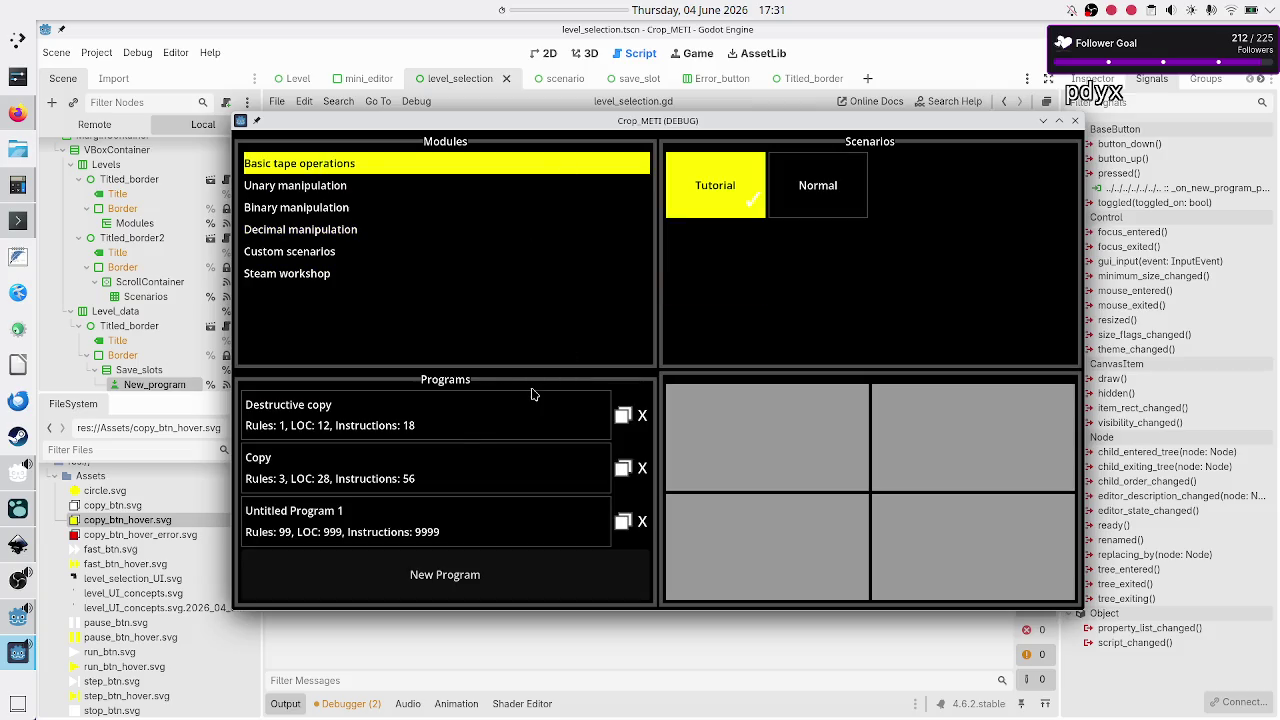
{"action": "left_click", "coordinate": [483, 577]}
{"action": "left_click", "coordinate": [483, 578]}
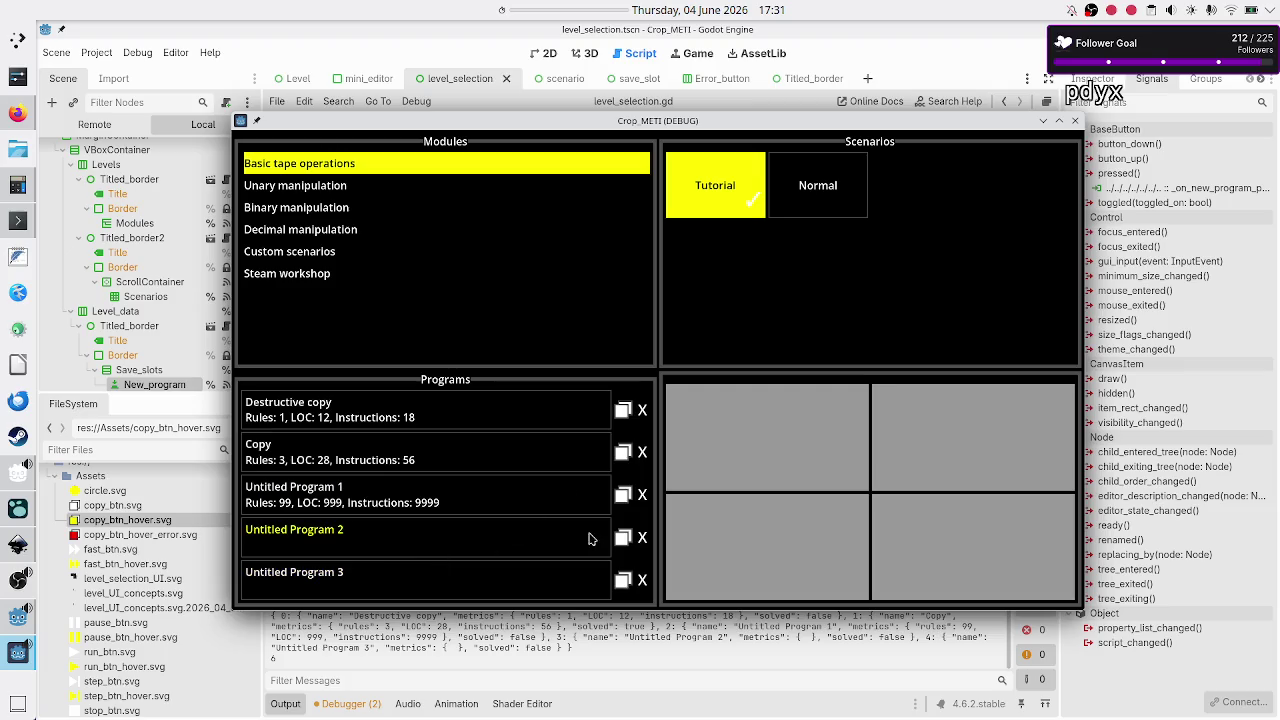
{"action": "left_click", "coordinate": [643, 538]}
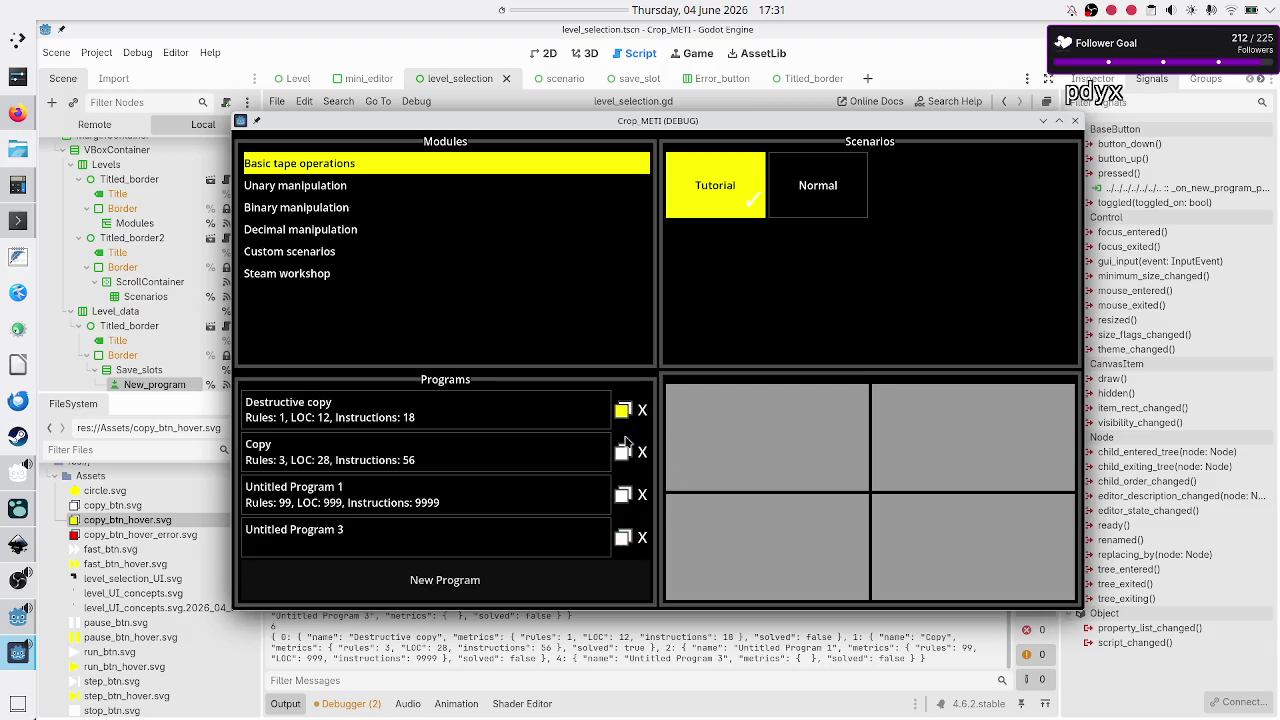
{"action": "left_click", "coordinate": [1075, 120]}
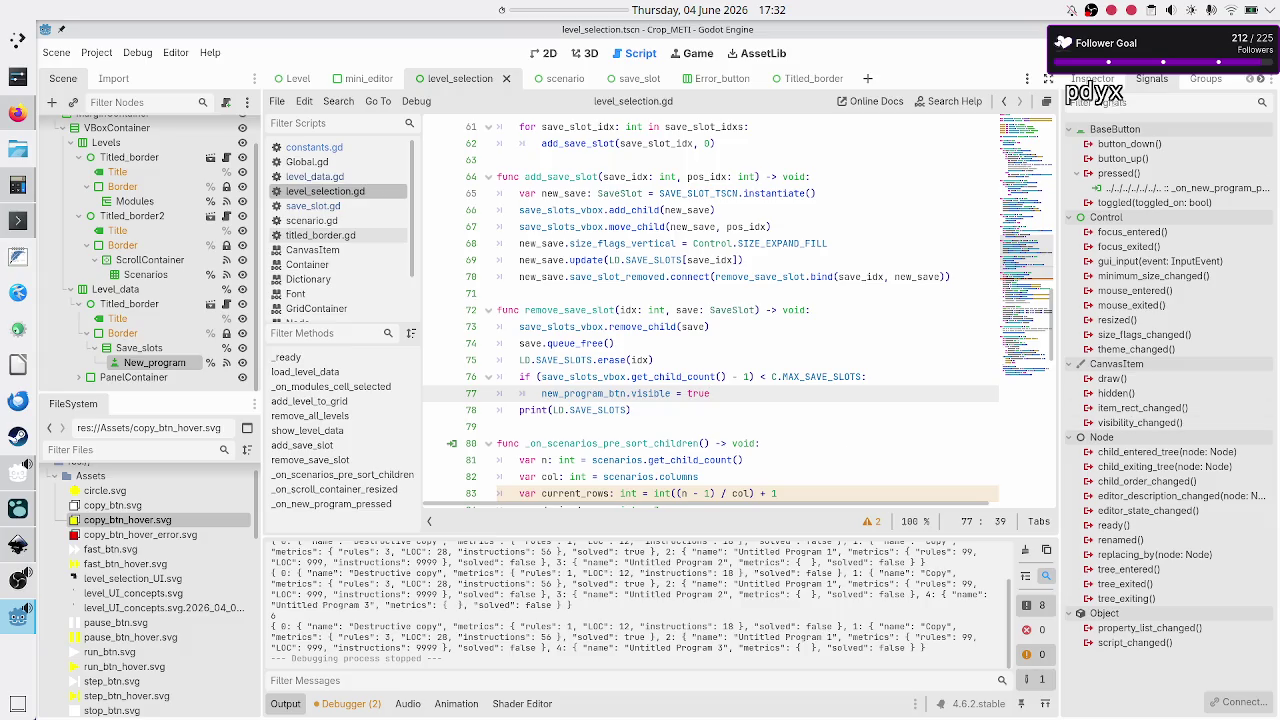
- Expand the New_program button's Theme Overrides > Styles in the Inspector
{"action": "left_click", "coordinate": [1095, 80]}
{"action": "scroll", "coordinate": [1129, 455], "scroll_direction": "down", "scroll_amount": 5}
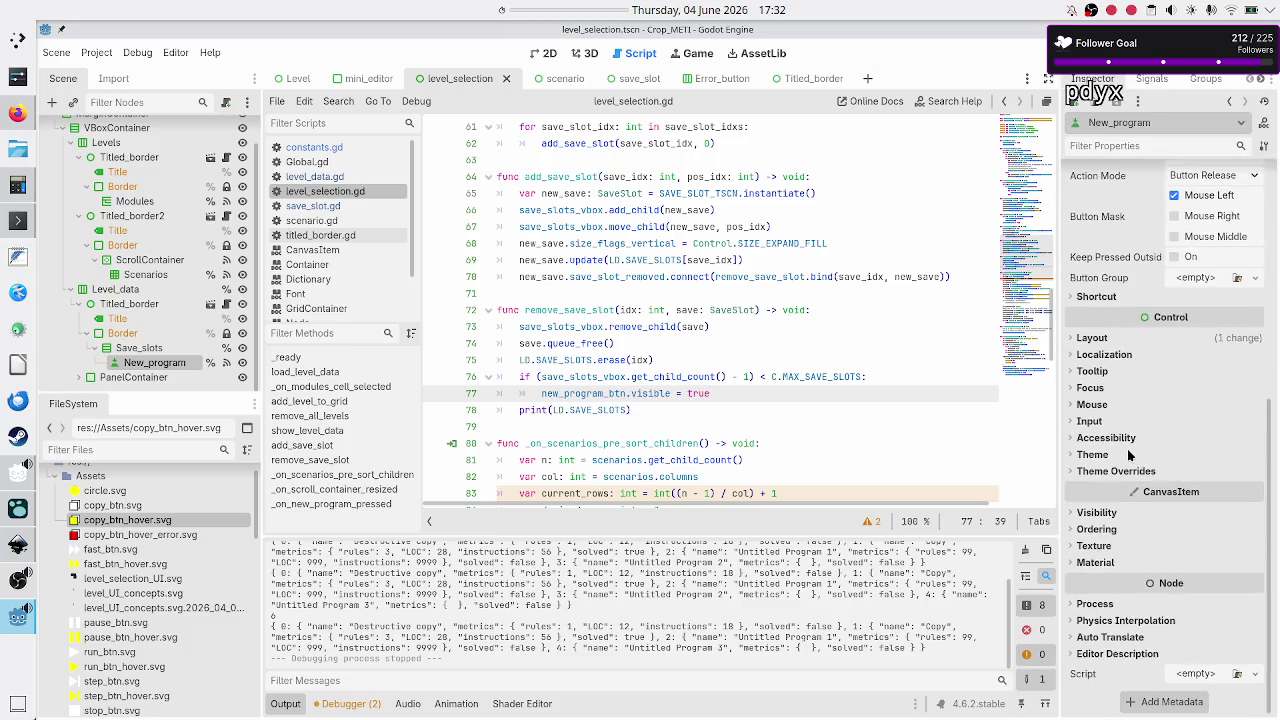
{"action": "left_click", "coordinate": [1115, 472]}
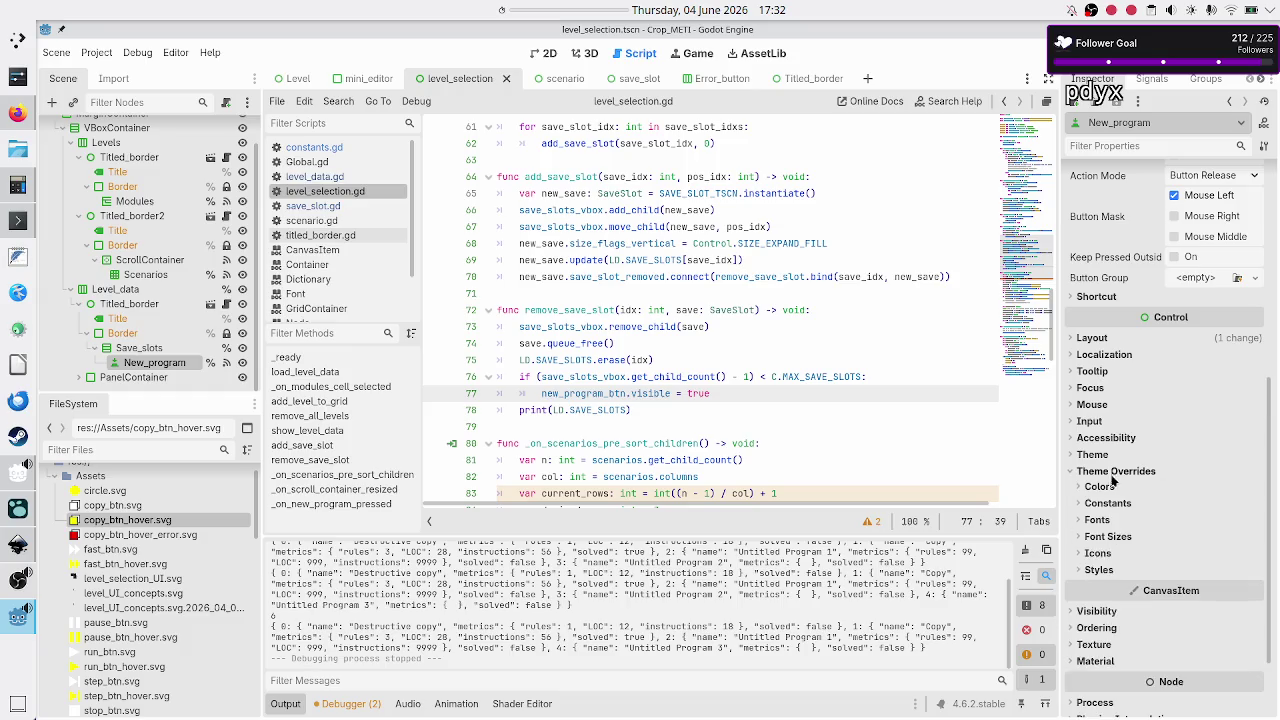
{"action": "left_click", "coordinate": [1105, 571]}
{"action": "scroll", "coordinate": [1140, 560], "scroll_direction": "down", "scroll_amount": 5}
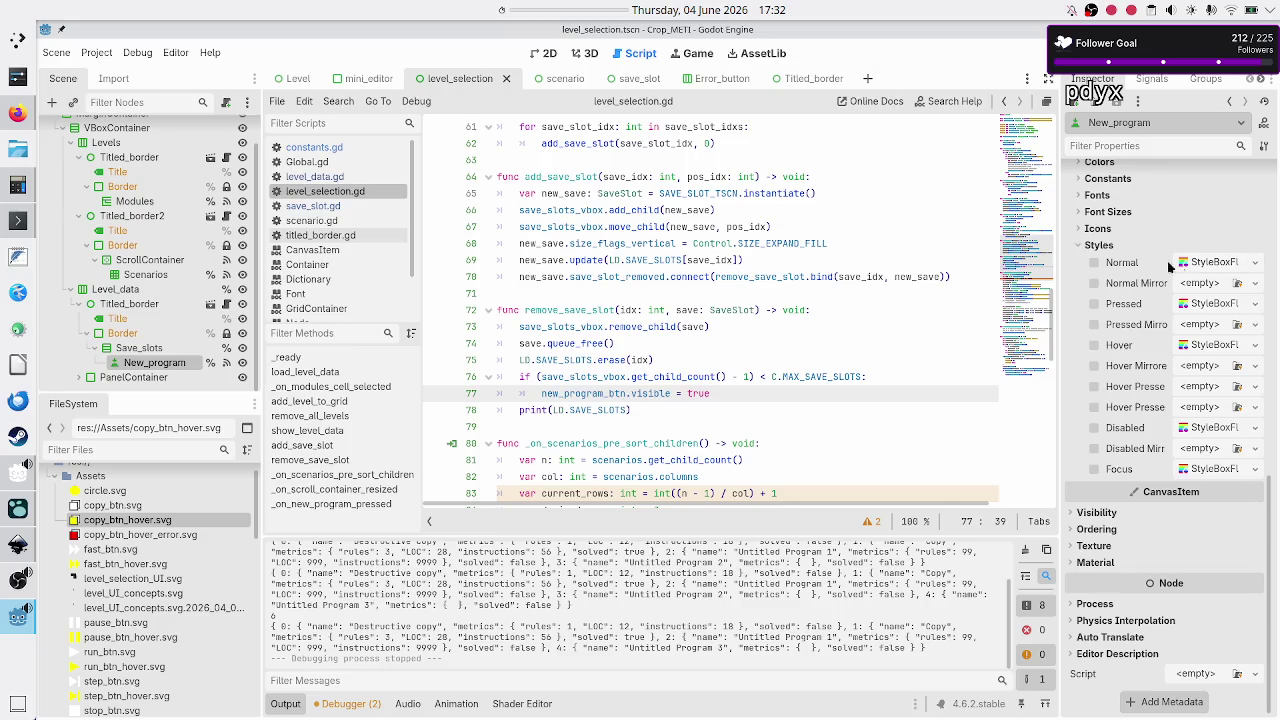
{"action": "scroll", "coordinate": [170, 578], "scroll_direction": "down", "scroll_amount": 5}
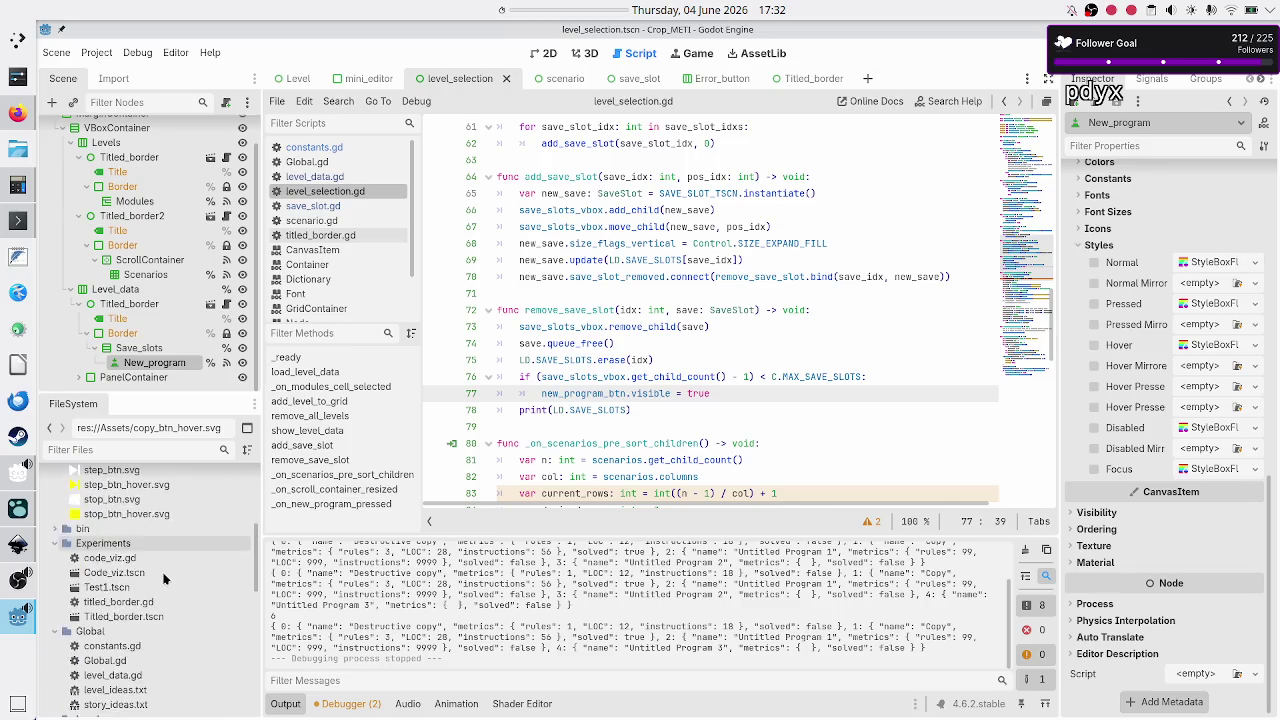
{"action": "scroll", "coordinate": [165, 578], "scroll_direction": "down", "scroll_amount": 7}
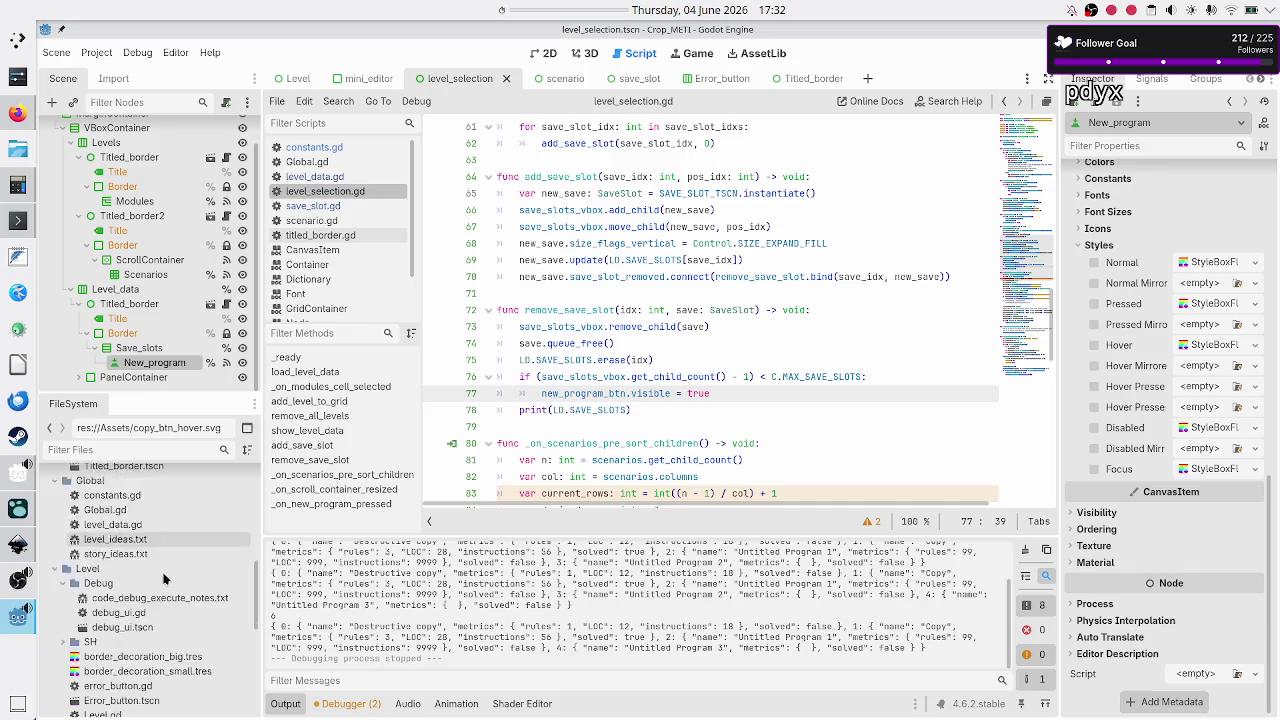
- Open Quick Load for the Normal style, close the chooser unchanged, and run the project
{"action": "left_click", "coordinate": [1255, 262]}
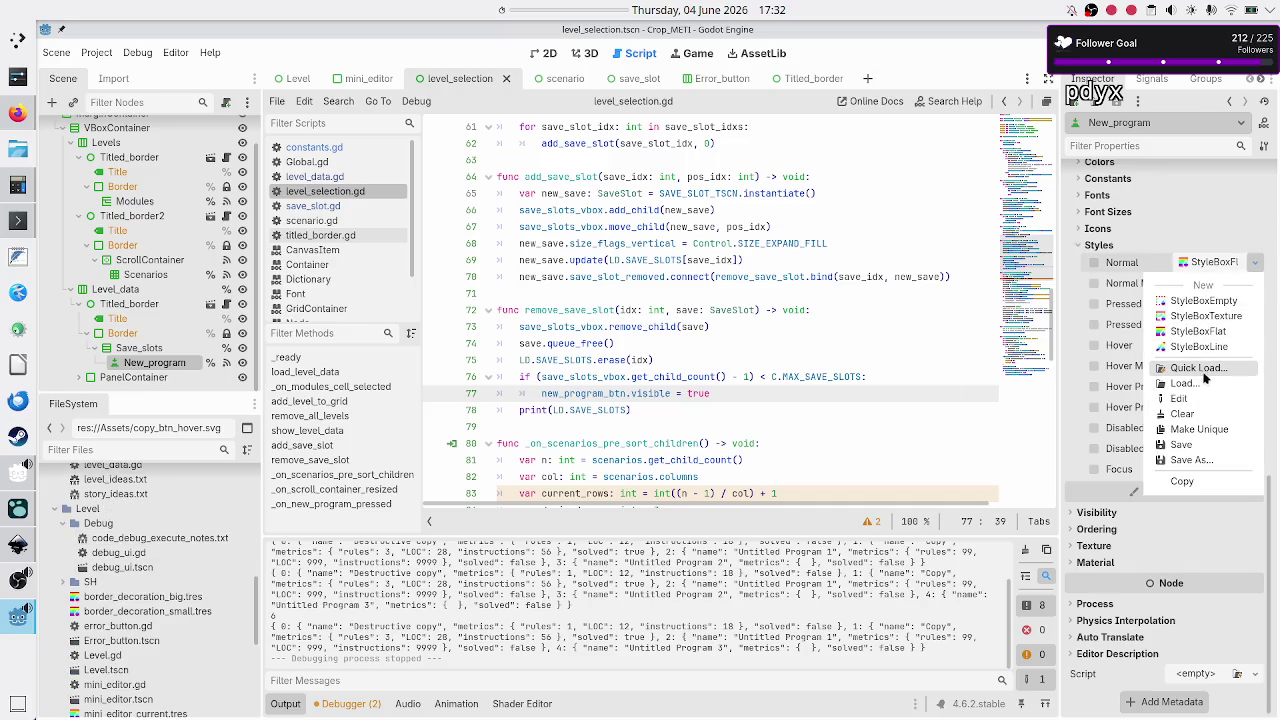
{"action": "left_click", "coordinate": [1198, 368]}
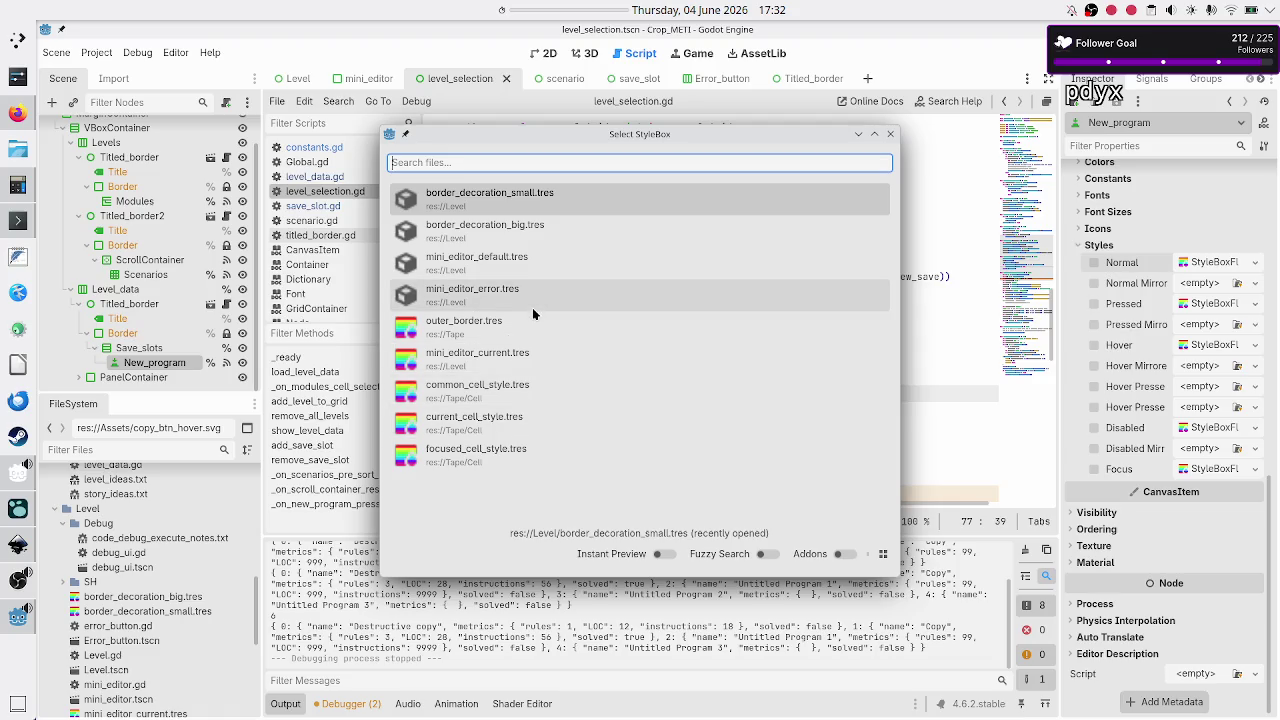
{"action": "left_click", "coordinate": [889, 135]}
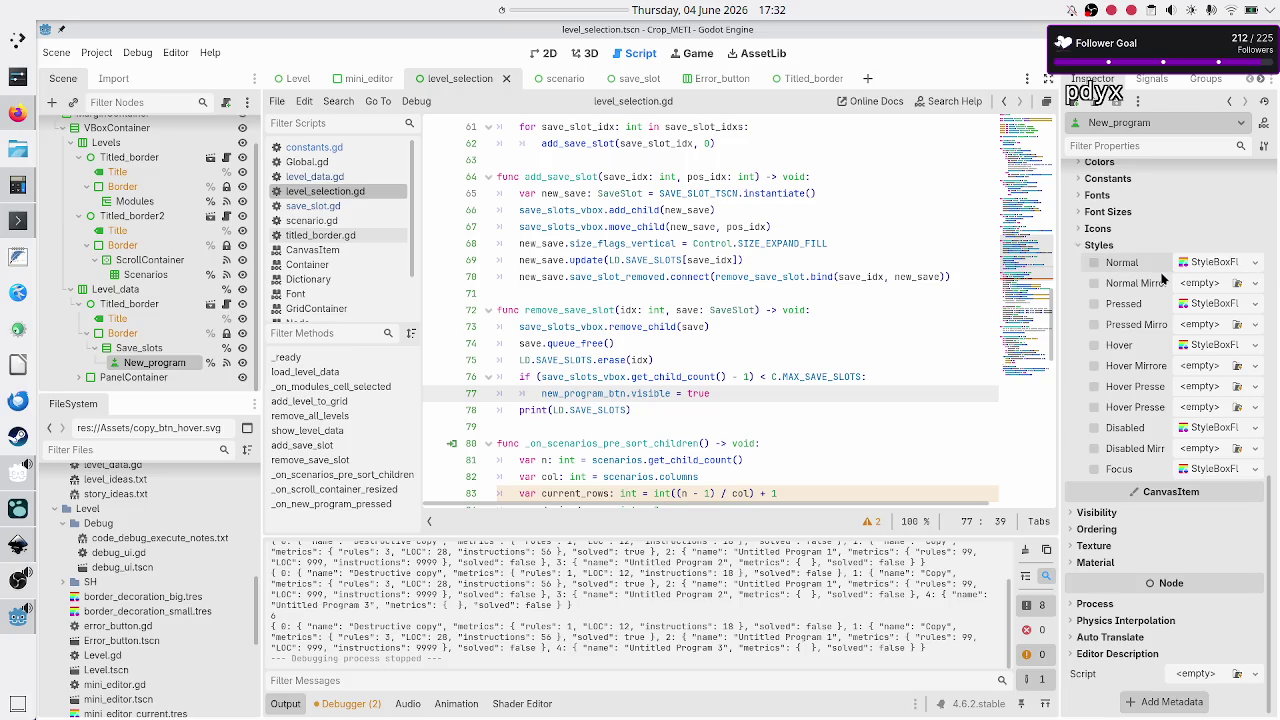
{"action": "key", "text": "F5"}
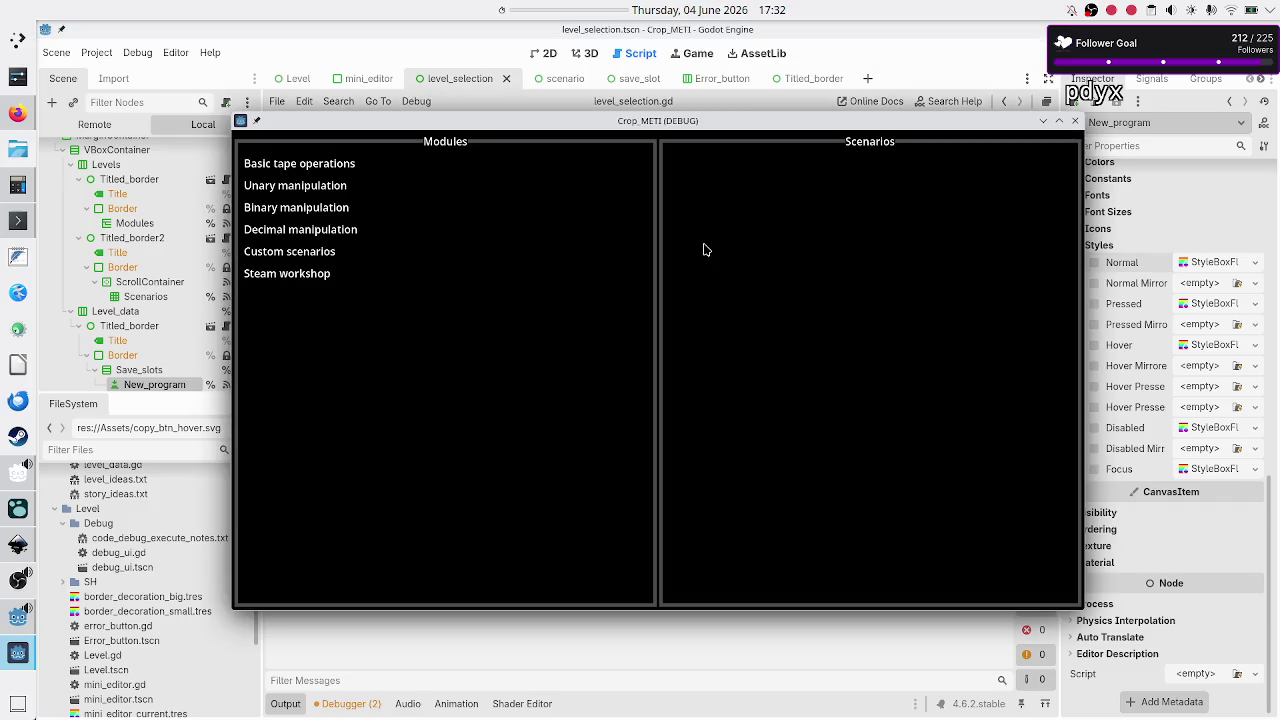
- Open the Basic tape operations module's Tutorial scenario in the running game
{"action": "left_click", "coordinate": [355, 165]}
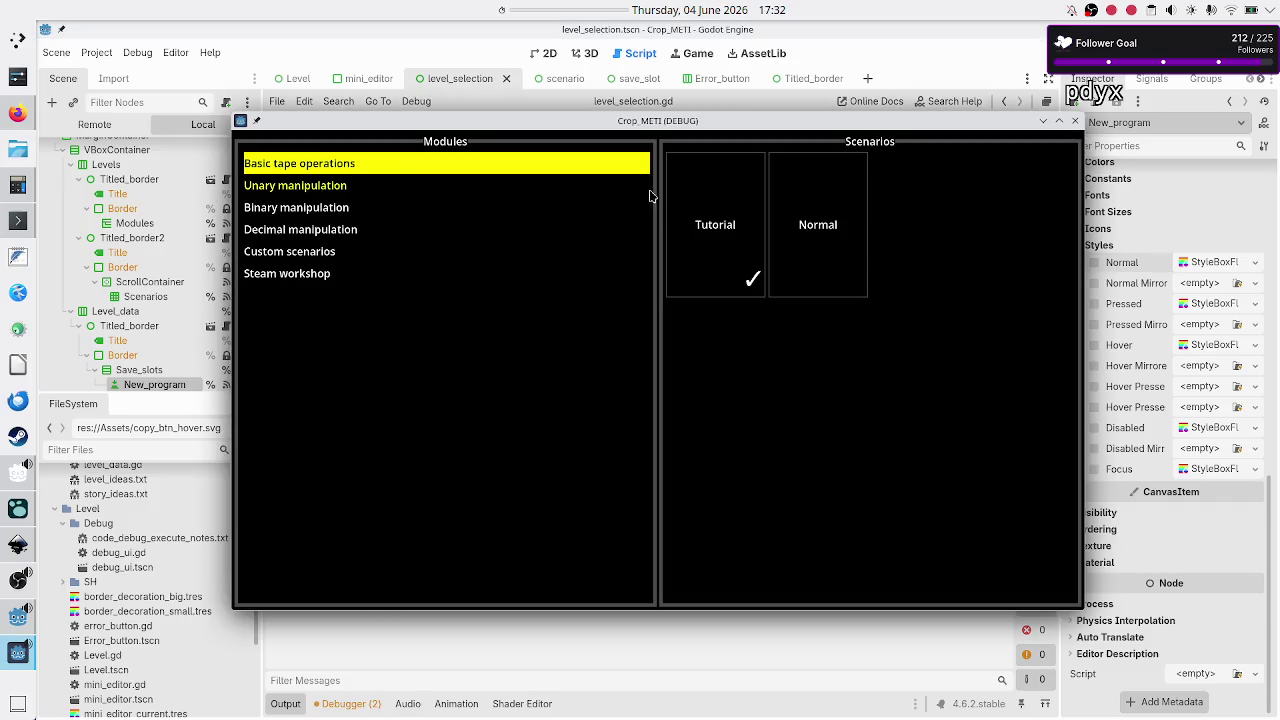
{"action": "left_click", "coordinate": [717, 218]}
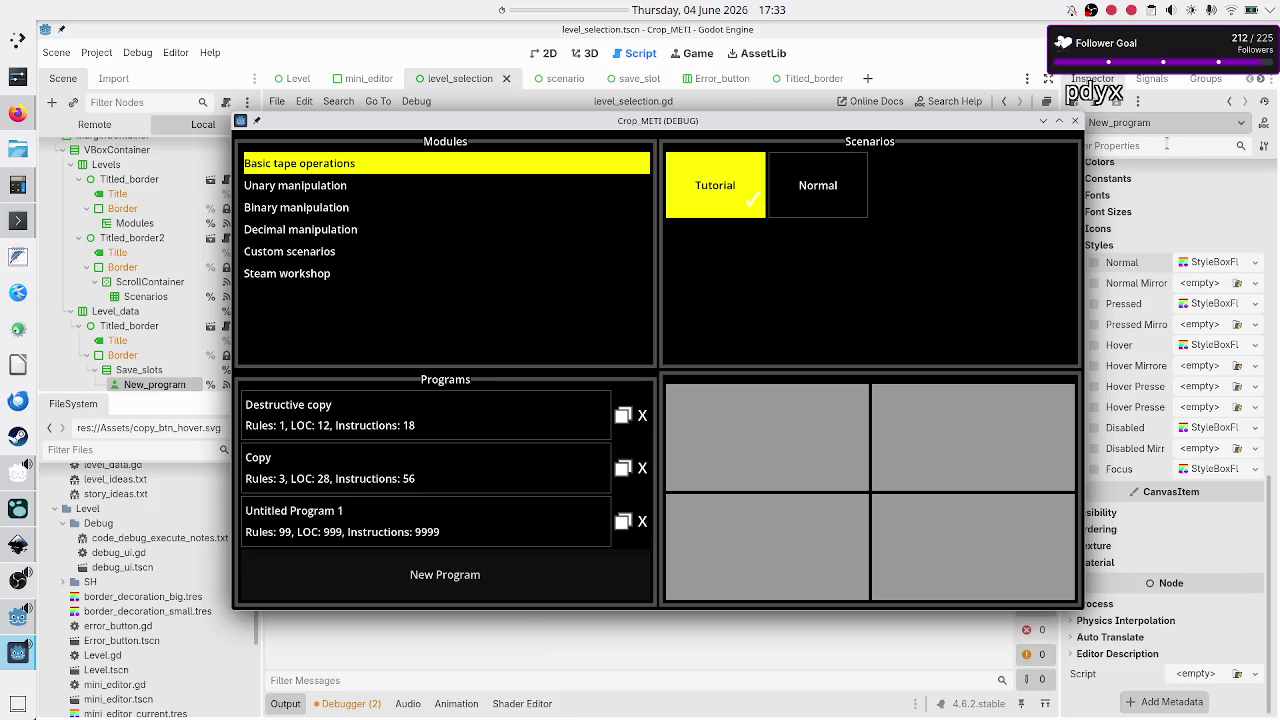
- Close the game and Quick Load border_decoration_small.tres as the Normal style override
{"action": "left_click", "coordinate": [1075, 120]}
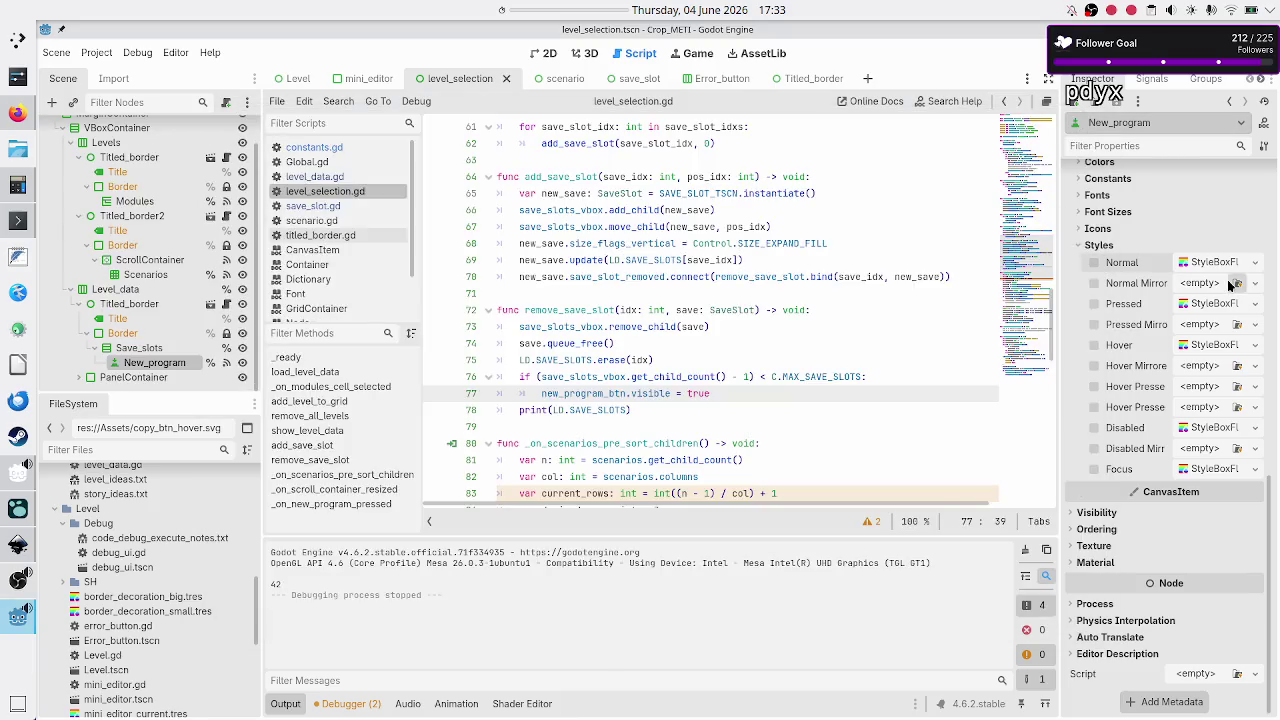
{"action": "left_click", "coordinate": [1255, 262]}
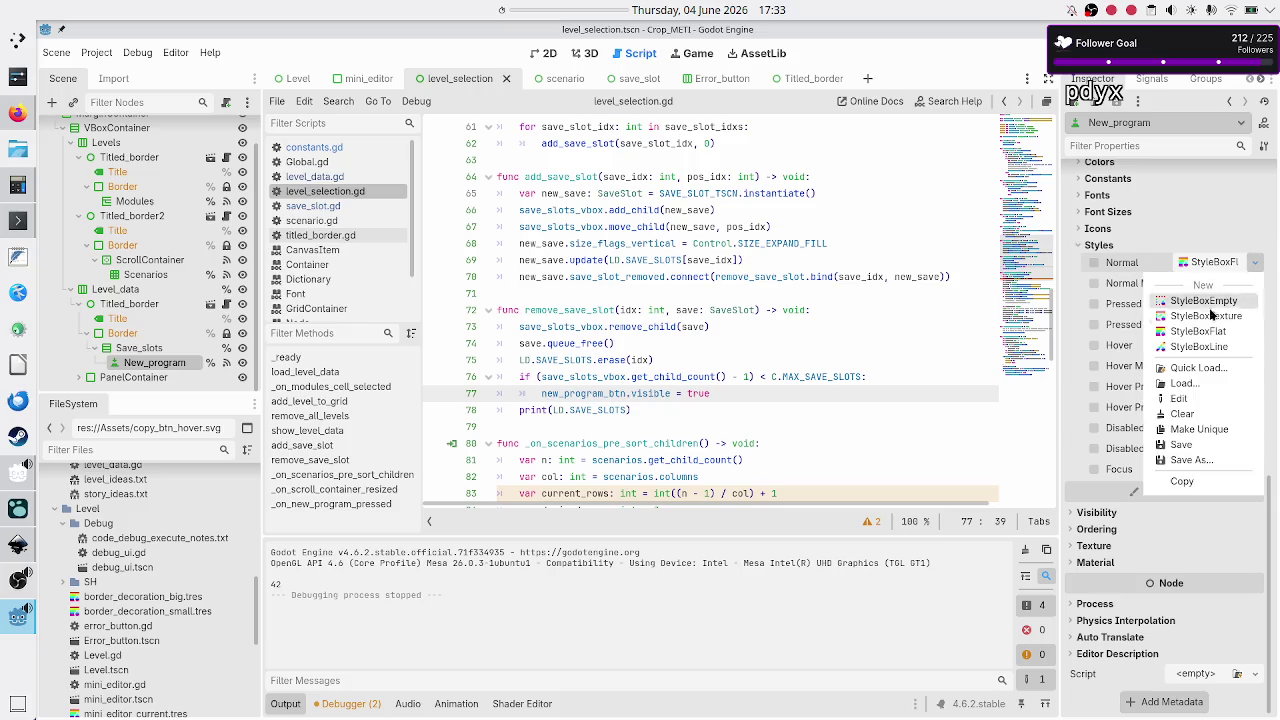
{"action": "left_click", "coordinate": [1200, 368]}
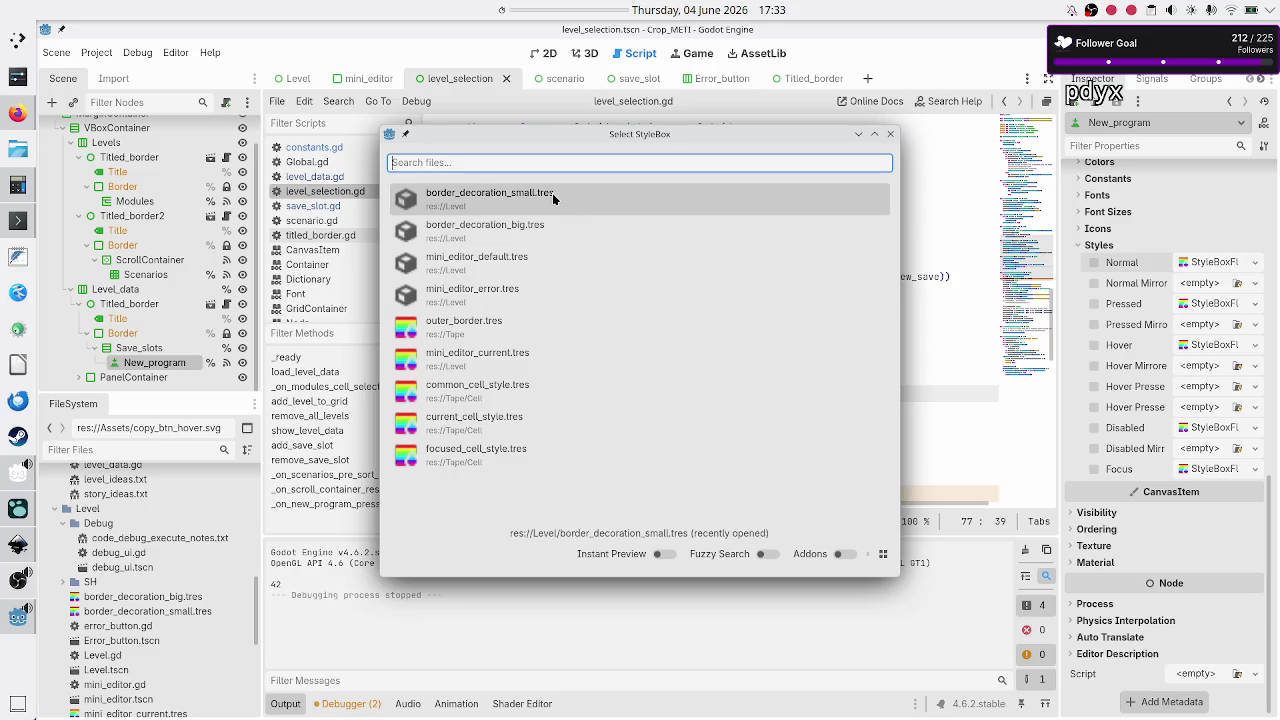
{"action": "left_click", "coordinate": [504, 199]}
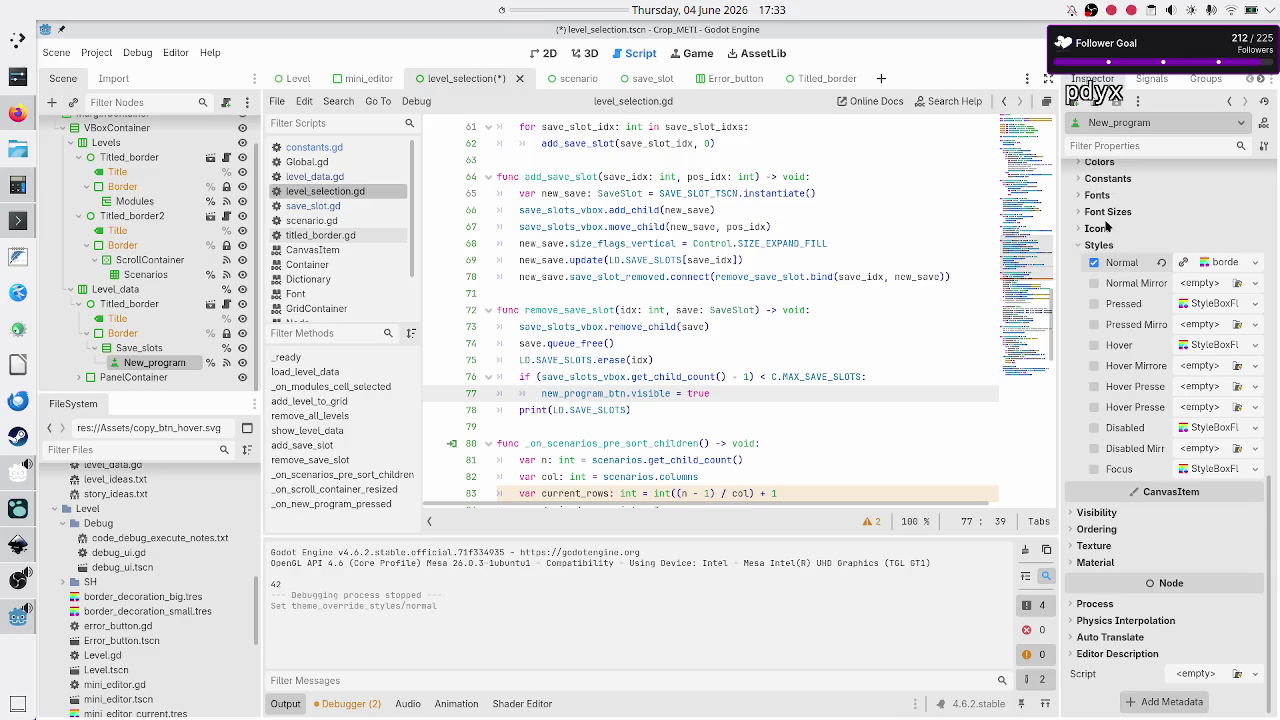
{"action": "scroll", "coordinate": [1105, 228], "scroll_direction": "up", "scroll_amount": 2}
- Set the Font Color override to white (ffffff)
{"action": "left_click", "coordinate": [1100, 232]}
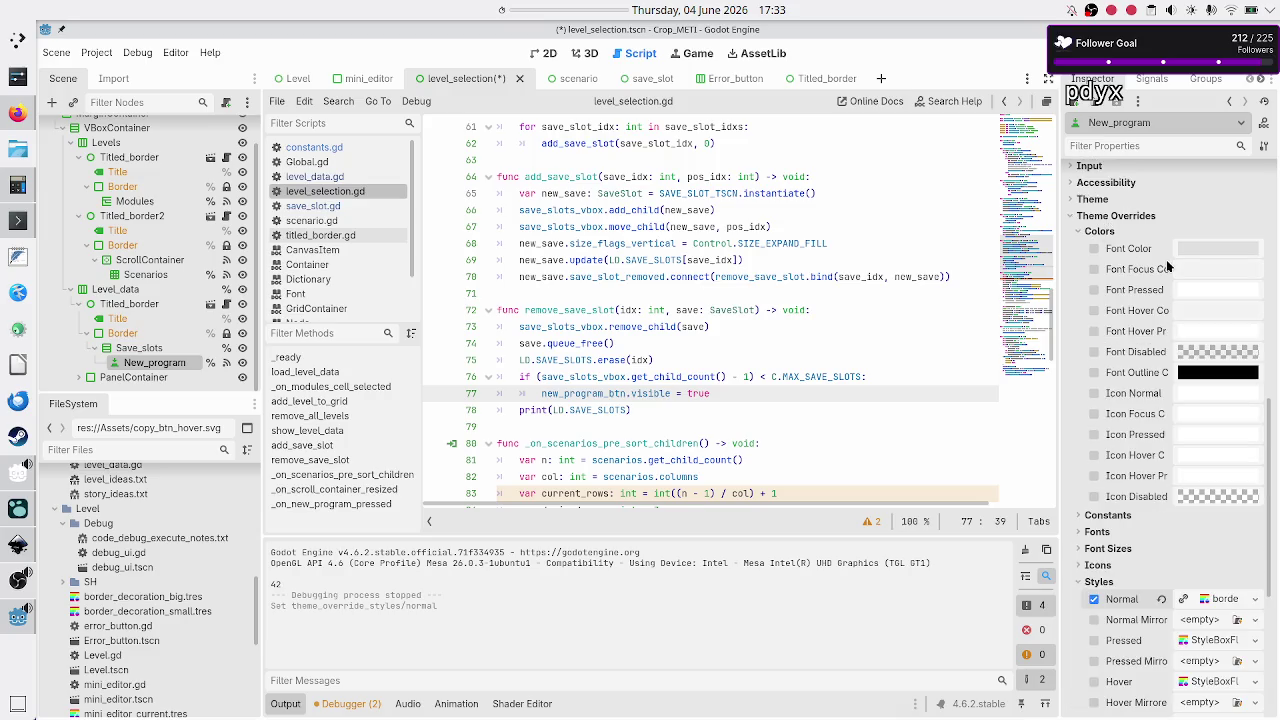
{"action": "mouse_move", "coordinate": [1206, 252]}
{"action": "left_click", "coordinate": [1204, 248]}
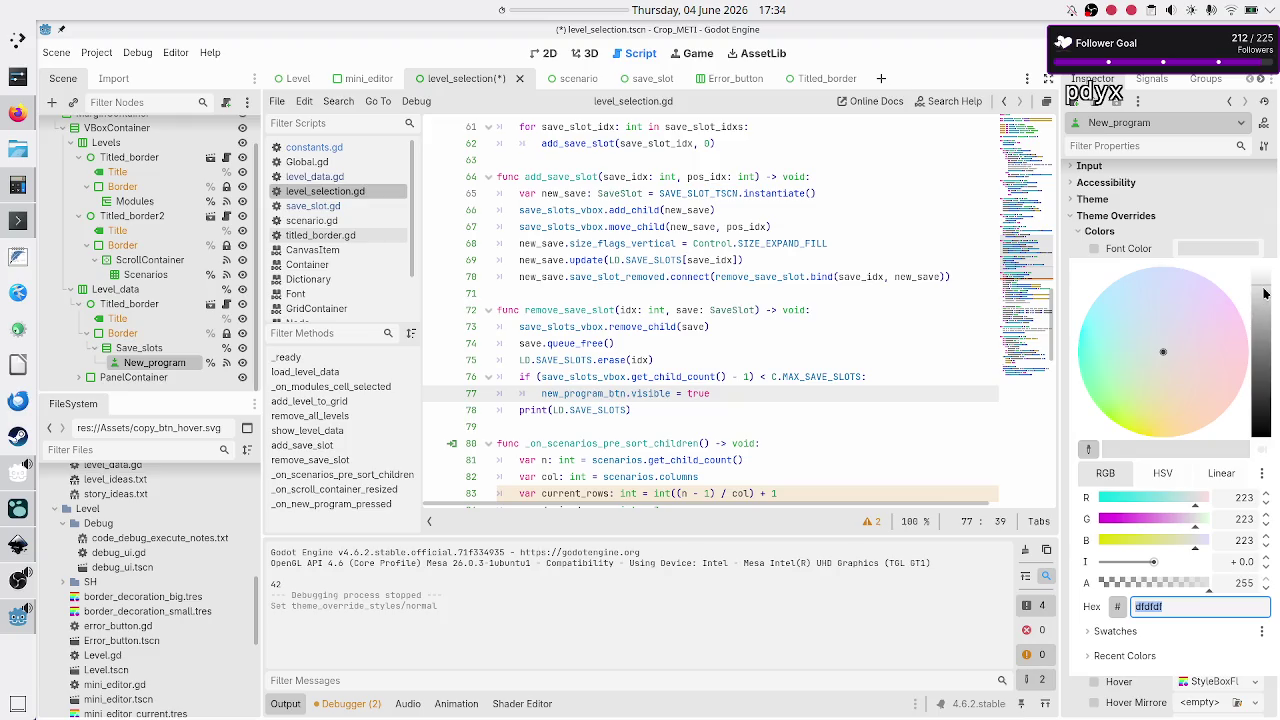
{"action": "left_click_drag", "start_coordinate": [1265, 292], "coordinate": [1262, 262]}
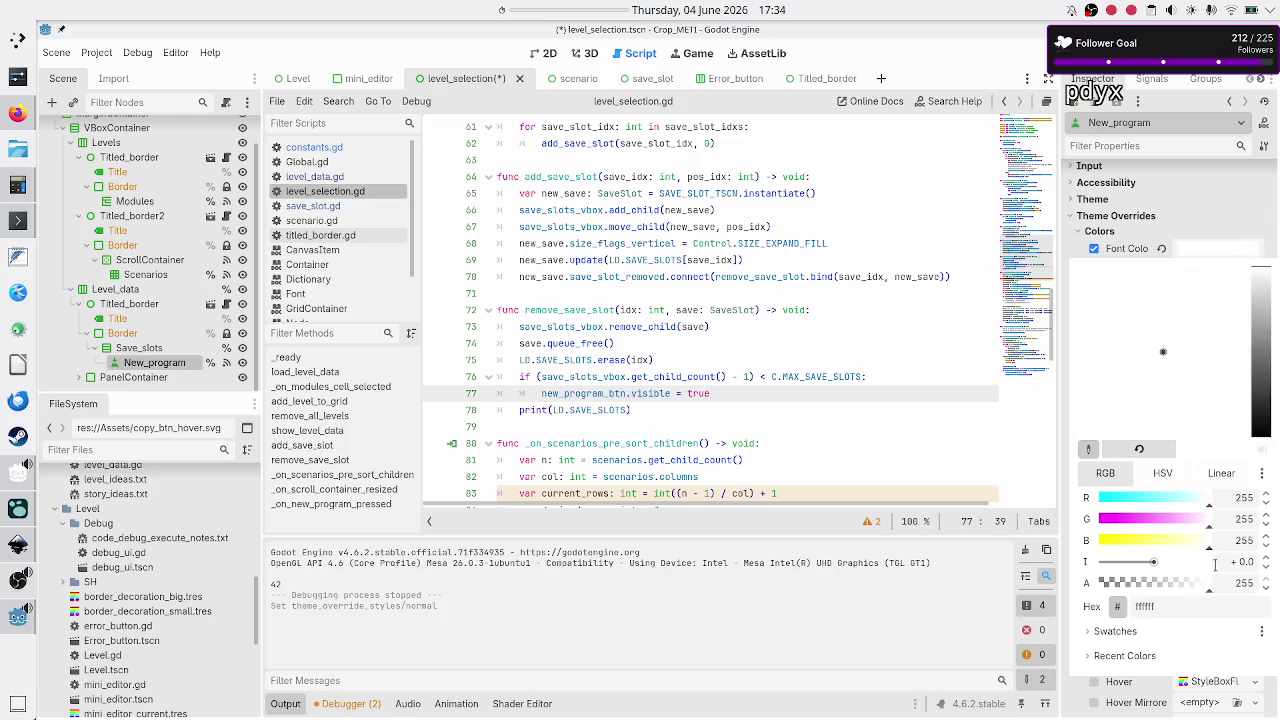
{"action": "key", "text": "Escape"}
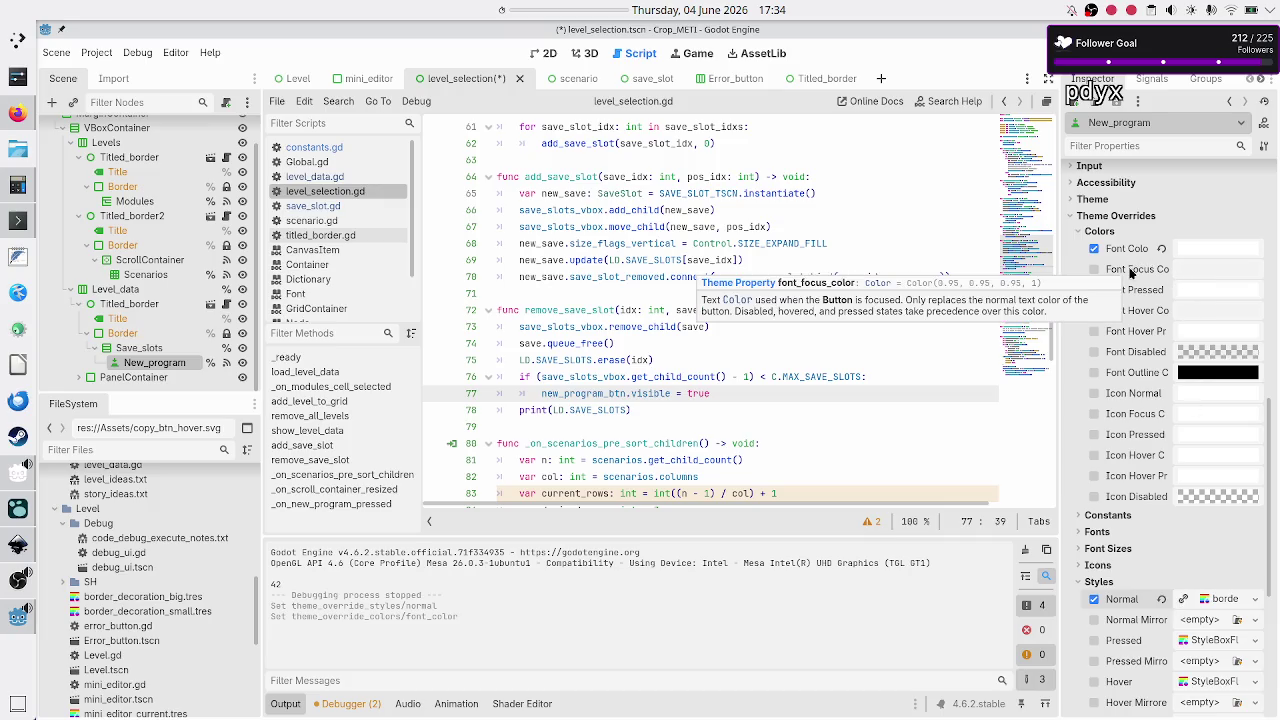
- Set Font Focus Color to yellow, RGB 255, 255, 0
{"action": "left_click", "coordinate": [1209, 269]}
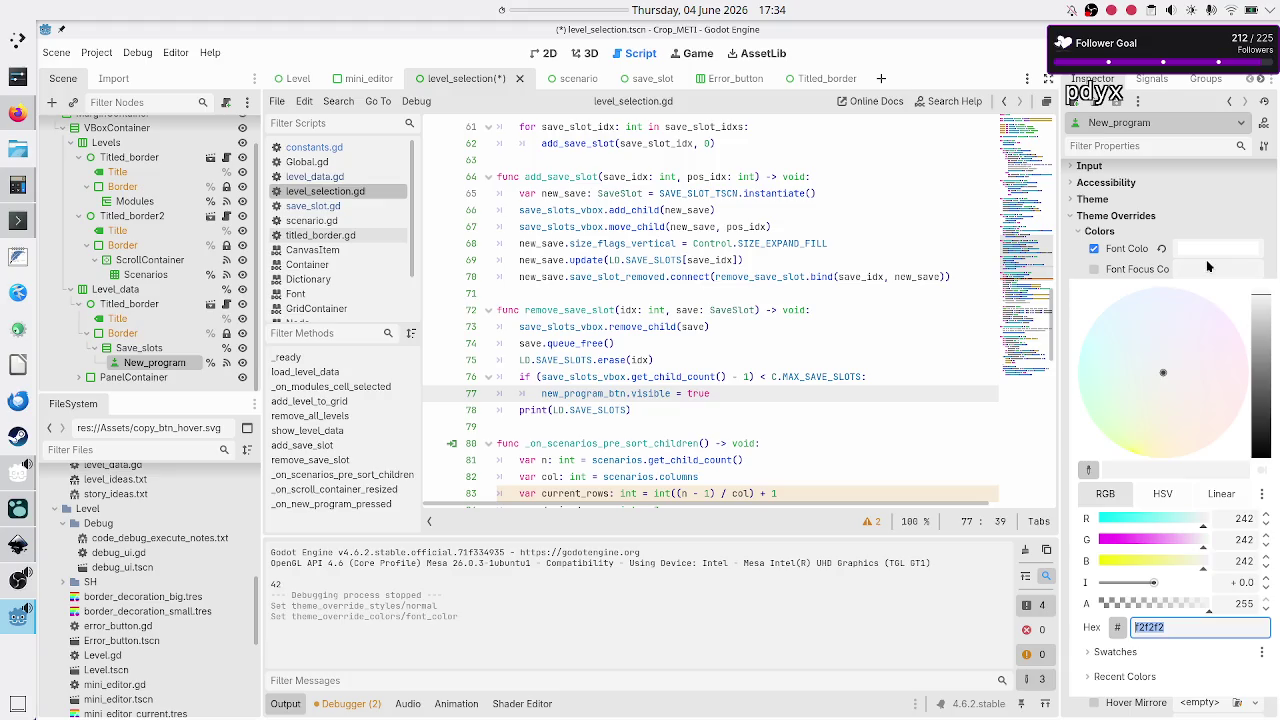
{"action": "left_click", "coordinate": [1244, 518]}
{"action": "type", "text": "255"}
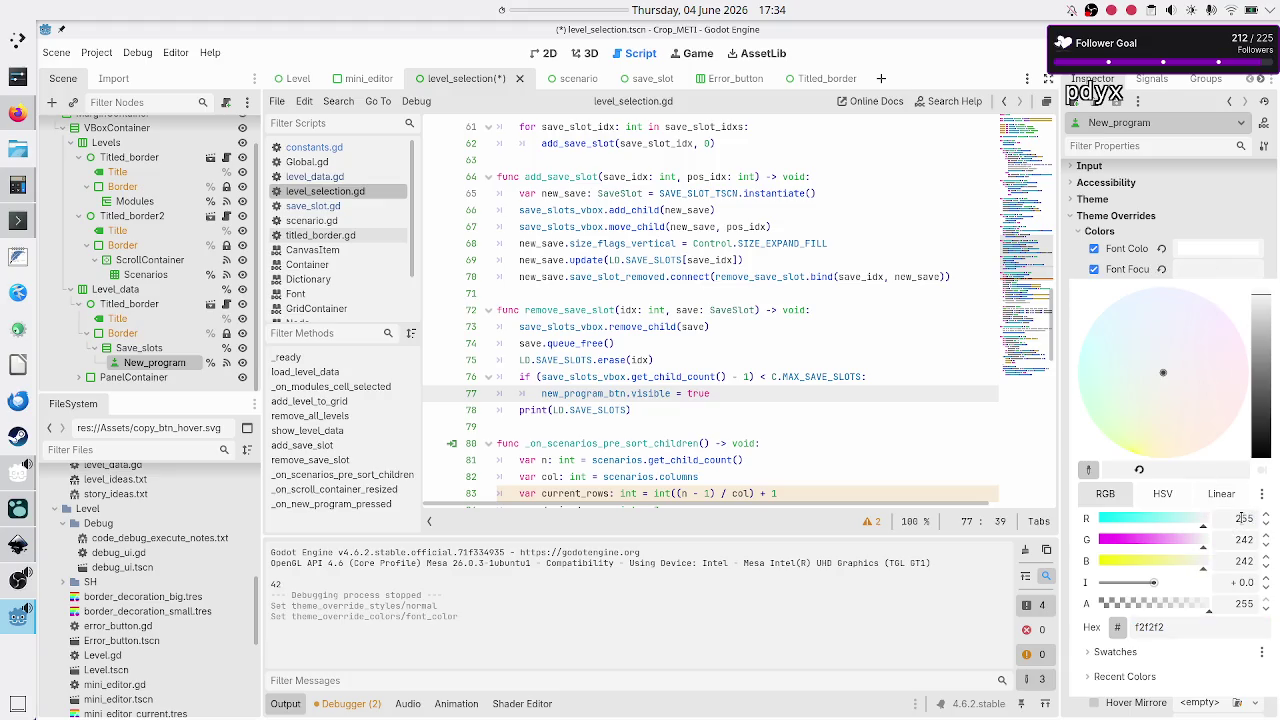
{"action": "left_click", "coordinate": [1242, 540]}
{"action": "type", "text": "255"}
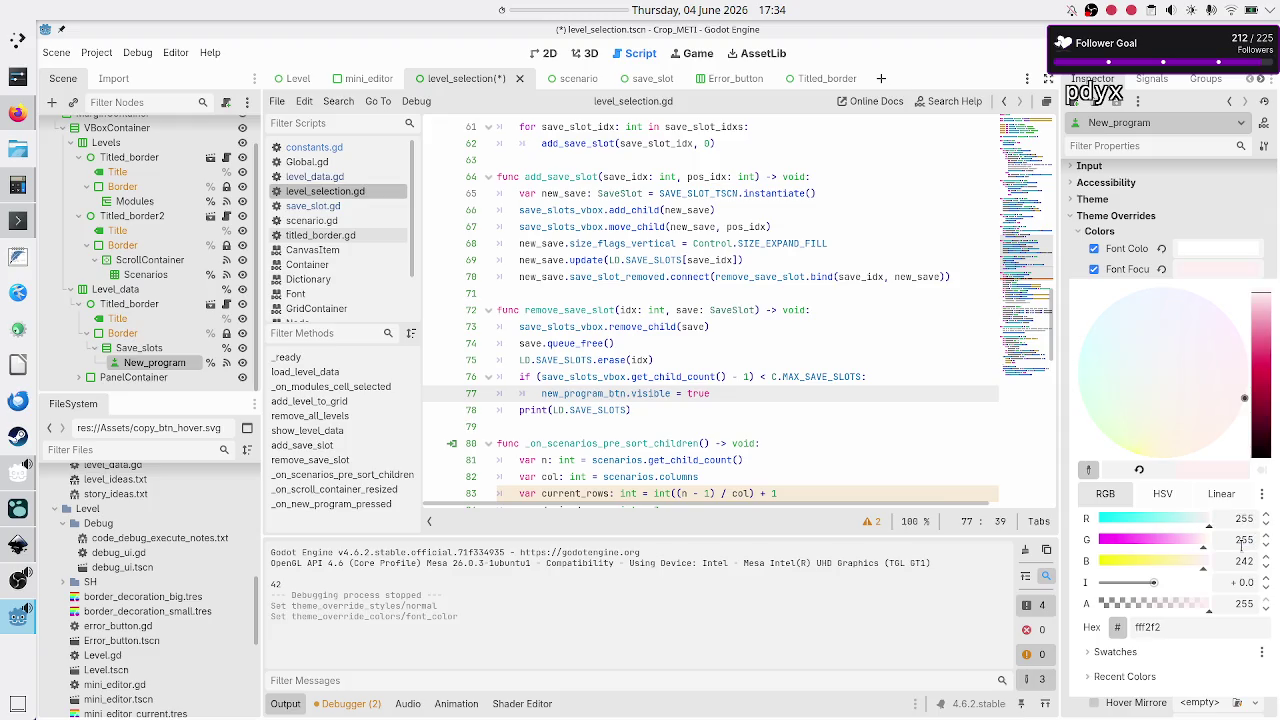
{"action": "left_click", "coordinate": [1244, 561]}
{"action": "type", "text": "0"}
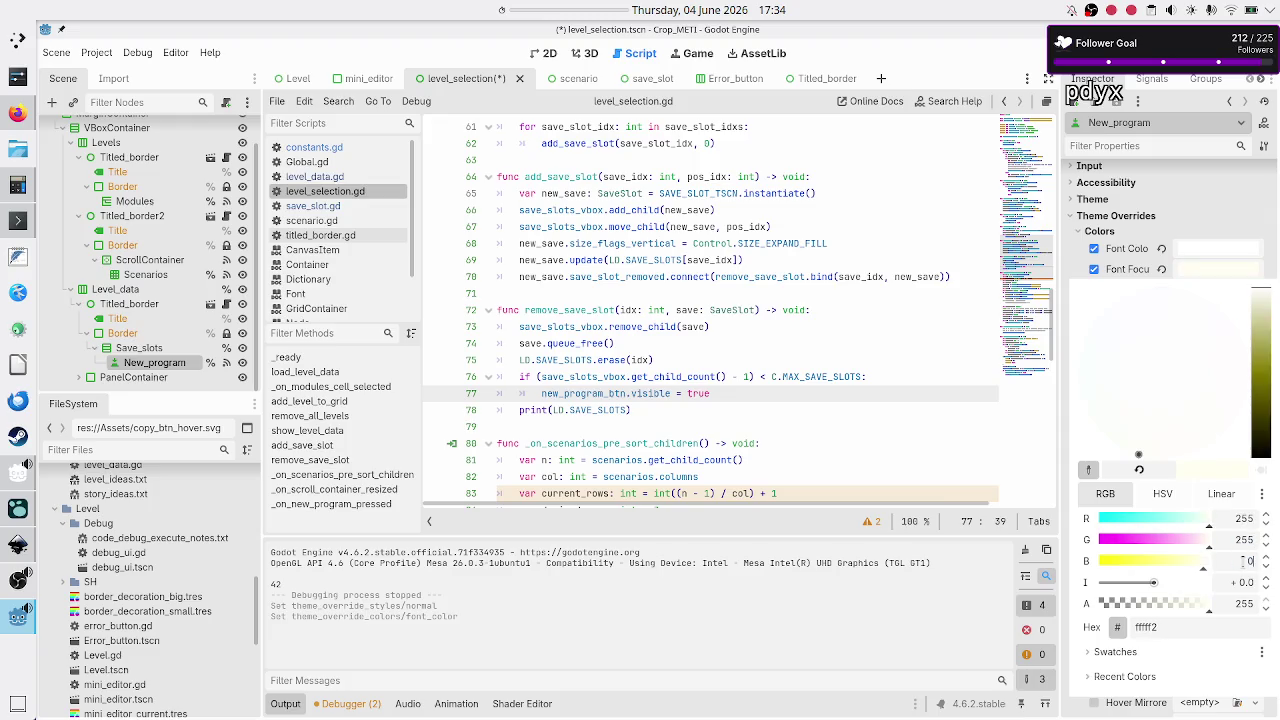
{"action": "left_click", "coordinate": [1244, 540]}
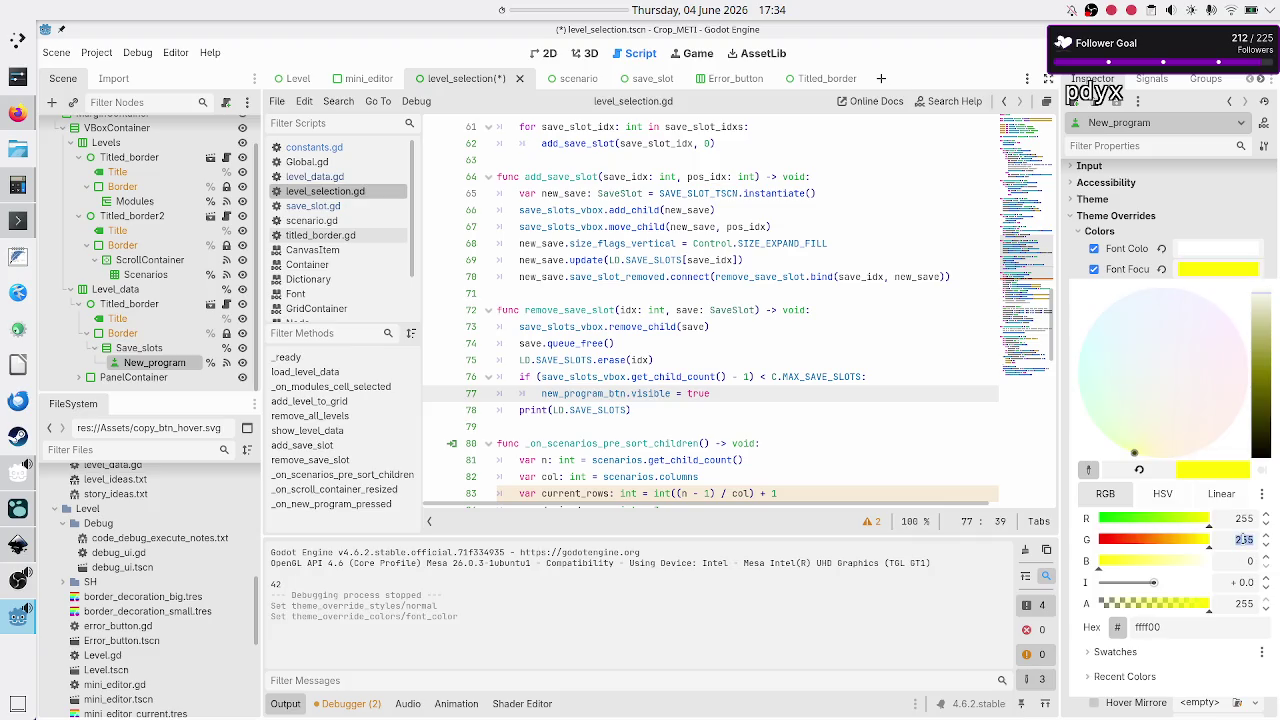
{"action": "left_click", "coordinate": [1208, 628]}
{"action": "key", "text": "Return"}
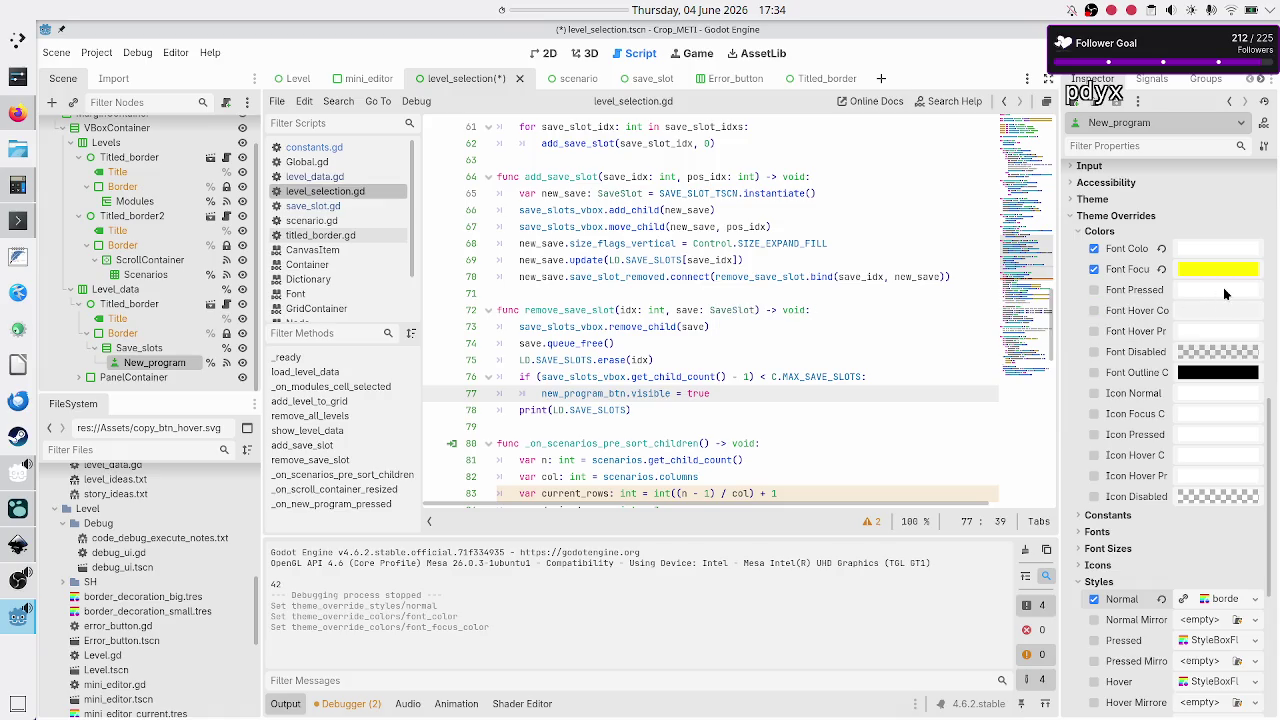
- Leave Font Pressed Color unchanged and set Font Hover Color to ffff00
{"action": "left_click", "coordinate": [1223, 289]}
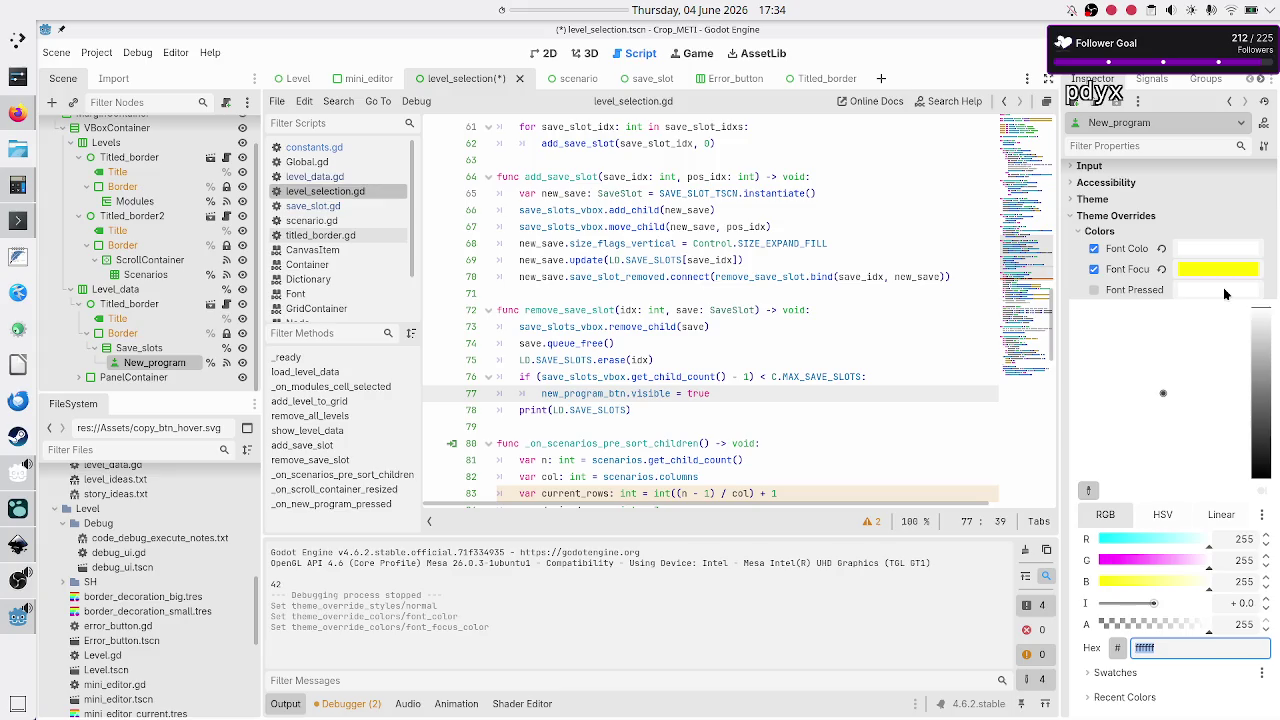
{"action": "left_click", "coordinate": [1223, 289]}
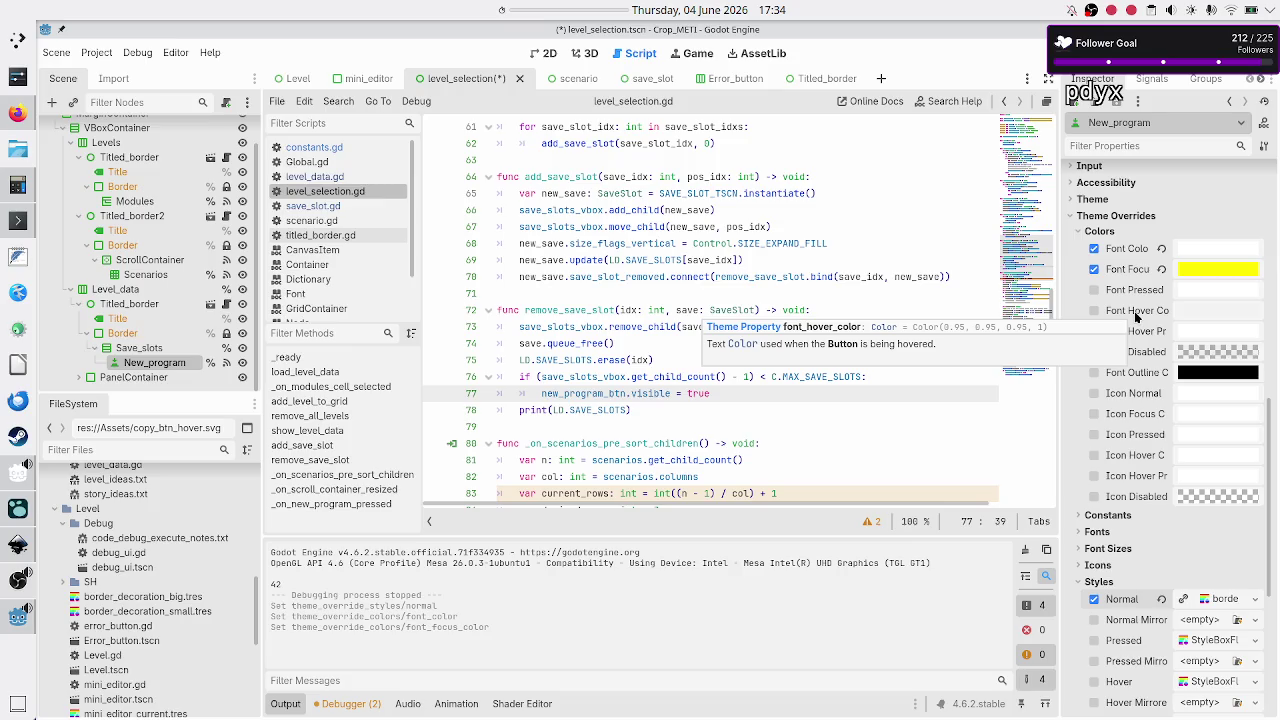
{"action": "left_click", "coordinate": [1198, 320]}
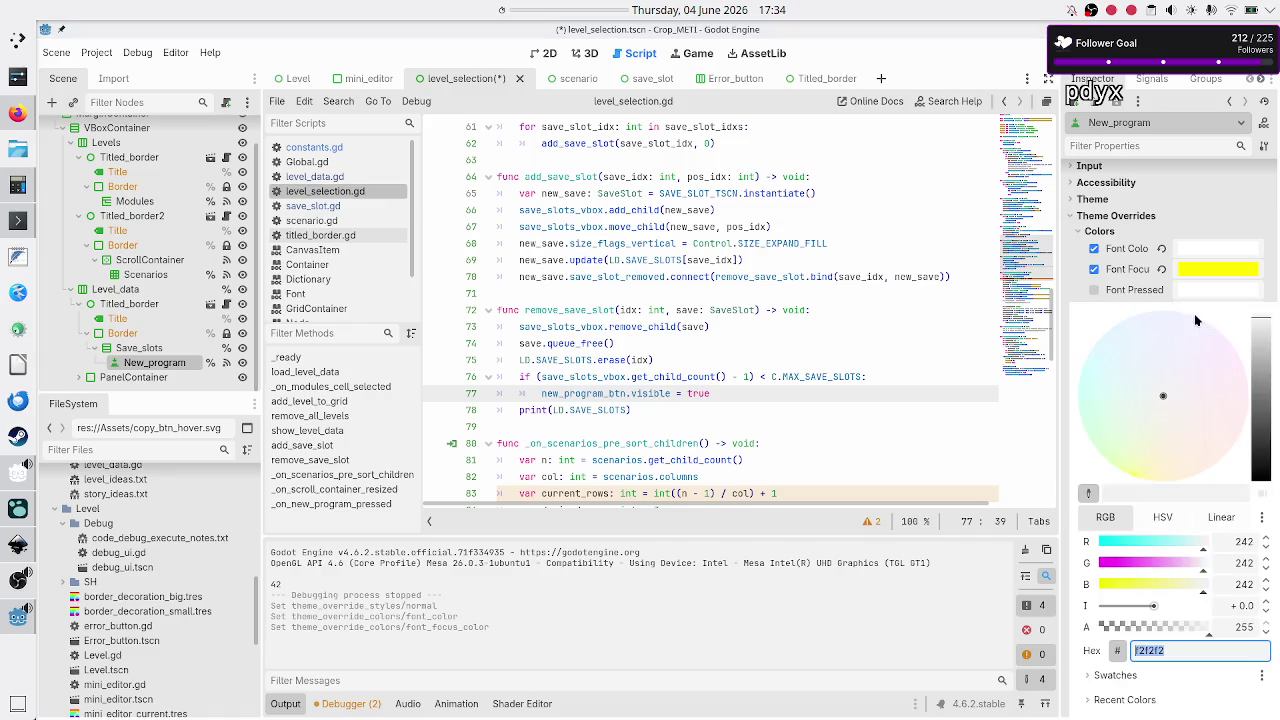
{"action": "type", "text": "ffff00"}
{"action": "key", "text": "Return"}
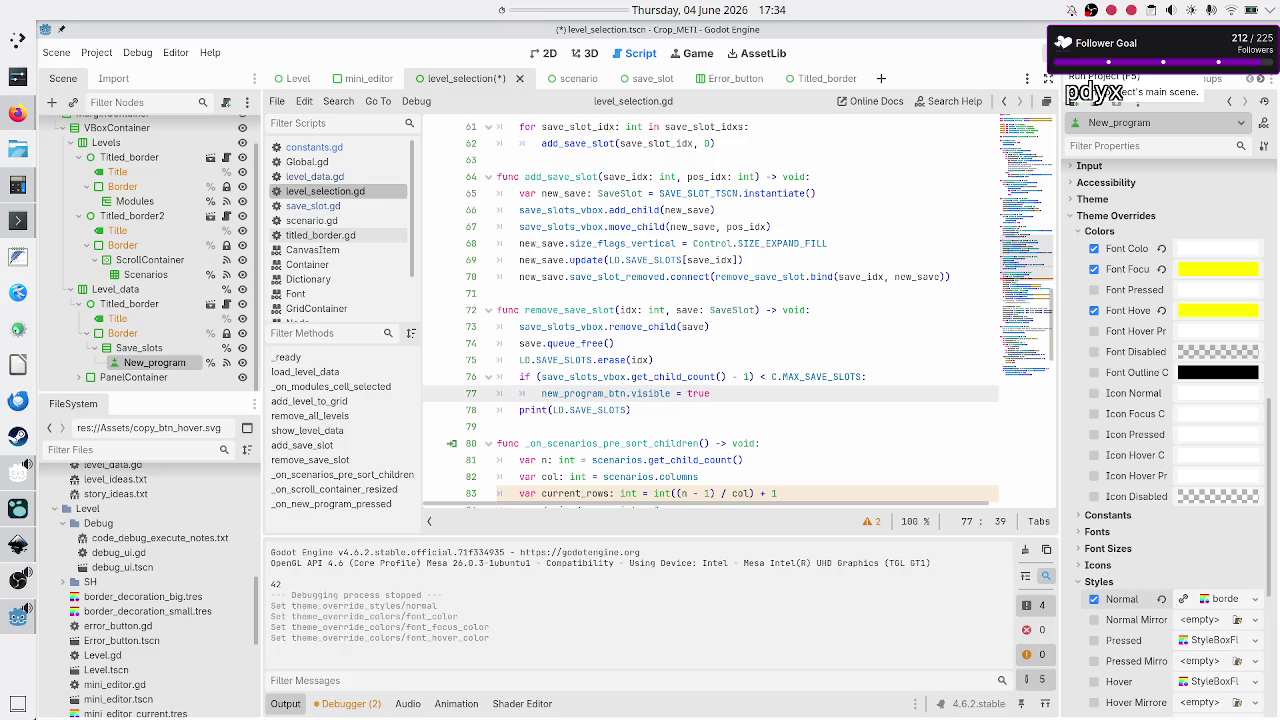
- Quick Load border_decoration_small.tres for Normal Mirrored and Pressed styles, then run the project
{"action": "scroll", "coordinate": [1205, 640], "scroll_direction": "down", "scroll_amount": 5}
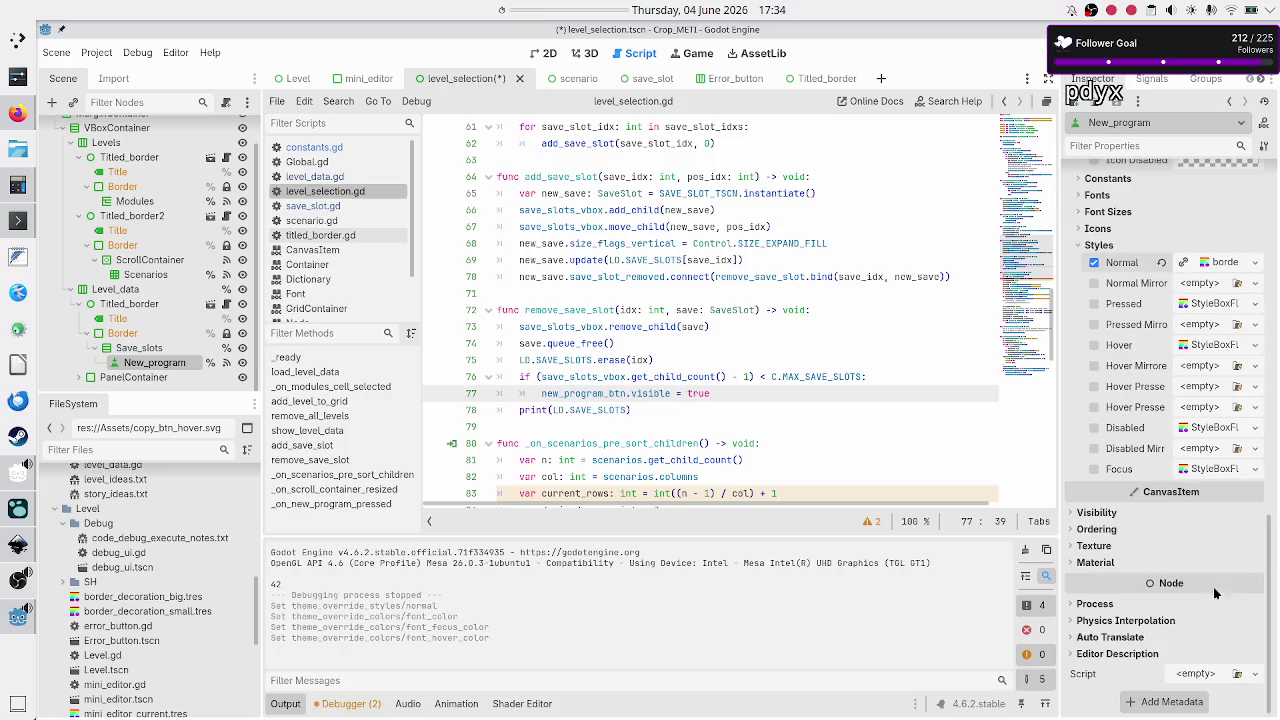
{"action": "left_click", "coordinate": [1251, 284]}
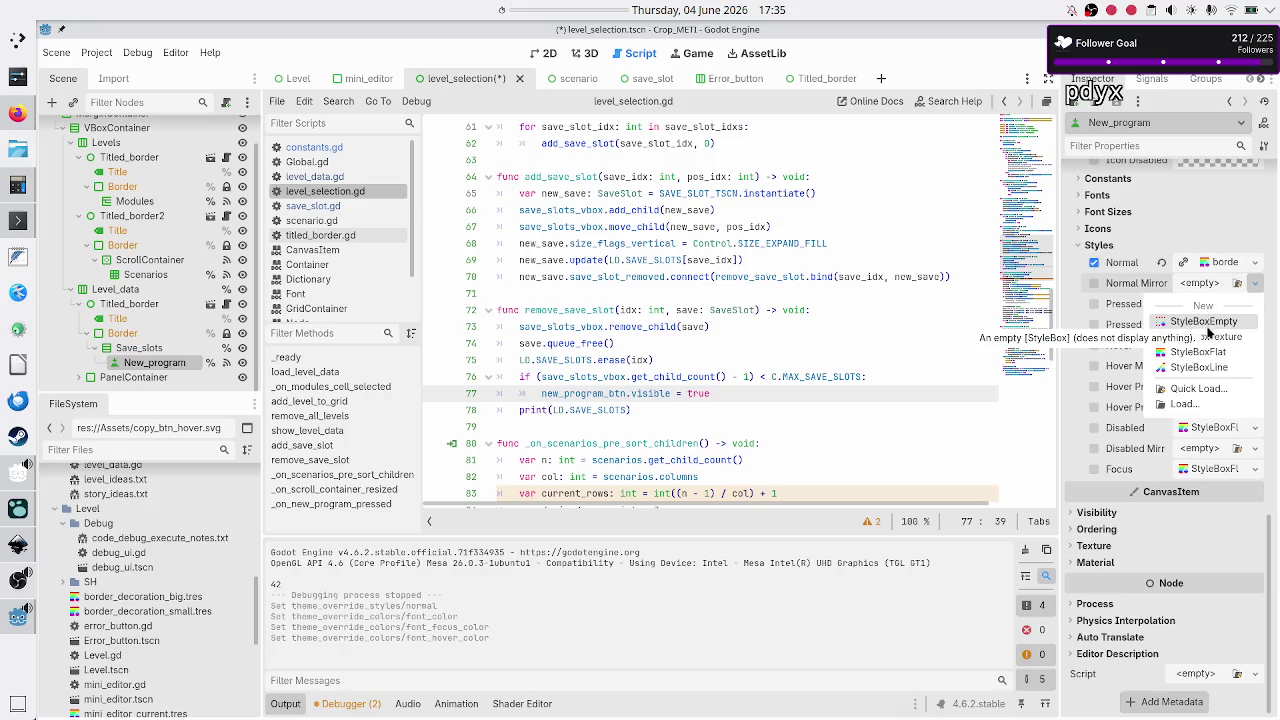
{"action": "left_click", "coordinate": [1214, 388]}
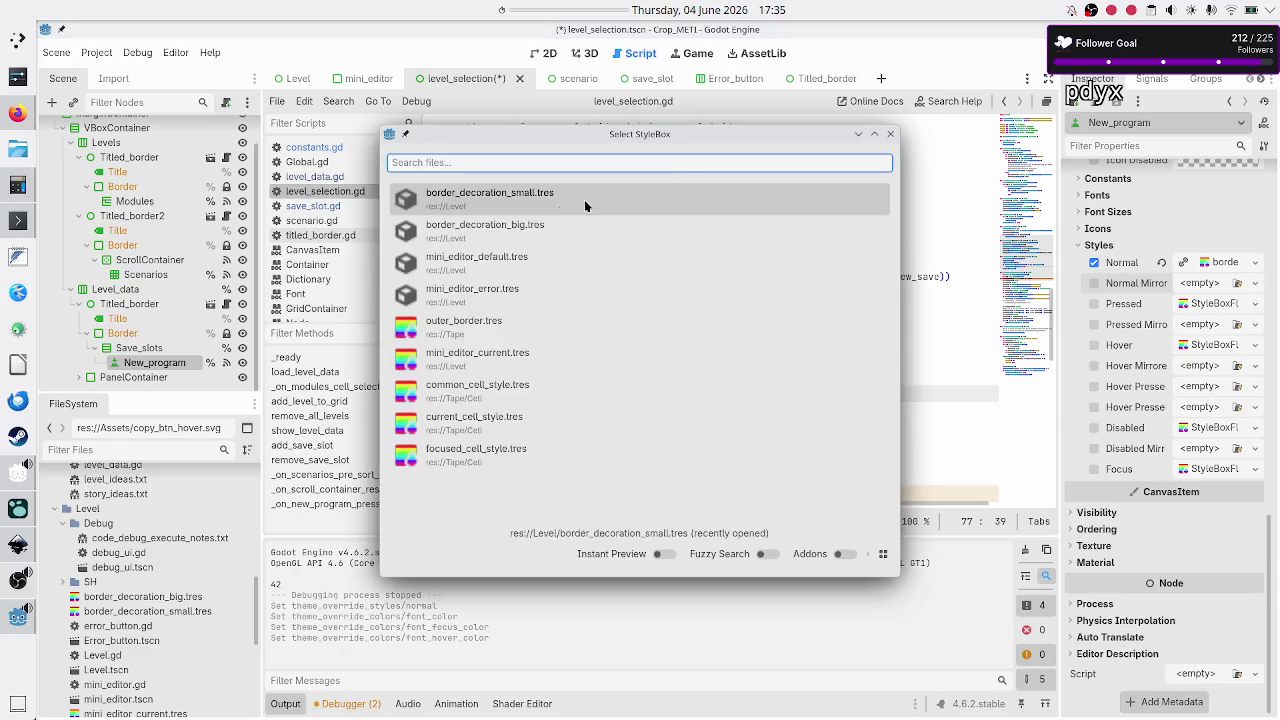
{"action": "left_click", "coordinate": [553, 207]}
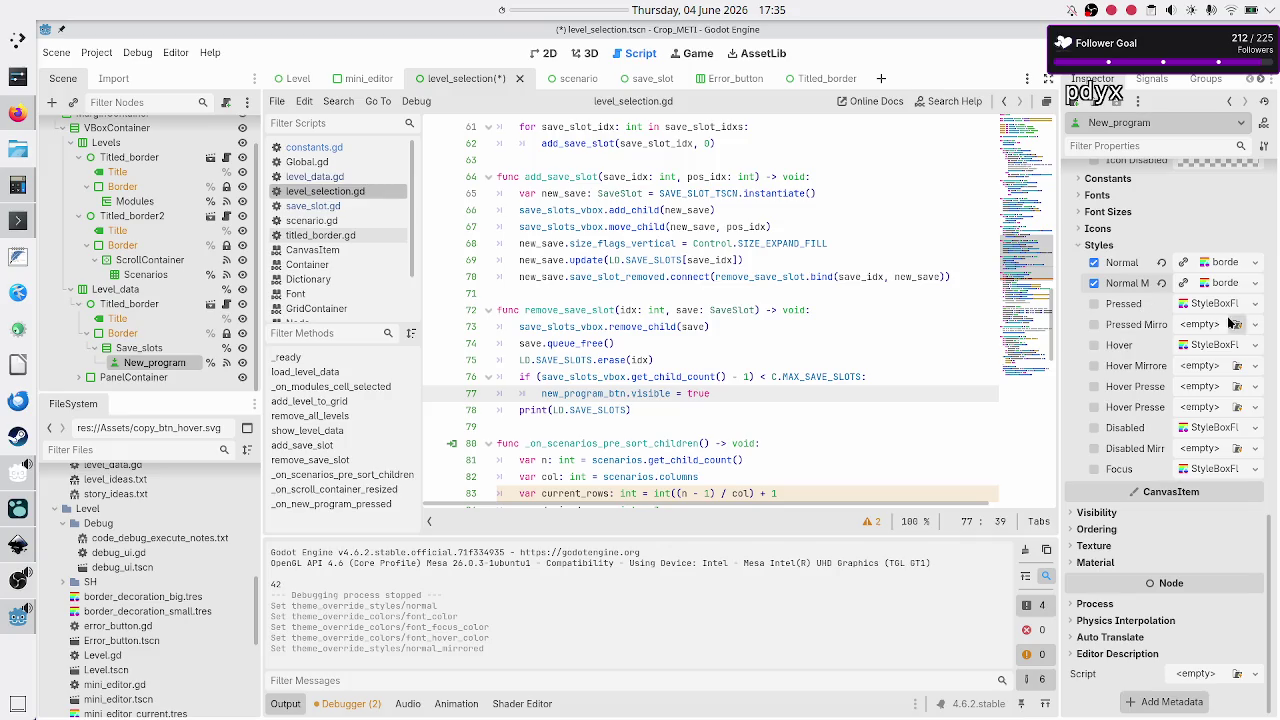
{"action": "left_click", "coordinate": [1256, 303]}
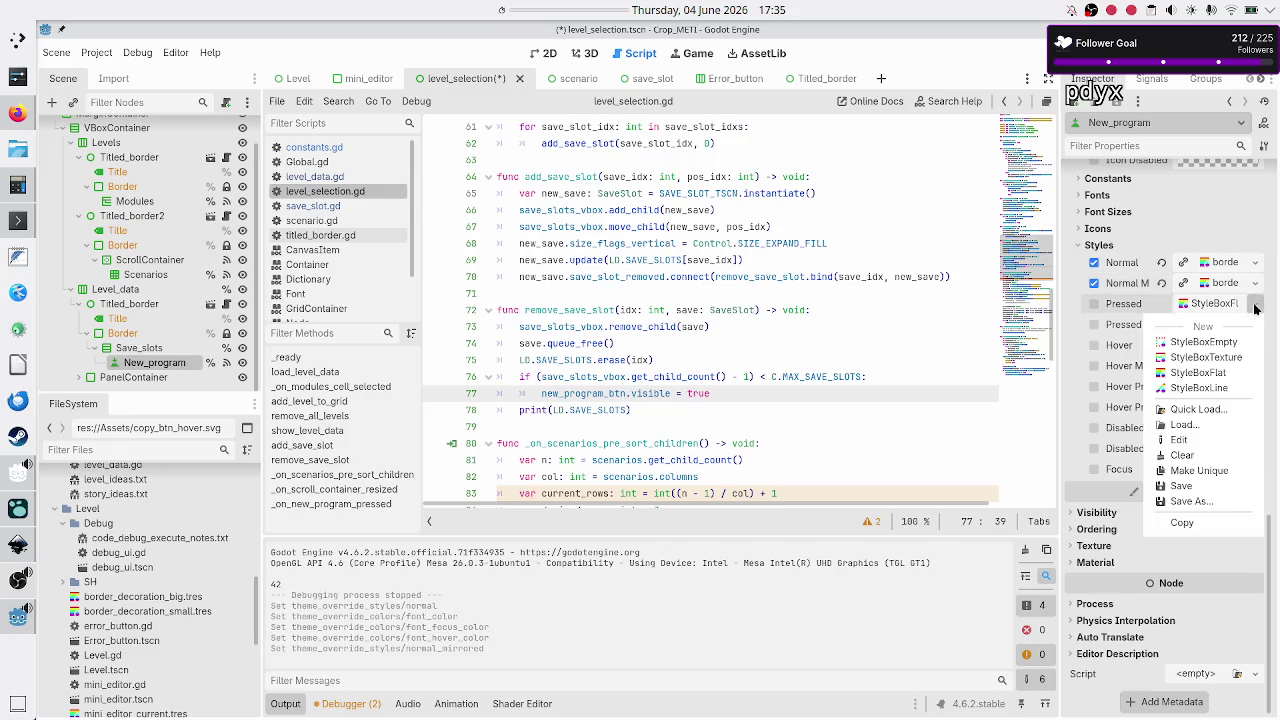
{"action": "left_click", "coordinate": [1200, 409]}
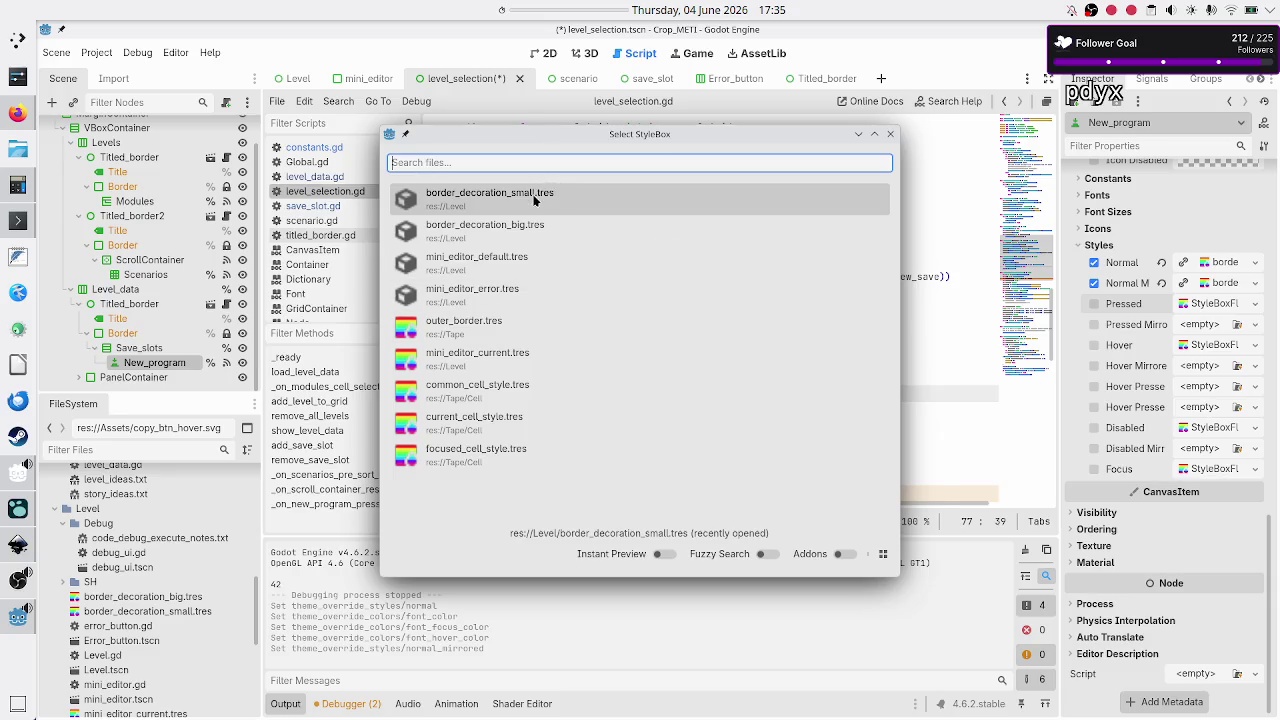
{"action": "left_click", "coordinate": [534, 200]}
{"action": "key", "text": "F5"}
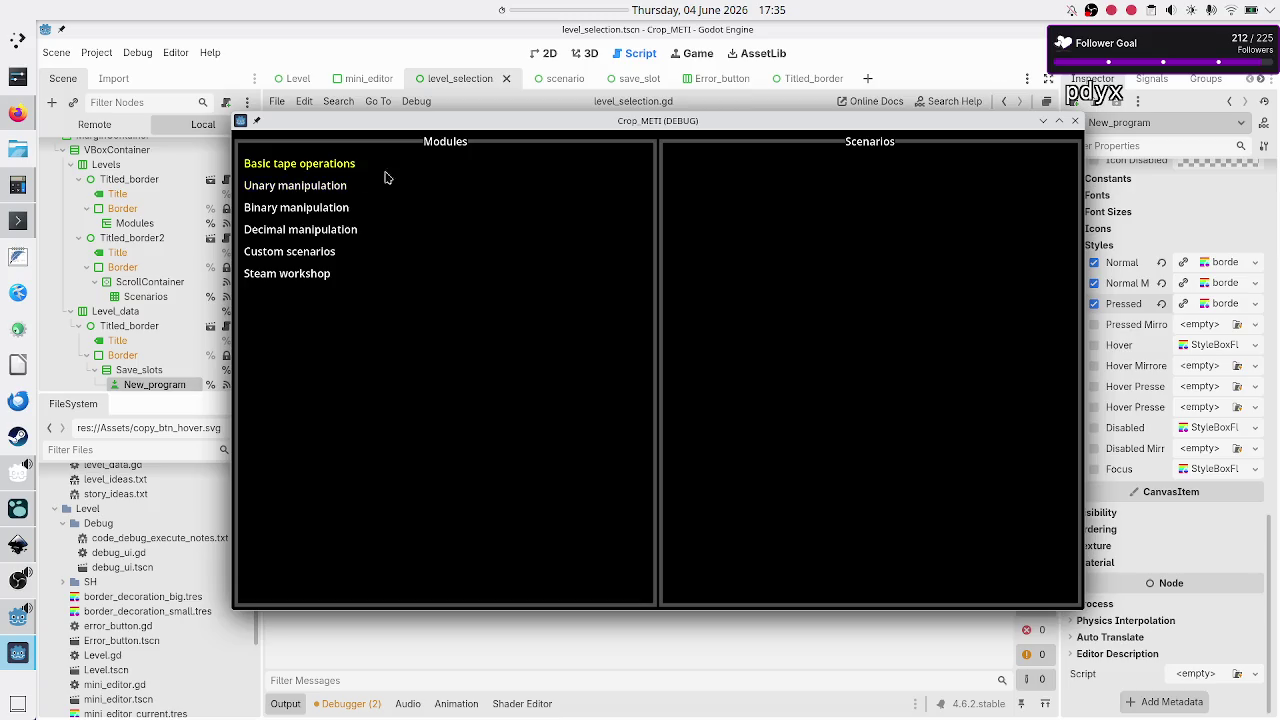
- Open Basic tape operations > Tutorial and test the pressed look on Destructive copy
{"action": "left_click", "coordinate": [305, 165]}
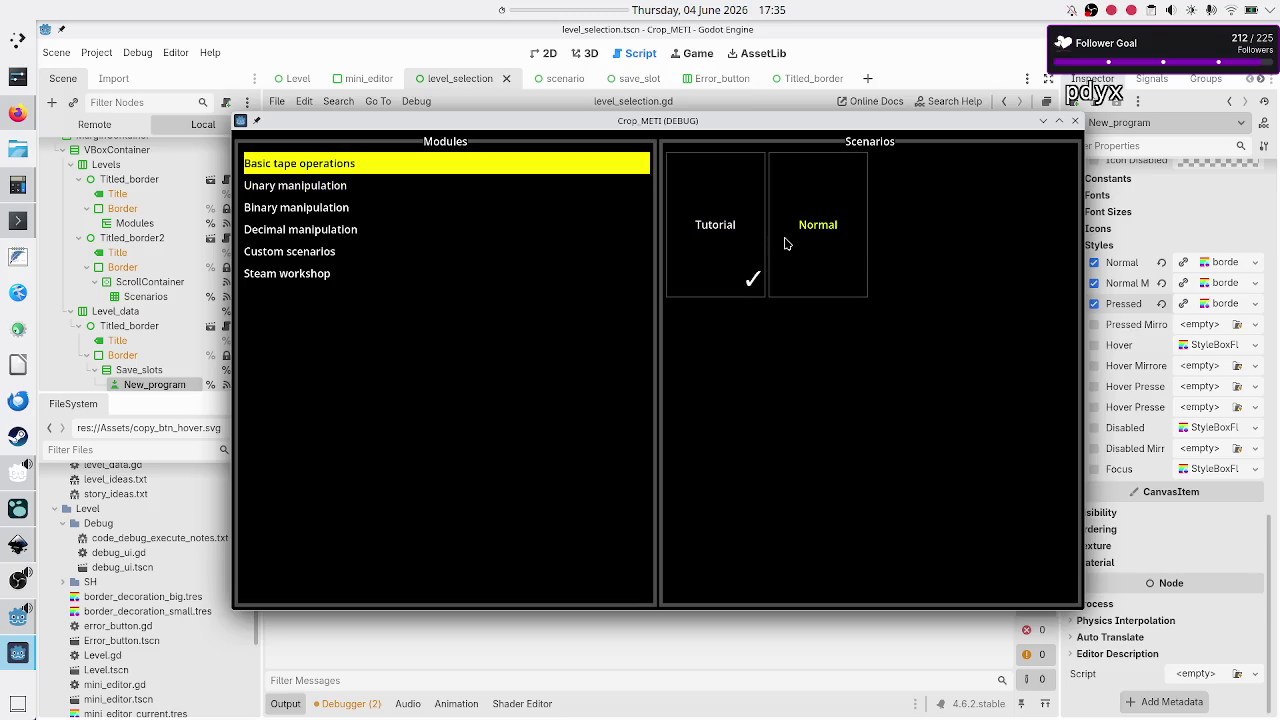
{"action": "left_click", "coordinate": [700, 238]}
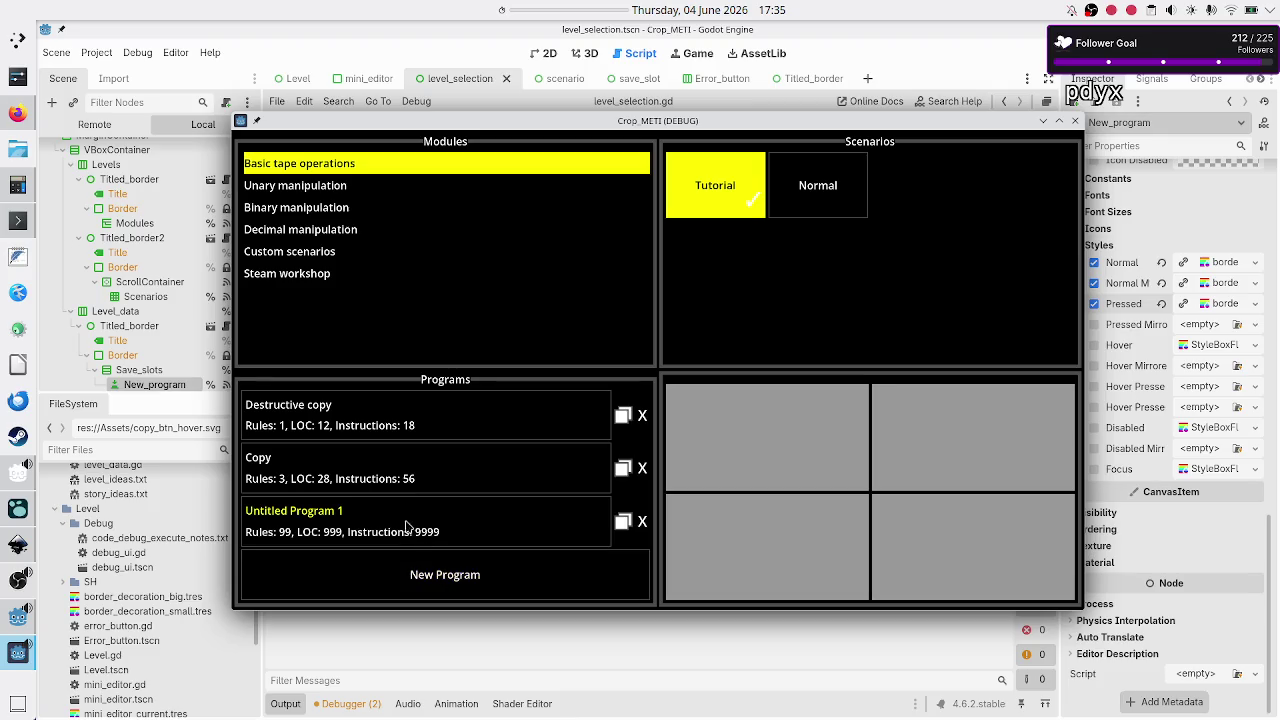
{"action": "left_click", "coordinate": [402, 423]}
{"action": "left_click", "coordinate": [405, 420]}
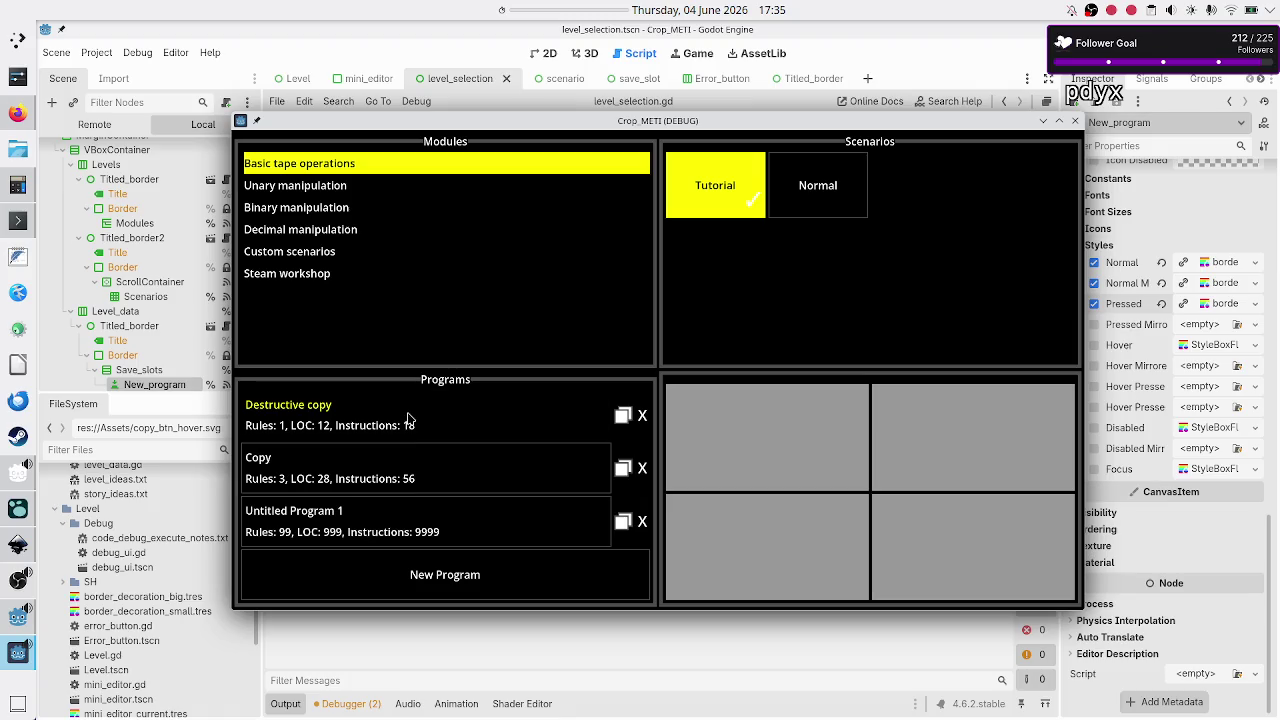
{"action": "left_click", "coordinate": [407, 418]}
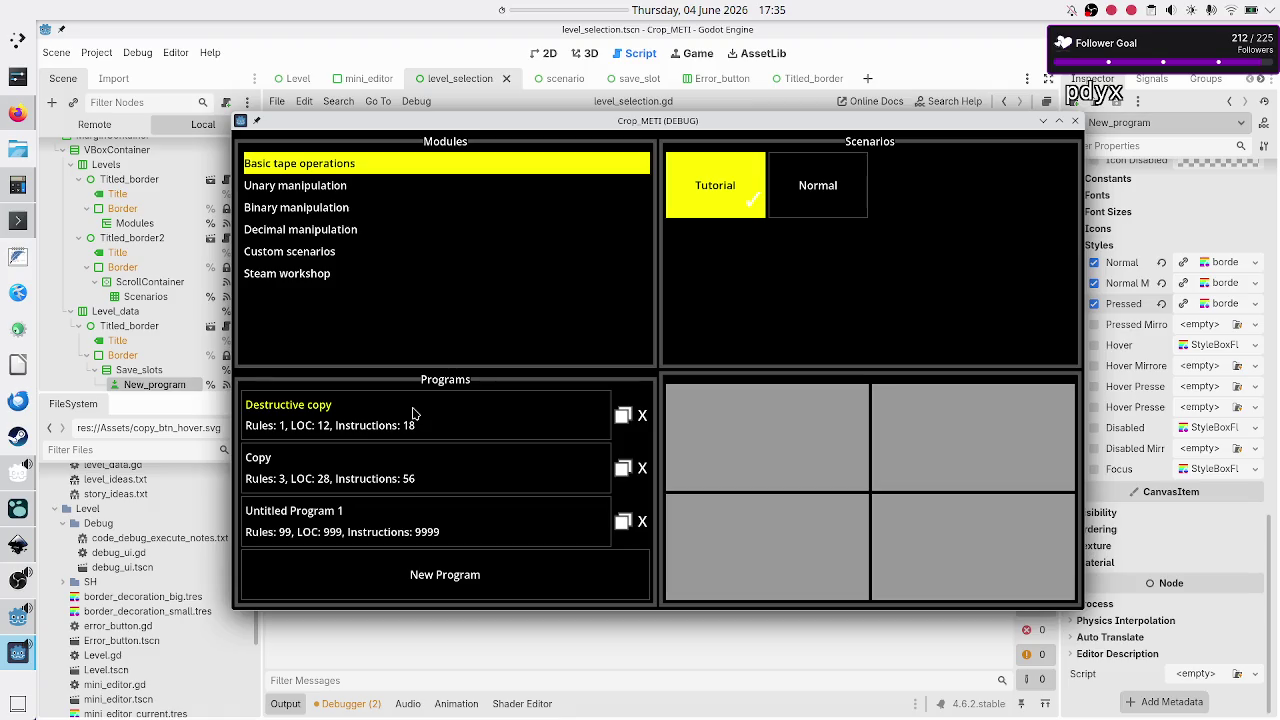
- Add two untitled programs, delete Untitled Program 3, and close the game
{"action": "left_click", "coordinate": [440, 588]}
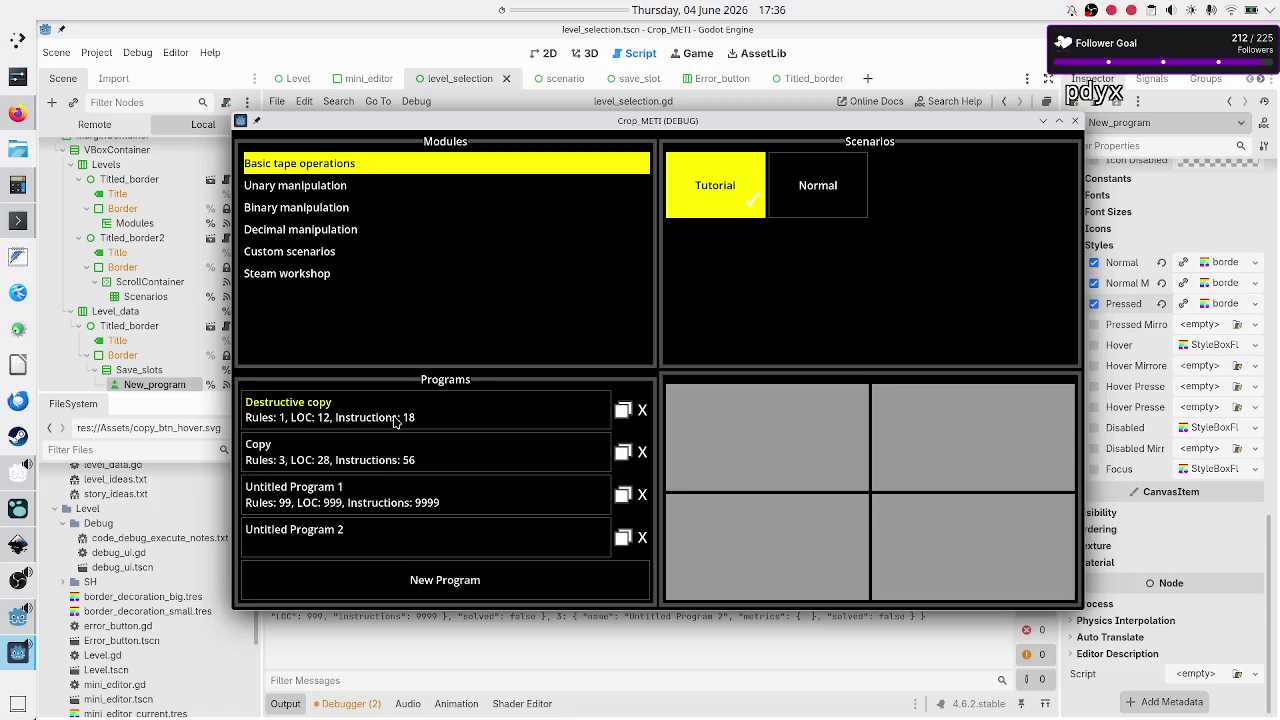
{"action": "left_click", "coordinate": [430, 574]}
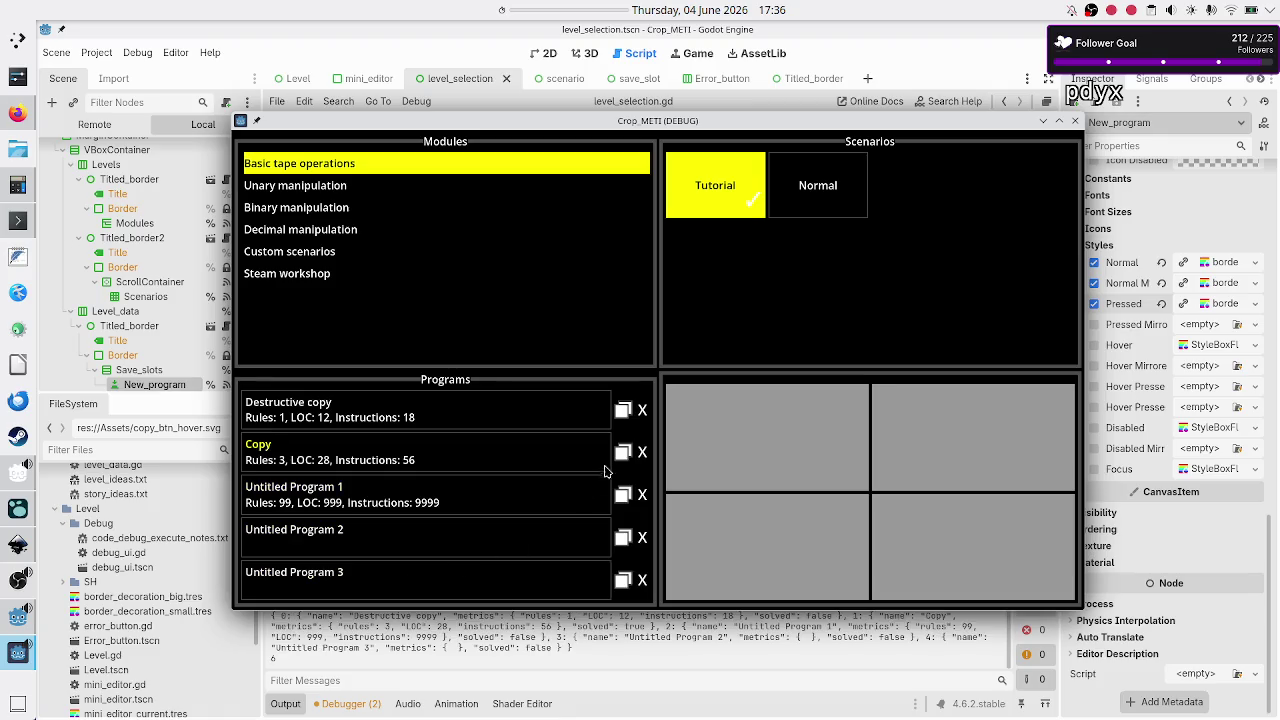
{"action": "left_click", "coordinate": [638, 579]}
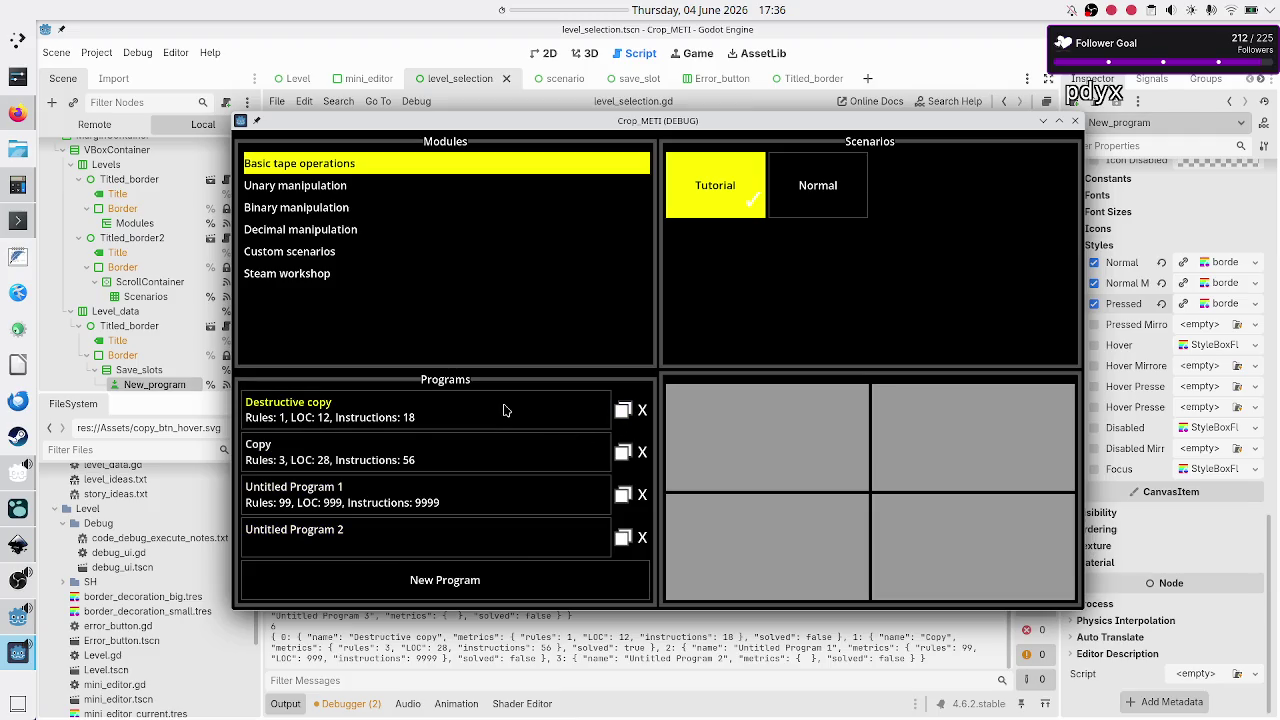
{"action": "left_click", "coordinate": [1075, 121]}
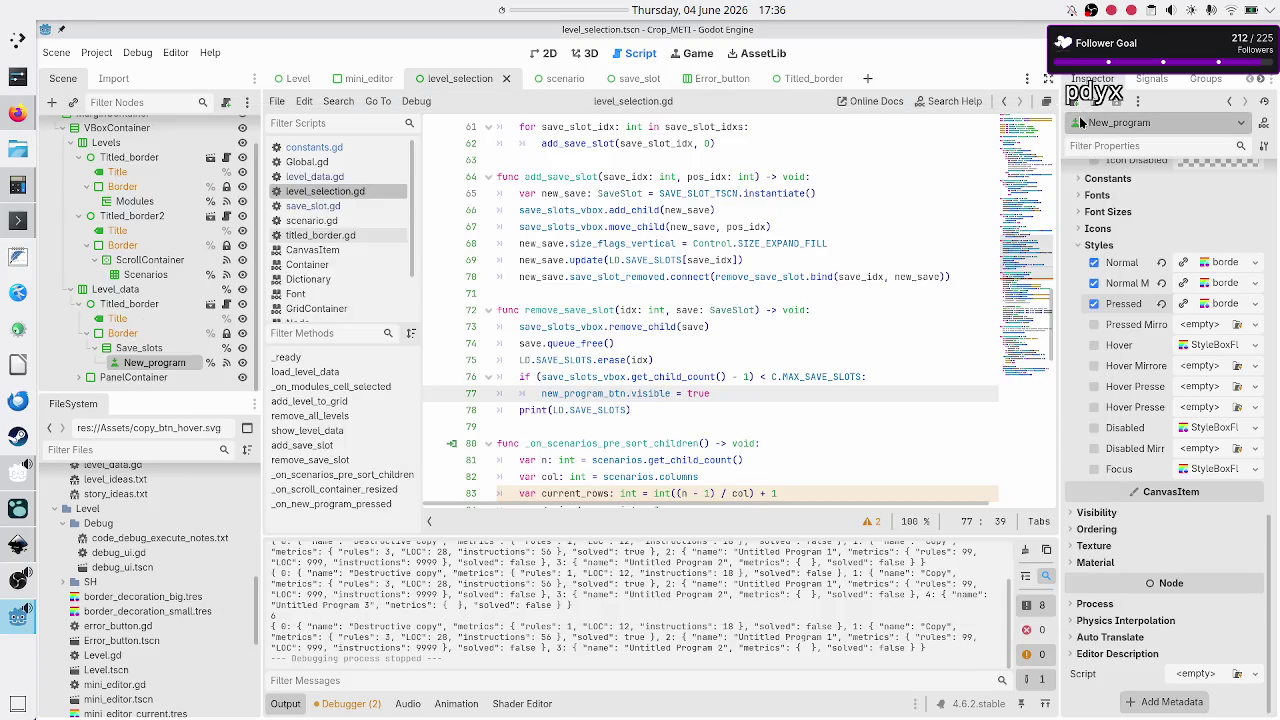
- Open the save_slot scene in 2D and inspect its Button's Normal, Hover and Focus border style overrides
{"action": "left_click", "coordinate": [642, 78]}
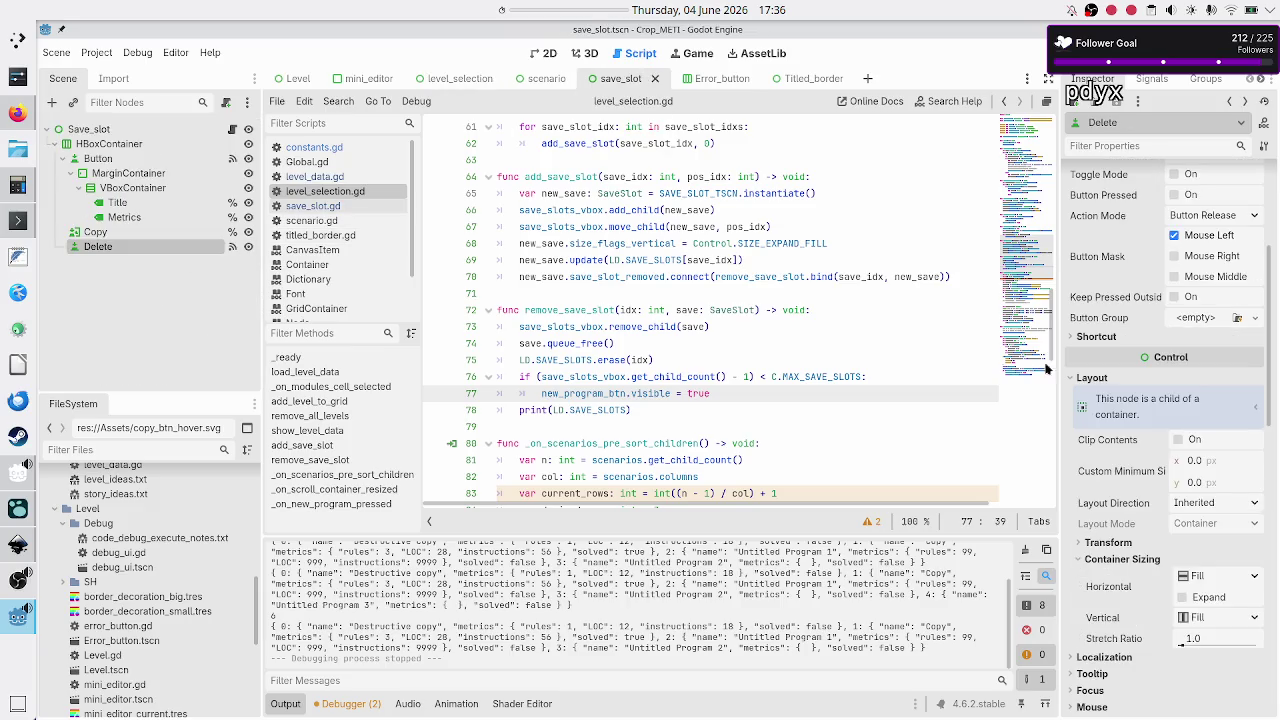
{"action": "scroll", "coordinate": [1138, 457], "scroll_direction": "down", "scroll_amount": 5}
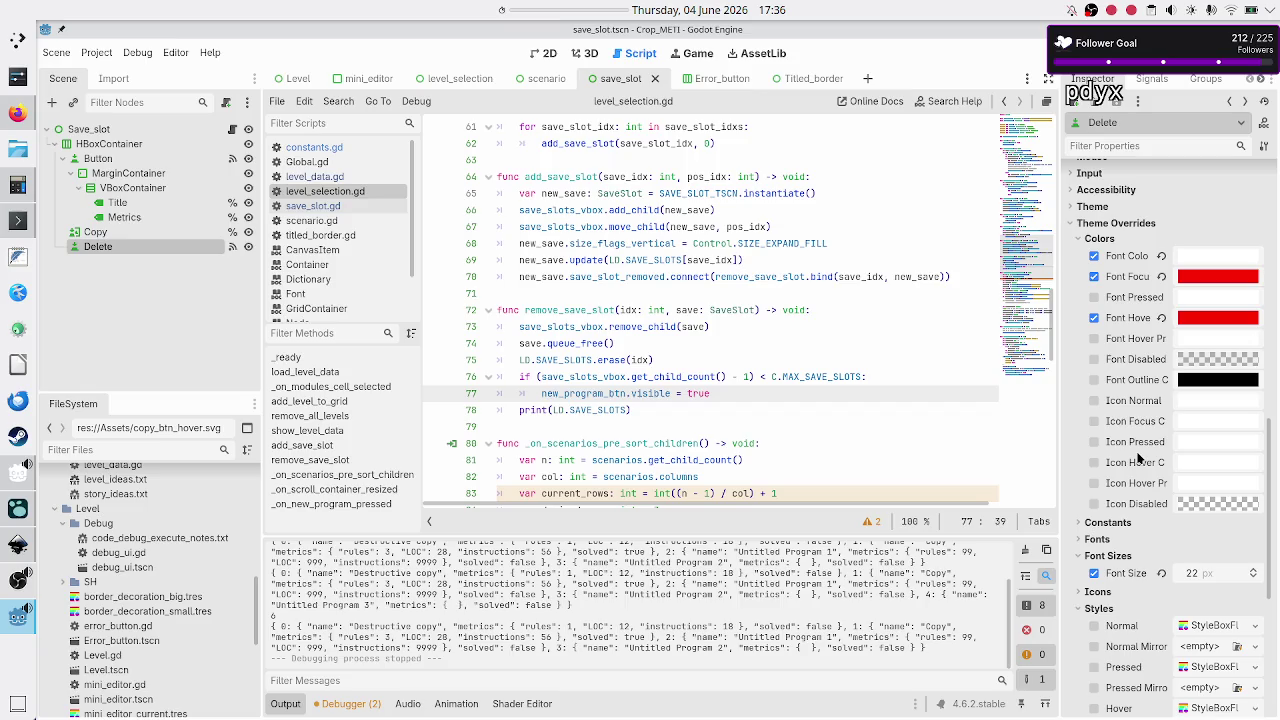
{"action": "left_click", "coordinate": [155, 162]}
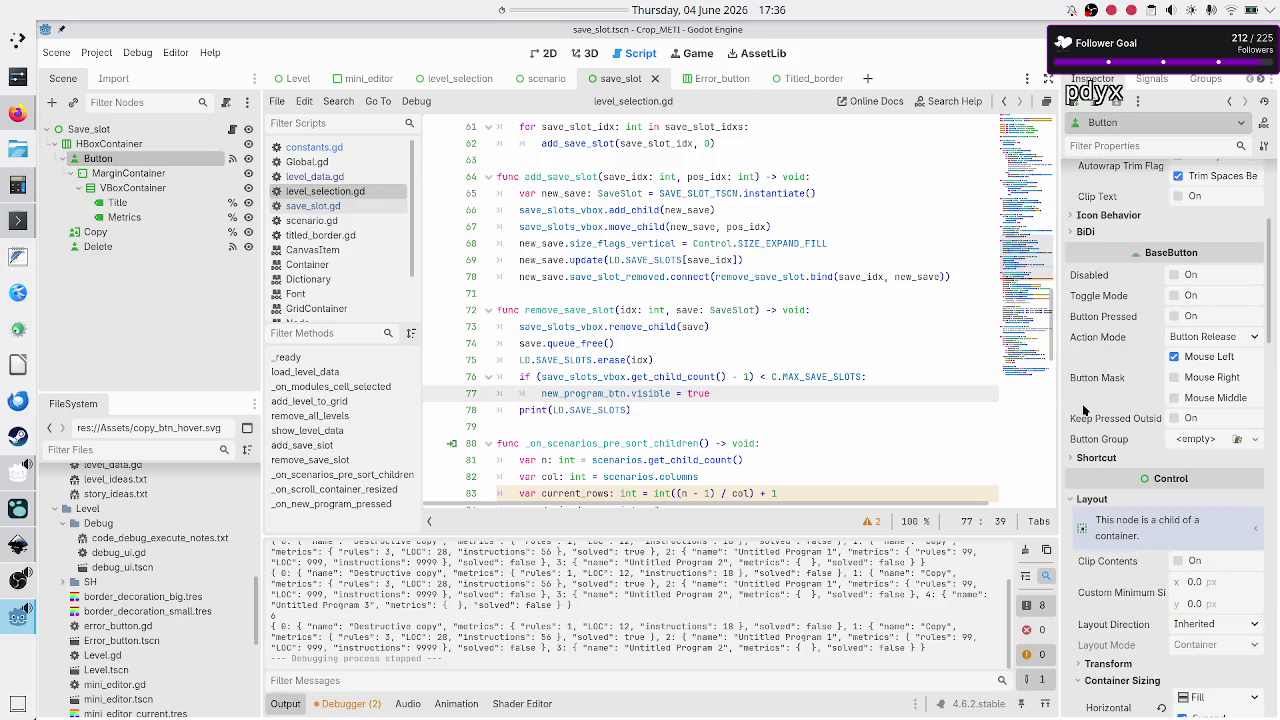
{"action": "scroll", "coordinate": [1084, 410], "scroll_direction": "down", "scroll_amount": 15}
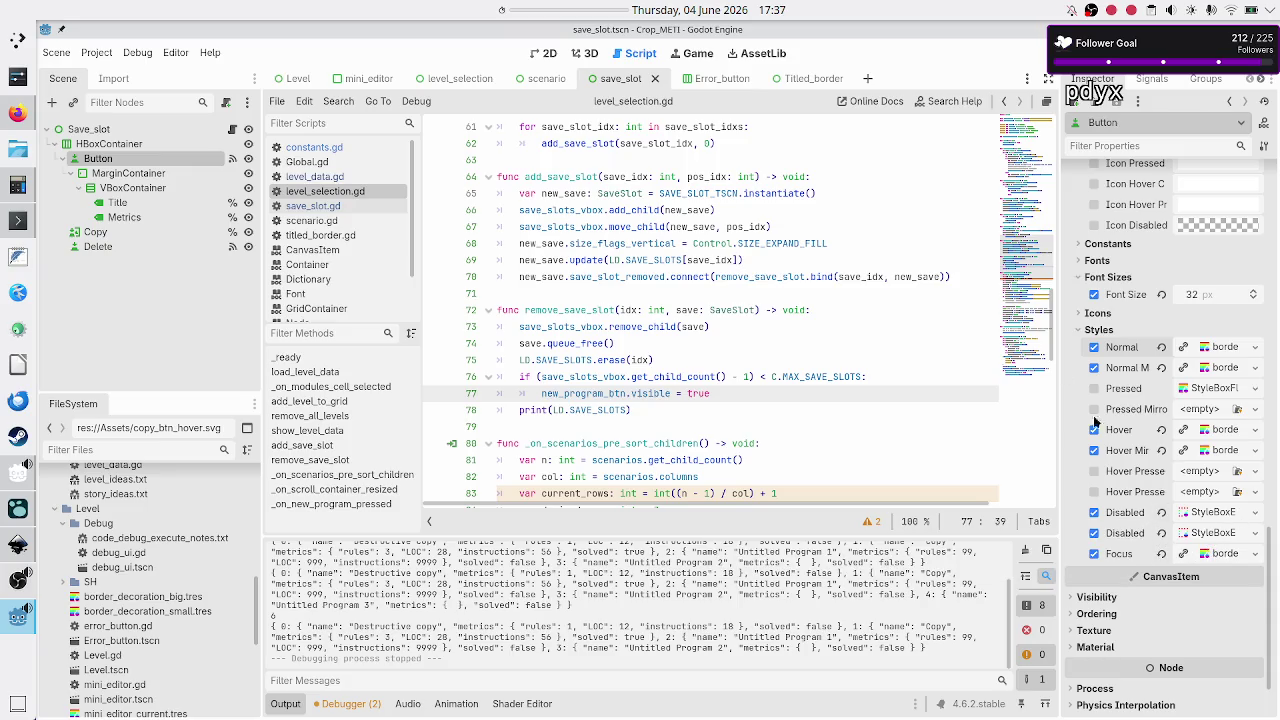
{"action": "left_click", "coordinate": [542, 56]}
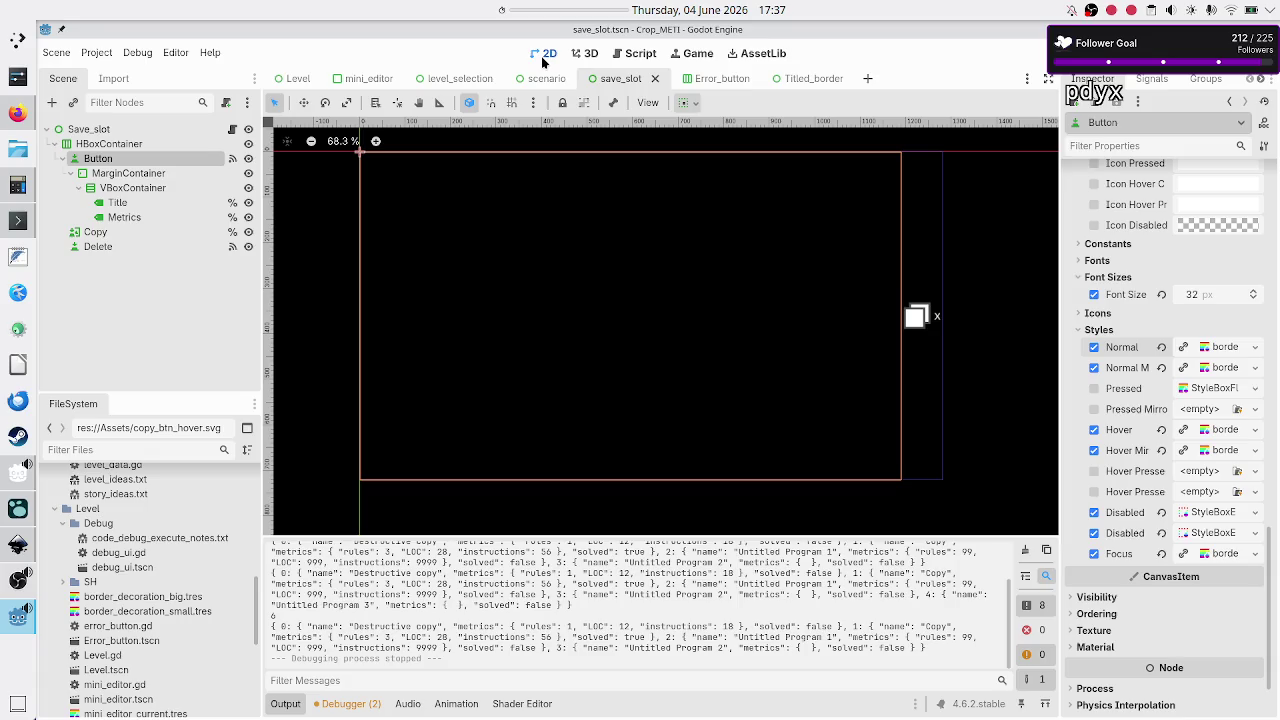
- In level_selection, remove New_program's Pressed style and give Hover and Hover Mirrored border_decoration_small
{"action": "left_click", "coordinate": [460, 78]}
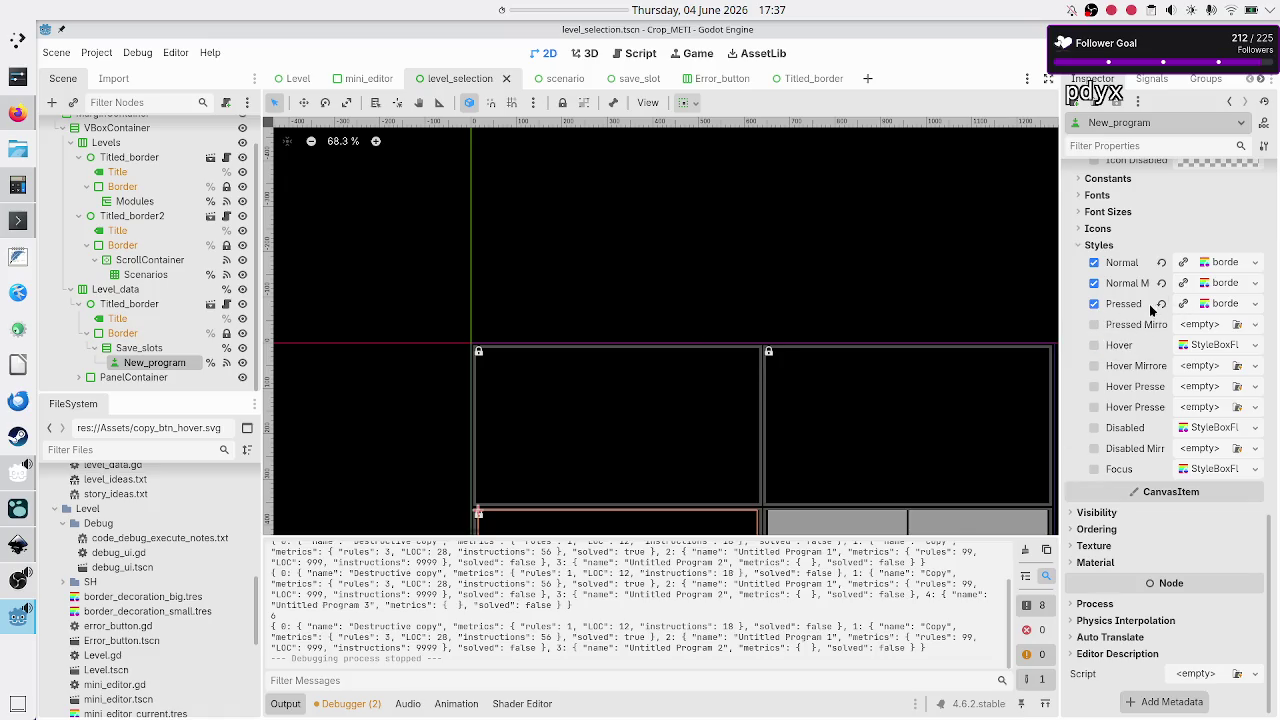
{"action": "left_click", "coordinate": [1094, 304]}
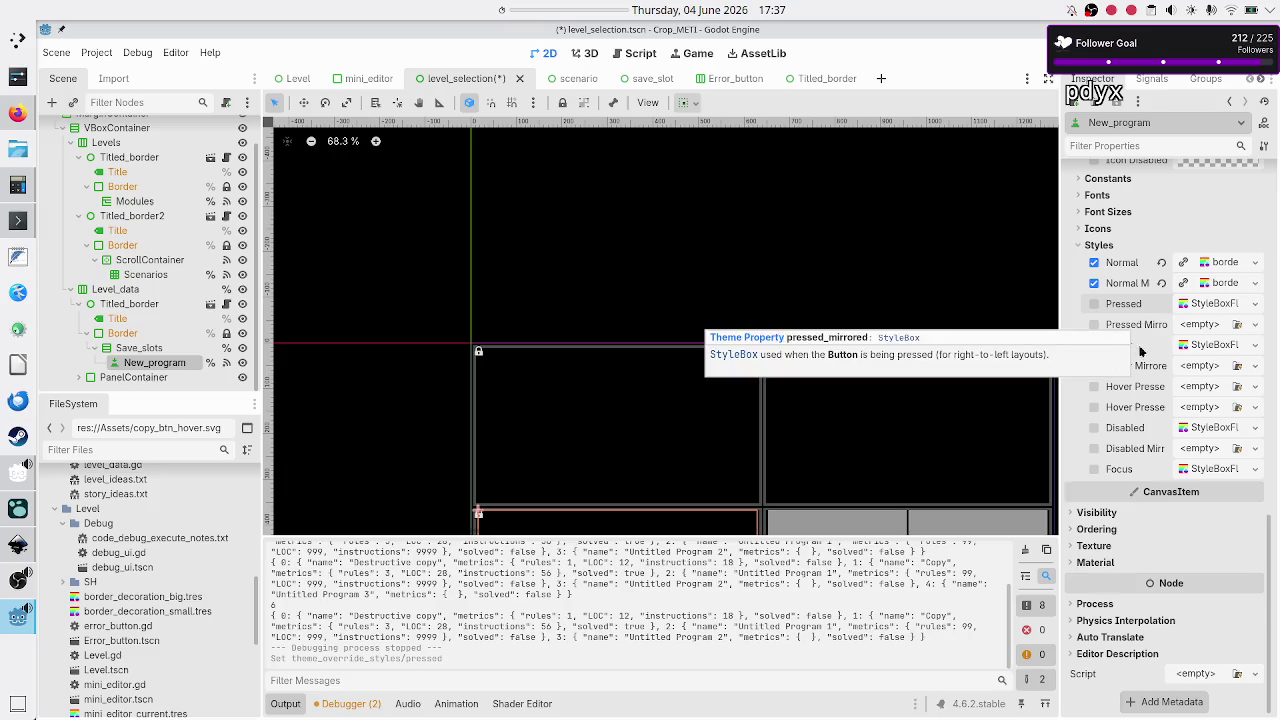
{"action": "left_click", "coordinate": [1255, 345]}
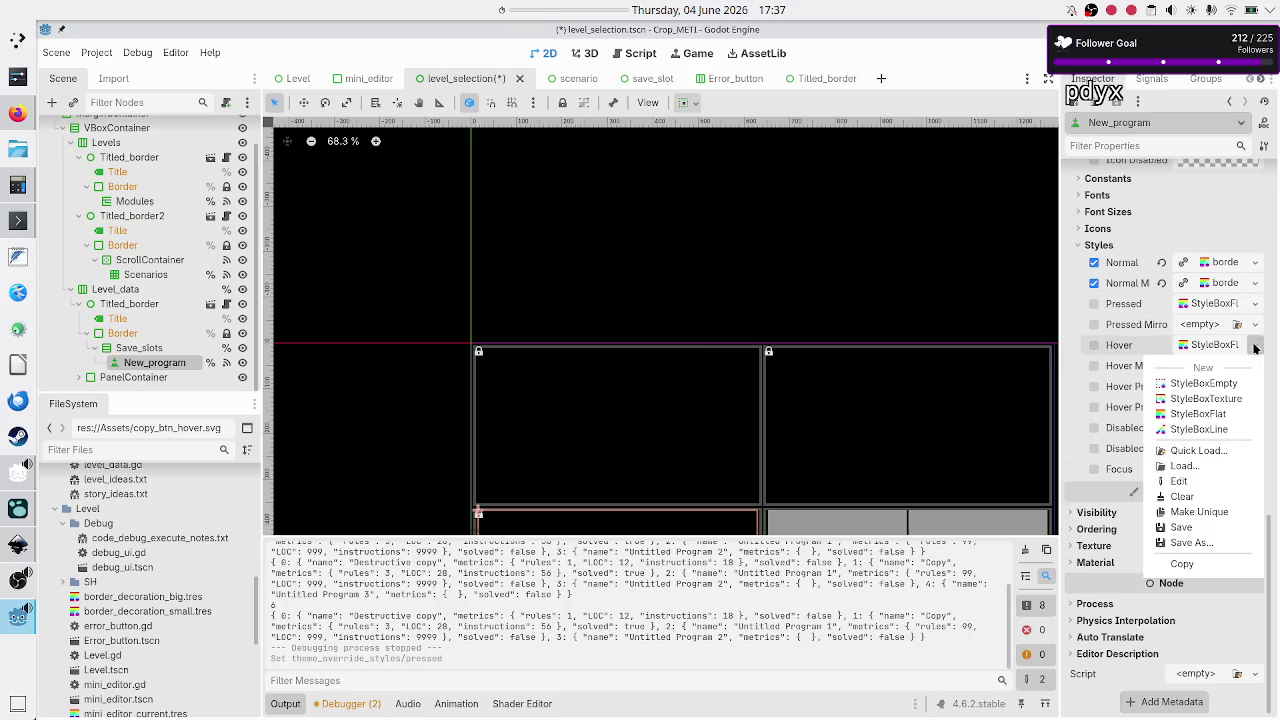
{"action": "left_click", "coordinate": [1196, 451]}
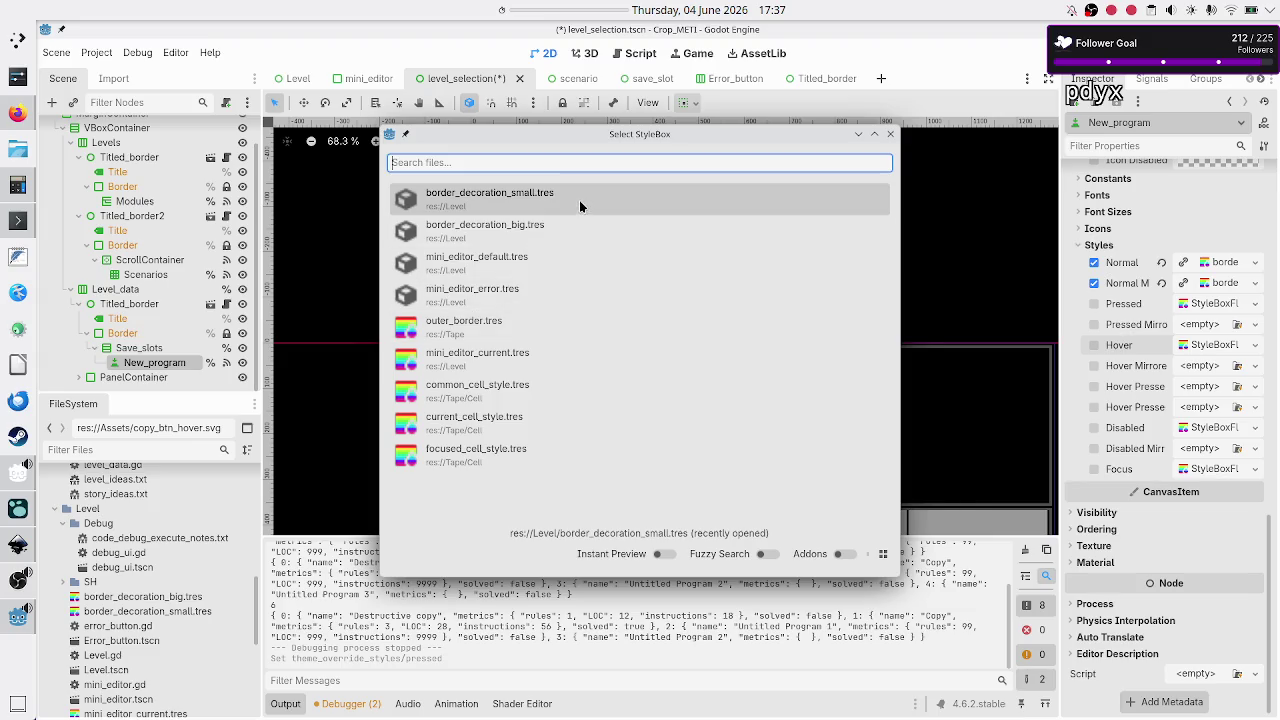
{"action": "left_click", "coordinate": [579, 200]}
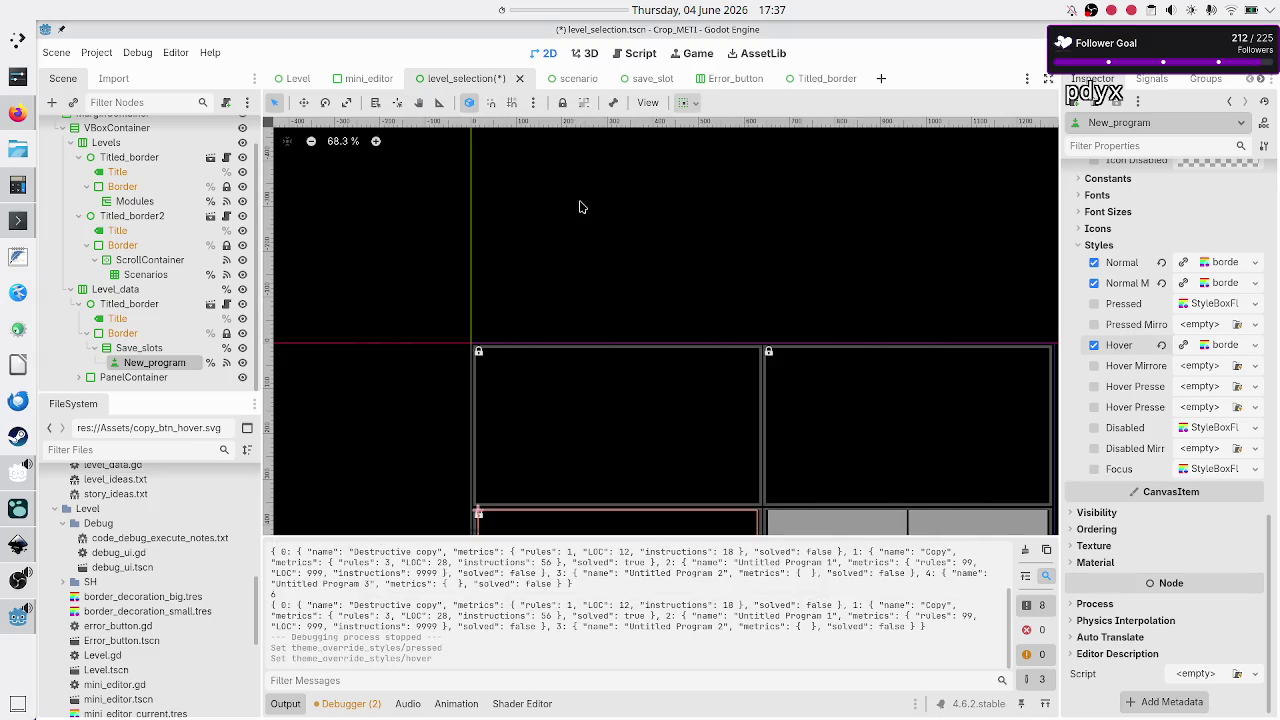
{"action": "left_click", "coordinate": [1255, 366]}
{"action": "left_click", "coordinate": [1201, 471]}
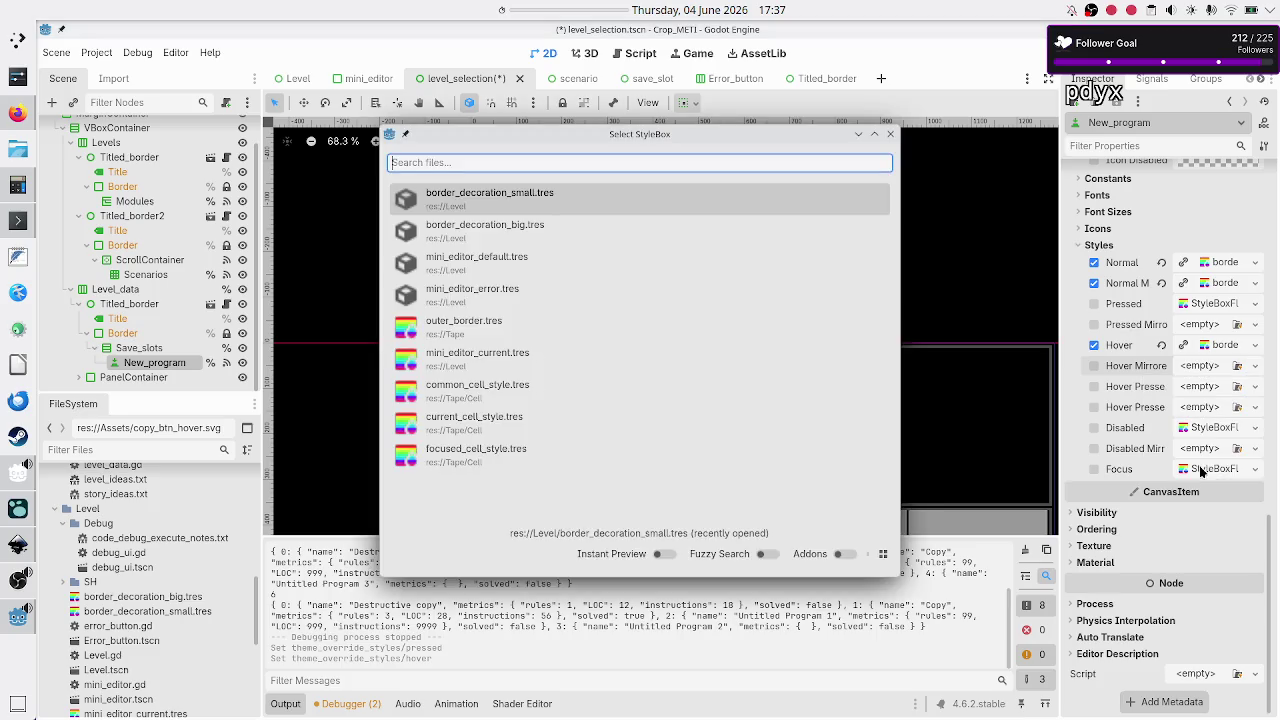
{"action": "double_click", "coordinate": [586, 205]}
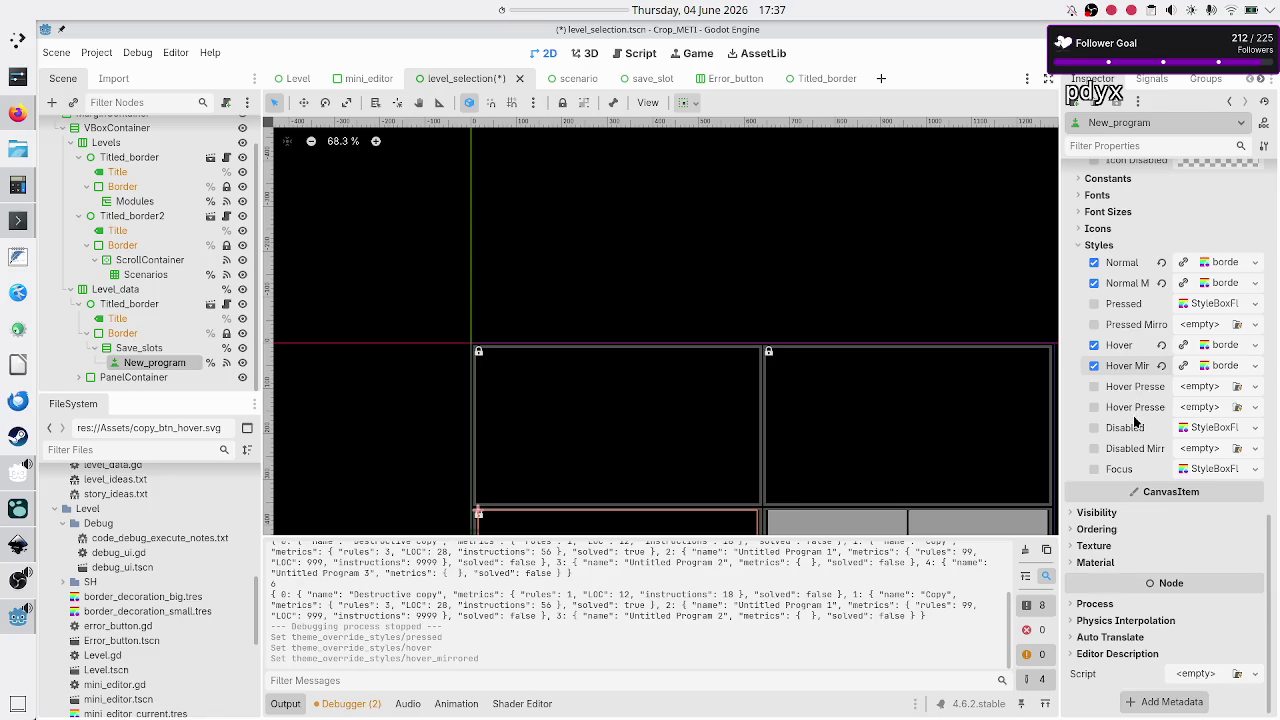
- Give Disabled and Disabled Mirrored new StyleBoxEmpty, set Focus to a border stylebox, and run with F6
{"action": "left_click", "coordinate": [1255, 427]}
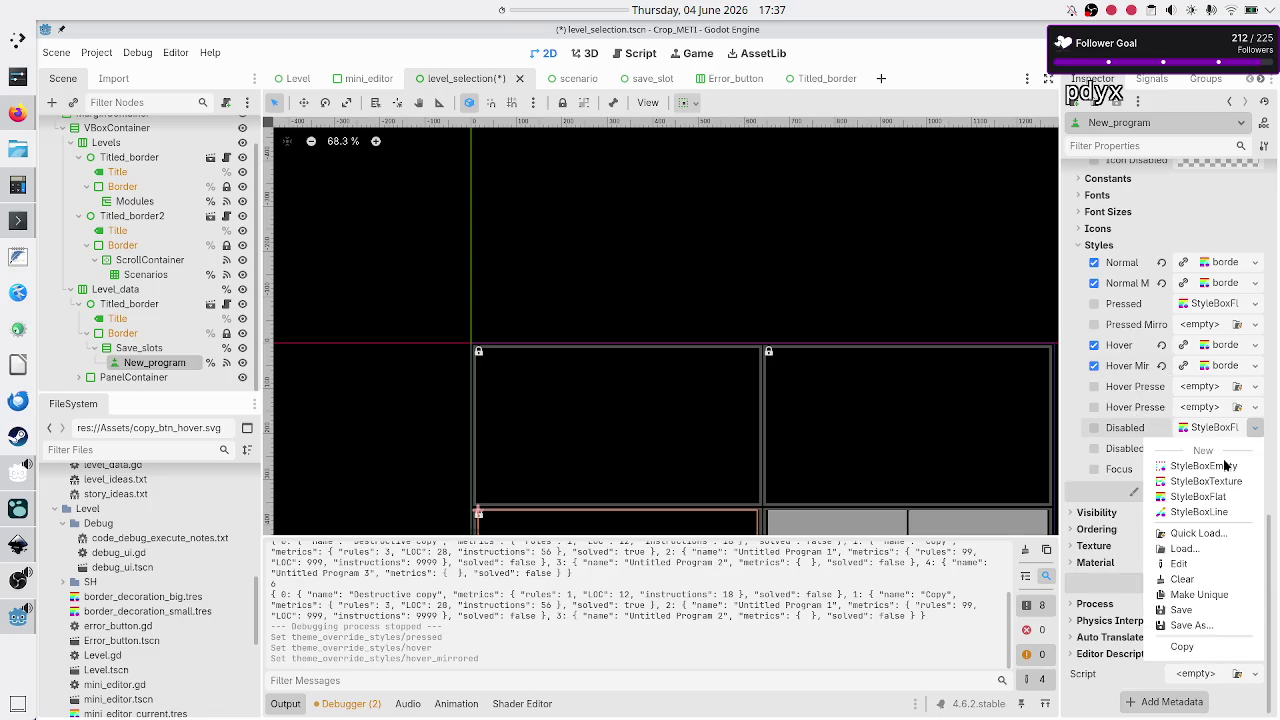
{"action": "left_click", "coordinate": [1203, 466]}
{"action": "left_click", "coordinate": [1256, 449]}
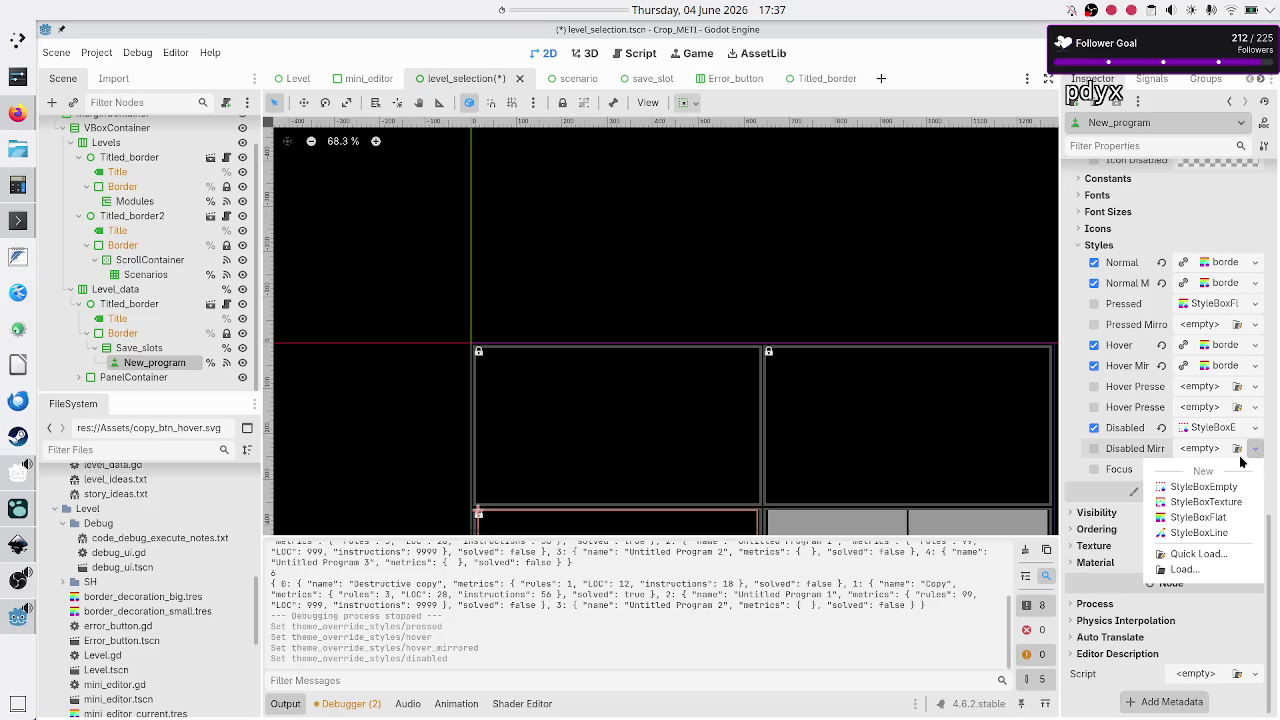
{"action": "left_click", "coordinate": [1203, 487]}
{"action": "left_click", "coordinate": [1256, 475]}
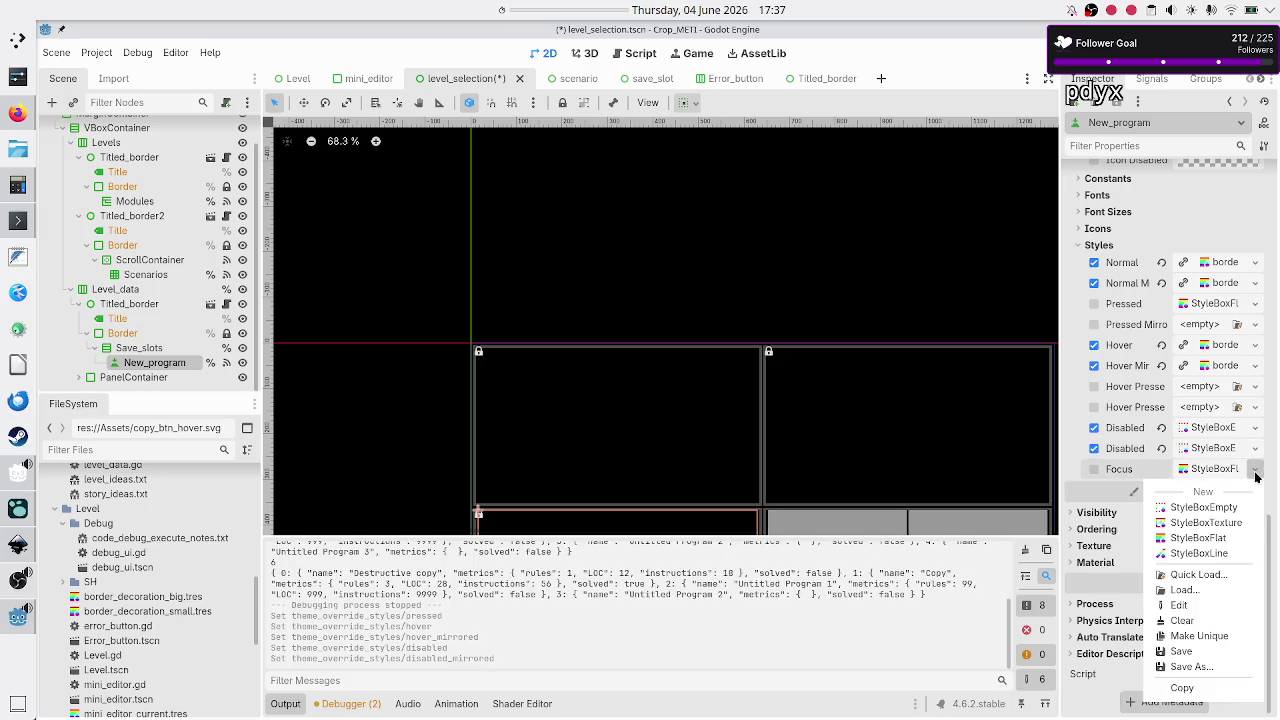
{"action": "left_click", "coordinate": [1198, 575]}
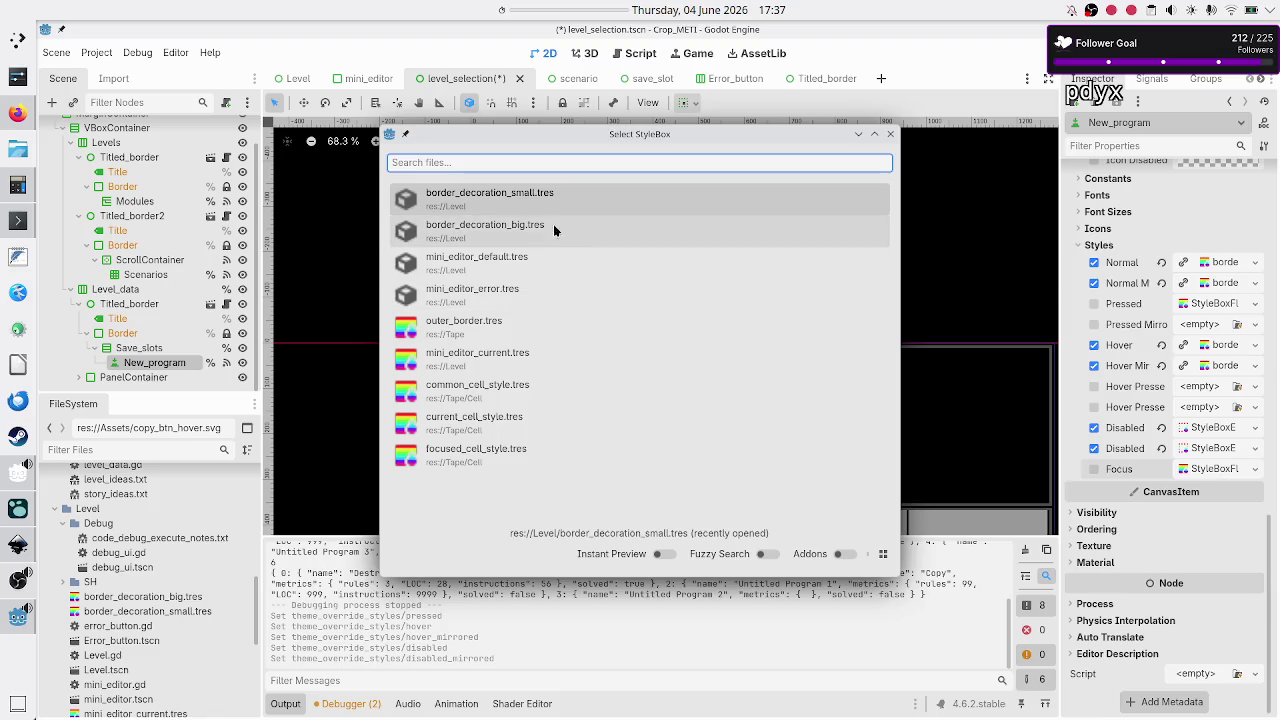
{"action": "double_click", "coordinate": [549, 197]}
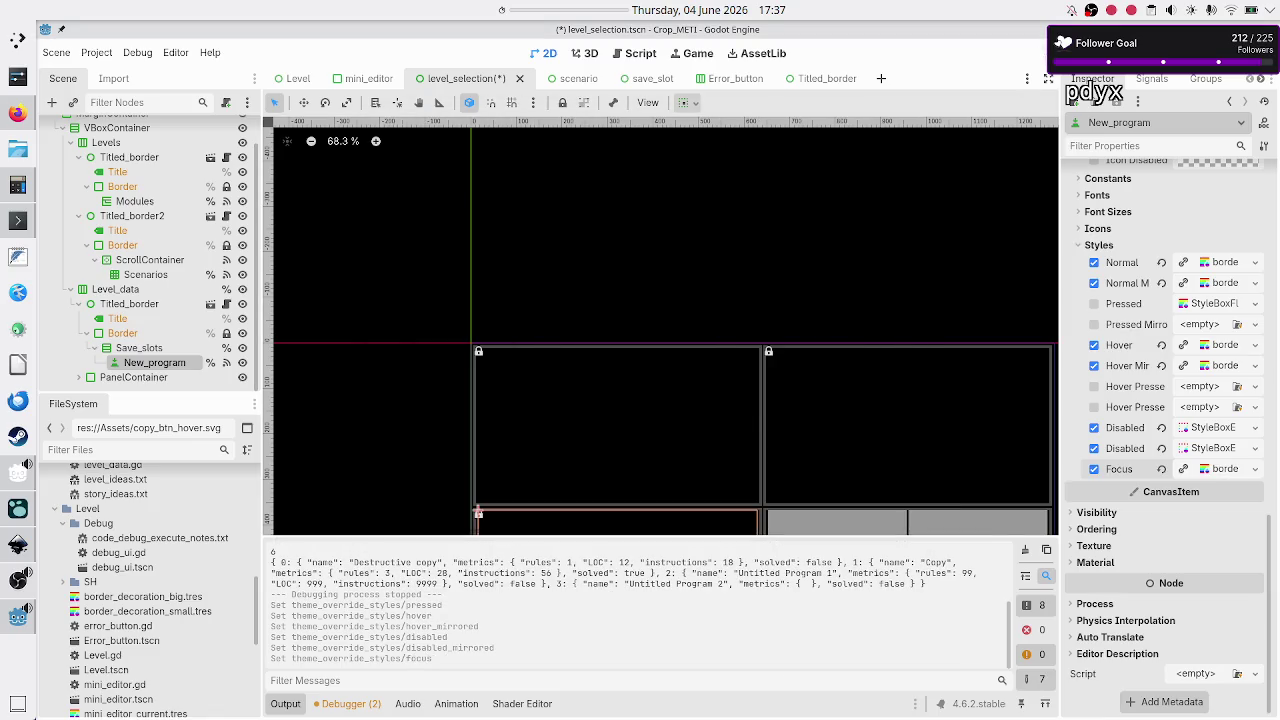
{"action": "key", "text": "F6"}
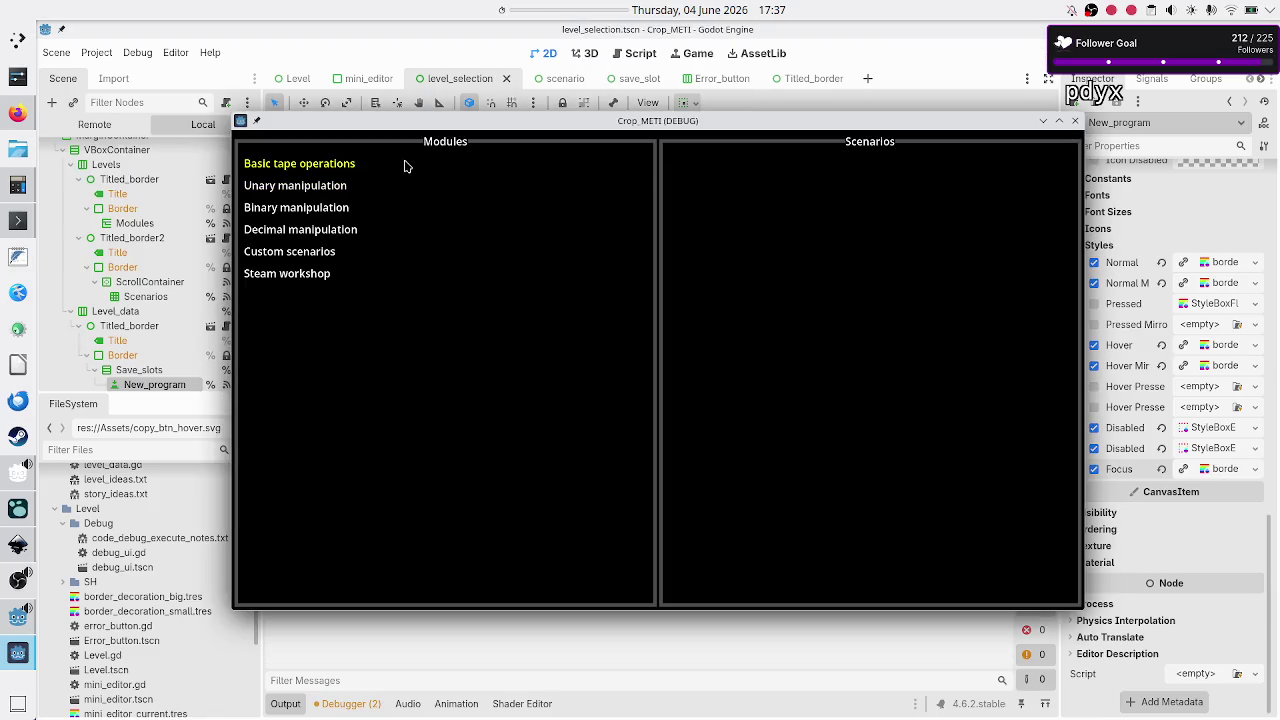
- In Basic tape operations > Tutorial, add two untitled programs and delete Untitled Programs 3 and 2
{"action": "left_click", "coordinate": [405, 165]}
{"action": "left_click", "coordinate": [726, 198]}
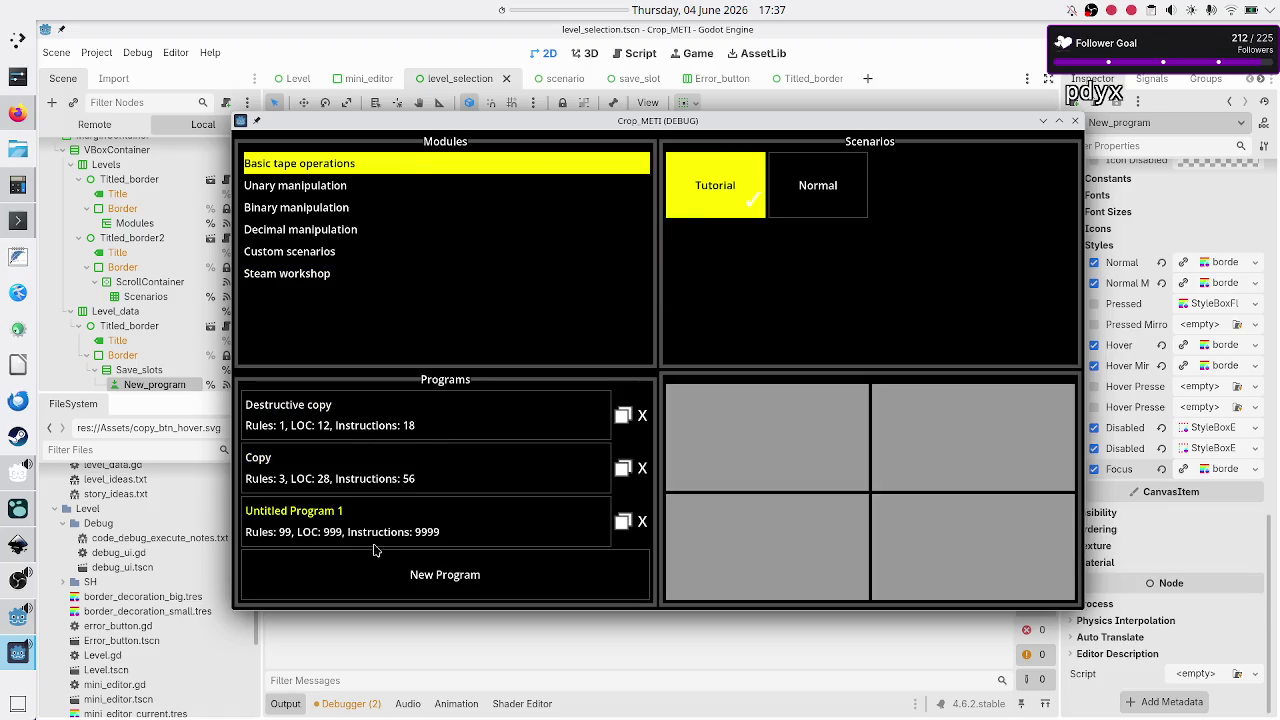
{"action": "left_click", "coordinate": [455, 591]}
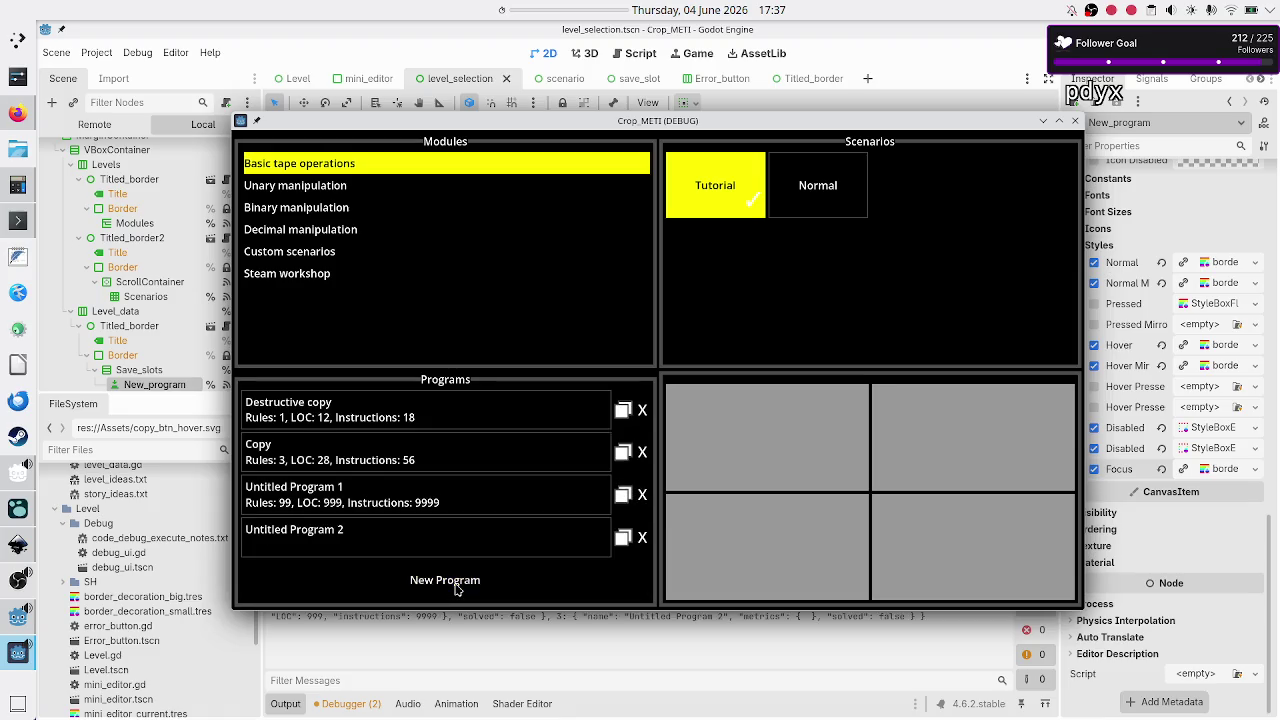
{"action": "left_click", "coordinate": [455, 591]}
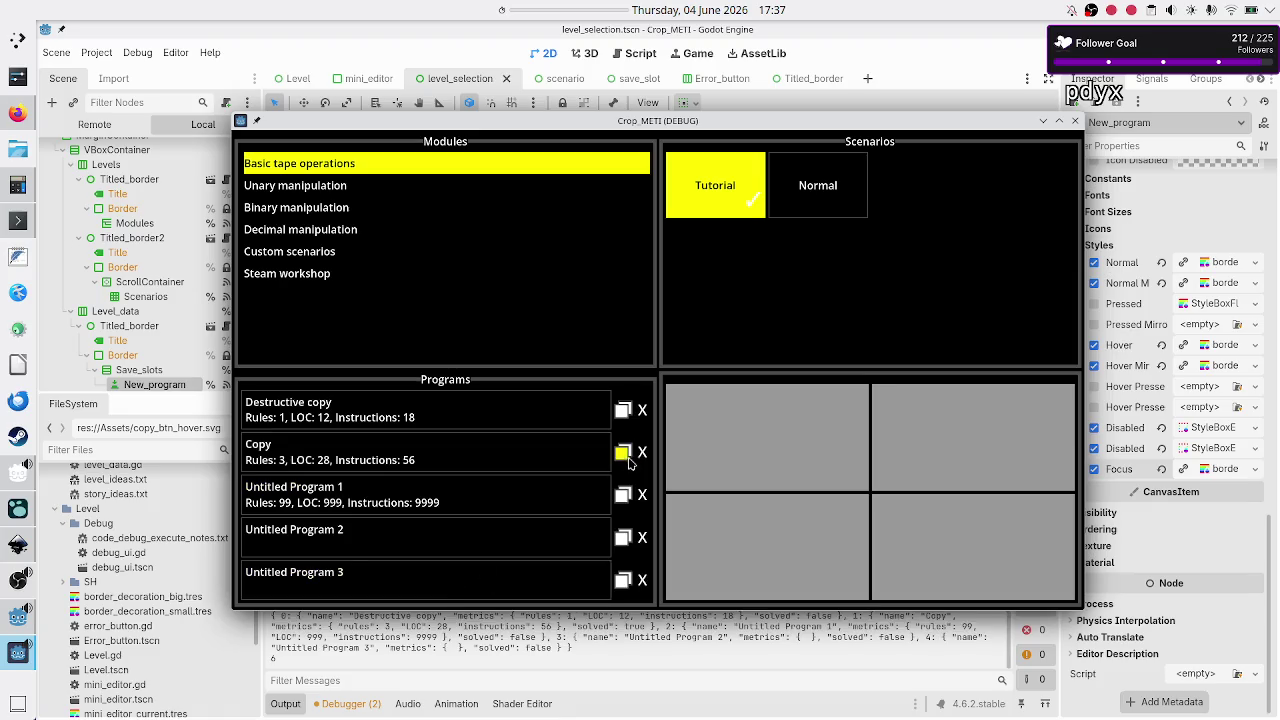
{"action": "left_click", "coordinate": [643, 581]}
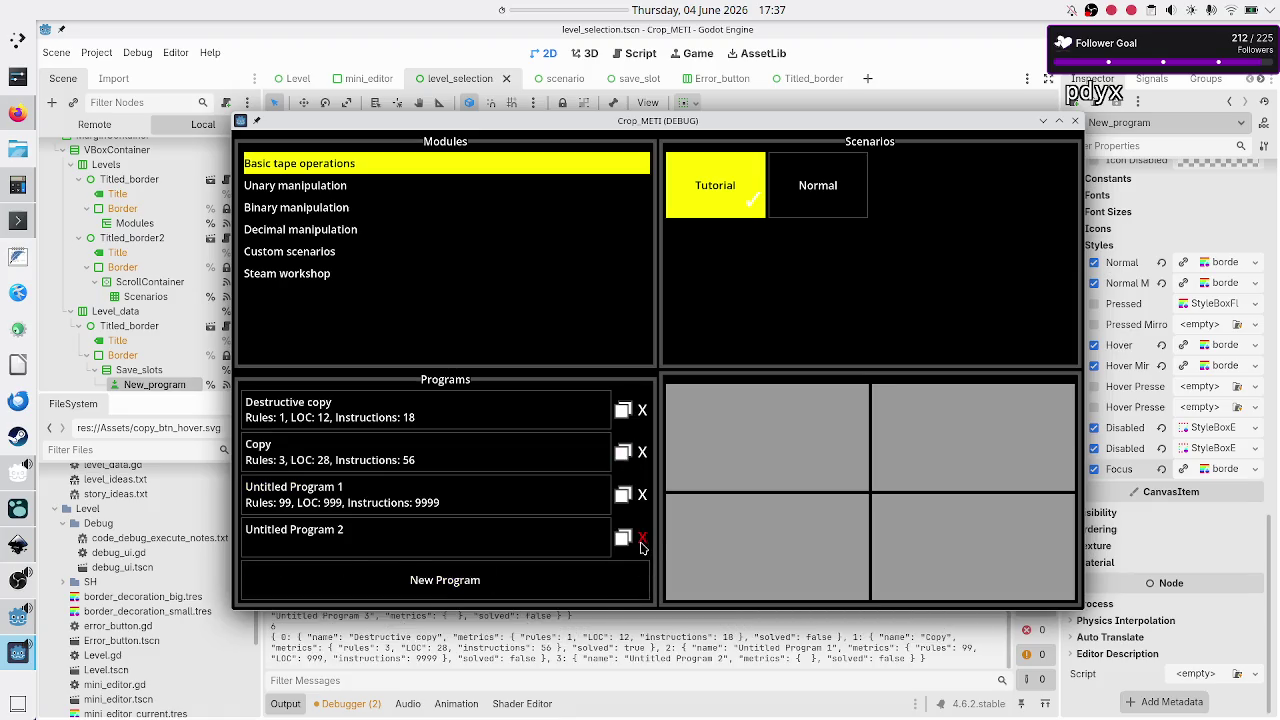
{"action": "left_click", "coordinate": [643, 543]}
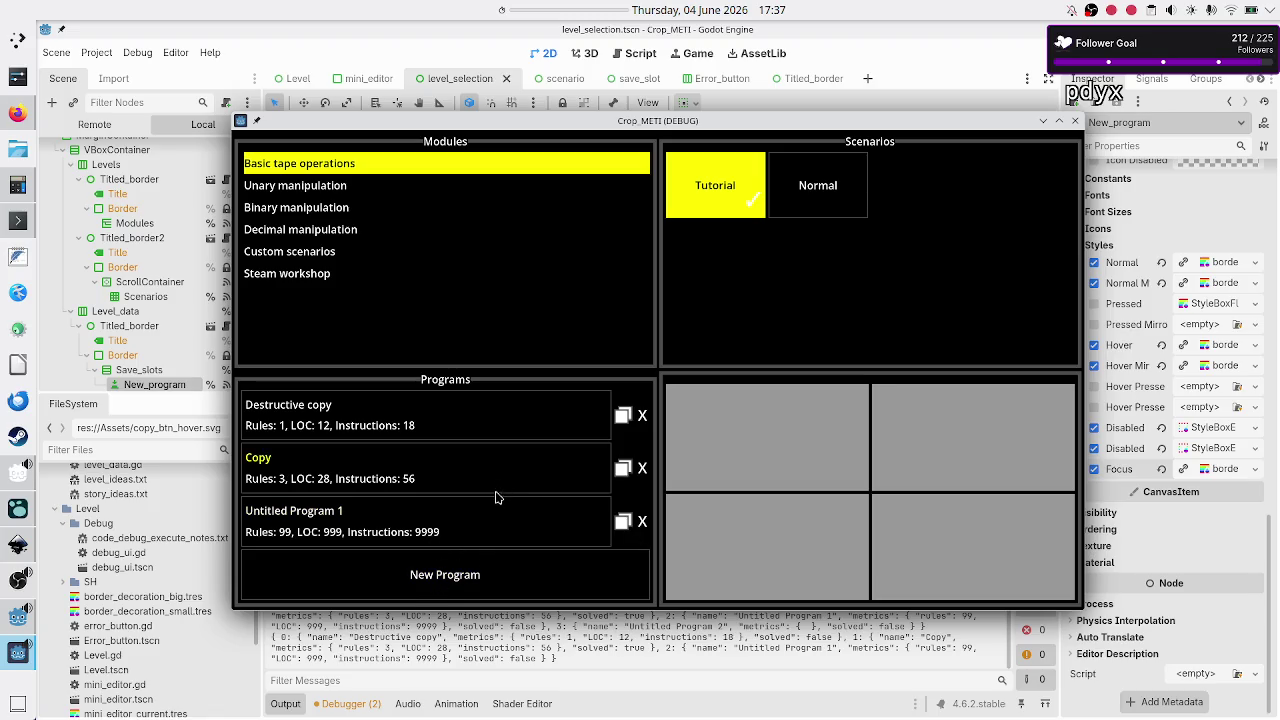
- Add two more programs, delete Untitled Programs 3, 2 and 1, add one to check numbering, and close the game
{"action": "left_click", "coordinate": [458, 588]}
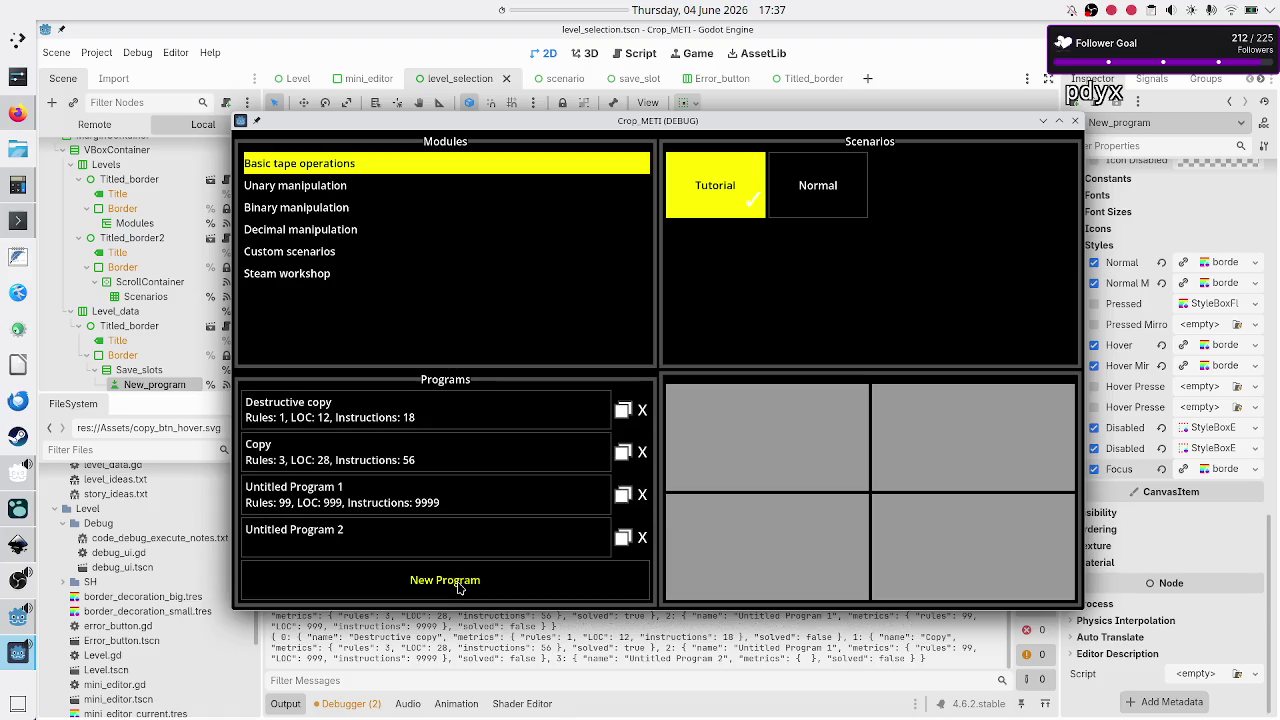
{"action": "left_click", "coordinate": [458, 588]}
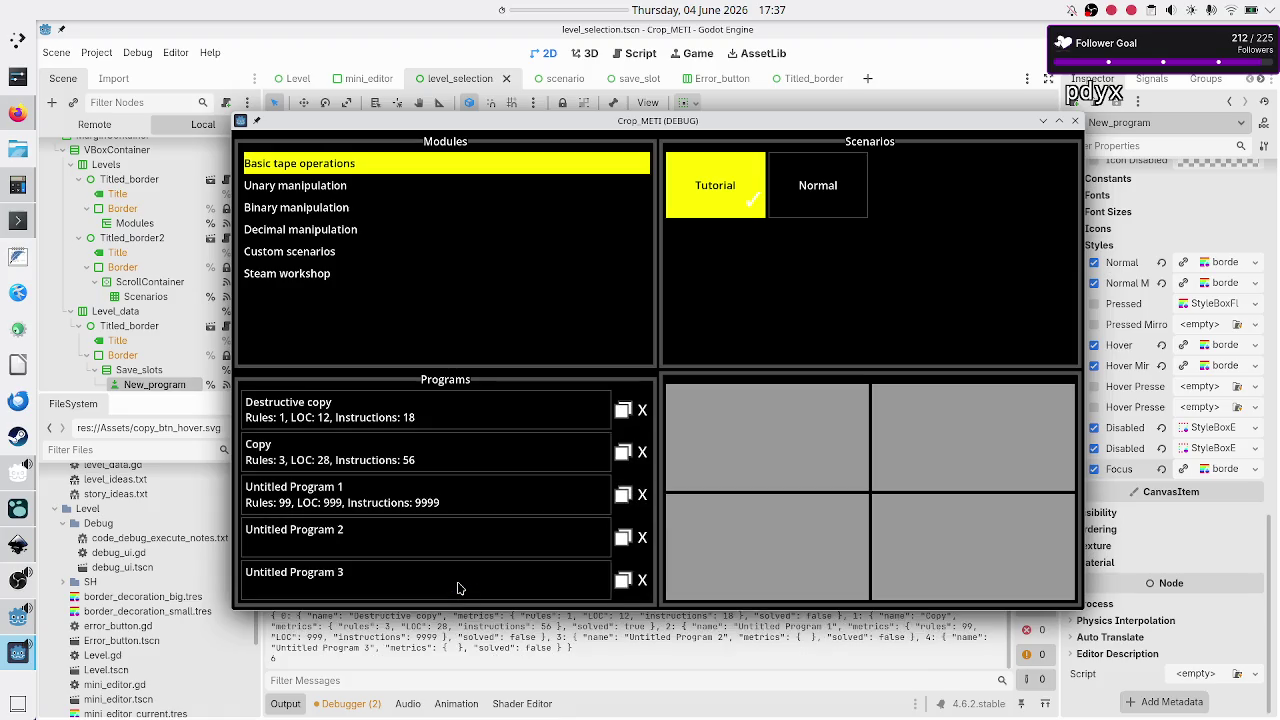
{"action": "left_click", "coordinate": [642, 580]}
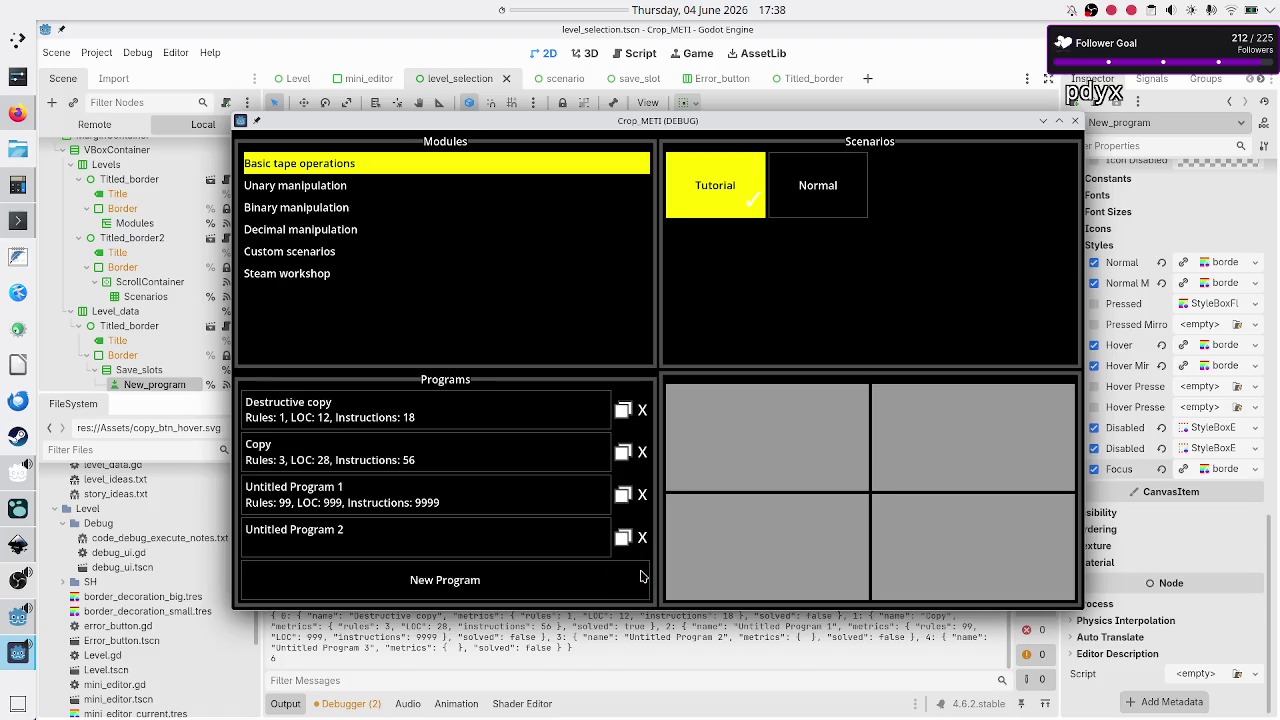
{"action": "left_click", "coordinate": [643, 538]}
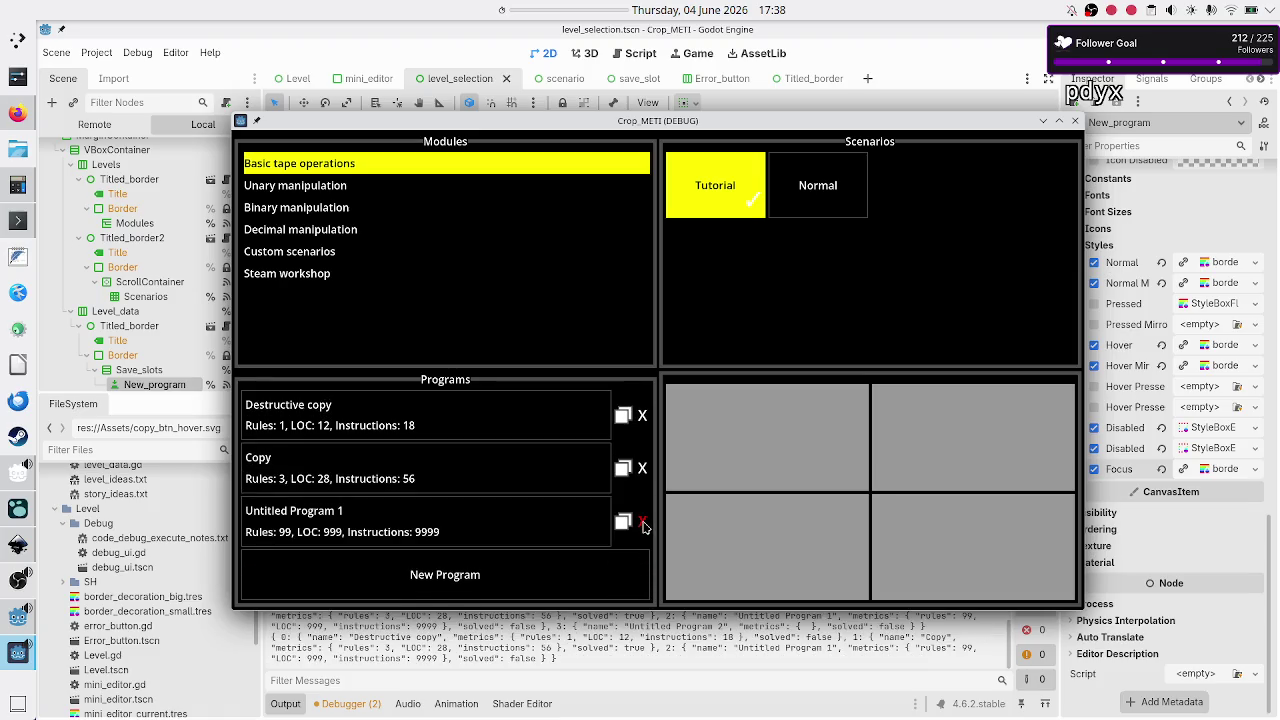
{"action": "left_click", "coordinate": [643, 522]}
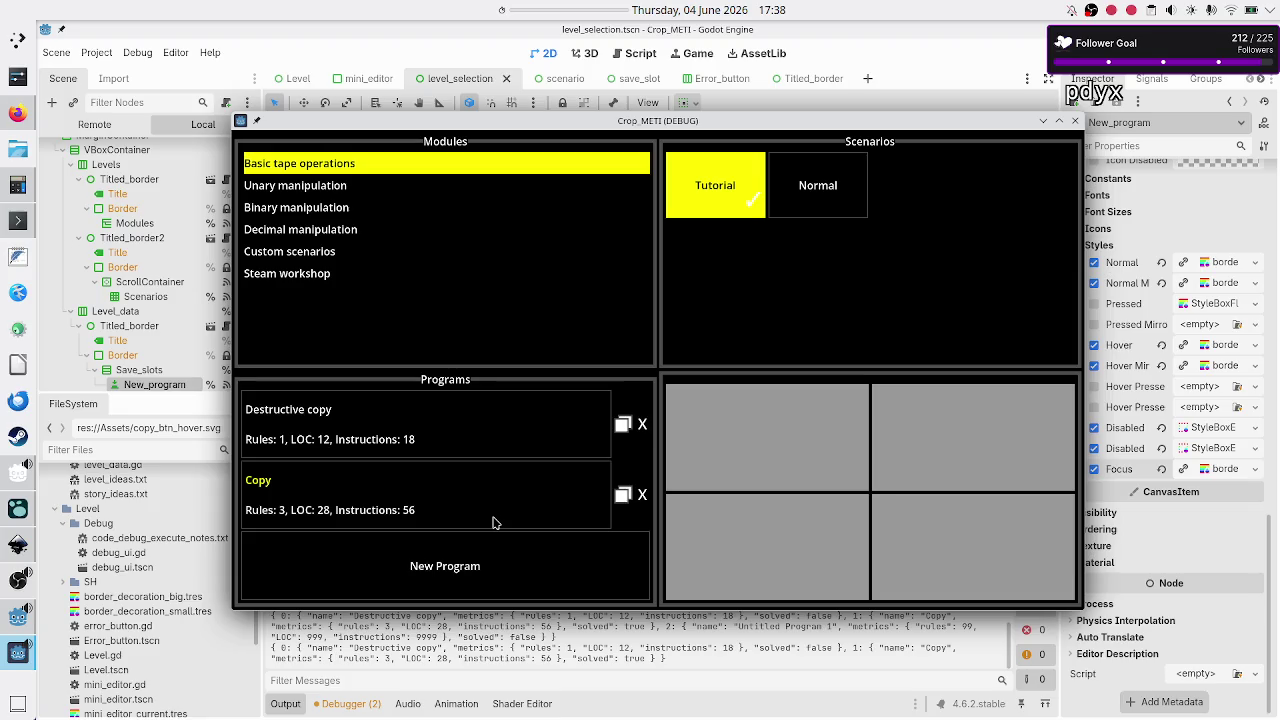
{"action": "left_click", "coordinate": [474, 574]}
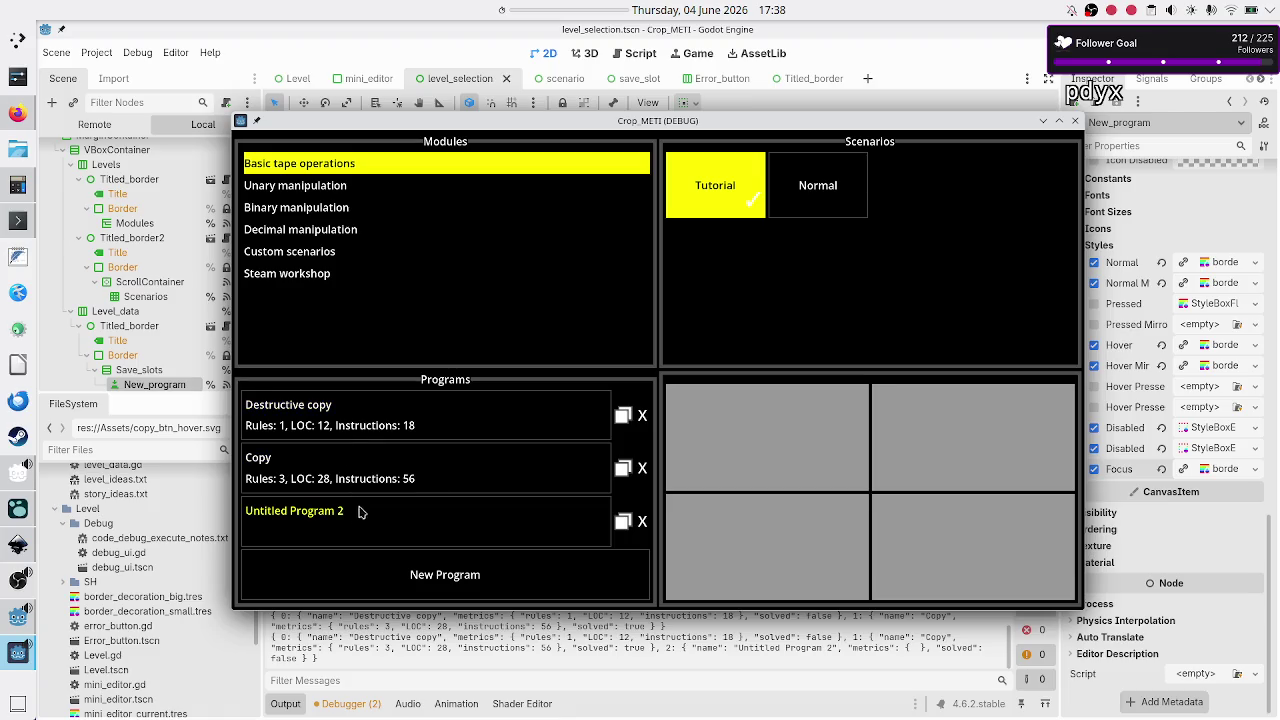
{"action": "left_click", "coordinate": [1075, 121]}
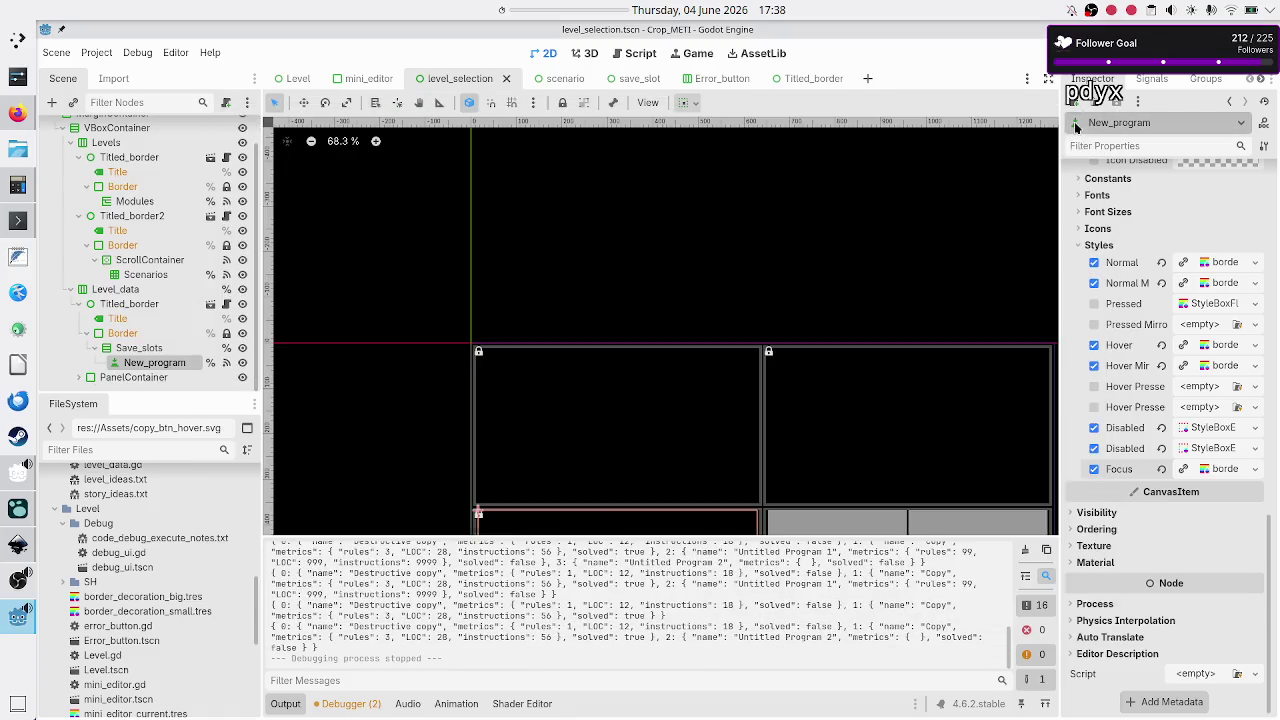
- In level_selection.gd, change biggest_untitled_idx's starting value from 1 to 0, then save and run with F5
{"action": "left_click", "coordinate": [634, 56]}
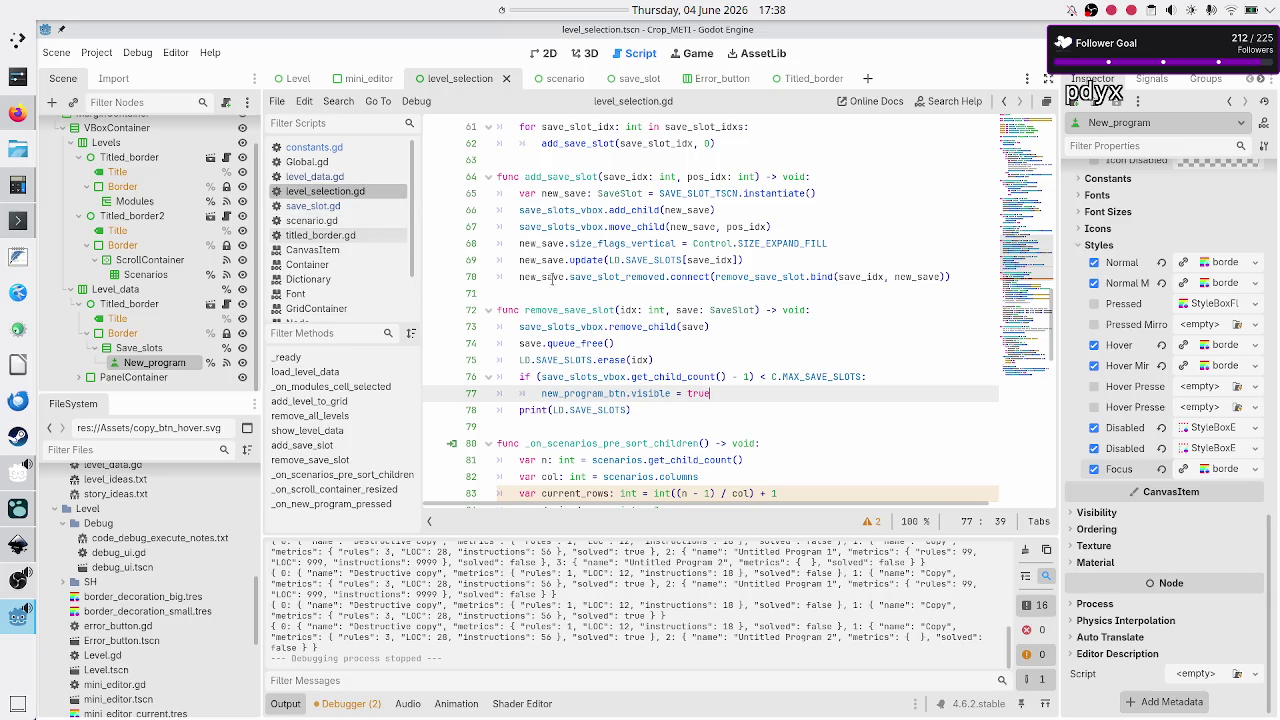
{"action": "scroll", "coordinate": [621, 320], "scroll_direction": "down", "scroll_amount": 15}
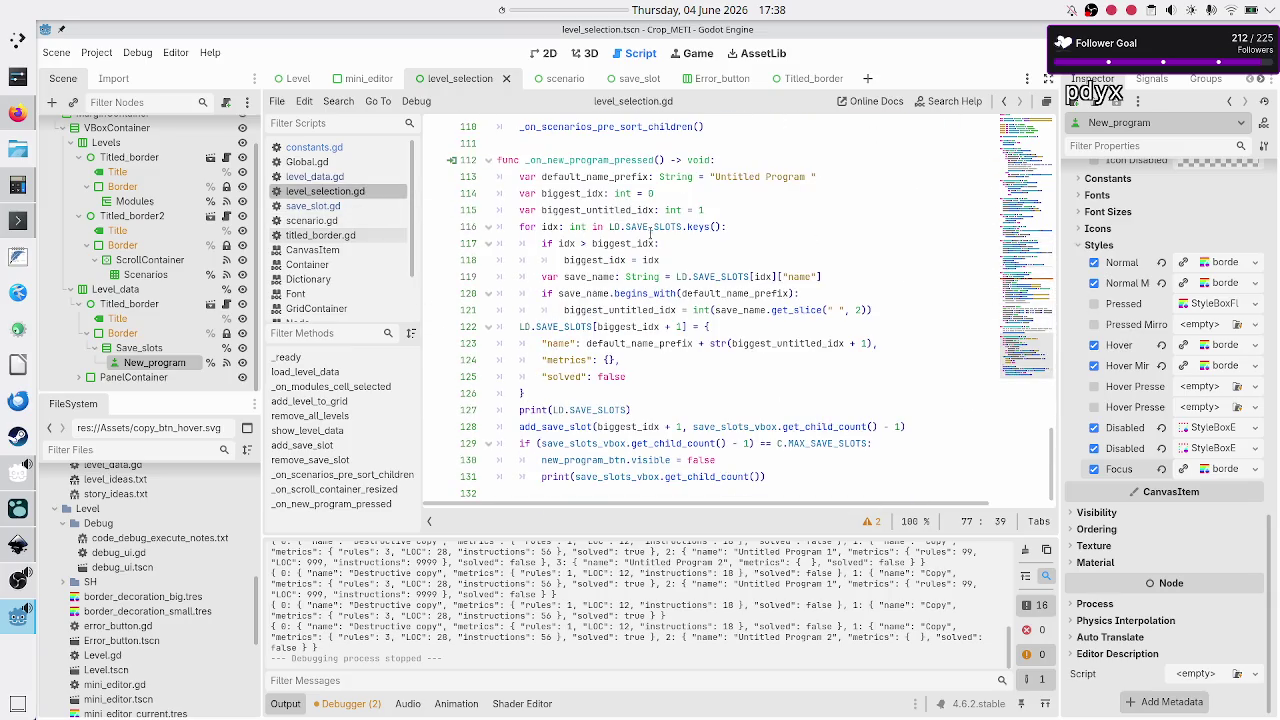
{"action": "left_click", "coordinate": [571, 193]}
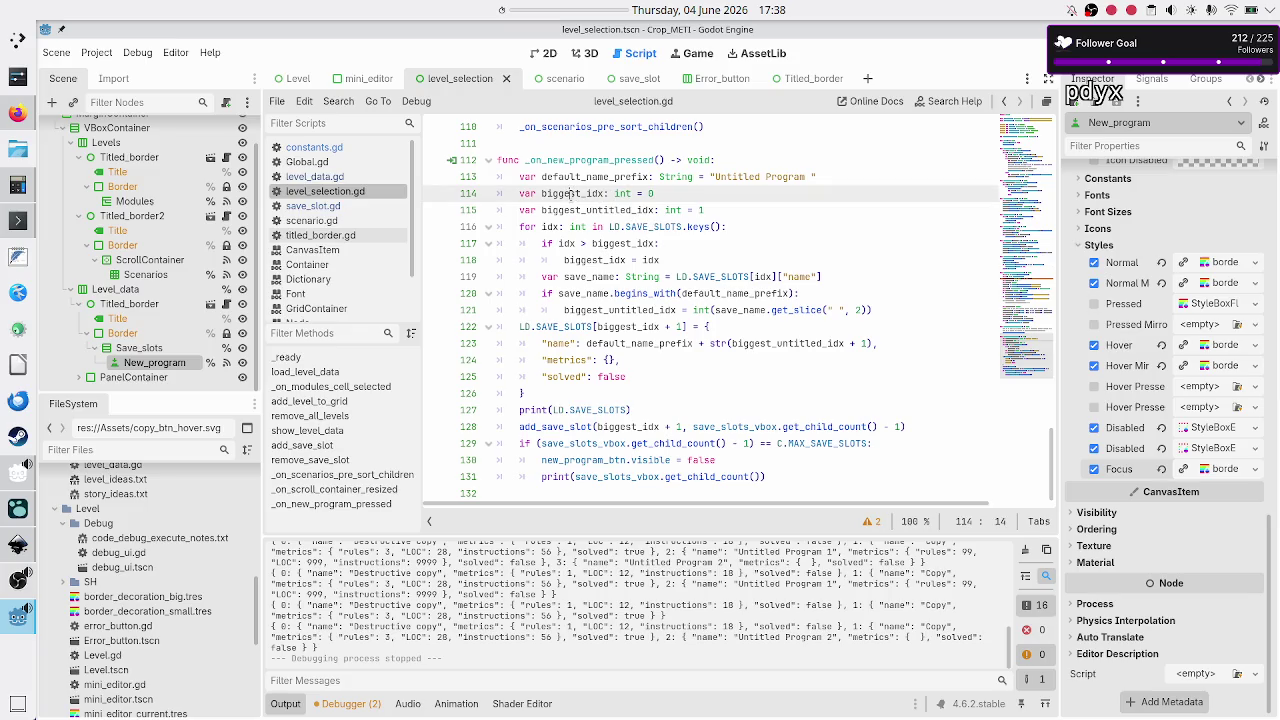
{"action": "double_click", "coordinate": [722, 209]}
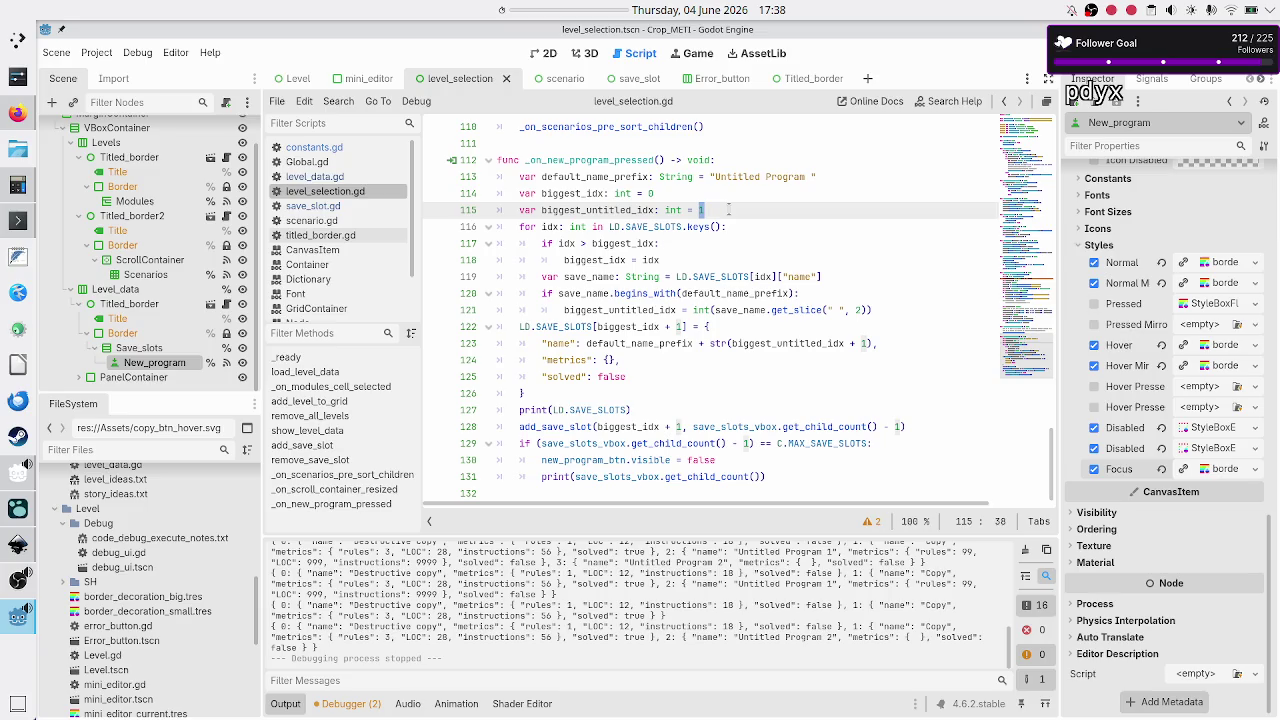
{"action": "type", "text": "0"}
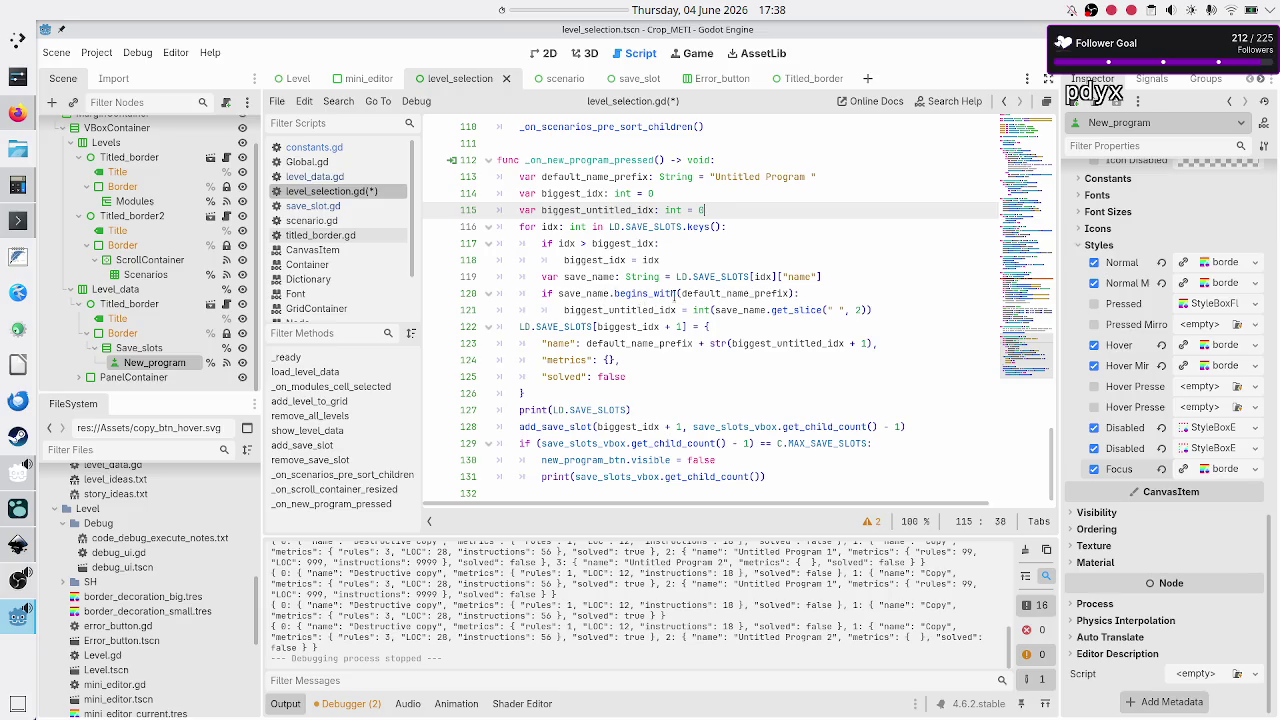
{"action": "left_click", "coordinate": [656, 310]}
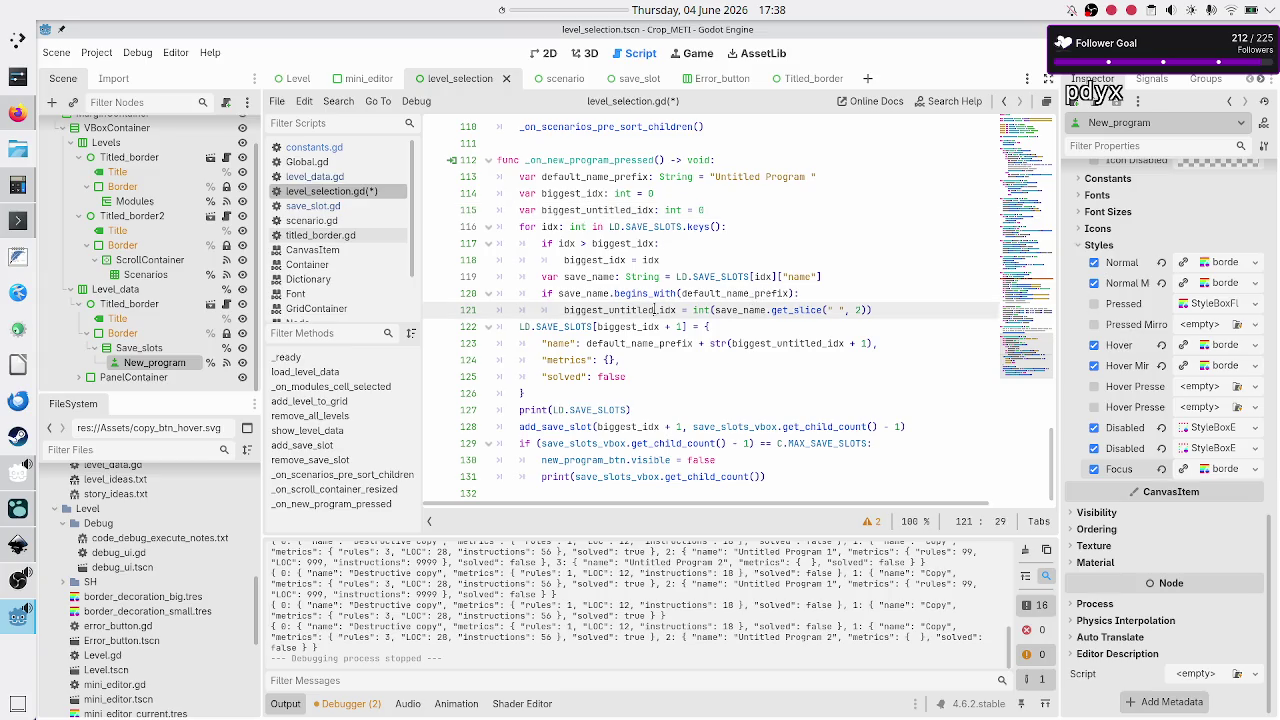
{"action": "double_click", "coordinate": [656, 310]}
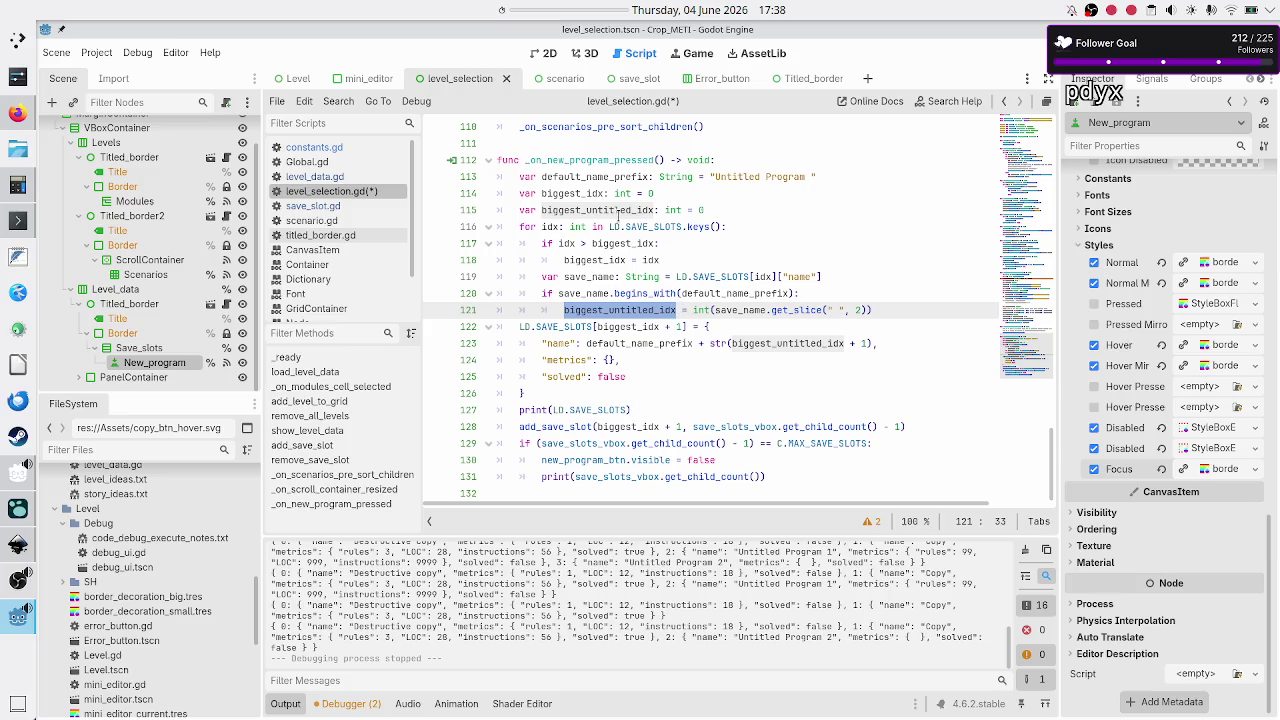
{"action": "double_click", "coordinate": [591, 210]}
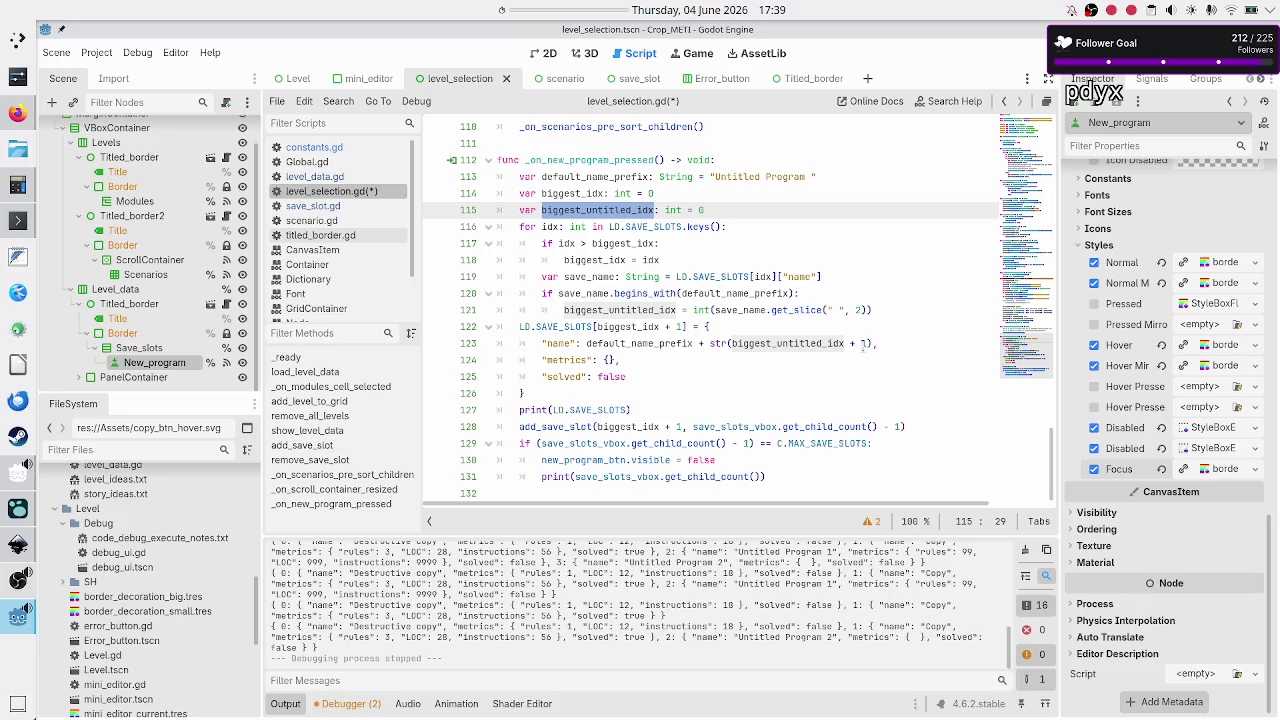
{"action": "left_click", "coordinate": [861, 343]}
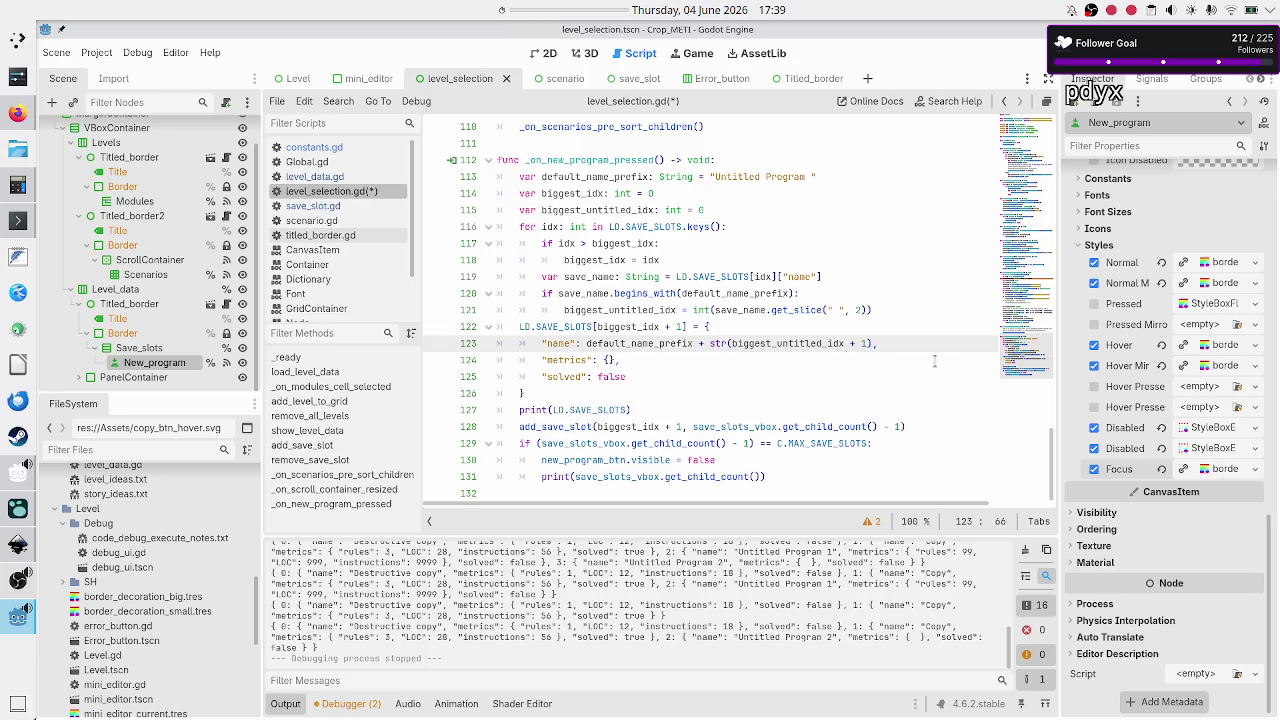
{"action": "key", "text": "F5"}
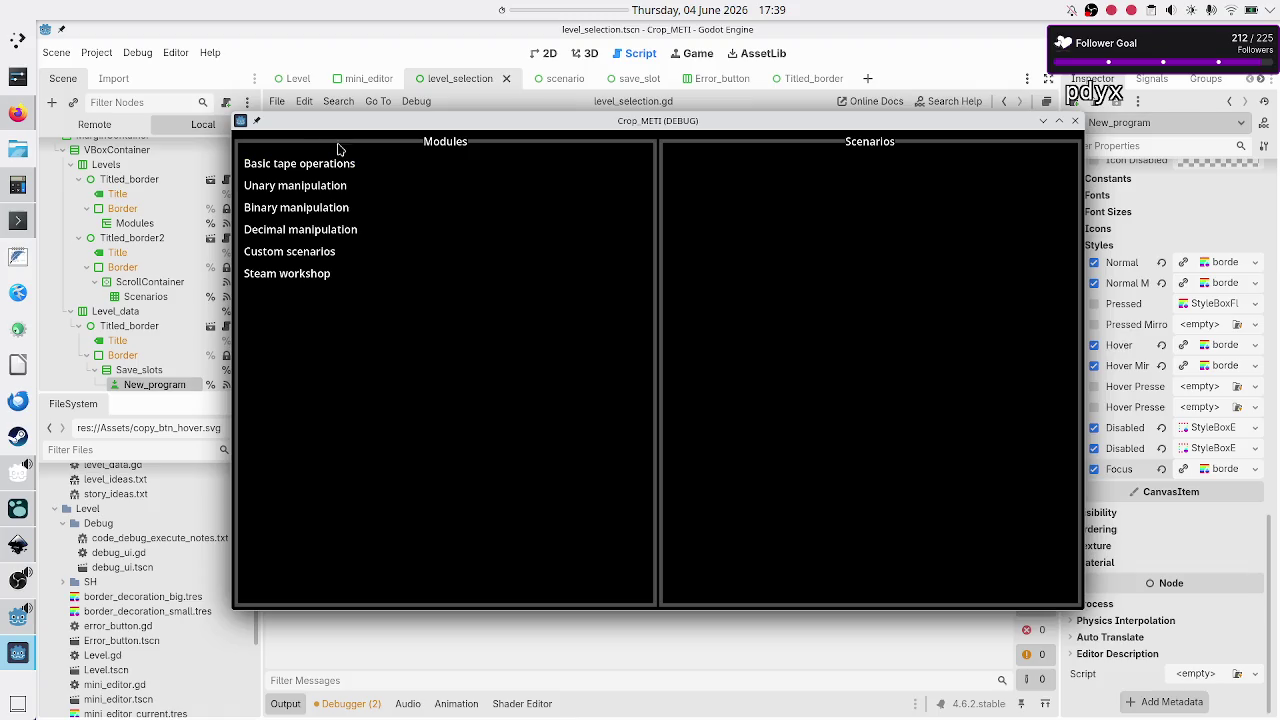
- In Basic tape operations > Tutorial, add a program, then delete Untitled Programs 2 and 1
{"action": "left_click", "coordinate": [318, 170]}
{"action": "left_click", "coordinate": [731, 251]}
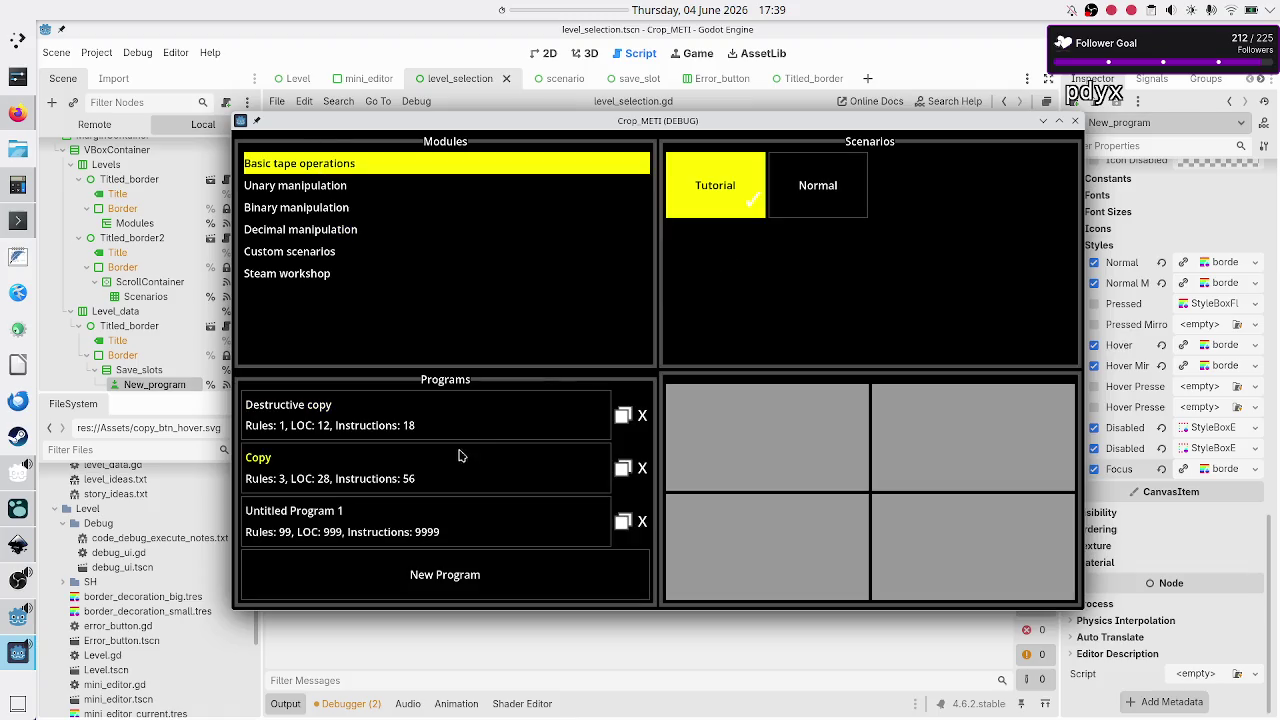
{"action": "left_click", "coordinate": [462, 577]}
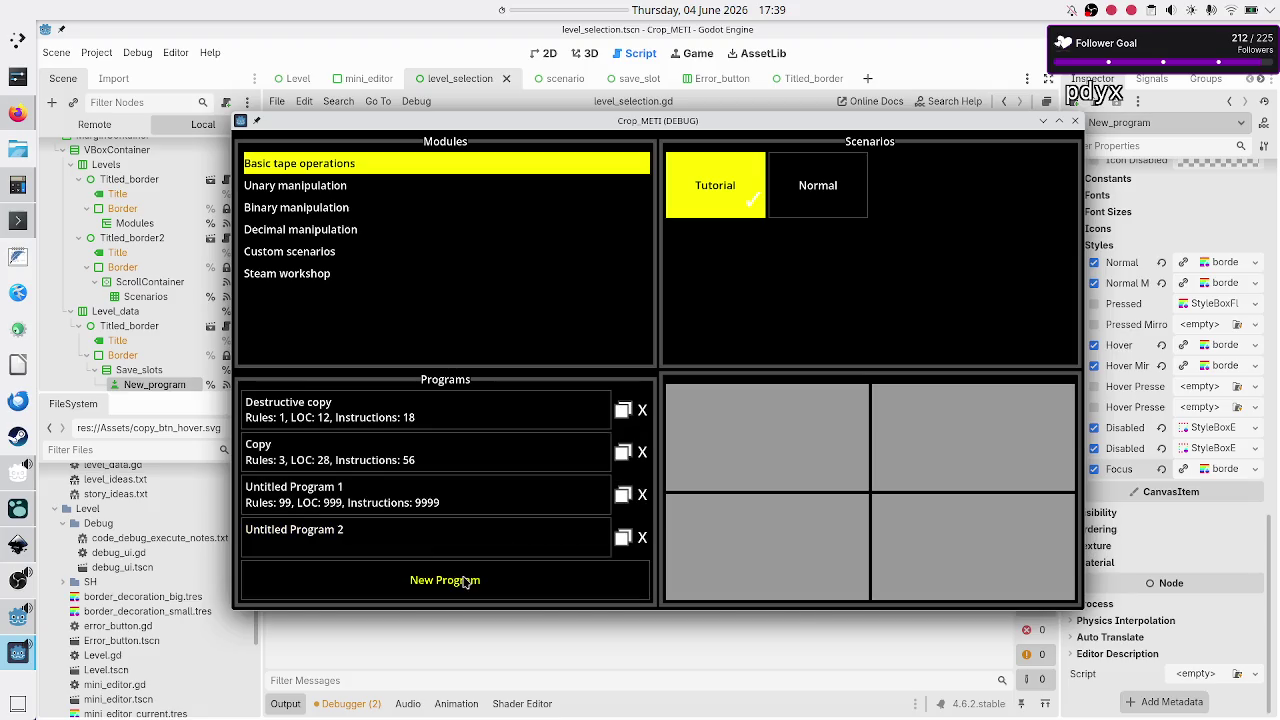
{"action": "left_click", "coordinate": [642, 537]}
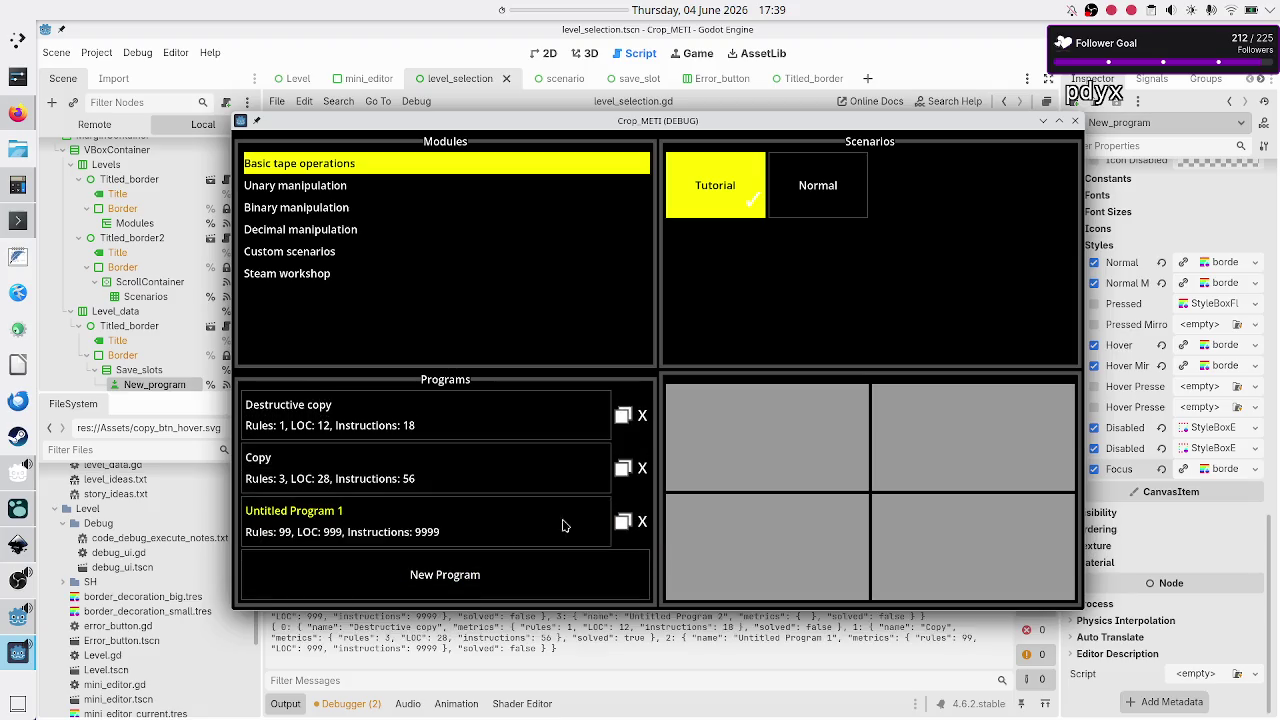
{"action": "left_click", "coordinate": [642, 521]}
- Add three new programs, numbered Untitled Program 1 to 3, try opening Destructive copy, and close the game
{"action": "left_click", "coordinate": [405, 566]}
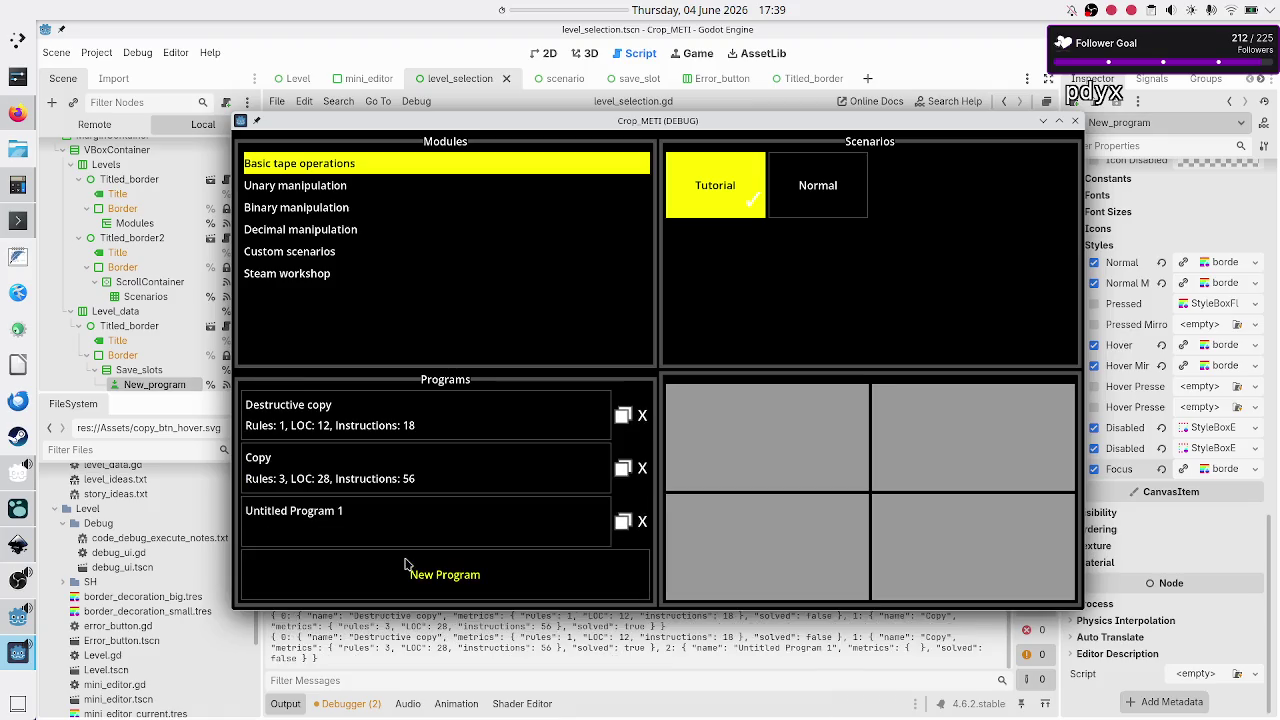
{"action": "left_click", "coordinate": [418, 568]}
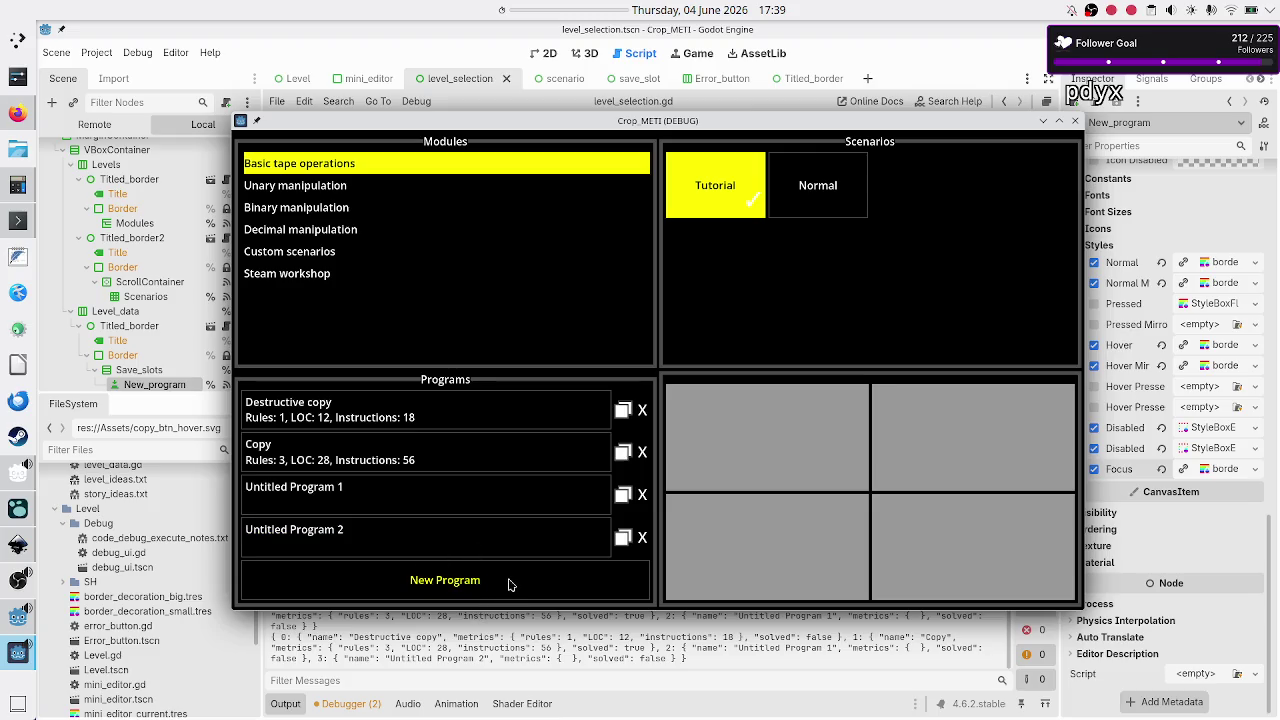
{"action": "left_click", "coordinate": [471, 586]}
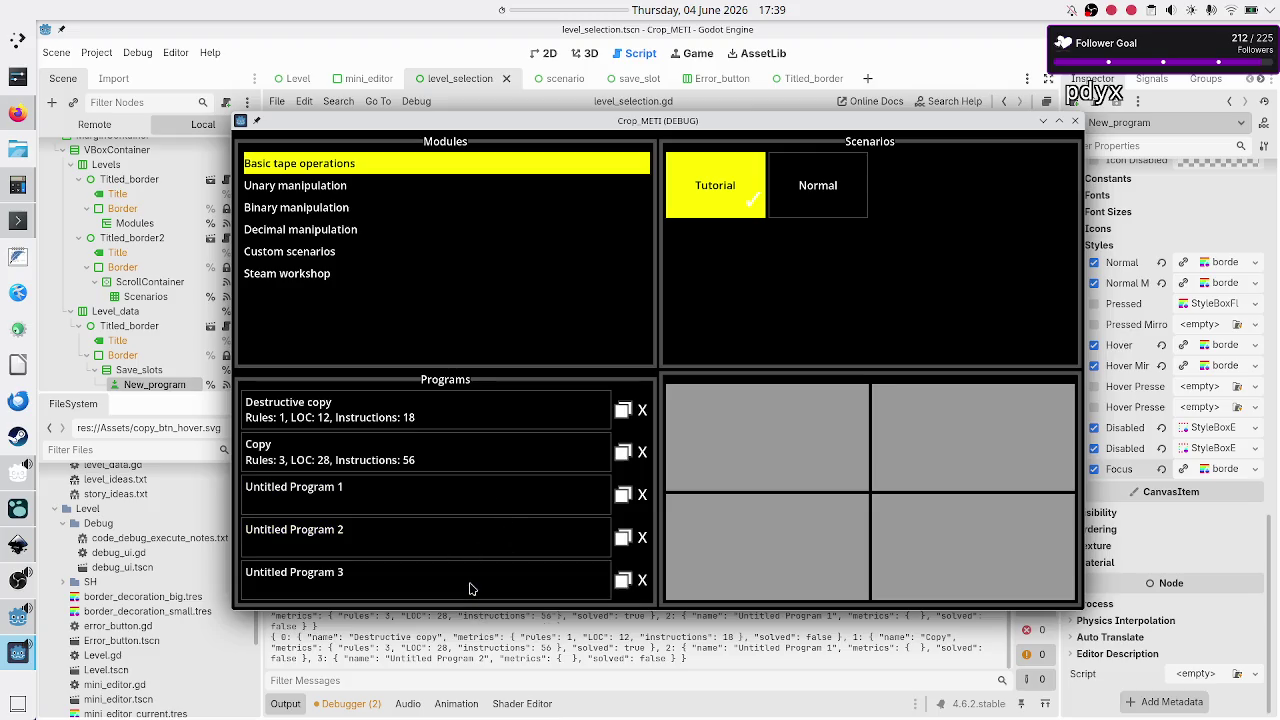
{"action": "left_click", "coordinate": [485, 405]}
{"action": "left_click", "coordinate": [485, 405]}
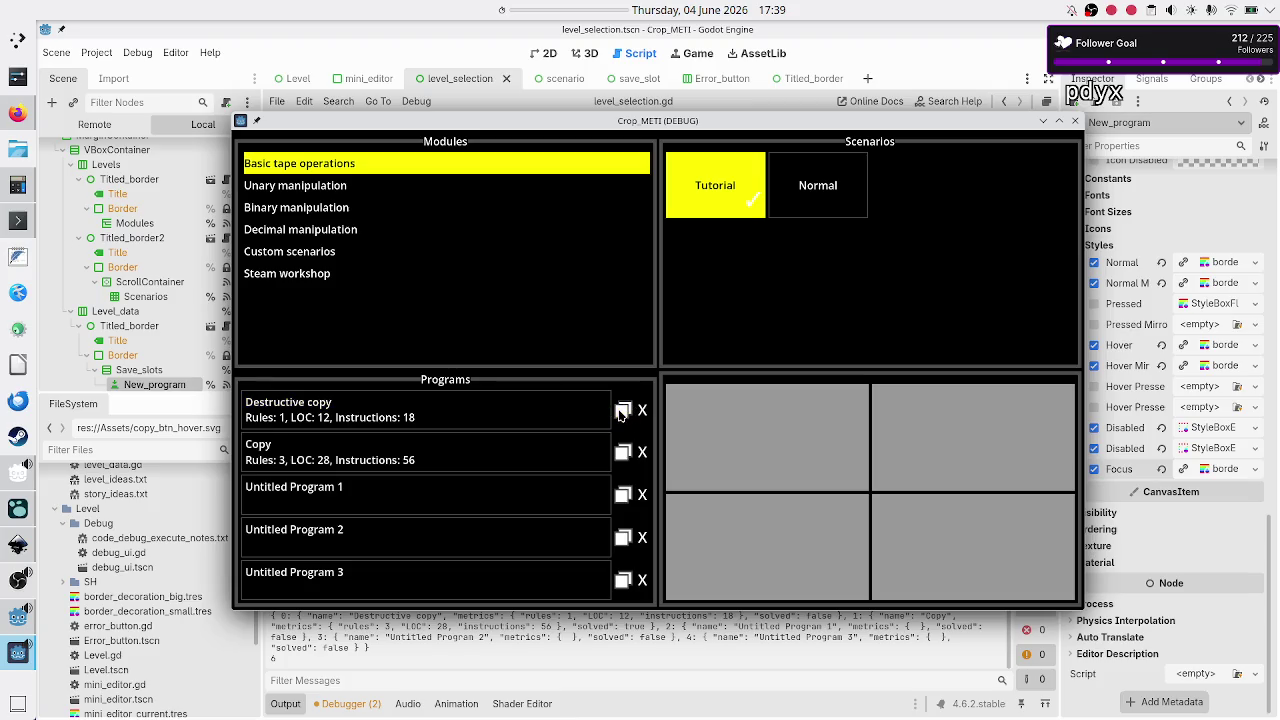
{"action": "left_click", "coordinate": [1075, 120]}
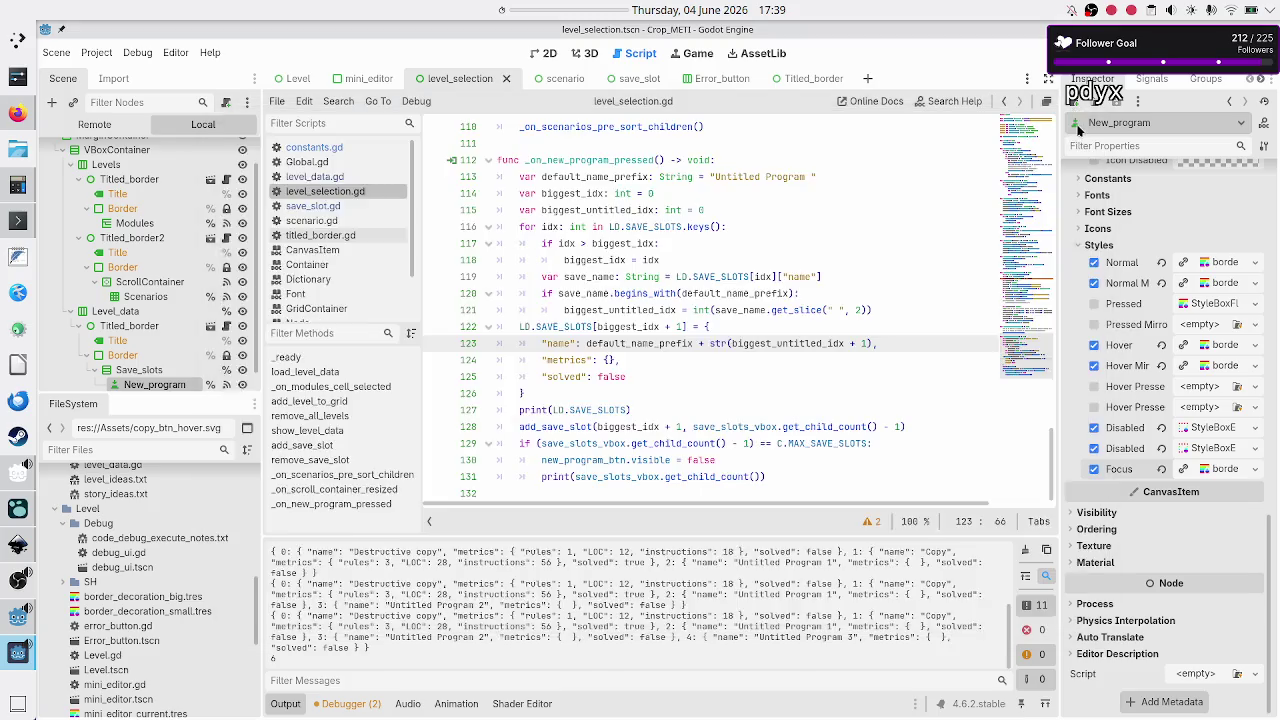
- In save_slot.gd, declare 'signal save_slot_duplicate' below the save_slot_removed signal
{"action": "left_click", "coordinate": [640, 79]}
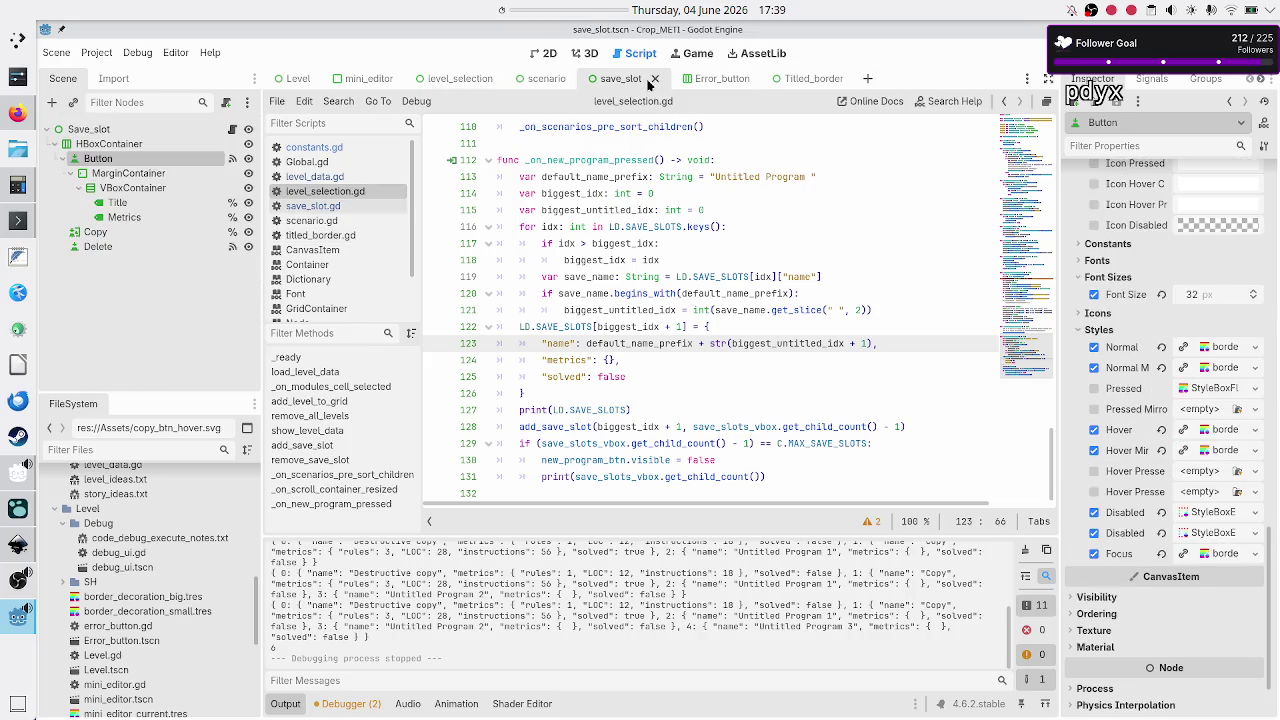
{"action": "left_click", "coordinate": [545, 53]}
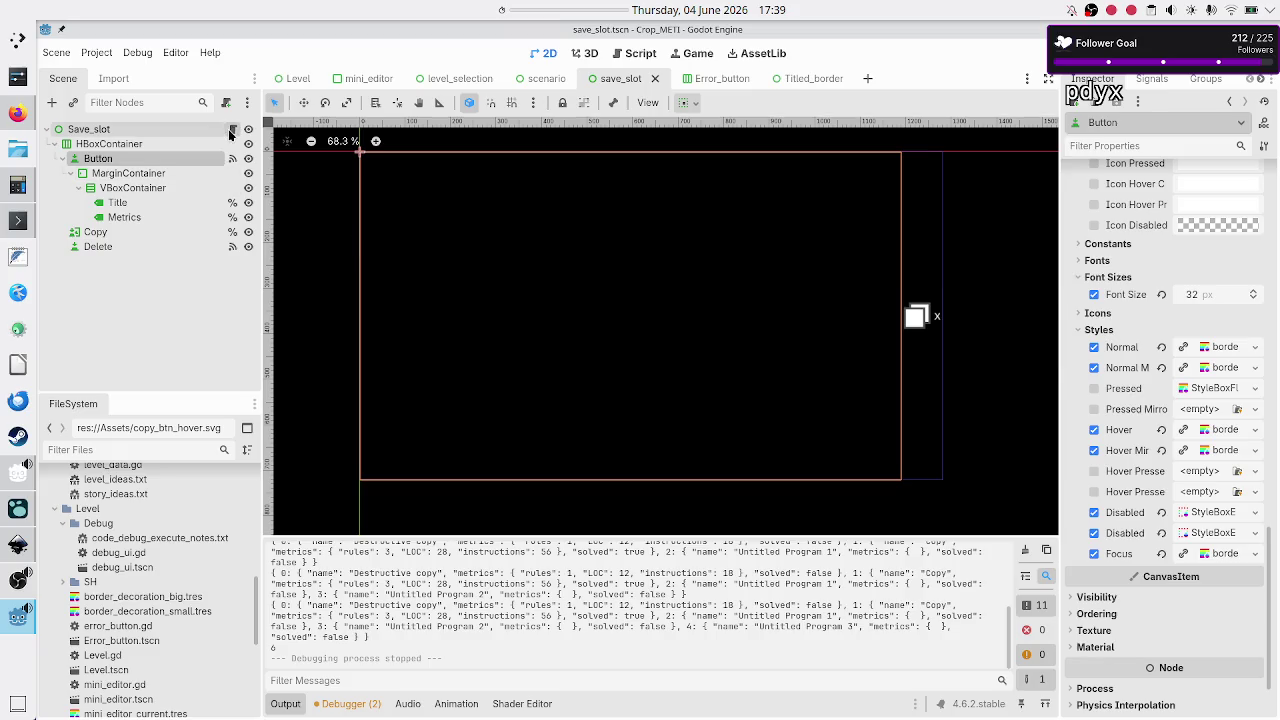
{"action": "left_click", "coordinate": [234, 129]}
{"action": "scroll", "coordinate": [643, 192], "scroll_direction": "up", "scroll_amount": 3}
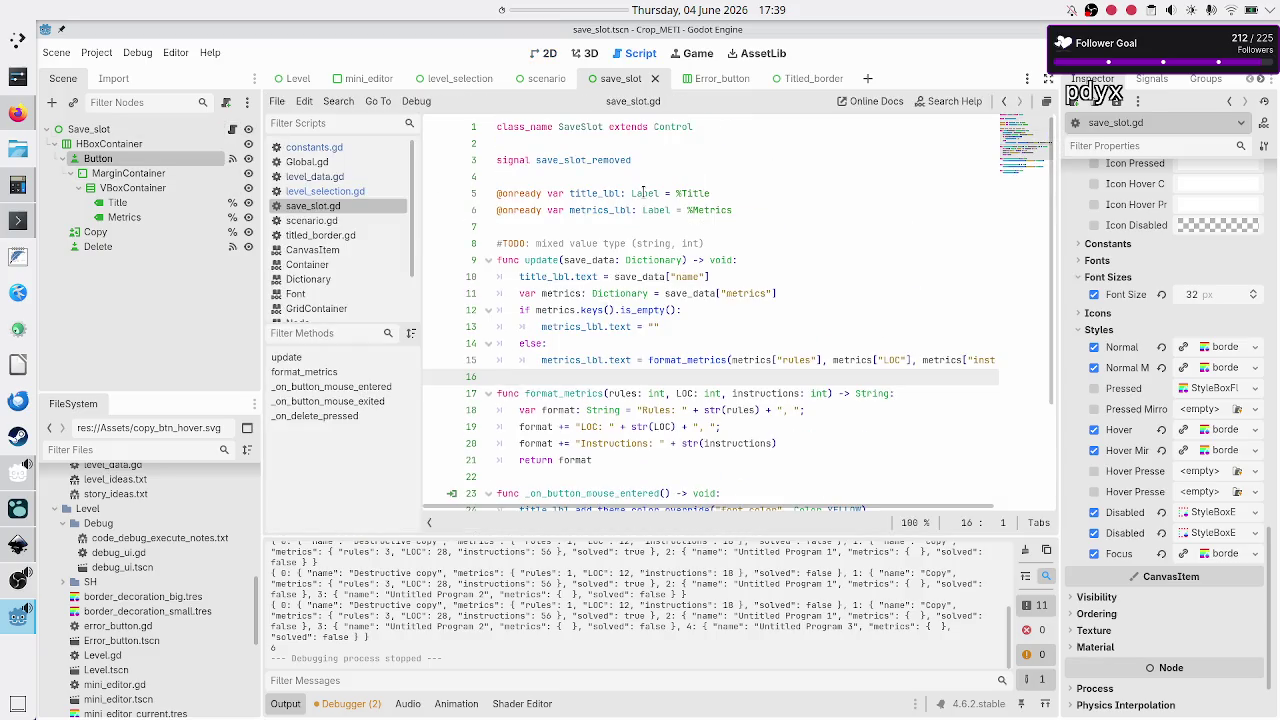
{"action": "left_click", "coordinate": [681, 161]}
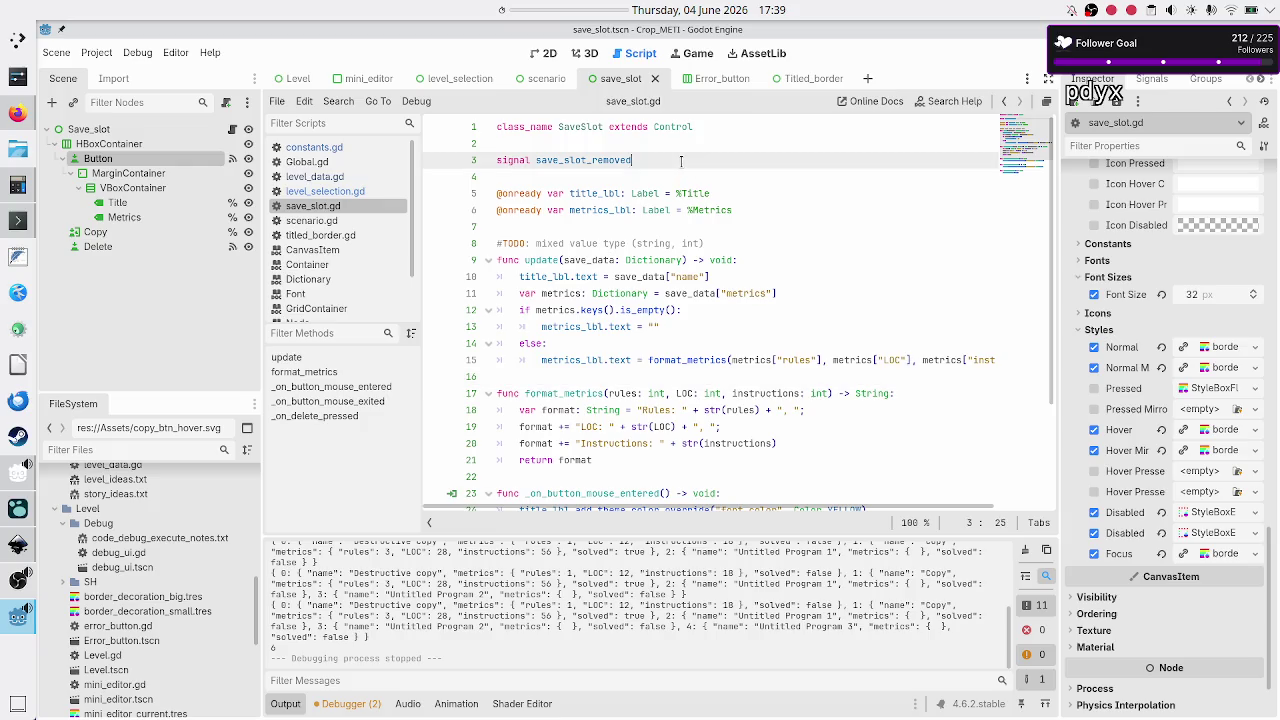
{"action": "key", "text": "Return"}
{"action": "type", "text": "signal sa"}
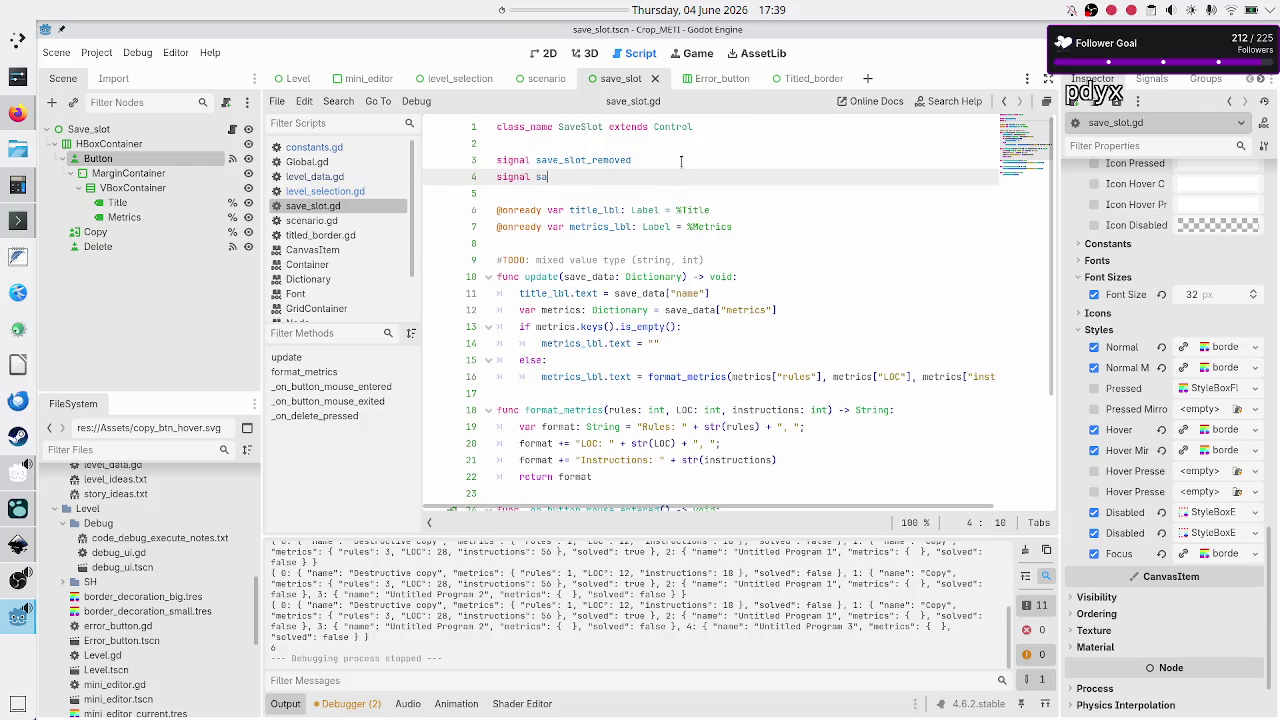
{"action": "type", "text": "ve_slot_du"}
{"action": "type", "text": "plicate"}
{"action": "key", "text": "Down"}
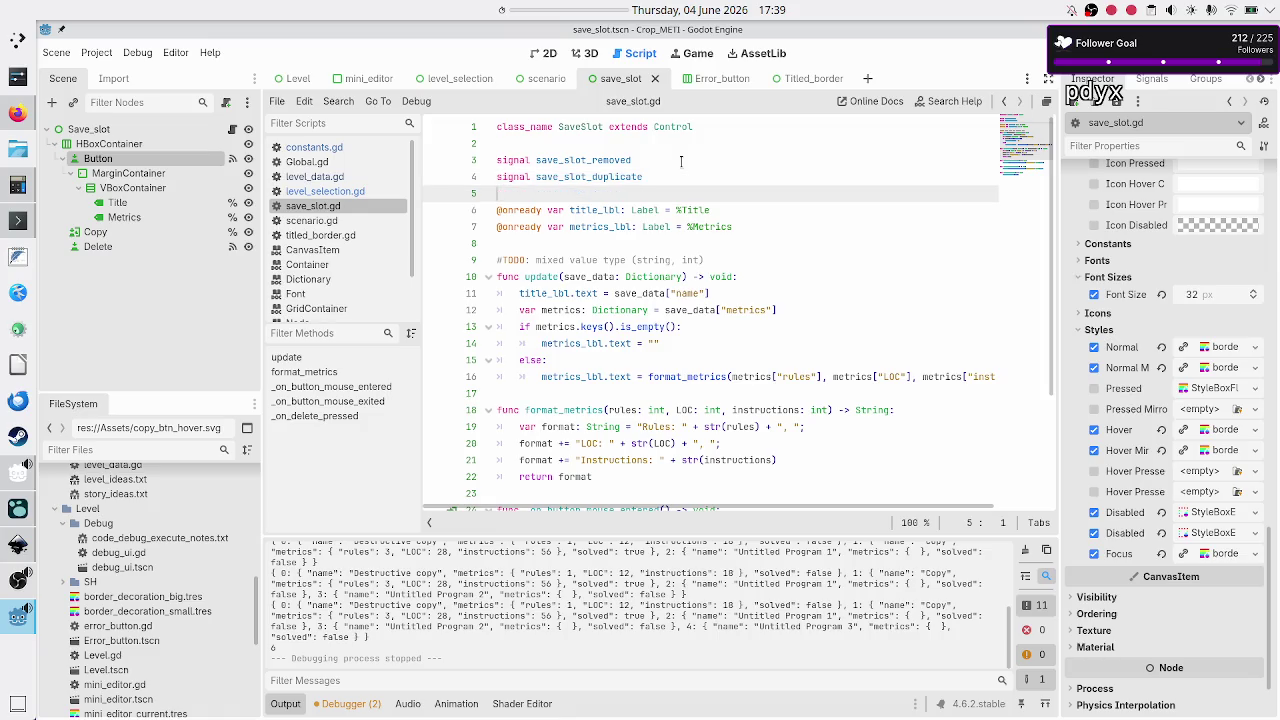
- Connect the Copy button's pressed signal to a new _on_copy_pressed handler
{"action": "left_click", "coordinate": [94, 233]}
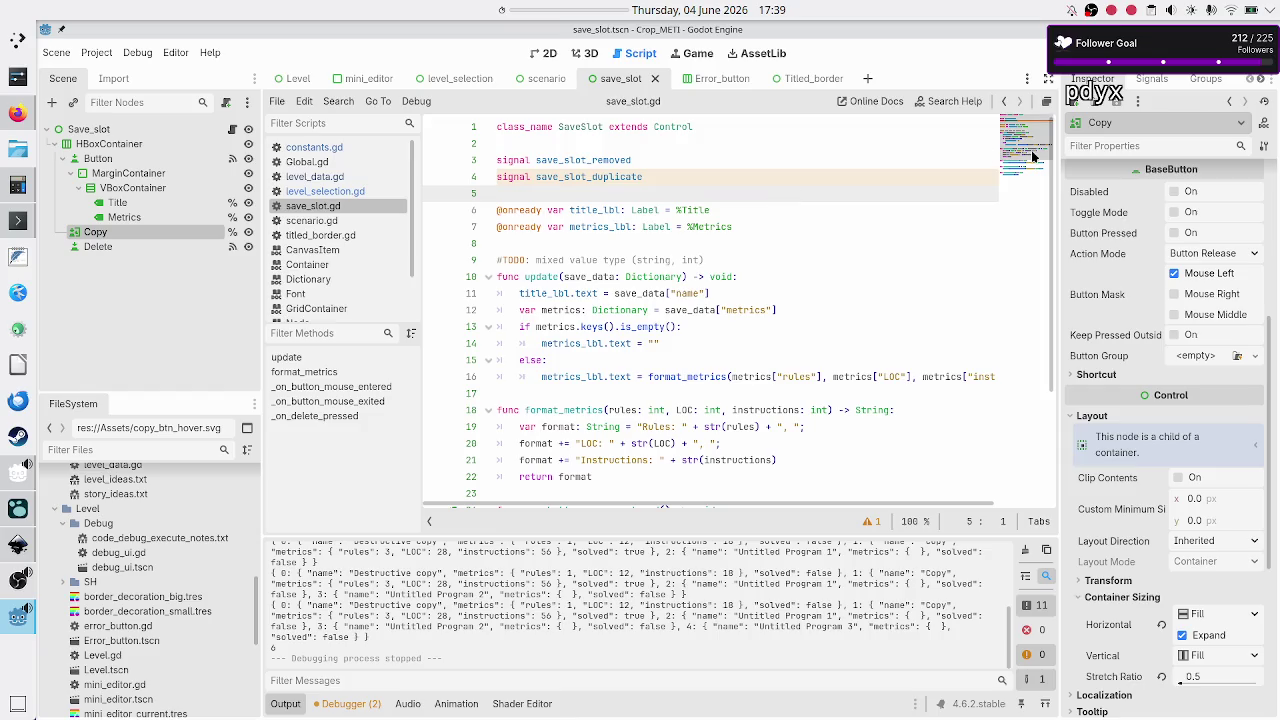
{"action": "left_click", "coordinate": [1152, 79]}
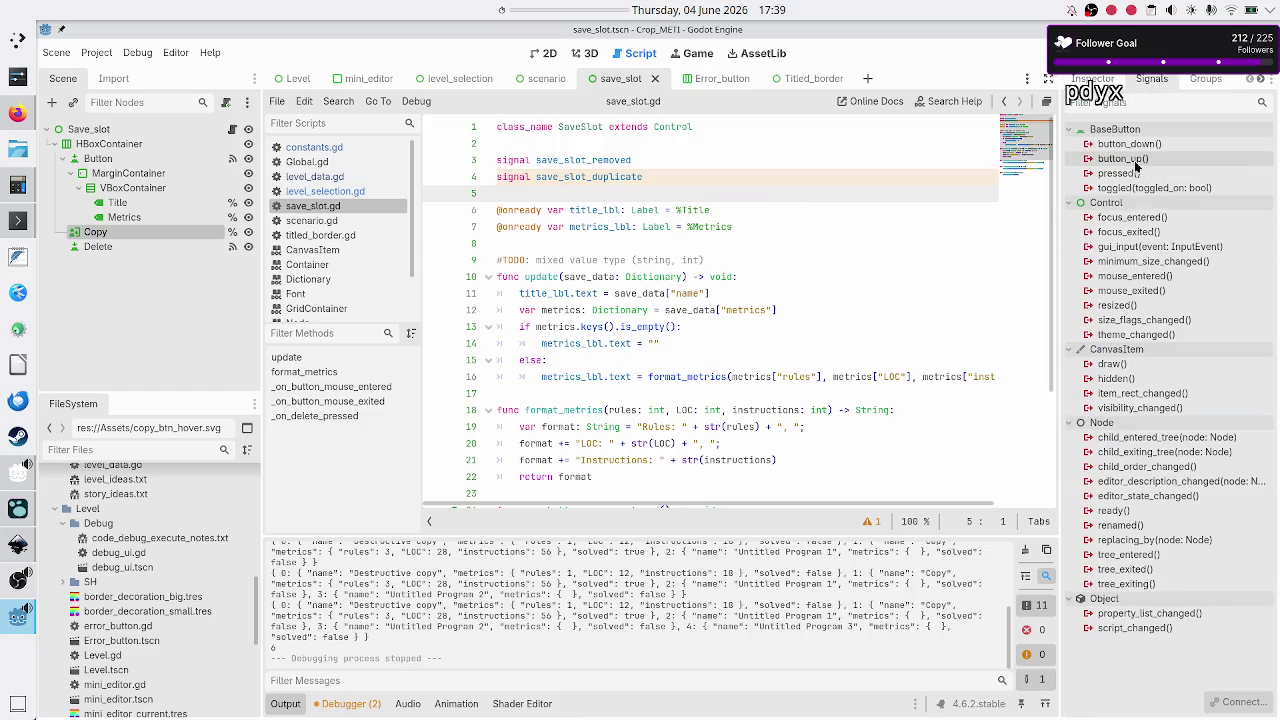
{"action": "double_click", "coordinate": [1128, 173]}
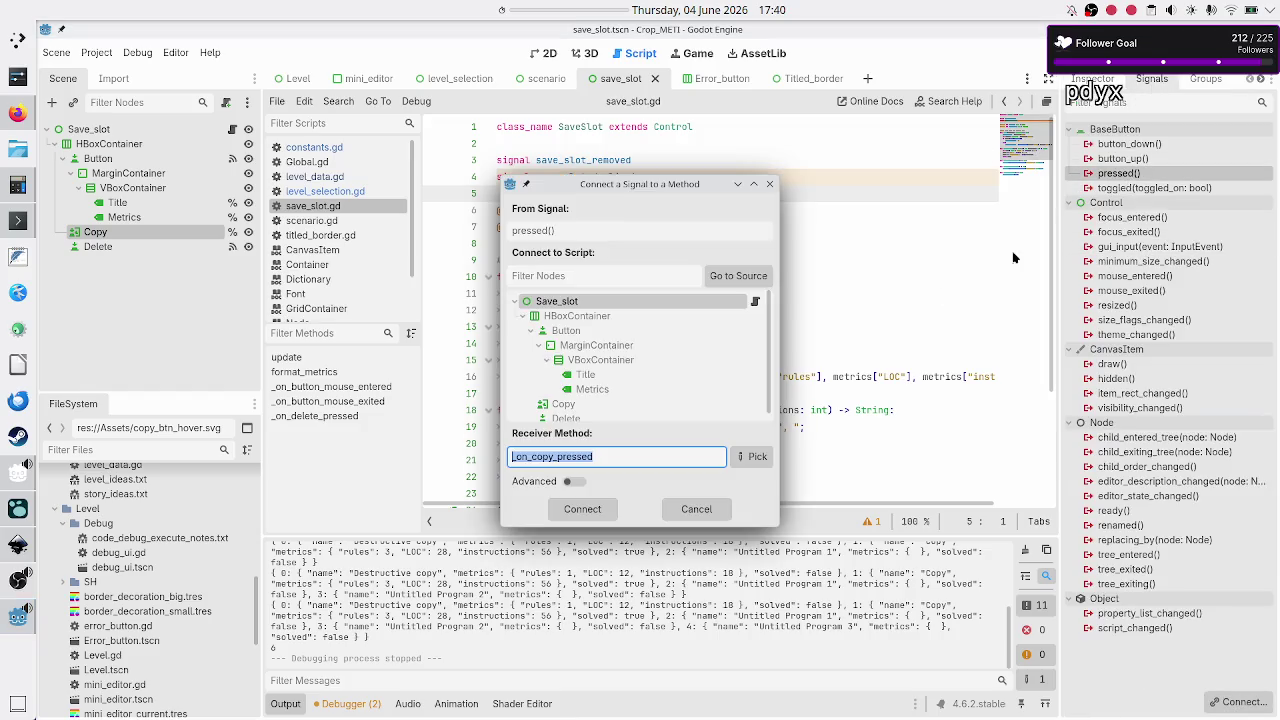
{"action": "left_click", "coordinate": [601, 512]}
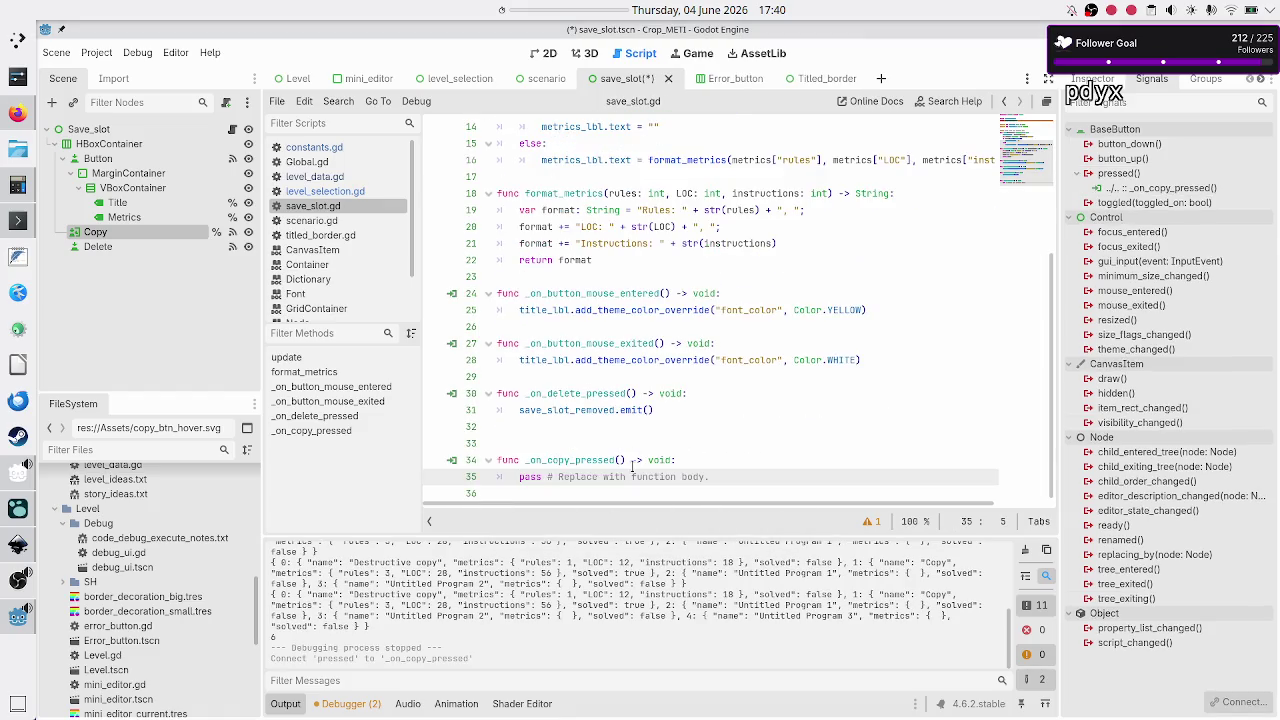
- Replace the handler's pass with save_slot_duplicate.emit() and save
{"action": "left_click", "coordinate": [674, 426]}
{"action": "key", "text": "Down"}
{"action": "key", "text": "BackSpace"}
{"action": "key", "text": "Down"}
{"action": "key", "text": "Down"}
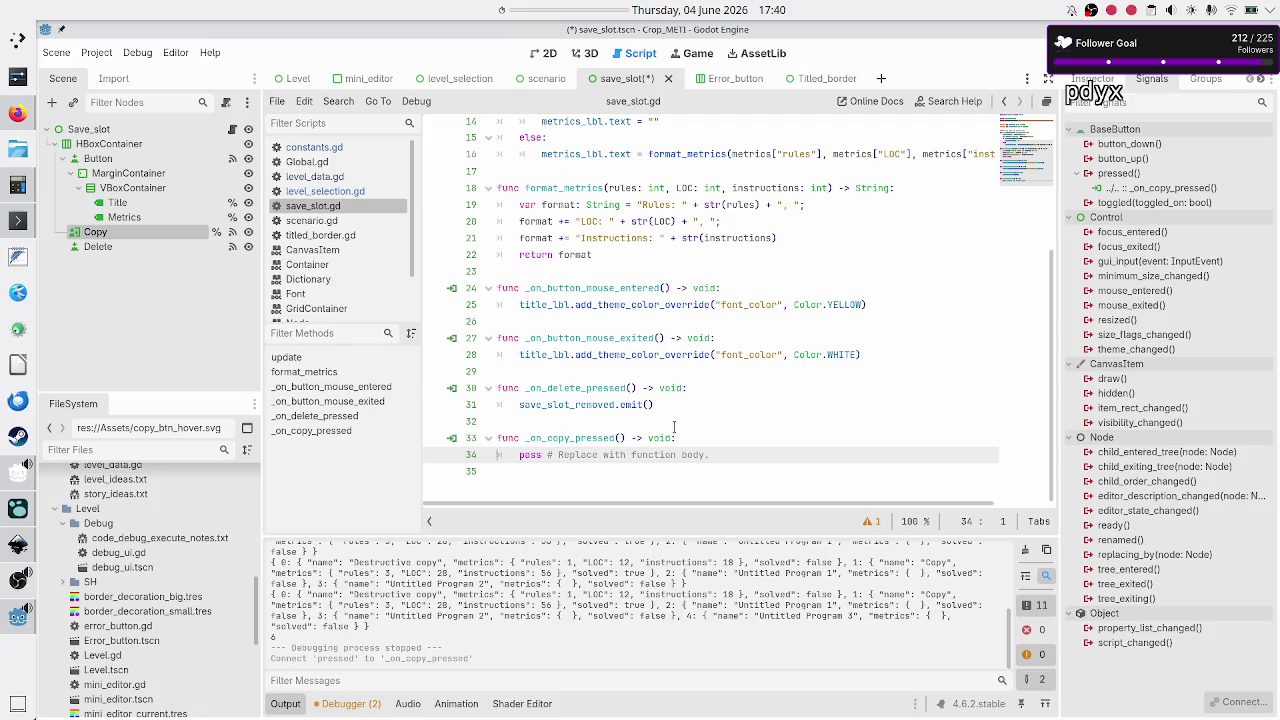
{"action": "key", "text": "shift+End"}
{"action": "type", "text": "save"}
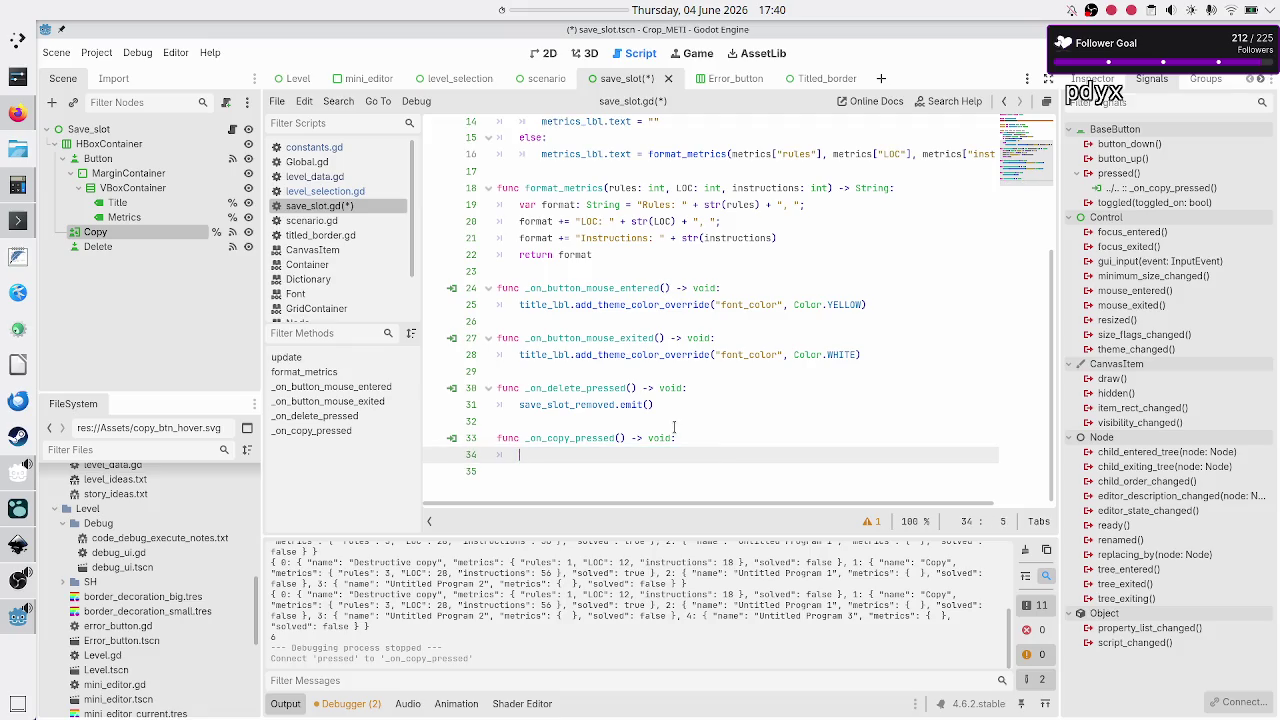
{"action": "type", "text": "_sl"}
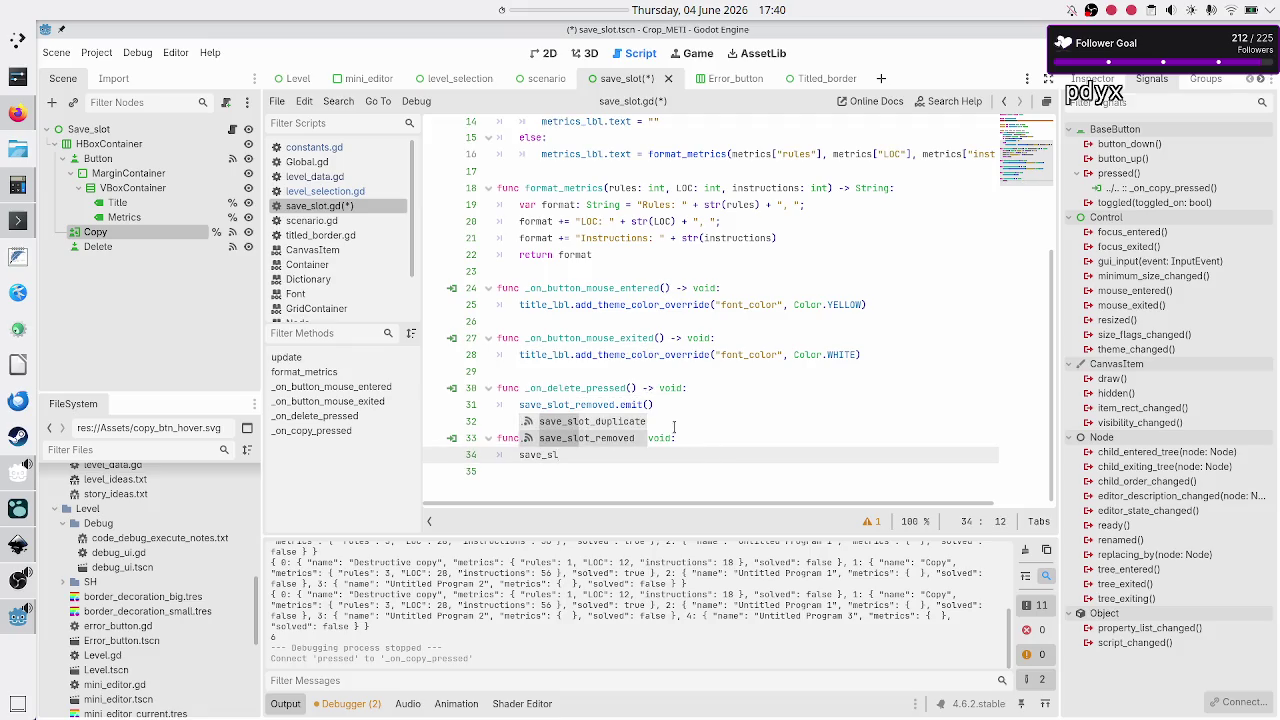
{"action": "key", "text": "Return"}
{"action": "type", "text": ".em"}
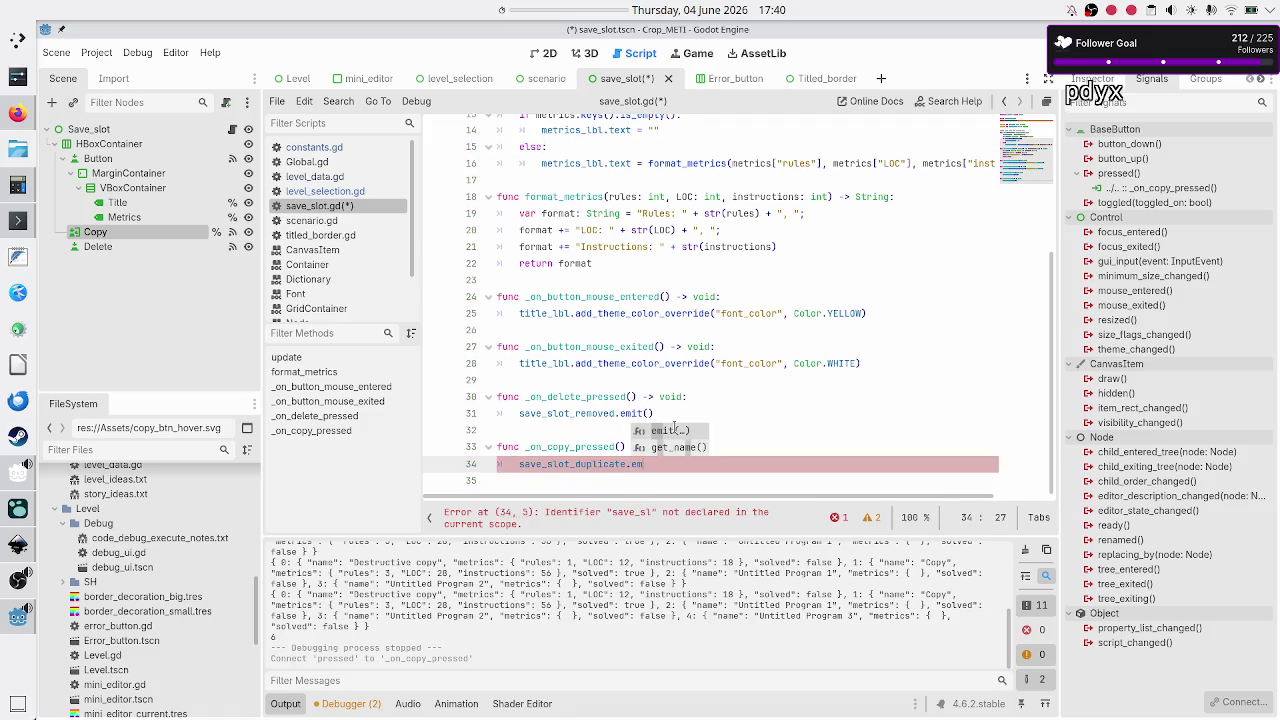
{"action": "key", "text": "Return"}
{"action": "key", "text": "Down"}
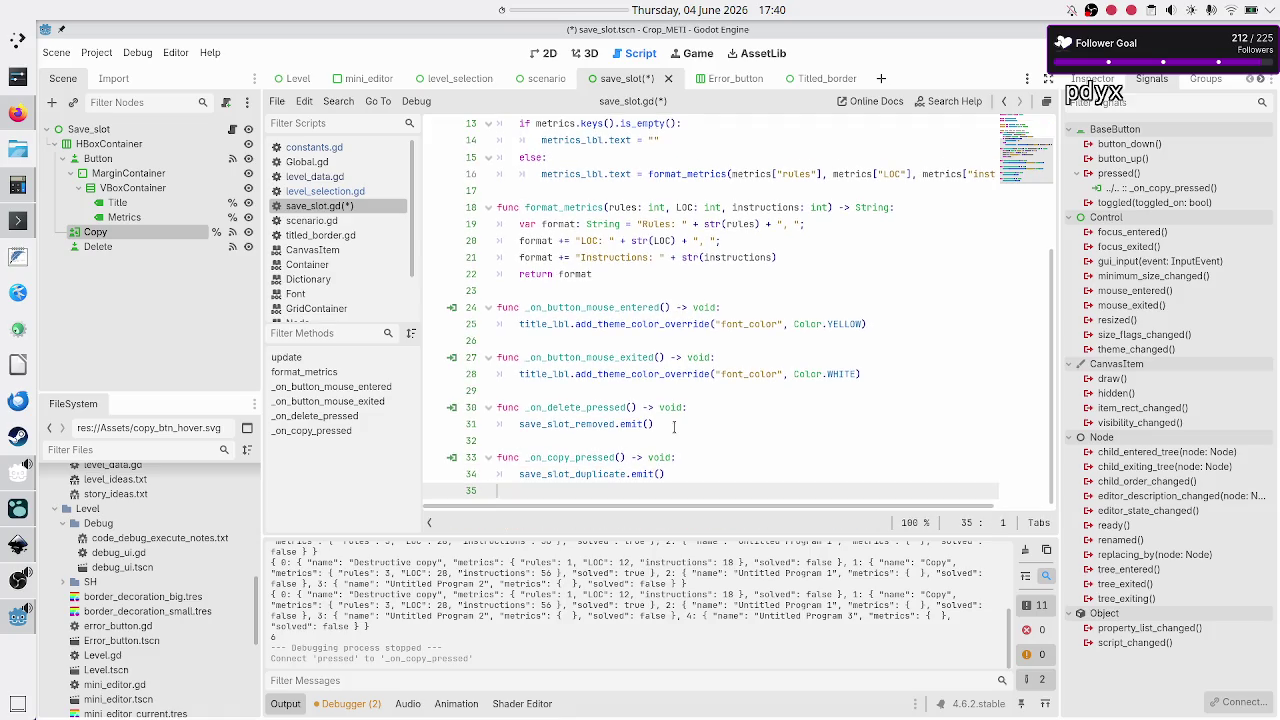
{"action": "key", "text": "ctrl+s"}
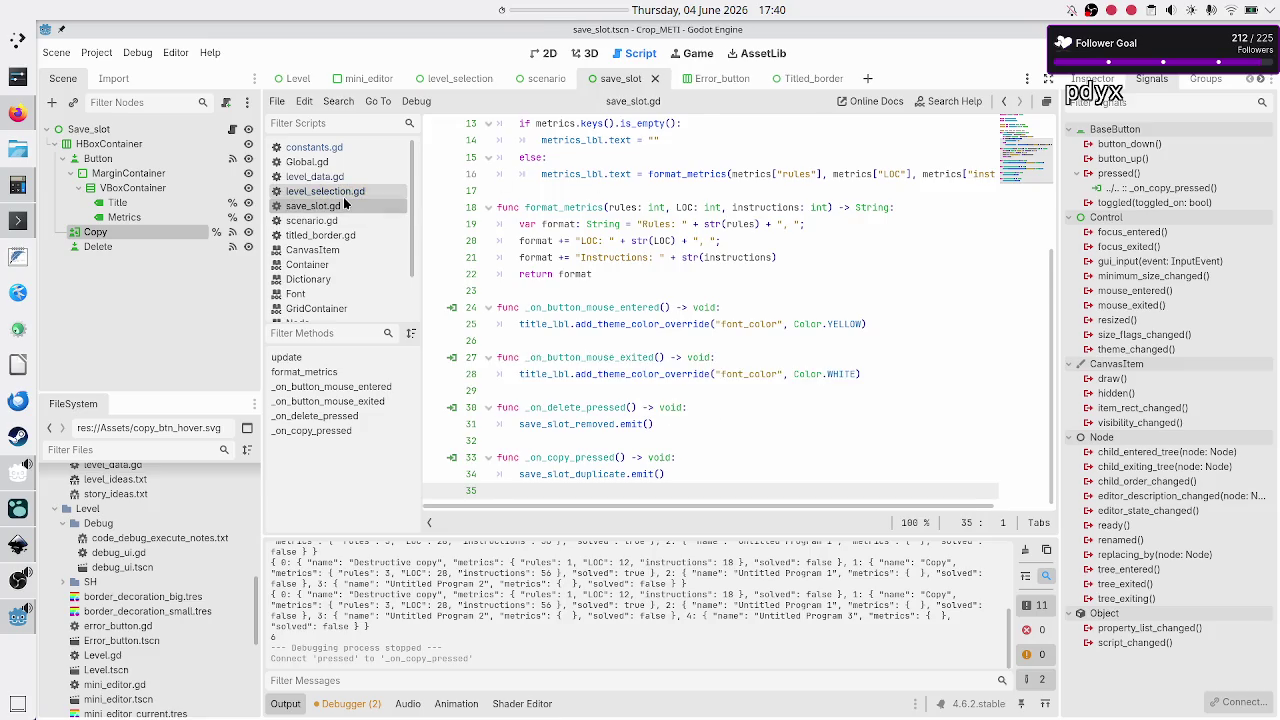
- In level_selection.gd's add_save_slot, insert a blank line above the save-slot-removed connect line
{"action": "left_click", "coordinate": [372, 192]}
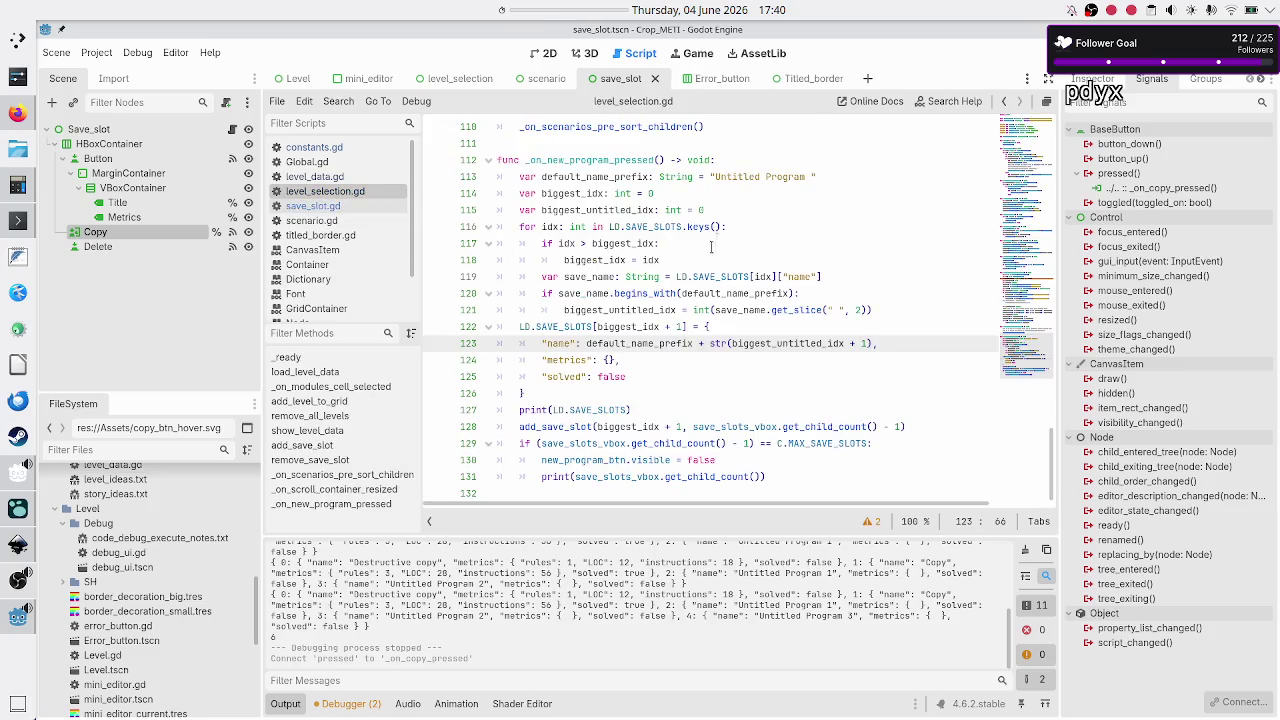
{"action": "scroll", "coordinate": [715, 277], "scroll_direction": "up", "scroll_amount": 4}
{"action": "scroll", "coordinate": [715, 277], "scroll_direction": "down", "scroll_amount": 1}
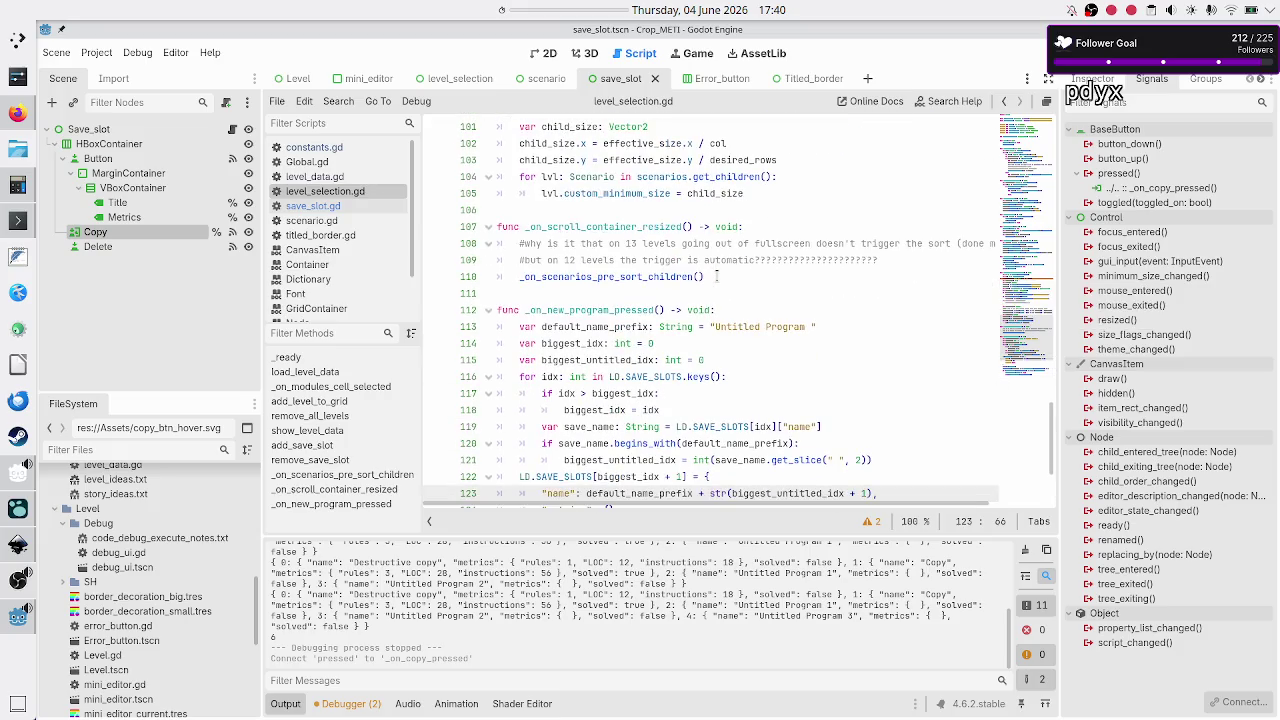
{"action": "scroll", "coordinate": [717, 277], "scroll_direction": "down", "scroll_amount": 3}
{"action": "scroll", "coordinate": [717, 277], "scroll_direction": "up", "scroll_amount": 11}
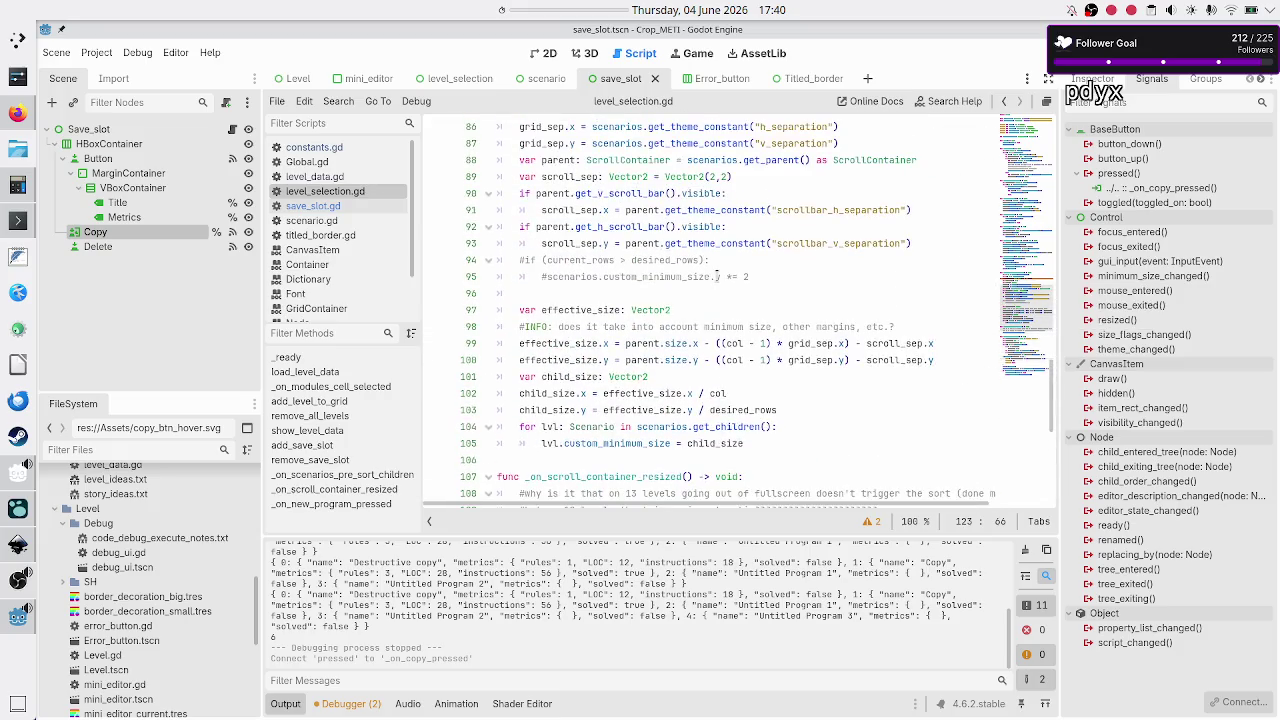
{"action": "scroll", "coordinate": [716, 277], "scroll_direction": "up", "scroll_amount": 6}
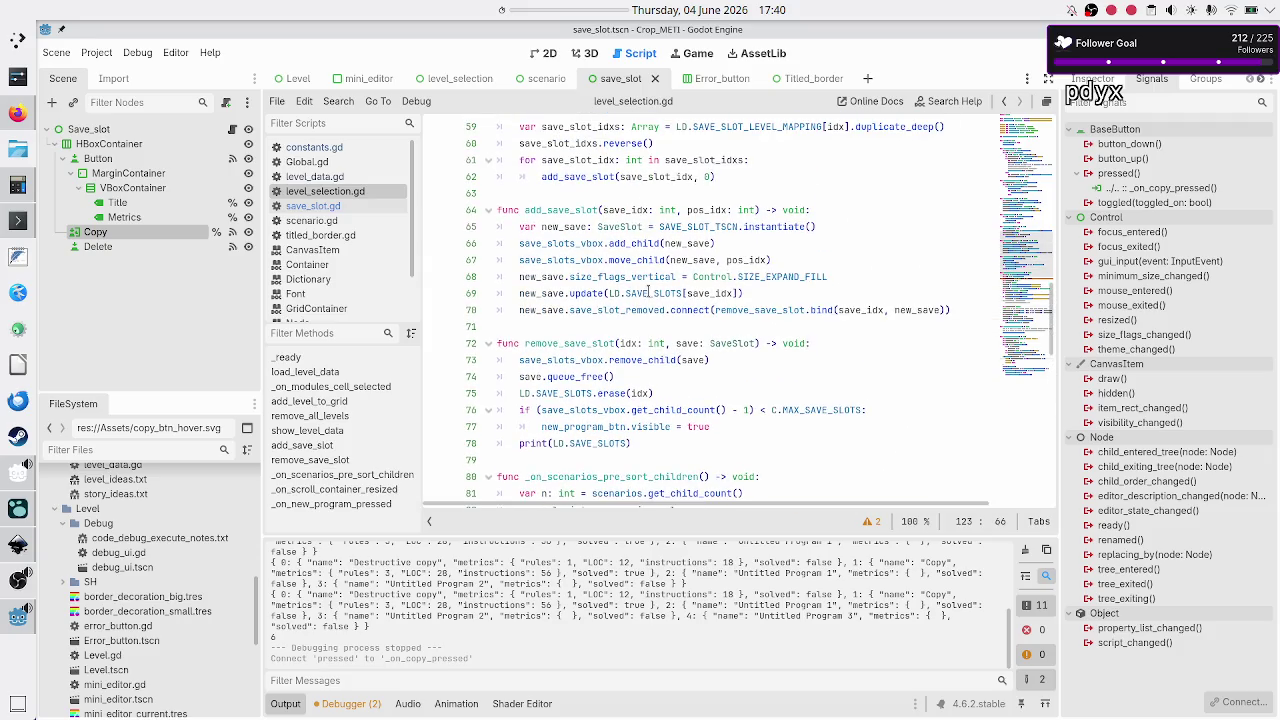
{"action": "left_click", "coordinate": [758, 295]}
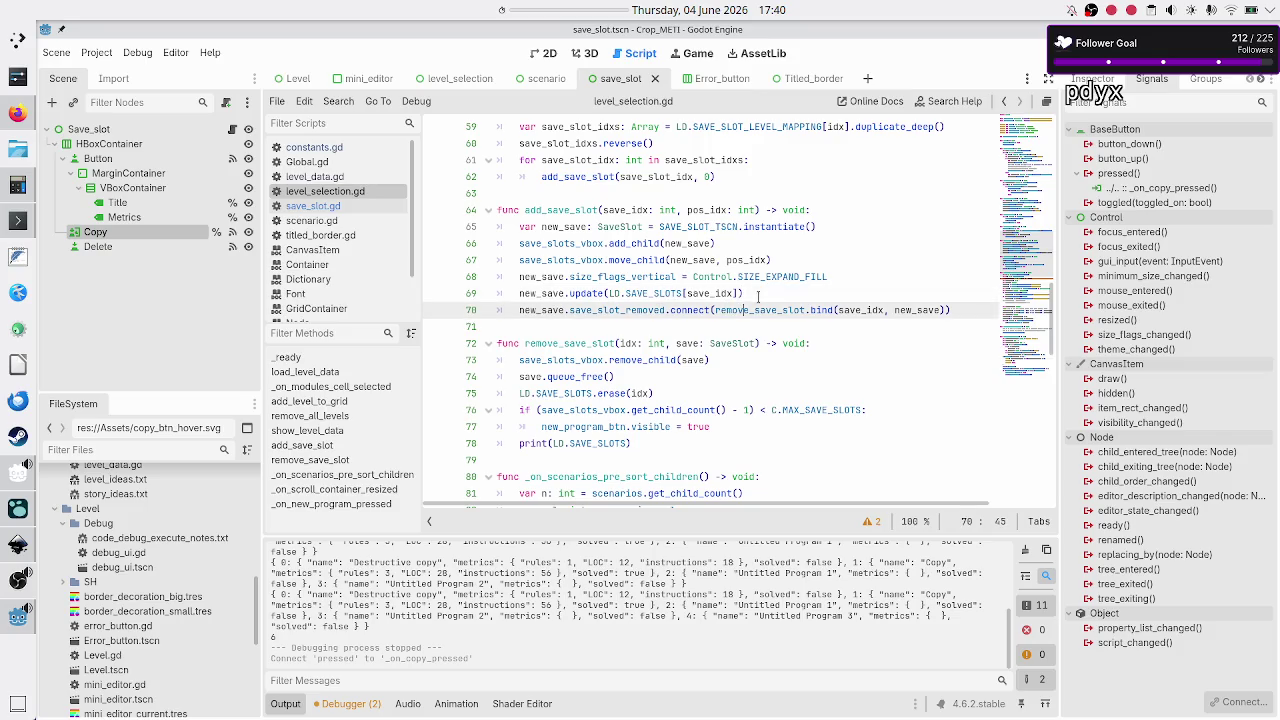
{"action": "key", "text": "Down"}
{"action": "key", "text": "End"}
{"action": "key", "text": "Return"}
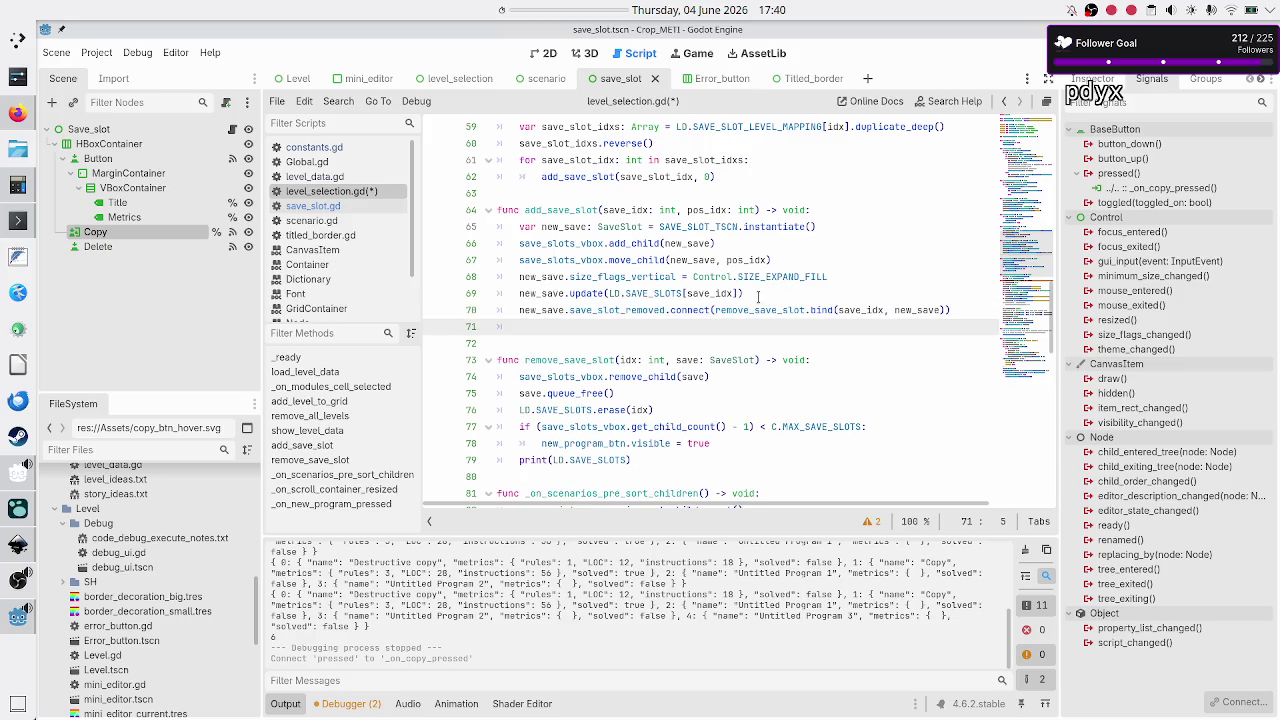
{"action": "key", "text": "alt+Up"}
{"action": "key", "text": "alt+Up"}
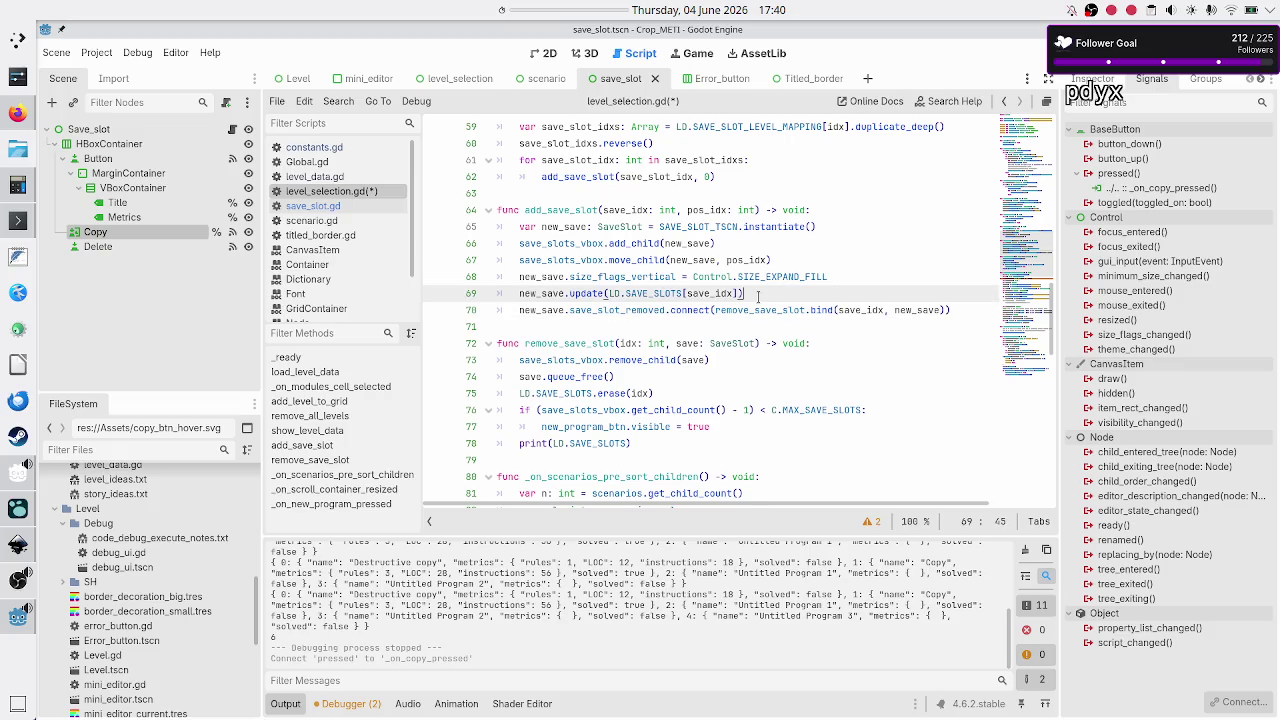
{"action": "key", "text": "alt+Down"}
- Write new_save.save_slot_duplicate.connect(duplicate_save_slot.bind()) on the new line
{"action": "type", "text": "new_save."}
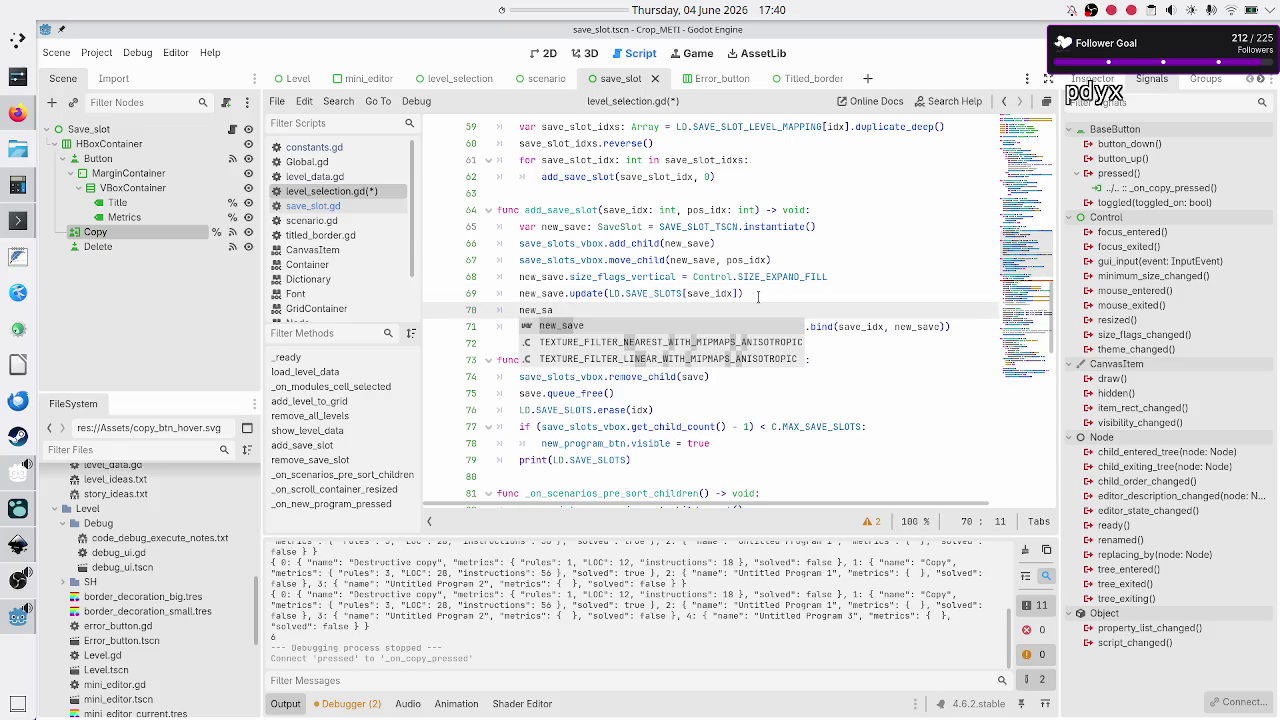
{"action": "key", "text": "BackSpace"}
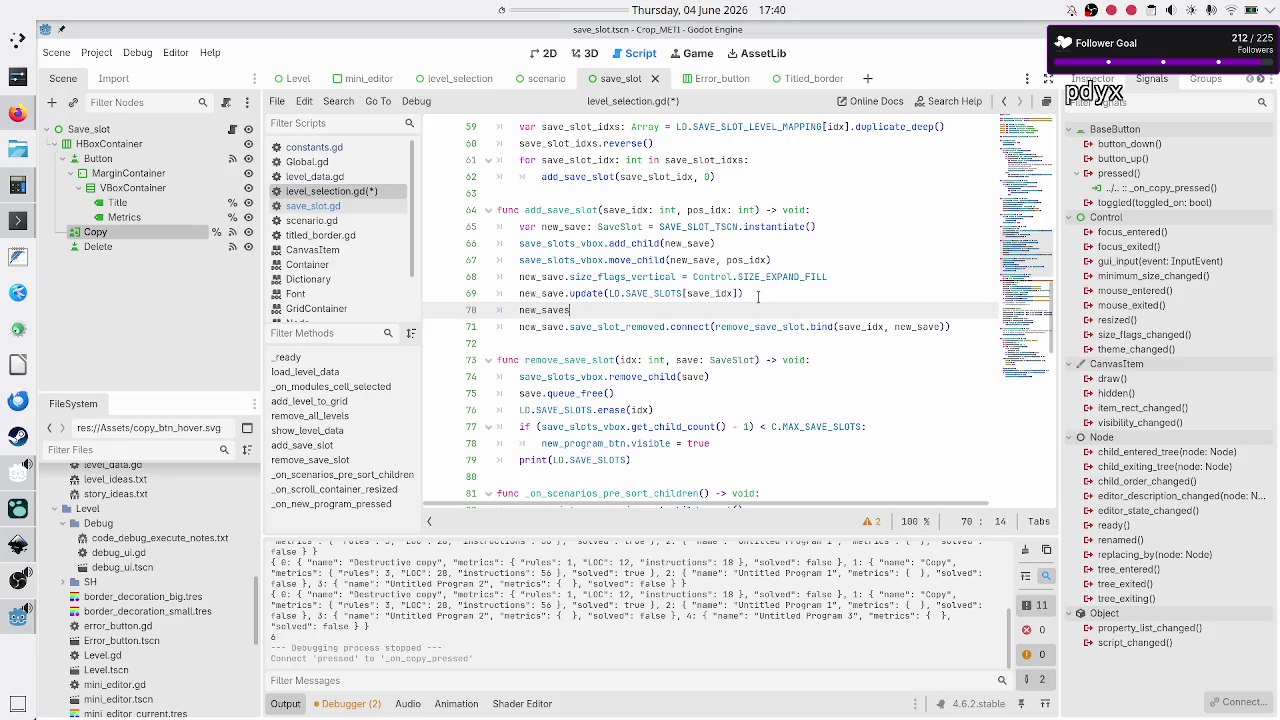
{"action": "type", "text": ".save"}
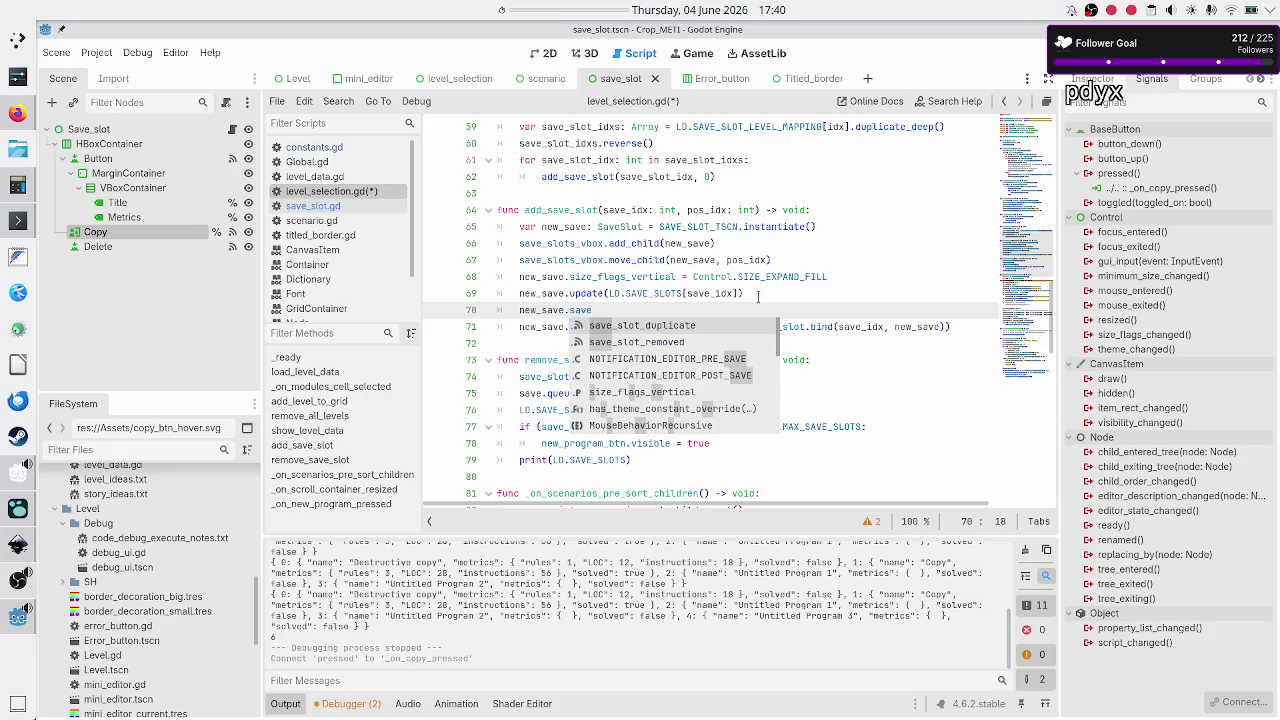
{"action": "key", "text": "Return"}
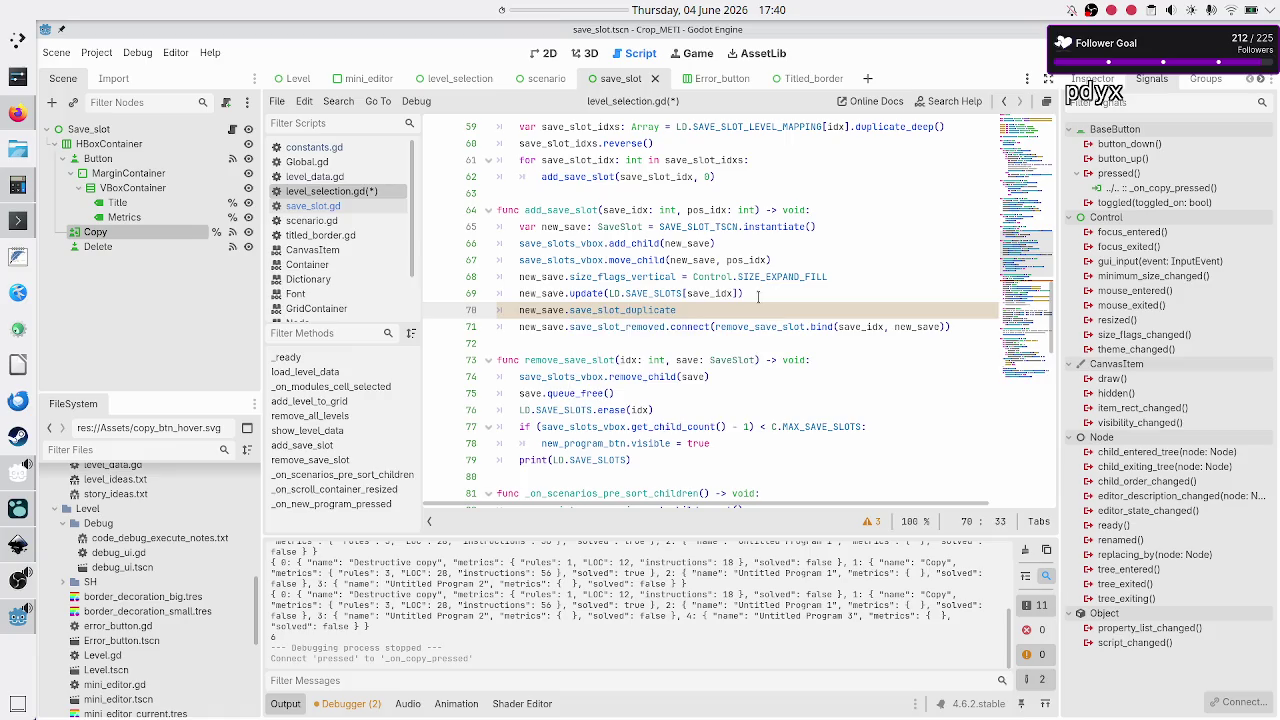
{"action": "type", "text": ".conn"}
{"action": "key", "text": "Return"}
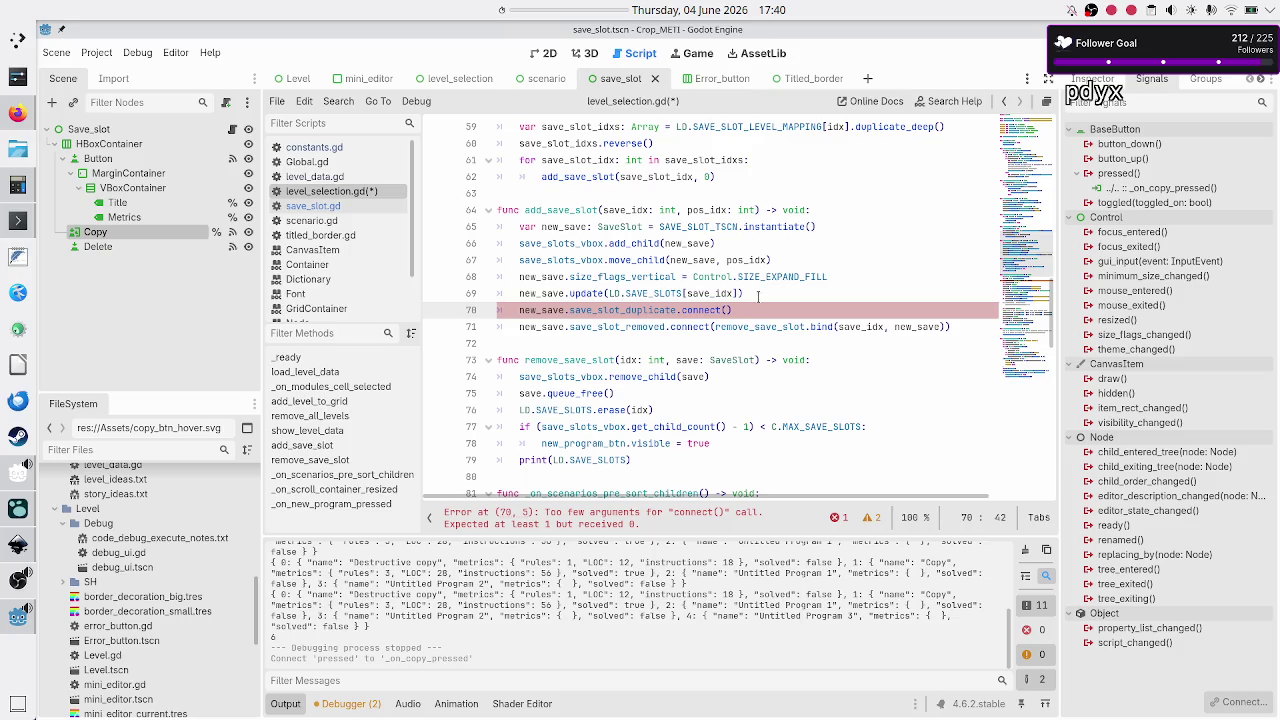
{"action": "type", "text": "duplicate_"}
{"action": "type", "text": "save_slot."}
{"action": "type", "text": "bind()"}
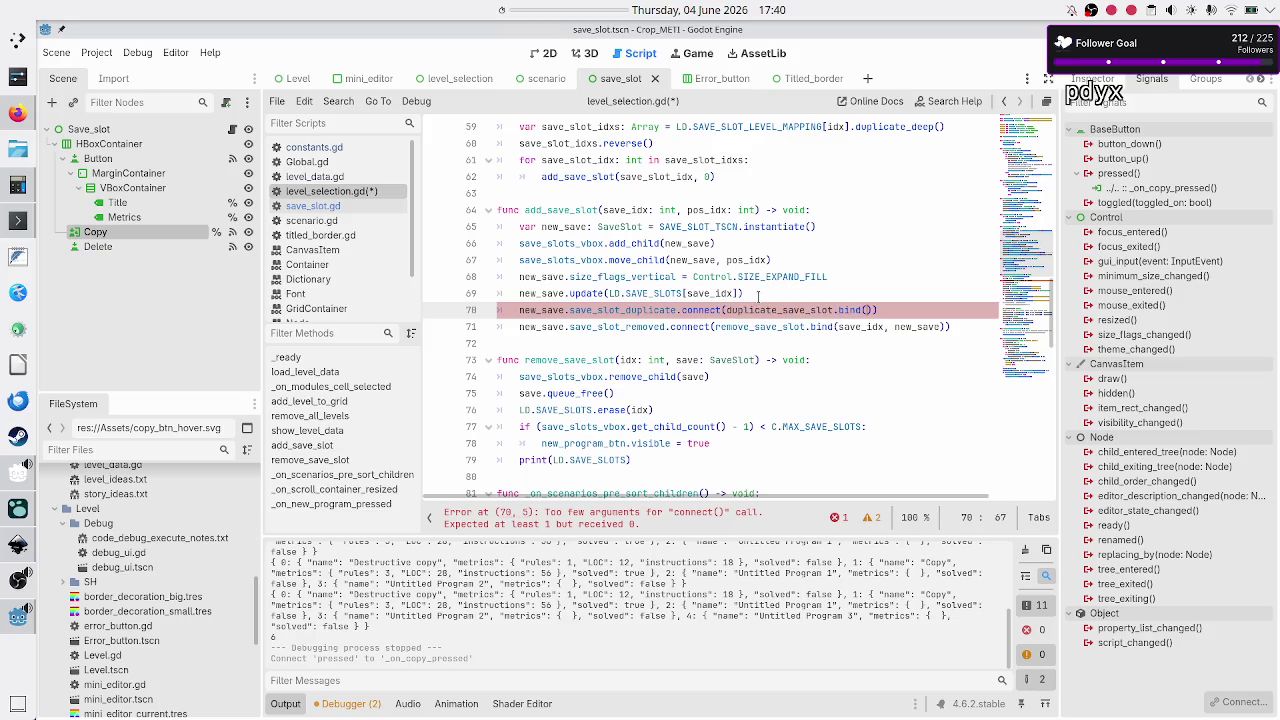
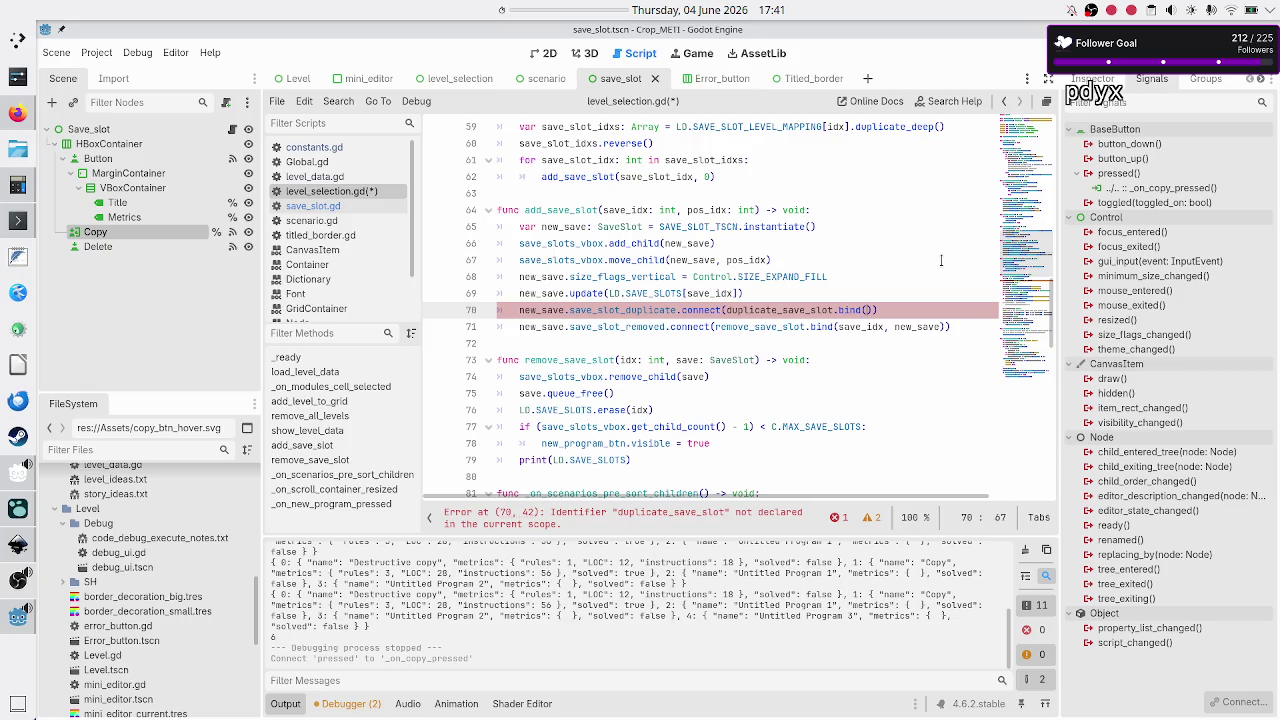
- Bind save_idx in the duplicate signal connection on line 70
{"action": "type", "text": "save_idx"}
{"action": "key", "text": "Home"}
{"action": "key", "text": "Home"}
{"action": "key", "text": "Up"}
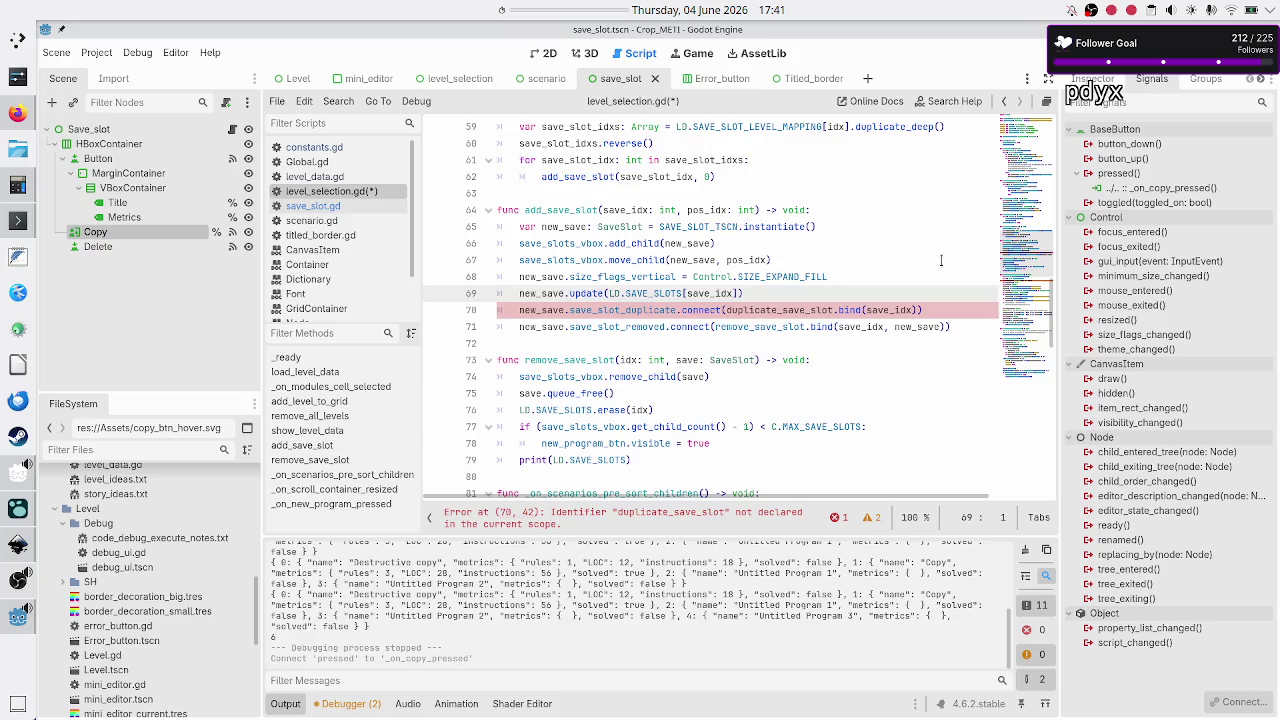
- Add a stub duplicate_save_slot(idx: int) -> void with pass below add_save_slot, save, and show level_data.gd
{"action": "key", "text": "Down"}
{"action": "key", "text": "Down"}
{"action": "key", "text": "Down"}
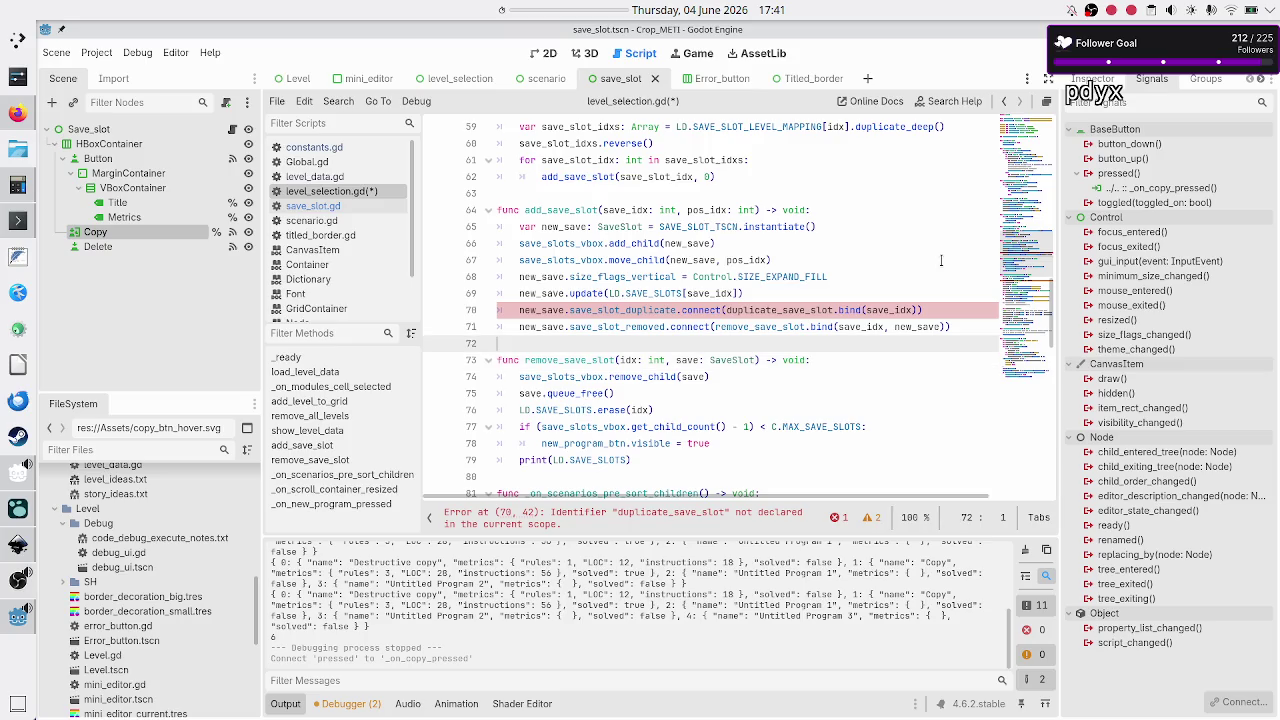
{"action": "key", "text": "Return"}
{"action": "key", "text": "Return"}
{"action": "key", "text": "Up"}
{"action": "type", "text": "f"}
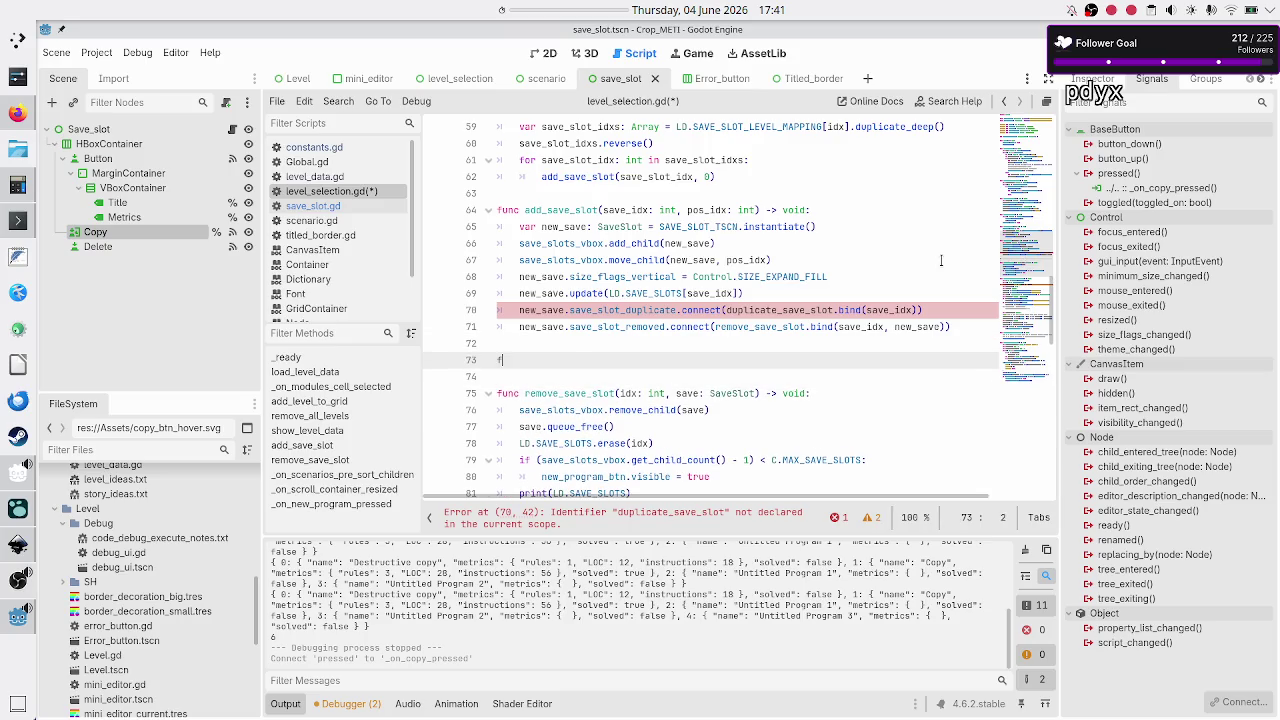
{"action": "type", "text": "unc duplicate_"}
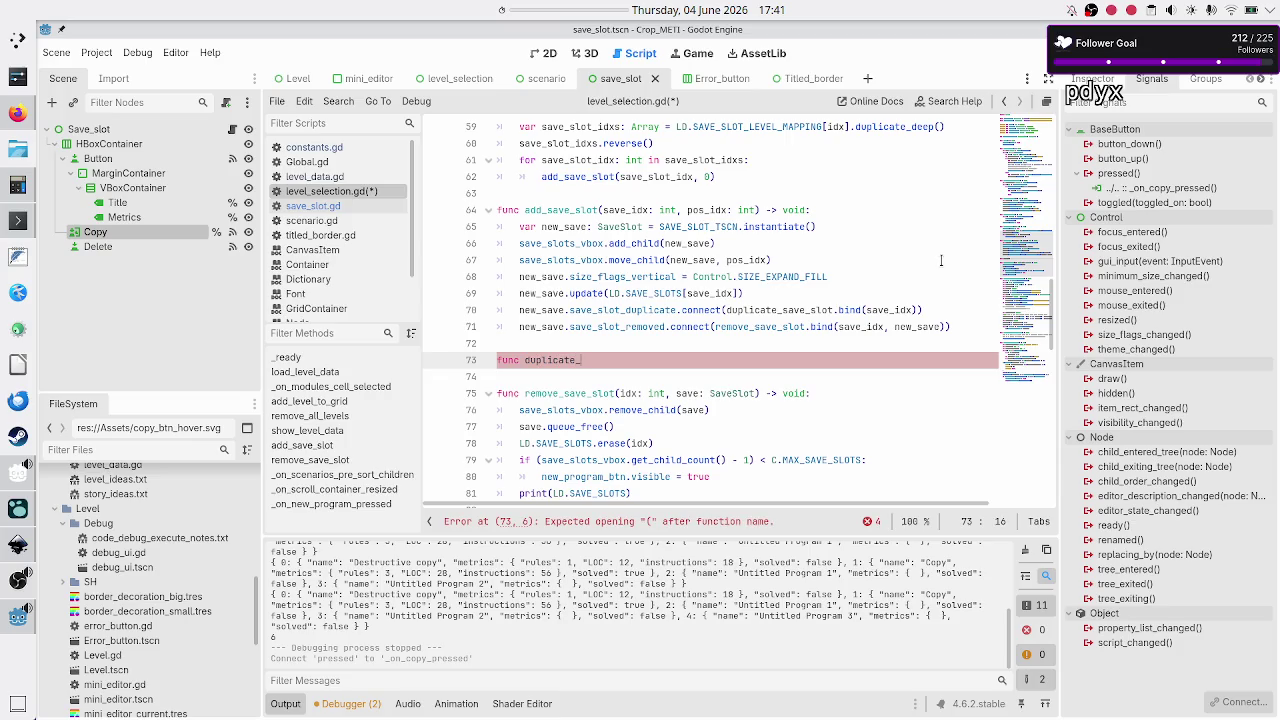
{"action": "type", "text": "save_"}
{"action": "type", "text": "slot("}
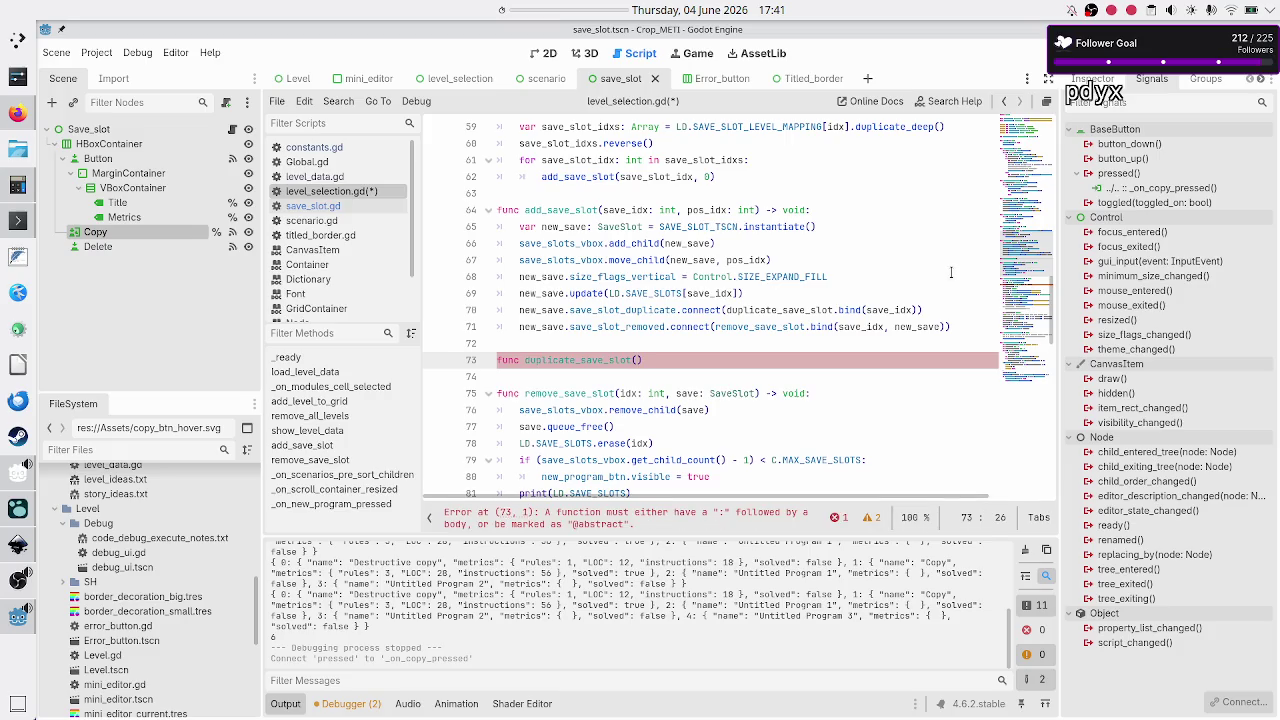
{"action": "type", "text": "idx: int) "}
{"action": "type", "text": "-> void:"}
{"action": "key", "text": "Return"}
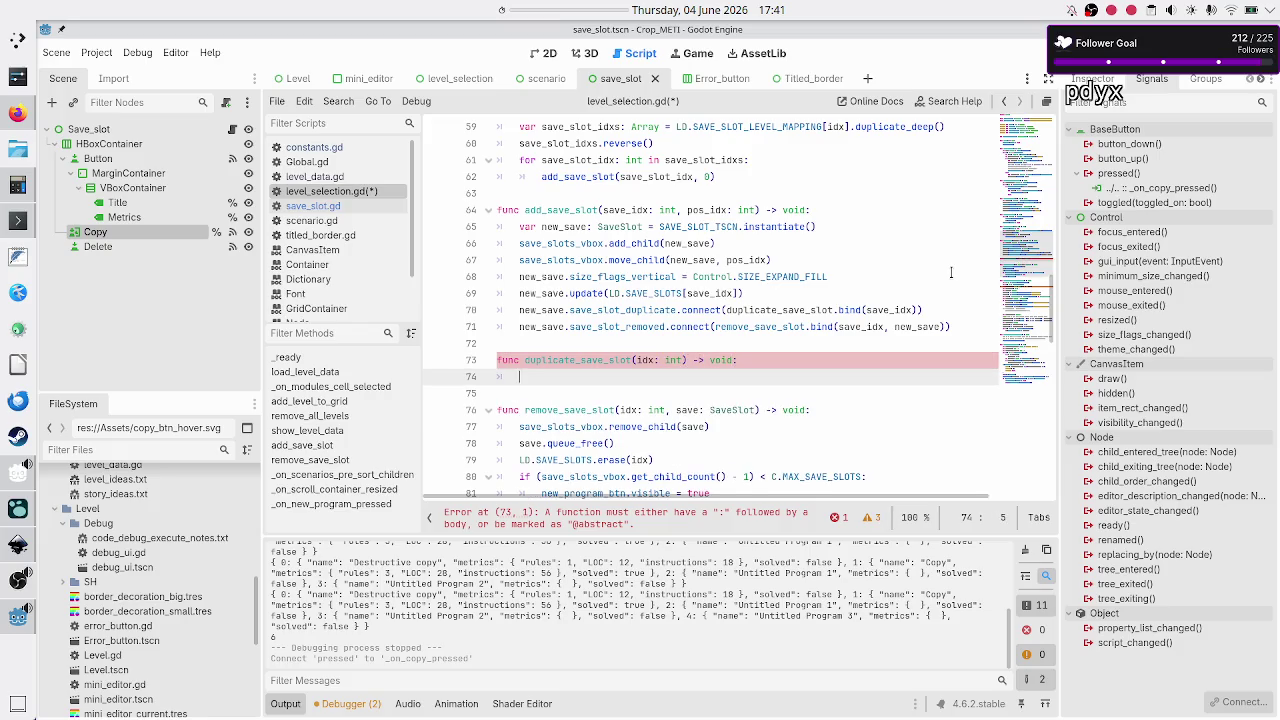
{"action": "type", "text": "pass"}
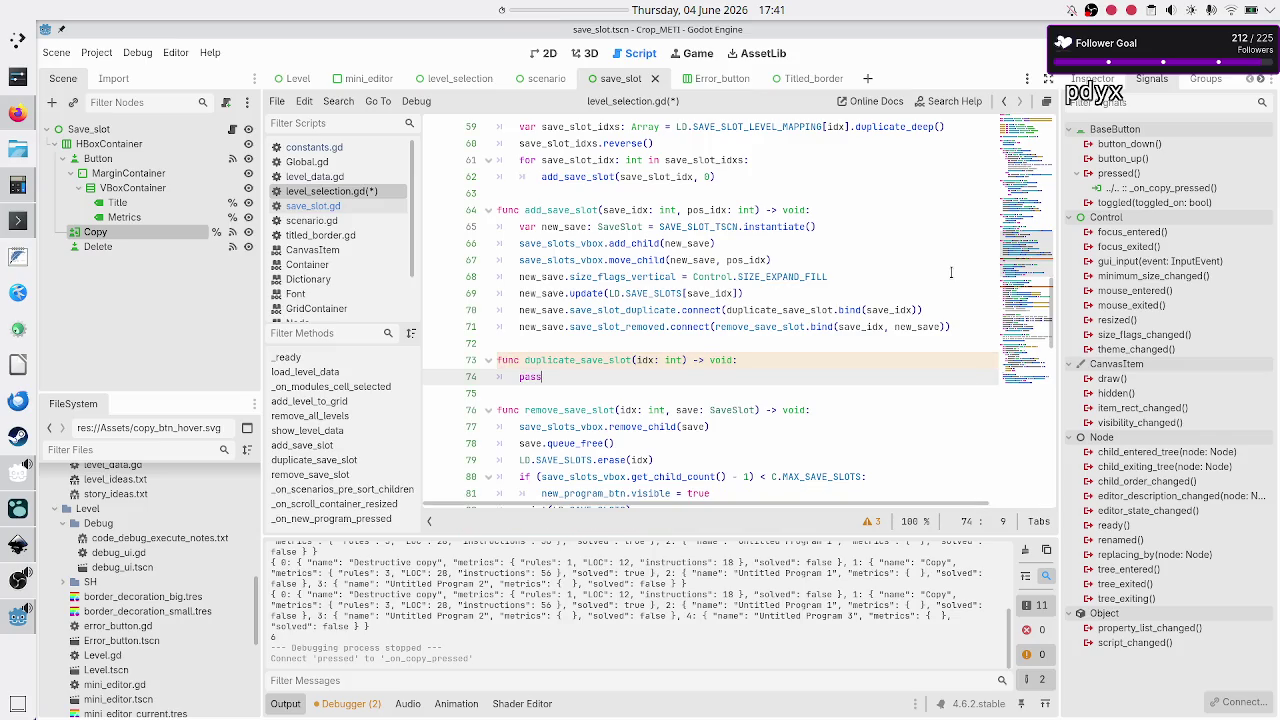
{"action": "key", "text": "Up"}
{"action": "key", "text": "Up"}
{"action": "key", "text": "Up"}
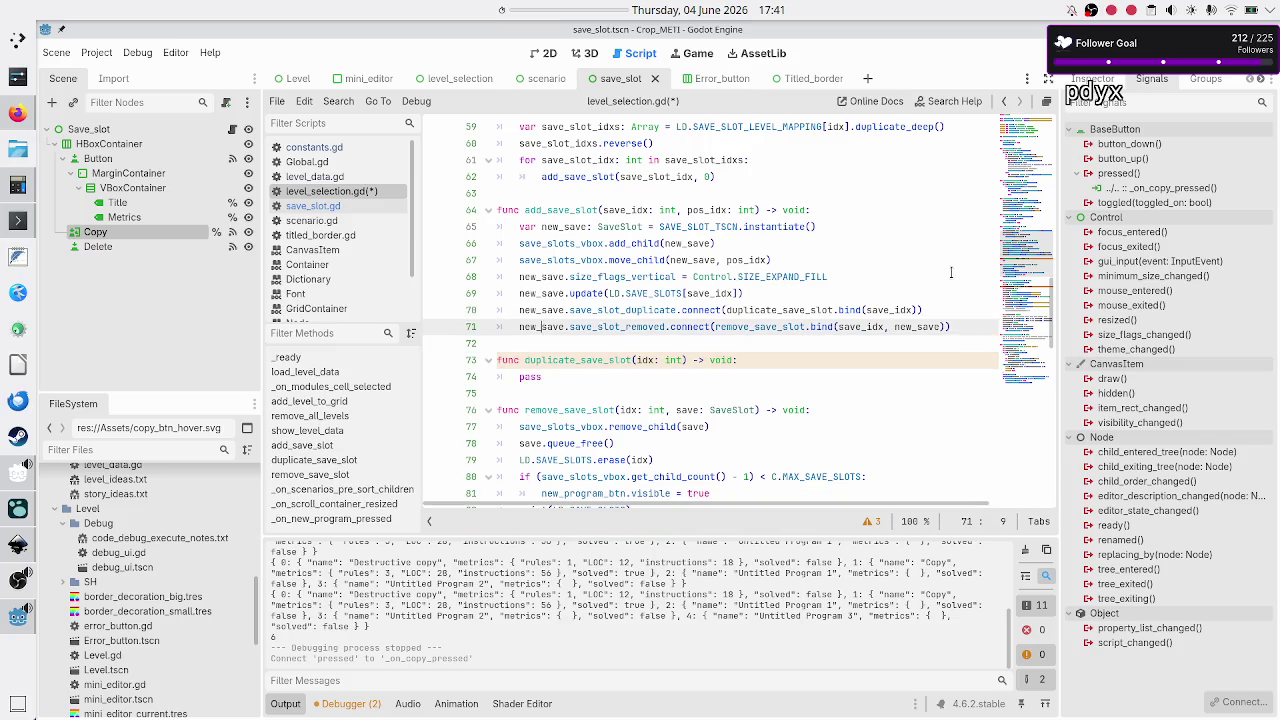
{"action": "key", "text": "Down"}
{"action": "key", "text": "Down"}
{"action": "key", "text": "ctrl+s"}
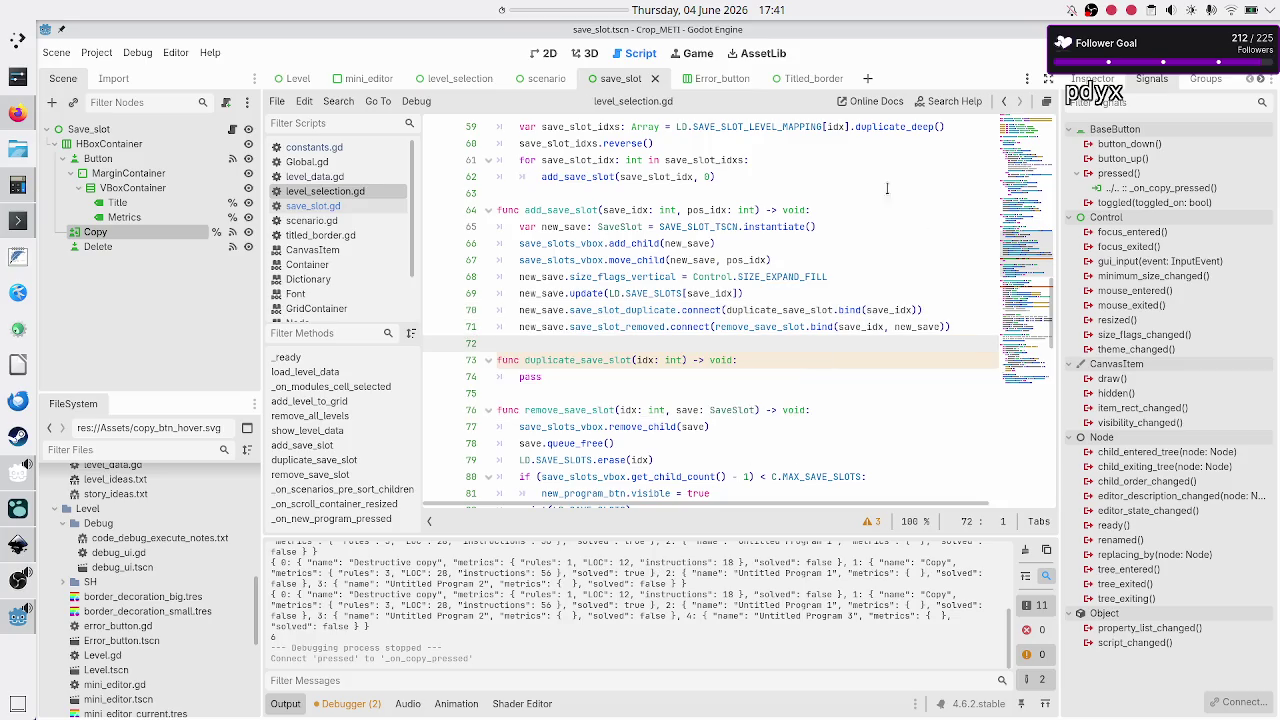
{"action": "left_click", "coordinate": [333, 178]}
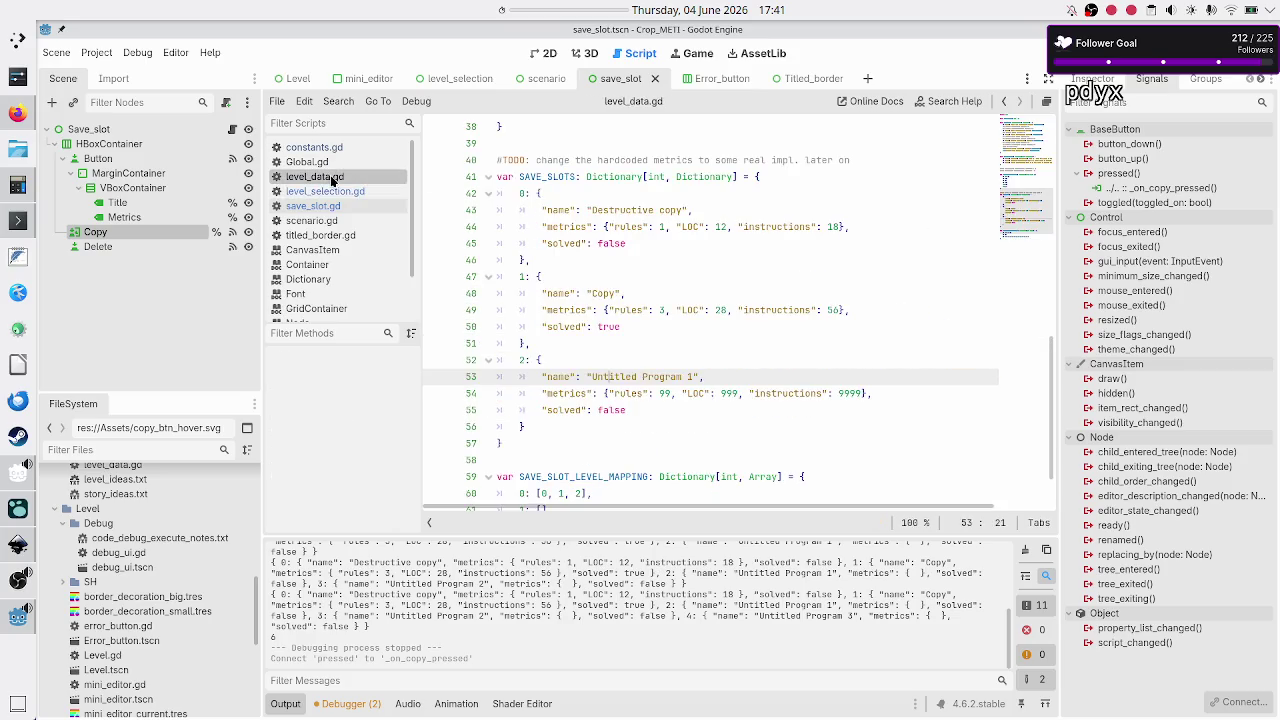
- In save_slot.gd, move the save_slot_removed signal below save_slot_duplicate
{"action": "left_click", "coordinate": [337, 206]}
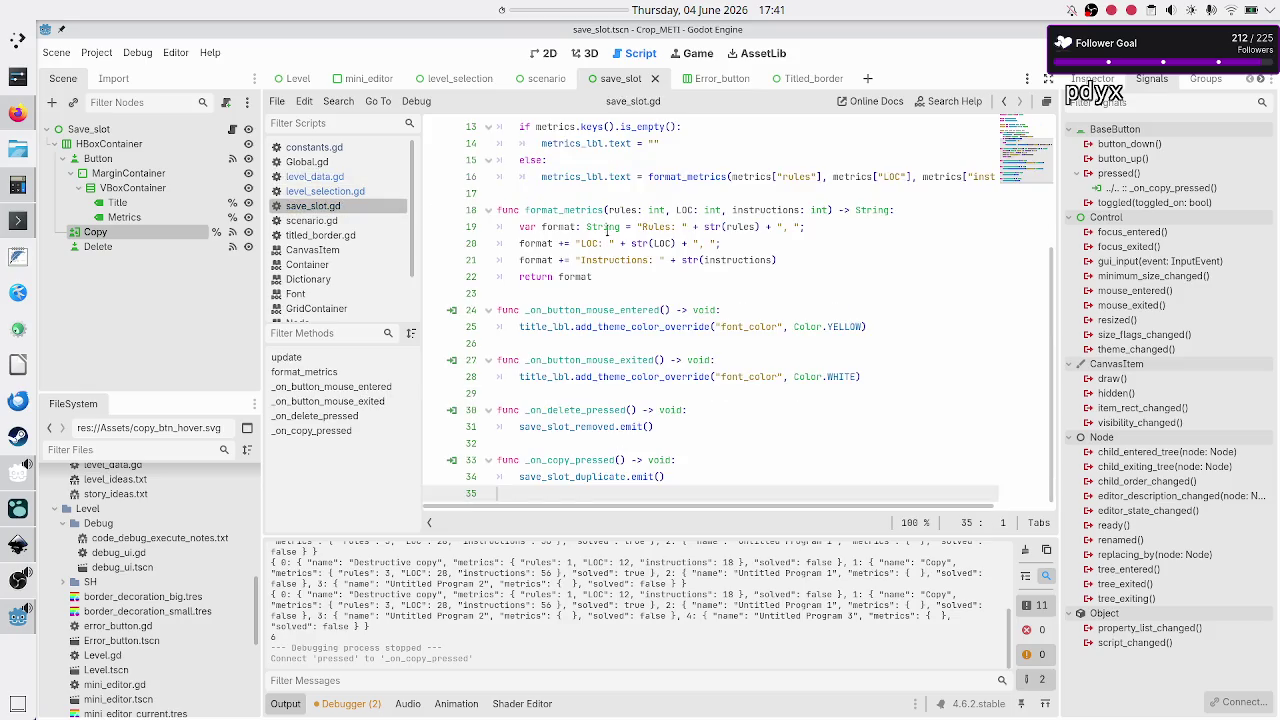
{"action": "scroll", "coordinate": [605, 230], "scroll_direction": "up", "scroll_amount": 4}
{"action": "triple_click", "coordinate": [651, 155]}
{"action": "key", "text": "ctrl+c"}
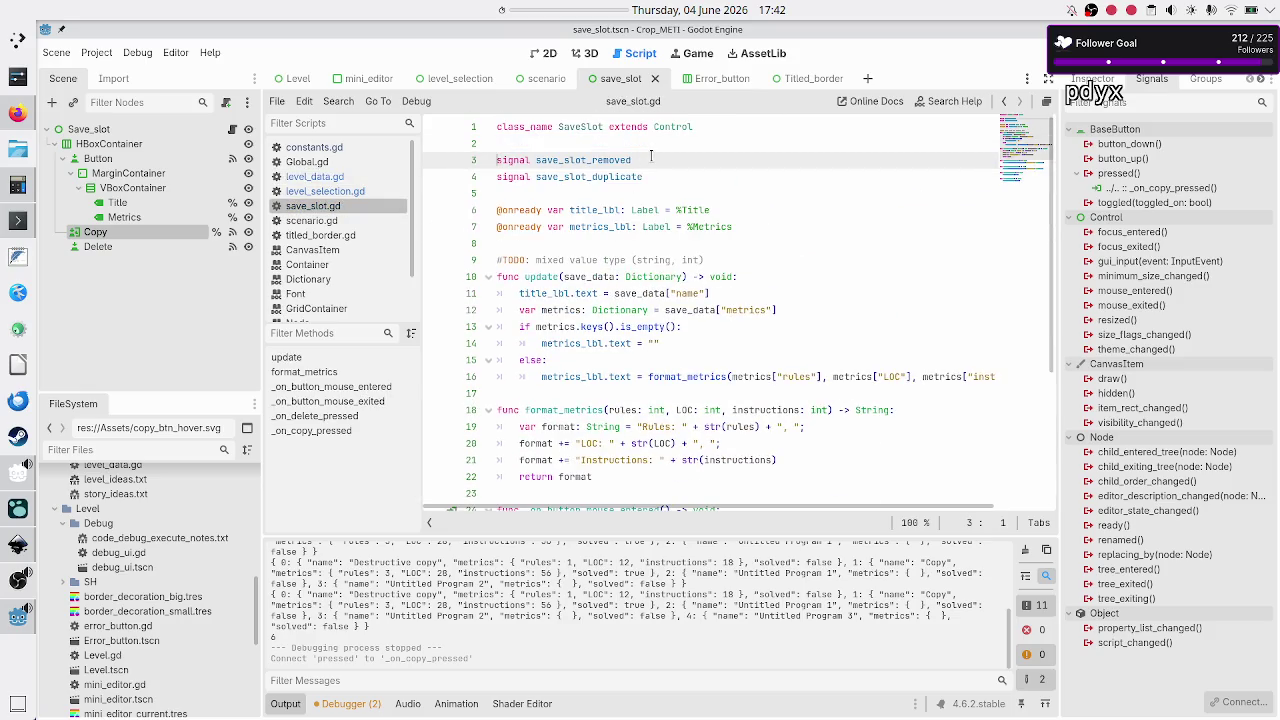
{"action": "key", "text": "BackSpace"}
{"action": "key", "text": "BackSpace"}
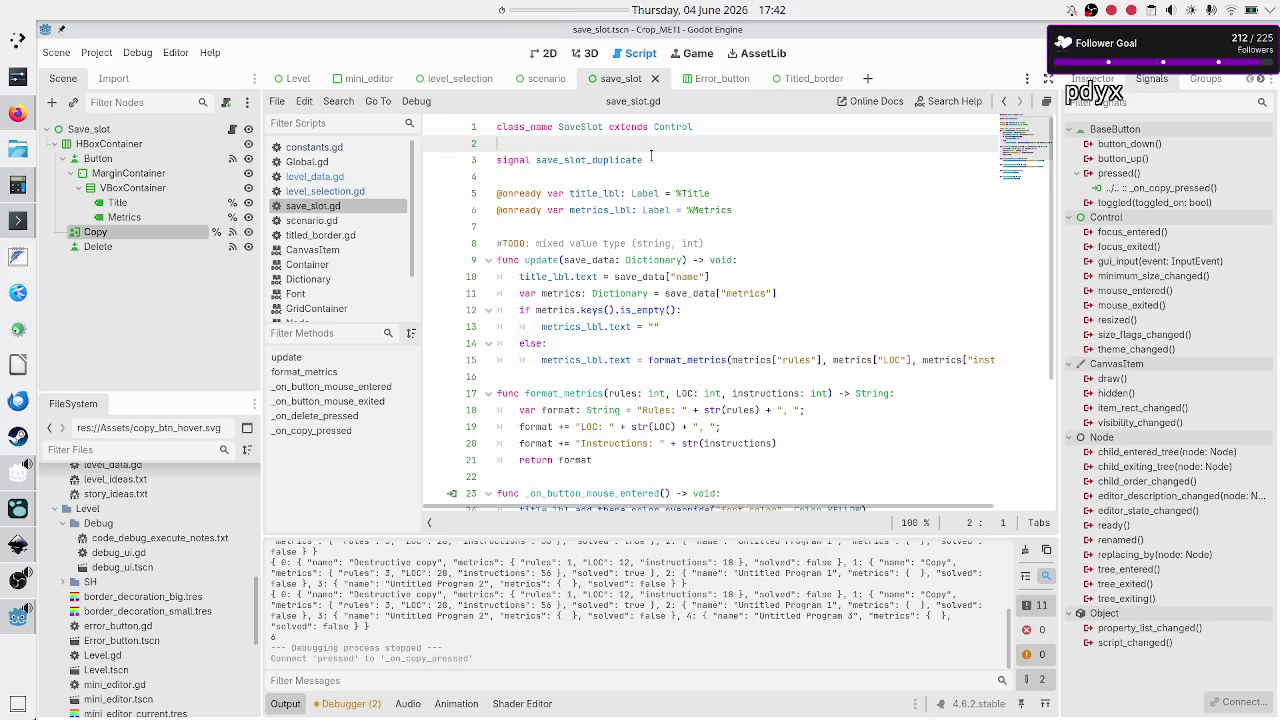
{"action": "key", "text": "End"}
{"action": "key", "text": "Return"}
{"action": "key", "text": "ctrl+v"}
{"action": "key", "text": "Up"}
{"action": "key", "text": "Up"}
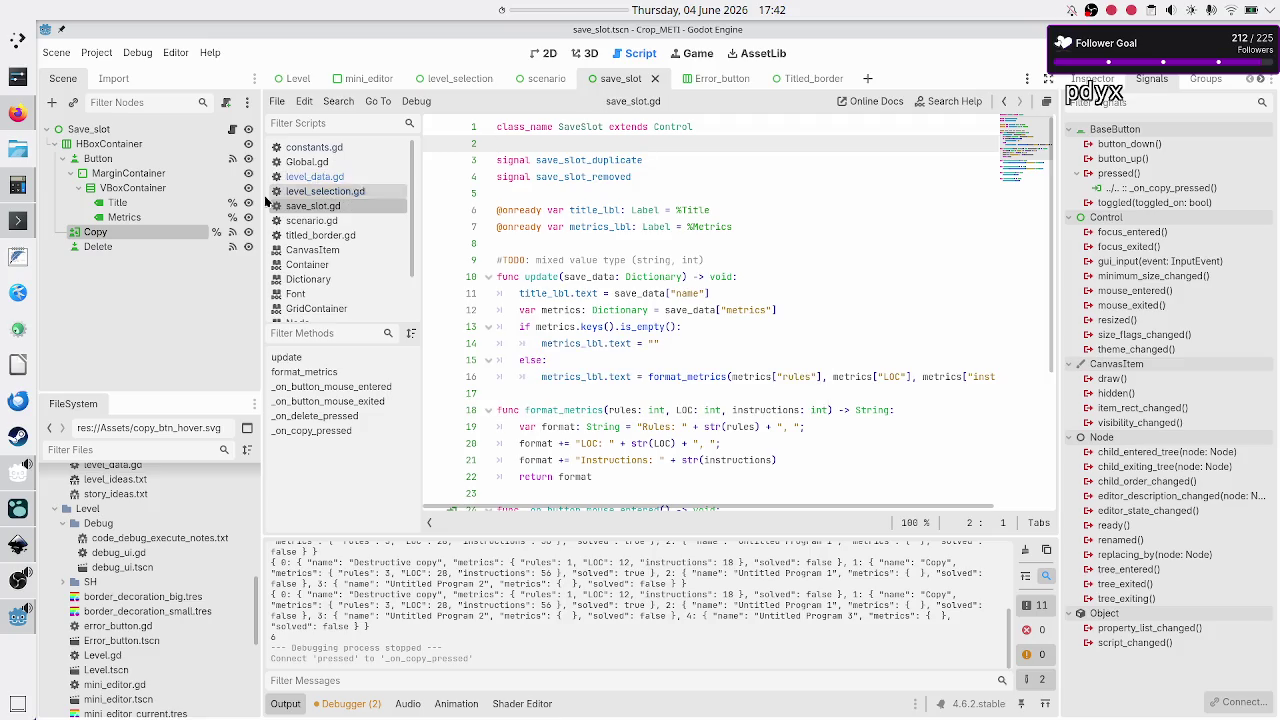
{"action": "left_click", "coordinate": [621, 176]}
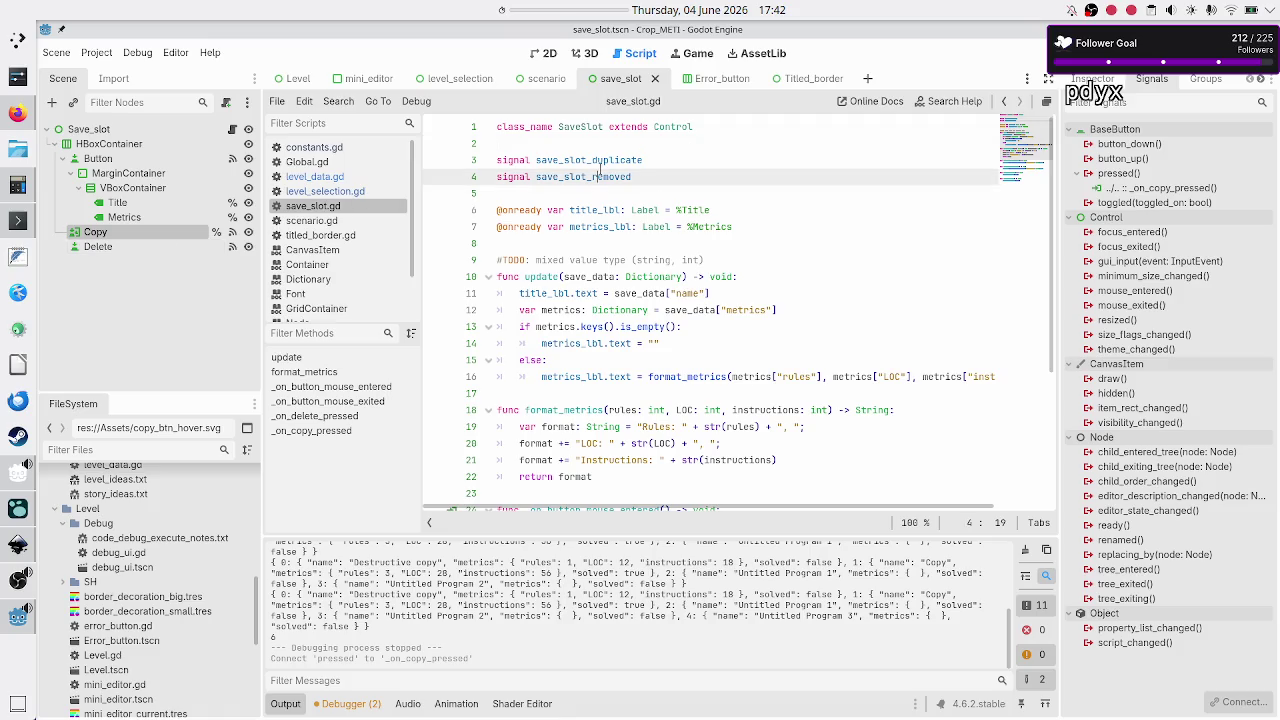
- Place _on_copy_pressed above _on_delete_pressed, save save_slot.gd, and return to level_selection.gd
{"action": "scroll", "coordinate": [568, 405], "scroll_direction": "down", "scroll_amount": 4}
{"action": "left_click", "coordinate": [565, 409]}
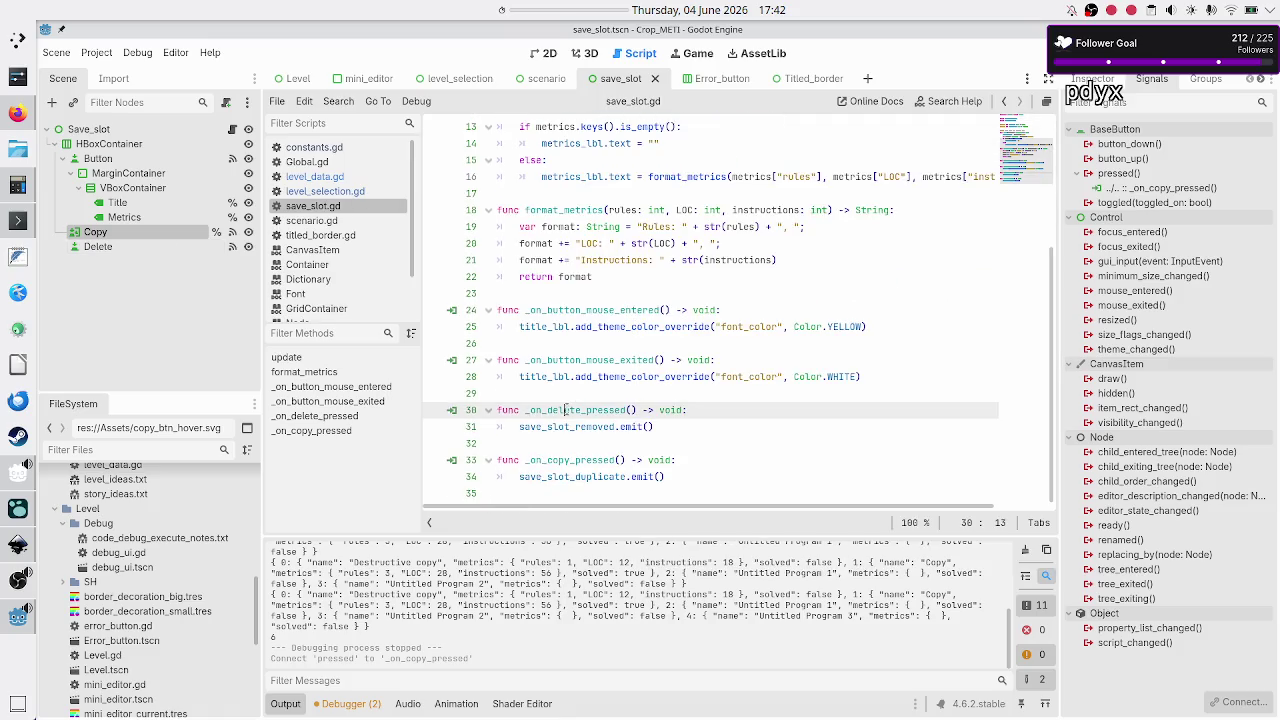
{"action": "key", "text": "Down"}
{"action": "key", "text": "Down"}
{"action": "key", "text": "Down"}
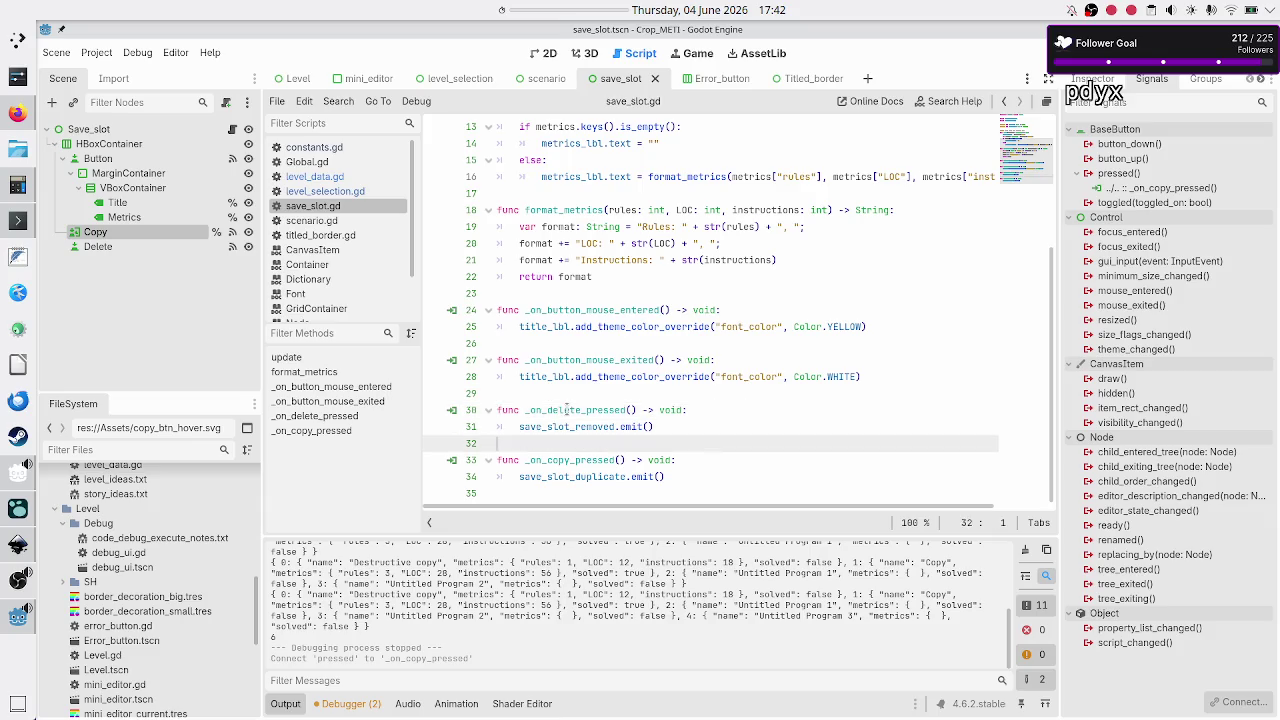
{"action": "key", "text": "Home"}
{"action": "key", "text": "shift+Down"}
{"action": "key", "text": "shift+Down"}
{"action": "key", "text": "BackSpace"}
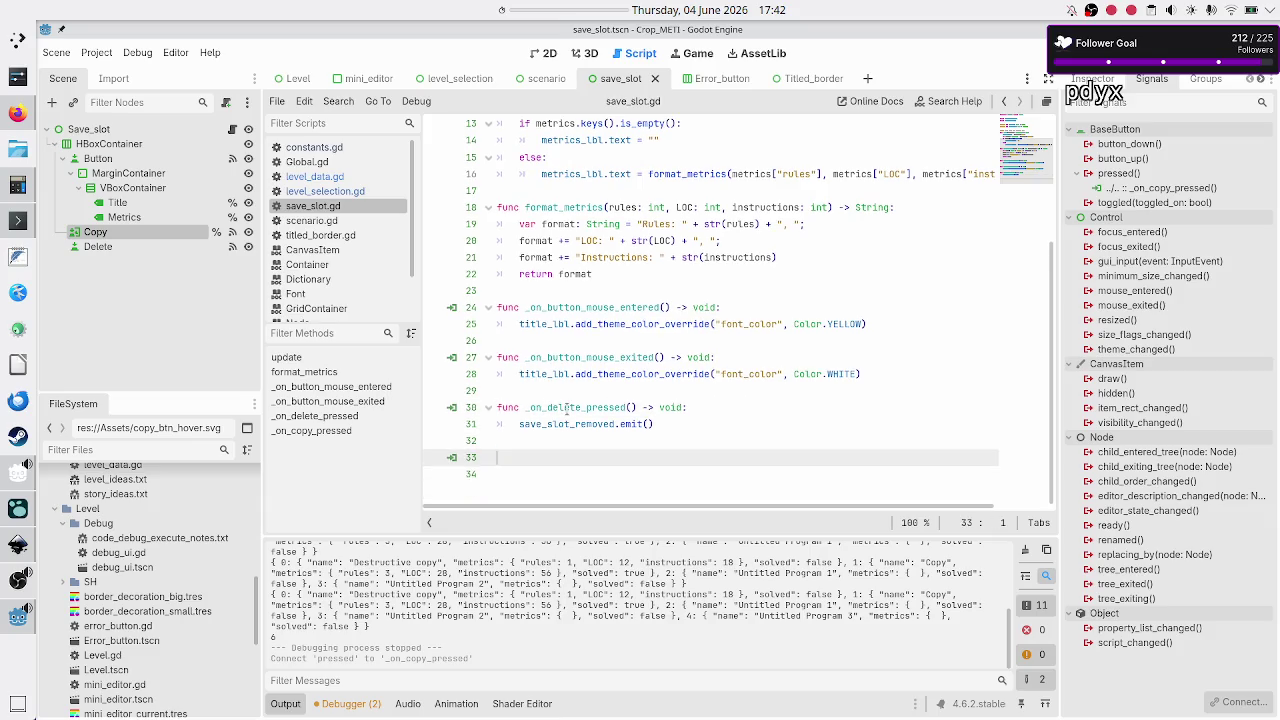
{"action": "key", "text": "BackSpace"}
{"action": "key", "text": "ctrl+z"}
{"action": "key", "text": "ctrl+z"}
{"action": "key", "text": "ctrl+z"}
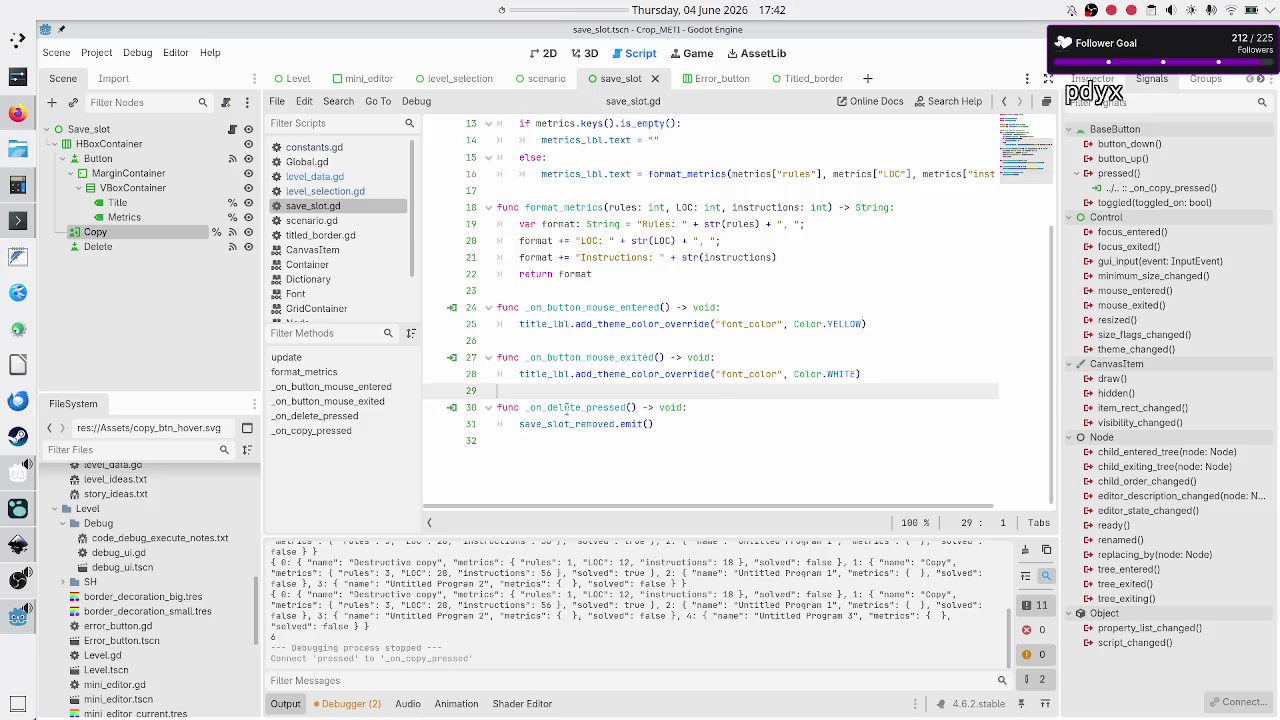
{"action": "key", "text": "Up"}
{"action": "key", "text": "Up"}
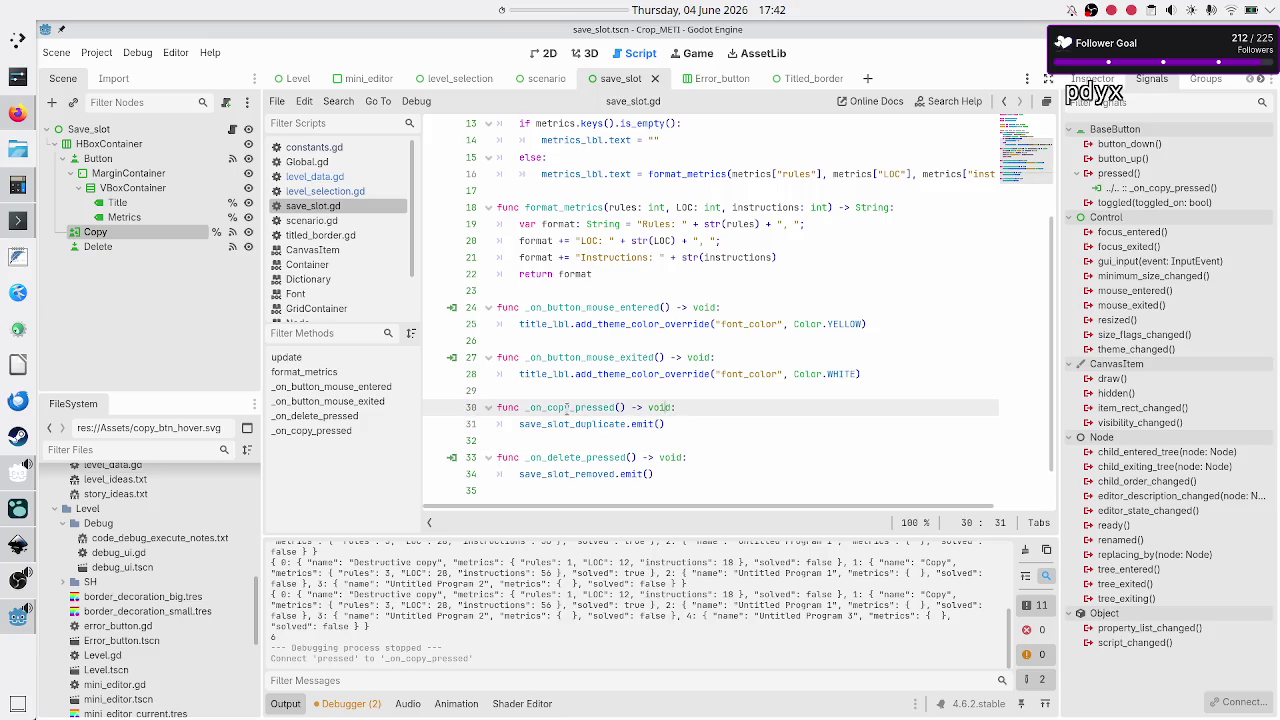
{"action": "key", "text": "Down"}
{"action": "key", "text": "Down"}
{"action": "key", "text": "Down"}
{"action": "key", "text": "Down"}
{"action": "key", "text": "ctrl+s"}
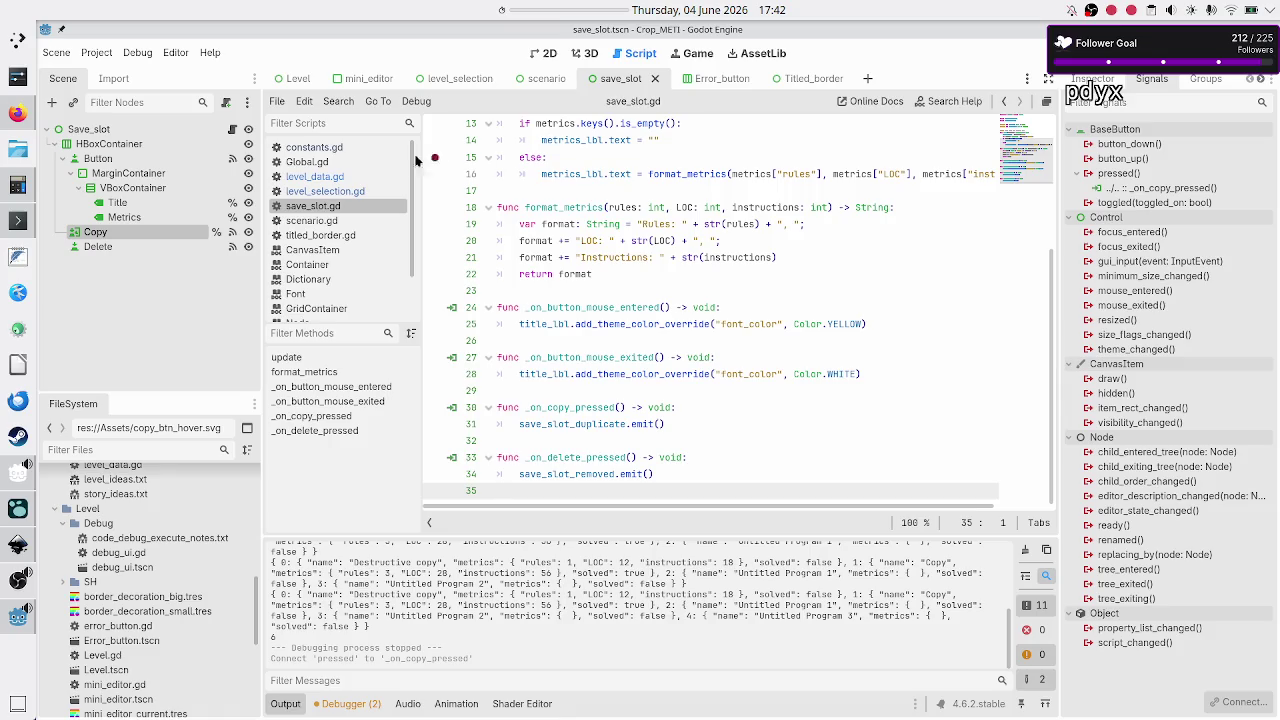
{"action": "left_click", "coordinate": [327, 191]}
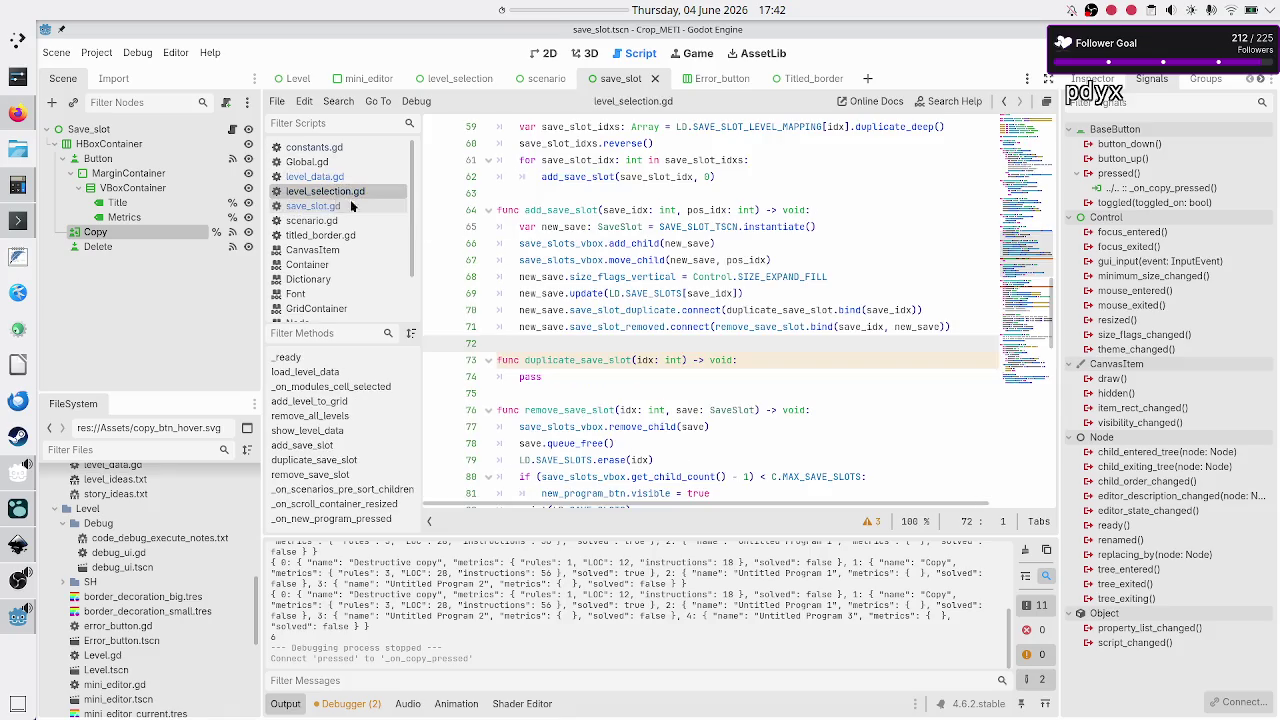
{"action": "left_click", "coordinate": [590, 376]}
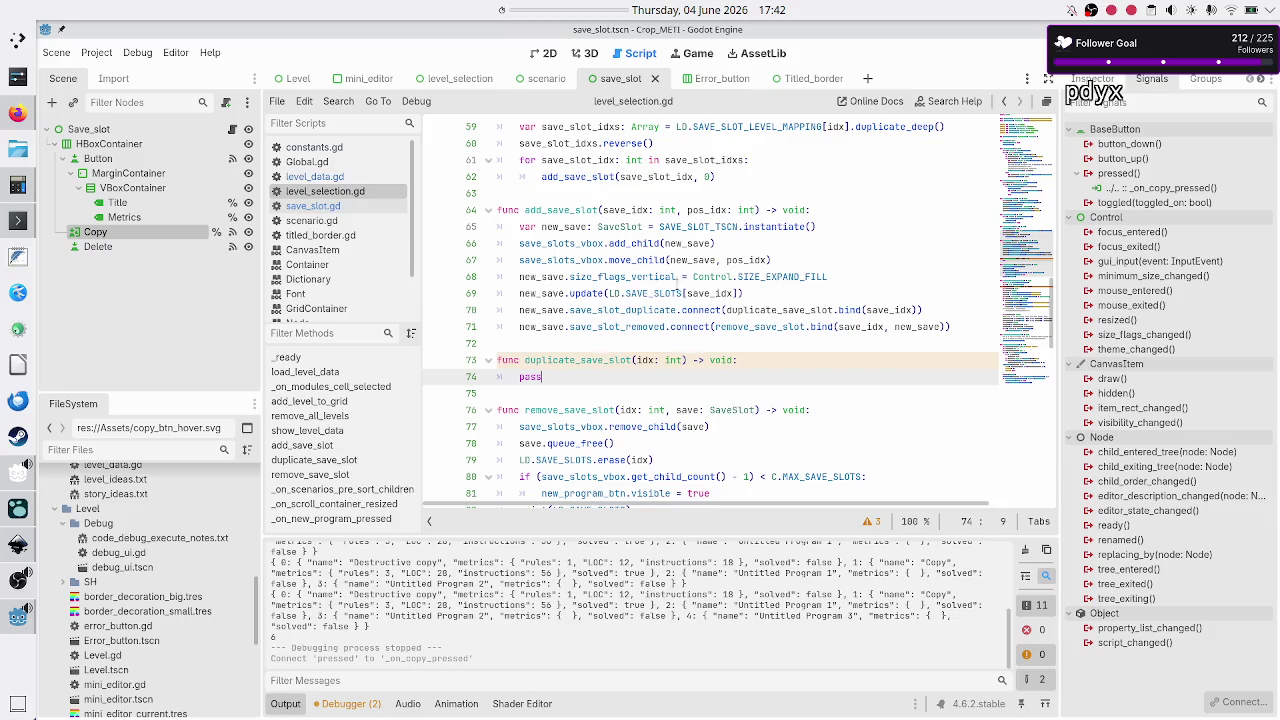
{"action": "left_click", "coordinate": [830, 209]}
{"action": "key", "text": "Right"}
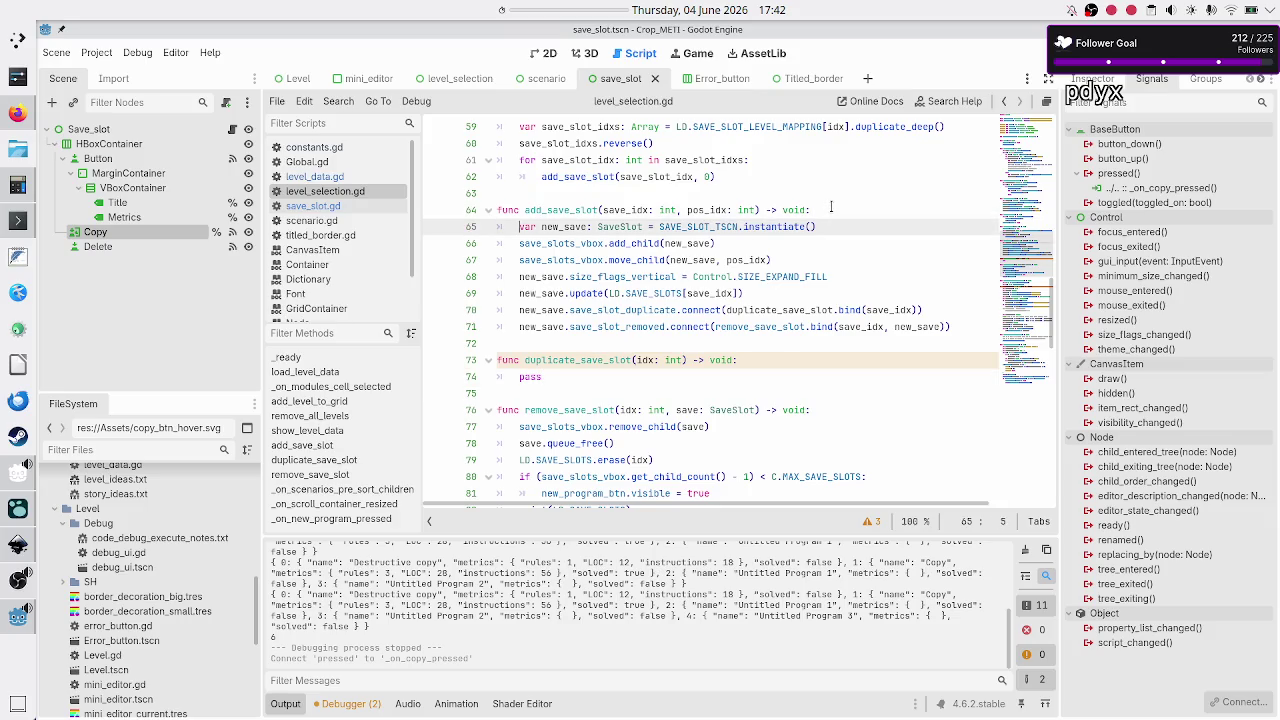
{"action": "key", "text": "shift+Down"}
{"action": "key", "text": "shift+Down"}
{"action": "key", "text": "shift+Down"}
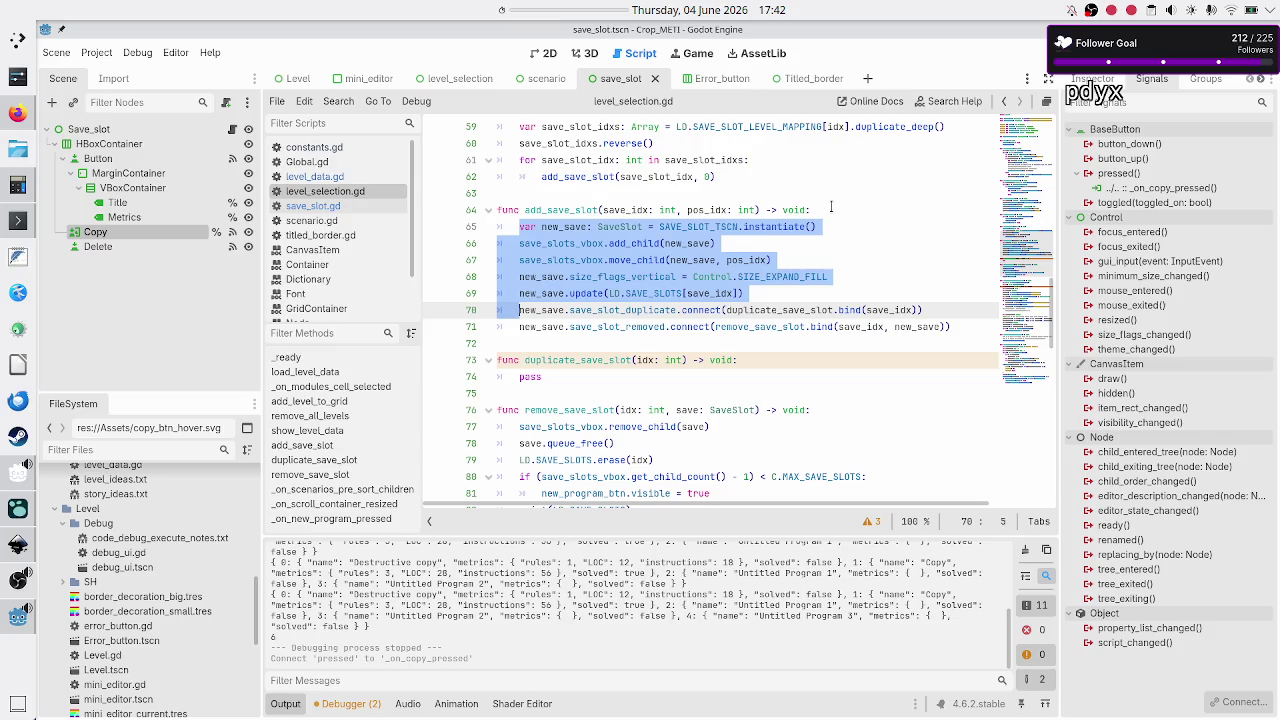
{"action": "key", "text": "shift+Down"}
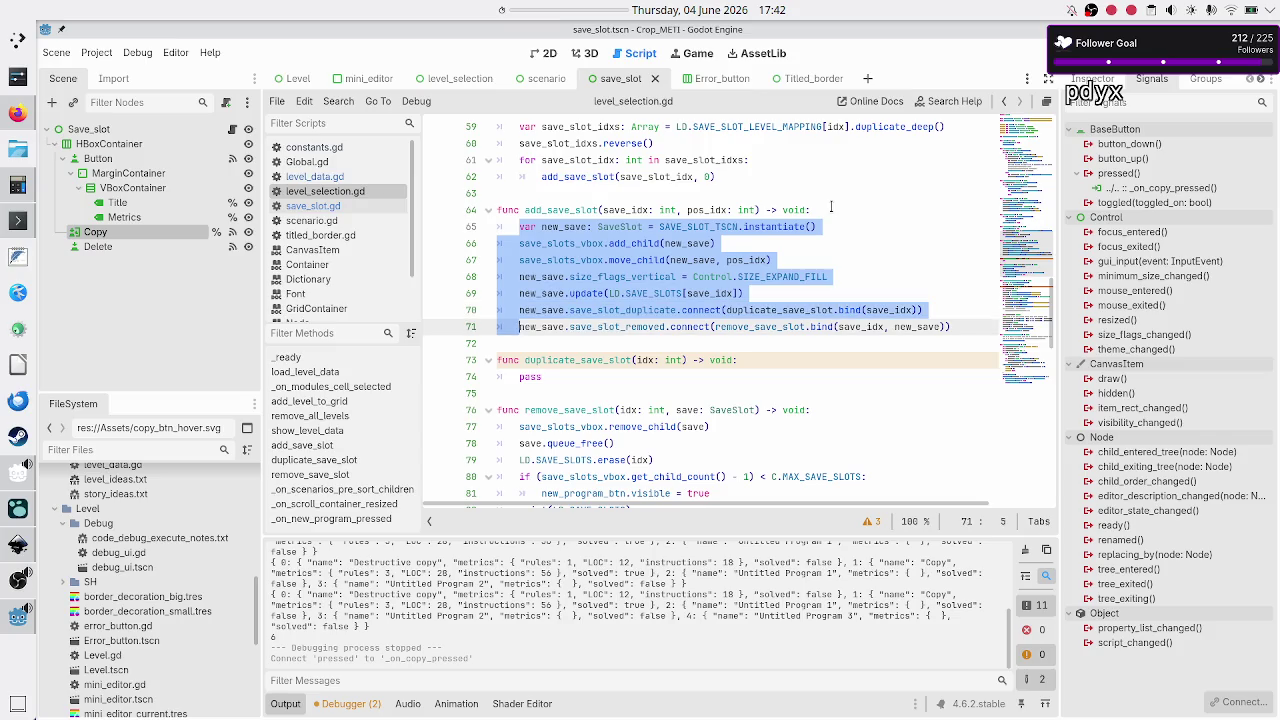
{"action": "key", "text": "shift+End"}
{"action": "key", "text": "ctrl+c"}
{"action": "key", "text": "Down"}
{"action": "key", "text": "Down"}
{"action": "key", "text": "Down"}
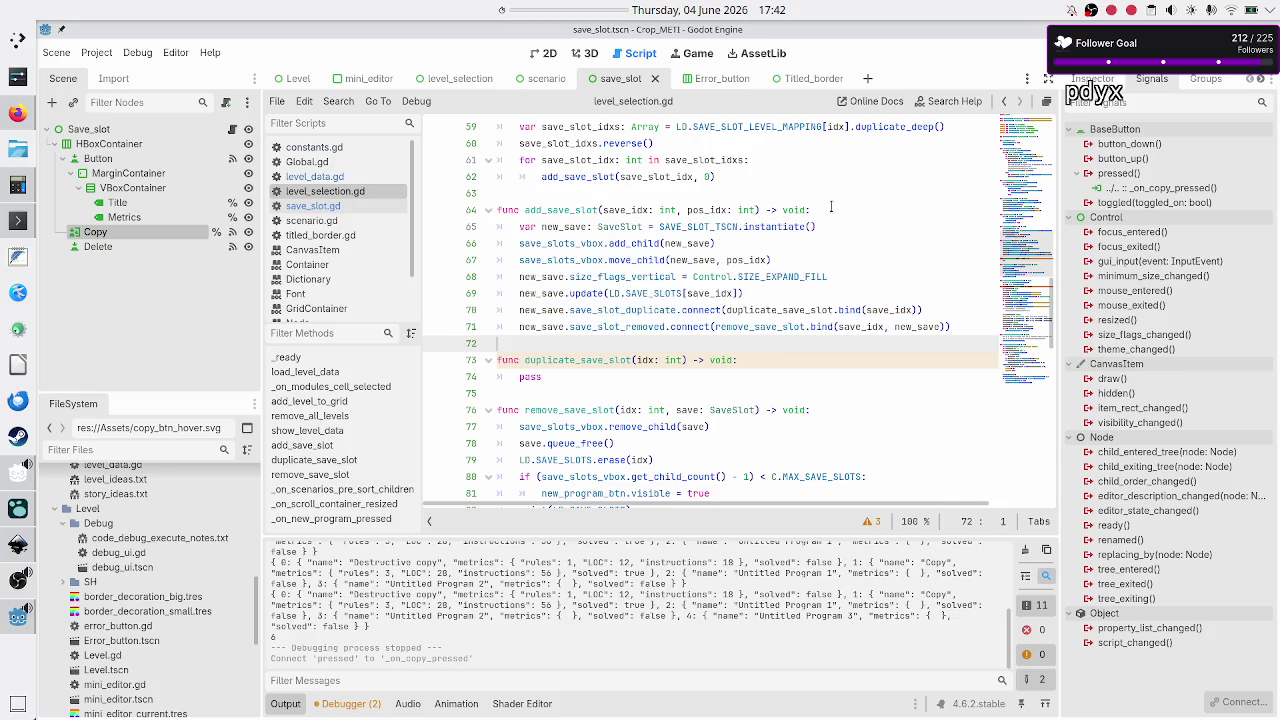
{"action": "key", "text": "BackSpace"}
{"action": "key", "text": "BackSpace"}
{"action": "key", "text": "BackSpace"}
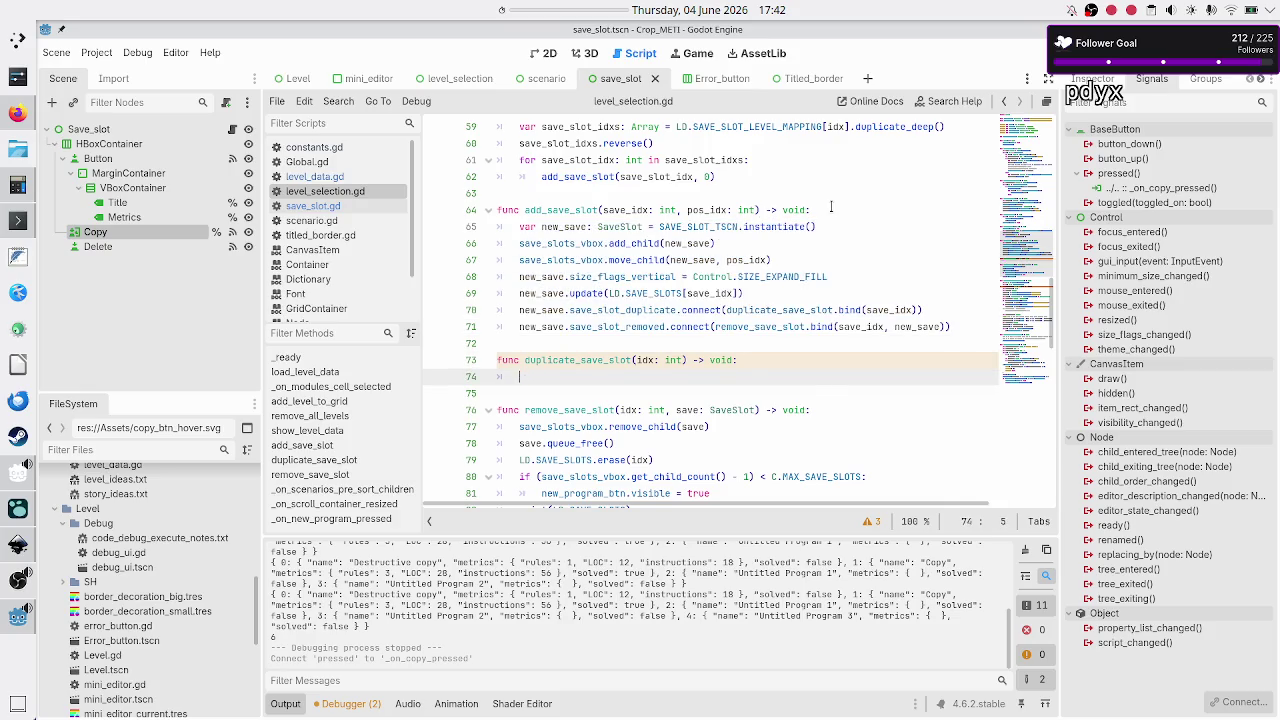
{"action": "key", "text": "ctrl+v"}
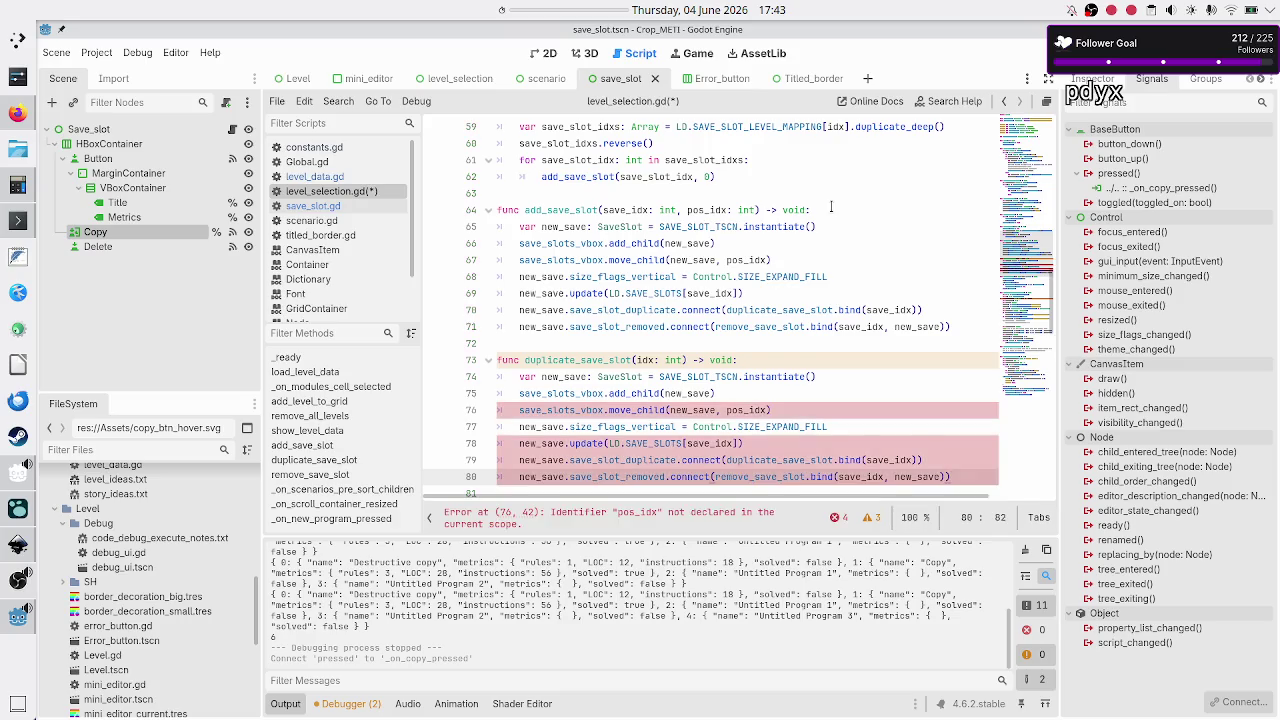
{"action": "key", "text": "Up"}
{"action": "key", "text": "Up"}
{"action": "key", "text": "Up"}
{"action": "key", "text": "Home"}
{"action": "key", "text": "Home"}
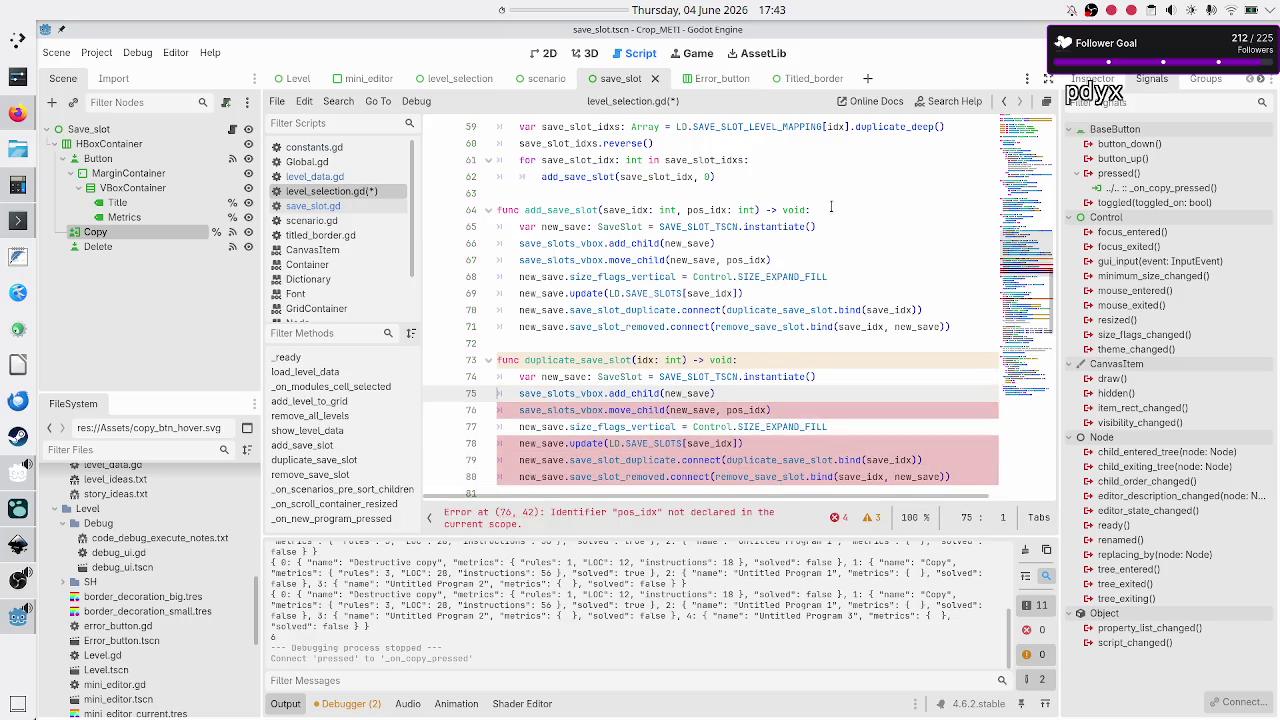
{"action": "key", "text": "shift+End"}
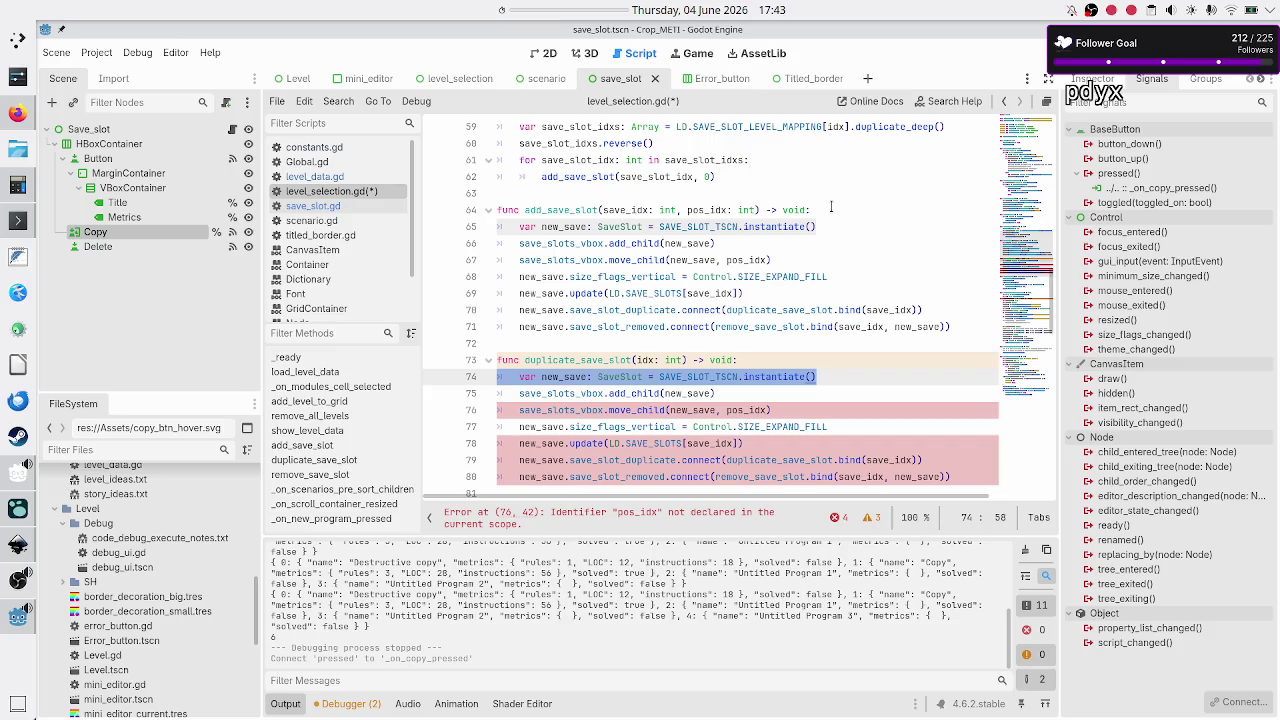
{"action": "key", "text": "Right"}
{"action": "key", "text": "shift+End"}
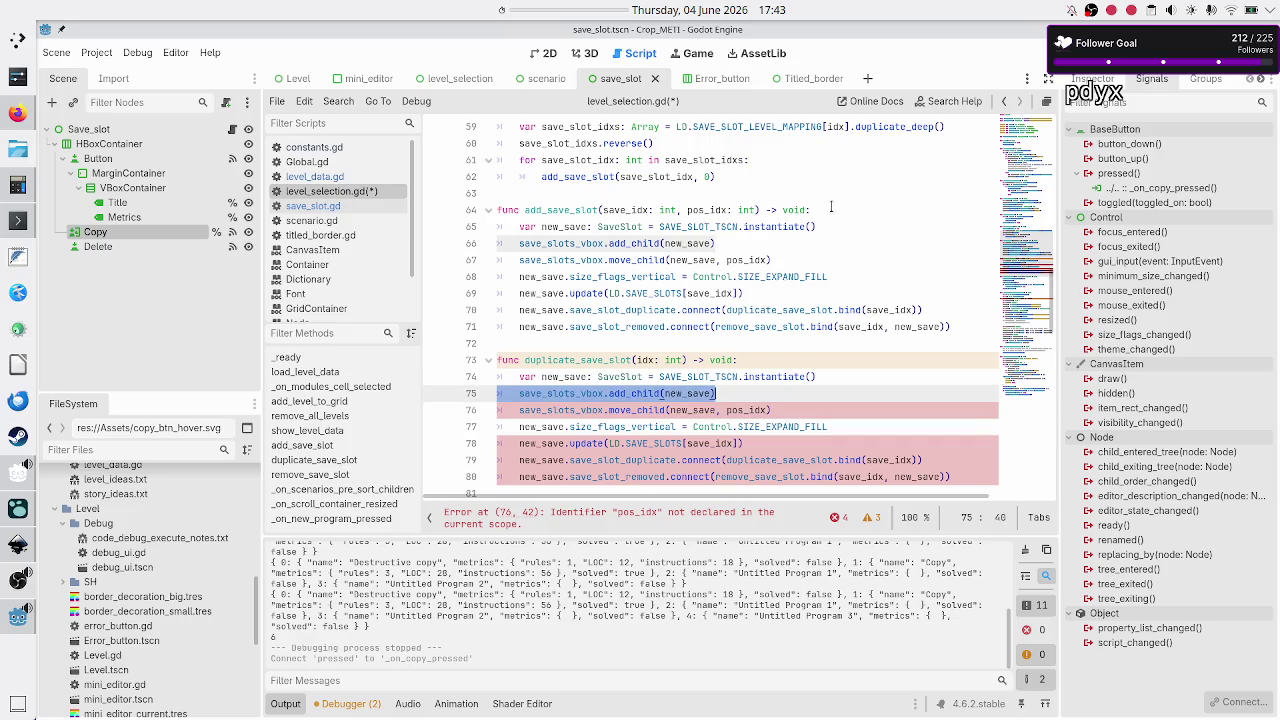
{"action": "key", "text": "Right"}
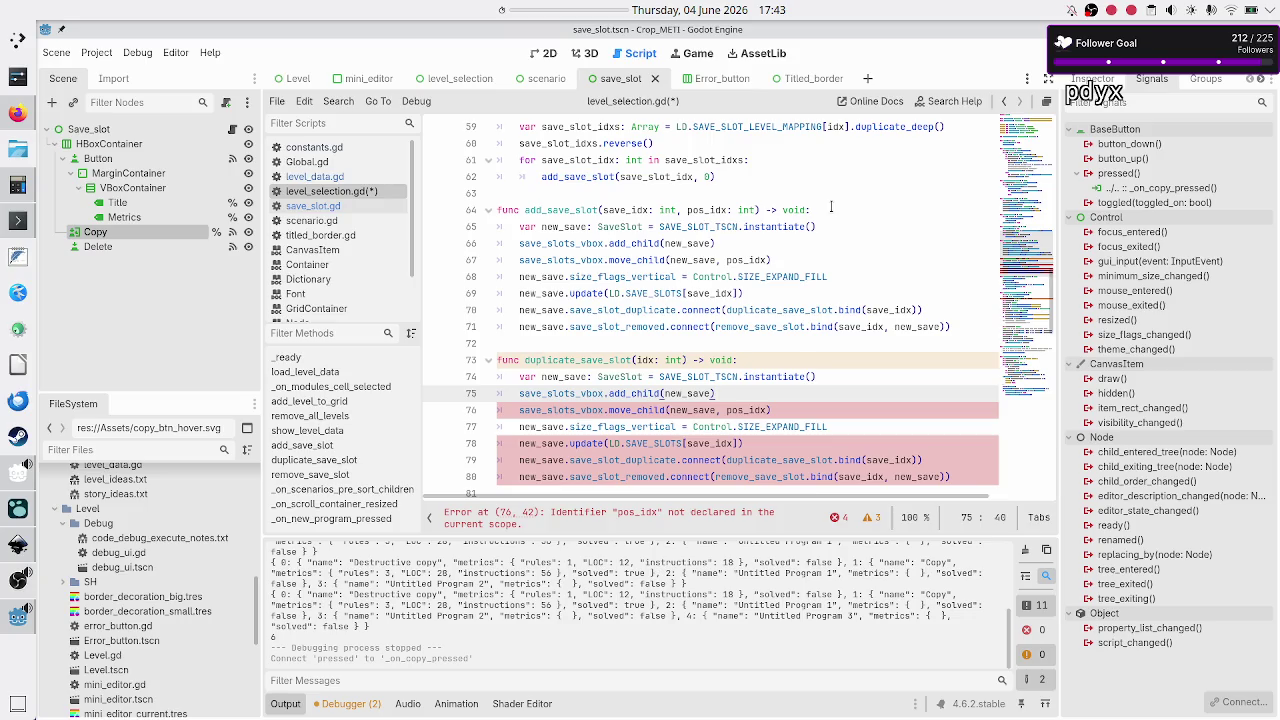
{"action": "key", "text": "Down"}
{"action": "key", "text": "Home"}
{"action": "key", "text": "shift+End"}
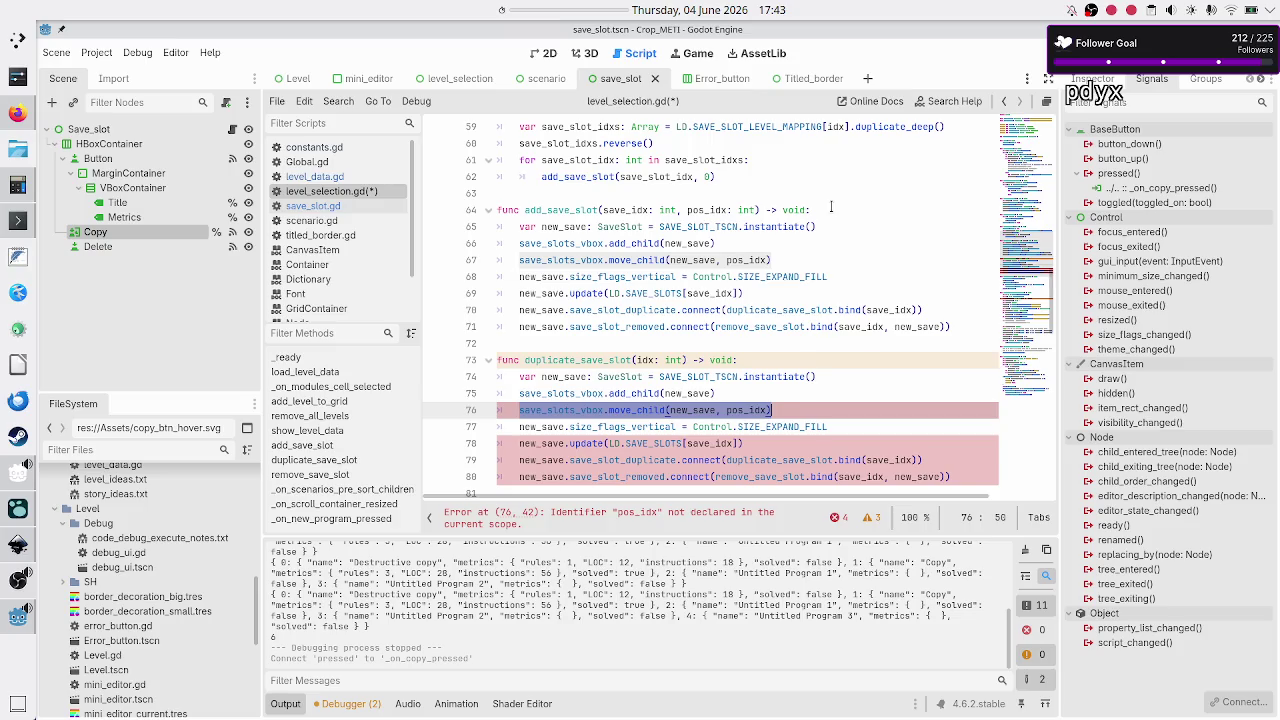
{"action": "key", "text": "Home"}
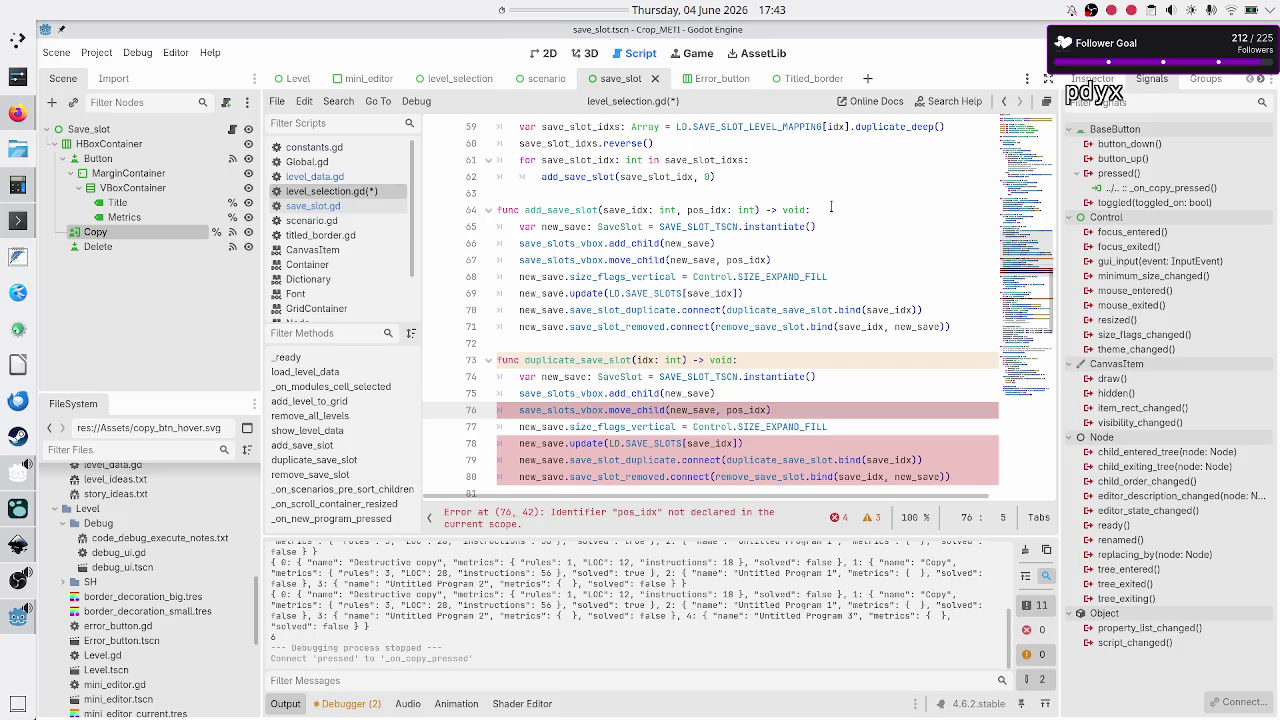
{"action": "key", "text": "End"}
{"action": "scroll", "coordinate": [826, 264], "scroll_direction": "down", "scroll_amount": 5}
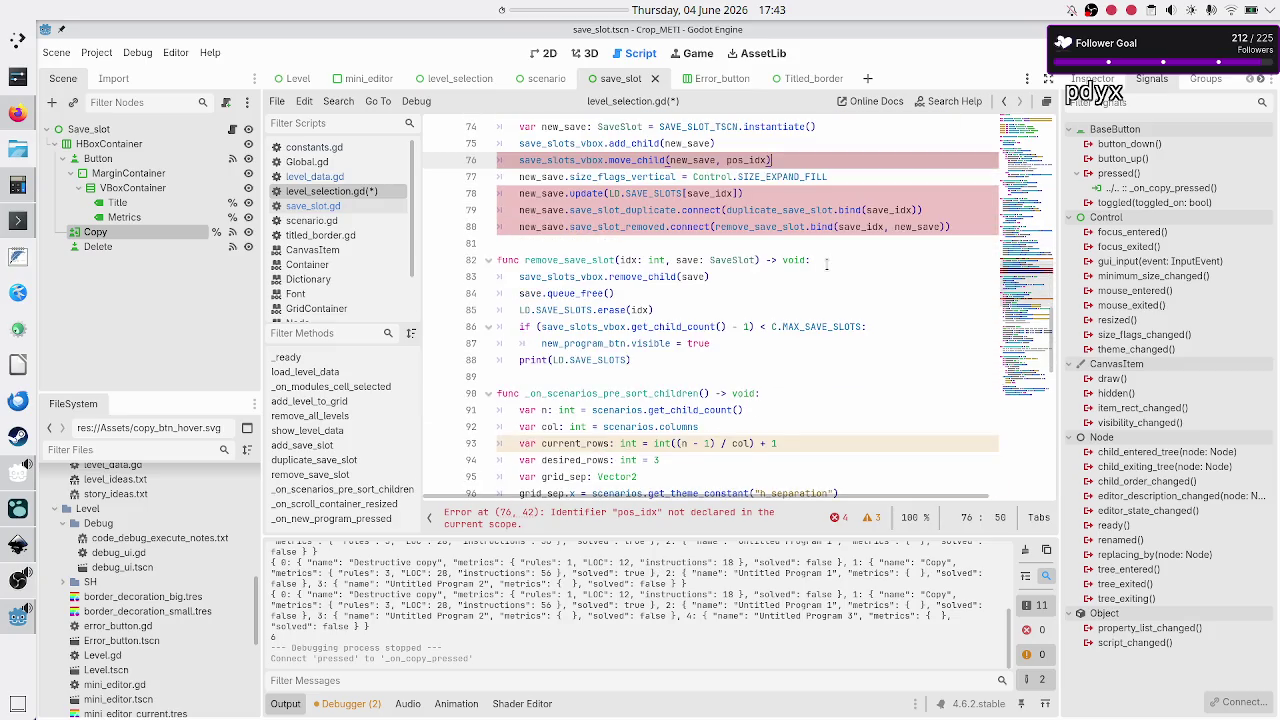
{"action": "scroll", "coordinate": [826, 264], "scroll_direction": "down", "scroll_amount": 1}
{"action": "scroll", "coordinate": [826, 264], "scroll_direction": "up", "scroll_amount": 5}
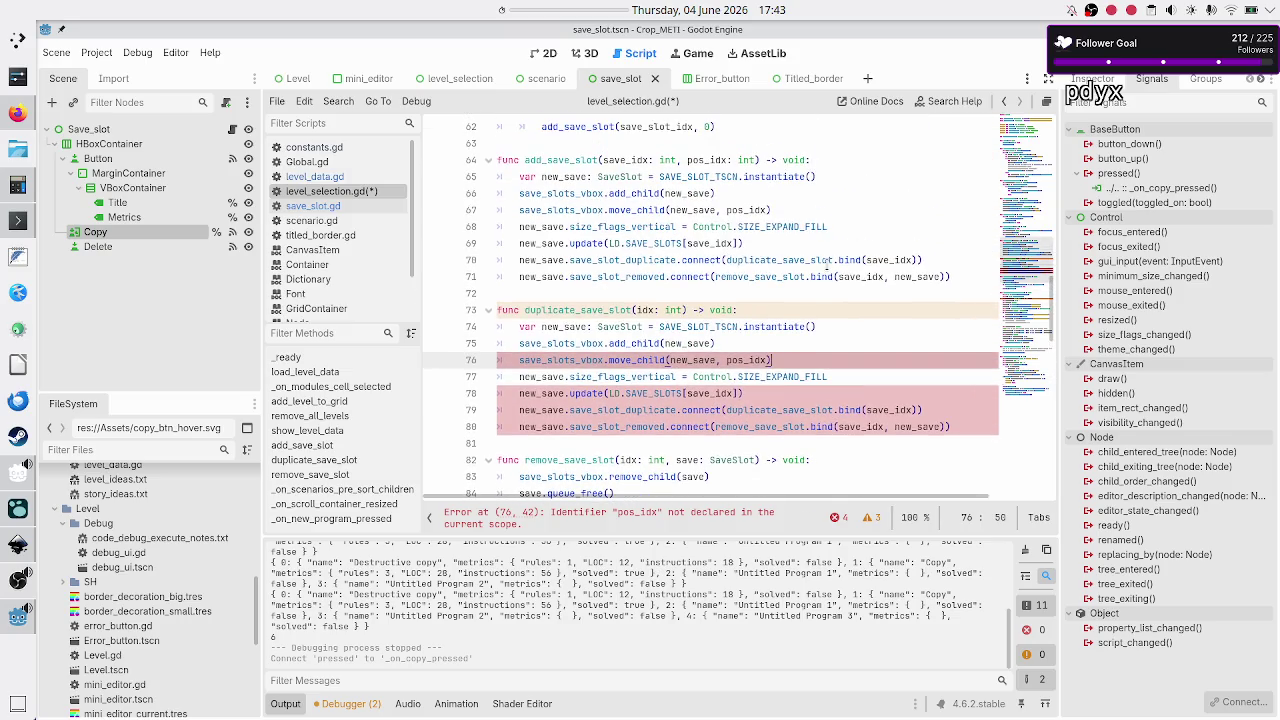
{"action": "scroll", "coordinate": [826, 264], "scroll_direction": "down", "scroll_amount": 7}
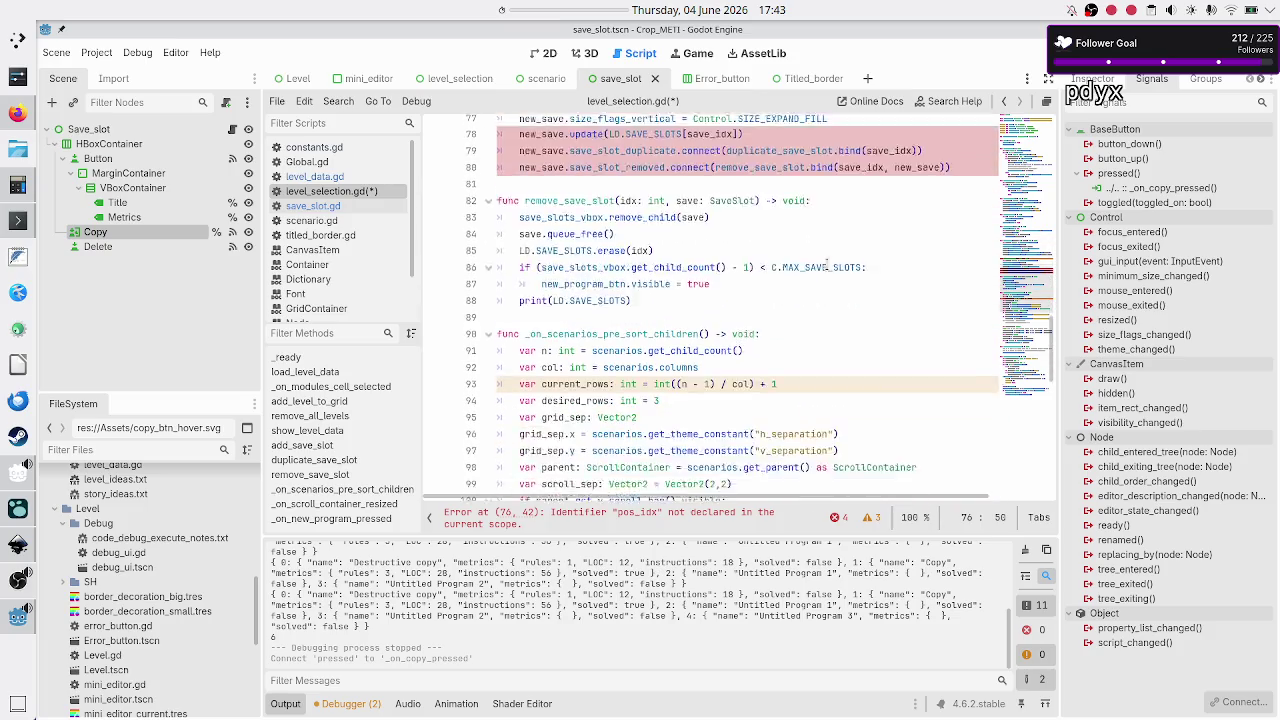
{"action": "scroll", "coordinate": [826, 264], "scroll_direction": "down", "scroll_amount": 11}
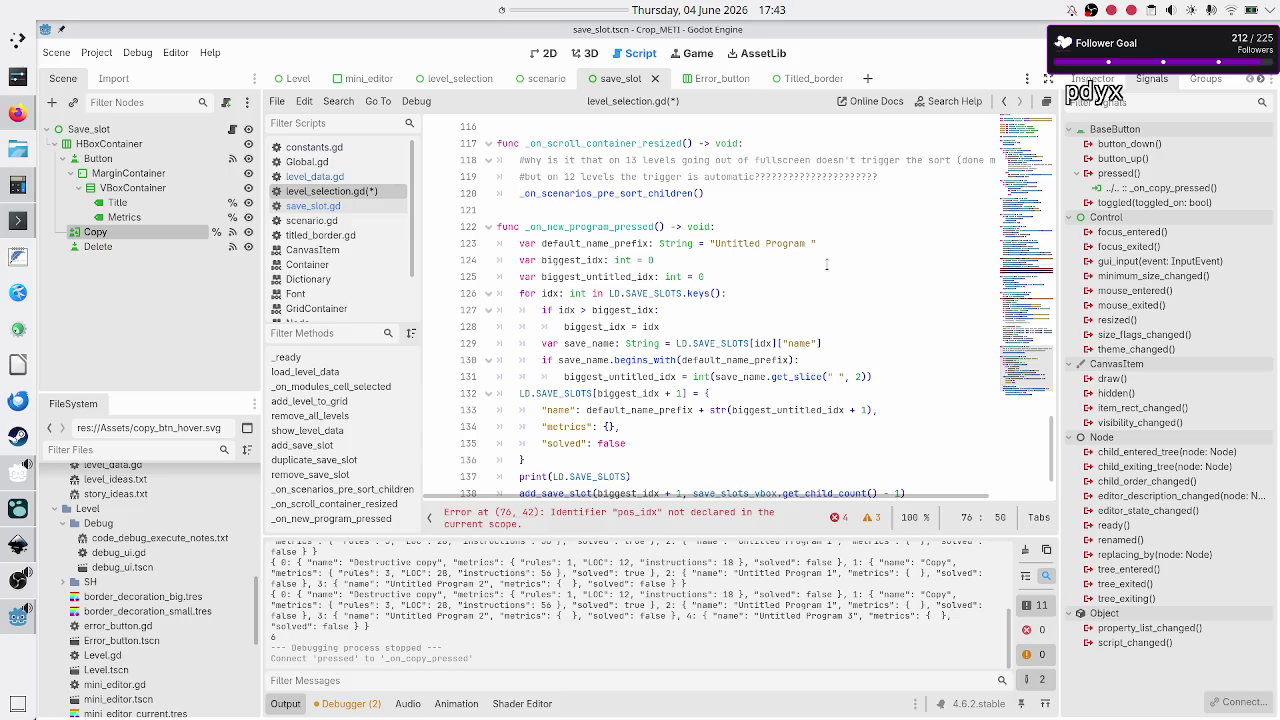
{"action": "scroll", "coordinate": [826, 264], "scroll_direction": "up", "scroll_amount": 2}
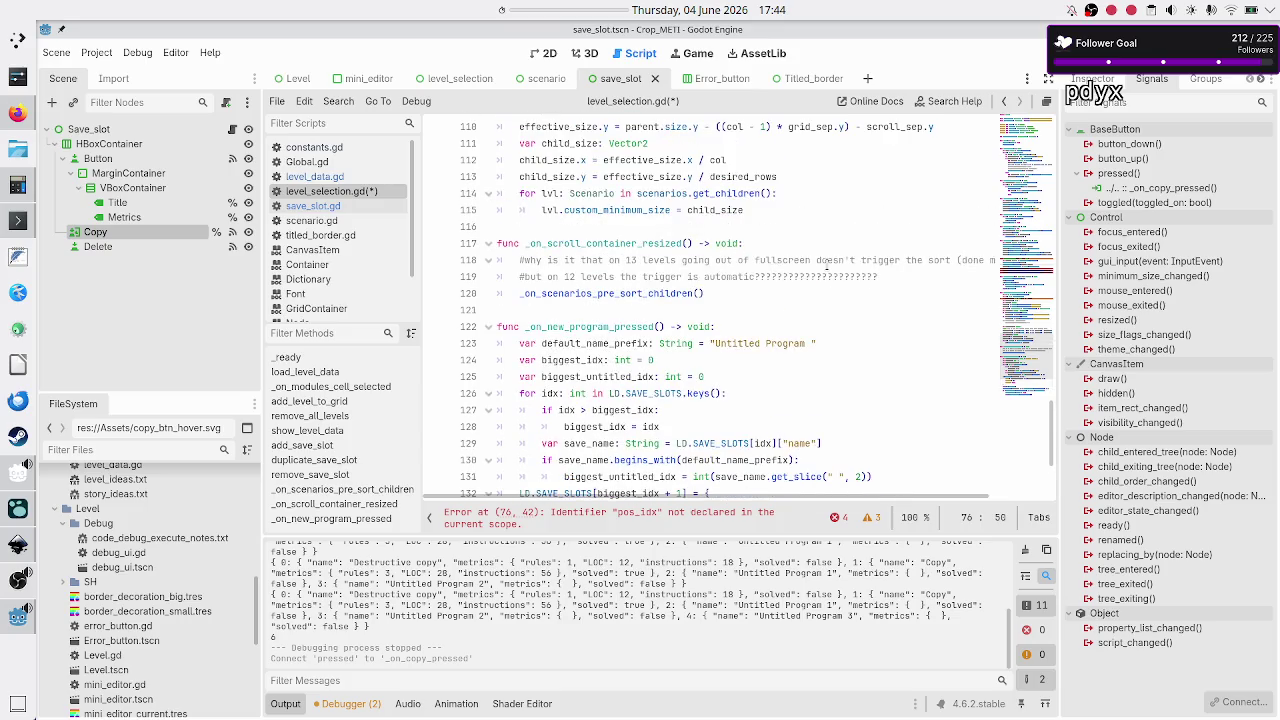
{"action": "scroll", "coordinate": [826, 264], "scroll_direction": "up", "scroll_amount": 1}
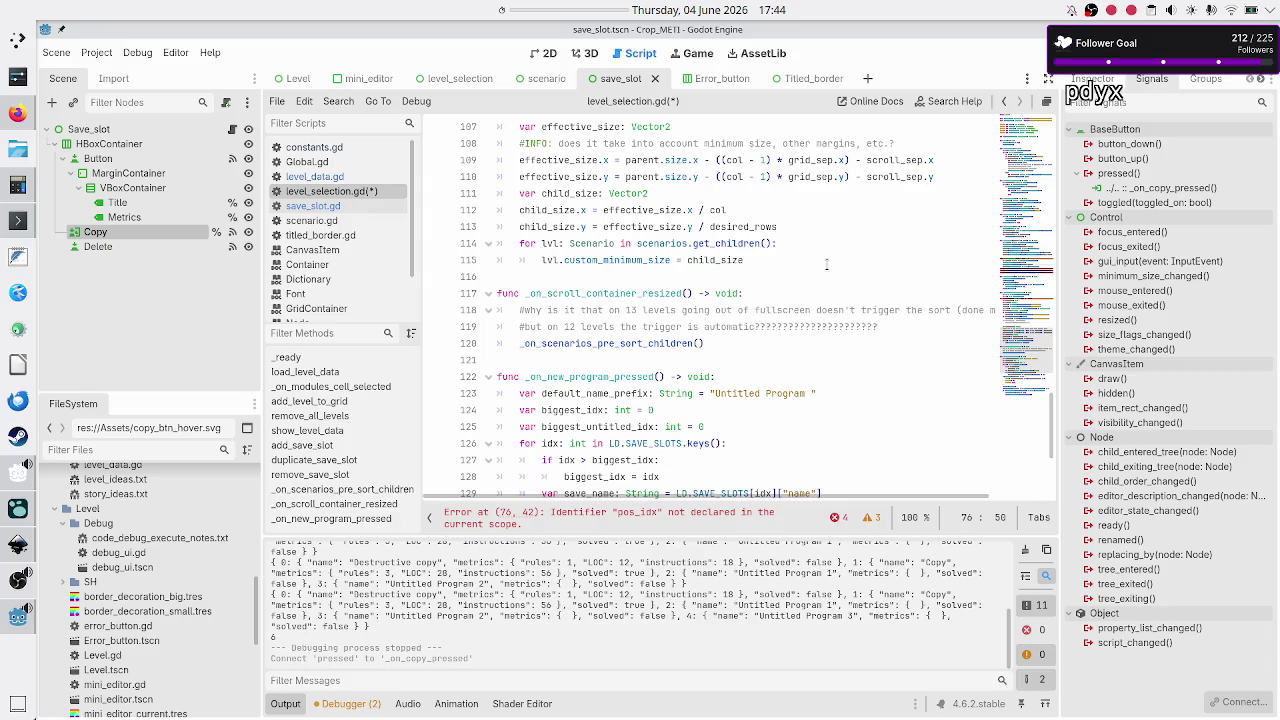
{"action": "scroll", "coordinate": [826, 264], "scroll_direction": "down", "scroll_amount": 5}
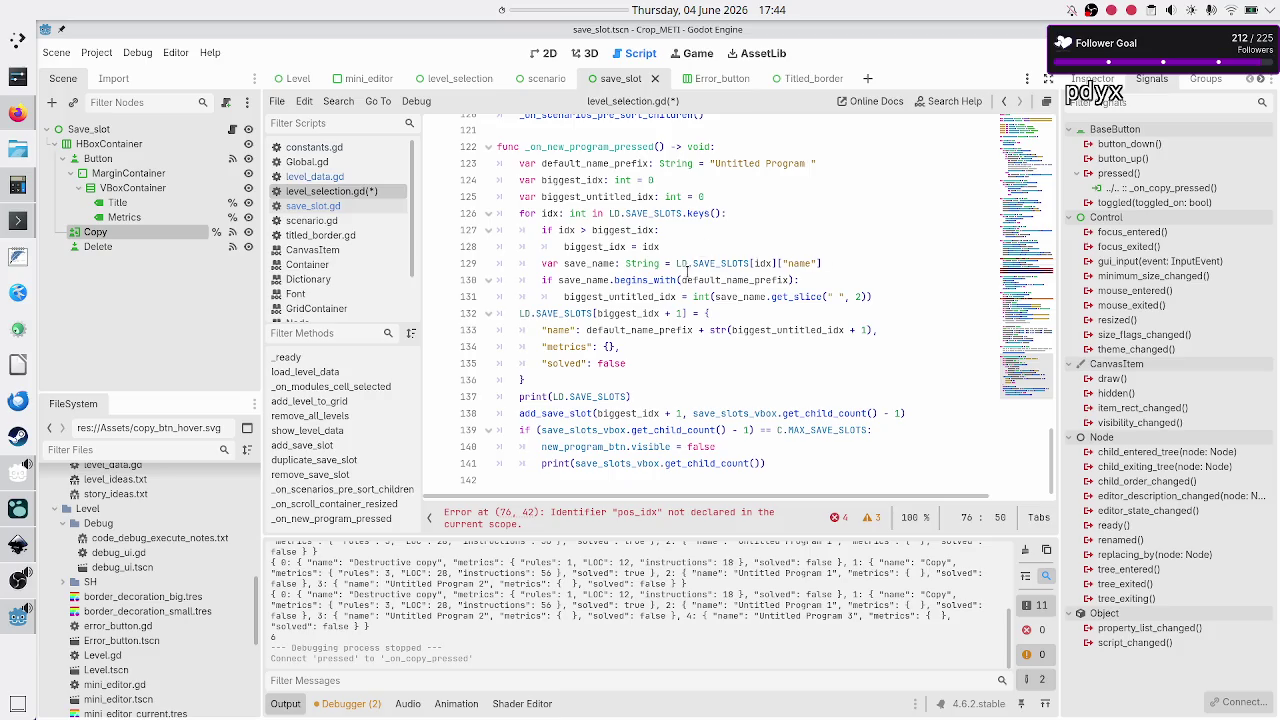
{"action": "scroll", "coordinate": [699, 330], "scroll_direction": "up", "scroll_amount": 2}
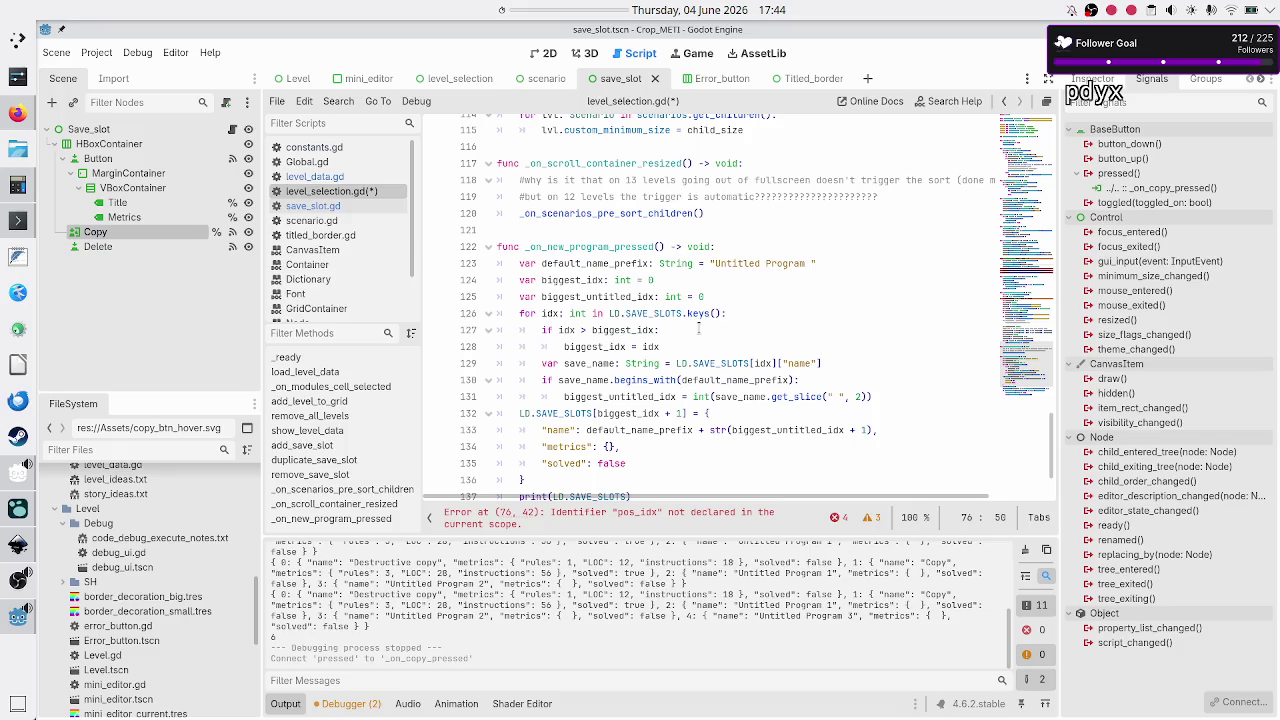
{"action": "left_click", "coordinate": [763, 246]}
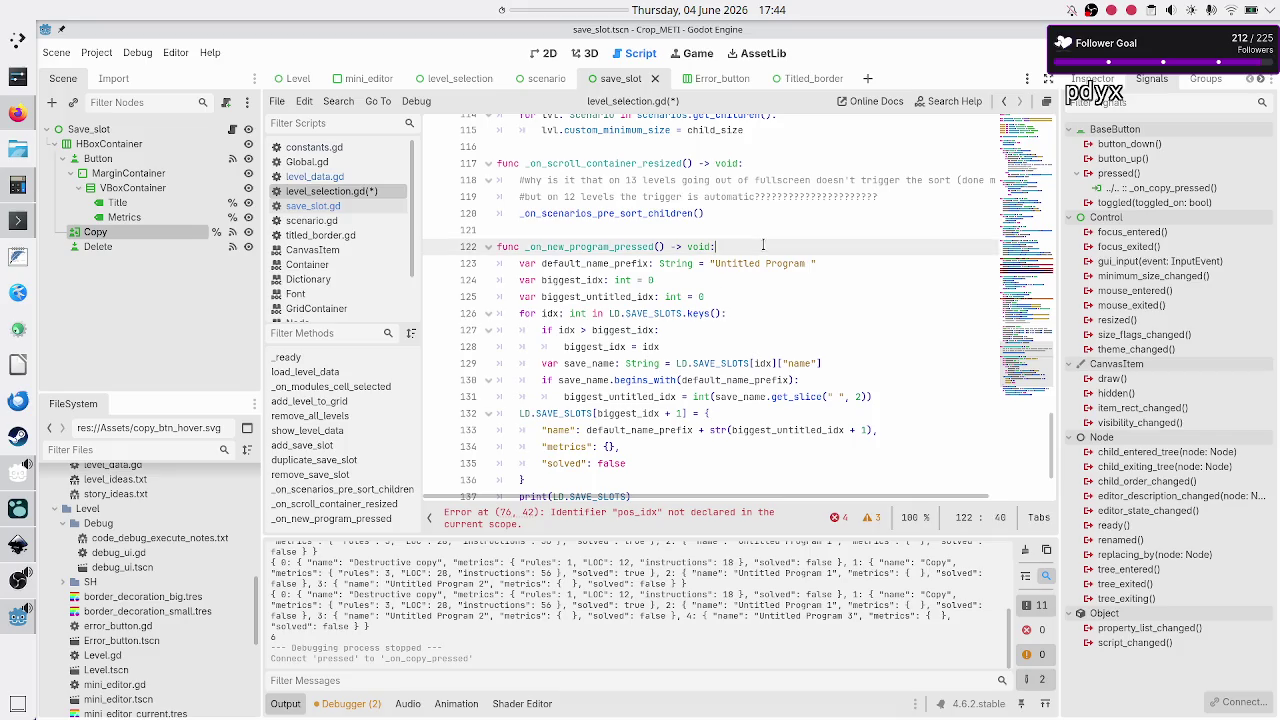
{"action": "key", "text": "Down"}
{"action": "key", "text": "Home"}
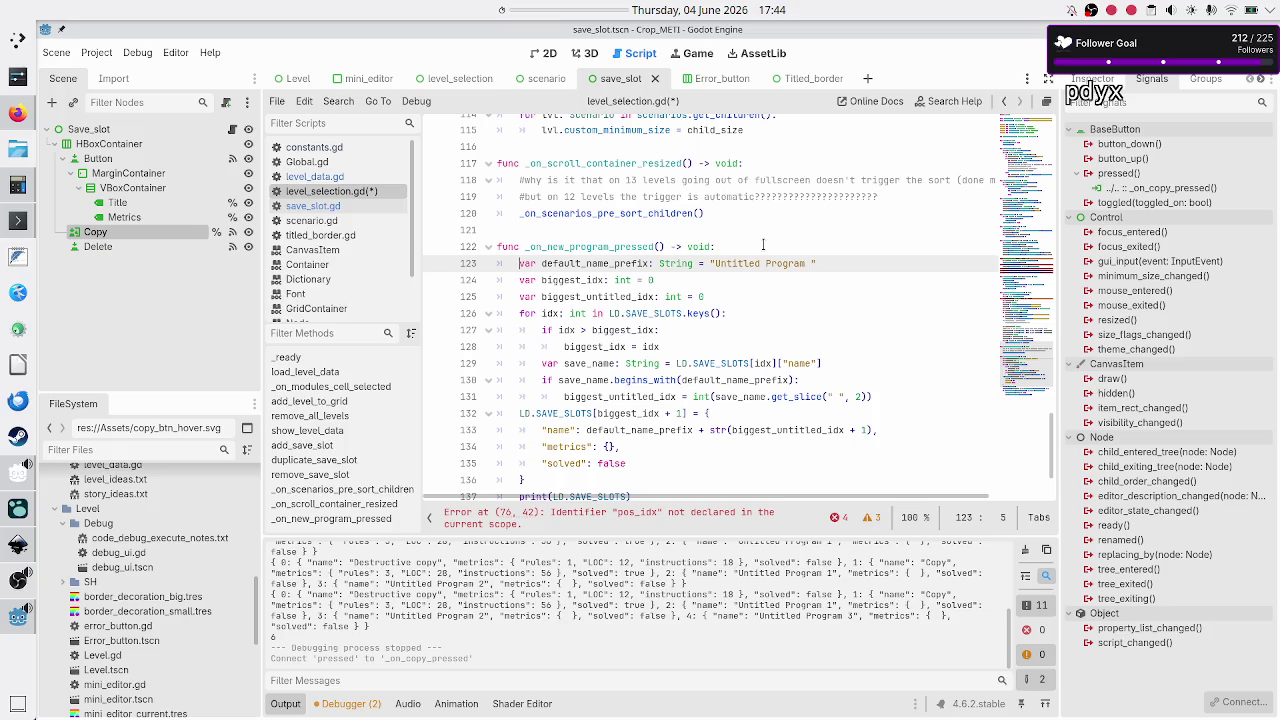
{"action": "key", "text": "Up"}
{"action": "key", "text": "Up"}
{"action": "key", "text": "Up"}
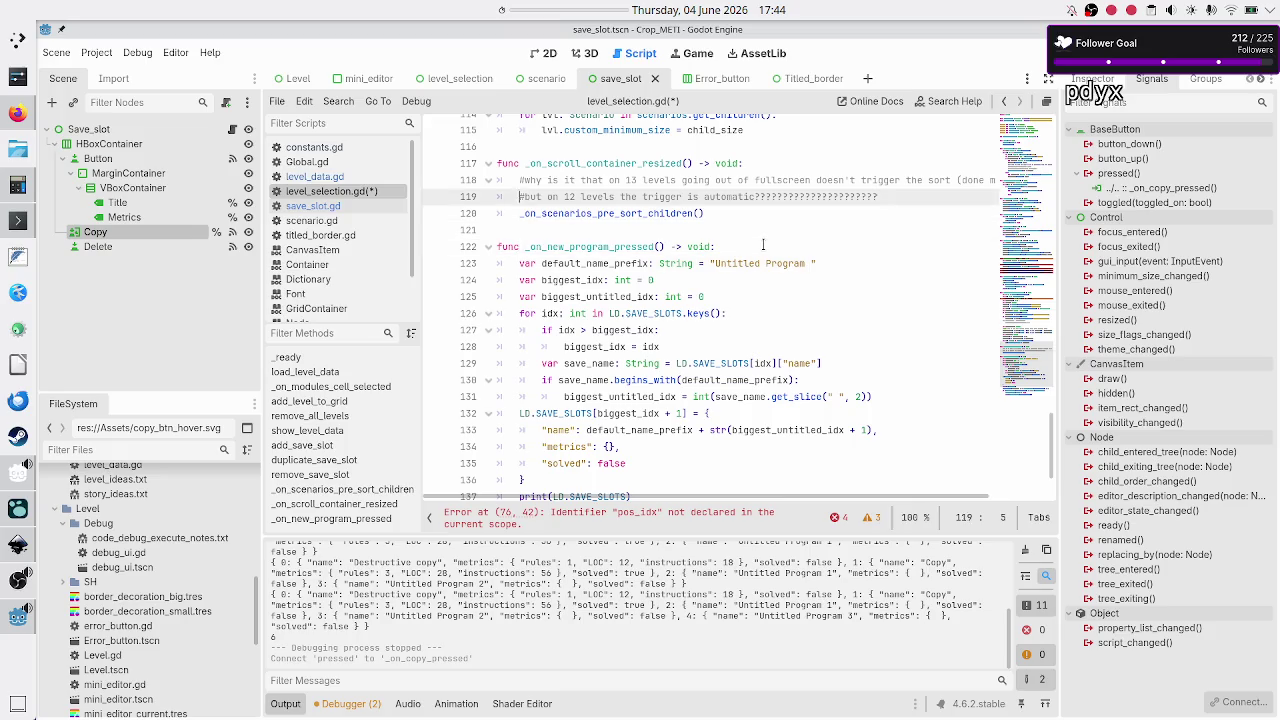
{"action": "key", "text": "Up"}
{"action": "key", "text": "Up"}
{"action": "key", "text": "Up"}
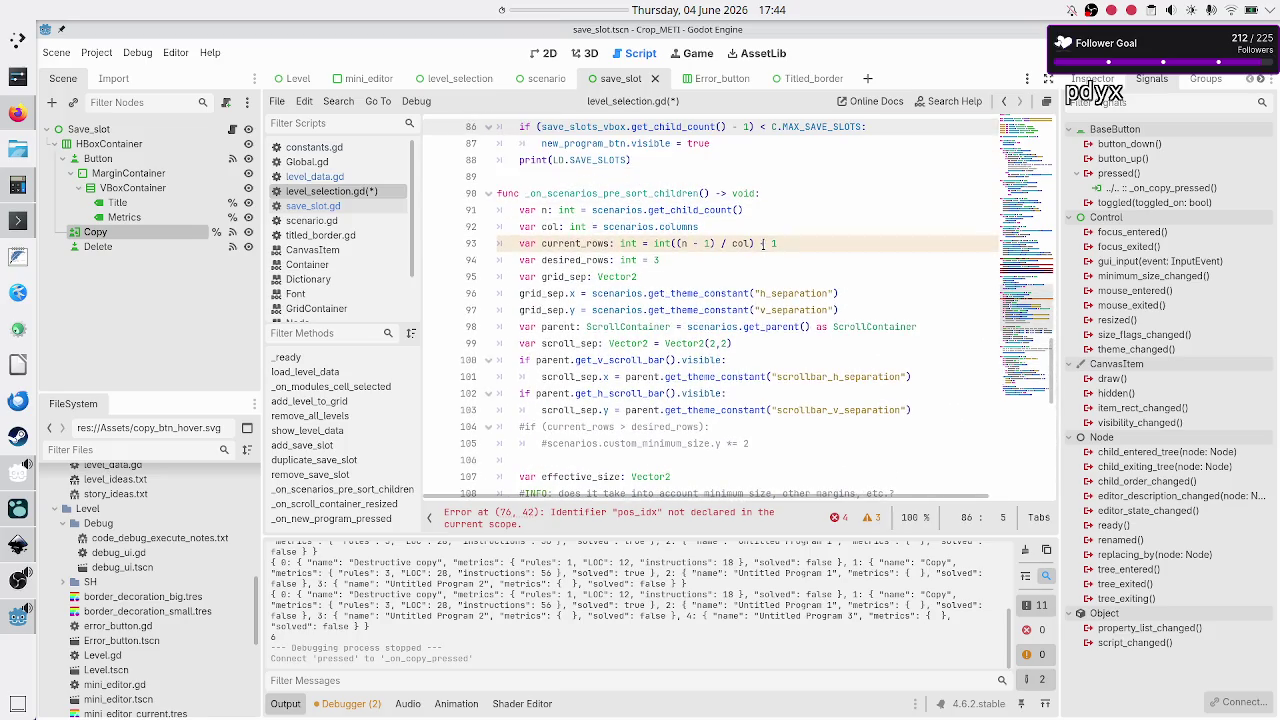
{"action": "key", "text": "Down"}
{"action": "key", "text": "Down"}
{"action": "key", "text": "Down"}
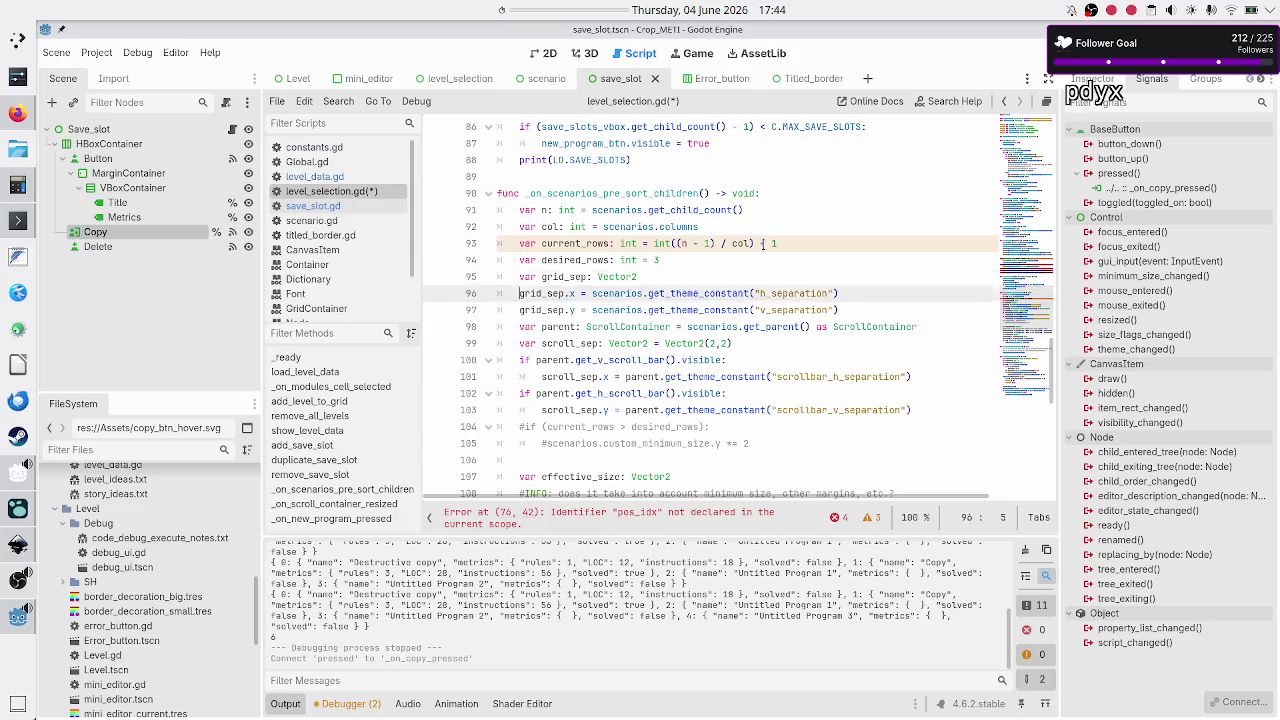
{"action": "key", "text": "Up"}
{"action": "key", "text": "Up"}
{"action": "key", "text": "Up"}
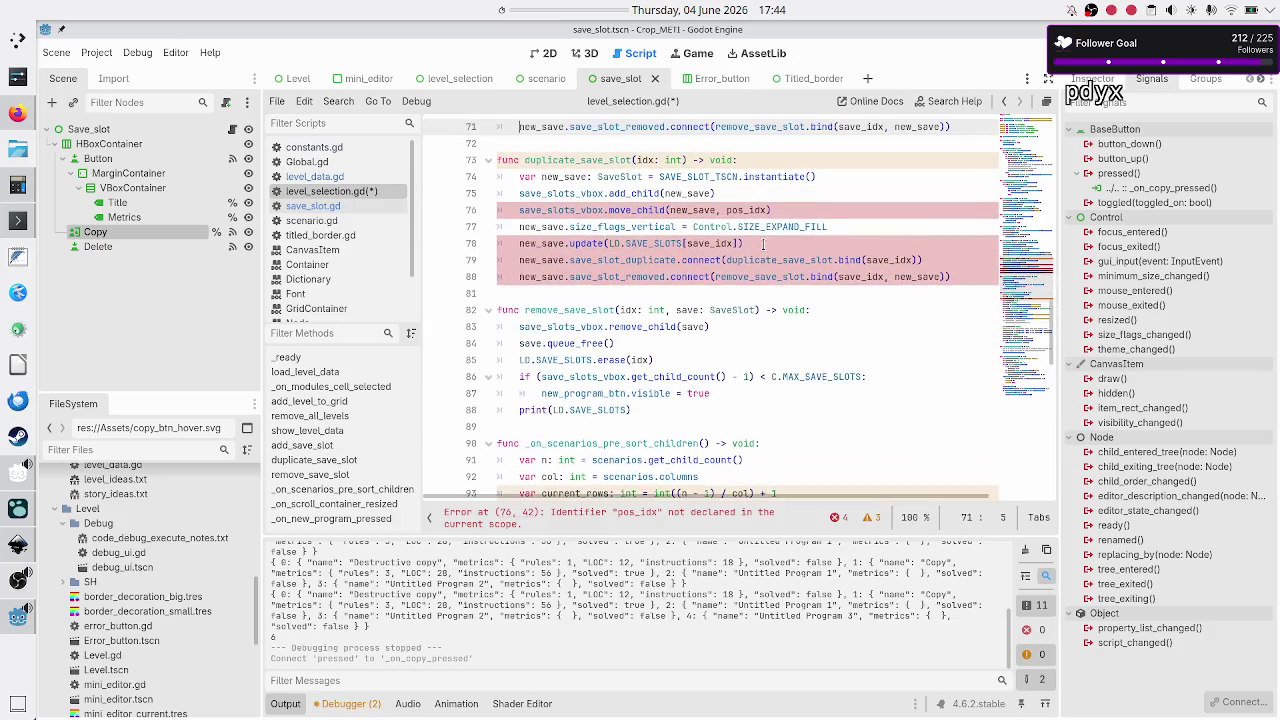
- Delete the copied body lines of duplicate_save_slot
{"action": "key", "text": "Up"}
{"action": "key", "text": "Up"}
{"action": "key", "text": "Up"}
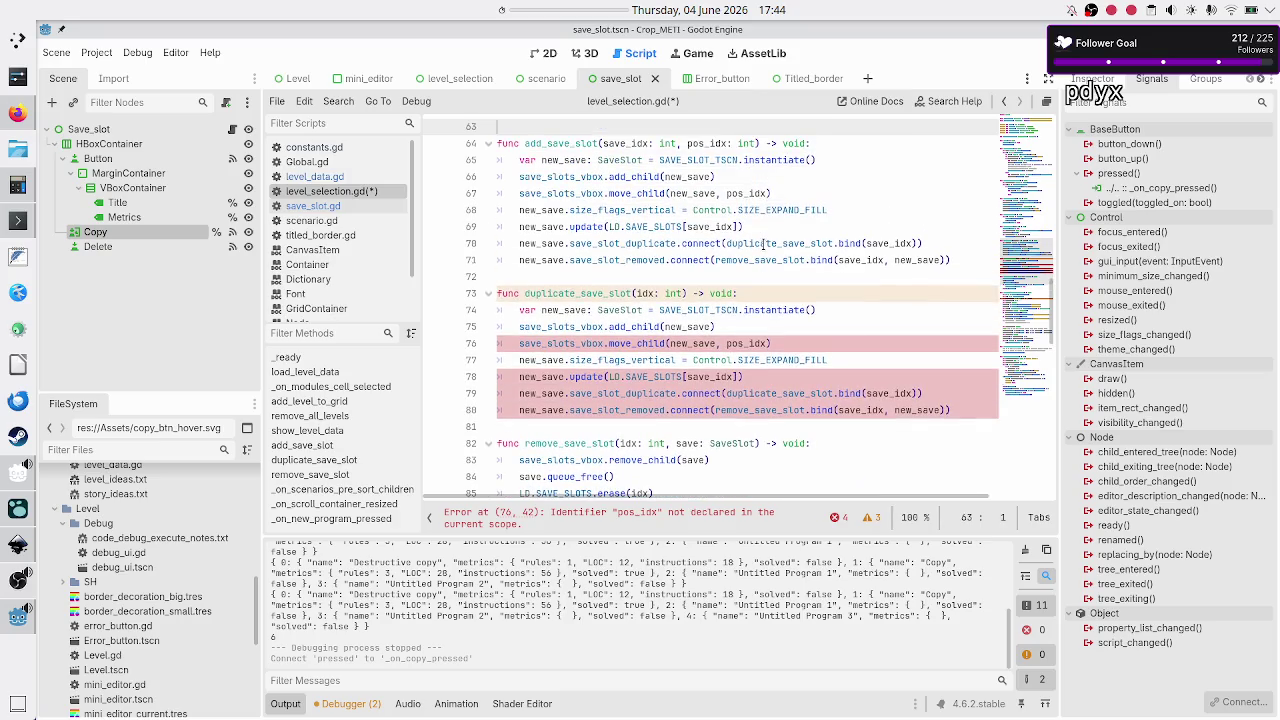
{"action": "key", "text": "Down"}
{"action": "key", "text": "Down"}
{"action": "key", "text": "Down"}
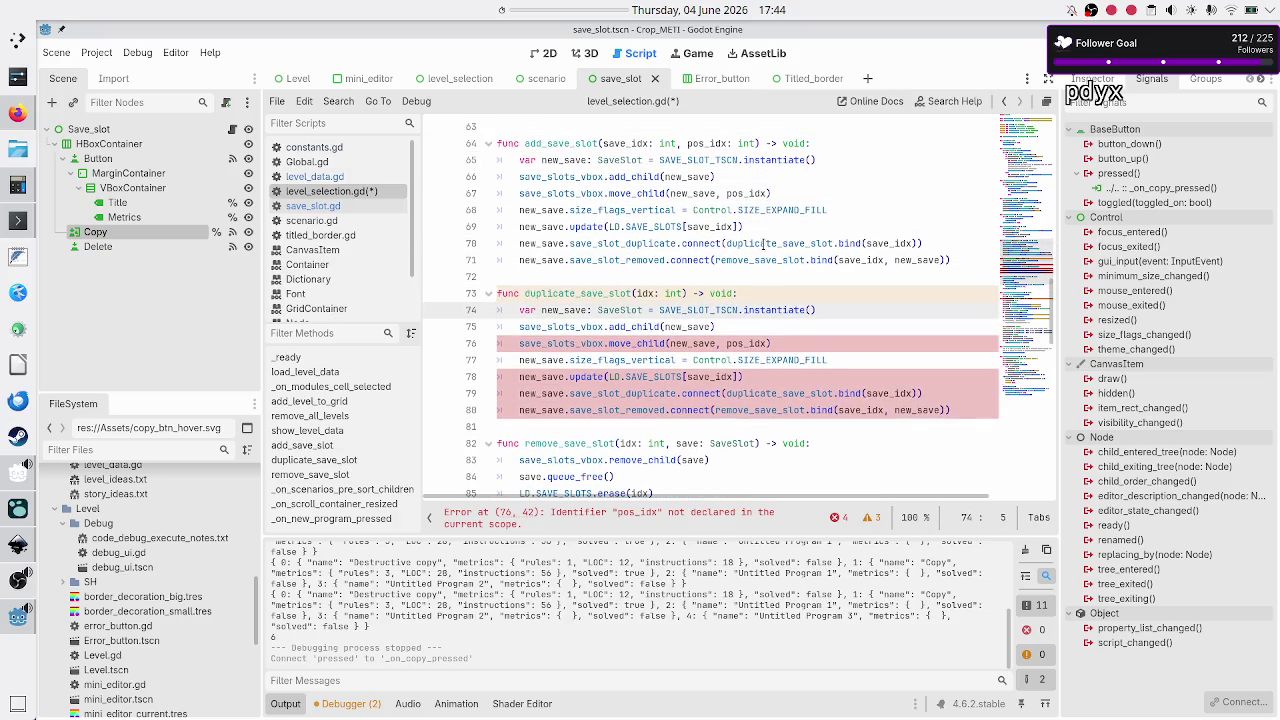
{"action": "key", "text": "shift+Down"}
{"action": "key", "text": "shift+Down"}
{"action": "key", "text": "shift+Down"}
{"action": "key", "text": "shift+End"}
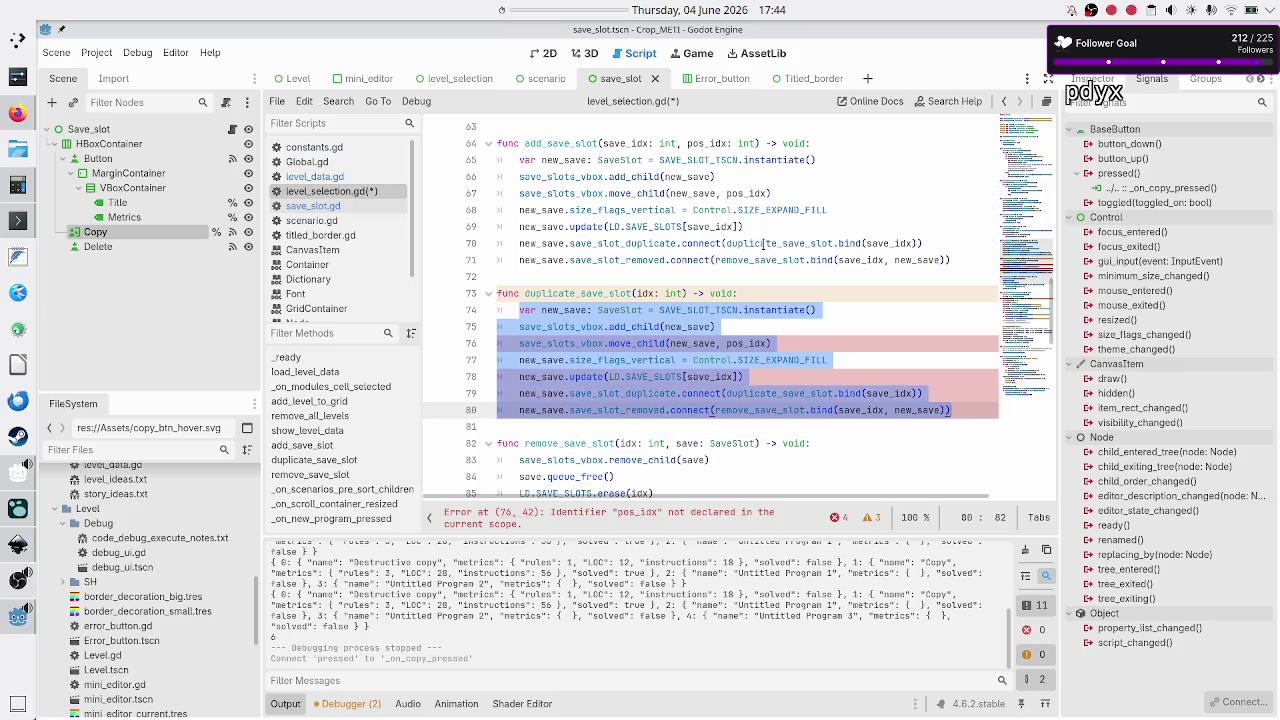
{"action": "key", "text": "BackSpace"}
{"action": "key", "text": "BackSpace"}
{"action": "key", "text": "BackSpace"}
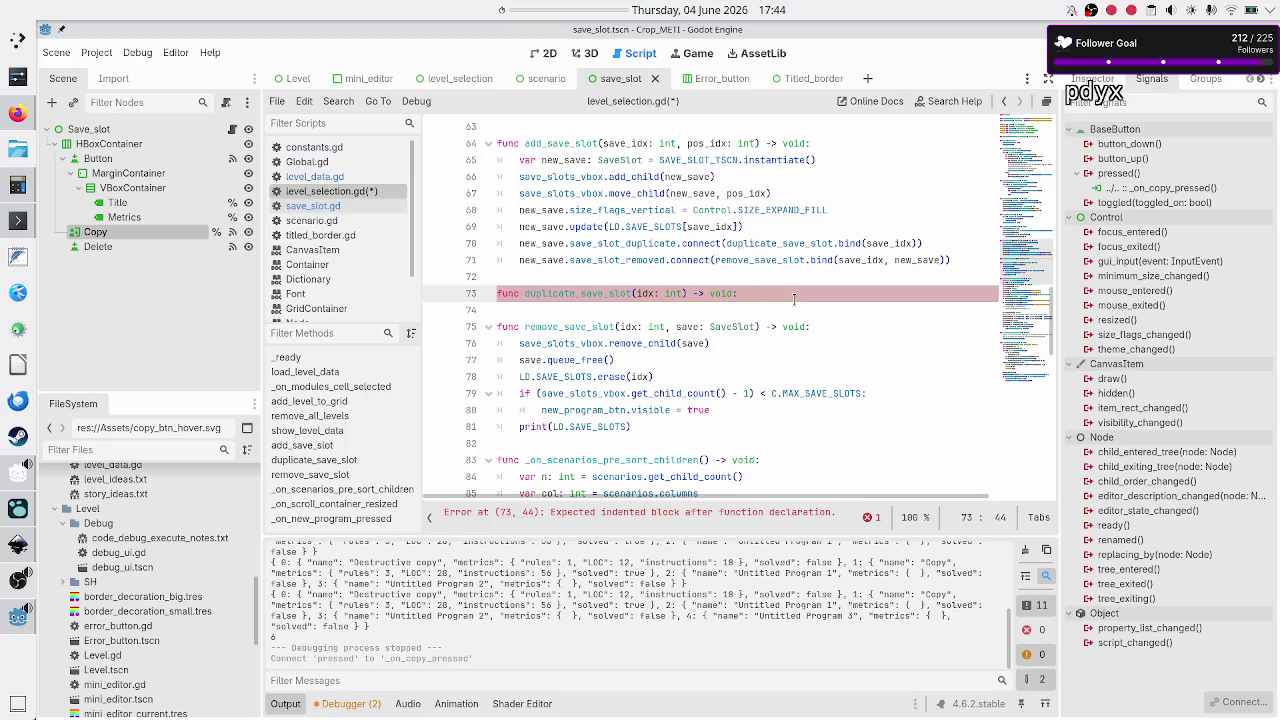
- Try an add_save_slot(, 0) call in the body, then remove it, leaving the function empty
{"action": "key", "text": "Return"}
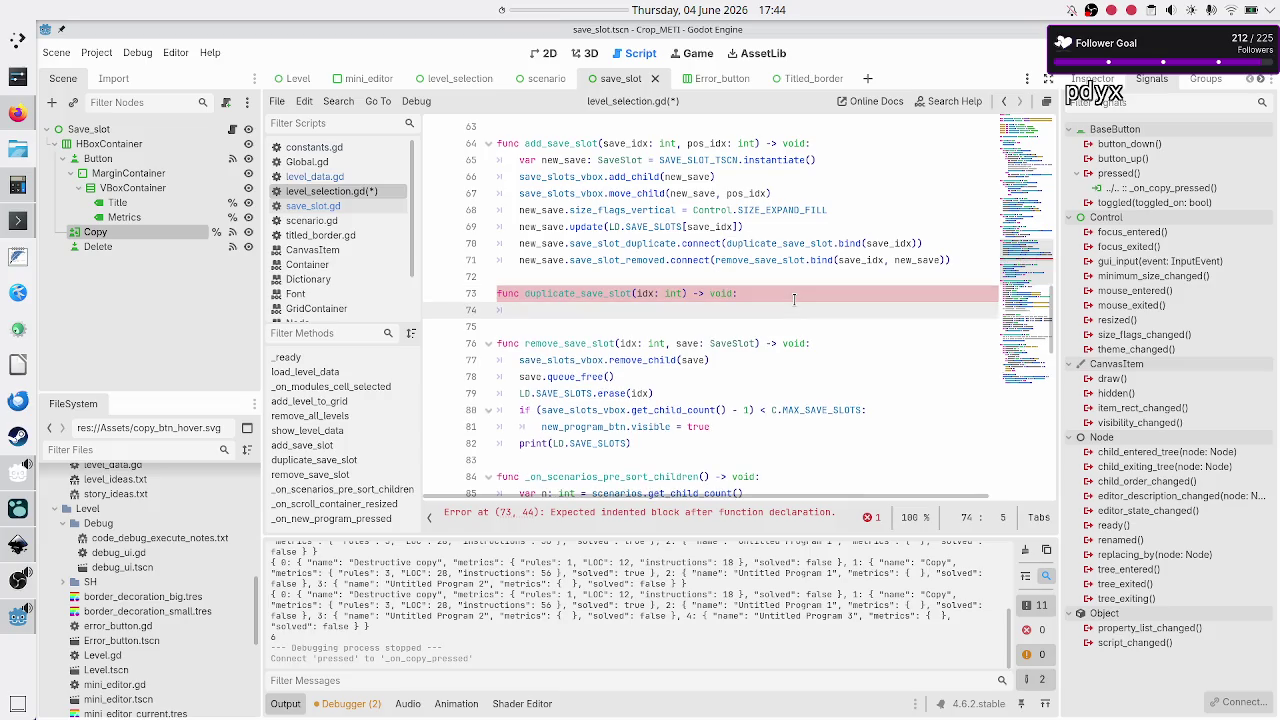
{"action": "type", "text": "add_"}
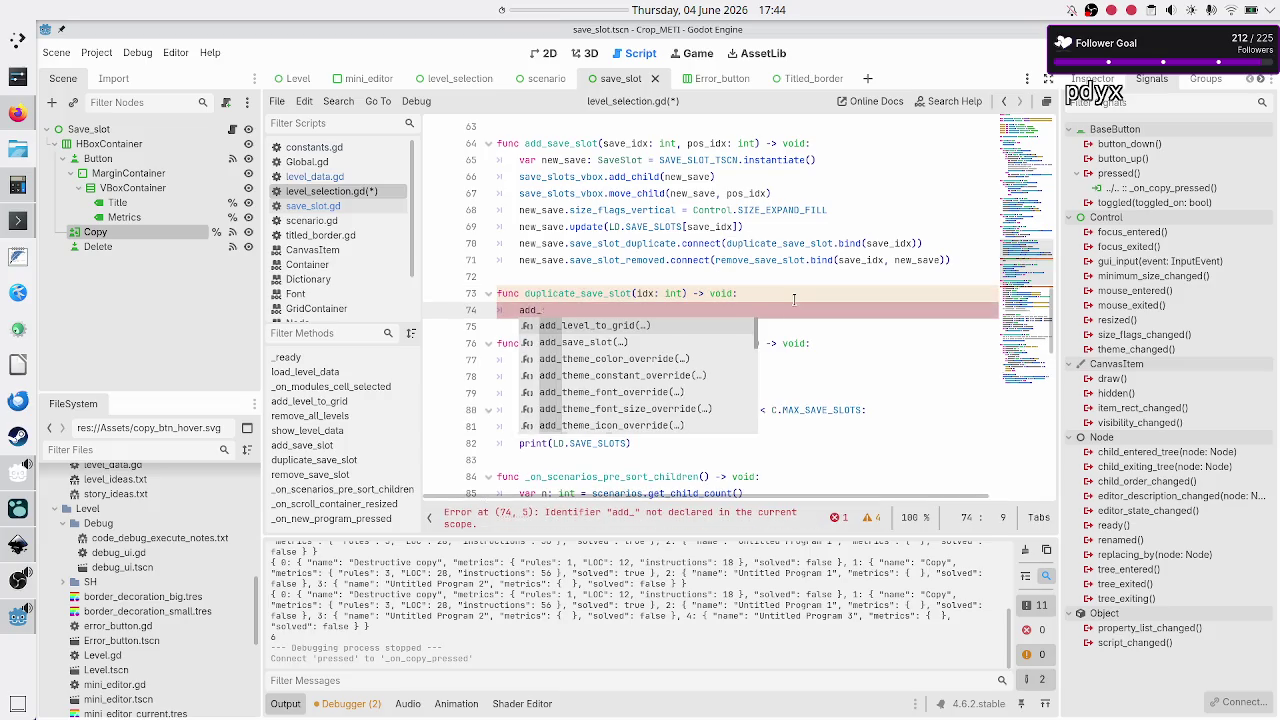
{"action": "type", "text": "sae"}
{"action": "key", "text": "Return"}
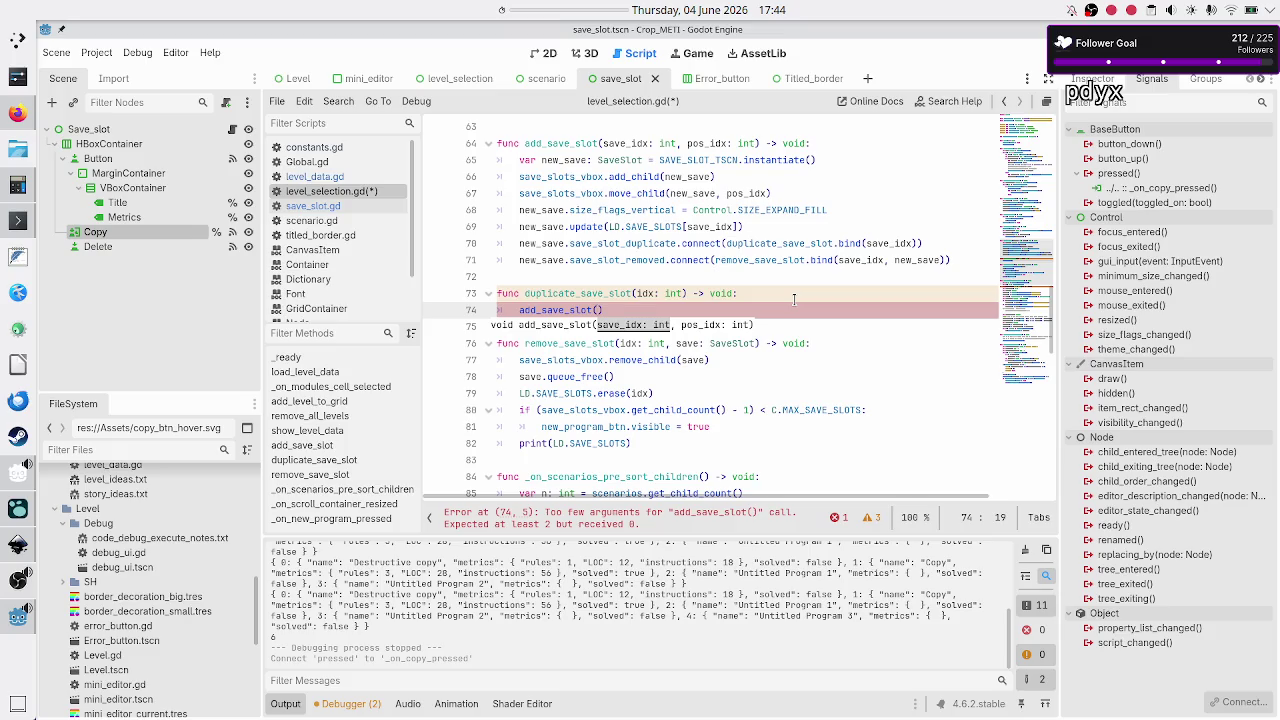
{"action": "type", "text": ", 0"}
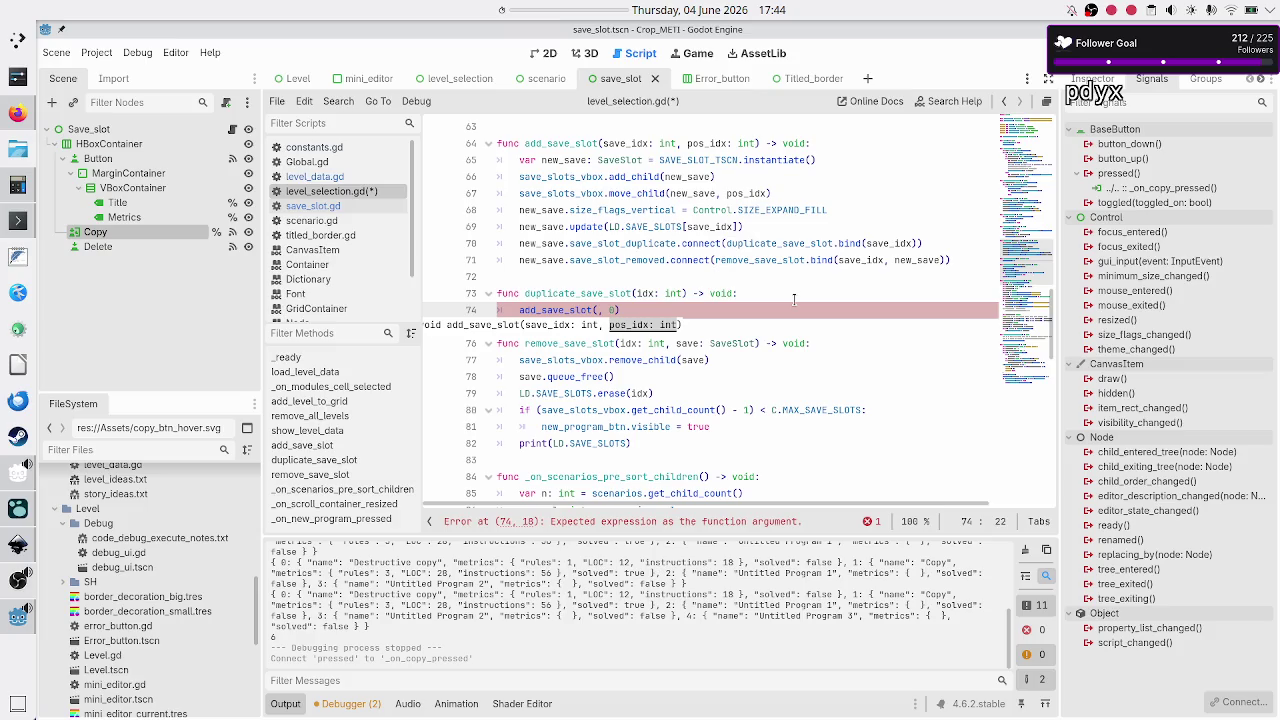
{"action": "key", "text": "Home"}
{"action": "key", "text": "shift+Down"}
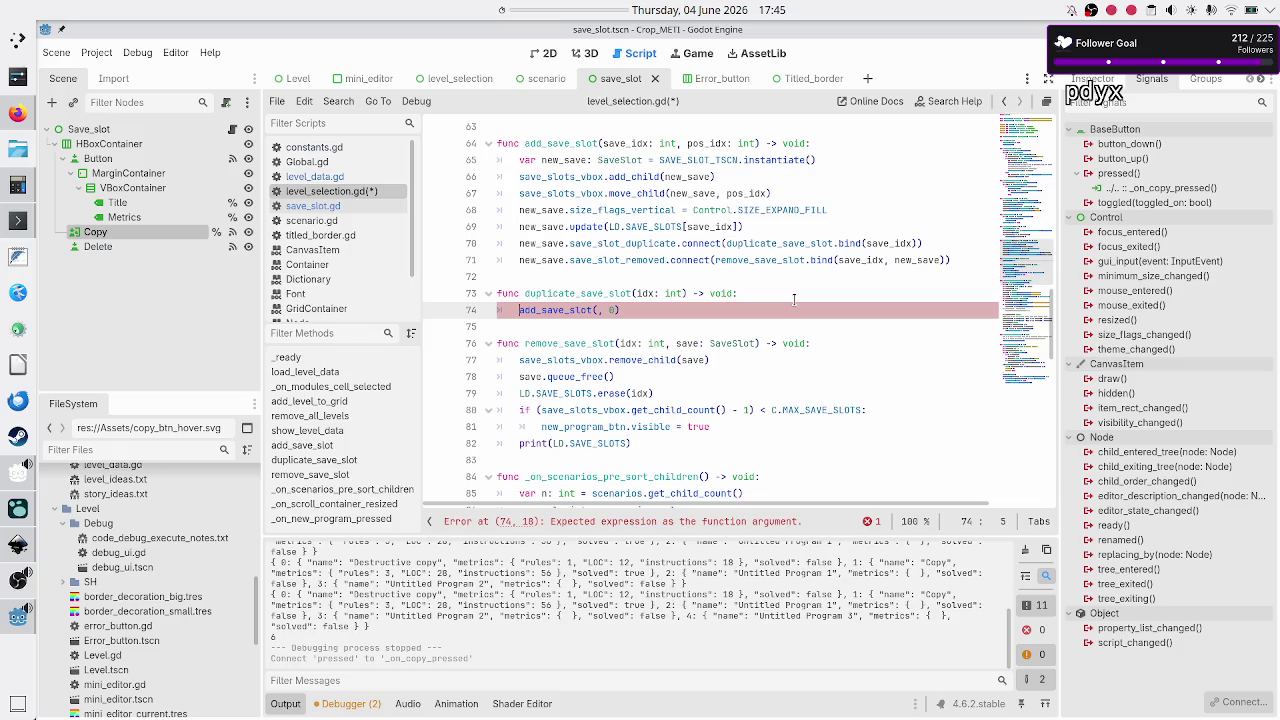
{"action": "key", "text": "BackSpace"}
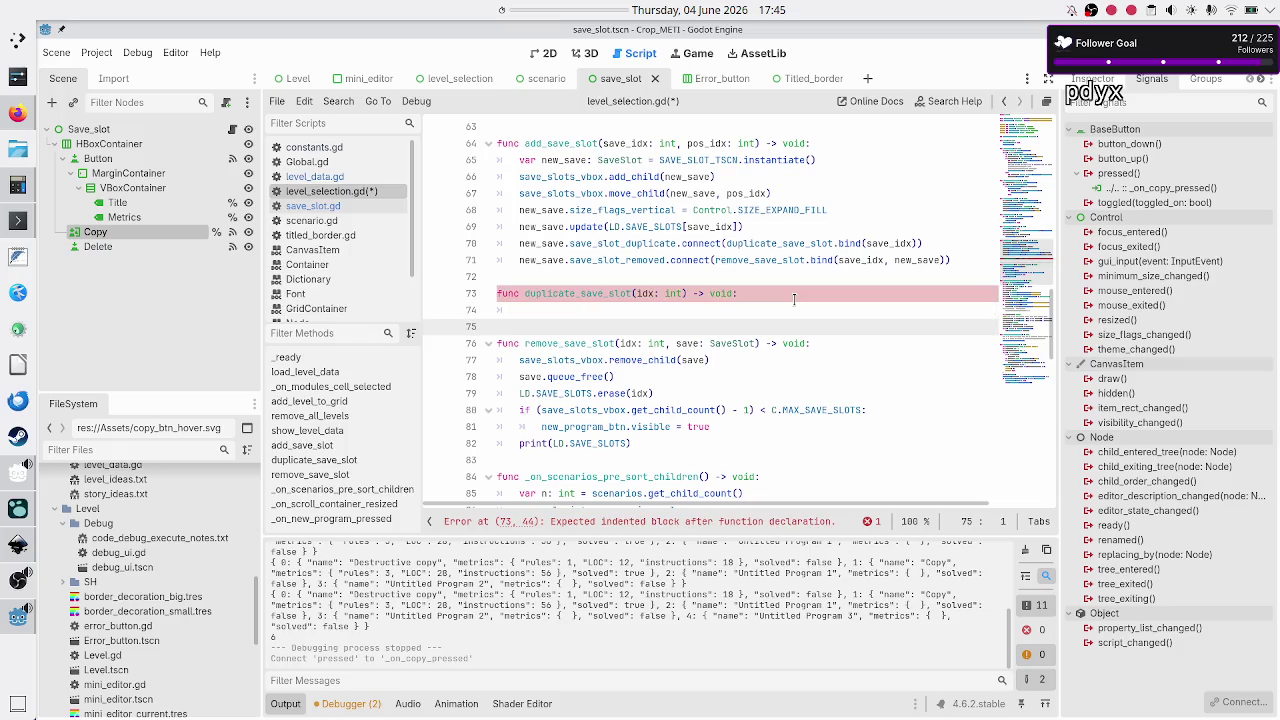
{"action": "key", "text": "Down"}
{"action": "key", "text": "Down"}
{"action": "key", "text": "Down"}
{"action": "key", "text": "Down"}
{"action": "key", "text": "Down"}
{"action": "key", "text": "Down"}
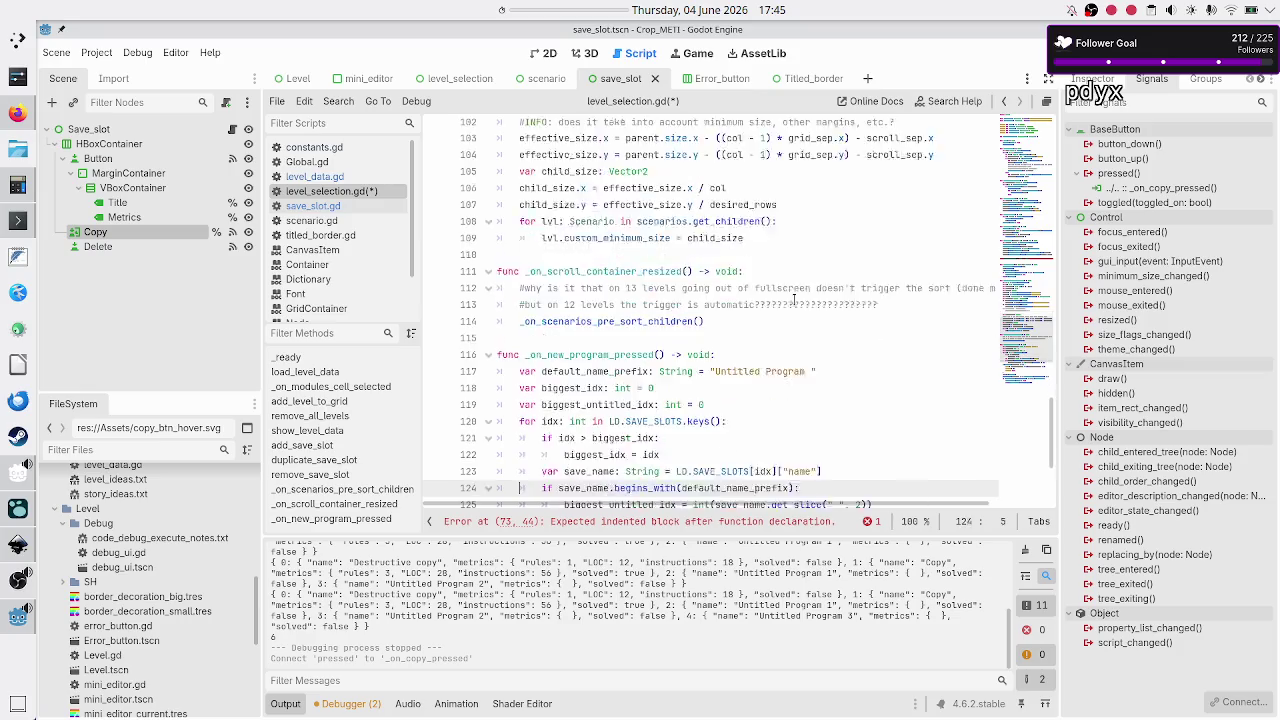
- Select the _on_new_program_pressed body from line 117 through 135
{"action": "key", "text": "Up"}
{"action": "key", "text": "Up"}
{"action": "key", "text": "Up"}
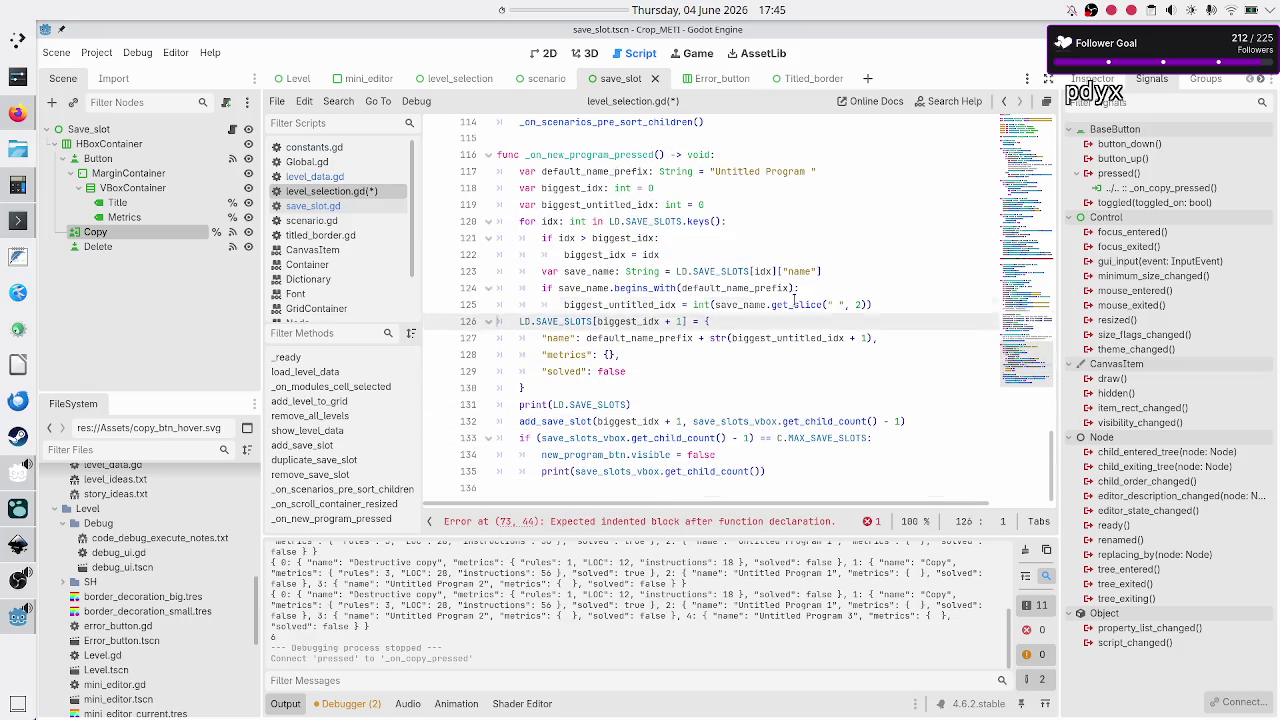
{"action": "key", "text": "shift+Down"}
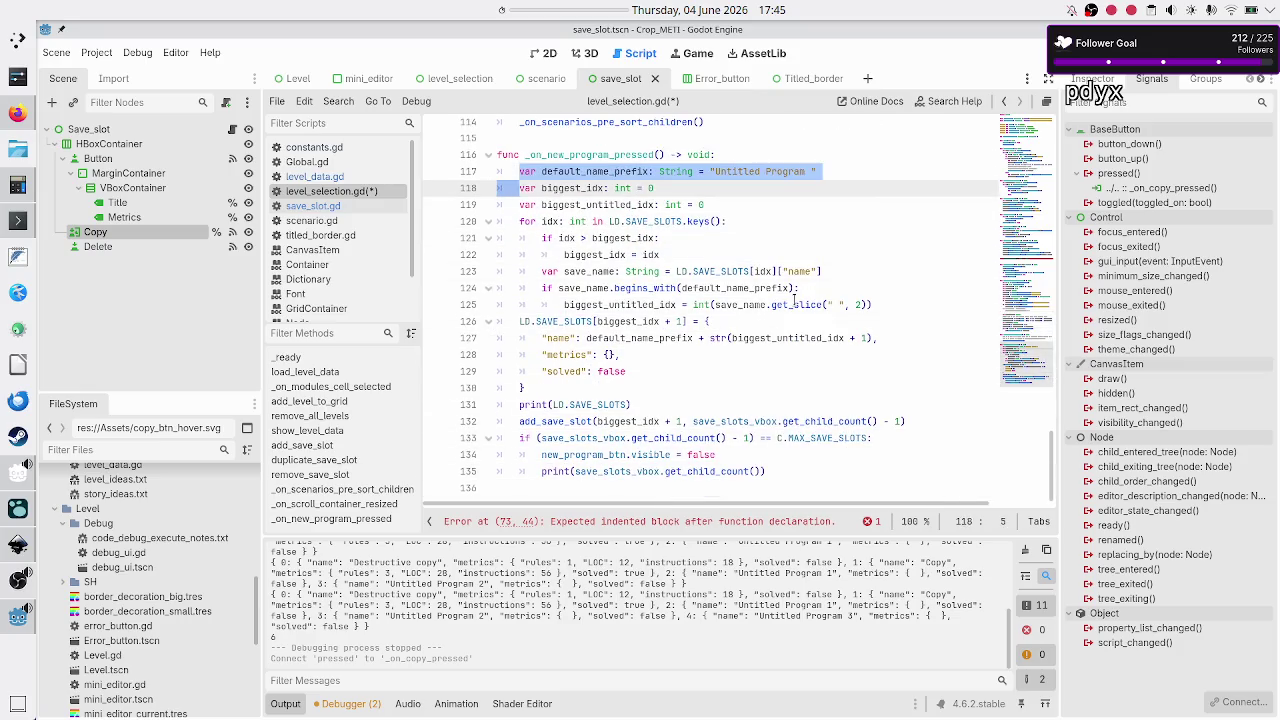
{"action": "key", "text": "shift+Down"}
{"action": "key", "text": "shift+Down"}
{"action": "key", "text": "shift+Down"}
{"action": "key", "text": "shift+Left"}
{"action": "key", "text": "ctrl+c"}
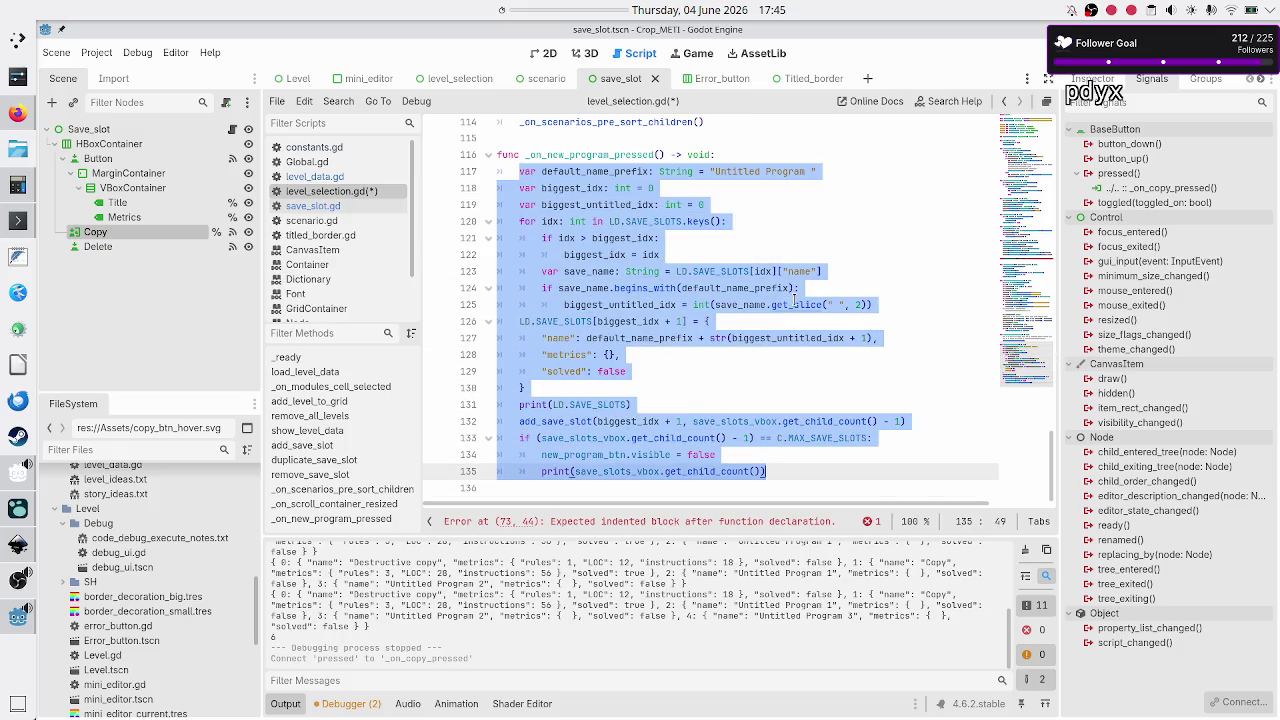
{"action": "key", "text": "Down"}
- Paste the new-program body into the empty duplicate_save_slot and look over it
{"action": "scroll", "coordinate": [774, 207], "scroll_direction": "up", "scroll_amount": 8}
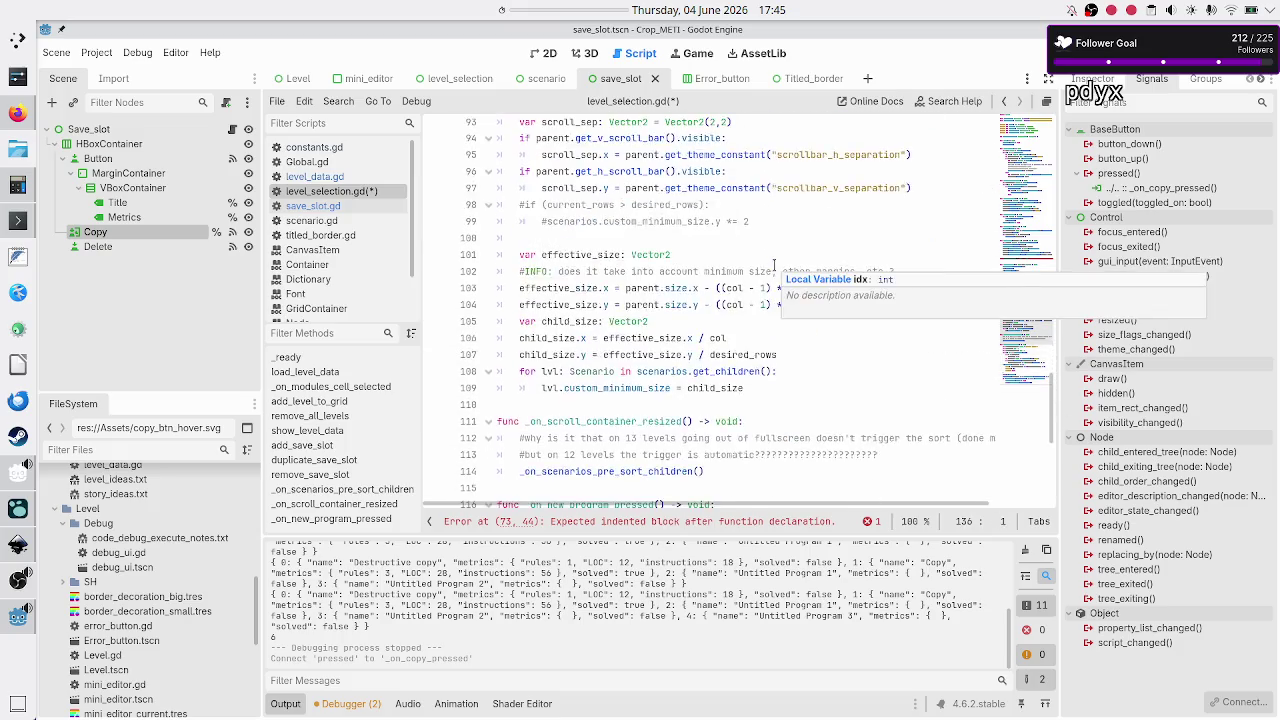
{"action": "scroll", "coordinate": [688, 355], "scroll_direction": "up", "scroll_amount": 10}
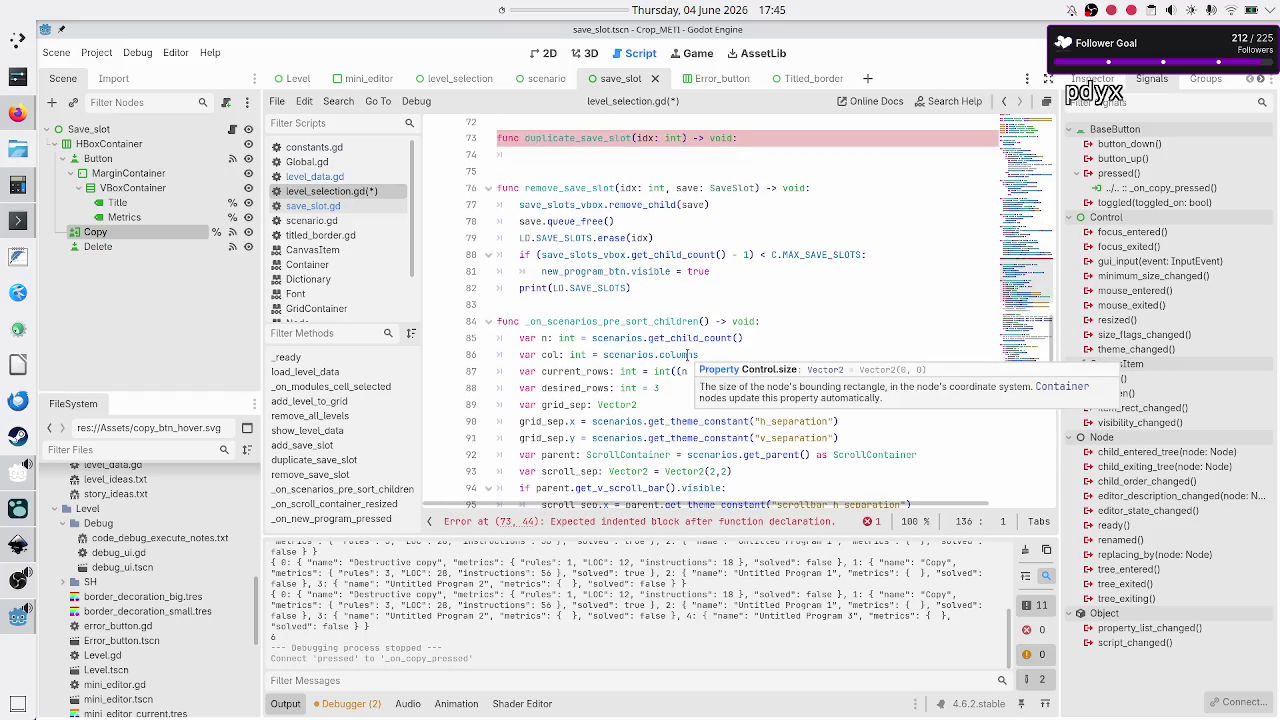
{"action": "left_click", "coordinate": [575, 352]}
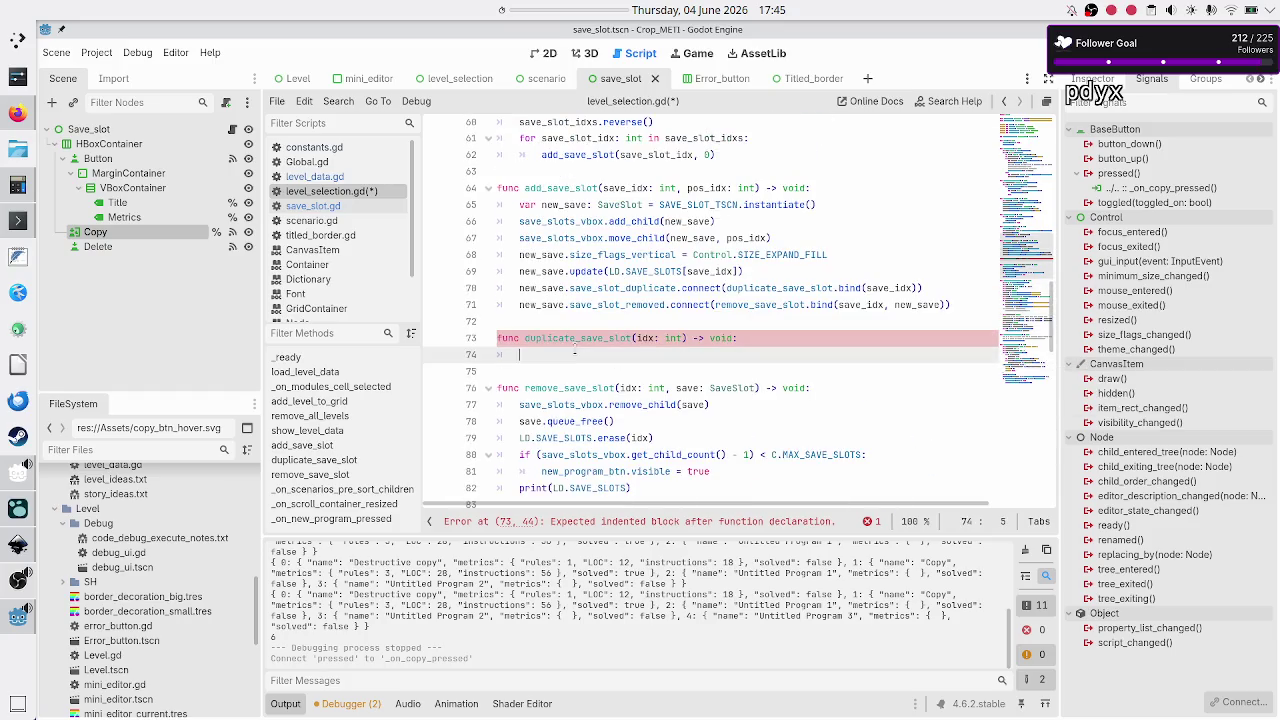
{"action": "key", "text": "ctrl+v"}
{"action": "scroll", "coordinate": [575, 352], "scroll_direction": "down", "scroll_amount": 2}
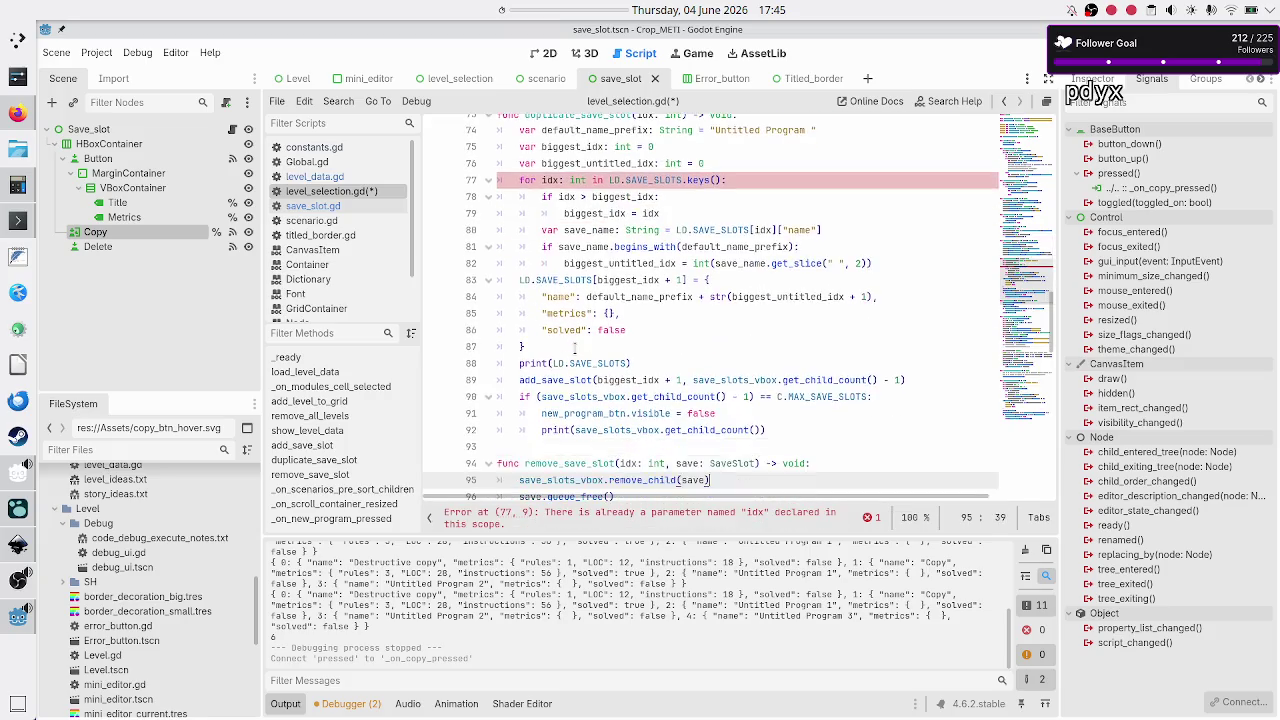
{"action": "key", "text": "Up"}
{"action": "key", "text": "Down"}
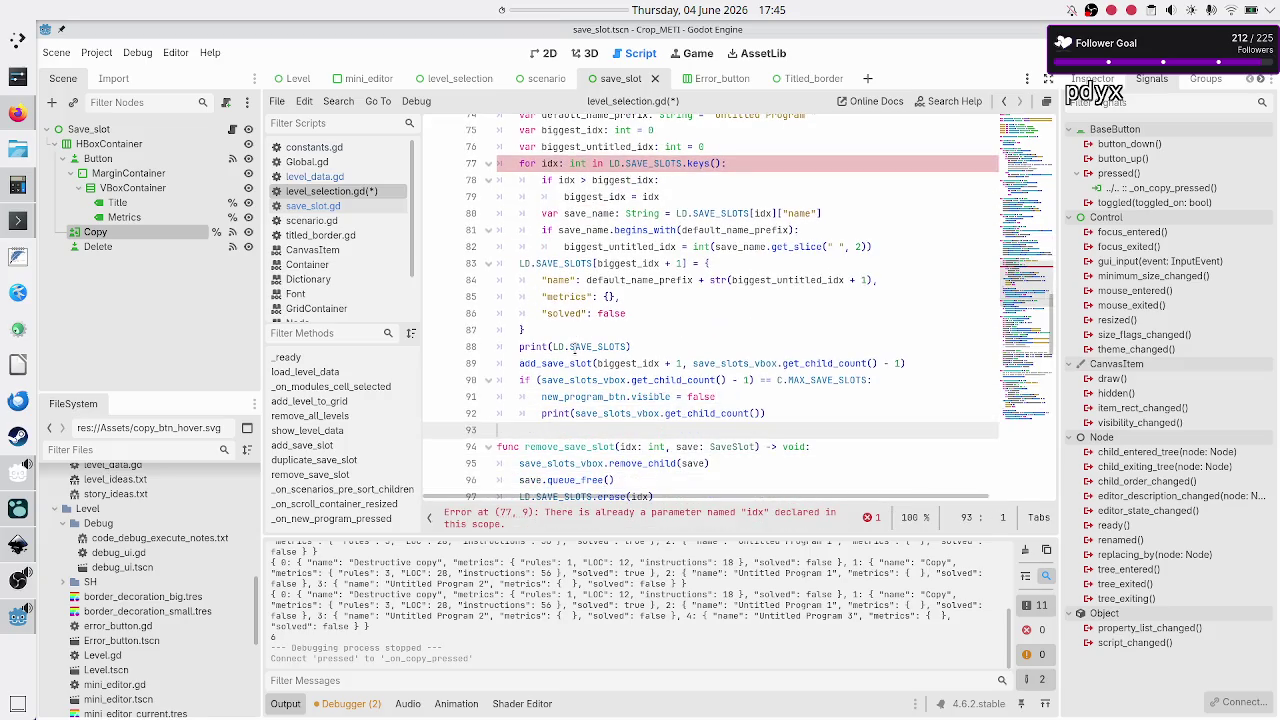
{"action": "key", "text": "Up"}
{"action": "key", "text": "Up"}
{"action": "key", "text": "Up"}
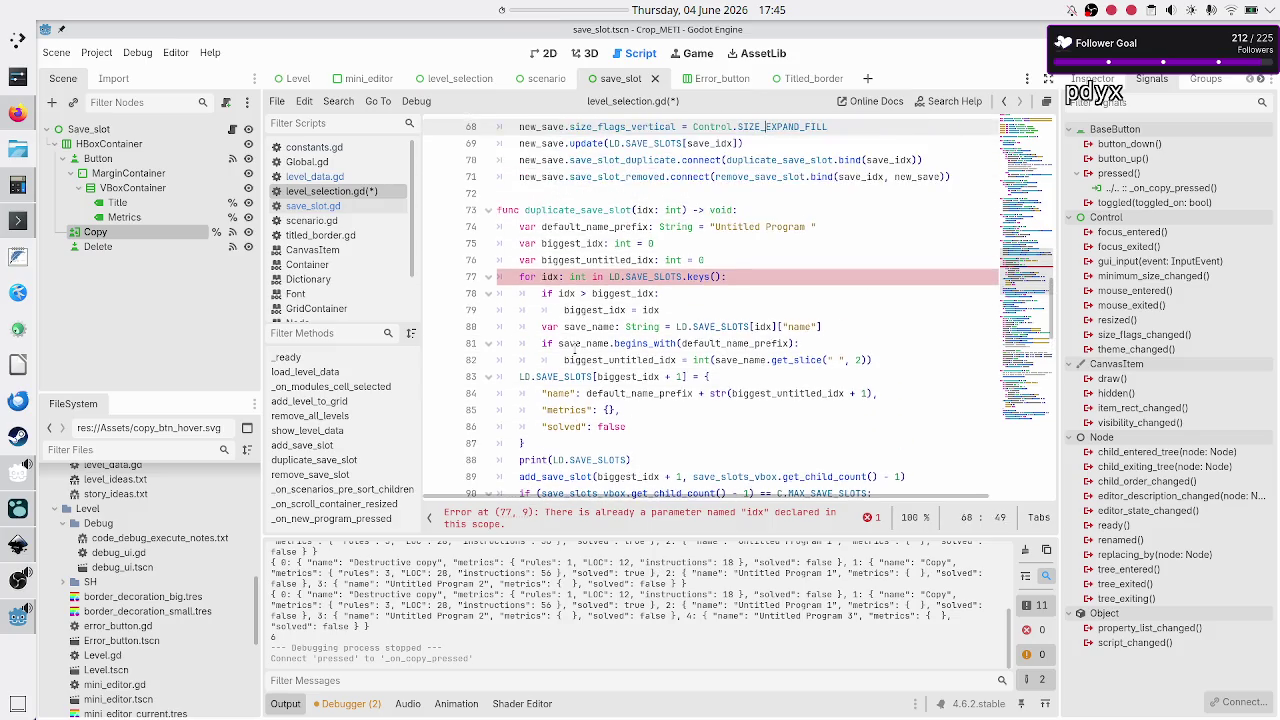
{"action": "key", "text": "Down"}
{"action": "key", "text": "Down"}
{"action": "key", "text": "Down"}
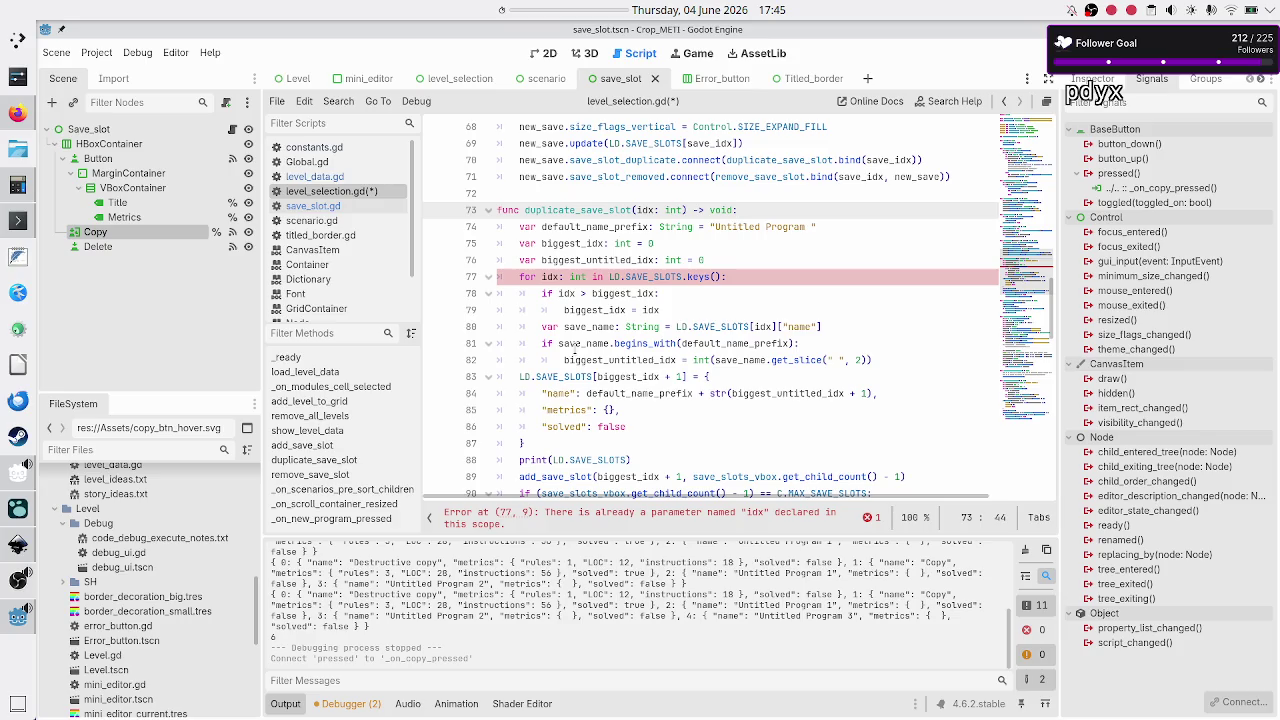
- Rename default_name_prefix to new_name and clear its 'Untitled Program ' value
{"action": "key", "text": "Right"}
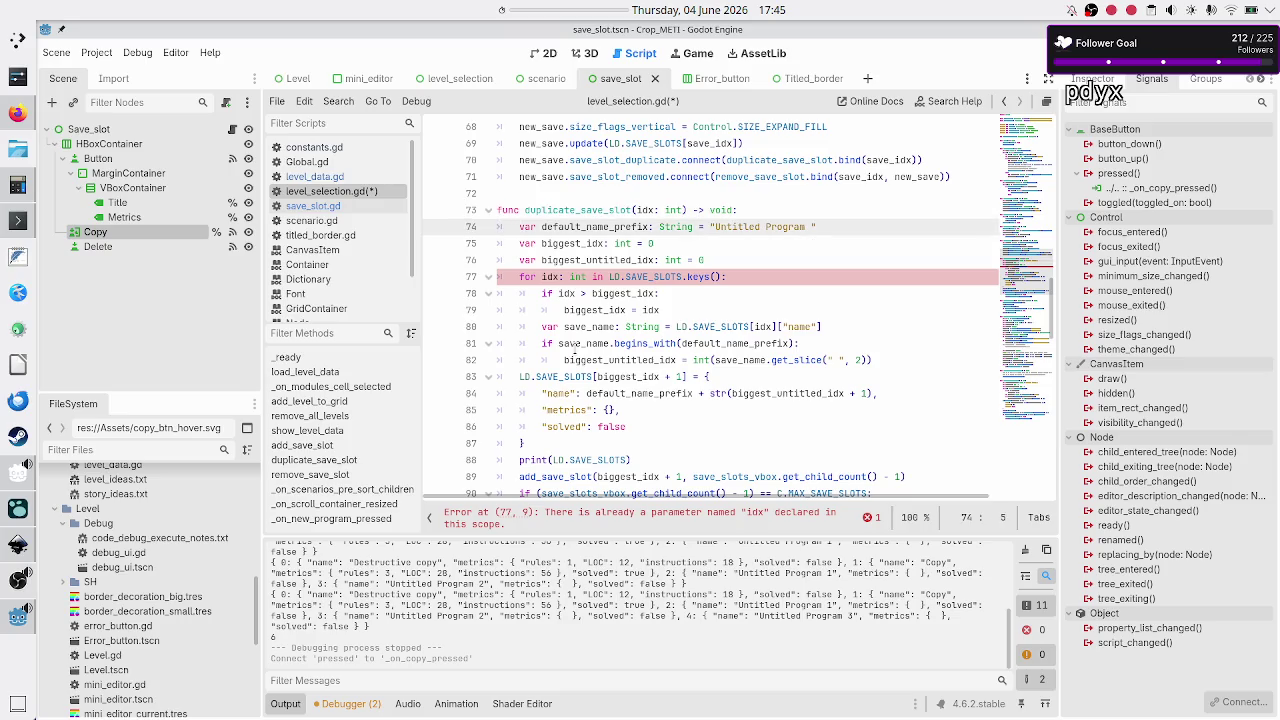
{"action": "key", "text": "shift+Down"}
{"action": "key", "text": "shift+Up"}
{"action": "key", "text": "Right"}
{"action": "key", "text": "Right"}
{"action": "key", "text": "Right"}
{"action": "key", "text": "BackSpace"}
{"action": "key", "text": "BackSpace"}
{"action": "key", "text": "BackSpace"}
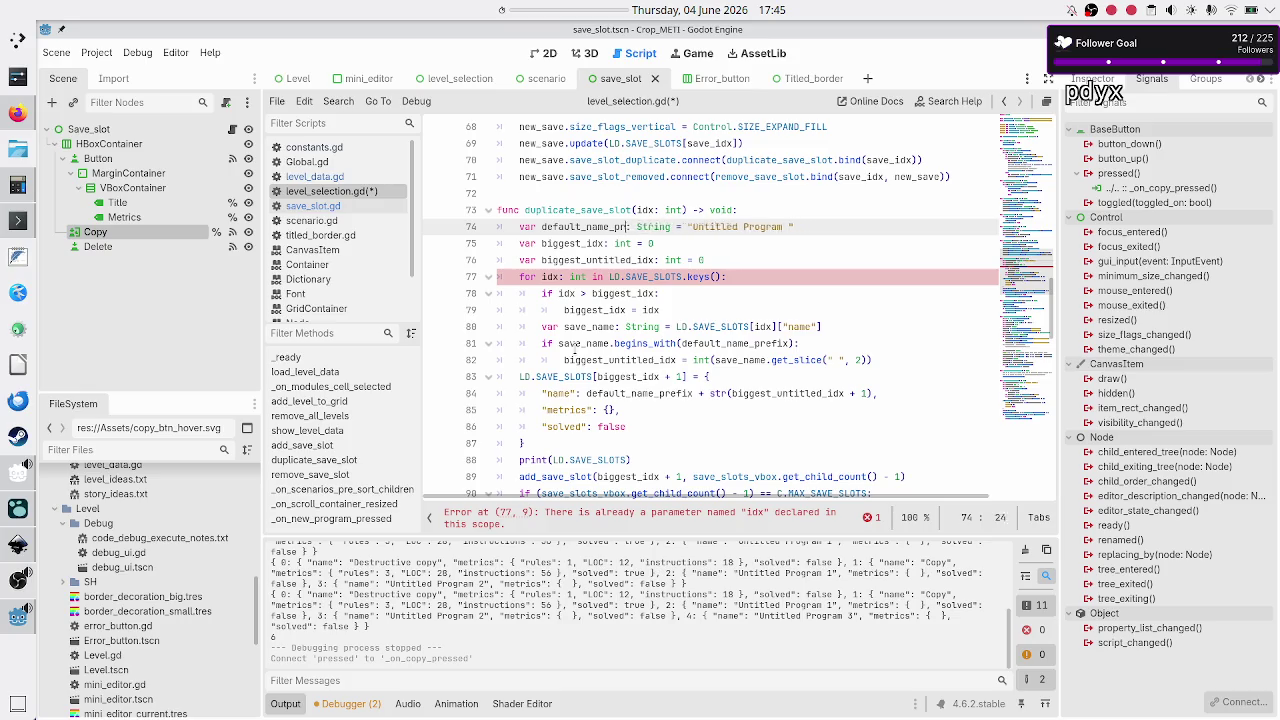
{"action": "type", "text": "new_"}
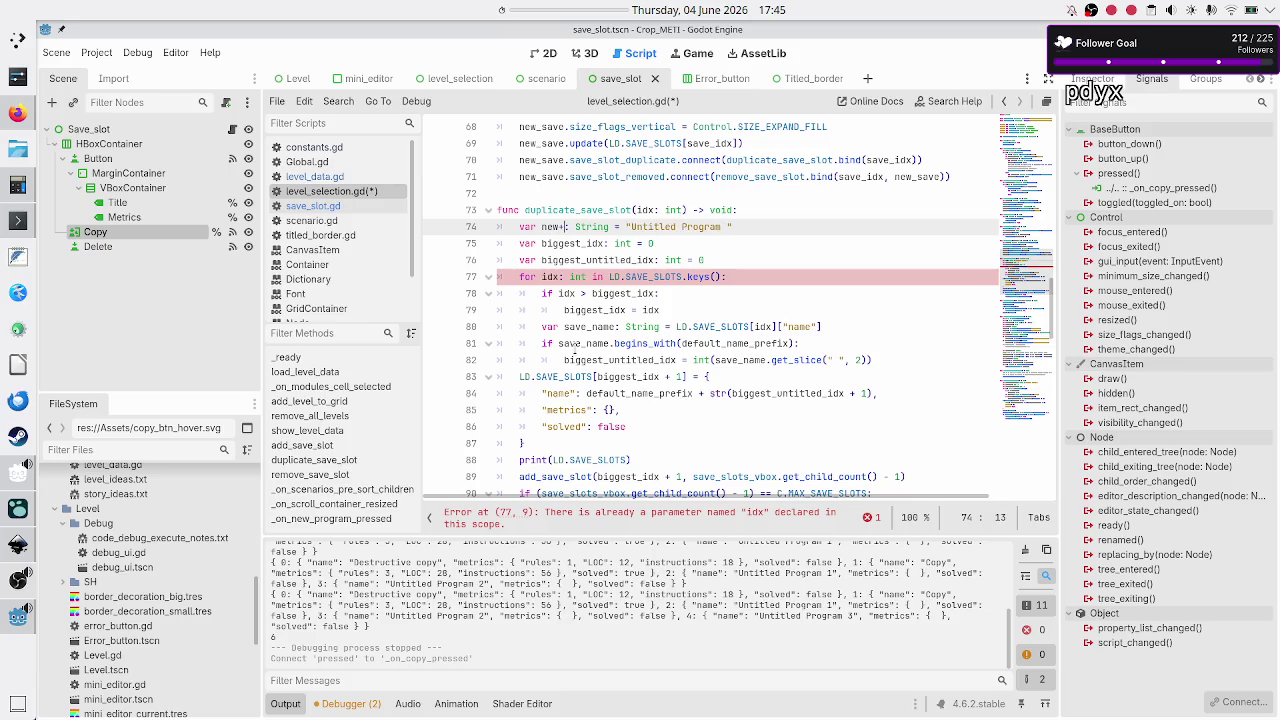
{"action": "type", "text": "name"}
{"action": "key", "text": "Right"}
{"action": "key", "text": "Right"}
{"action": "key", "text": "Right"}
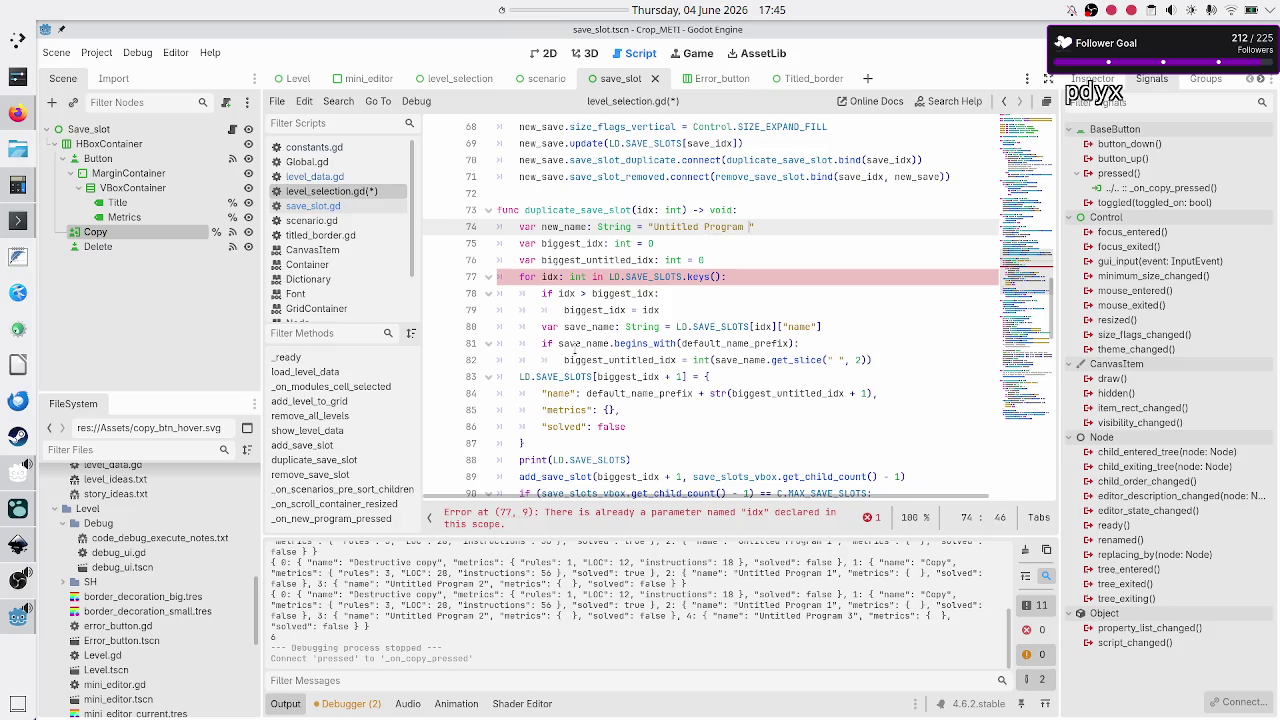
{"action": "key", "text": "End"}
{"action": "key", "text": "BackSpace"}
{"action": "key", "text": "BackSpace"}
{"action": "key", "text": "BackSpace"}
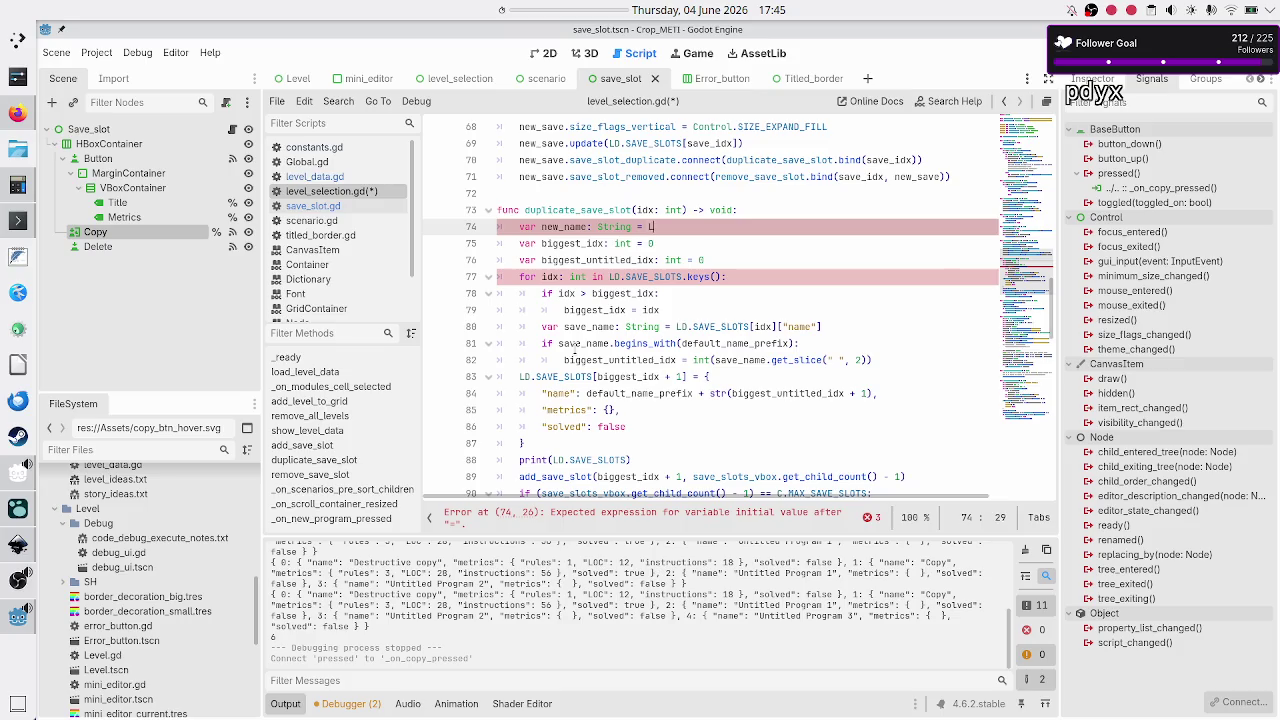
{"action": "type", "text": "D"}
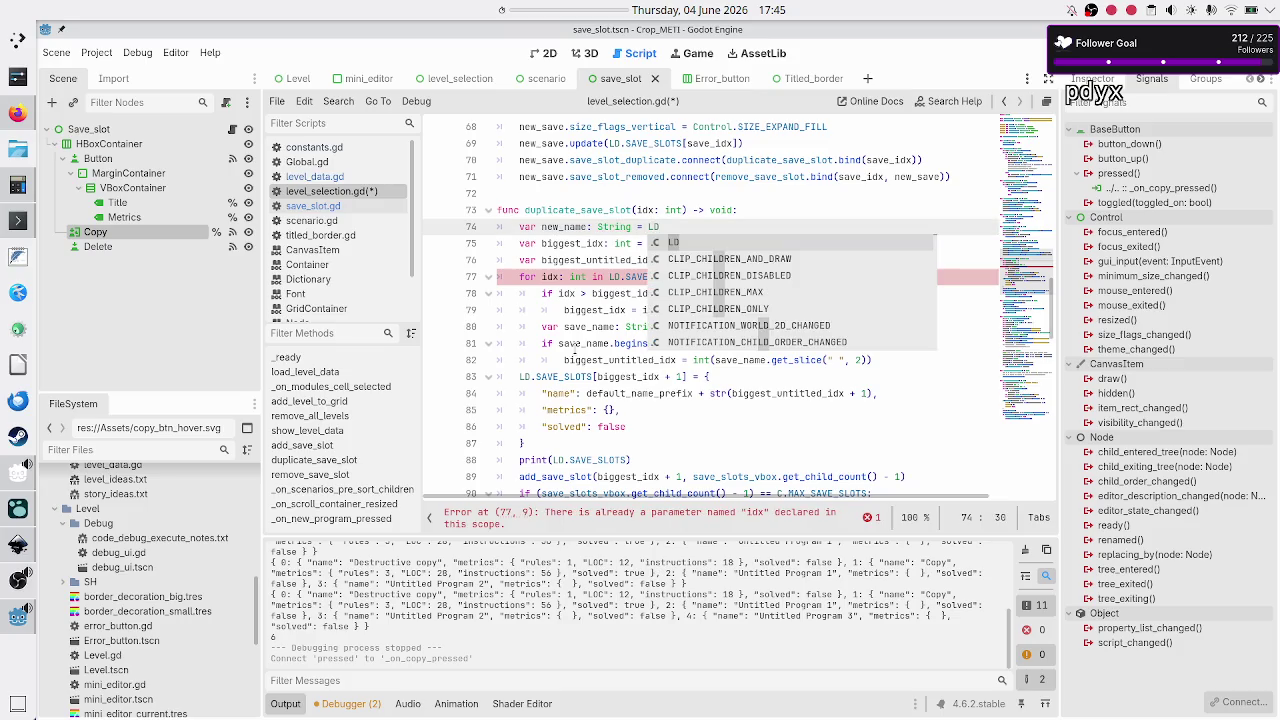
{"action": "key", "text": "Escape"}
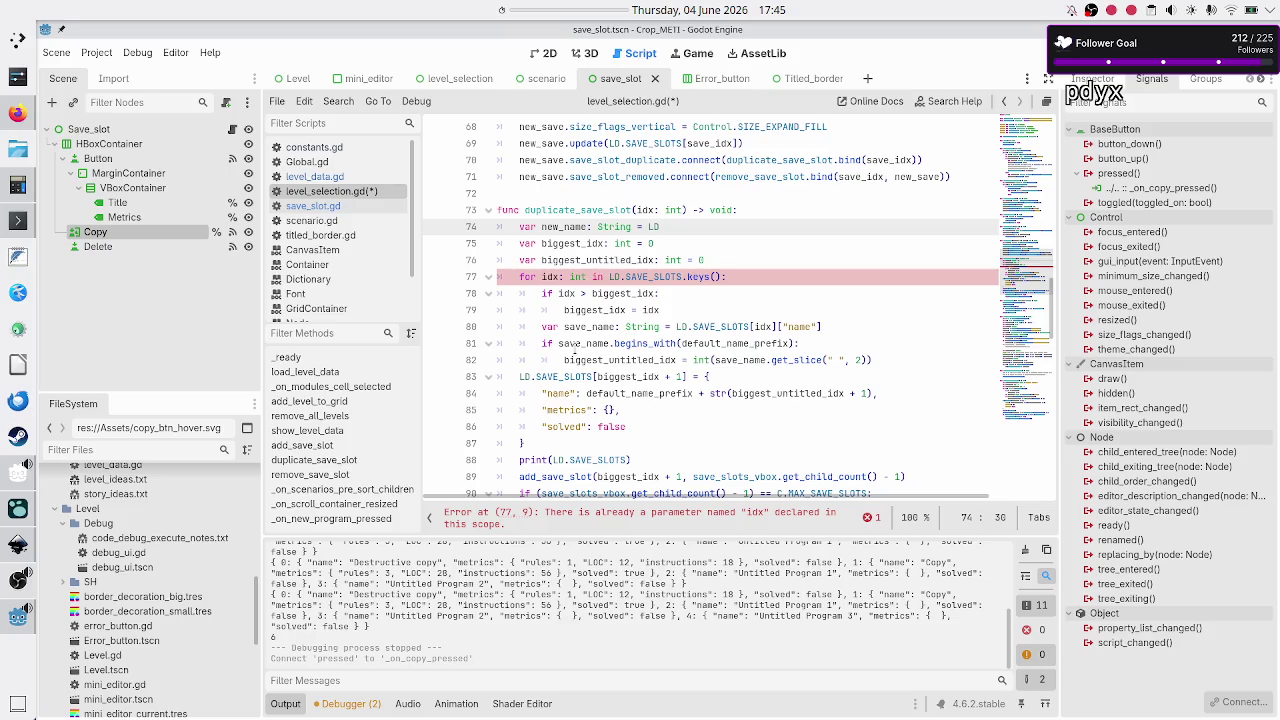
- Move the save_name line out of the loop above new_name and rename it original_save_name
{"action": "key", "text": "Down"}
{"action": "key", "text": "Down"}
{"action": "key", "text": "Down"}
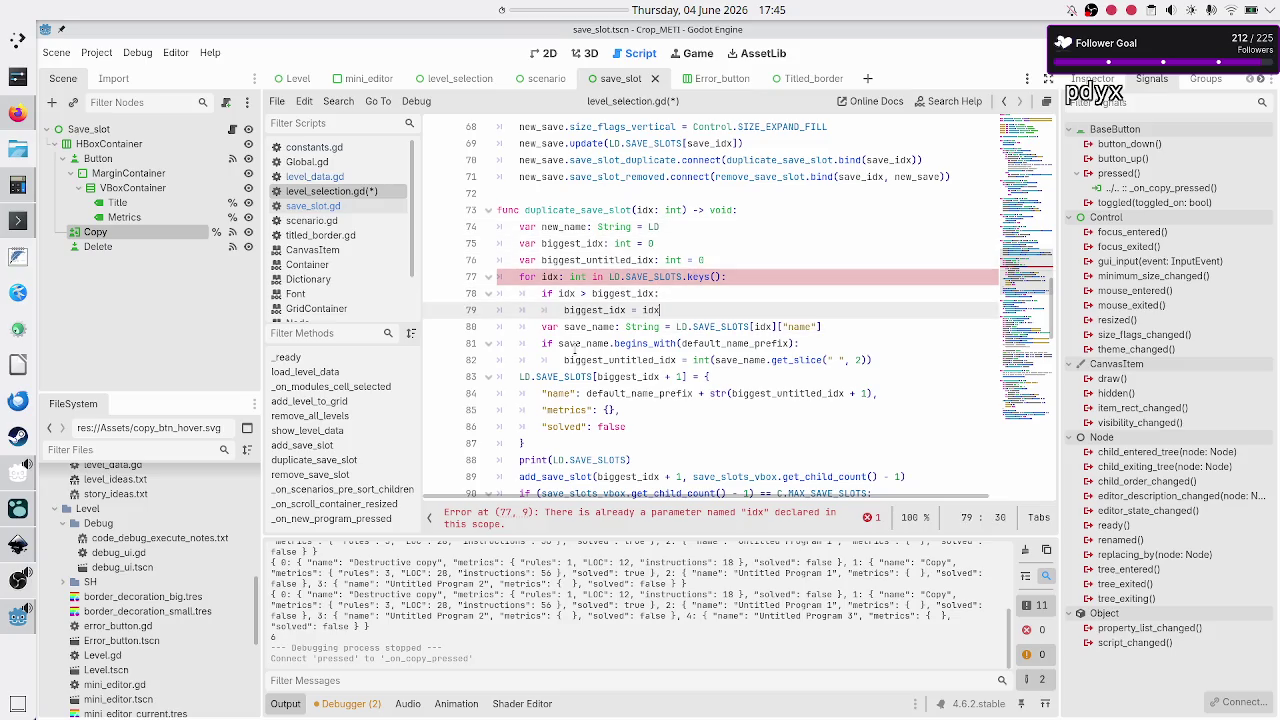
{"action": "key", "text": "Home"}
{"action": "key", "text": "shift+End"}
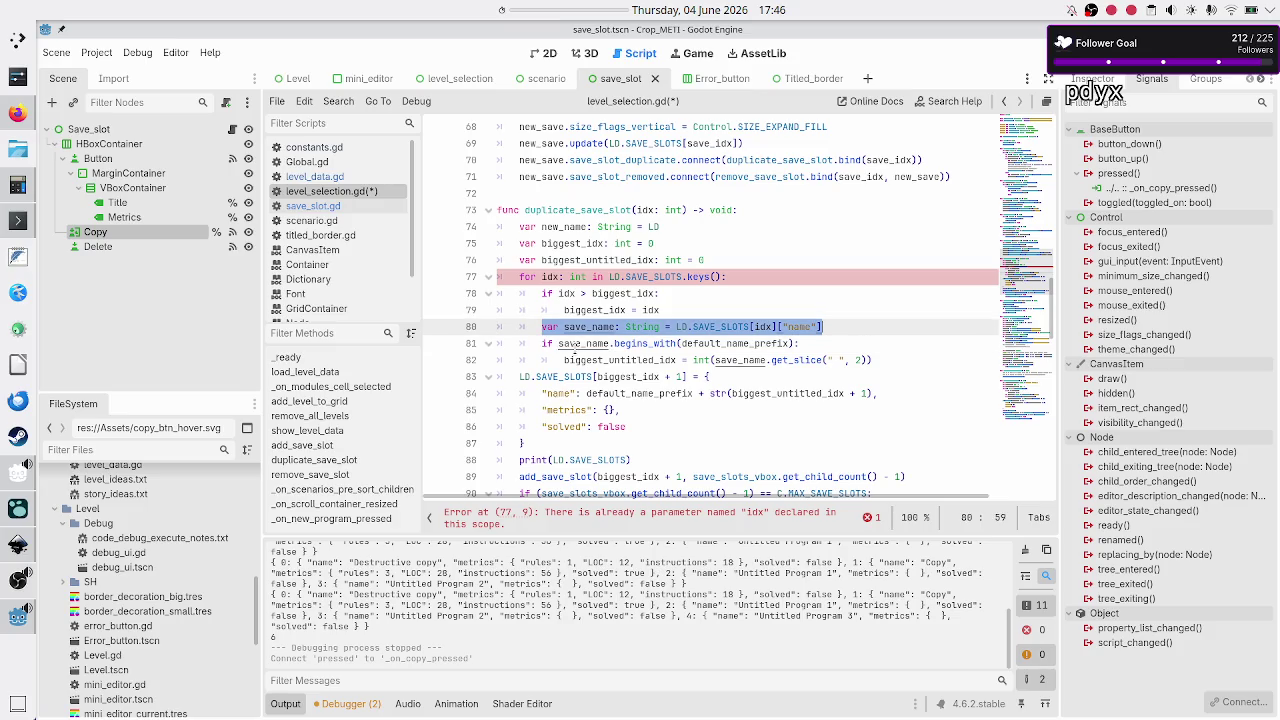
{"action": "key", "text": "ctrl+x"}
{"action": "key", "text": "Up"}
{"action": "key", "text": "Up"}
{"action": "key", "text": "Up"}
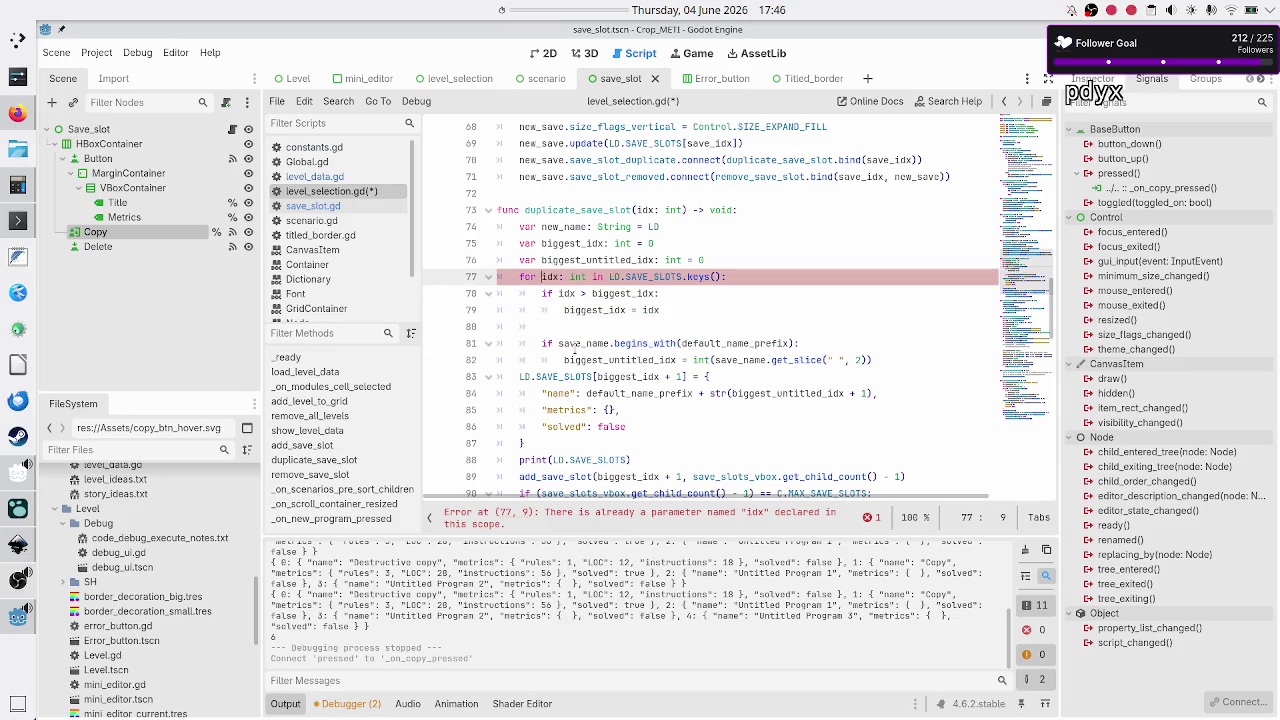
{"action": "key", "text": "ctrl+v"}
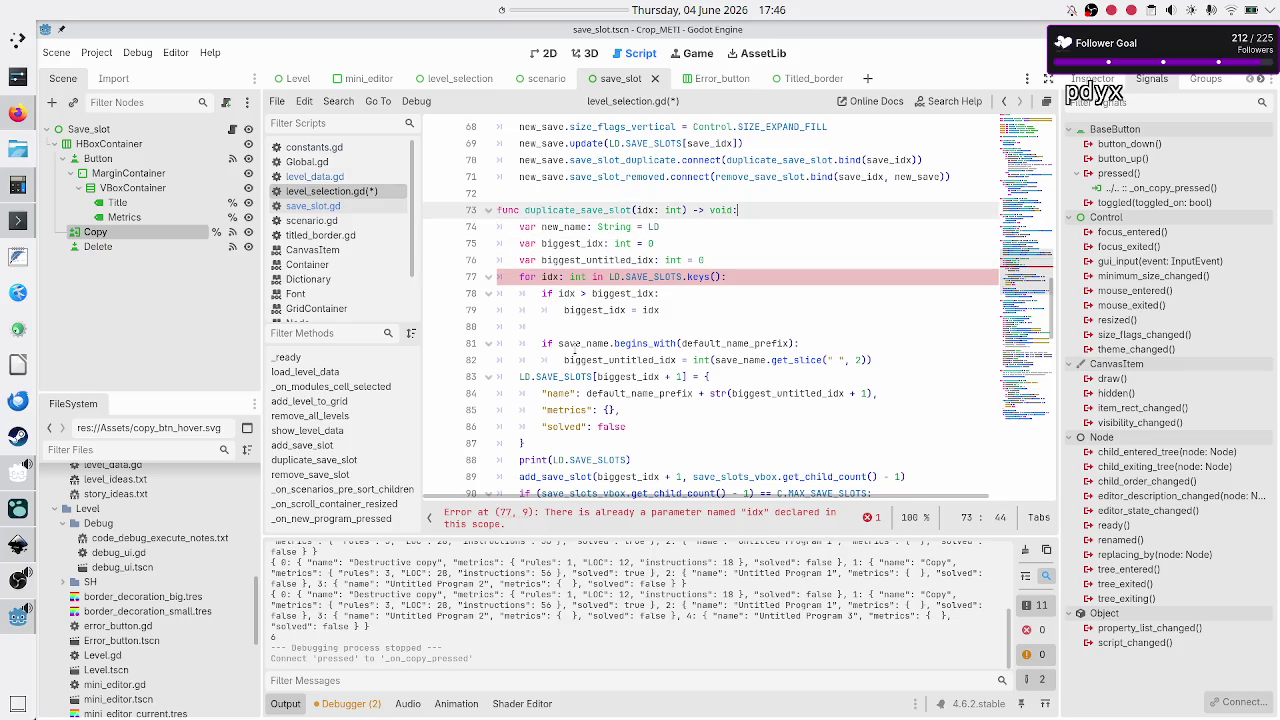
{"action": "key", "text": "Return"}
{"action": "key", "text": "Up"}
{"action": "key", "text": "End"}
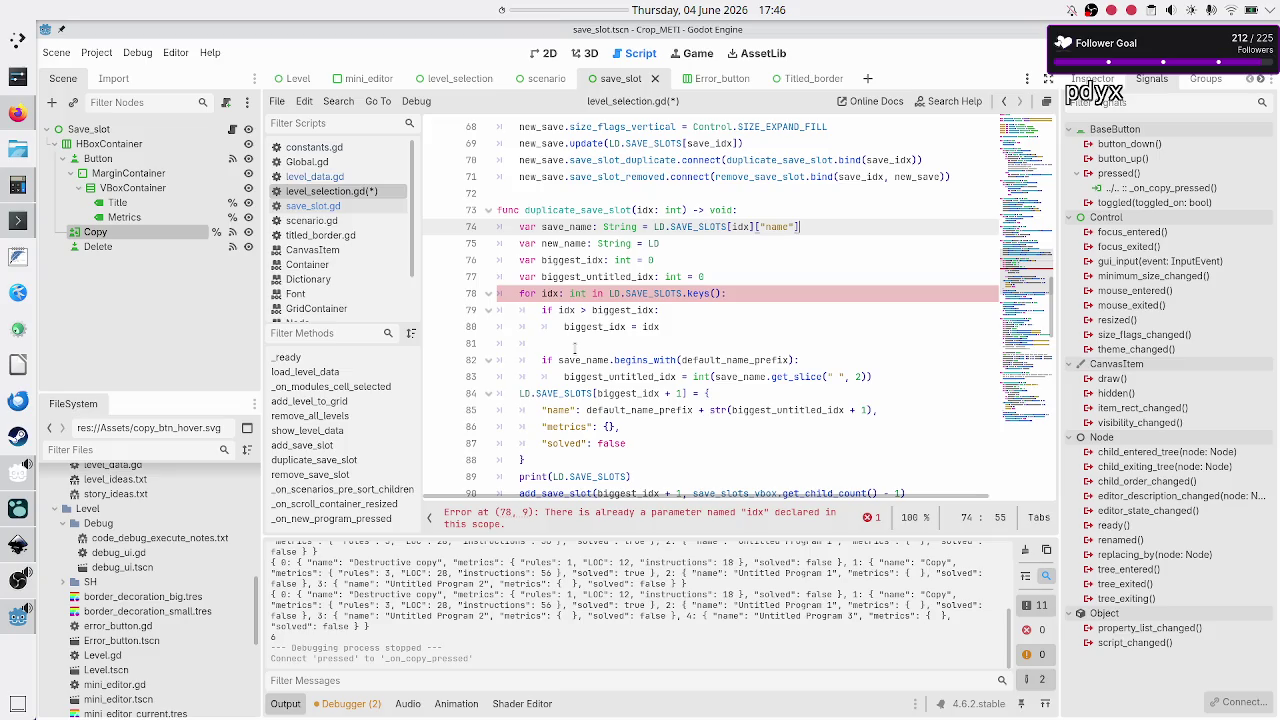
{"action": "key", "text": "Up"}
{"action": "key", "text": "Down"}
{"action": "key", "text": "Home"}
{"action": "key", "text": "Right"}
{"action": "type", "text": "original_"}
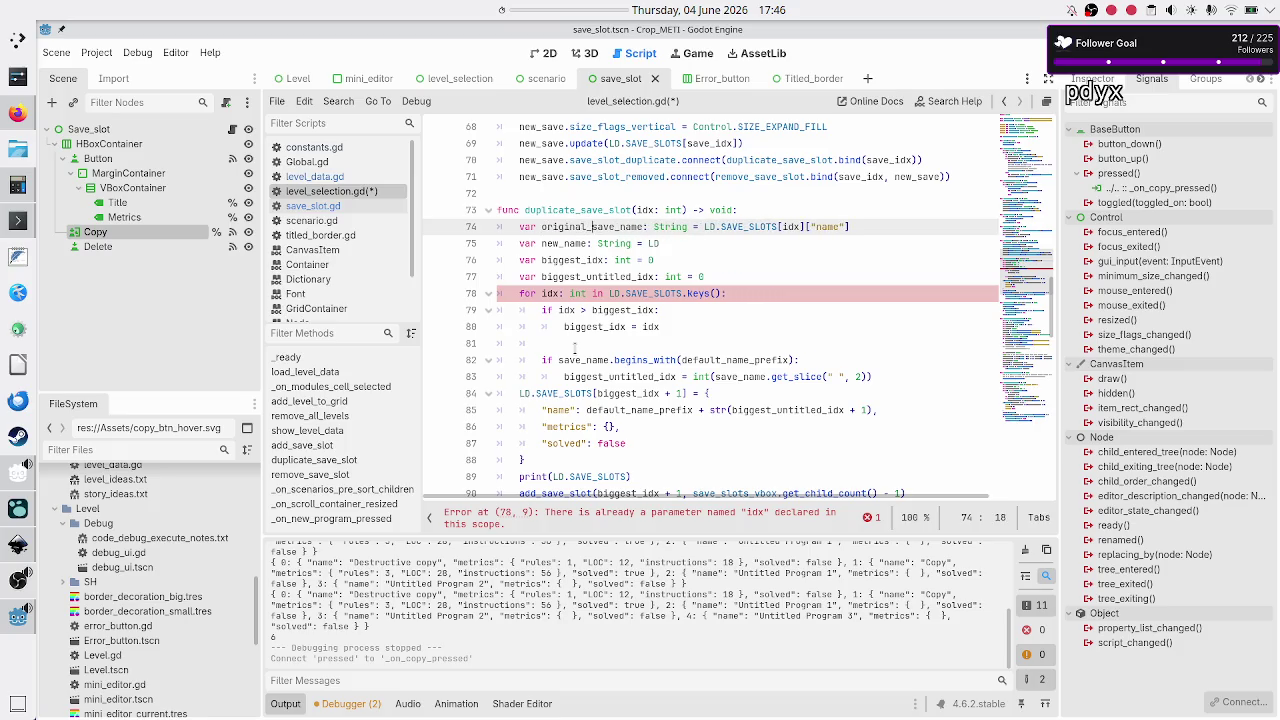
- Set new_name to original_save_name + " (Copy)"
{"action": "key", "text": "Down"}
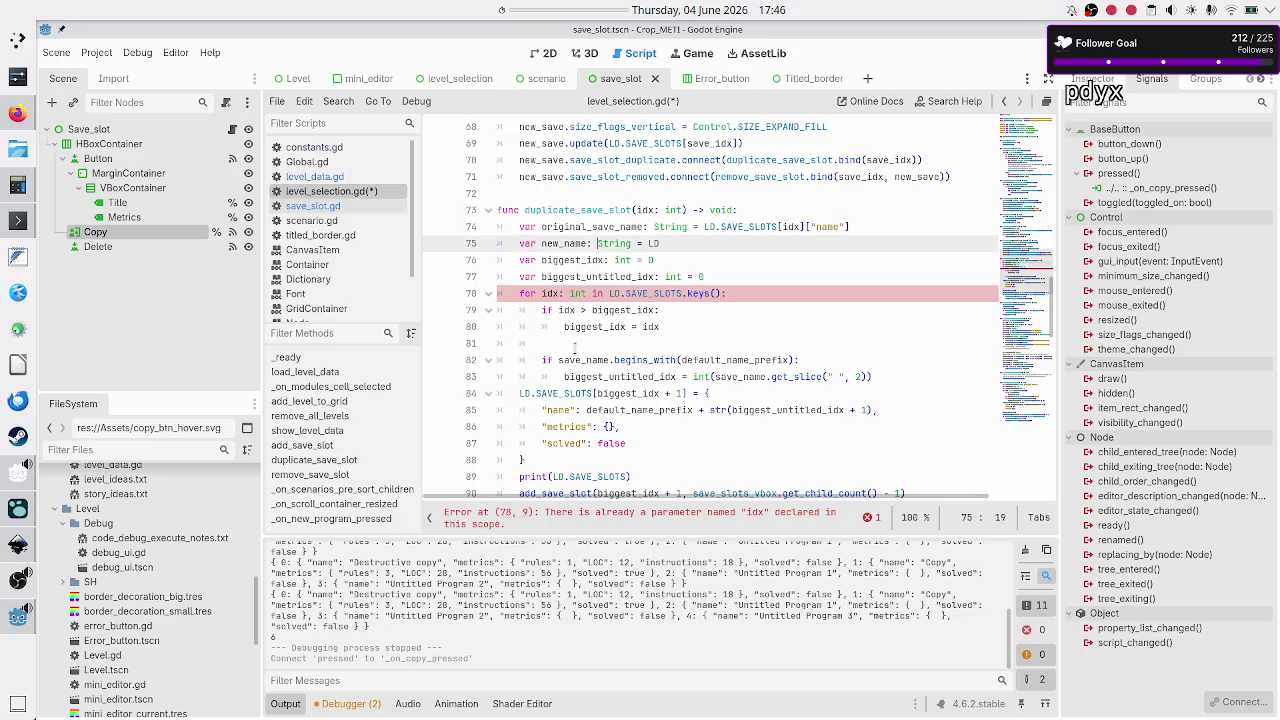
{"action": "key", "text": "Right"}
{"action": "key", "text": "Right"}
{"action": "key", "text": "Right"}
{"action": "key", "text": "Up"}
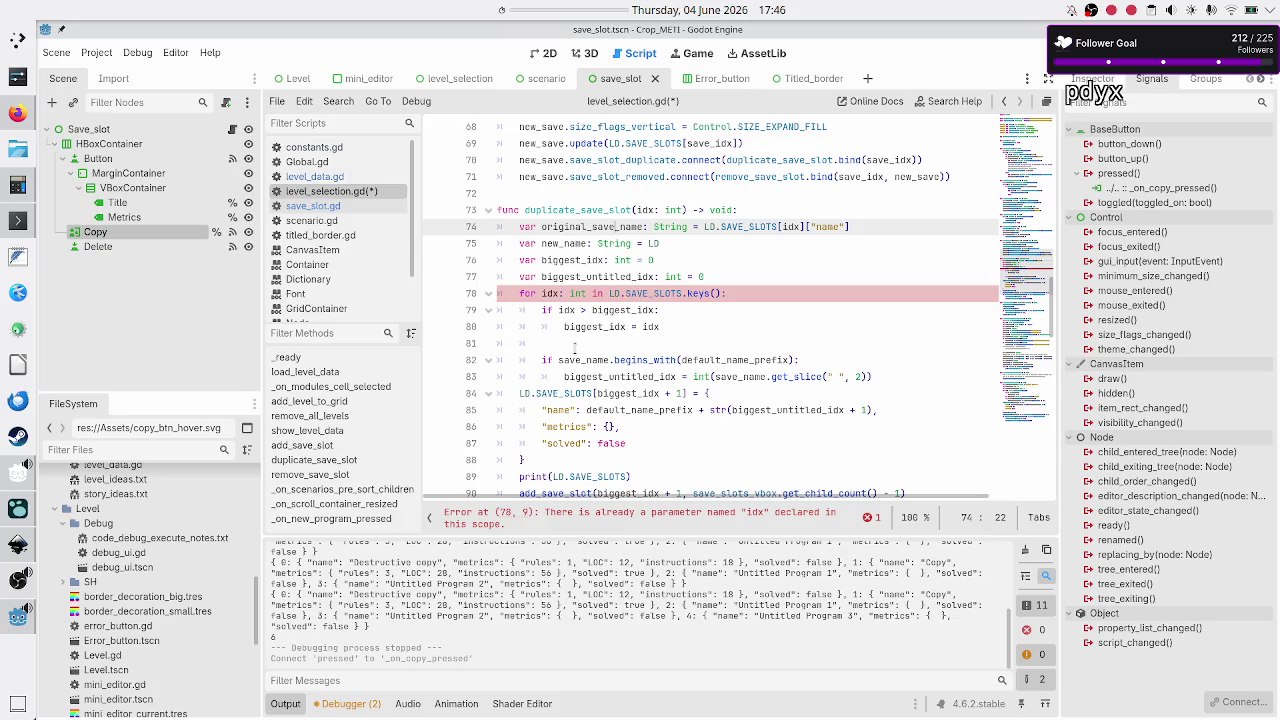
{"action": "key", "text": "Down"}
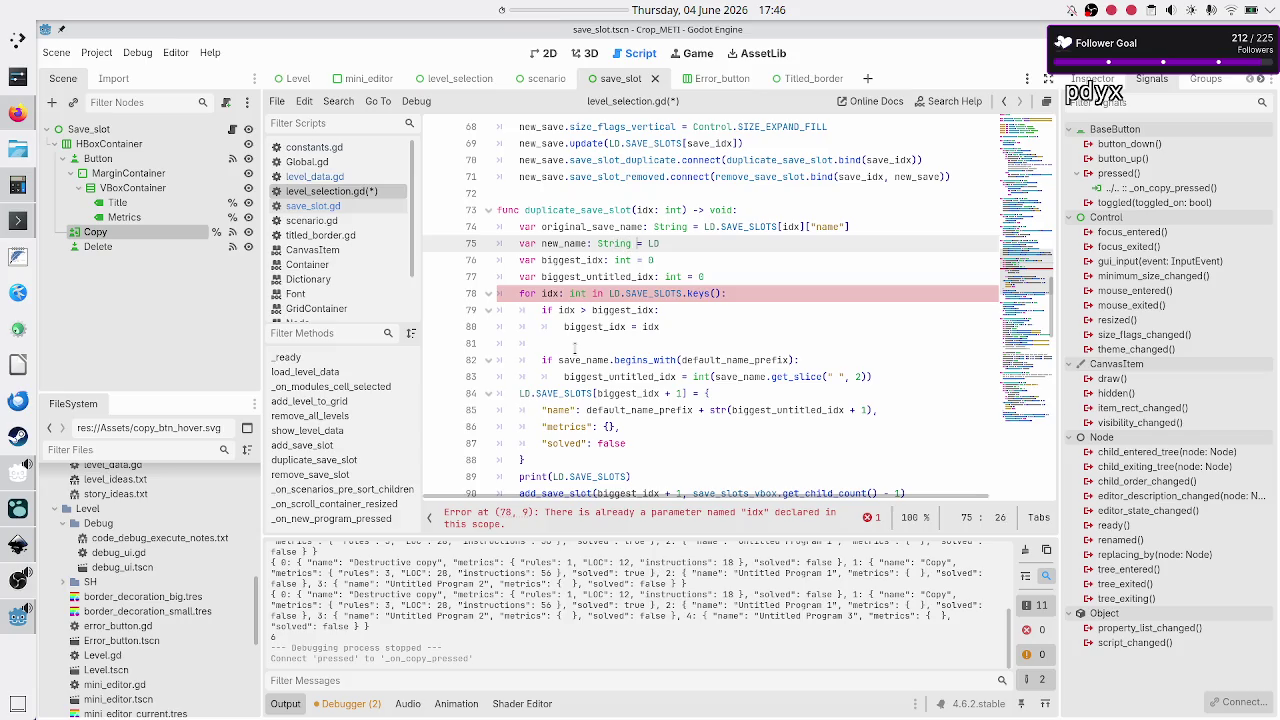
{"action": "key", "text": "End"}
{"action": "key", "text": "BackSpace"}
{"action": "key", "text": "BackSpace"}
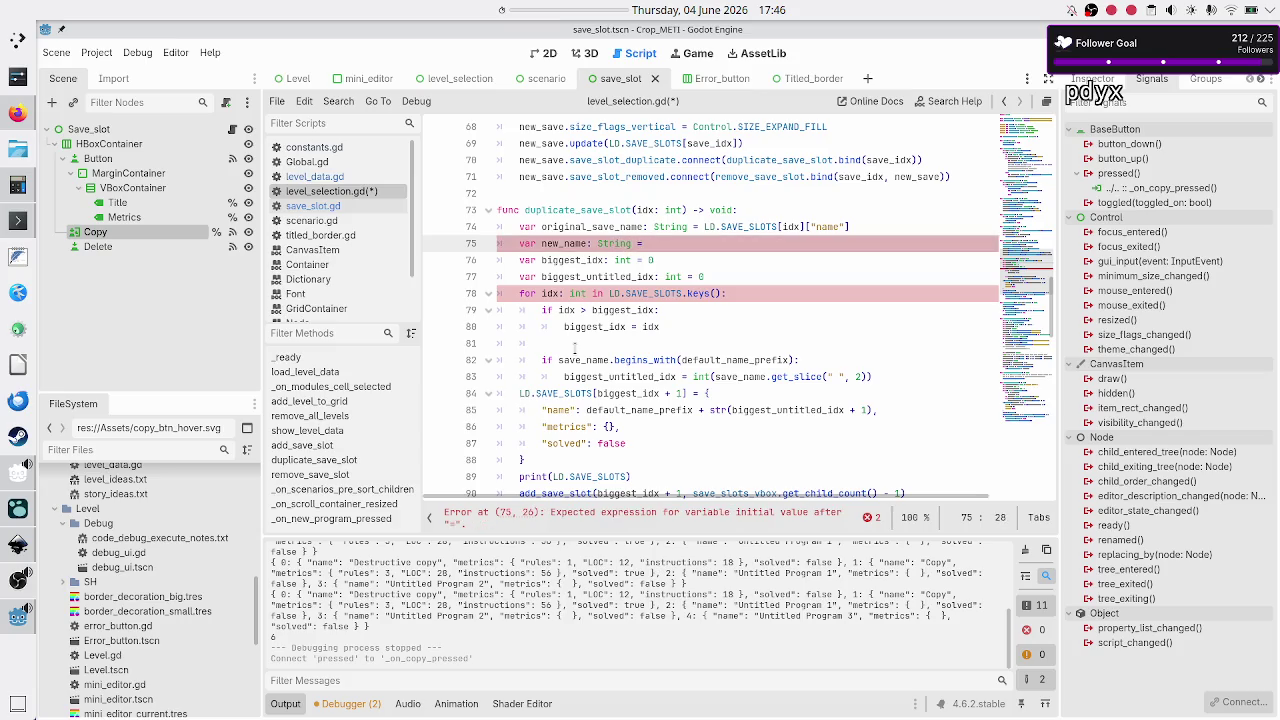
{"action": "type", "text": "origi"}
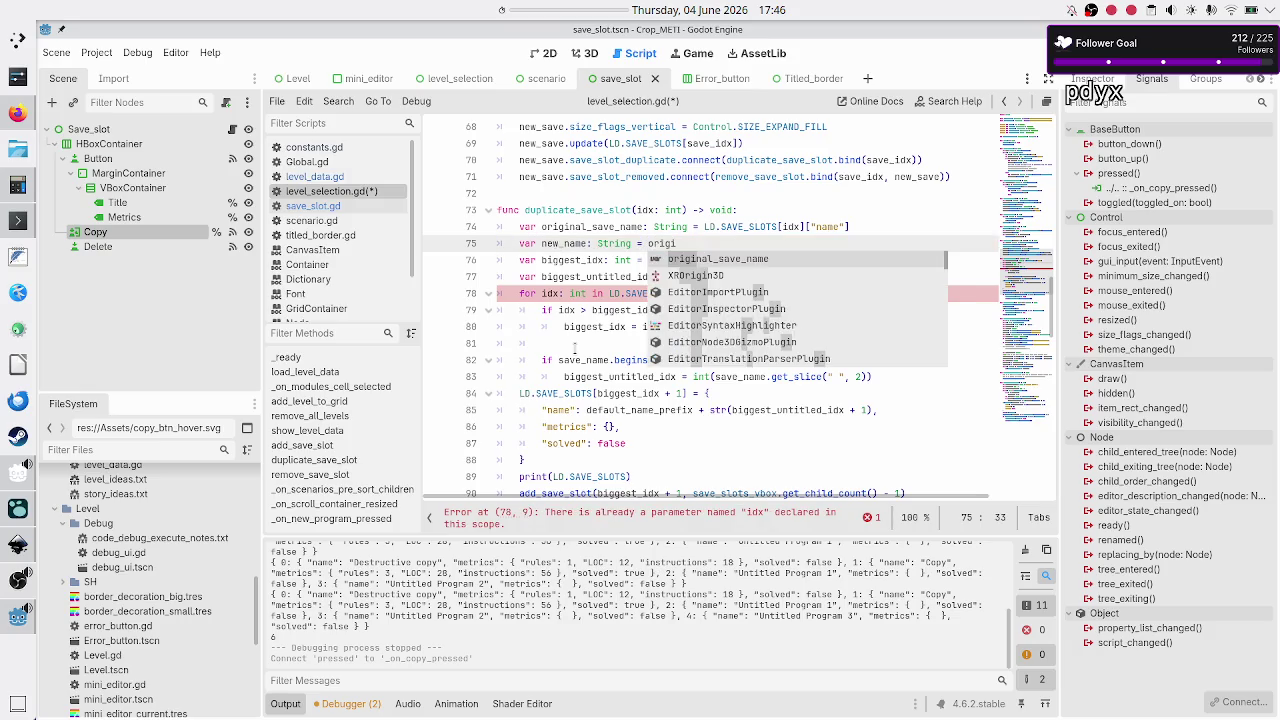
{"action": "key", "text": "Return"}
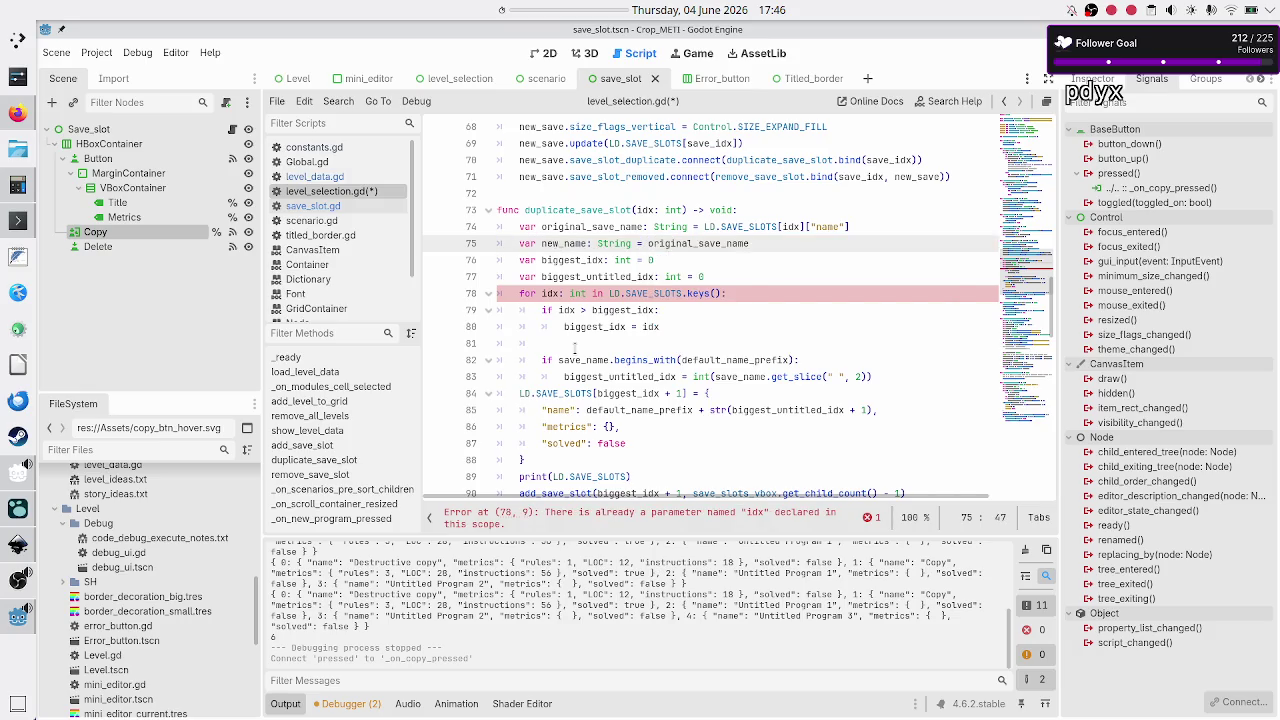
{"action": "type", "text": "\" "}
{"action": "type", "text": "(Copy"}
{"action": "key", "text": "Right"}
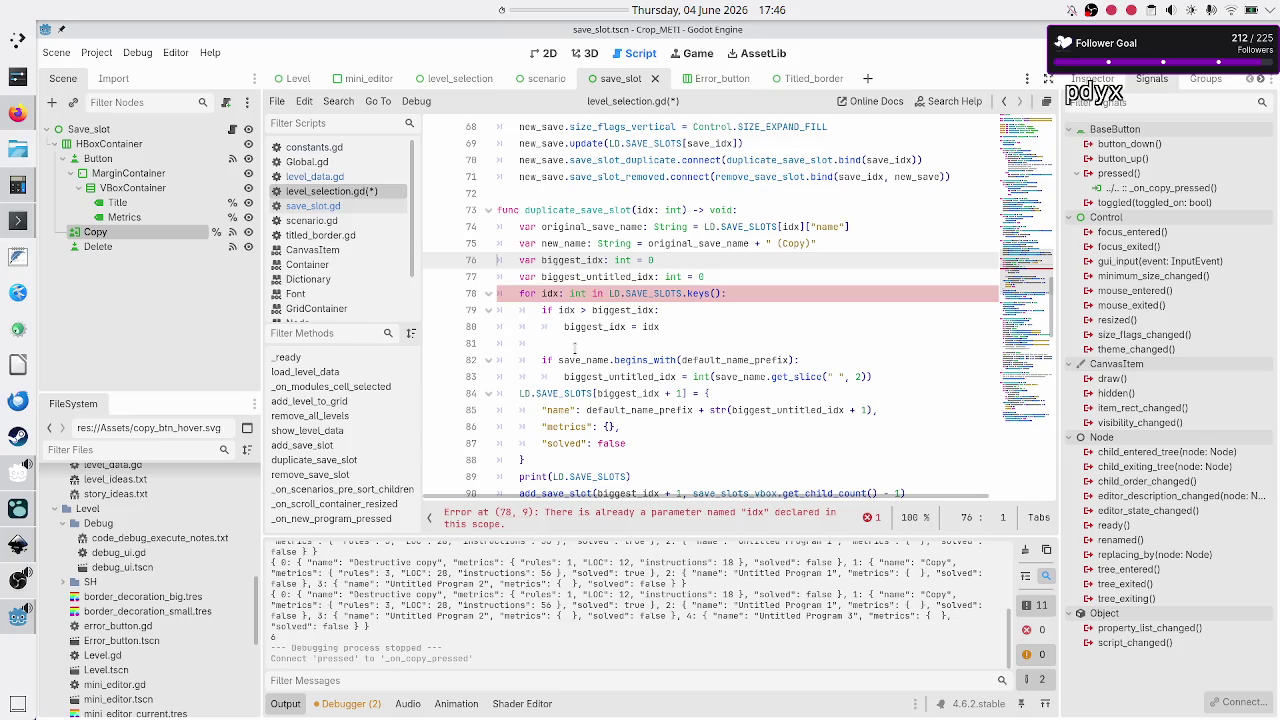
{"action": "key", "text": "shift+Down"}
{"action": "key", "text": "shift+Down"}
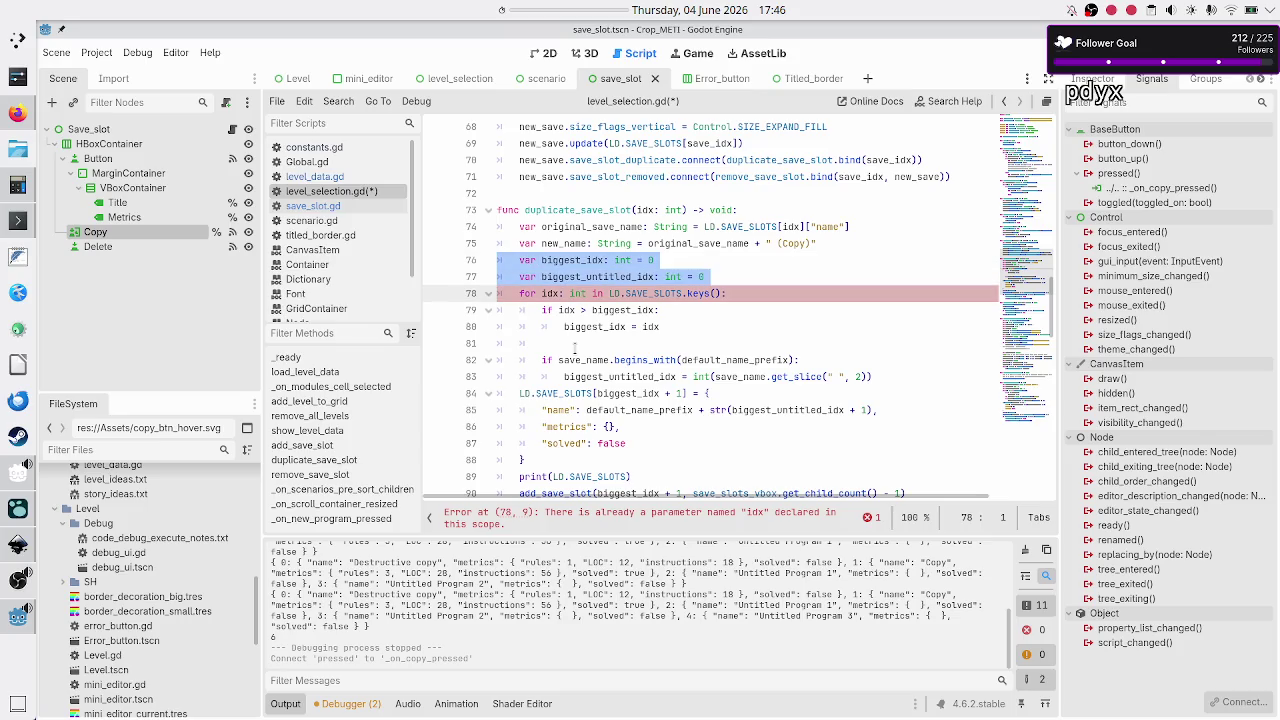
{"action": "key", "text": "shift+Down"}
{"action": "key", "text": "shift+Down"}
{"action": "key", "text": "shift+Down"}
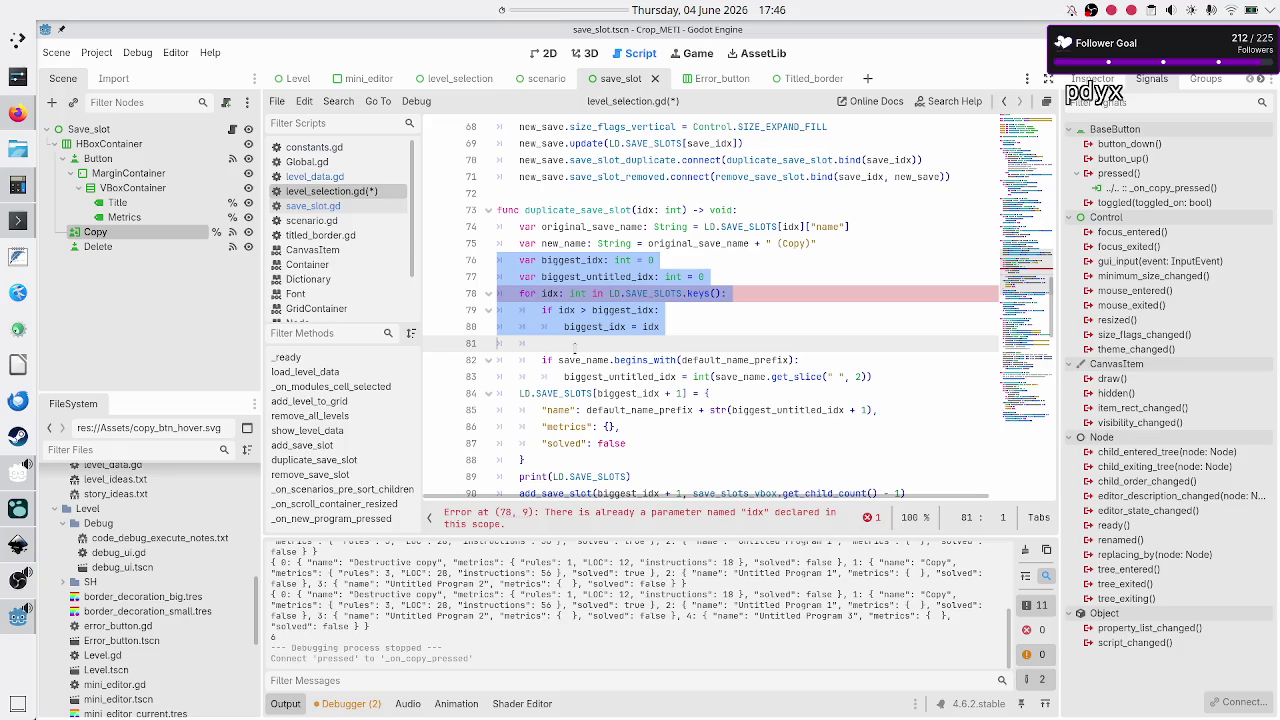
{"action": "key", "text": "shift+Down"}
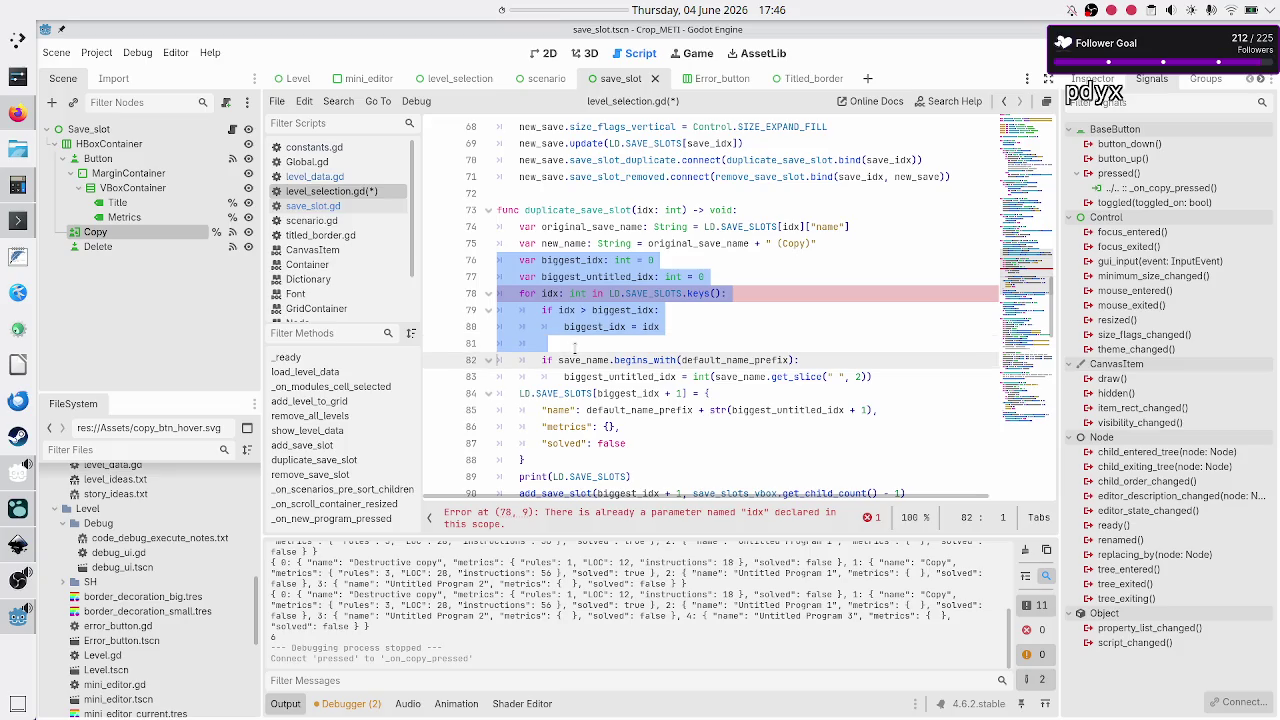
{"action": "key", "text": "Up"}
{"action": "key", "text": "Up"}
{"action": "key", "text": "Up"}
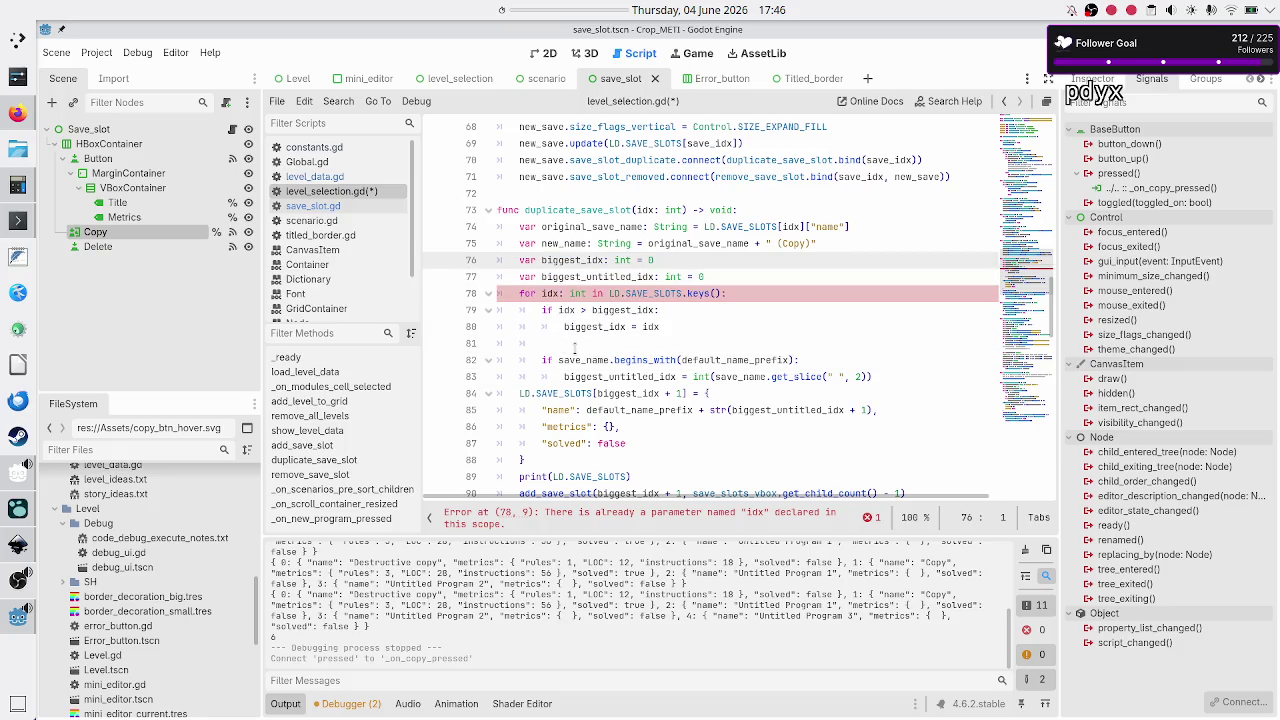
- Delete the biggest_untitled_idx line and the begins_with prefix-check block
{"action": "key", "text": "Down"}
{"action": "key", "text": "shift+End"}
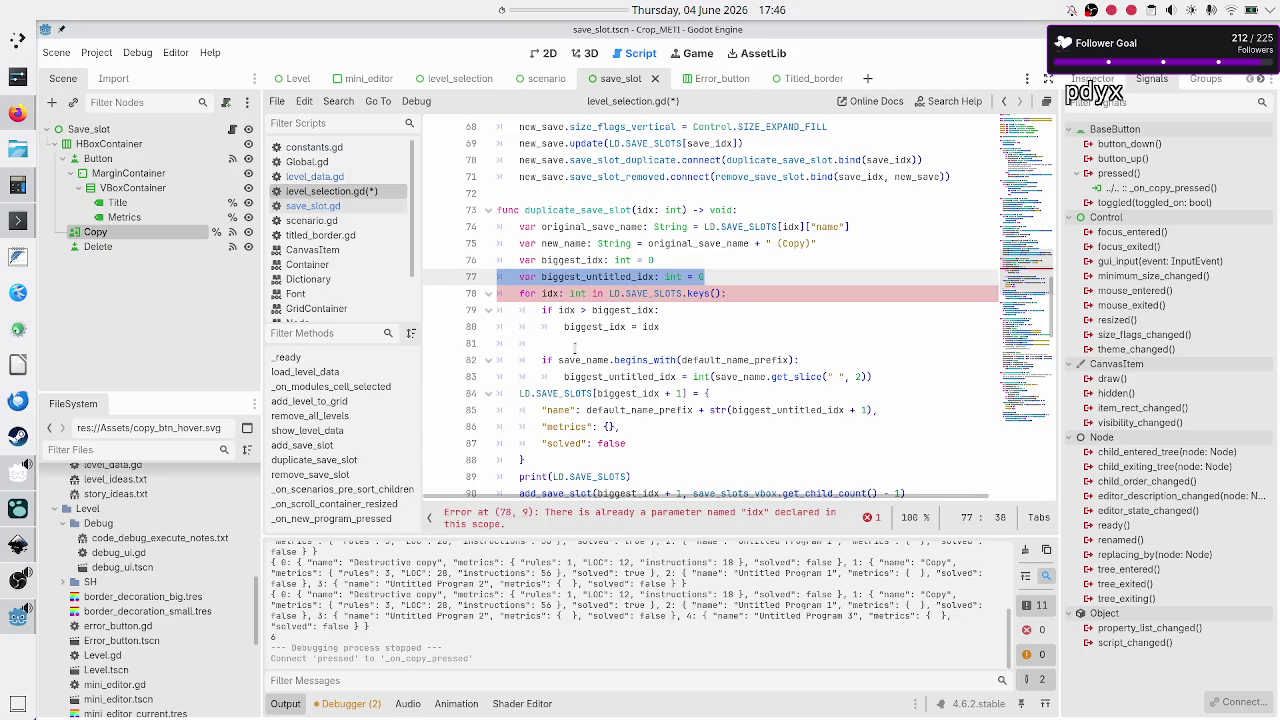
{"action": "key", "text": "BackSpace"}
{"action": "key", "text": "Delete"}
{"action": "key", "text": "Down"}
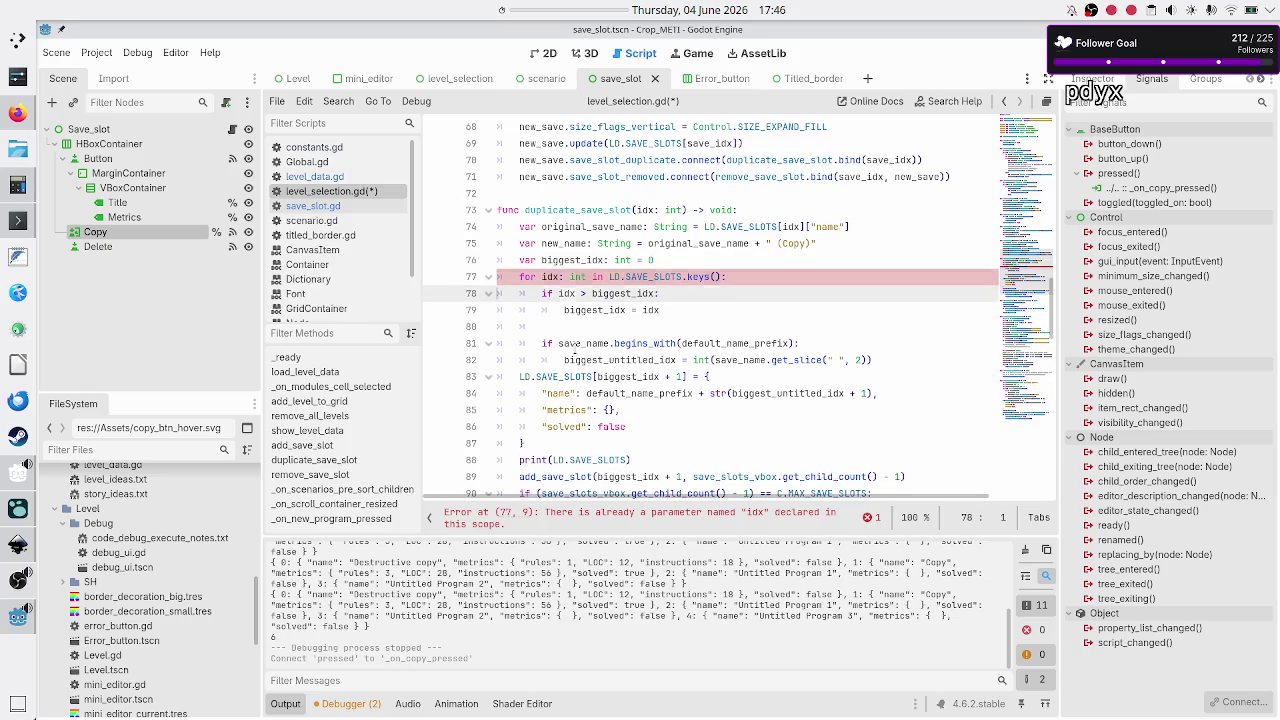
{"action": "key", "text": "Down"}
{"action": "key", "text": "Down"}
{"action": "key", "text": "shift+Down"}
{"action": "key", "text": "shift+Down"}
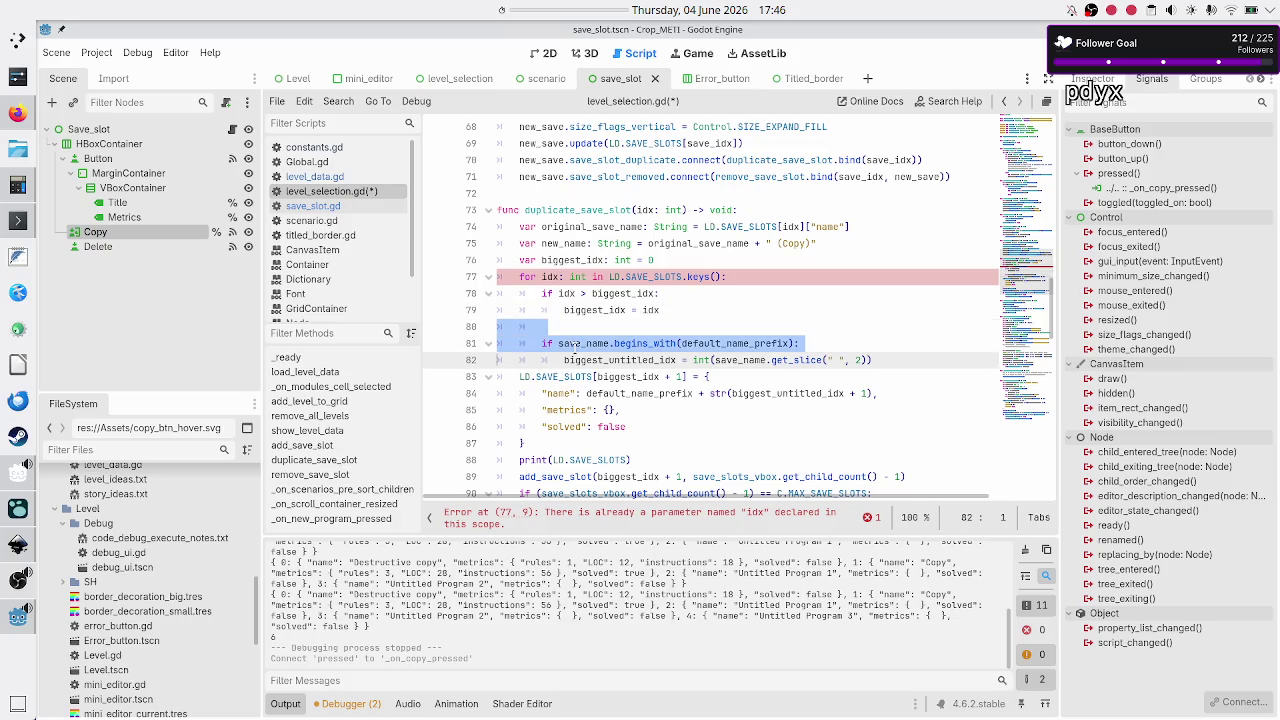
{"action": "key", "text": "shift+End"}
{"action": "key", "text": "BackSpace"}
{"action": "key", "text": "BackSpace"}
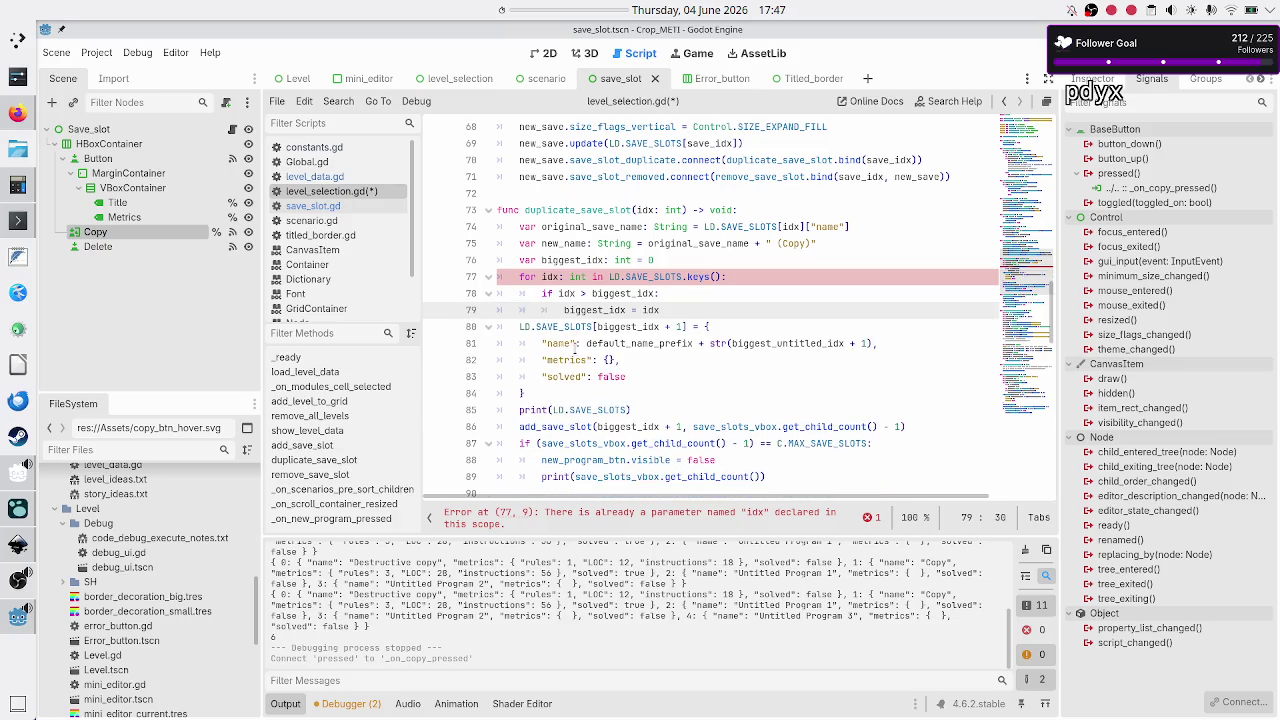
{"action": "key", "text": "Up"}
{"action": "key", "text": "Up"}
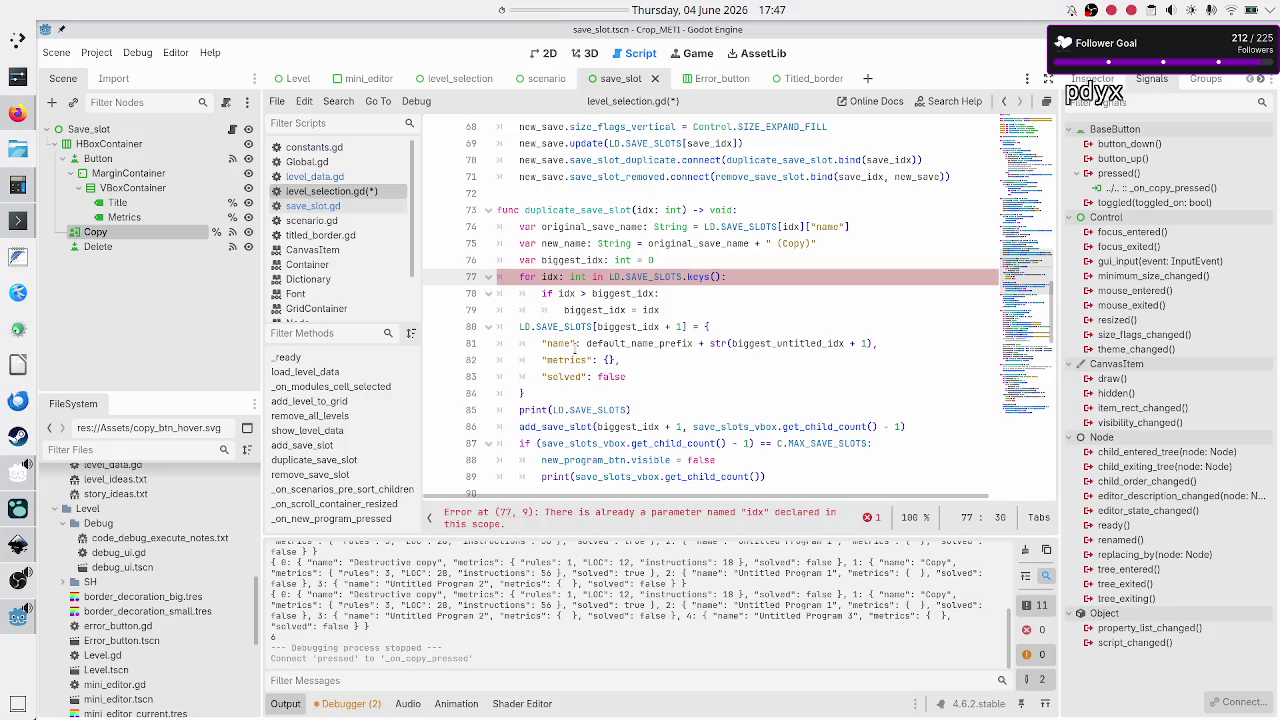
- Rename idx to save_idx in the for loop, the if comparison and the assignment
{"action": "key", "text": "Up"}
{"action": "key", "text": "Up"}
{"action": "key", "text": "Up"}
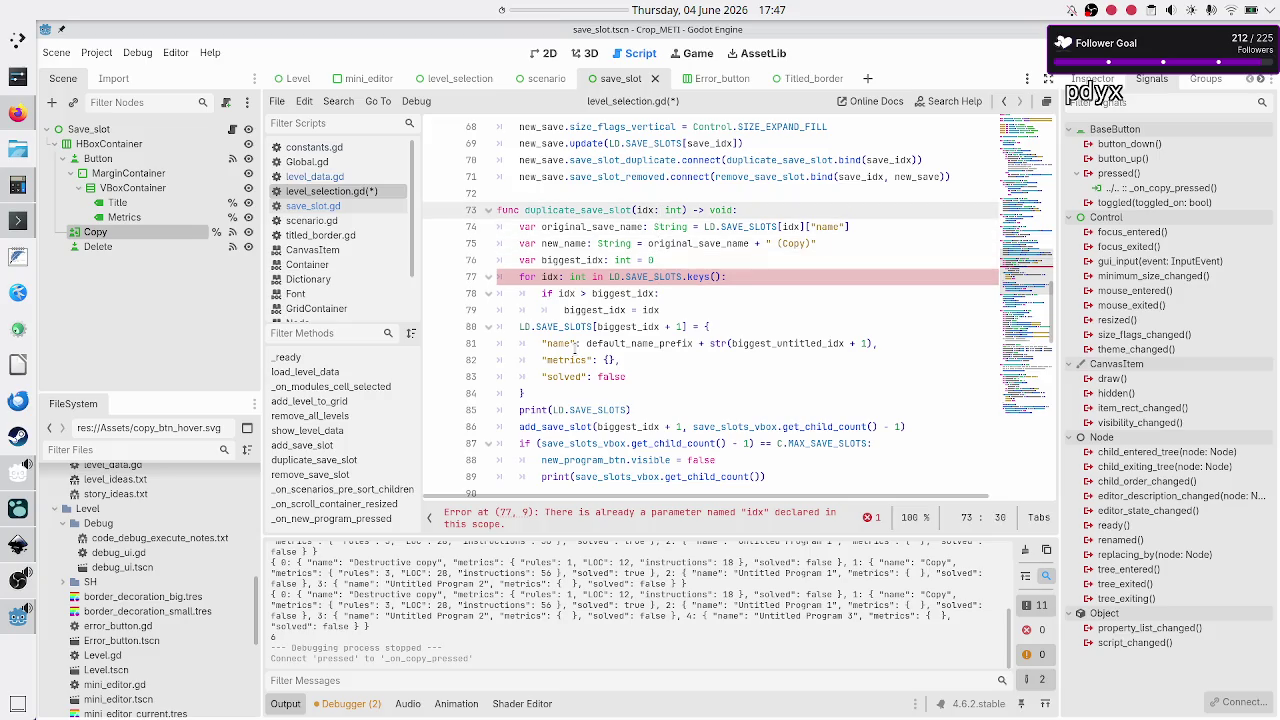
{"action": "key", "text": "Down"}
{"action": "key", "text": "Down"}
{"action": "key", "text": "Down"}
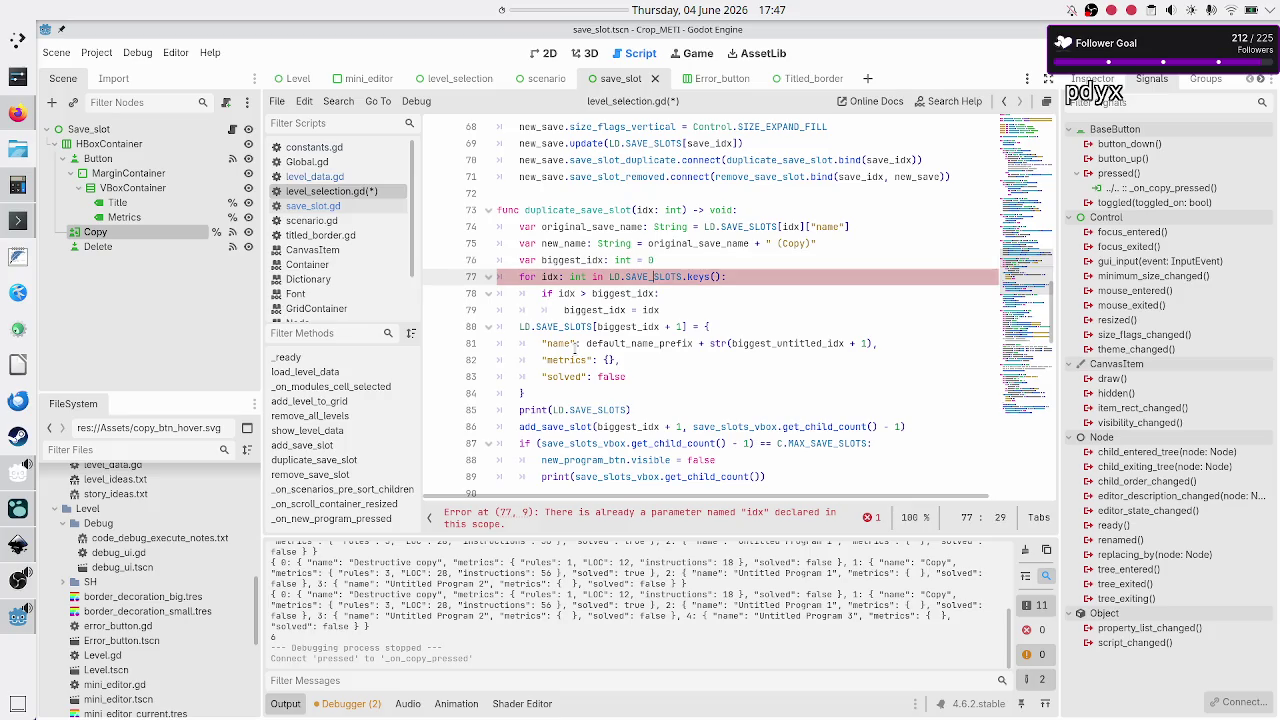
{"action": "type", "text": "save_"}
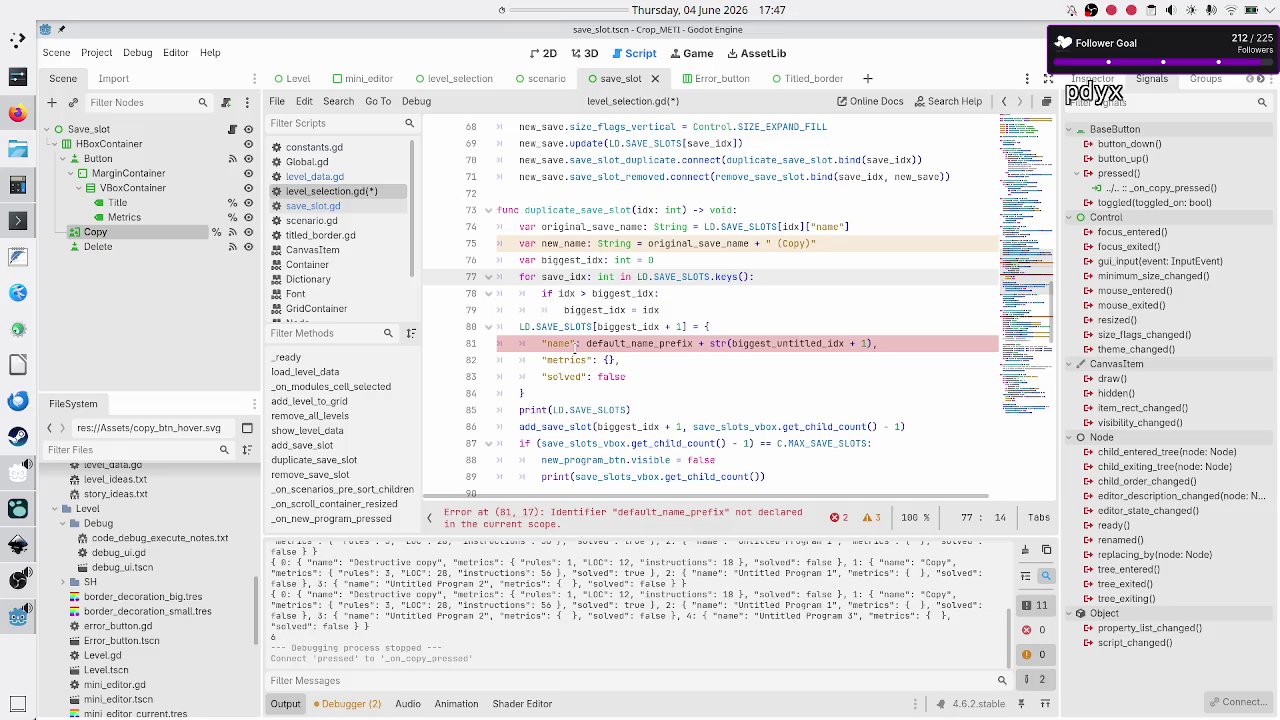
{"action": "key", "text": "Down"}
{"action": "type", "text": "save_"}
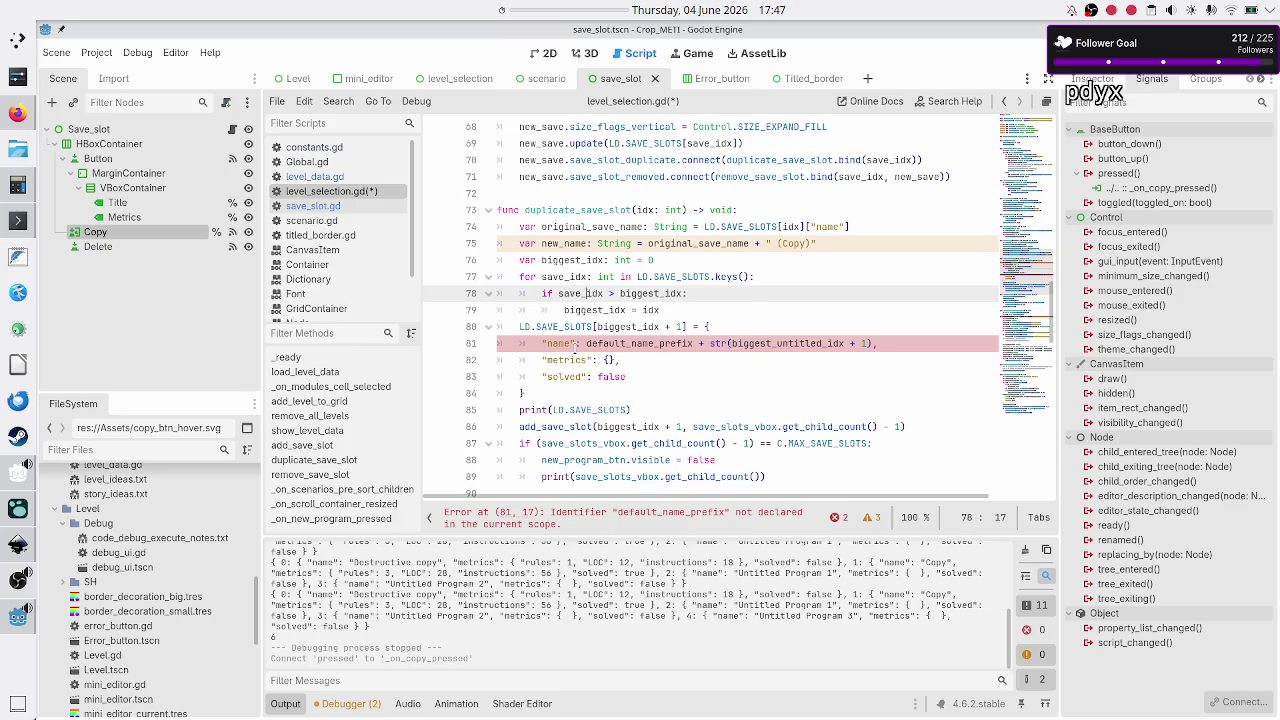
{"action": "key", "text": "Escape"}
{"action": "key", "text": "Down"}
{"action": "key", "text": "Right"}
{"action": "key", "text": "Right"}
{"action": "key", "text": "Right"}
{"action": "type", "text": "save_"}
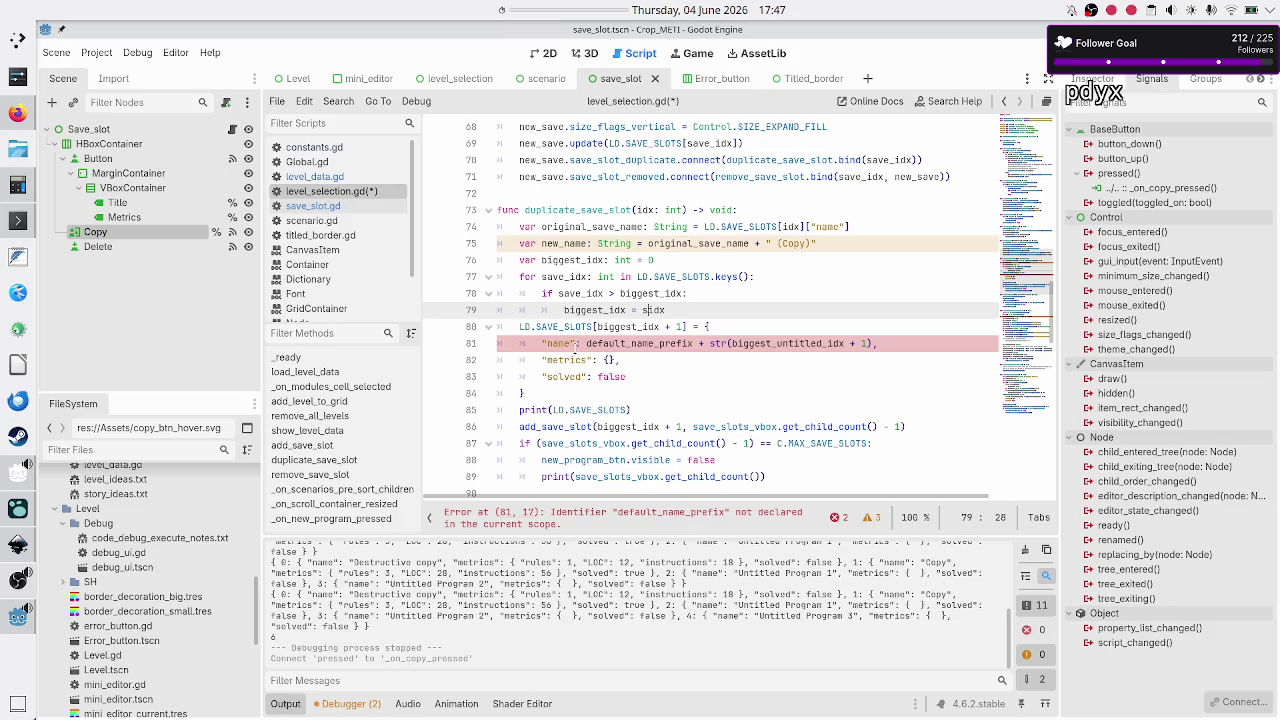
{"action": "key", "text": "Escape"}
{"action": "key", "text": "Up"}
{"action": "key", "text": "Up"}
{"action": "key", "text": "Up"}
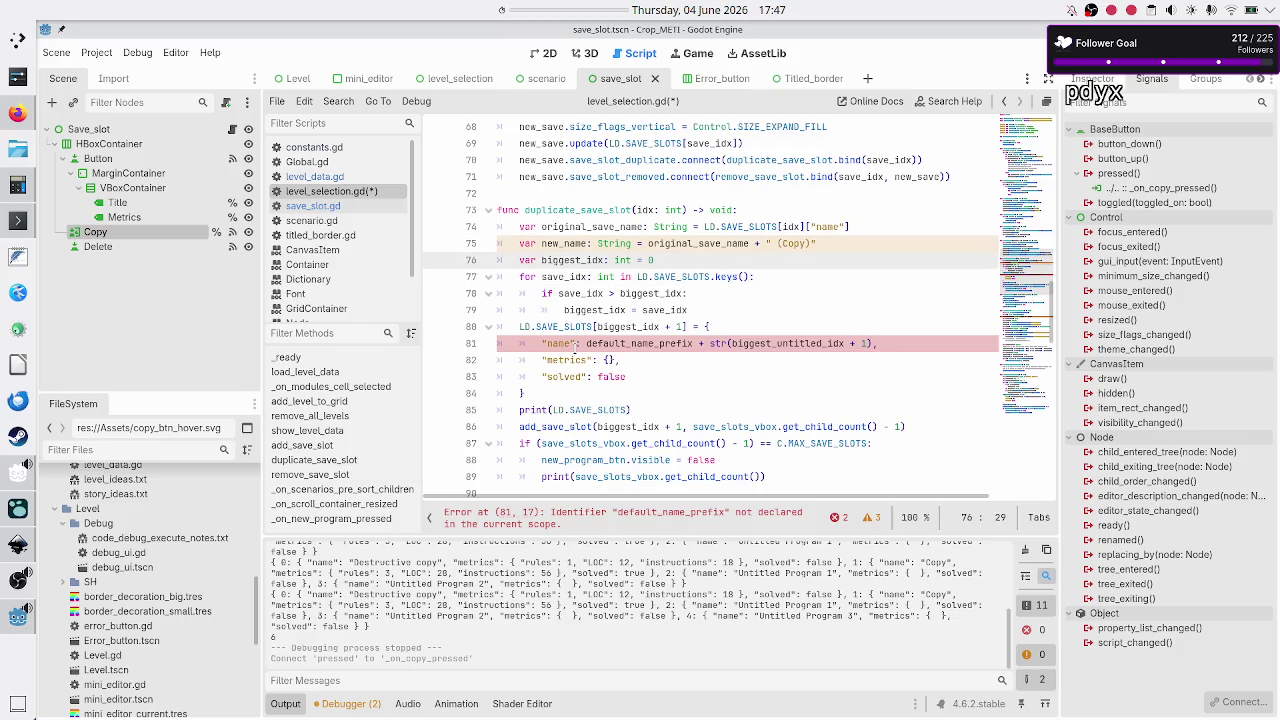
{"action": "key", "text": "Up"}
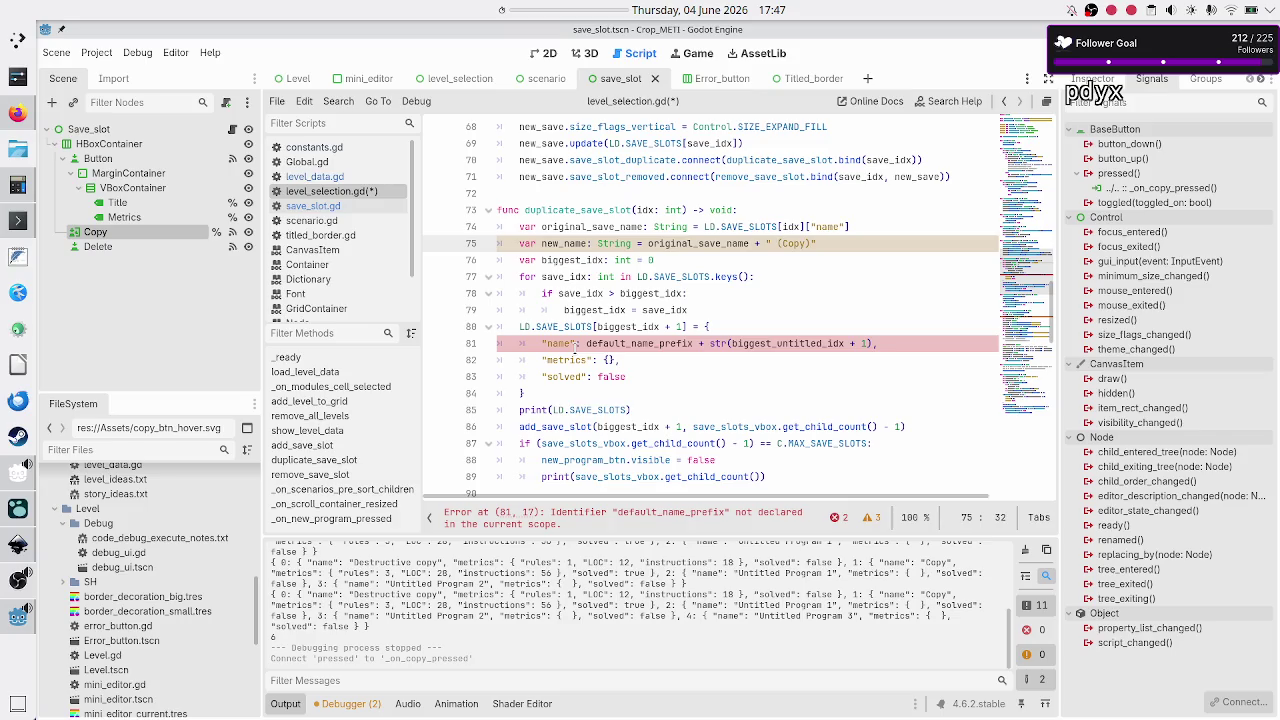
{"action": "key", "text": "Down"}
{"action": "key", "text": "Down"}
{"action": "key", "text": "Up"}
{"action": "key", "text": "Home"}
{"action": "key", "text": "Home"}
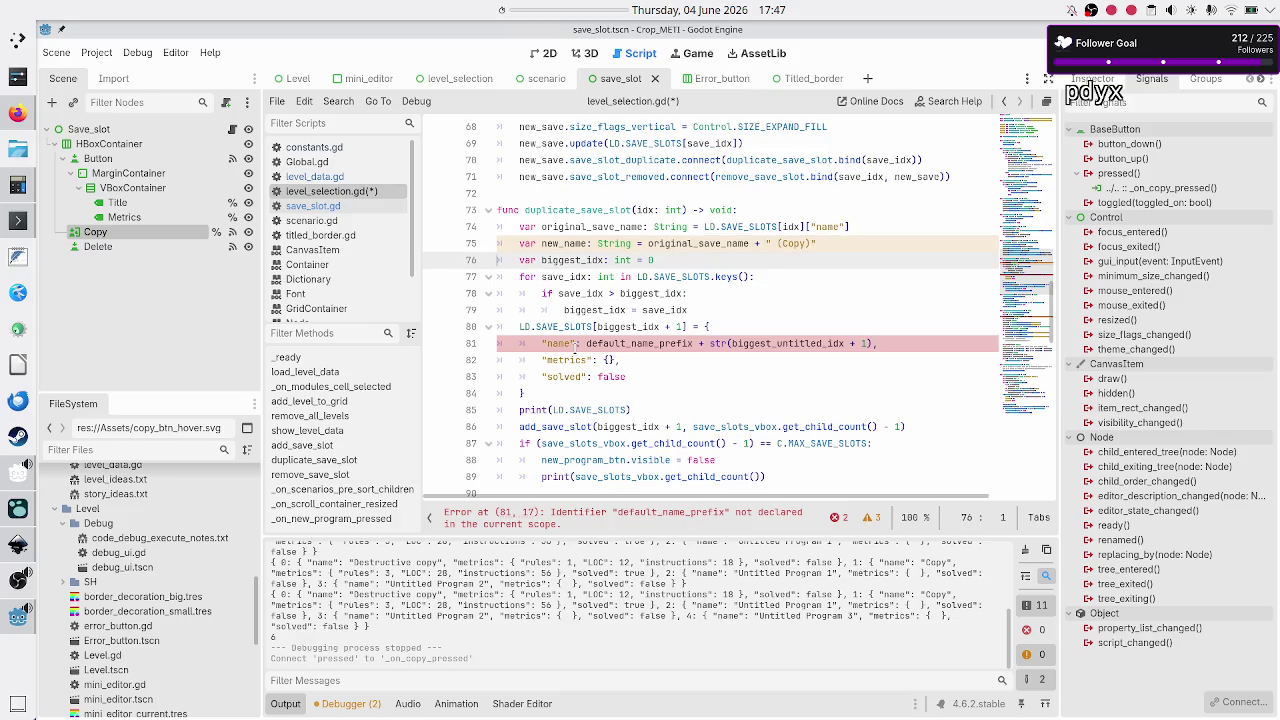
- Start a var line above biggest_idx and review the name, metrics and original_save_name identifiers
{"action": "key", "text": "ctrl+shift+Return"}
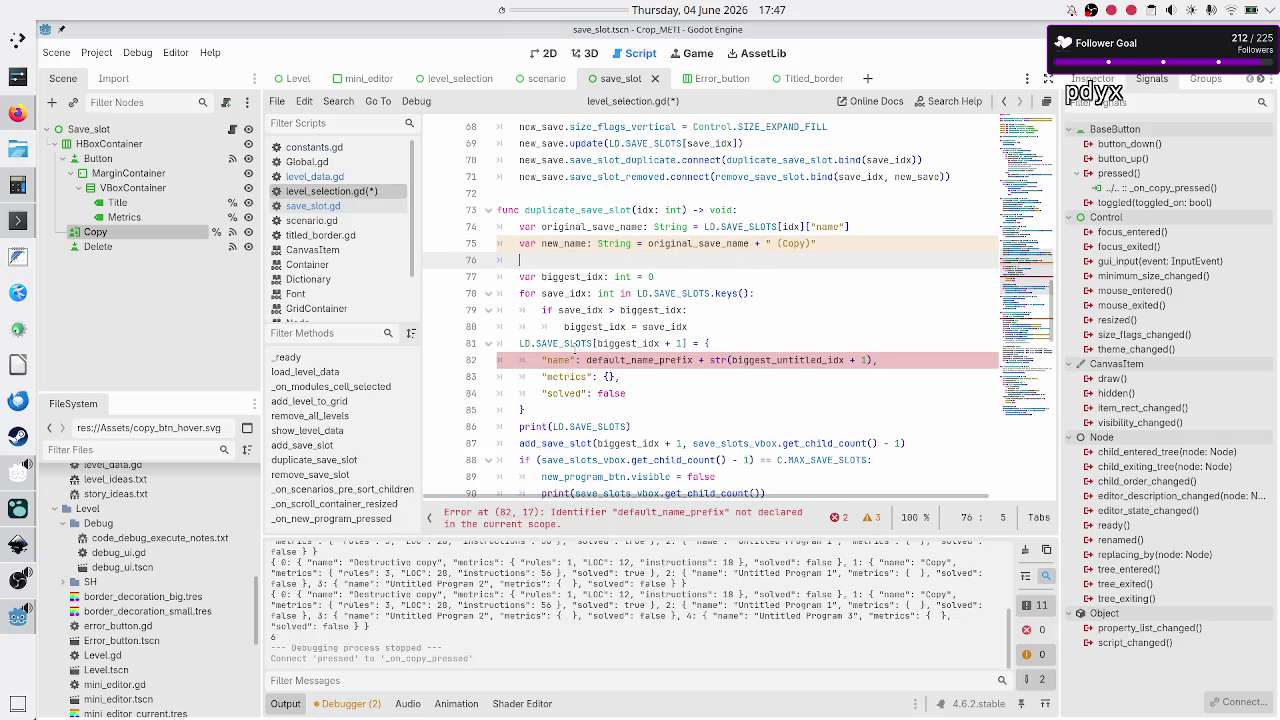
{"action": "type", "text": "var"}
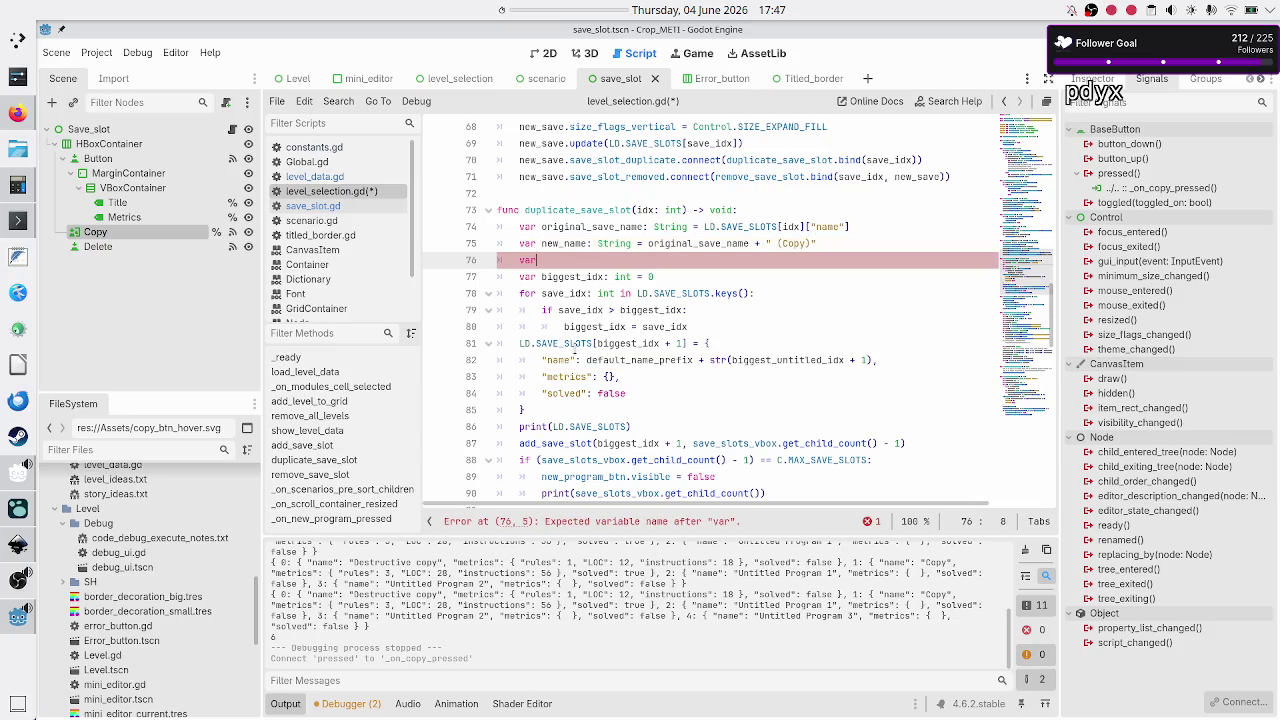
{"action": "double_click", "coordinate": [560, 359]}
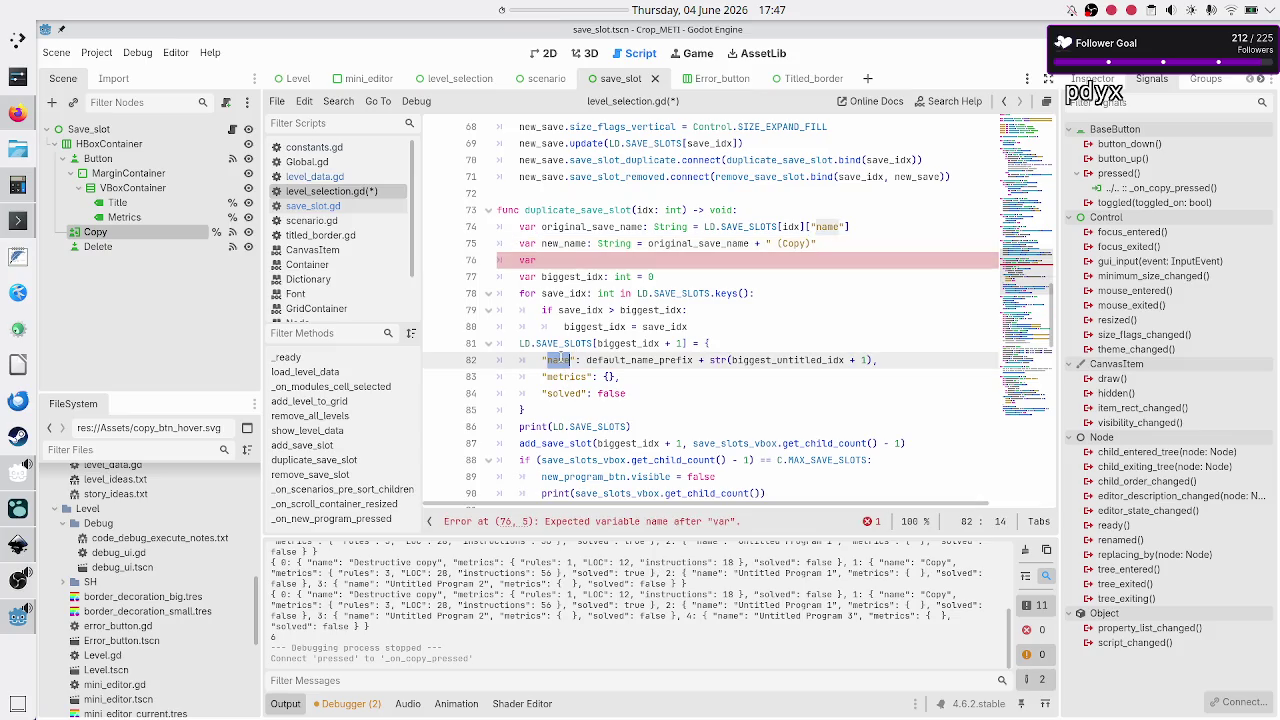
{"action": "double_click", "coordinate": [568, 376]}
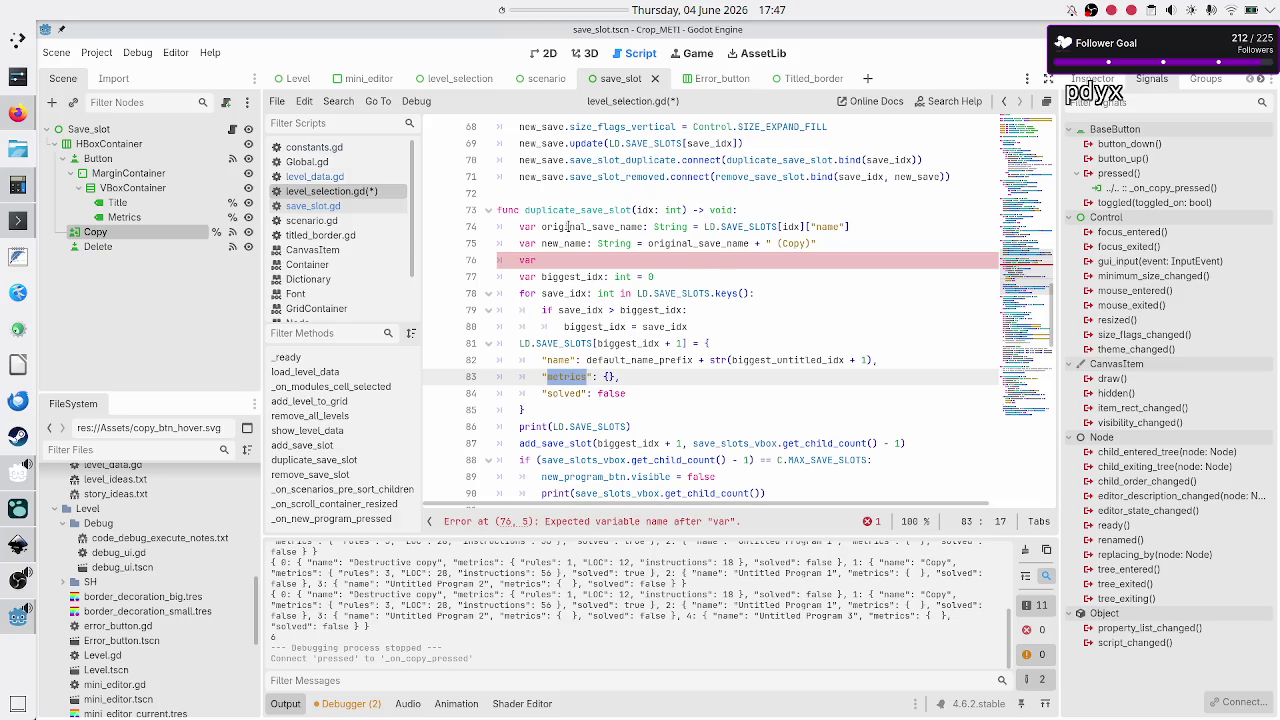
{"action": "double_click", "coordinate": [567, 226]}
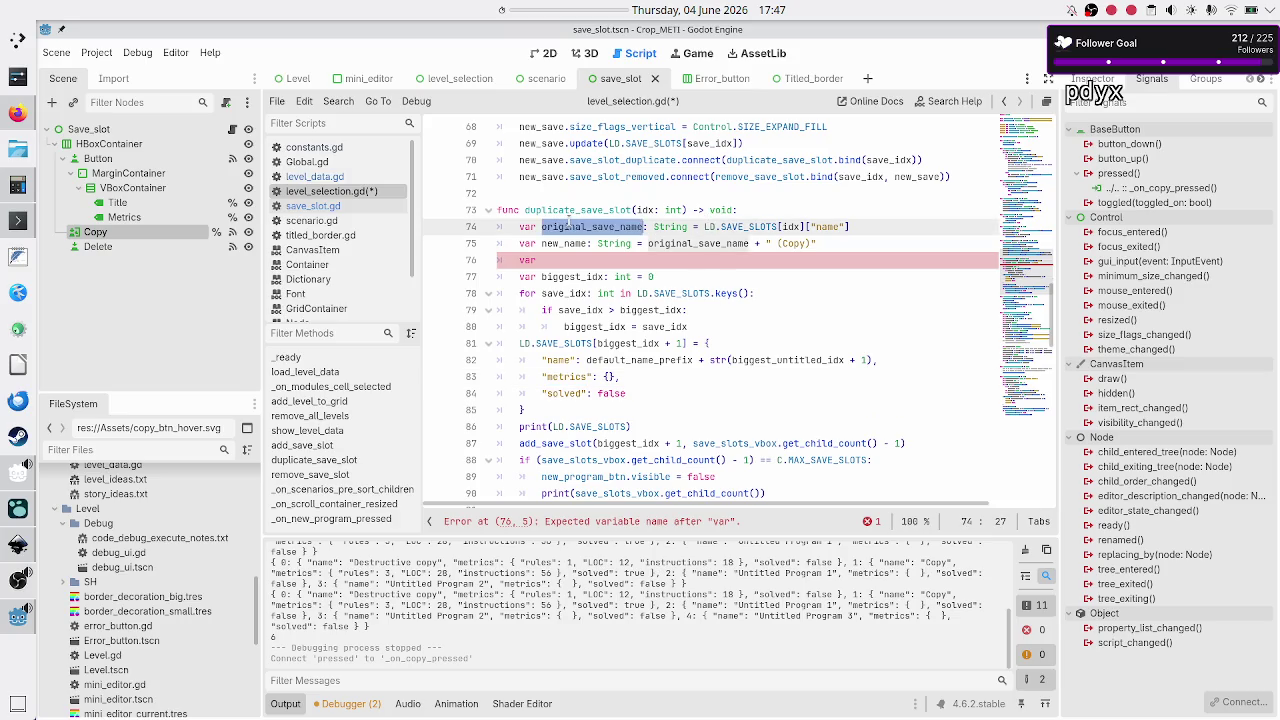
- Move the new_name expression original_save_name + " (Copy)" into the new slot's name entry
{"action": "left_click", "coordinate": [643, 243]}
{"action": "key", "text": "Right"}
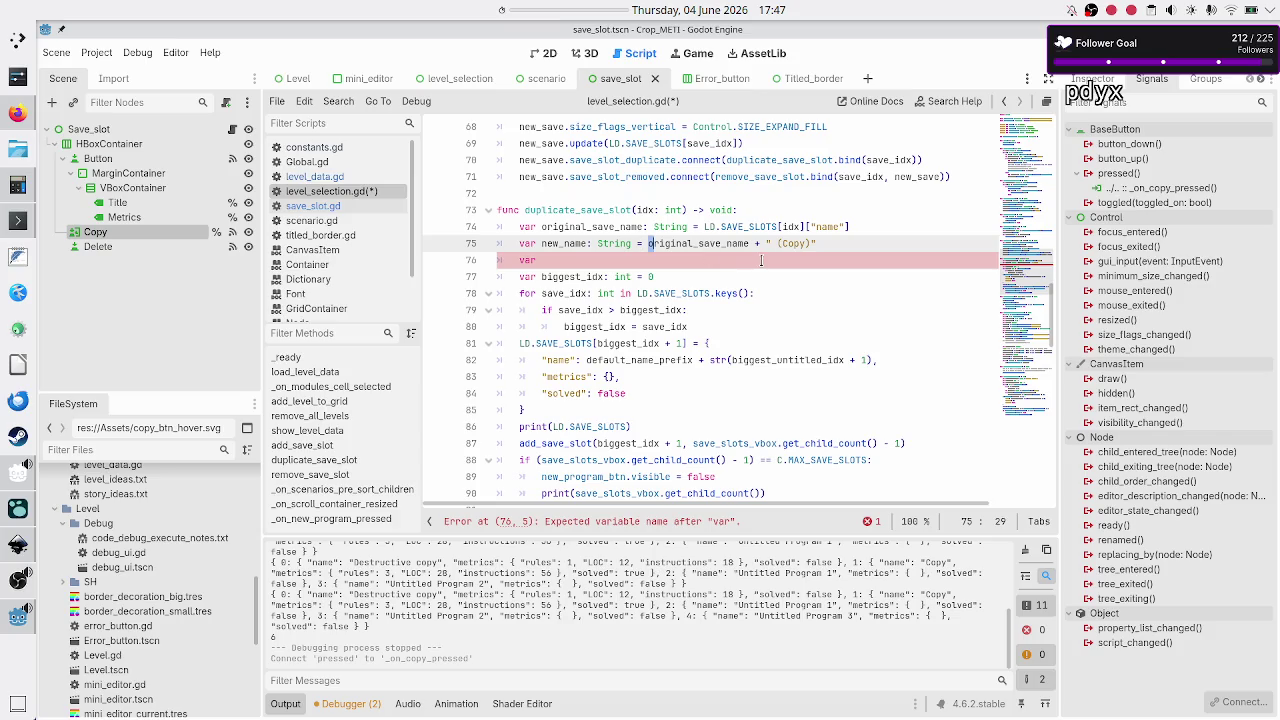
{"action": "key", "text": "shift+Right"}
{"action": "key", "text": "shift+Right"}
{"action": "key", "text": "shift+Right"}
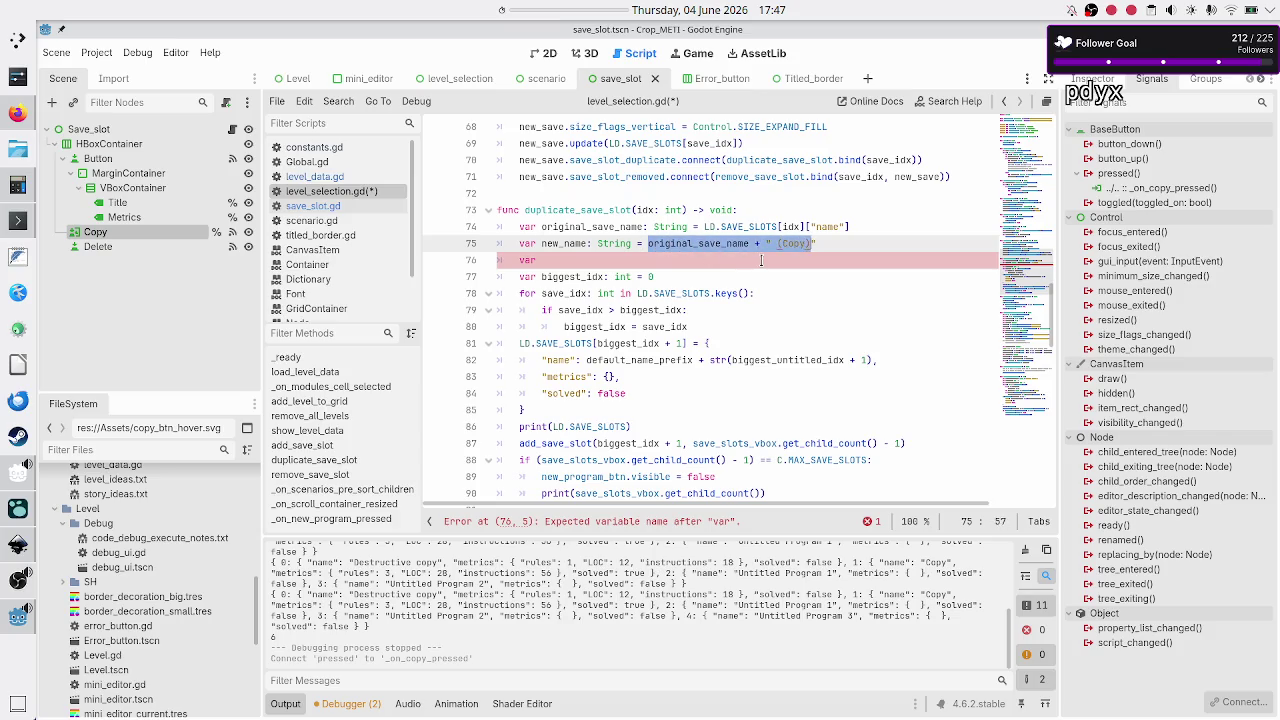
{"action": "key", "text": "ctrl+x"}
{"action": "key", "text": "Down"}
{"action": "key", "text": "Down"}
{"action": "key", "text": "Down"}
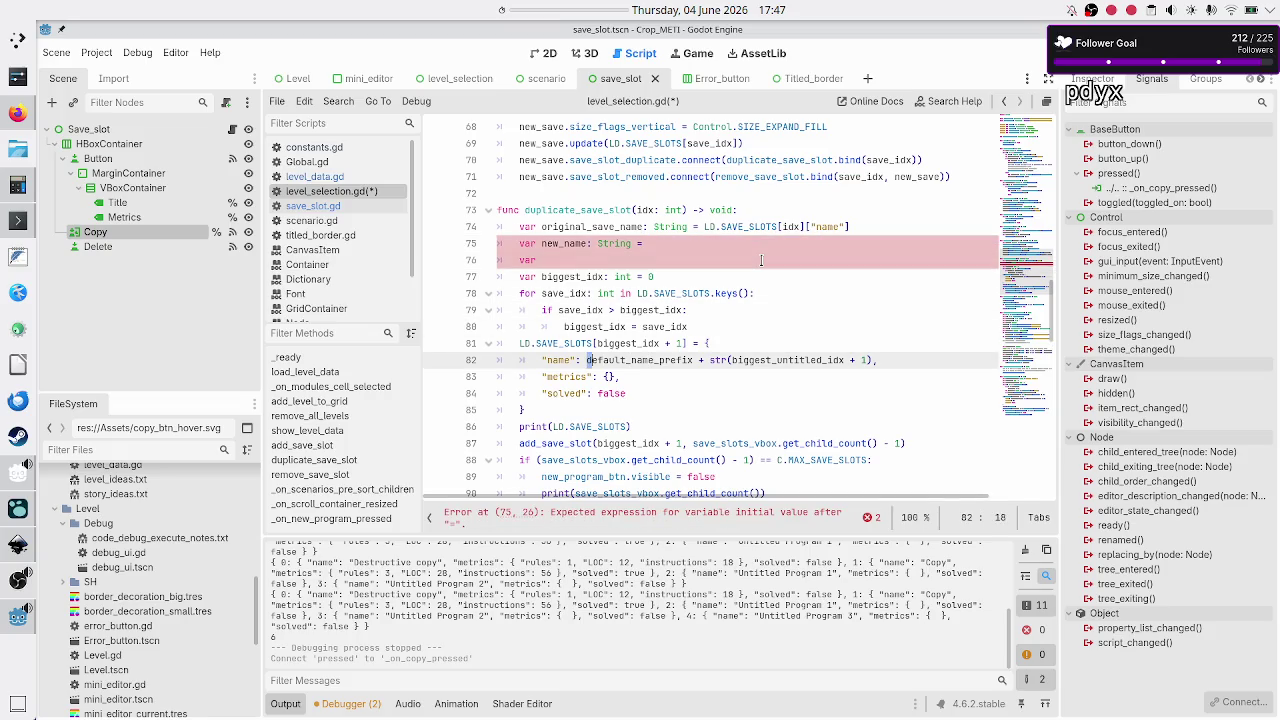
{"action": "key", "text": "shift+Right"}
{"action": "key", "text": "shift+Right"}
{"action": "key", "text": "shift+Right"}
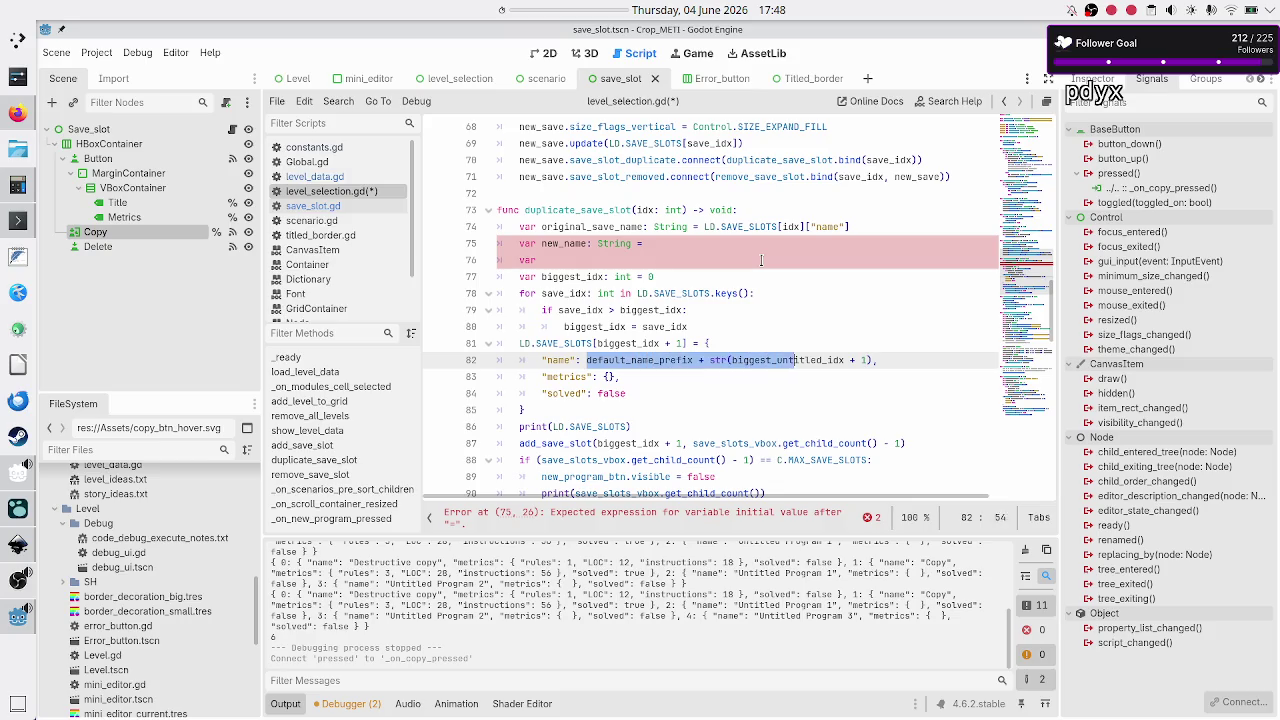
{"action": "key", "text": "shift+Right"}
{"action": "key", "text": "shift+Right"}
{"action": "key", "text": "shift+Right"}
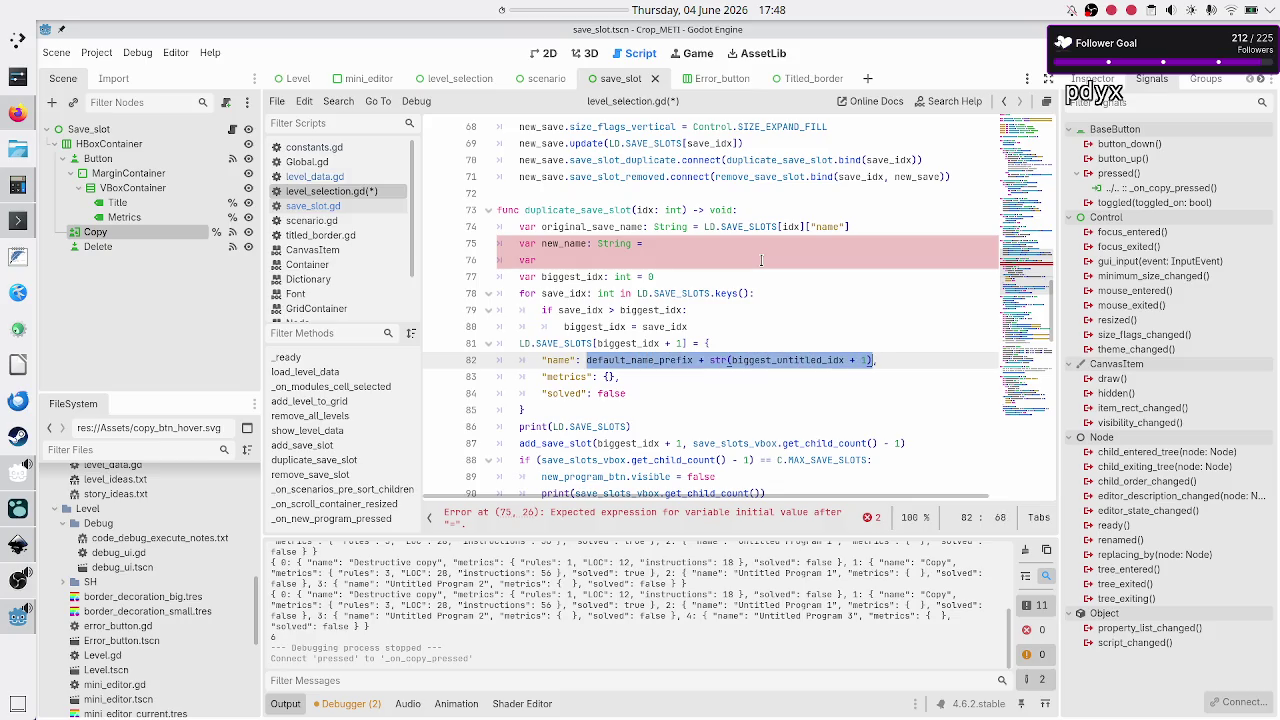
{"action": "key", "text": "BackSpace"}
{"action": "key", "text": "ctrl+v"}
- Delete the leftover new_name and var declaration lines
{"action": "key", "text": "Down"}
{"action": "key", "text": "Up"}
{"action": "key", "text": "Up"}
{"action": "key", "text": "Up"}
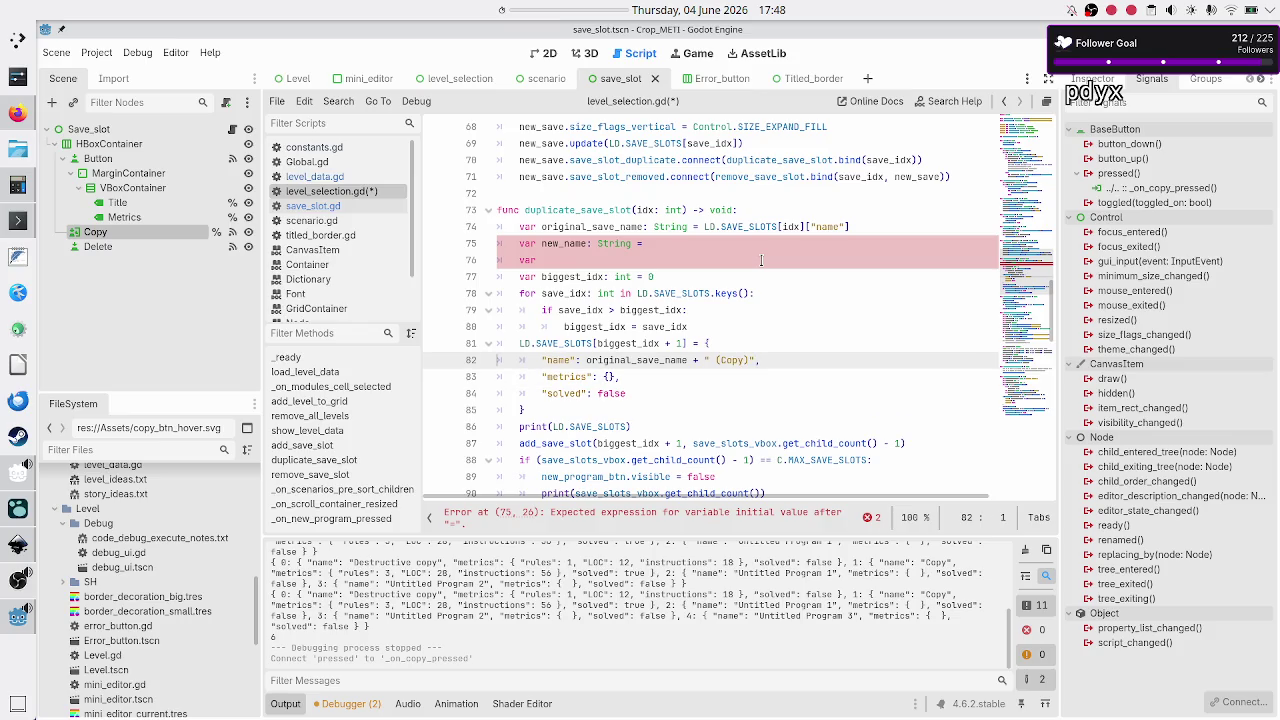
{"action": "key", "text": "Up"}
{"action": "key", "text": "Up"}
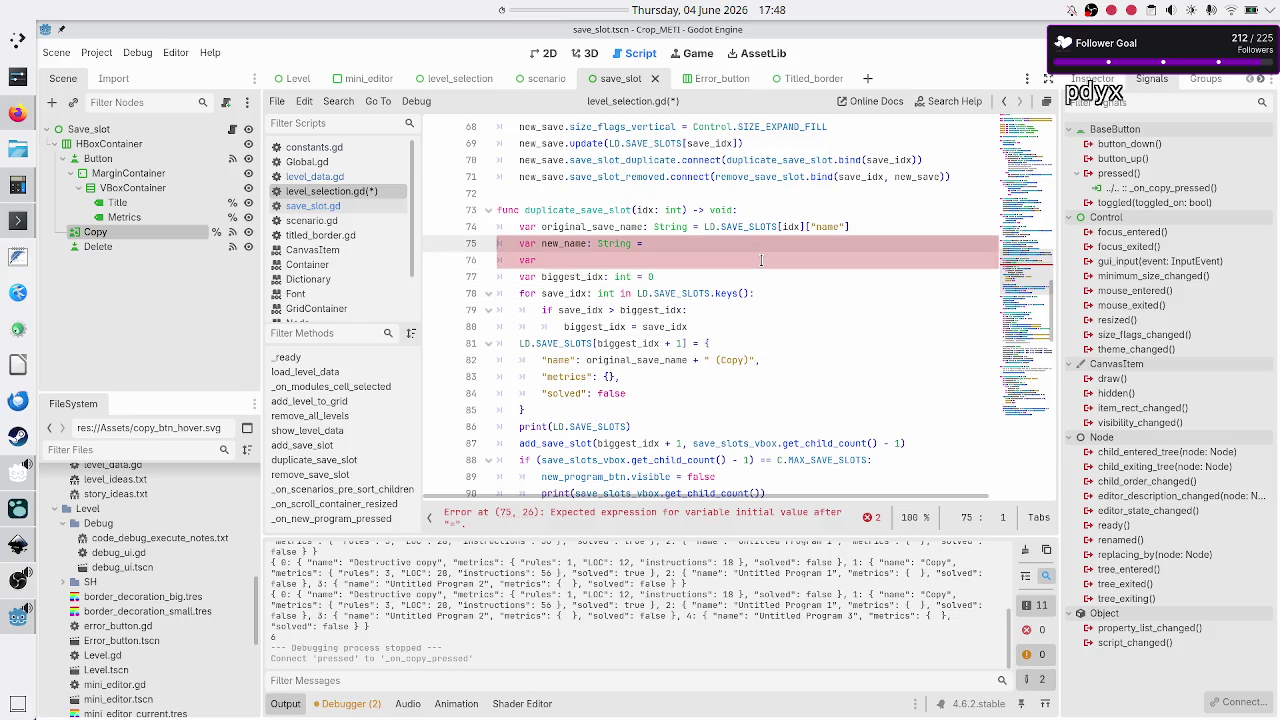
{"action": "key", "text": "shift+Down"}
{"action": "key", "text": "shift+Down"}
{"action": "key", "text": "BackSpace"}
{"action": "key", "text": "BackSpace"}
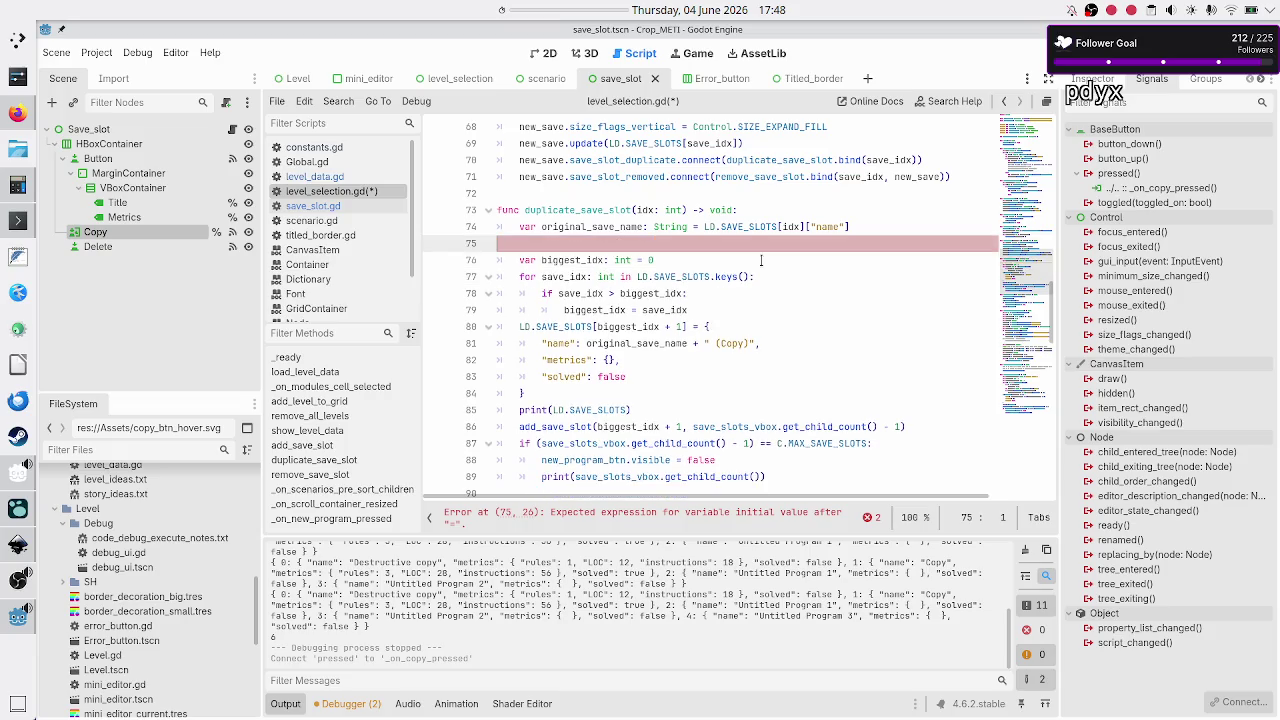
- Replace the empty metrics {} dictionary with LD.SAVE_SLOTS
{"action": "left_click", "coordinate": [761, 260]}
{"action": "key", "text": "Down"}
{"action": "key", "text": "Down"}
{"action": "key", "text": "Down"}
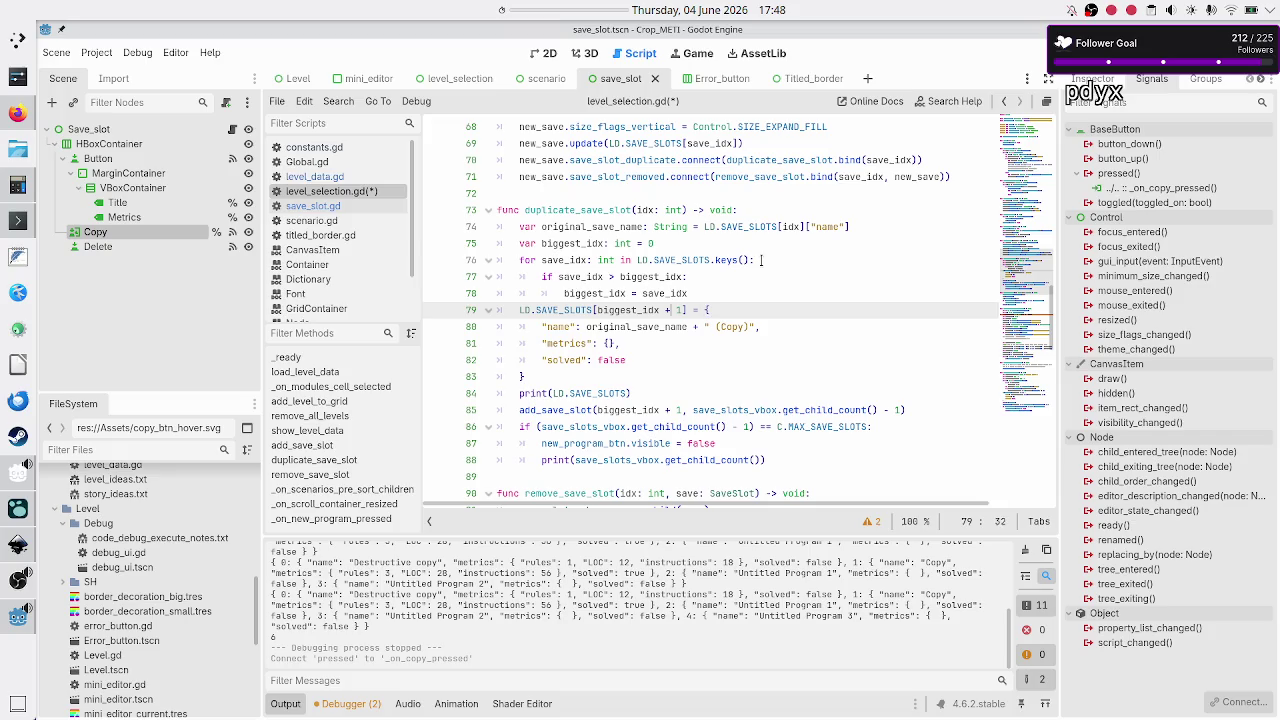
{"action": "key", "text": "Left"}
{"action": "key", "text": "Left"}
{"action": "key", "text": "Left"}
{"action": "key", "text": "Right"}
{"action": "key", "text": "Right"}
{"action": "key", "text": "Down"}
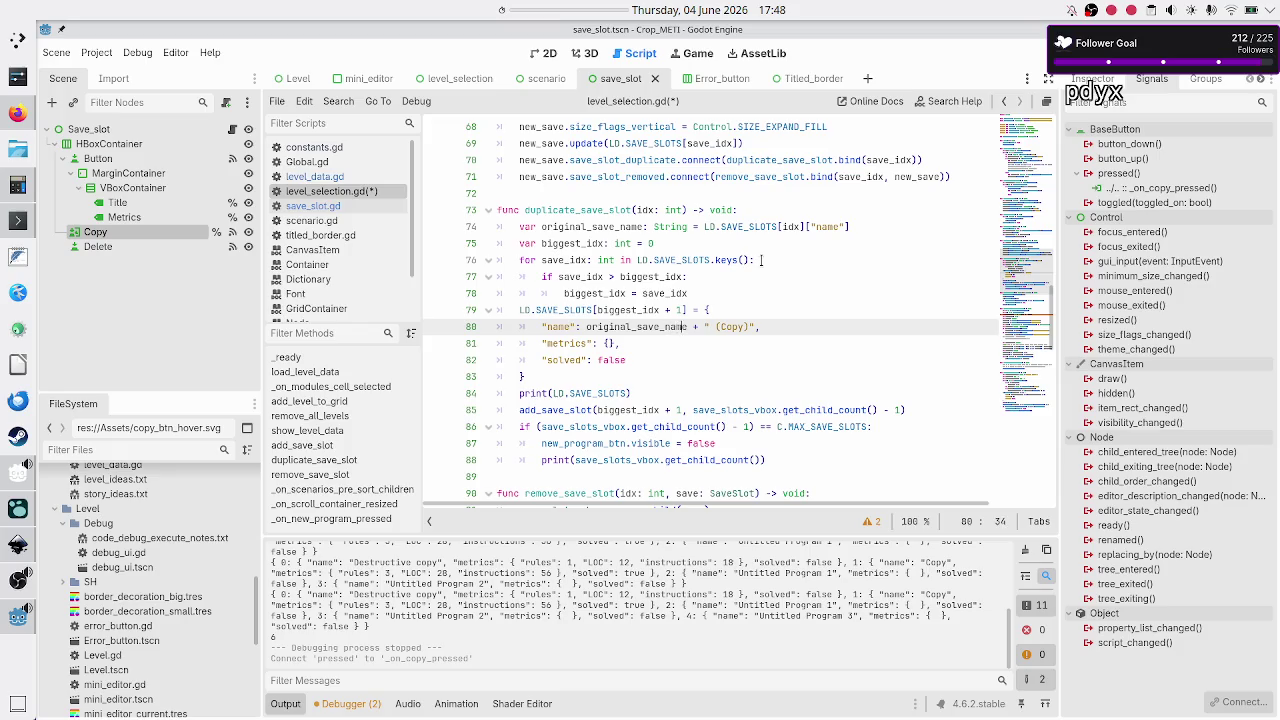
{"action": "key", "text": "Down"}
{"action": "key", "text": "BackSpace"}
{"action": "key", "text": "BackSpace"}
{"action": "key", "text": "Delete"}
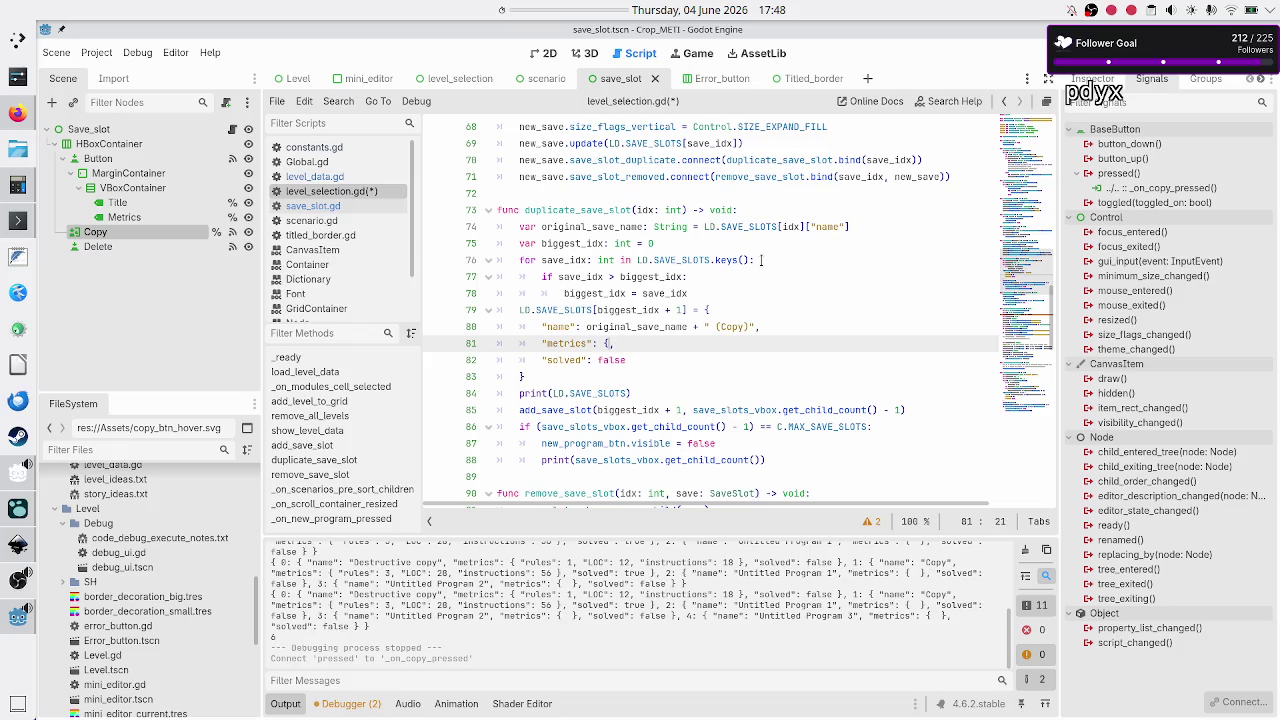
{"action": "type", "text": "LD"}
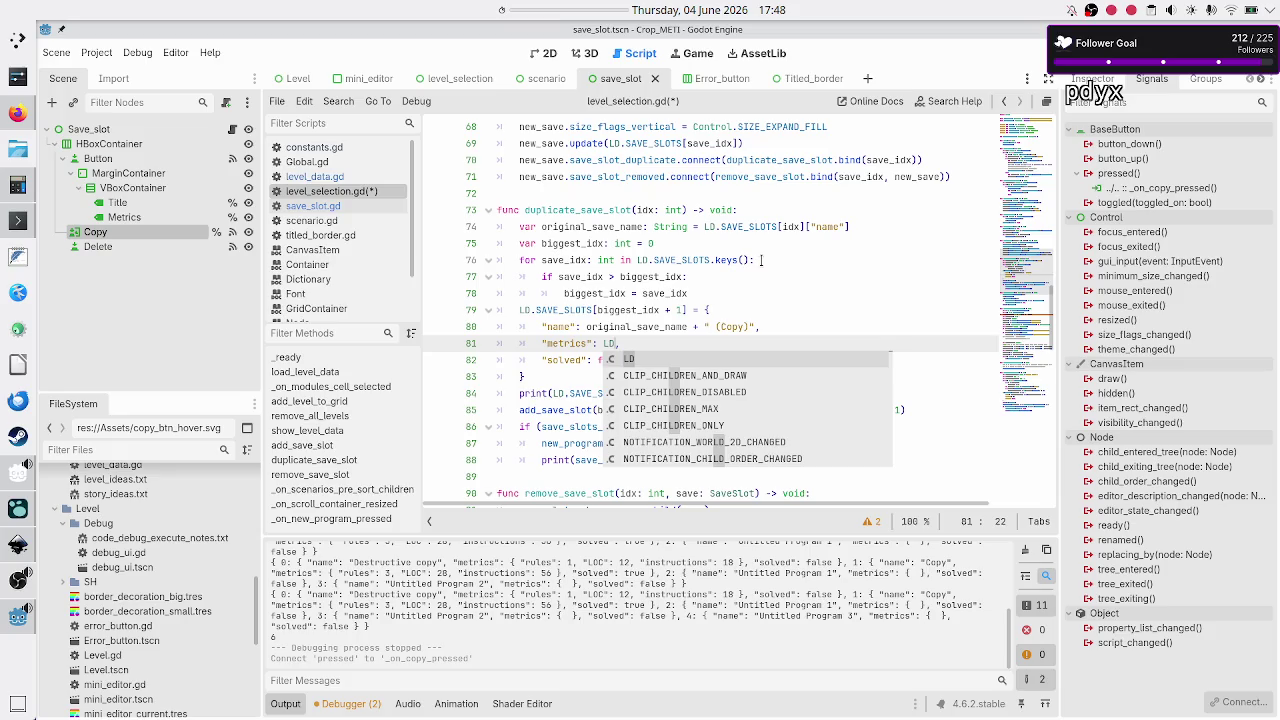
{"action": "type", "text": ".SAVE_SLOTS"}
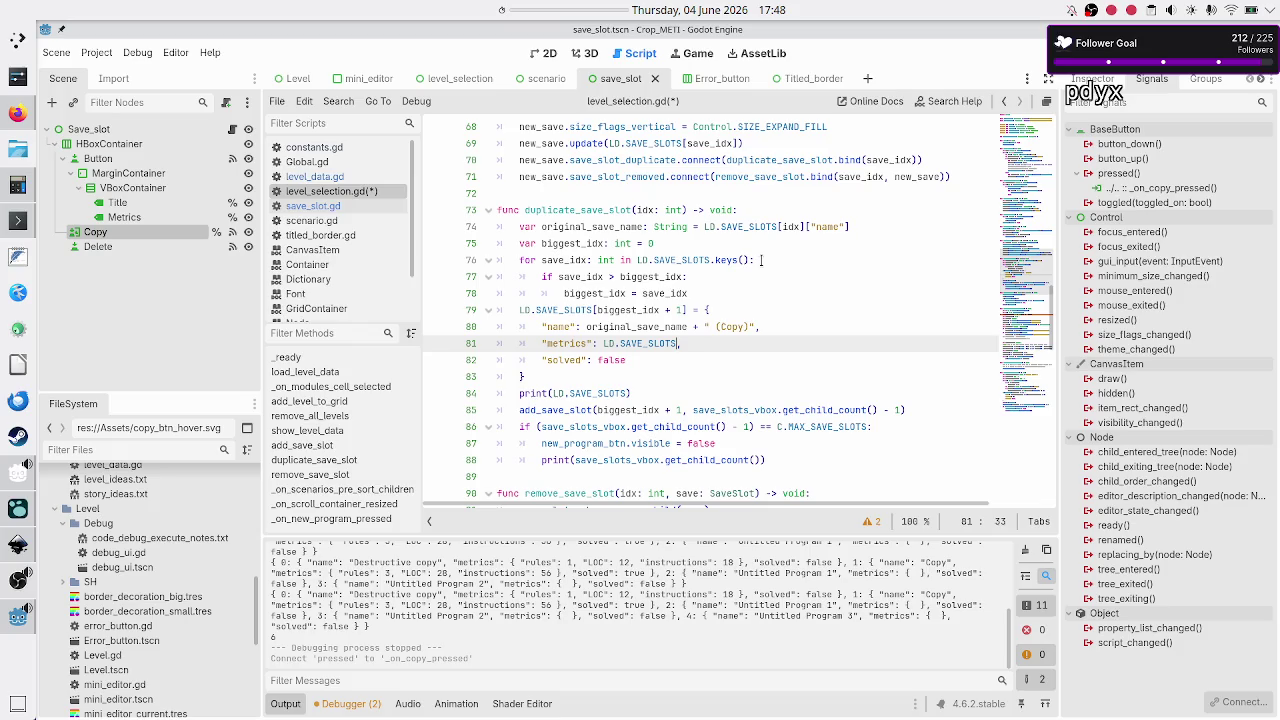
{"action": "key", "text": "Up"}
{"action": "key", "text": "Up"}
{"action": "key", "text": "Up"}
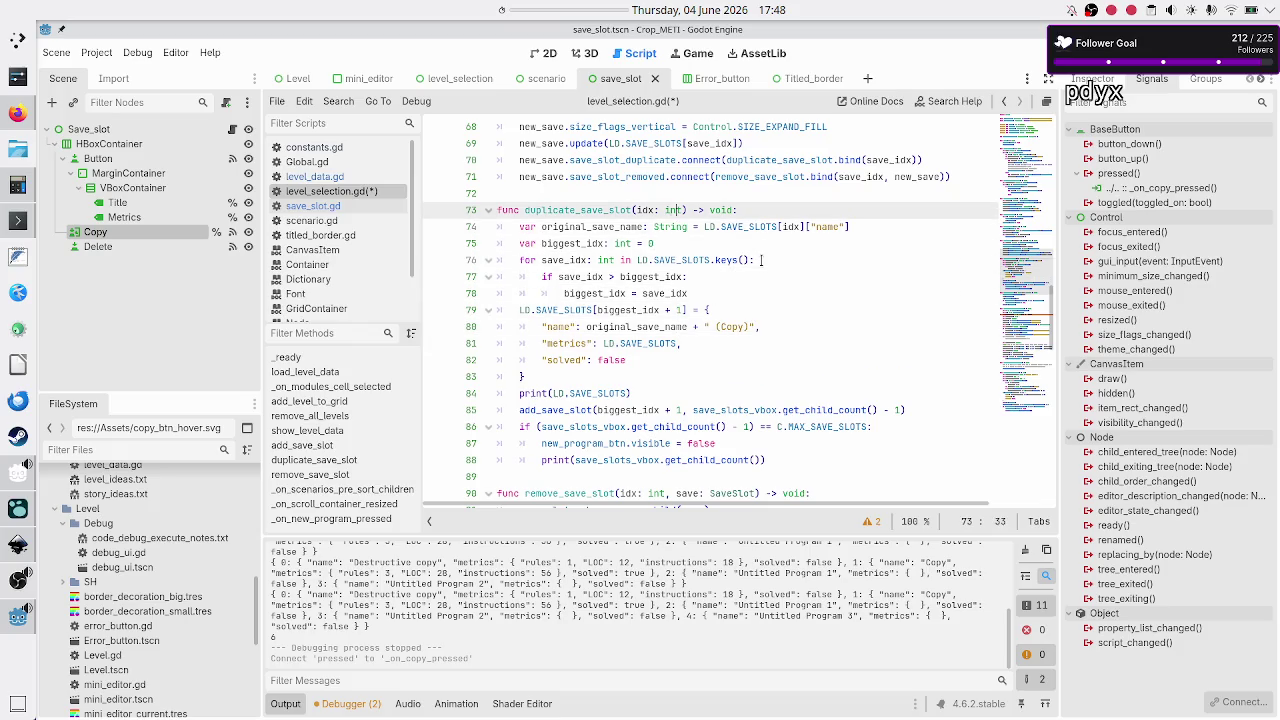
- Rename the duplicate_save_slot parameter from idx to original_idx
{"action": "key", "text": "Left"}
{"action": "key", "text": "Left"}
{"action": "key", "text": "Left"}
{"action": "left_click", "coordinate": [792, 227]}
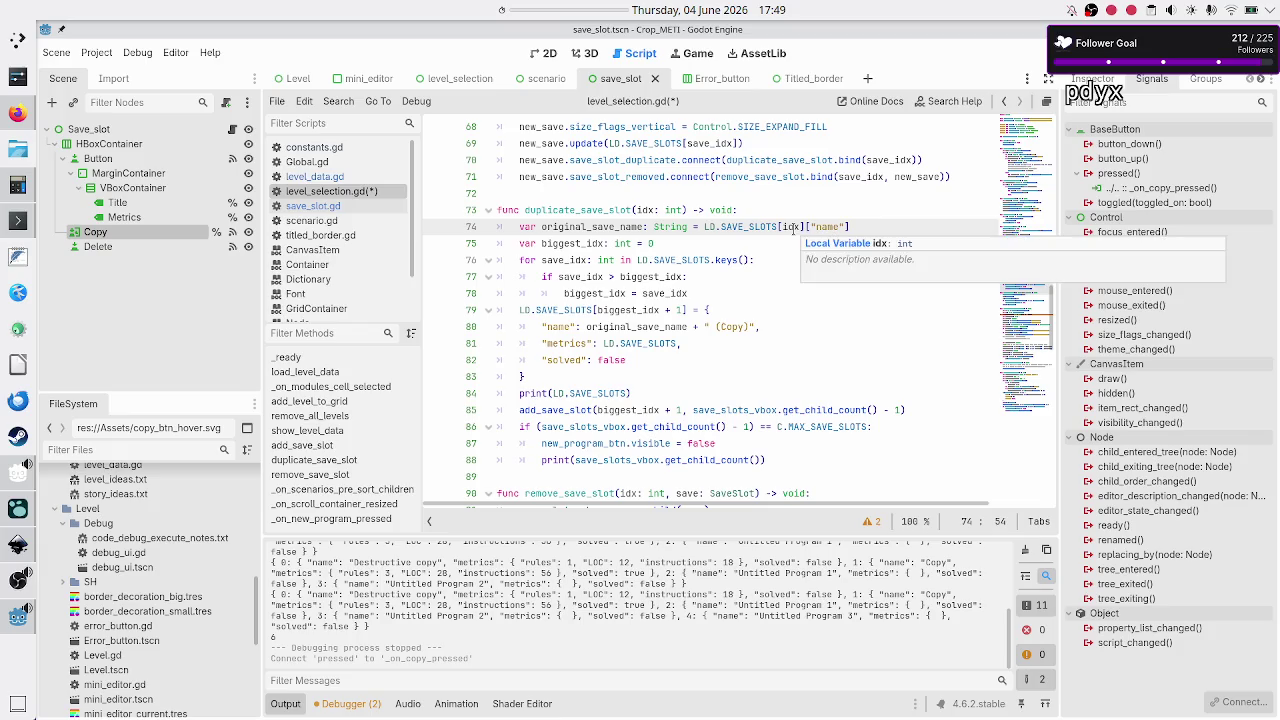
{"action": "left_click", "coordinate": [637, 210]}
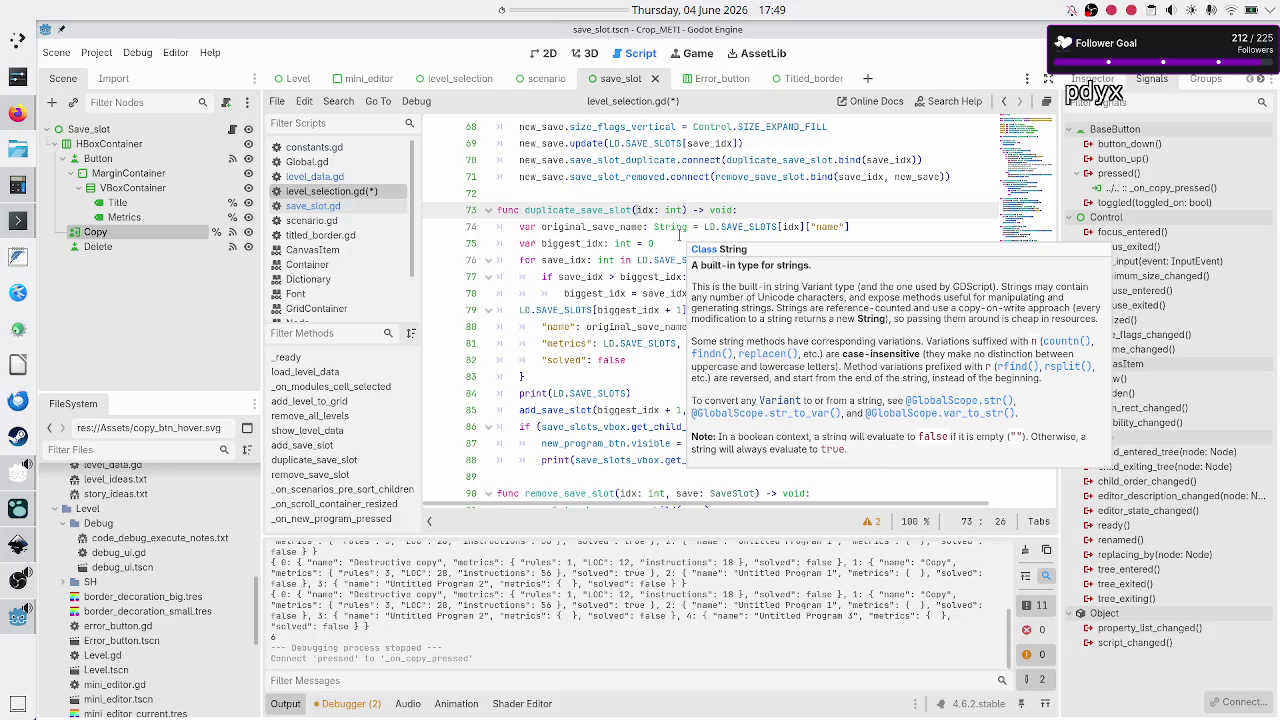
{"action": "type", "text": "original"}
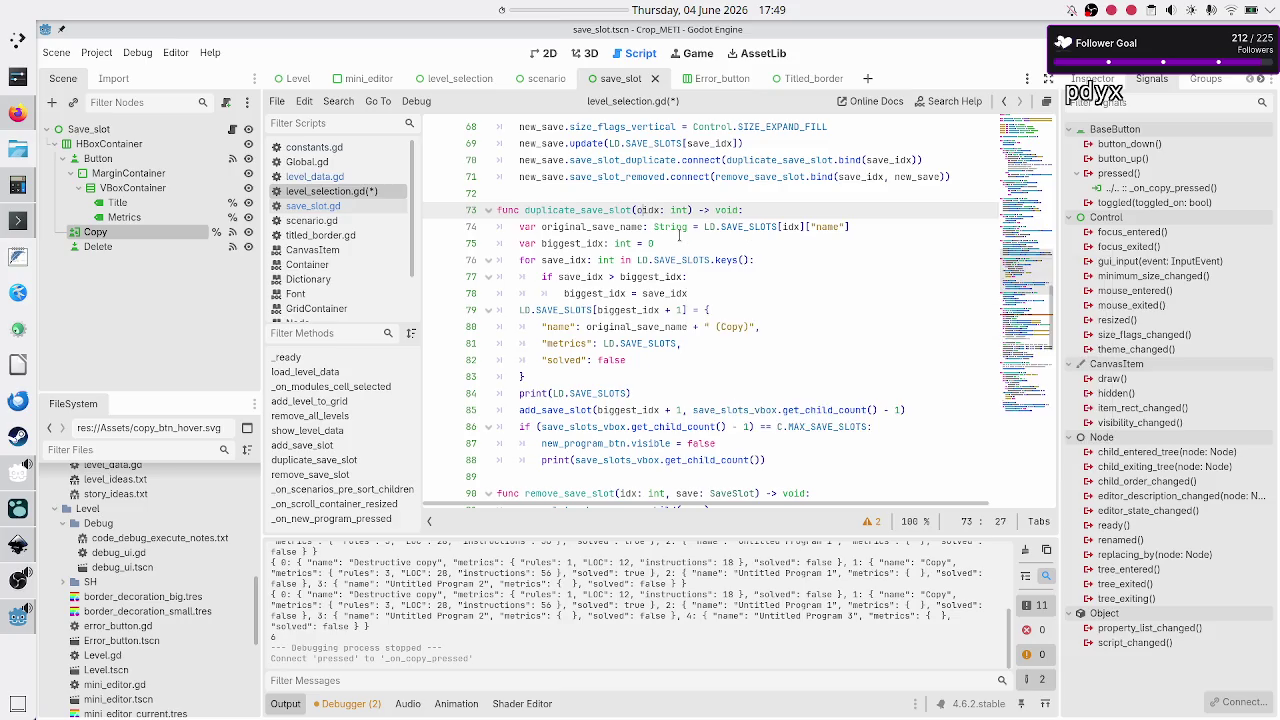
{"action": "type", "text": "_"}
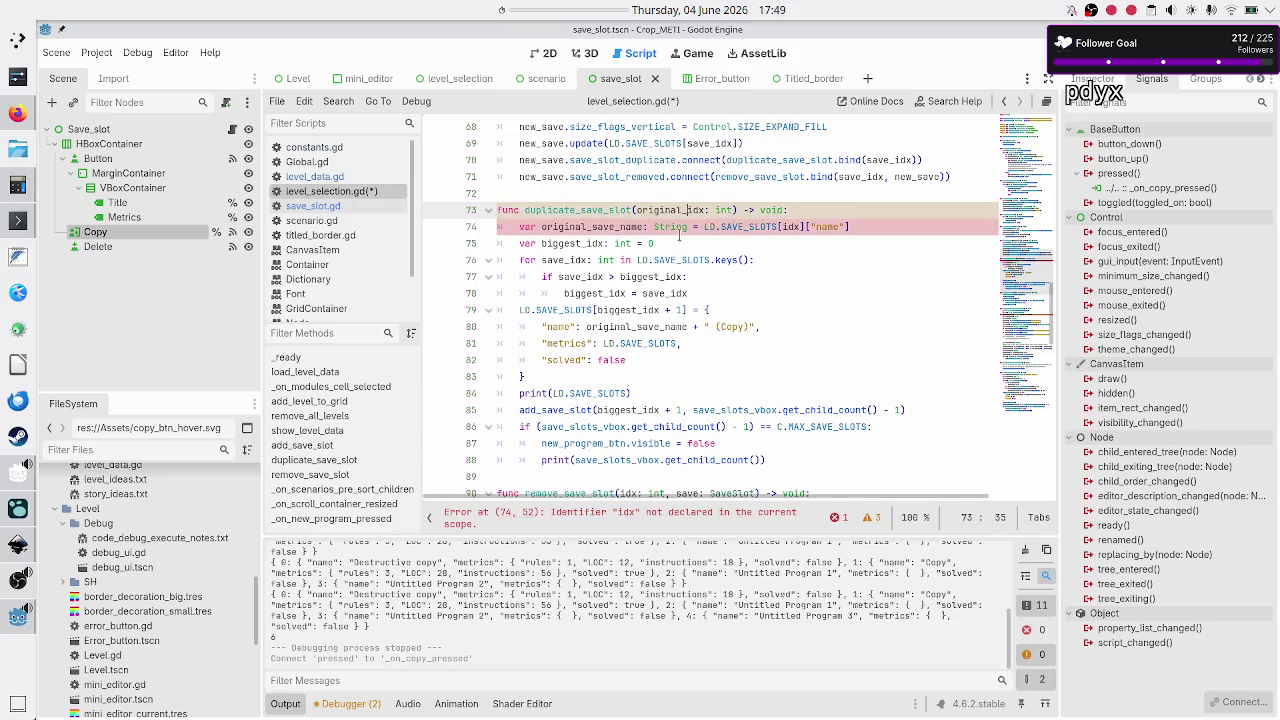
- Make line 74 read LD.SAVE_SLOTS[original_idx] using the original_idx autocompletion
{"action": "left_click", "coordinate": [680, 232]}
{"action": "key", "text": "ctrl+Right"}
{"action": "key", "text": "ctrl+Right"}
{"action": "key", "text": "ctrl+Right"}
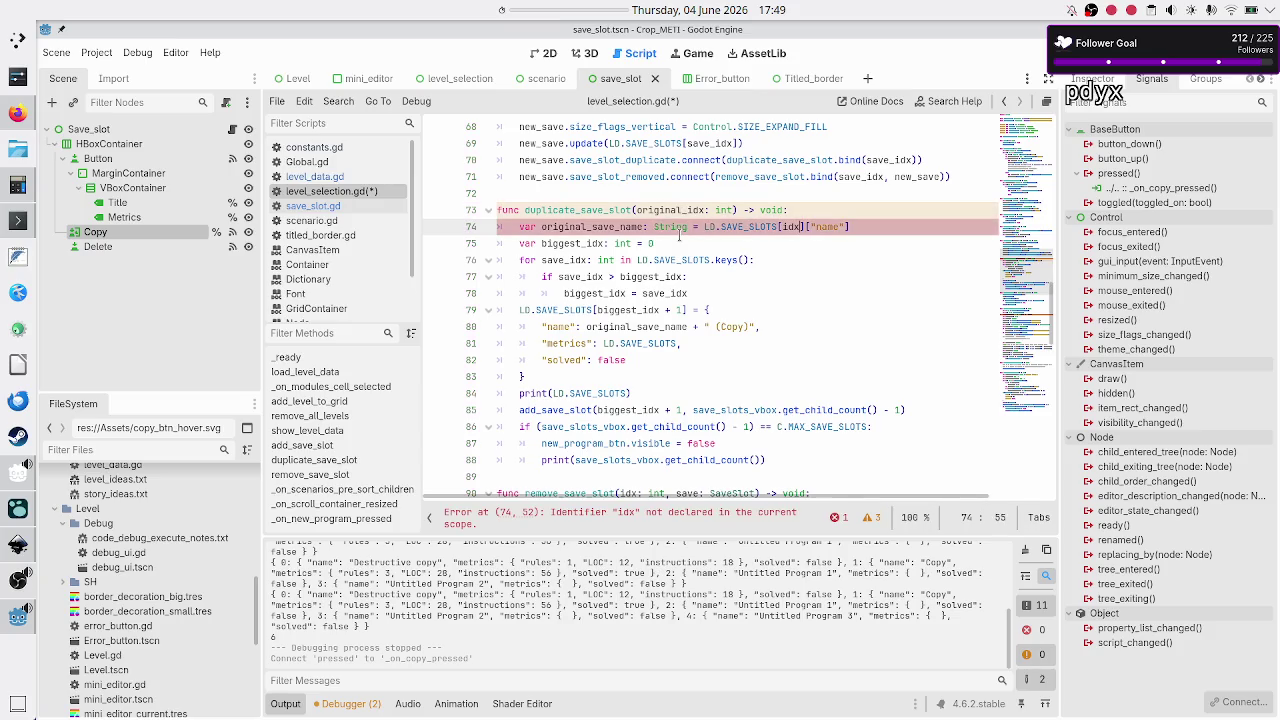
{"action": "key", "text": "BackSpace"}
{"action": "key", "text": "BackSpace"}
{"action": "key", "text": "BackSpace"}
{"action": "type", "text": "origi"}
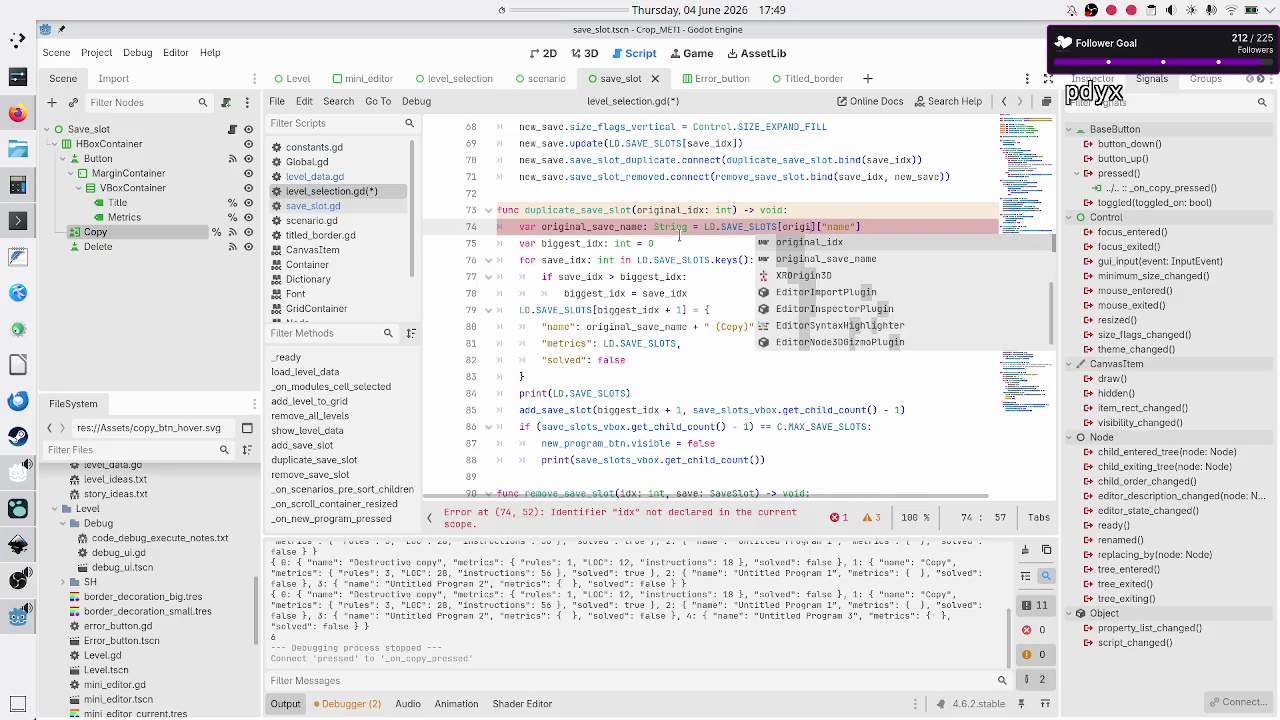
{"action": "key", "text": "Return"}
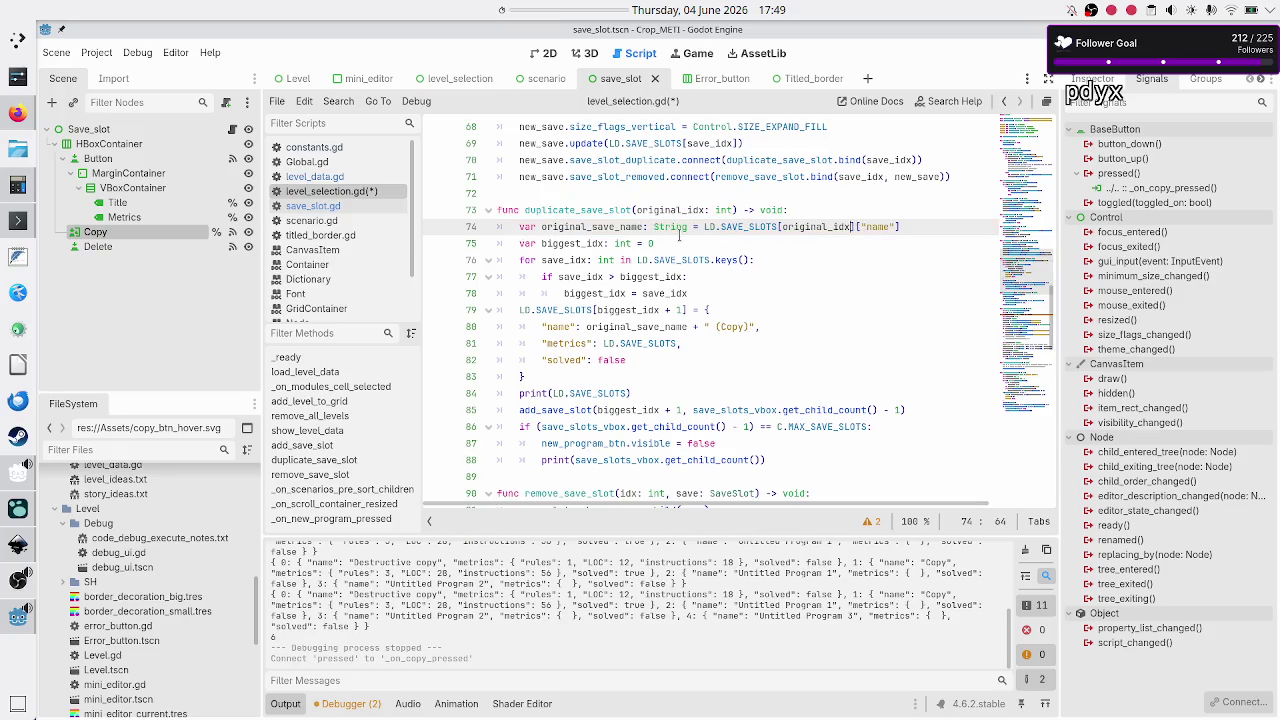
{"action": "key", "text": "Down"}
{"action": "key", "text": "Down"}
{"action": "key", "text": "Down"}
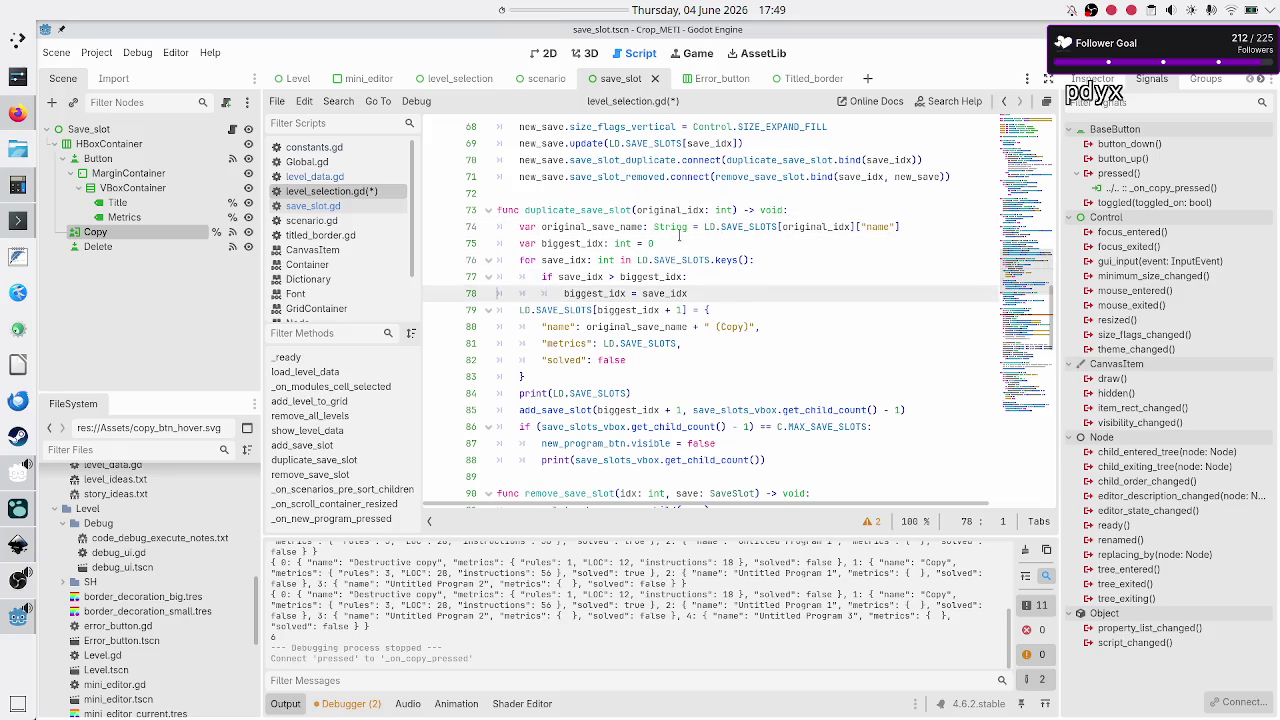
{"action": "key", "text": "End"}
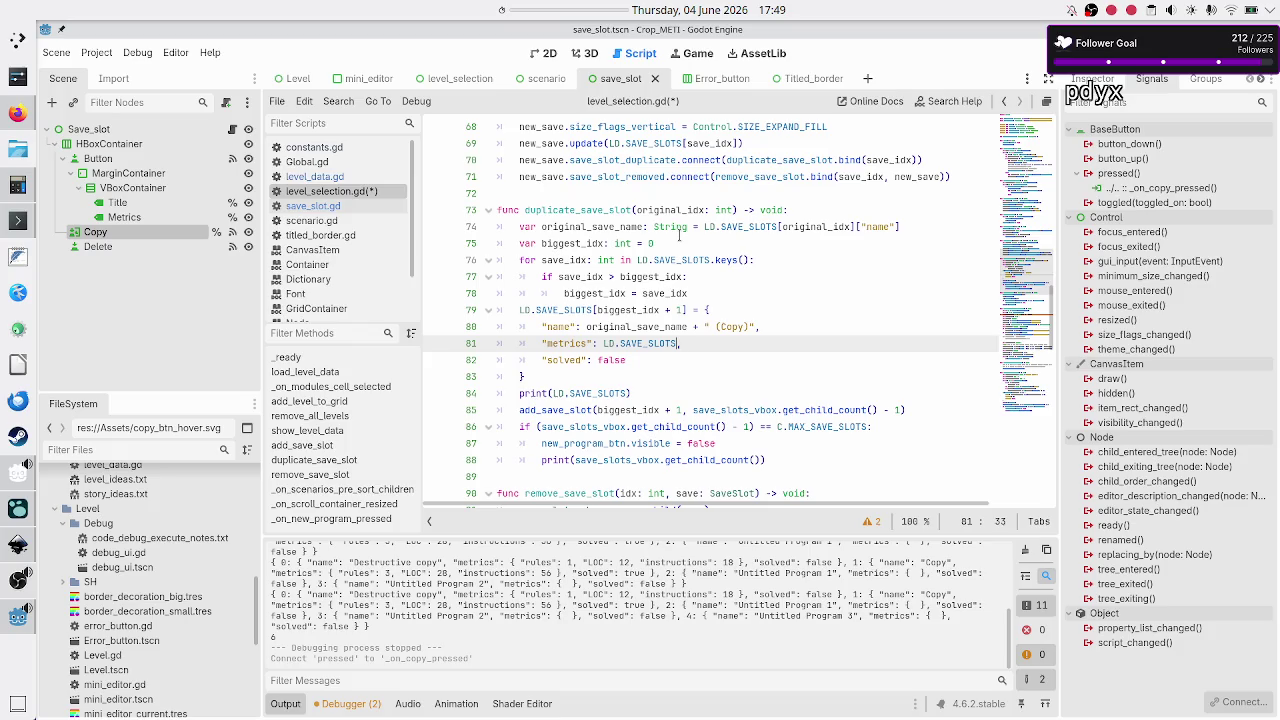
- Append [original_idx]["metrics"] to the metrics value on line 81
{"action": "type", "text": "[original_idx]"}
{"action": "type", "text": "[\""}
{"action": "type", "text": "metrics"}
{"action": "key", "text": "Down"}
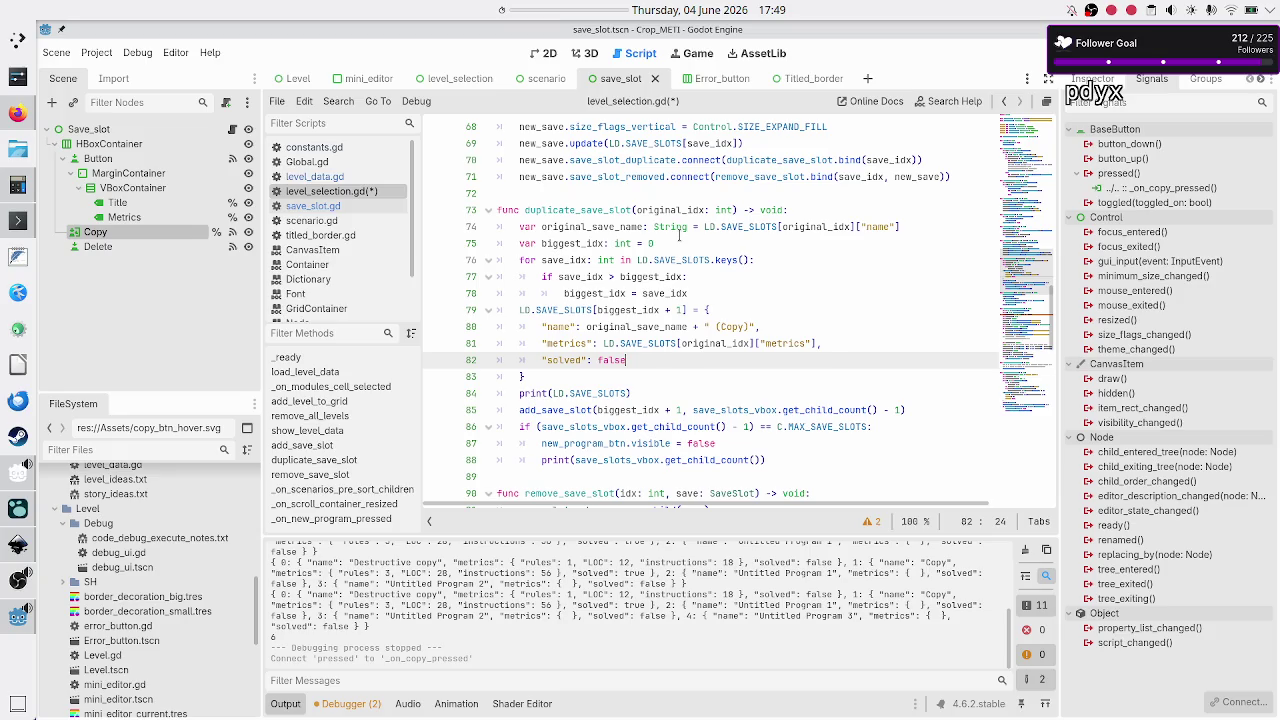
{"action": "key", "text": "Up"}
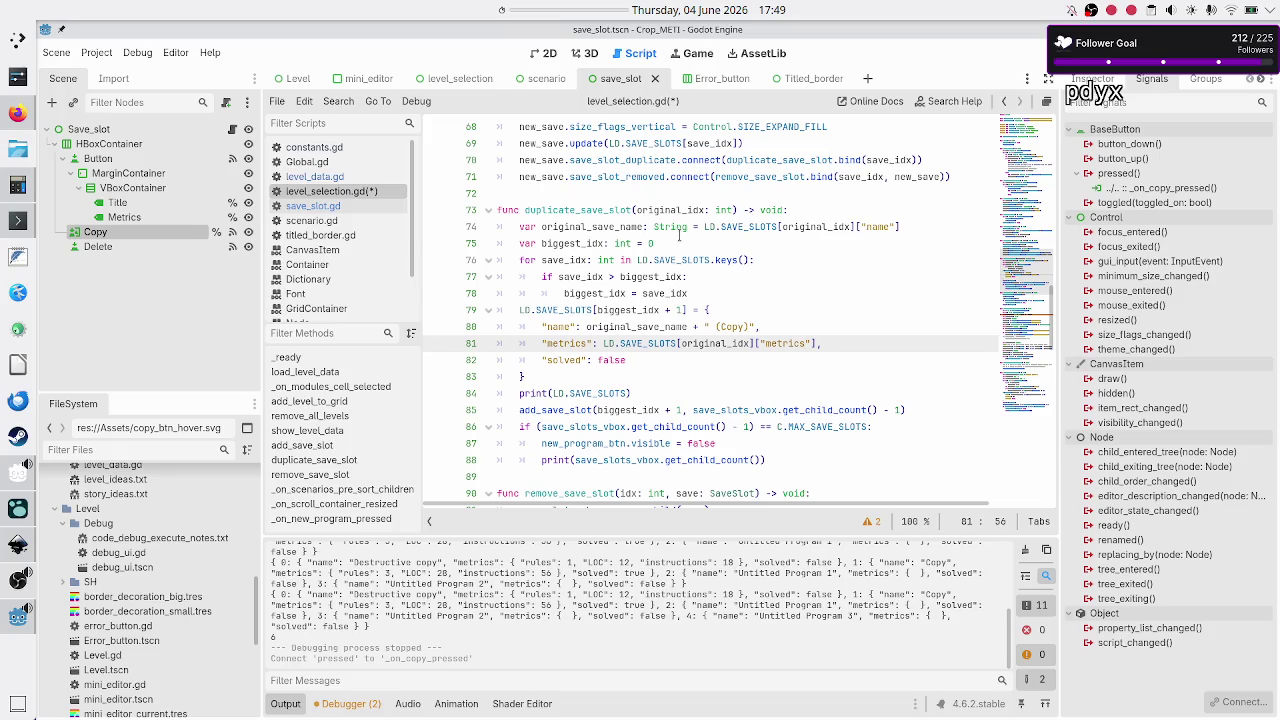
{"action": "key", "text": "Left"}
{"action": "key", "text": "shift+Left"}
{"action": "key", "text": "shift+Left"}
{"action": "key", "text": "shift+Left"}
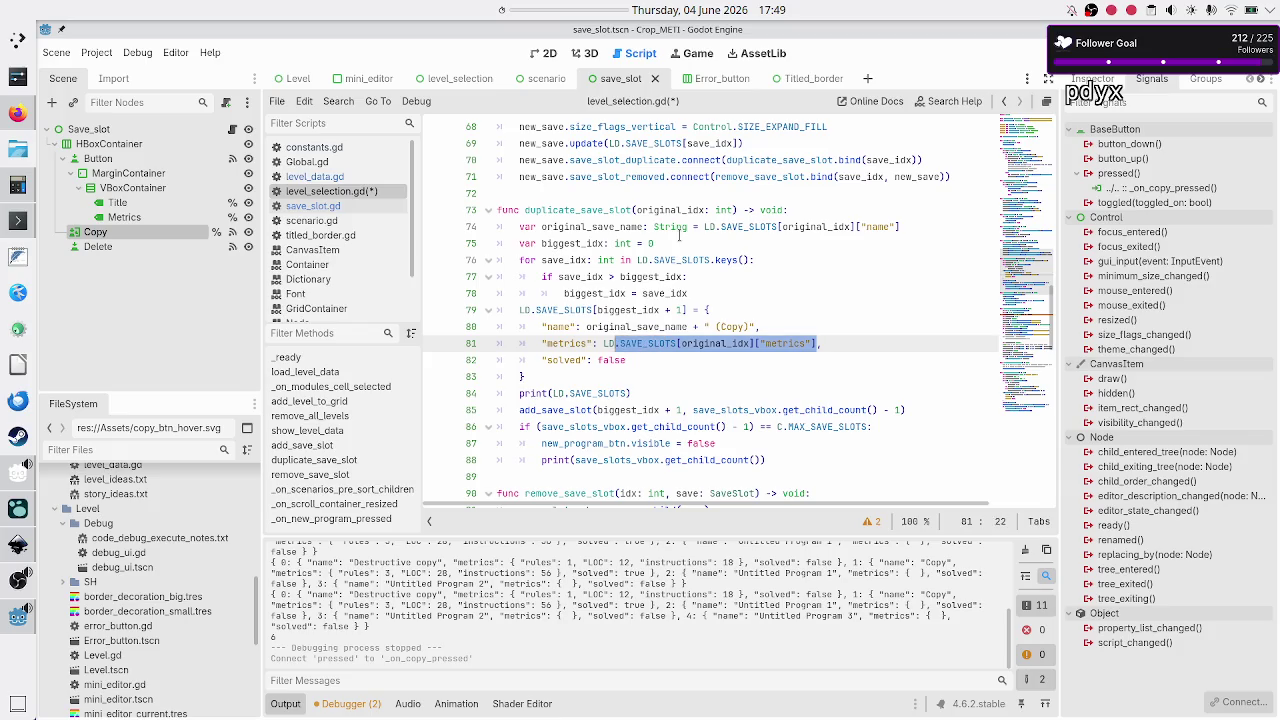
- Delete the false default from the solved entry
{"action": "key", "text": "Down"}
{"action": "key", "text": "Left"}
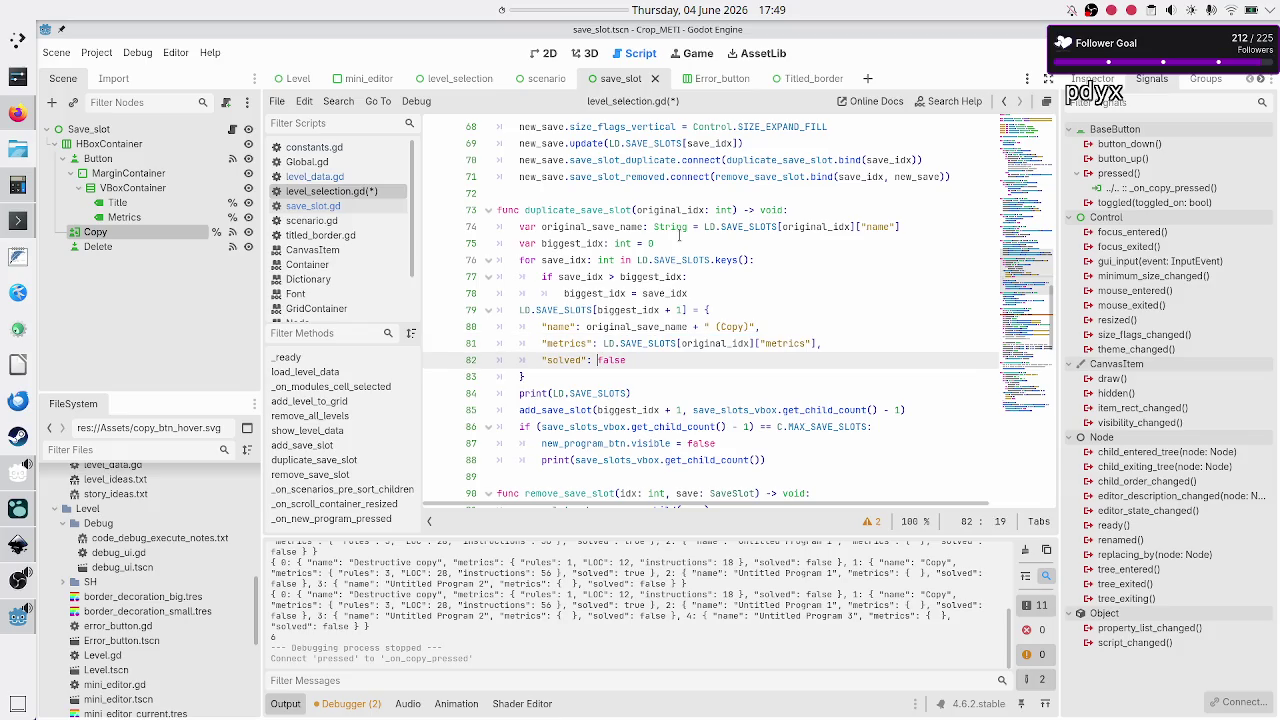
{"action": "key", "text": "shift+Right"}
{"action": "key", "text": "shift+Right"}
{"action": "key", "text": "shift+Right"}
{"action": "key", "text": "Right"}
{"action": "key", "text": "BackSpace"}
{"action": "key", "text": "BackSpace"}
{"action": "key", "text": "BackSpace"}
{"action": "key", "text": "Up"}
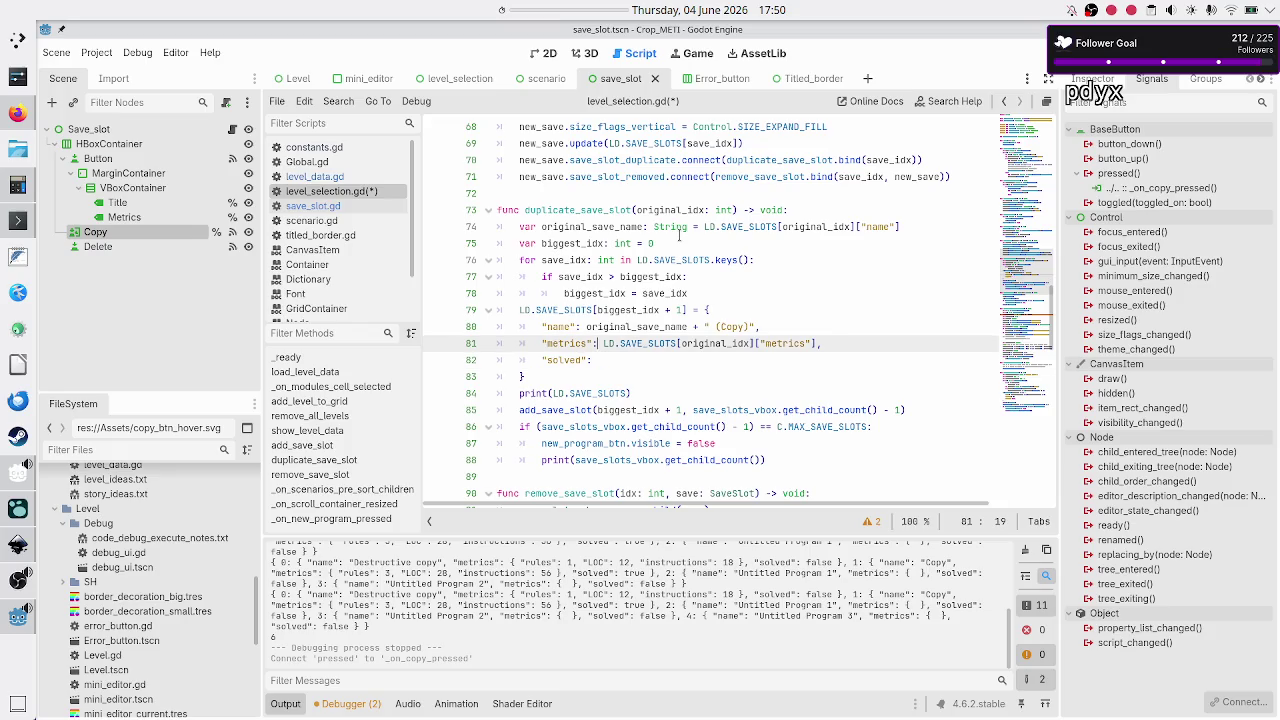
- Set solved to the copied LD.SAVE_SLOTS[original_idx] lookup ending in ["solved"]
{"action": "key", "text": "Right"}
{"action": "key", "text": "shift+Right"}
{"action": "key", "text": "shift+Right"}
{"action": "key", "text": "shift+Right"}
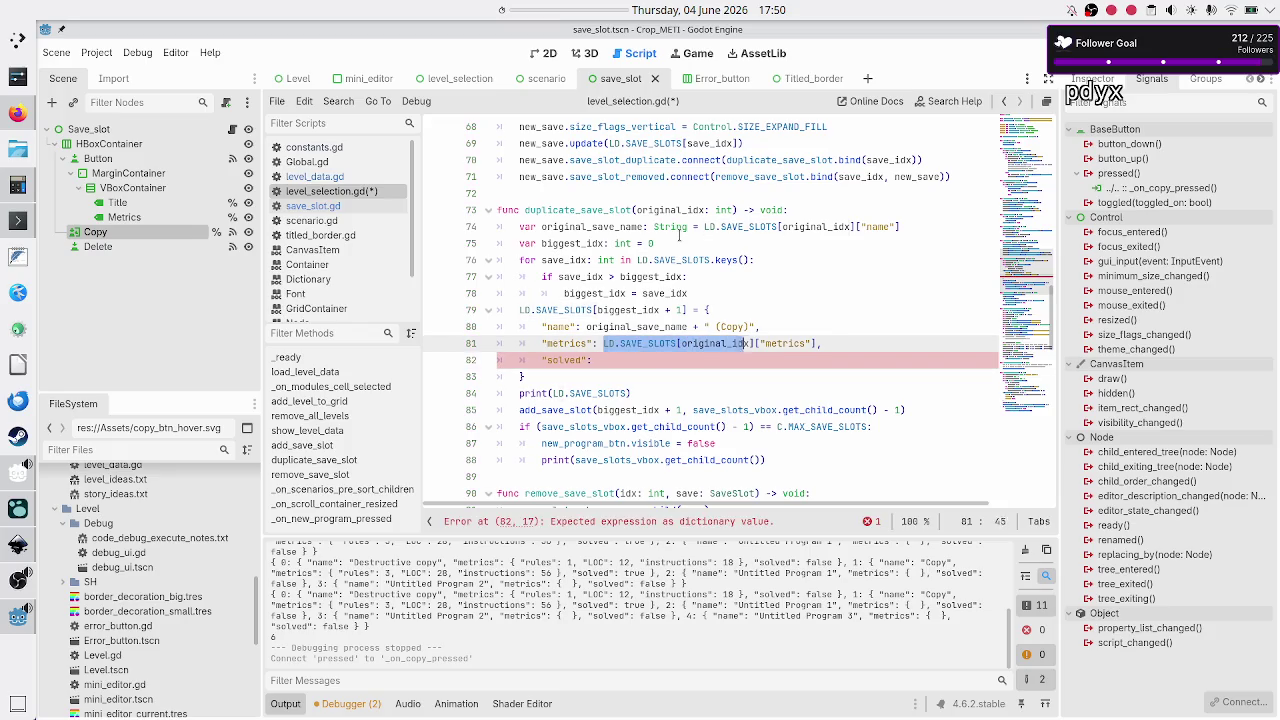
{"action": "key", "text": "shift+Right"}
{"action": "key", "text": "shift+Right"}
{"action": "key", "text": "shift+Right"}
{"action": "key", "text": "ctrl+c"}
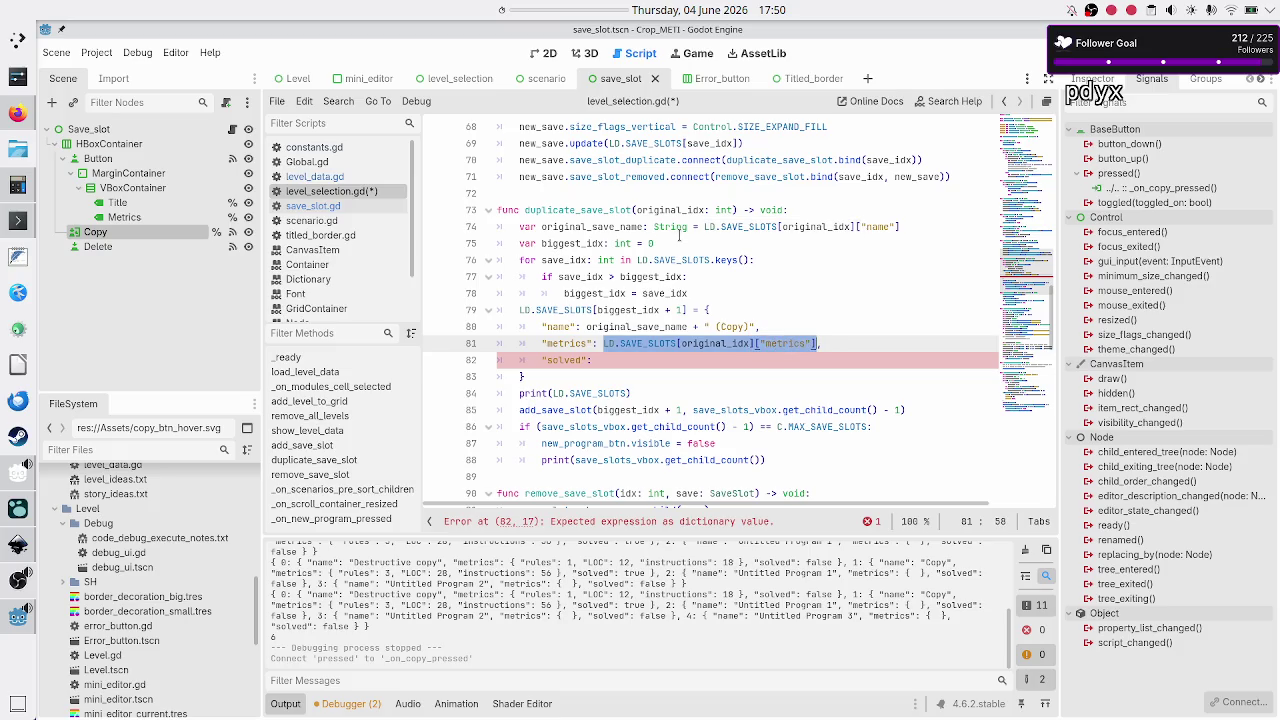
{"action": "key", "text": "Down"}
{"action": "key", "text": "ctrl+v"}
{"action": "key", "text": "Left"}
{"action": "key", "text": "Left"}
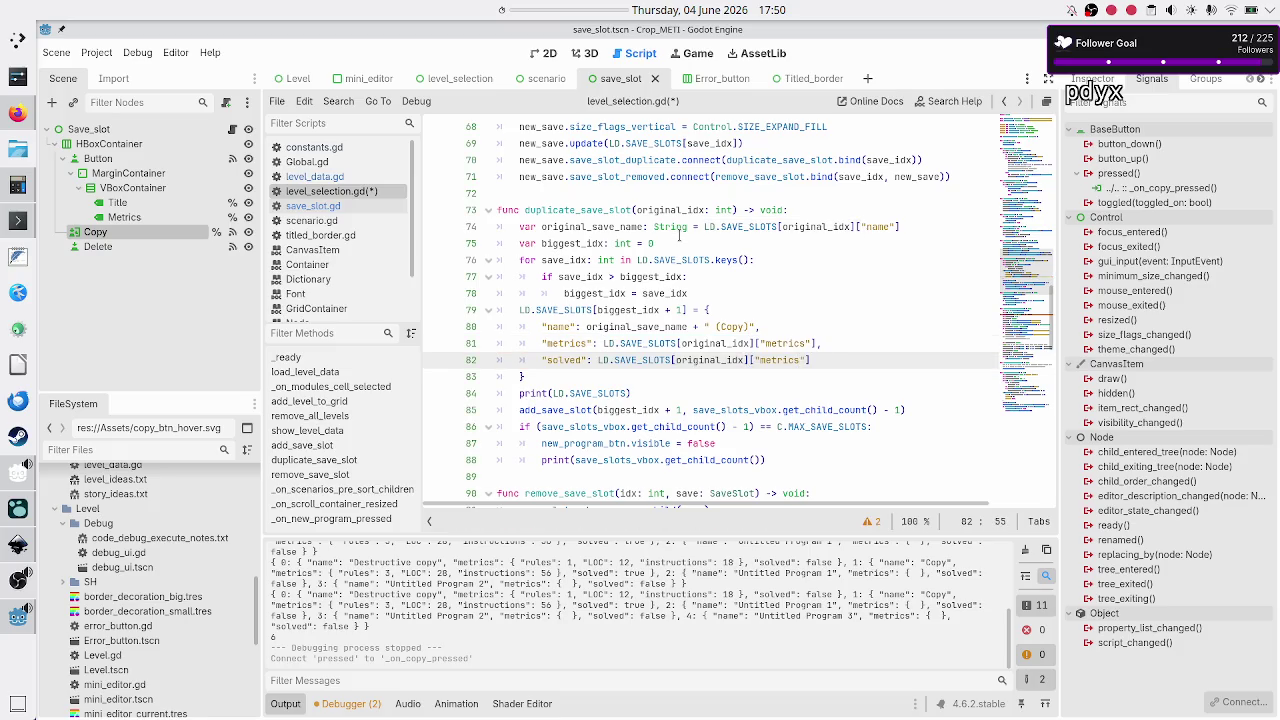
{"action": "key", "text": "BackSpace"}
{"action": "key", "text": "BackSpace"}
{"action": "key", "text": "BackSpace"}
{"action": "type", "text": "\"solved"}
{"action": "key", "text": "Down"}
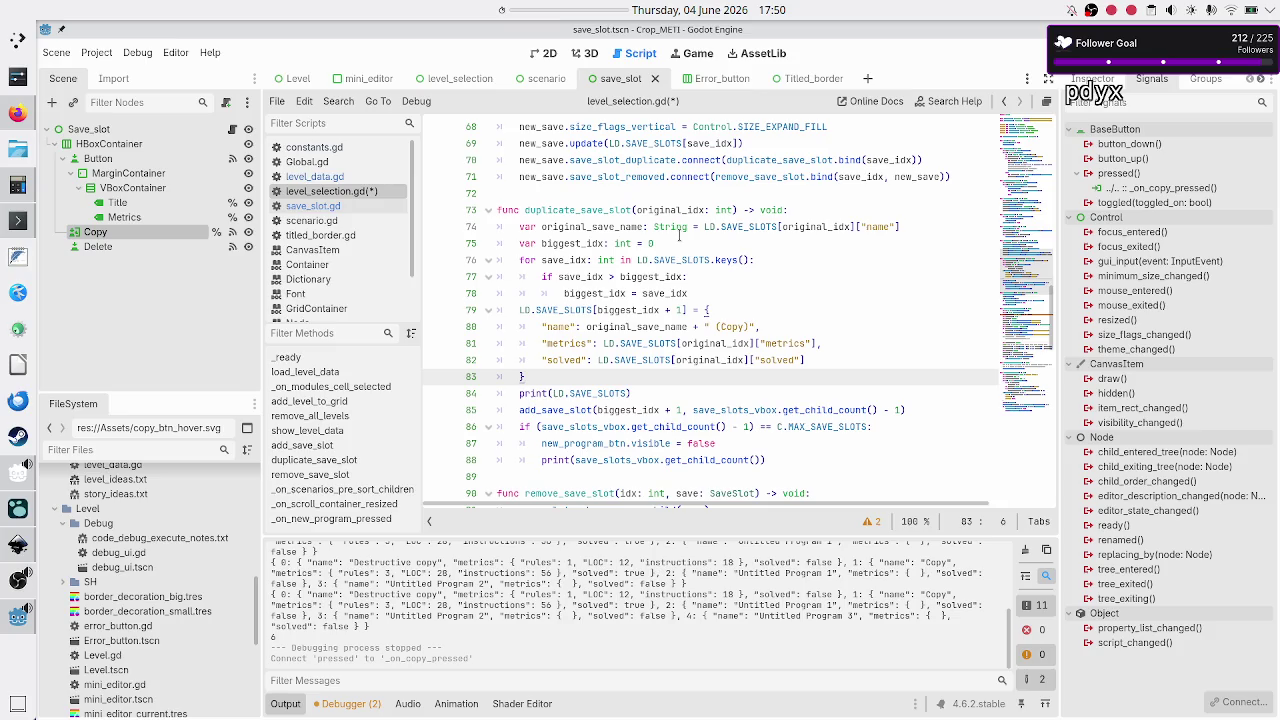
{"action": "key", "text": "Down"}
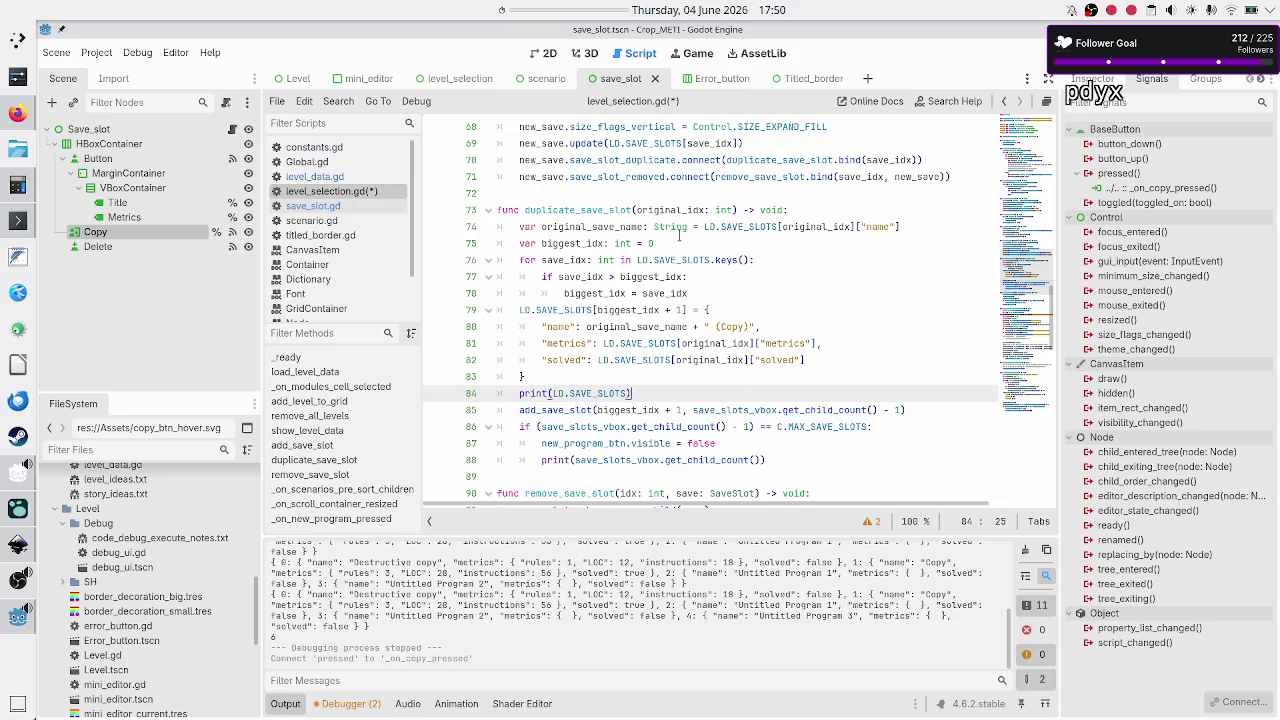
- Review the add_save_slot call's new slot index and child count arguments
{"action": "key", "text": "Right"}
{"action": "key", "text": "Right"}
{"action": "key", "text": "Right"}
{"action": "key", "text": "Right"}
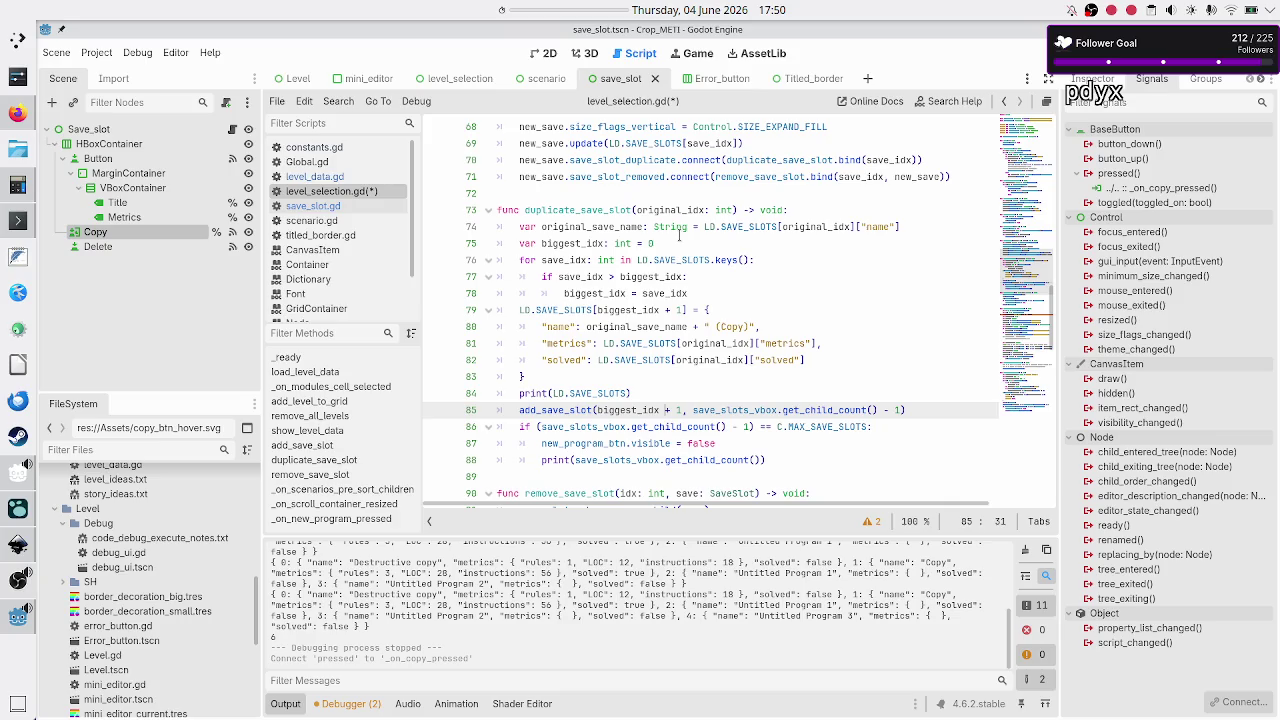
{"action": "key", "text": "shift+Left"}
{"action": "key", "text": "shift+Left"}
{"action": "key", "text": "shift+Left"}
{"action": "key", "text": "shift+Left"}
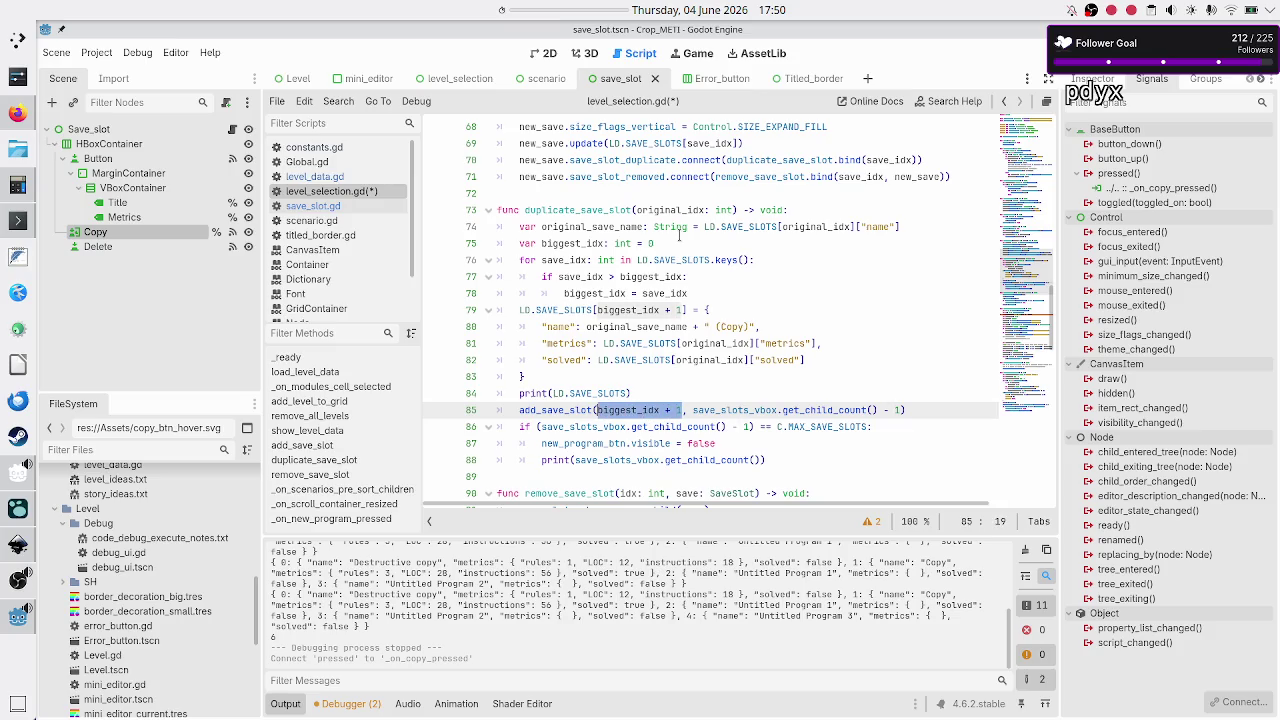
{"action": "key", "text": "Right"}
{"action": "key", "text": "Right"}
{"action": "key", "text": "shift+Right"}
{"action": "key", "text": "shift+Right"}
{"action": "key", "text": "shift+Right"}
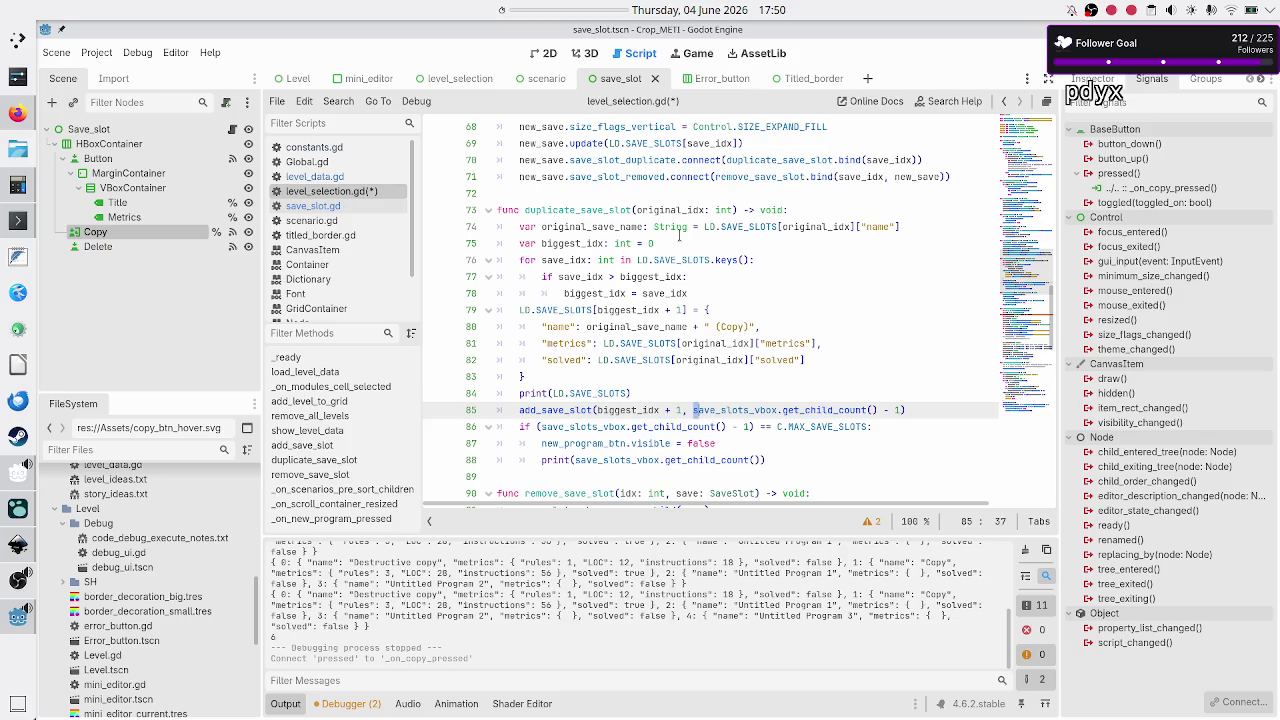
{"action": "key", "text": "shift+Right"}
{"action": "key", "text": "shift+Right"}
{"action": "key", "text": "shift+Right"}
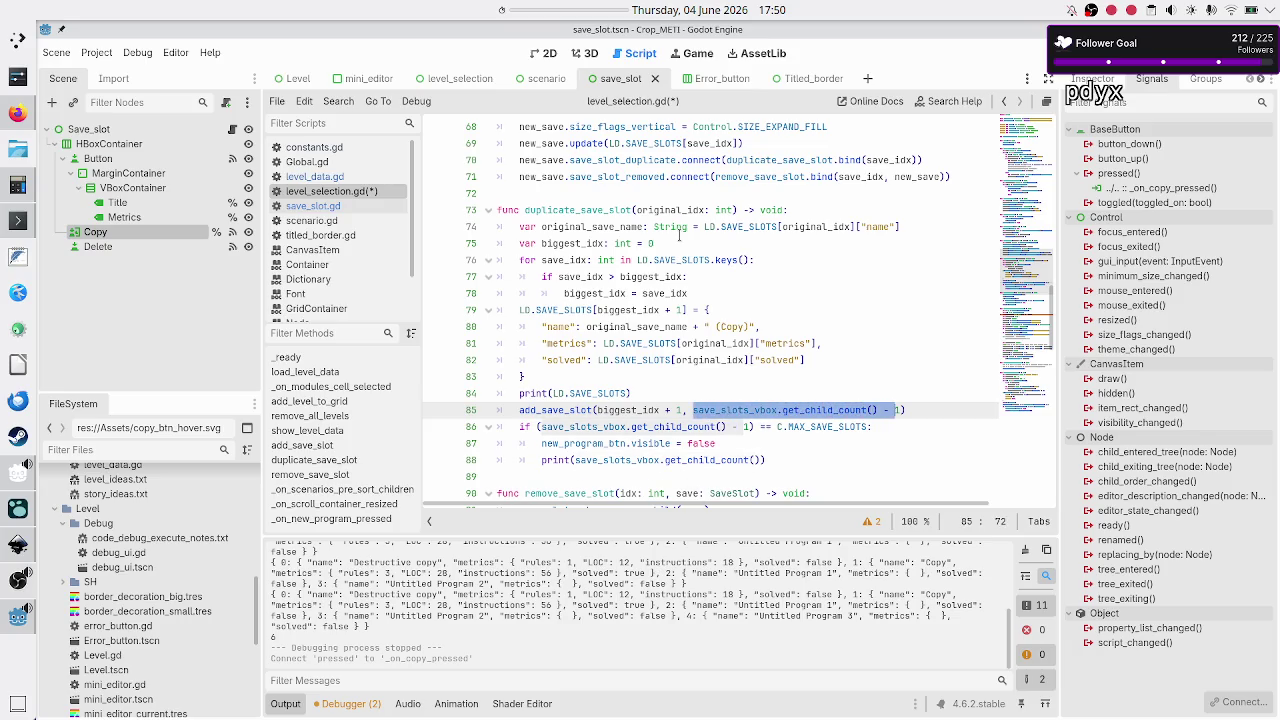
{"action": "key", "text": "Right"}
- Inspect the max save slots check block below the function
{"action": "key", "text": "Down"}
{"action": "key", "text": "Home"}
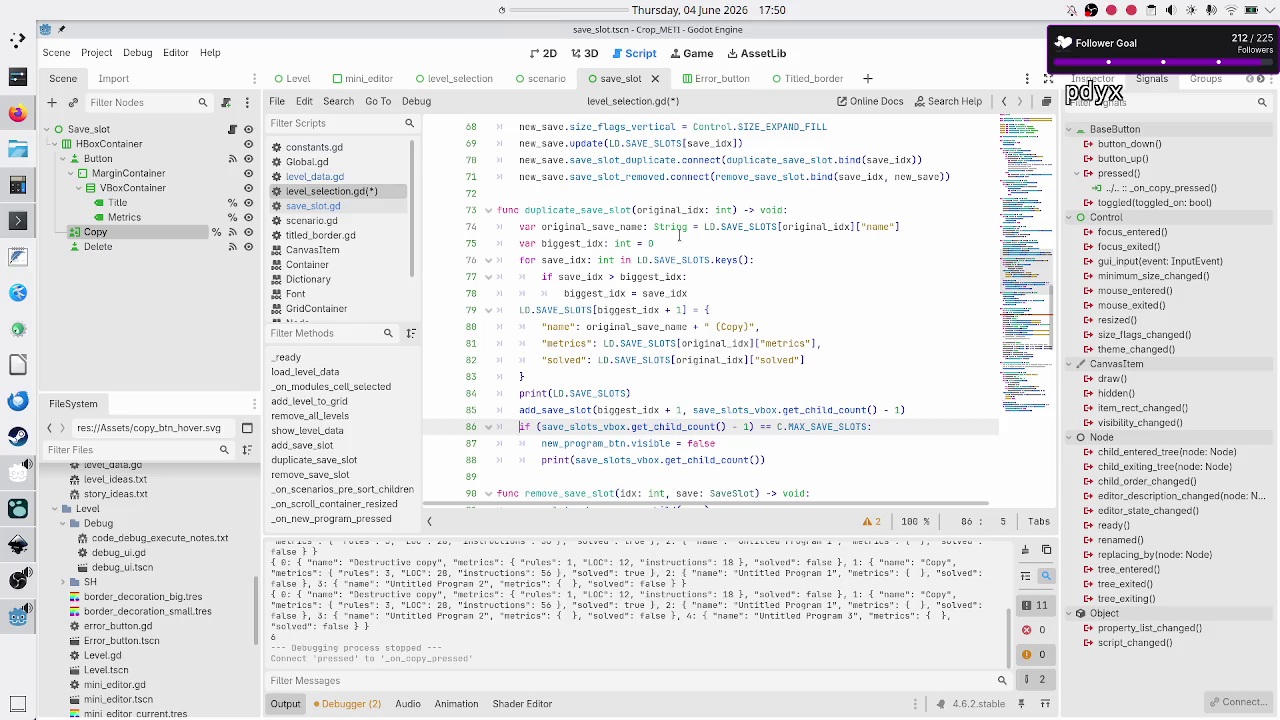
{"action": "key", "text": "Up"}
{"action": "key", "text": "Up"}
{"action": "key", "text": "Up"}
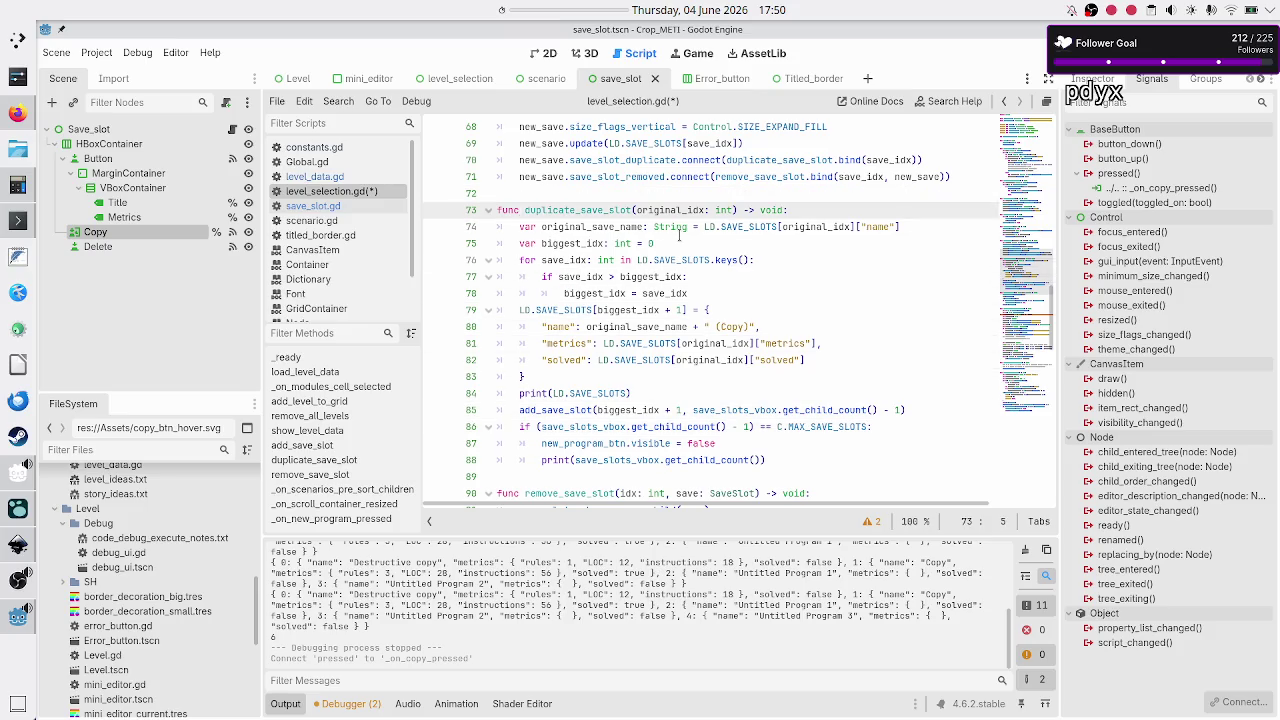
{"action": "key", "text": "Down"}
{"action": "key", "text": "Down"}
{"action": "key", "text": "Down"}
{"action": "key", "text": "shift+Down"}
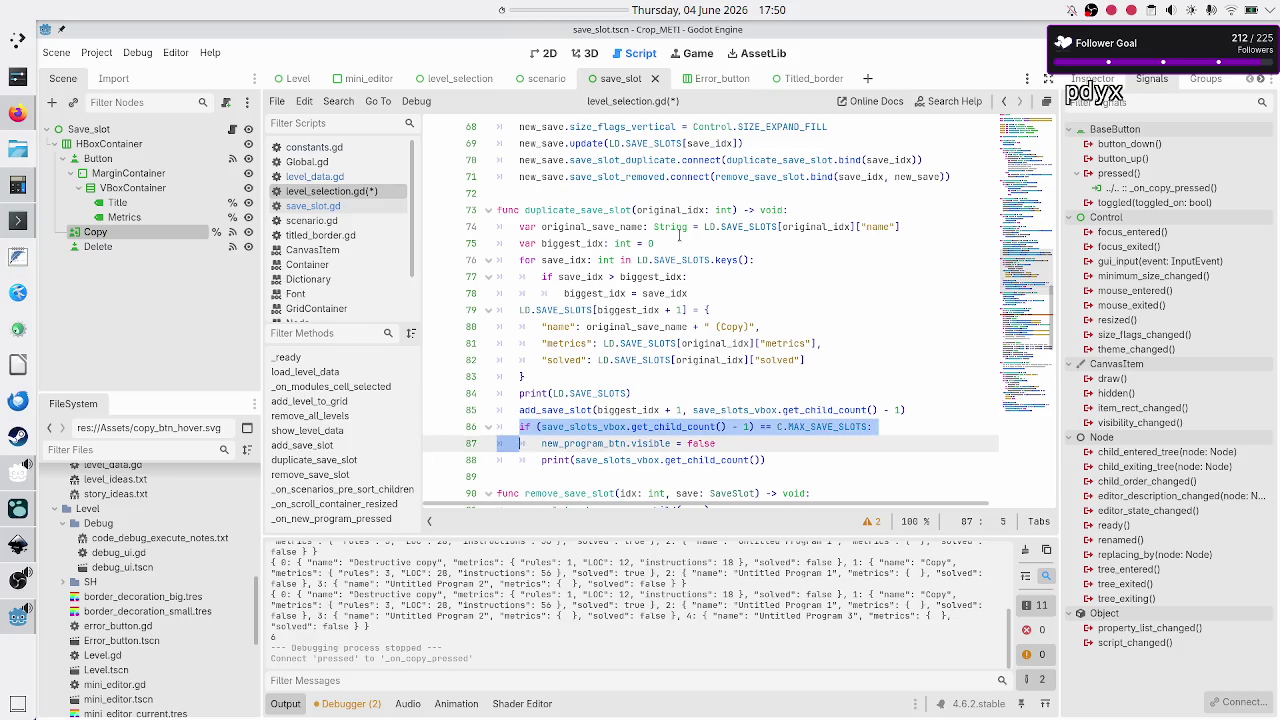
{"action": "key", "text": "shift+Down"}
{"action": "key", "text": "shift+Left"}
{"action": "key", "text": "Up"}
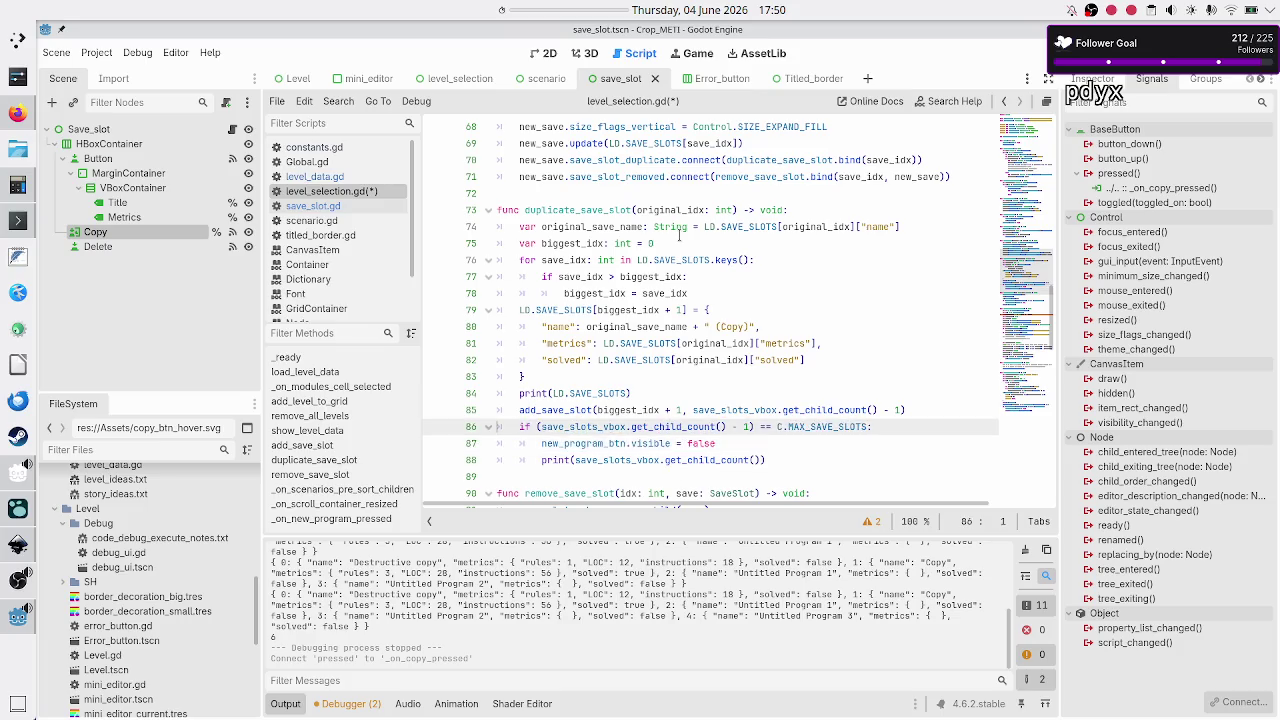
{"action": "key", "text": "Up"}
{"action": "key", "text": "Down"}
{"action": "key", "text": "Down"}
{"action": "key", "text": "Down"}
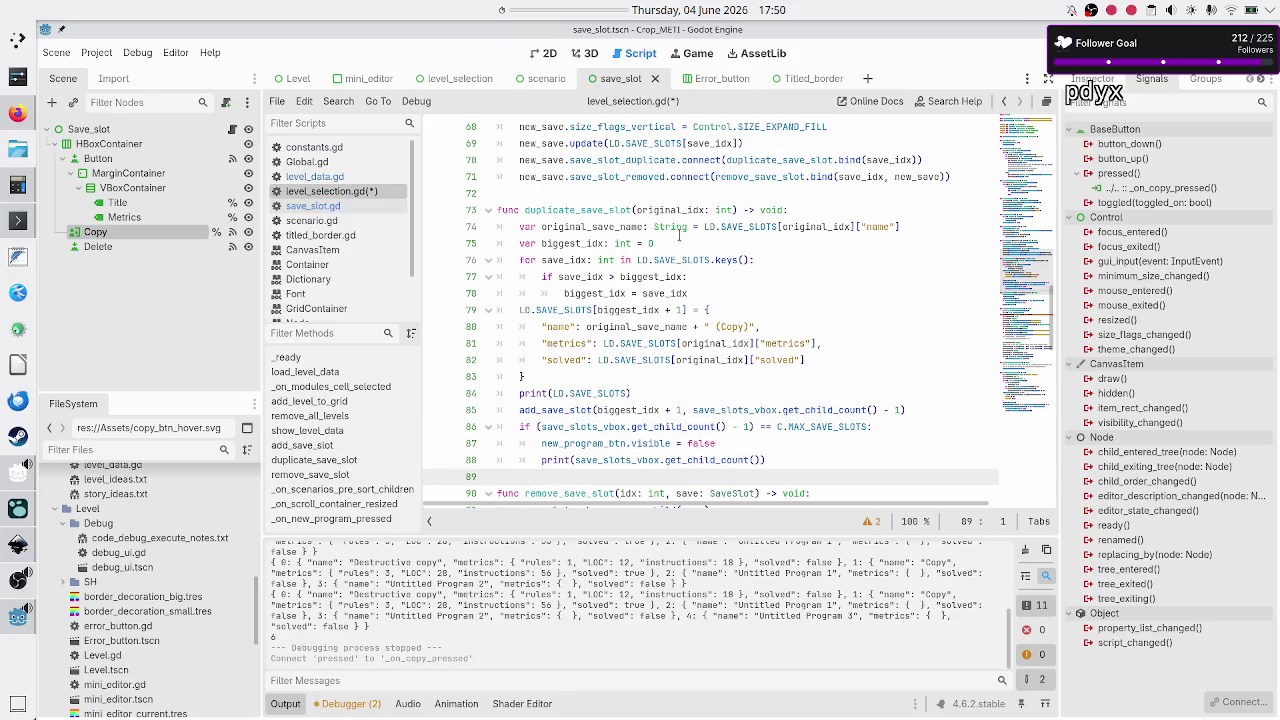
- Run the project and show the Basic tape operations Tutorial programs list
{"action": "key", "text": "F5"}
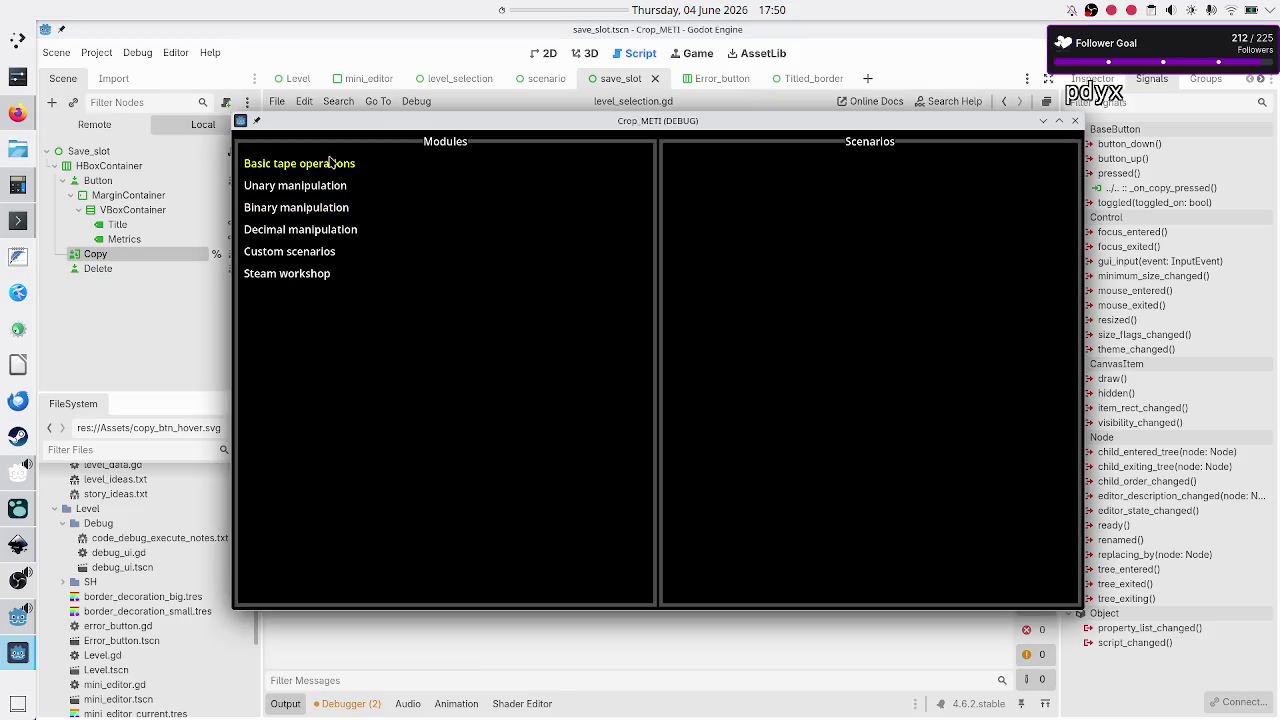
{"action": "left_click", "coordinate": [331, 163]}
{"action": "left_click", "coordinate": [677, 205]}
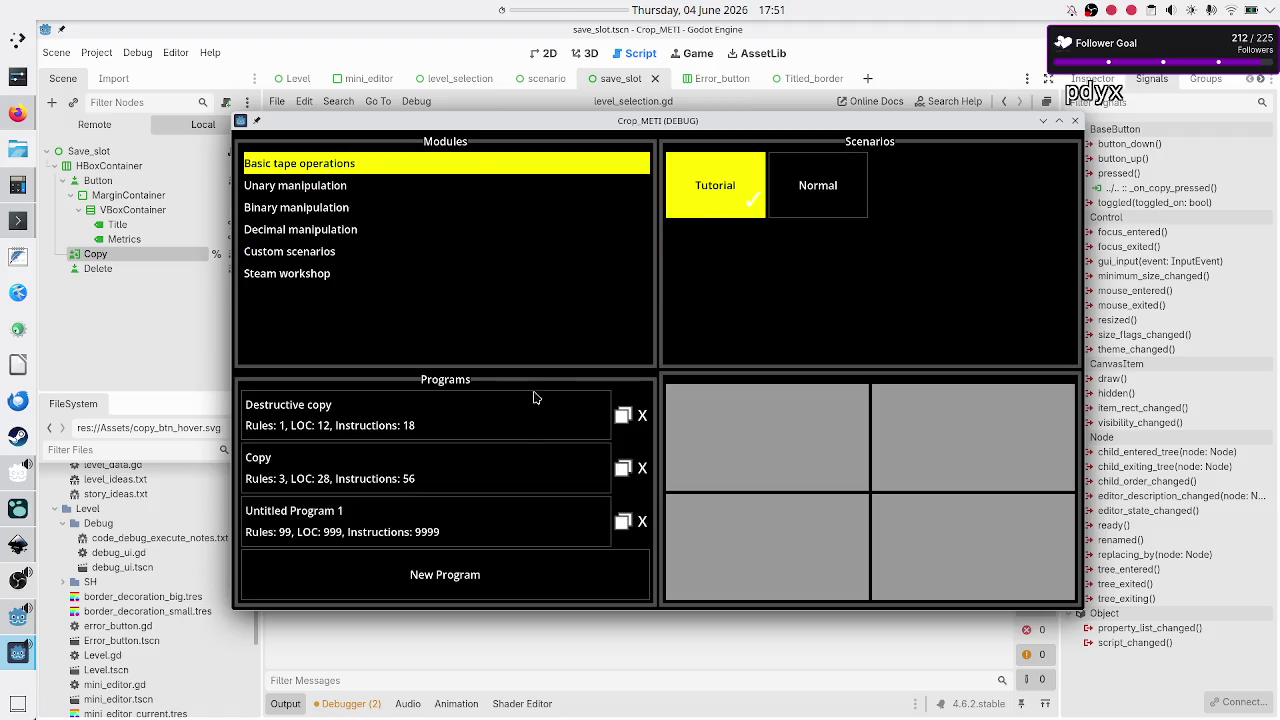